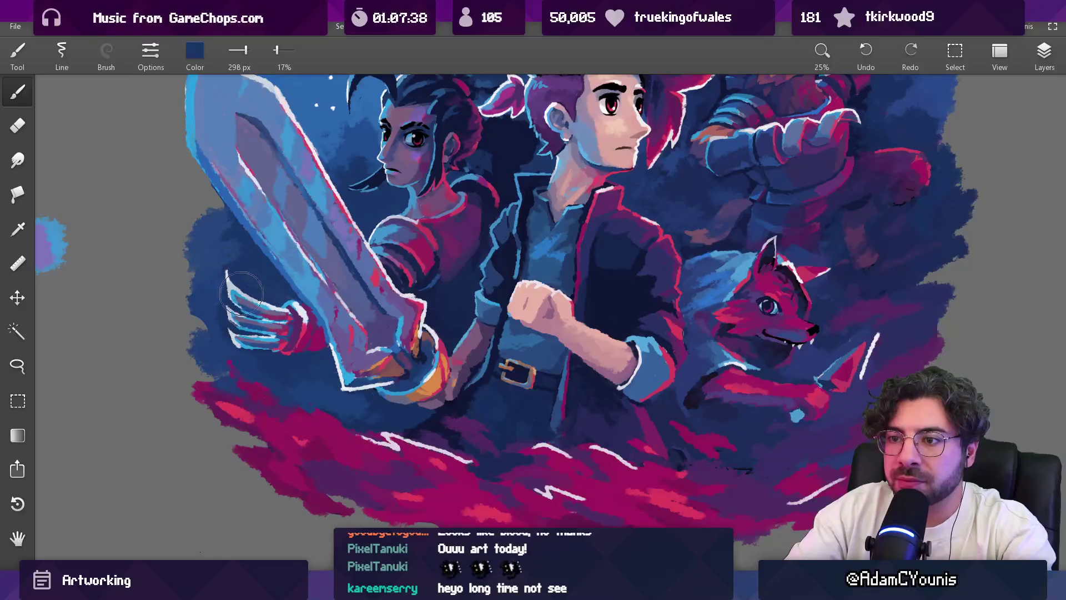
Step: Paint dark blue strokes around the hand's fingers at 298 px and 17% opacity, then sample light blue
{"action": "mouse_move", "coordinate": [283, 331]}
{"action": "left_mouse_down"}
{"action": "mouse_move", "coordinate": [261, 305]}
{"action": "mouse_move", "coordinate": [230, 333]}
{"action": "mouse_move", "coordinate": [251, 347]}
{"action": "mouse_move", "coordinate": [236, 286]}
{"action": "mouse_move", "coordinate": [292, 342]}
{"action": "left_mouse_up"}
{"action": "scroll", "coordinate": [298, 327], "scroll_direction": "down", "scroll_amount": 3}
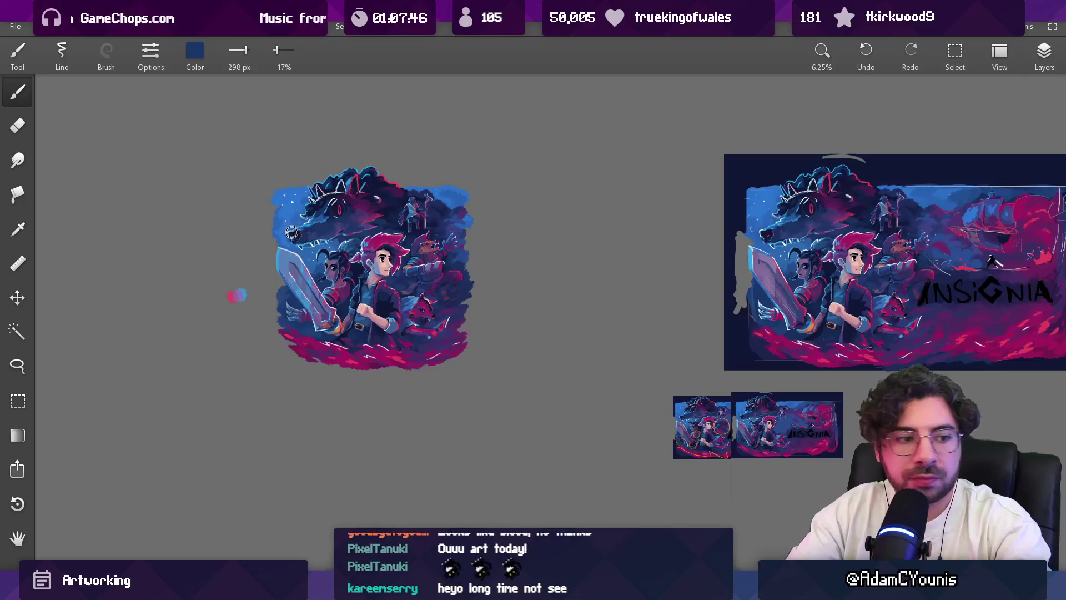
{"action": "scroll", "coordinate": [282, 285], "scroll_direction": "up", "scroll_amount": 2}
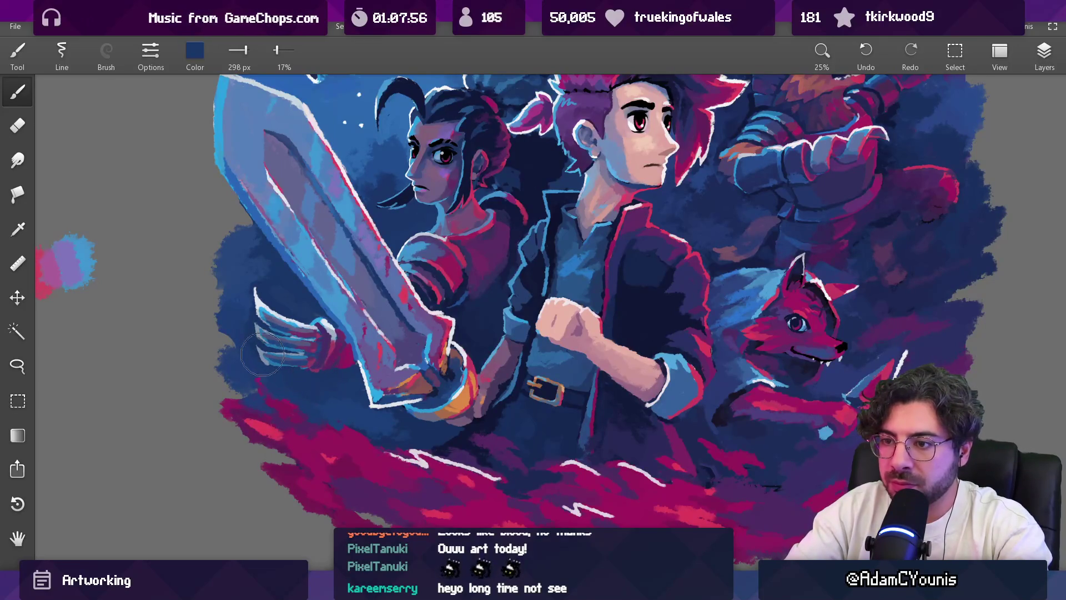
{"action": "scroll", "coordinate": [321, 336], "scroll_direction": "down", "scroll_amount": 5}
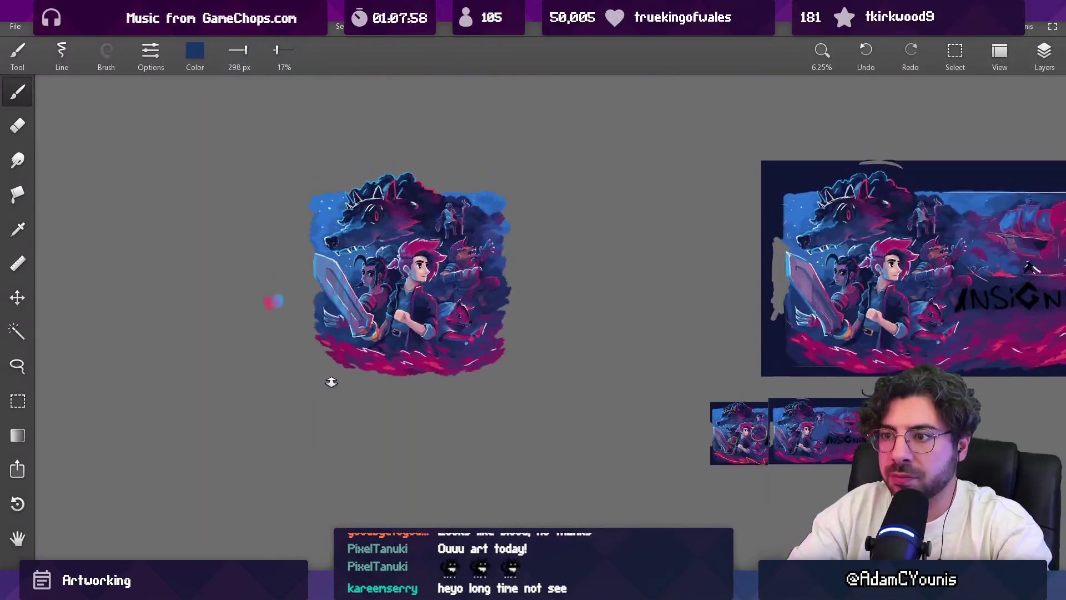
{"action": "scroll", "coordinate": [333, 383], "scroll_direction": "up", "scroll_amount": 3}
{"action": "scroll", "coordinate": [294, 163], "scroll_direction": "up", "scroll_amount": 5}
{"action": "left_click", "coordinate": [306, 286], "text": "alt"}
Step: Switch to a smaller, fully opaque brush preset (34 px, 100%) and repaint the light blue finger strokes
{"action": "left_click", "coordinate": [106, 53]}
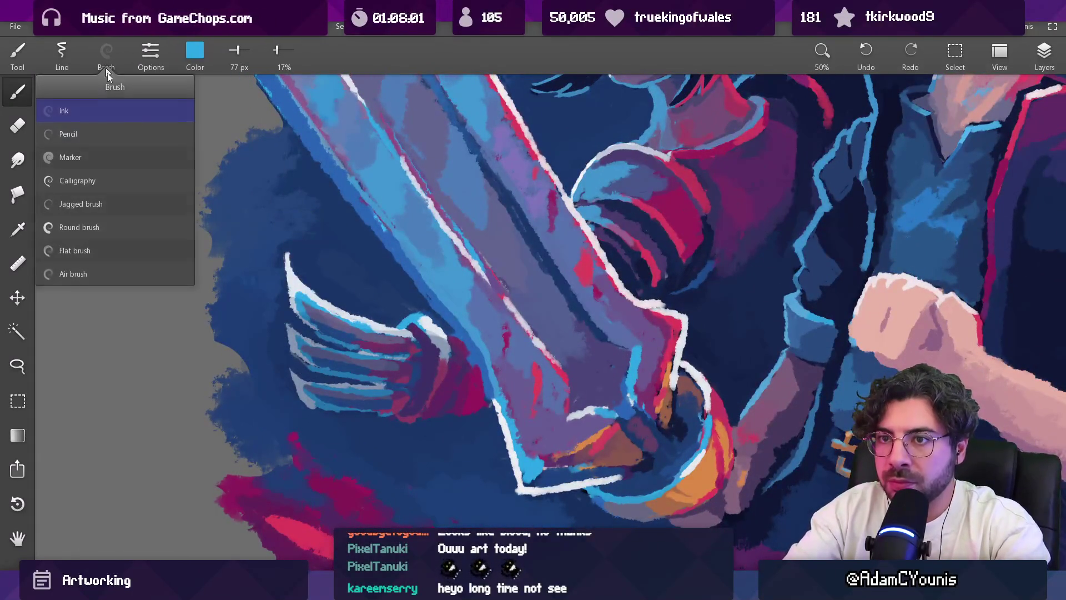
{"action": "left_click", "coordinate": [124, 204]}
{"action": "left_click_drag", "start_coordinate": [307, 315], "coordinate": [295, 334]}
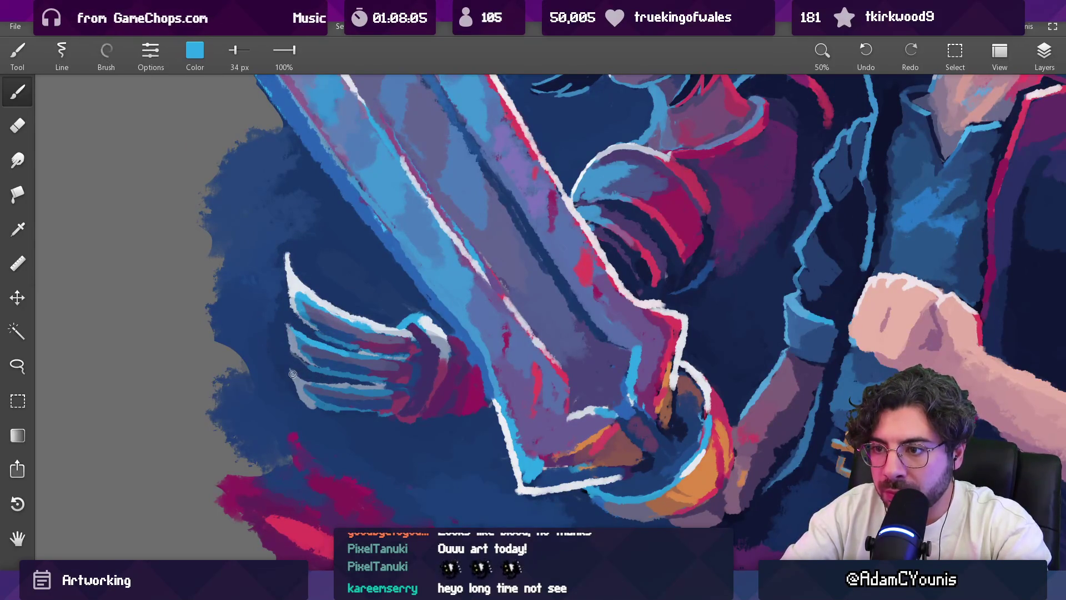
Step: Sample near-white and dark navy colours, then paint blue over the grey along the sword's left edge
{"action": "left_click", "coordinate": [336, 322], "text": "alt"}
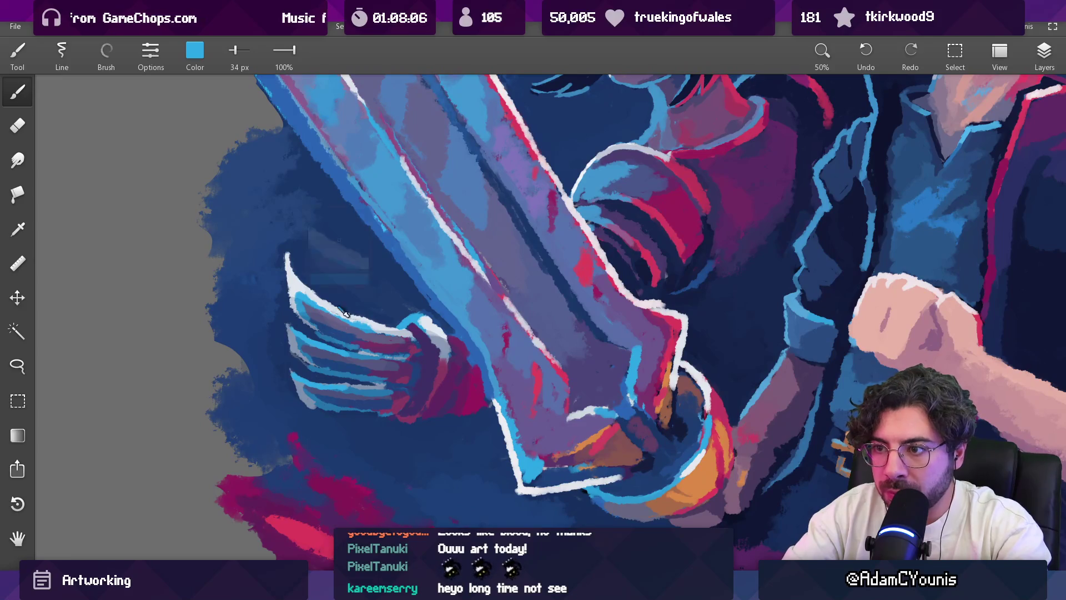
{"action": "left_click", "coordinate": [300, 312], "text": "alt"}
{"action": "left_click", "coordinate": [295, 305], "text": "alt"}
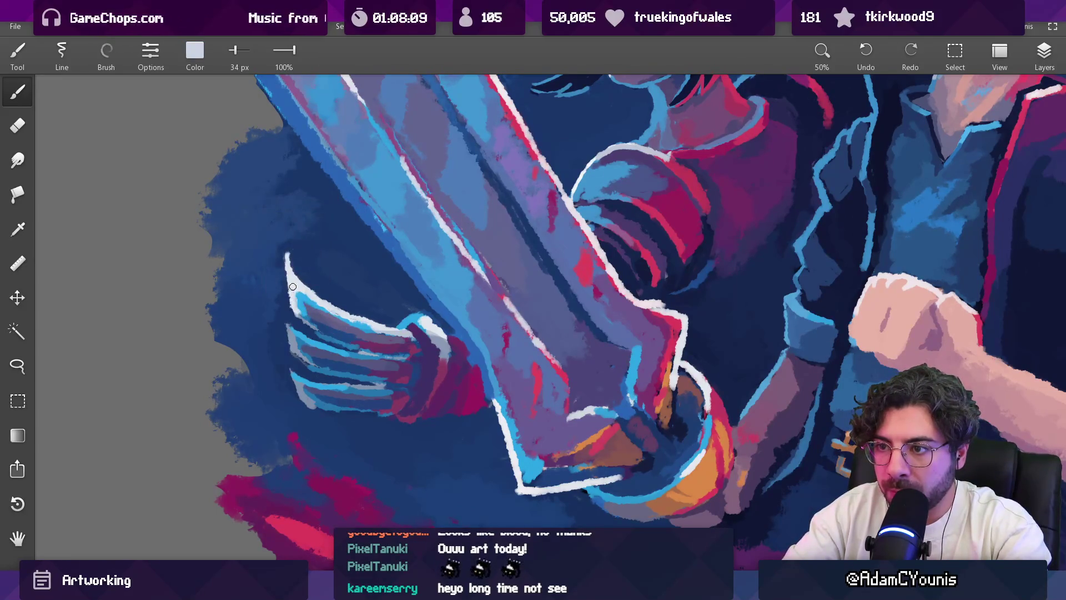
{"action": "left_click", "coordinate": [291, 257], "text": "alt"}
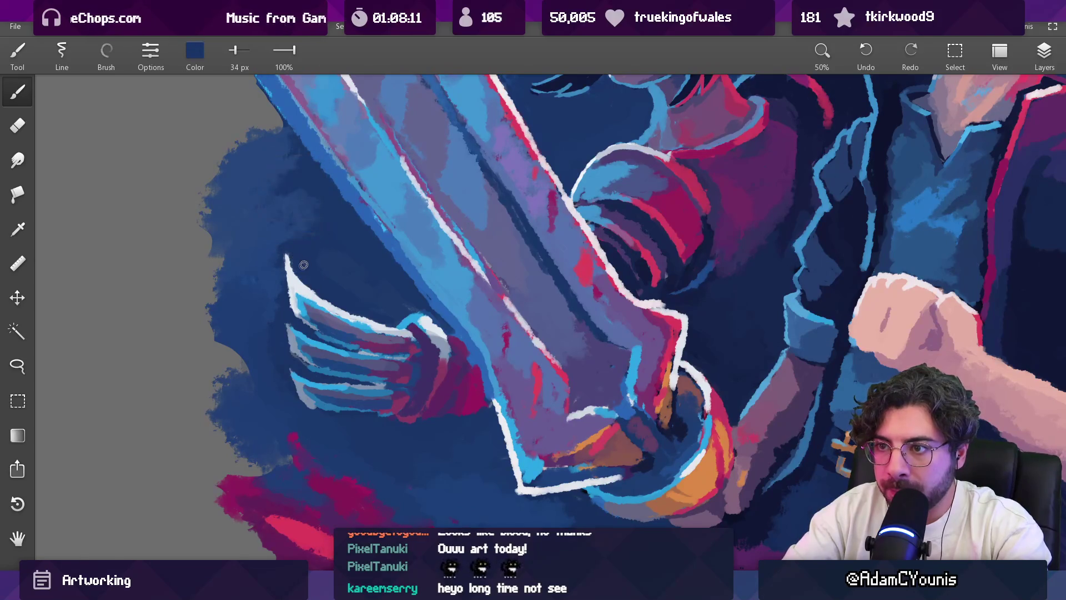
{"action": "scroll", "coordinate": [289, 391], "scroll_direction": "down", "scroll_amount": 6}
{"action": "scroll", "coordinate": [288, 273], "scroll_direction": "up", "scroll_amount": 5}
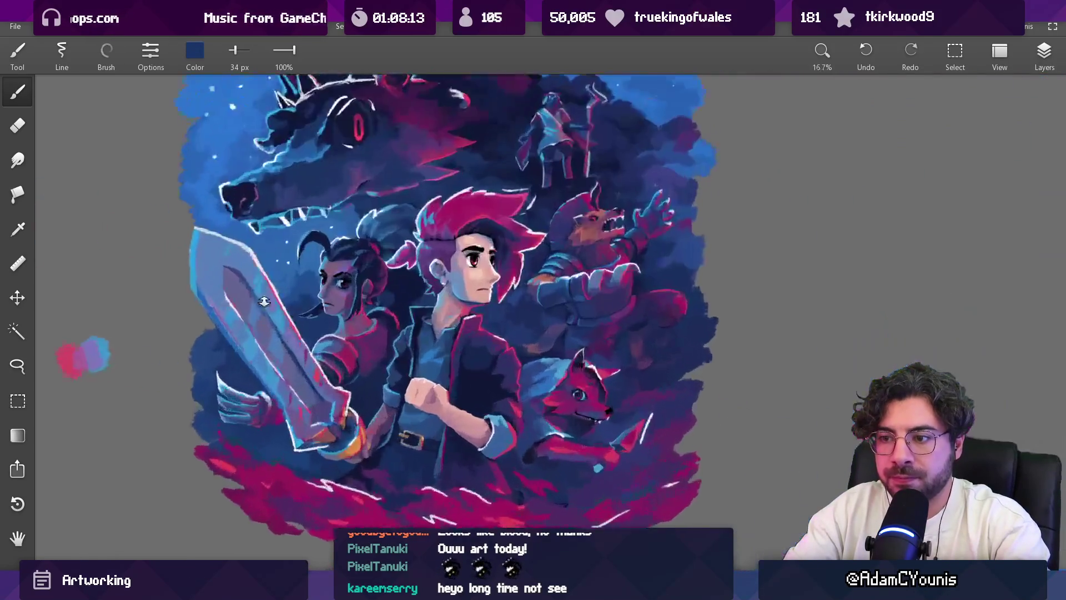
{"action": "left_click", "coordinate": [217, 321], "text": "alt"}
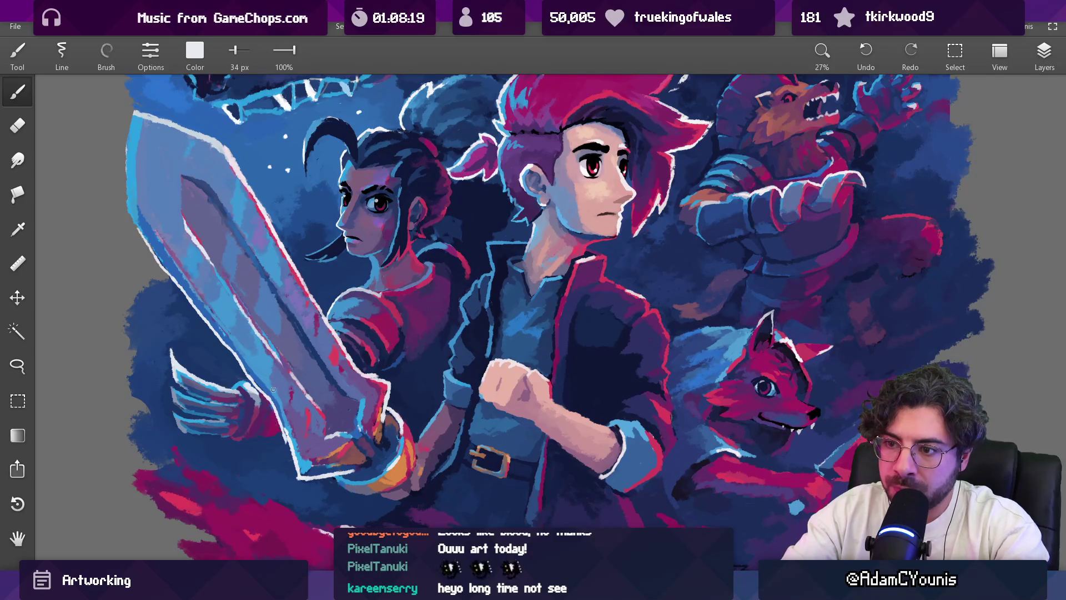
{"action": "scroll", "coordinate": [273, 409], "scroll_direction": "down", "scroll_amount": 5}
{"action": "scroll", "coordinate": [273, 290], "scroll_direction": "up", "scroll_amount": 2}
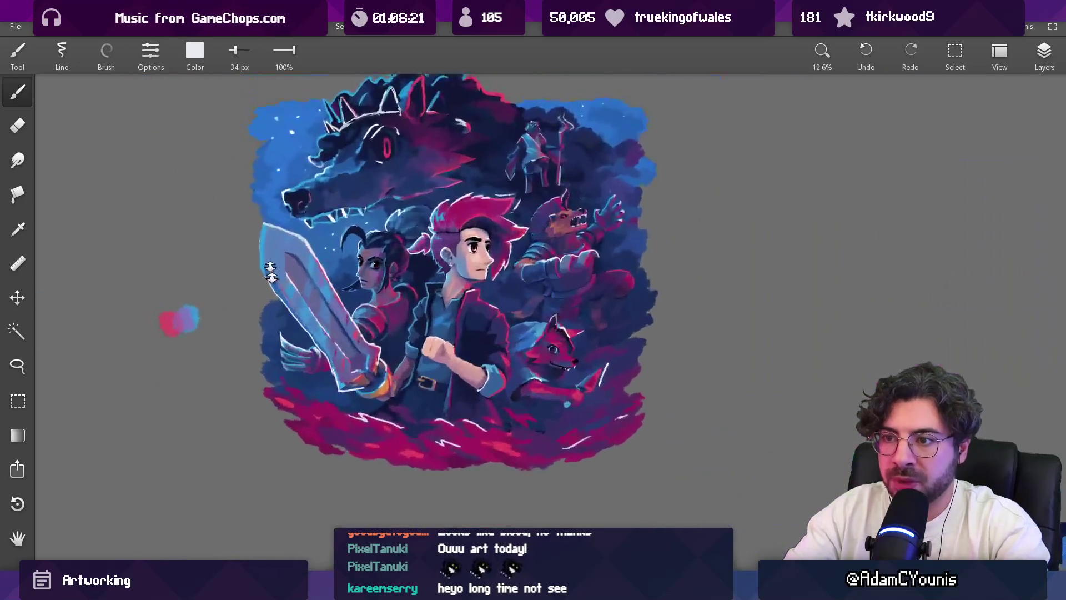
{"action": "scroll", "coordinate": [274, 289], "scroll_direction": "up", "scroll_amount": 3}
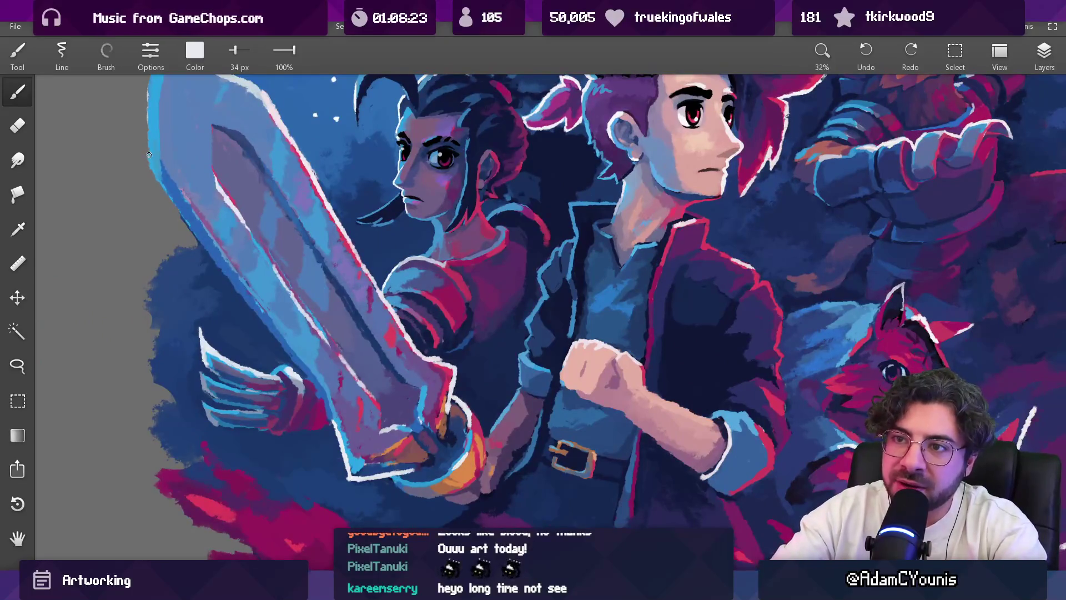
{"action": "left_click_drag", "start_coordinate": [194, 231], "coordinate": [152, 164]}
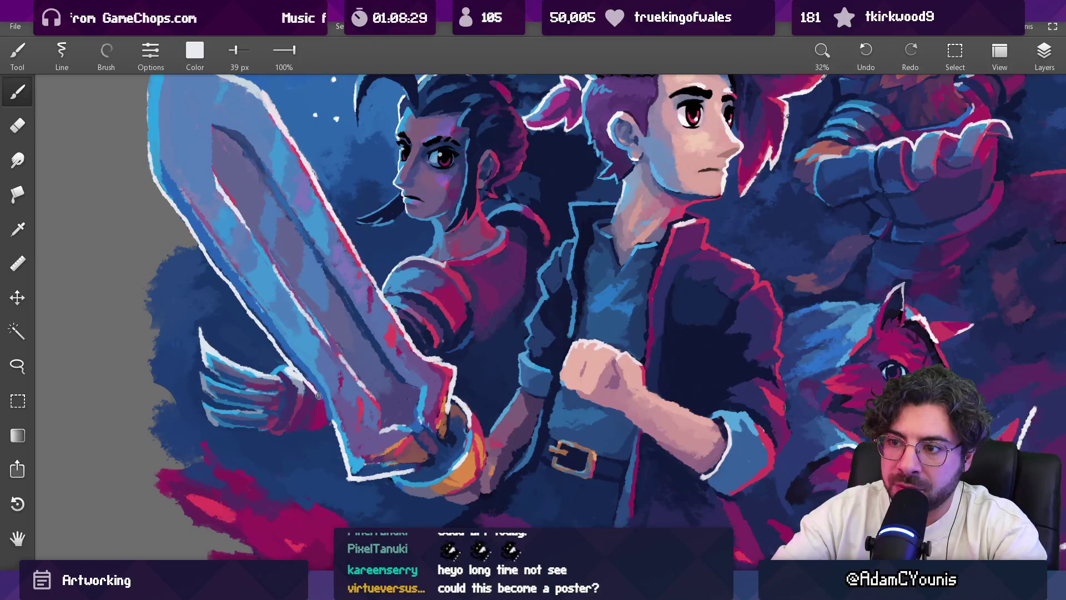
Step: Extend the blue stroke further down the sword's left edge toward the hilt
{"action": "mouse_move", "coordinate": [257, 287]}
{"action": "left_mouse_down"}
{"action": "mouse_move", "coordinate": [199, 174]}
{"action": "mouse_move", "coordinate": [204, 223]}
{"action": "mouse_move", "coordinate": [281, 327]}
{"action": "mouse_move", "coordinate": [192, 187]}
{"action": "mouse_move", "coordinate": [272, 289]}
{"action": "mouse_move", "coordinate": [291, 277]}
{"action": "mouse_move", "coordinate": [329, 325]}
{"action": "left_mouse_up"}
{"action": "scroll", "coordinate": [199, 174], "scroll_direction": "up", "scroll_amount": 2}
{"action": "left_click_drag", "start_coordinate": [353, 364], "coordinate": [360, 395]}
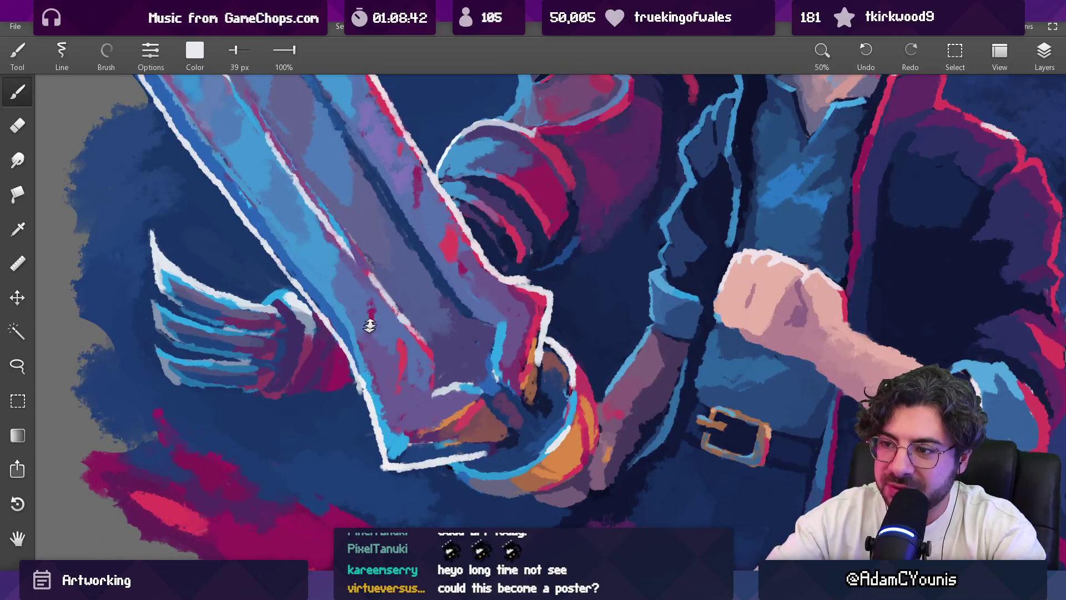
{"action": "scroll", "coordinate": [388, 311], "scroll_direction": "down", "scroll_amount": 6}
{"action": "scroll", "coordinate": [371, 279], "scroll_direction": "up", "scroll_amount": 5}
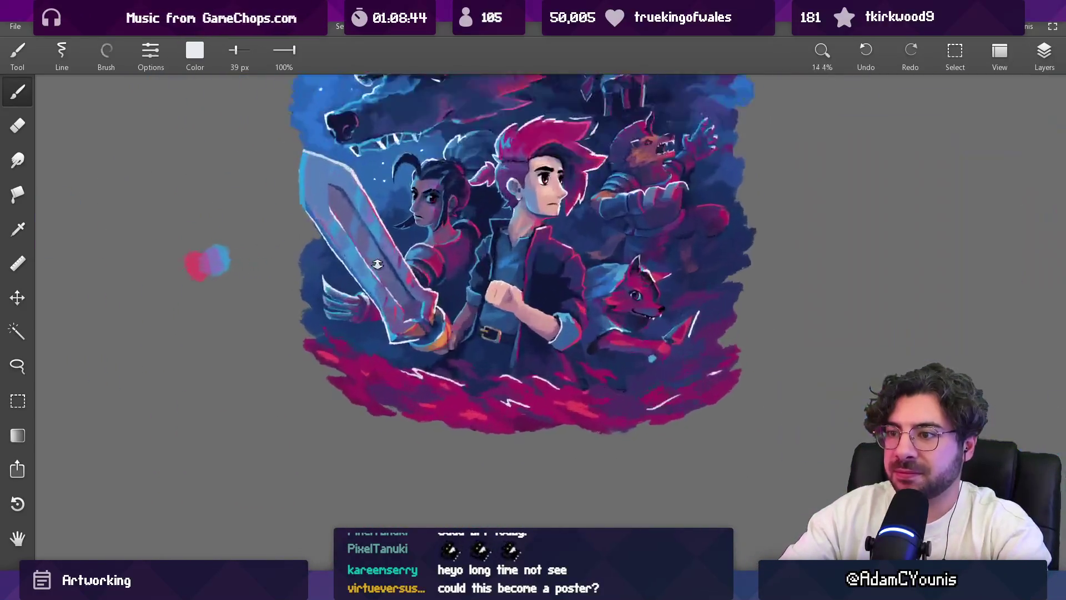
Step: Sample blues from the sword and paint a light-blue stroke up the blade's left edge
{"action": "left_click", "coordinate": [361, 284], "text": "alt"}
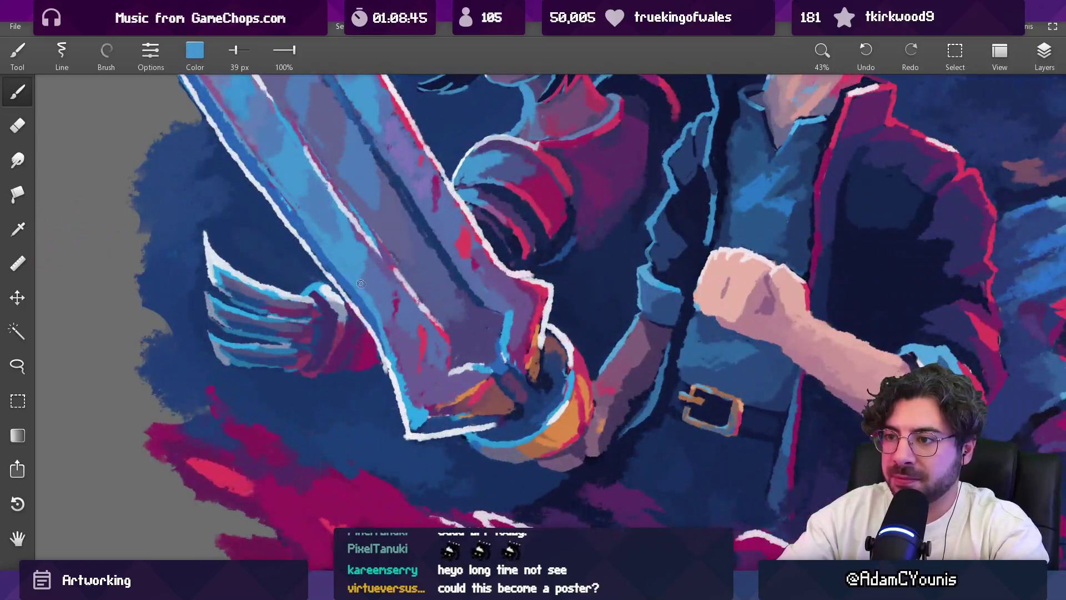
{"action": "left_click", "coordinate": [376, 317], "text": "alt"}
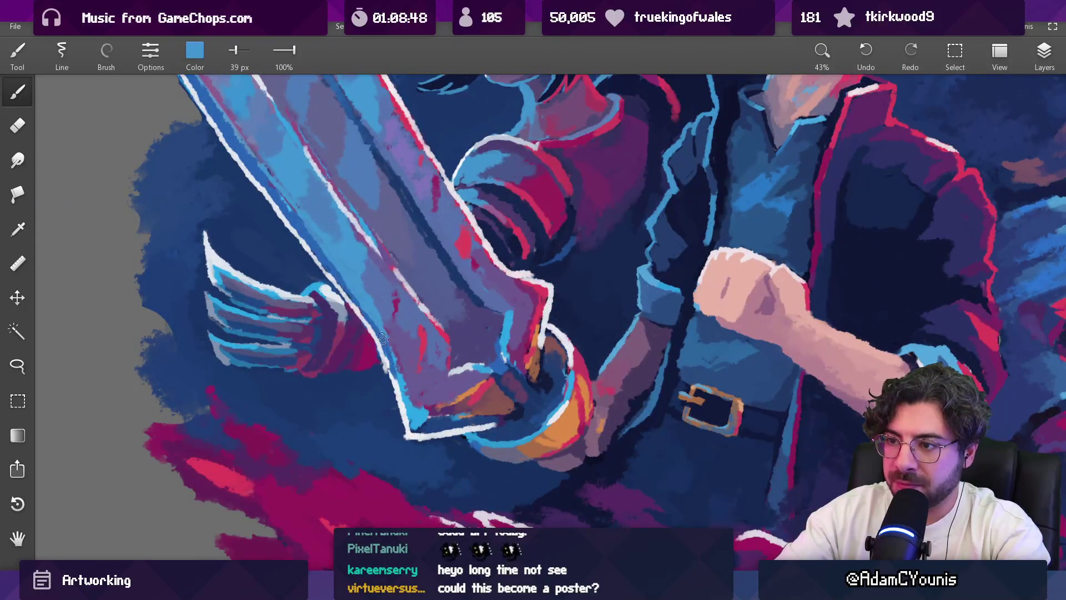
{"action": "left_click", "coordinate": [408, 411], "text": "alt"}
{"action": "left_click_drag", "start_coordinate": [410, 412], "coordinate": [384, 339]}
{"action": "scroll", "coordinate": [398, 362], "scroll_direction": "down", "scroll_amount": 8}
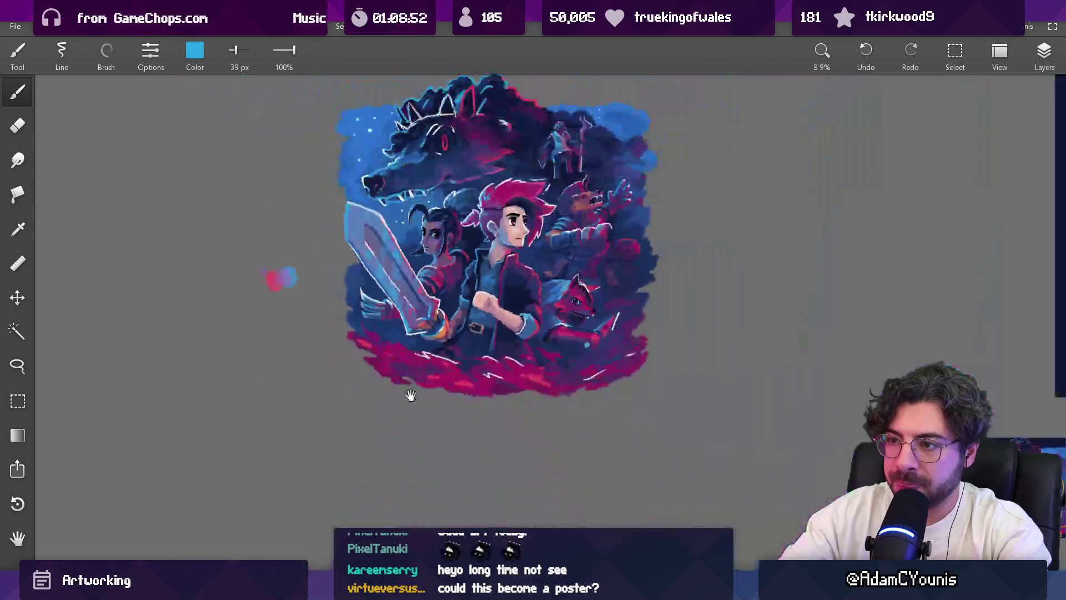
{"action": "scroll", "coordinate": [416, 272], "scroll_direction": "up", "scroll_amount": 8}
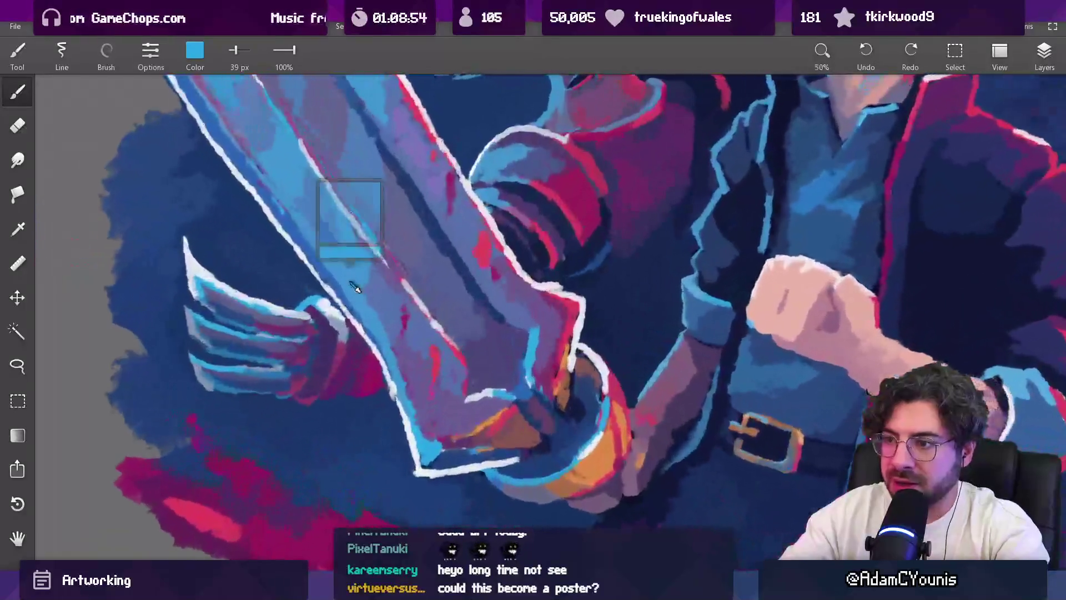
Step: Paint dark blue along the sword's lower-left edge with the brush at 36 px
{"action": "left_click", "coordinate": [293, 236], "text": "alt"}
{"action": "key", "text": "bracketright"}
{"action": "key", "text": "bracketright"}
{"action": "key", "text": "bracketright"}
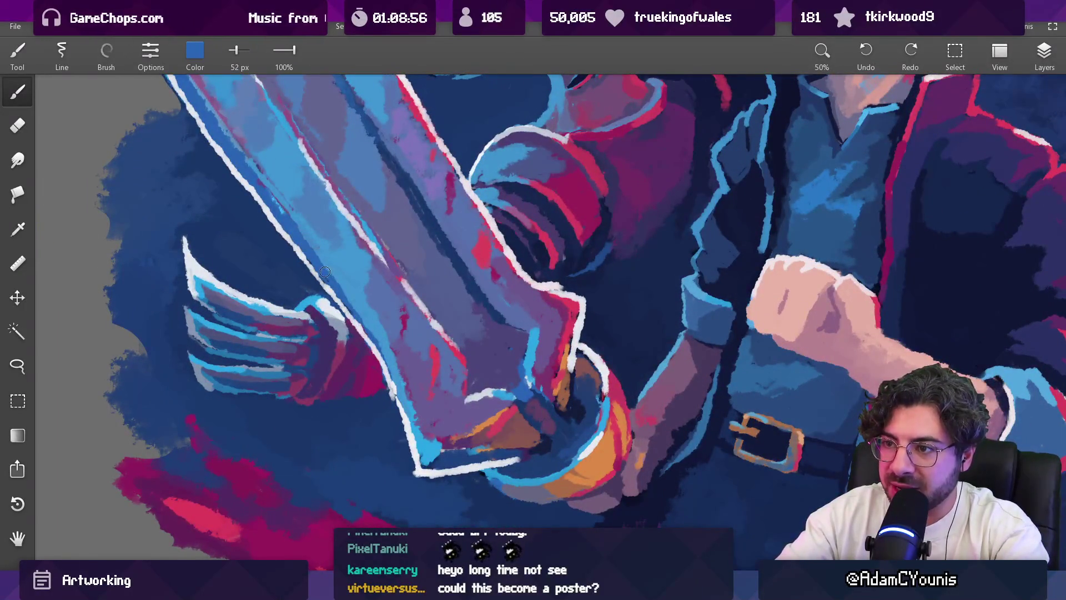
{"action": "key", "text": "bracketleft"}
{"action": "key", "text": "bracketleft"}
{"action": "key", "text": "bracketleft"}
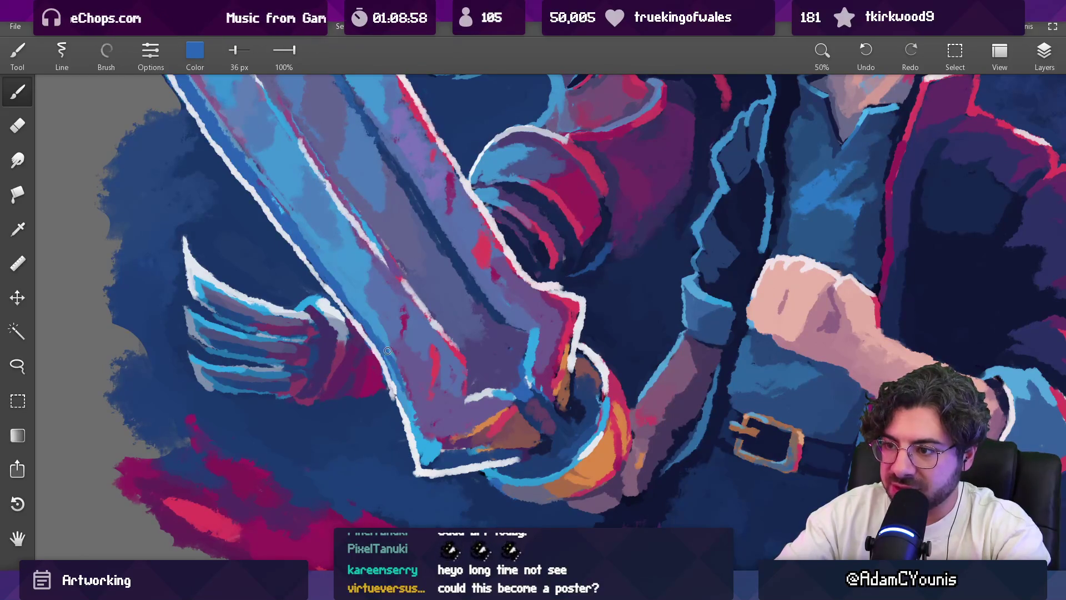
{"action": "left_click_drag", "start_coordinate": [401, 379], "coordinate": [422, 458]}
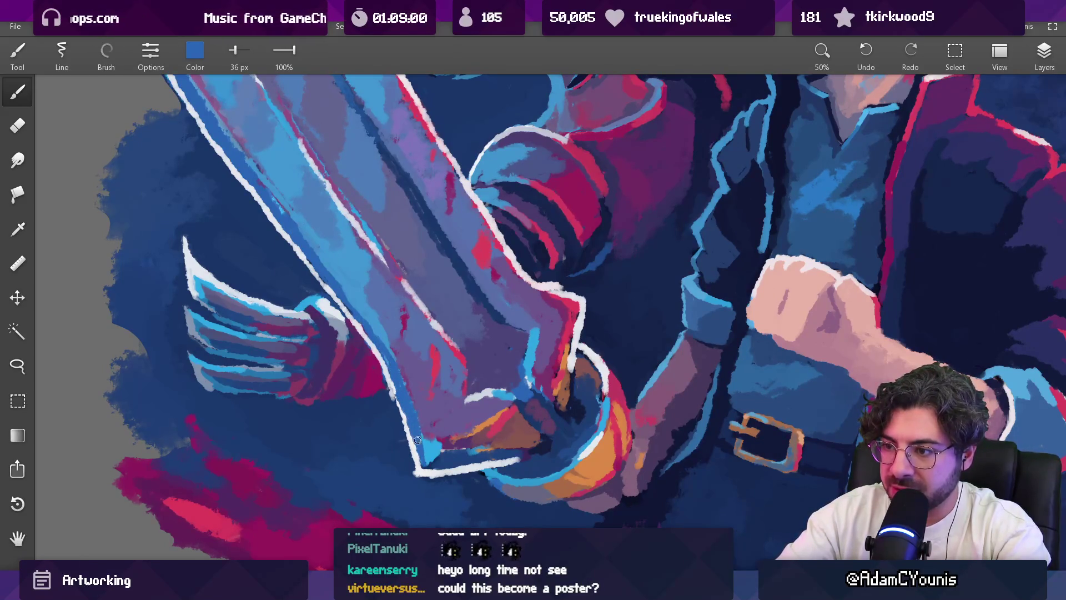
Step: Paint a white line down the sword's lower-left edge using the blade outline's white
{"action": "left_click", "coordinate": [405, 394], "text": "alt"}
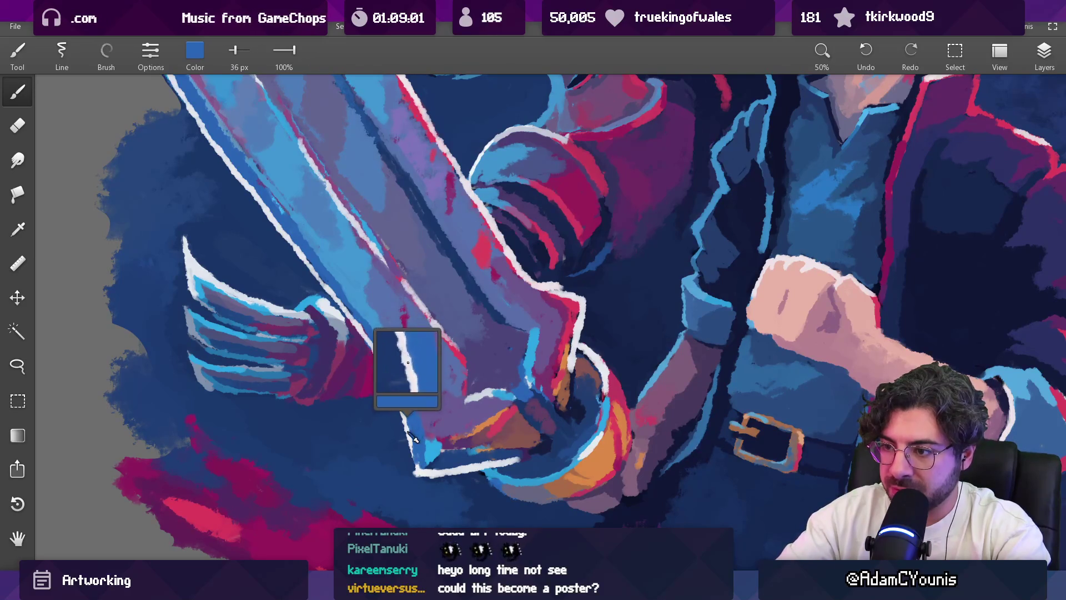
{"action": "left_click_drag", "start_coordinate": [405, 394], "coordinate": [414, 458]}
{"action": "scroll", "coordinate": [416, 465], "scroll_direction": "down", "scroll_amount": 5}
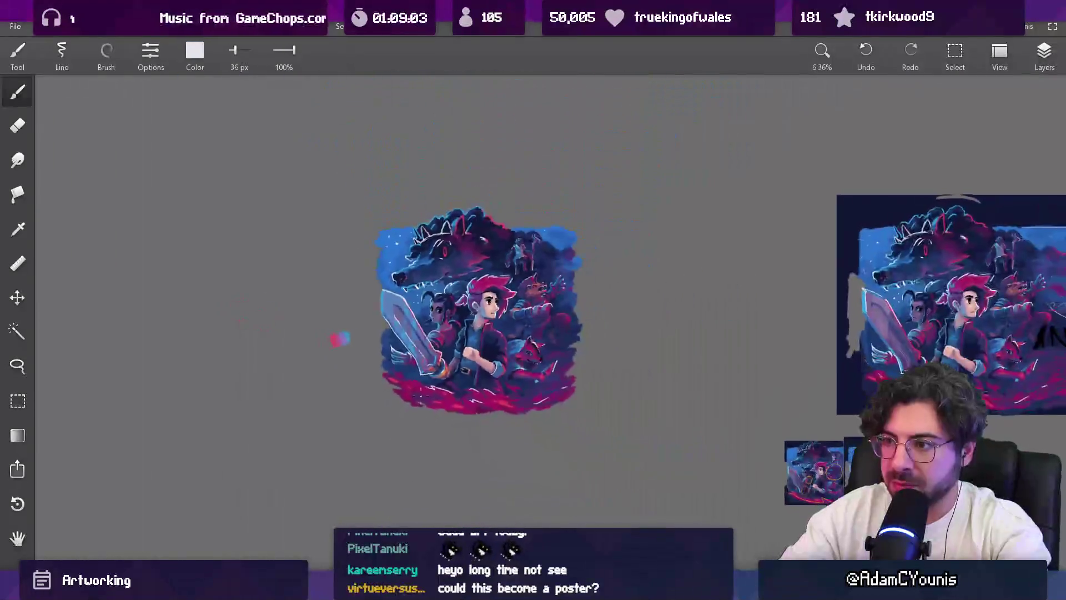
{"action": "scroll", "coordinate": [410, 262], "scroll_direction": "up", "scroll_amount": 3}
{"action": "scroll", "coordinate": [411, 262], "scroll_direction": "up", "scroll_amount": 3}
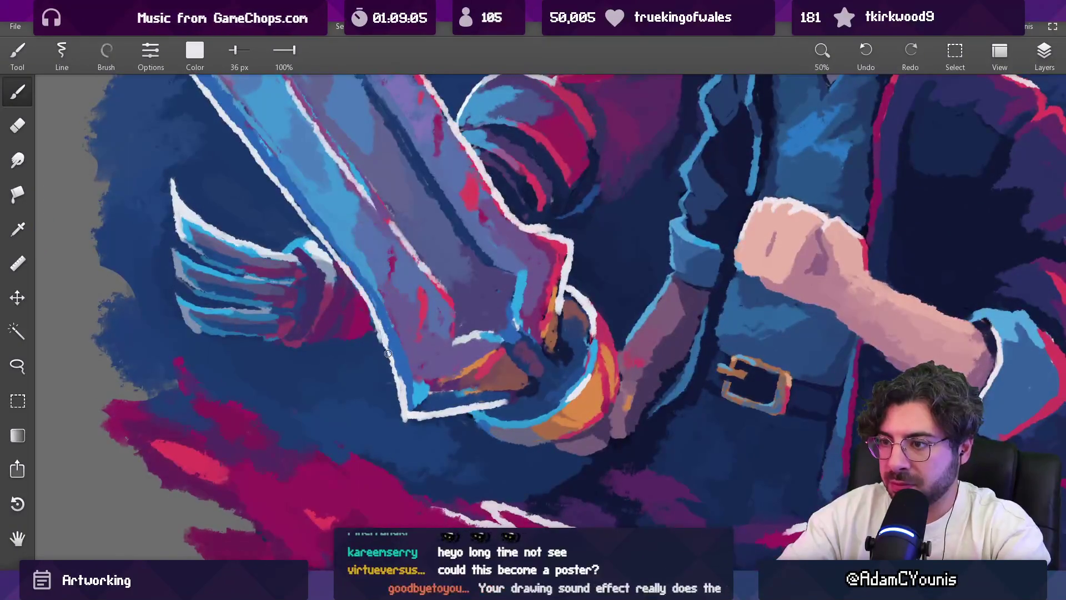
{"action": "scroll", "coordinate": [437, 315], "scroll_direction": "down", "scroll_amount": 5}
Step: Sample light blue from the fingers, shrink the brush to 27 px, and undo the lowest finger stroke
{"action": "mouse_move", "coordinate": [437, 314]}
{"action": "left_mouse_down"}
{"action": "mouse_move", "coordinate": [326, 441]}
{"action": "mouse_move", "coordinate": [284, 443]}
{"action": "left_mouse_up"}
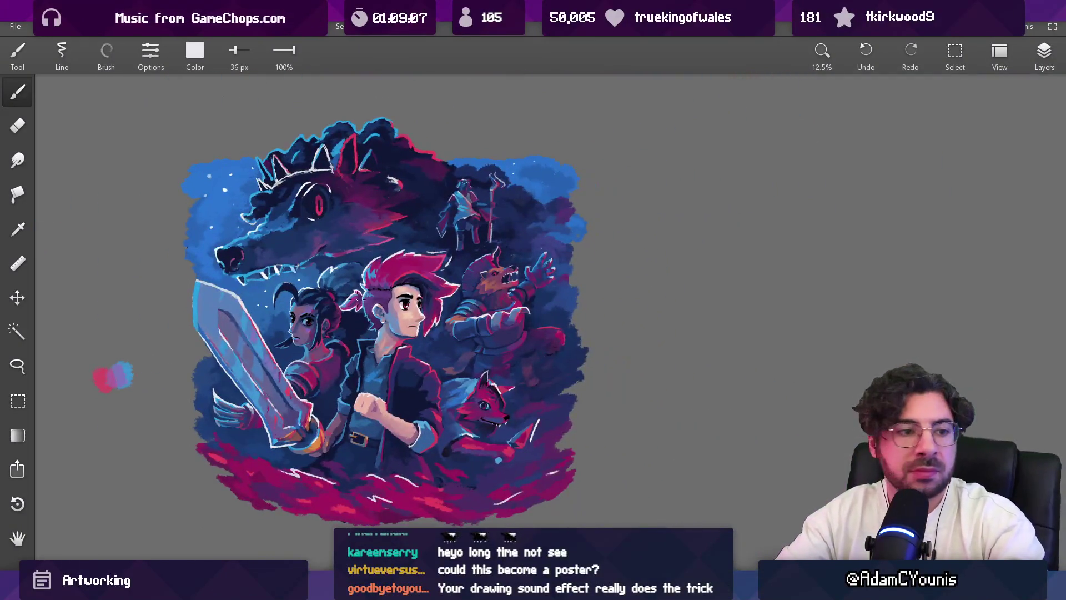
{"action": "mouse_move", "coordinate": [375, 337]}
{"action": "left_mouse_down"}
{"action": "mouse_move", "coordinate": [356, 340]}
{"action": "mouse_move", "coordinate": [430, 295]}
{"action": "left_mouse_up"}
{"action": "scroll", "coordinate": [359, 325], "scroll_direction": "up", "scroll_amount": 2}
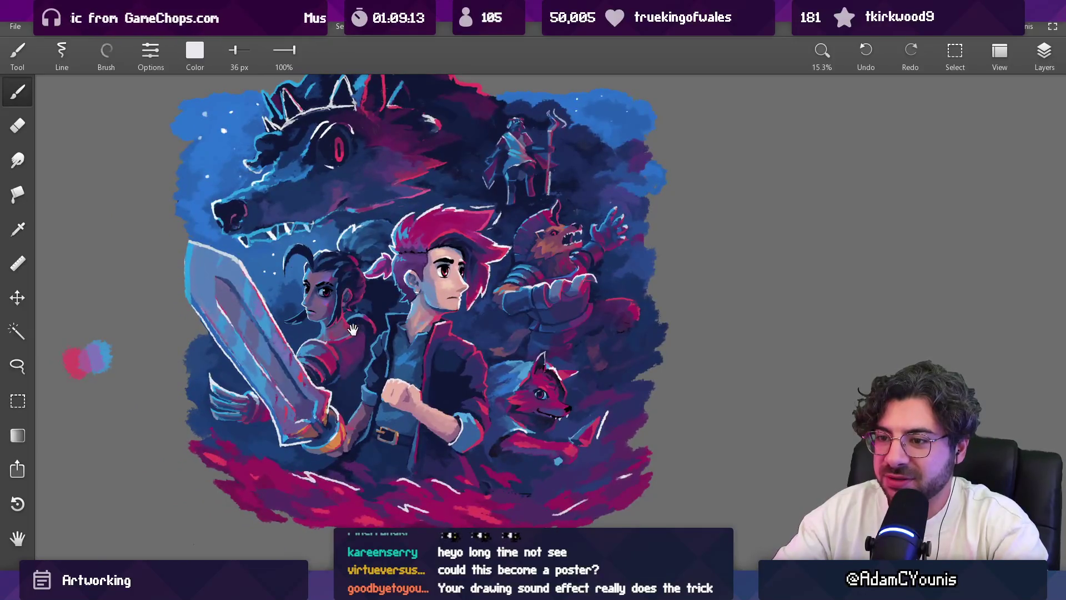
{"action": "scroll", "coordinate": [233, 405], "scroll_direction": "up", "scroll_amount": 10}
{"action": "key", "text": "alt"}
{"action": "left_click", "coordinate": [244, 386], "text": "alt"}
{"action": "key", "text": "bracketleft"}
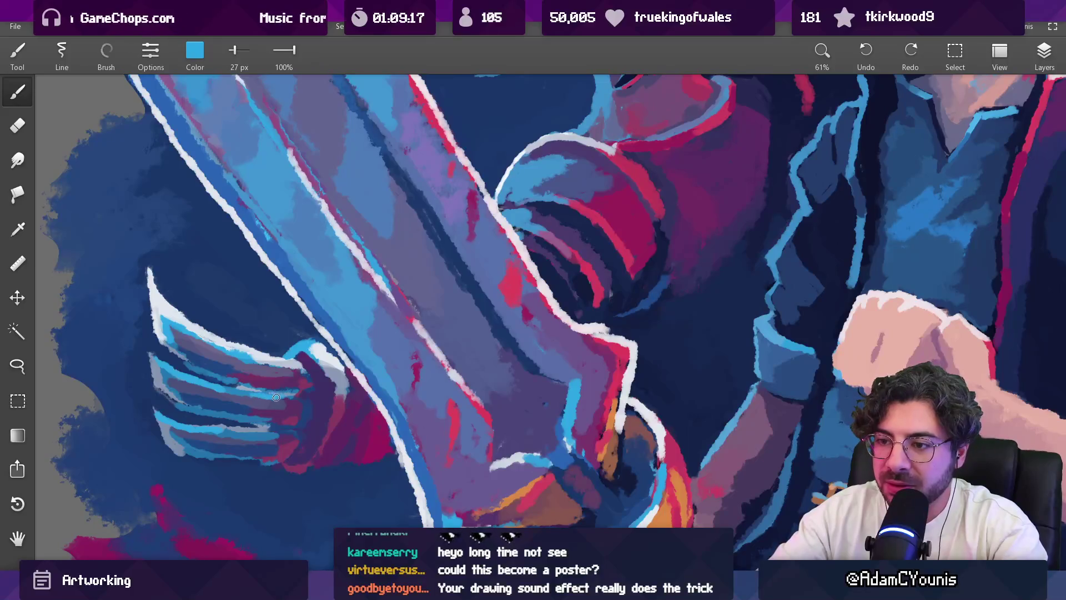
{"action": "key", "text": "ctrl+z"}
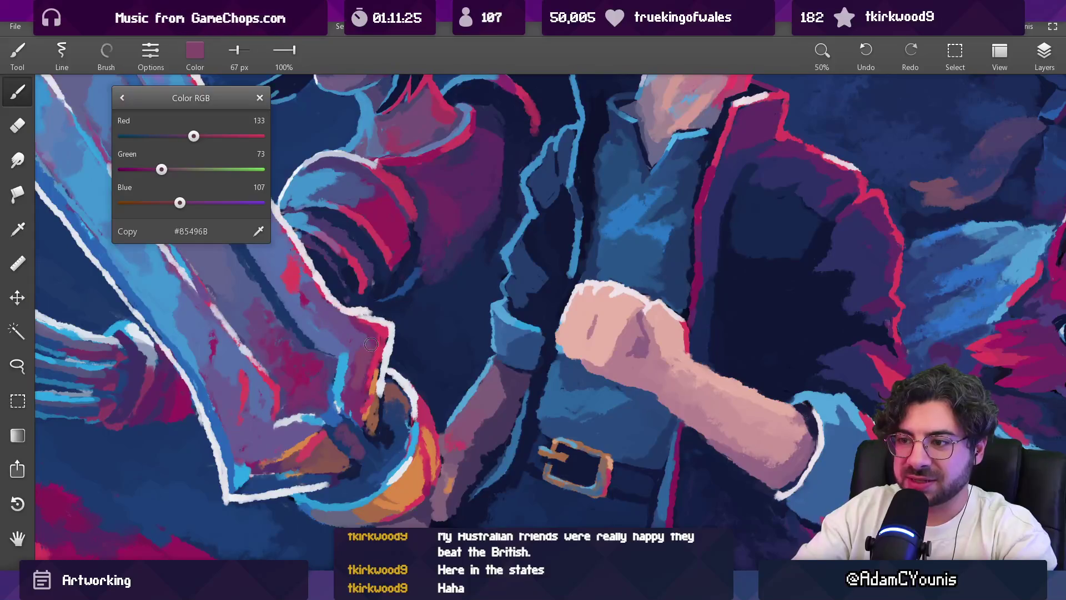
Step: Shift the paint colour slightly redder and shrink the brush
{"action": "scroll", "coordinate": [350, 387], "scroll_direction": "down", "scroll_amount": 5}
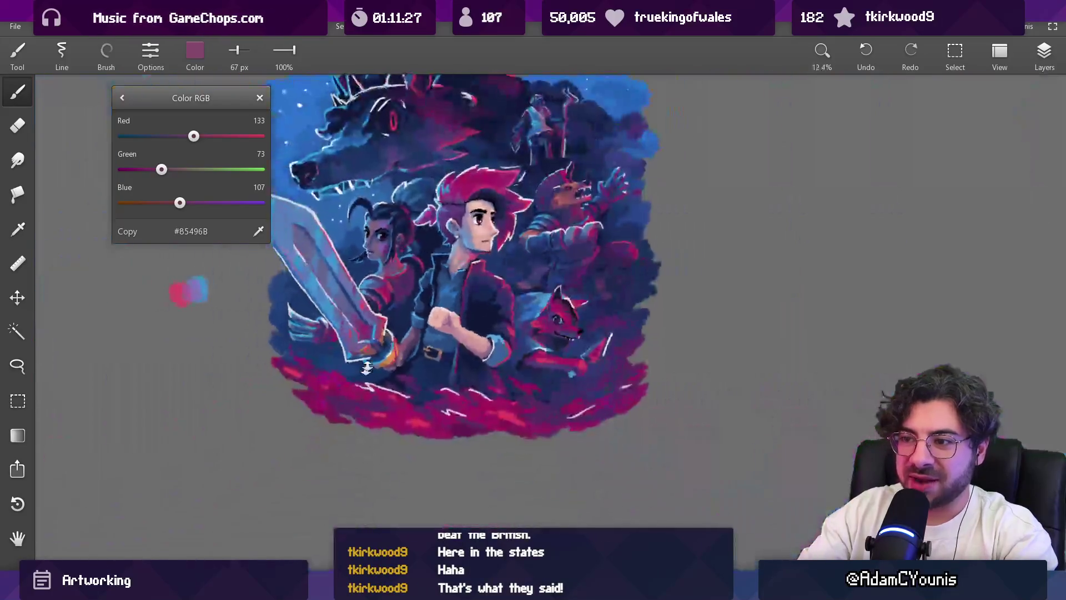
{"action": "scroll", "coordinate": [371, 240], "scroll_direction": "up", "scroll_amount": 5}
{"action": "left_click_drag", "start_coordinate": [193, 139], "coordinate": [200, 140]}
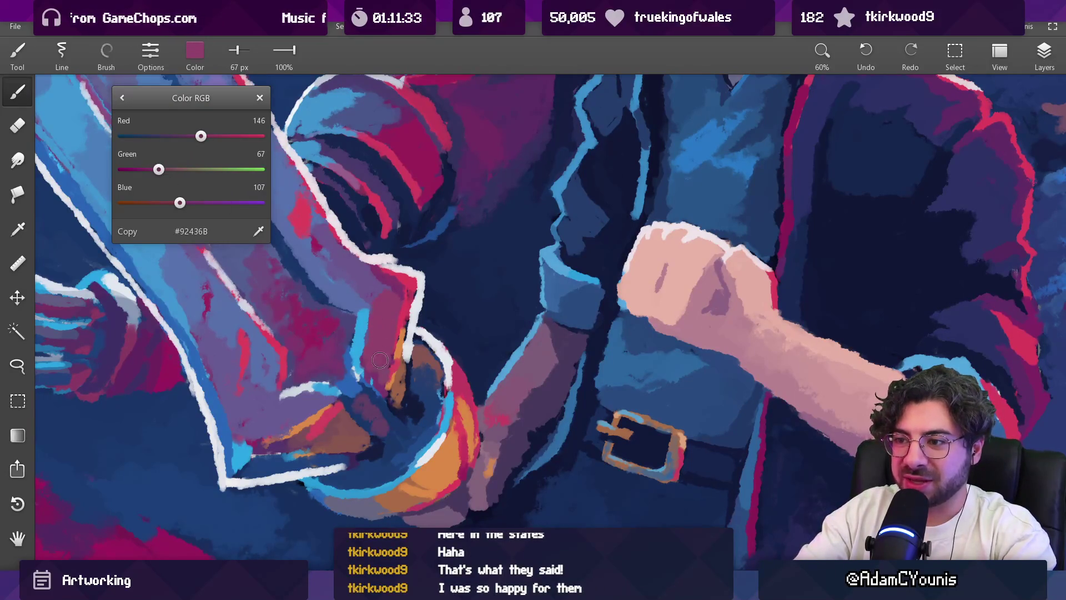
{"action": "key", "text": "bracketleft"}
{"action": "key", "text": "bracketleft"}
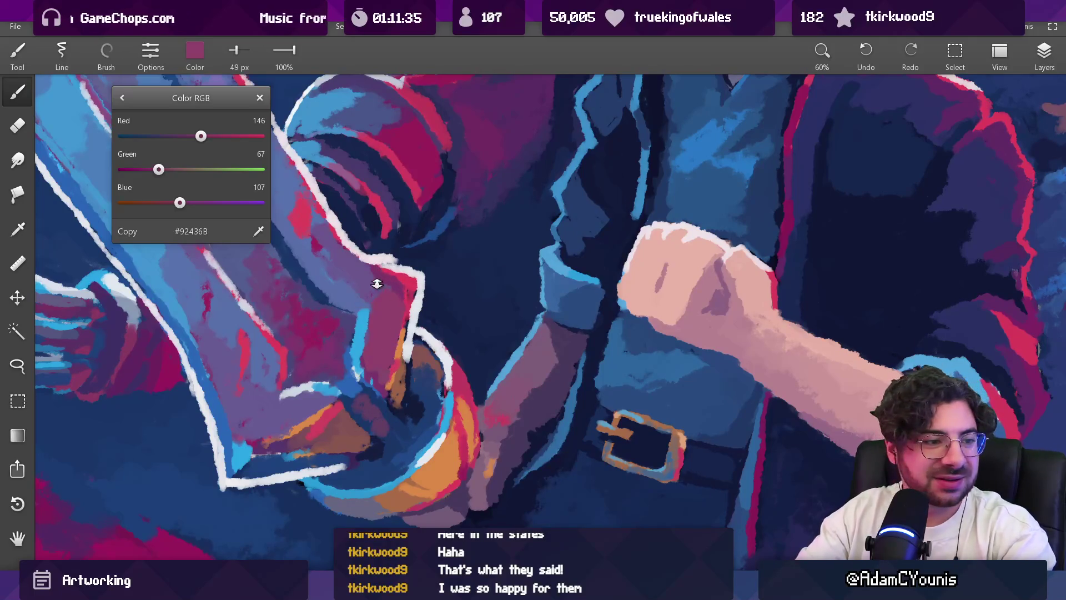
Step: Sample purple and red from the blade and paint purple over the blade base near the guard
{"action": "scroll", "coordinate": [378, 285], "scroll_direction": "down", "scroll_amount": 10}
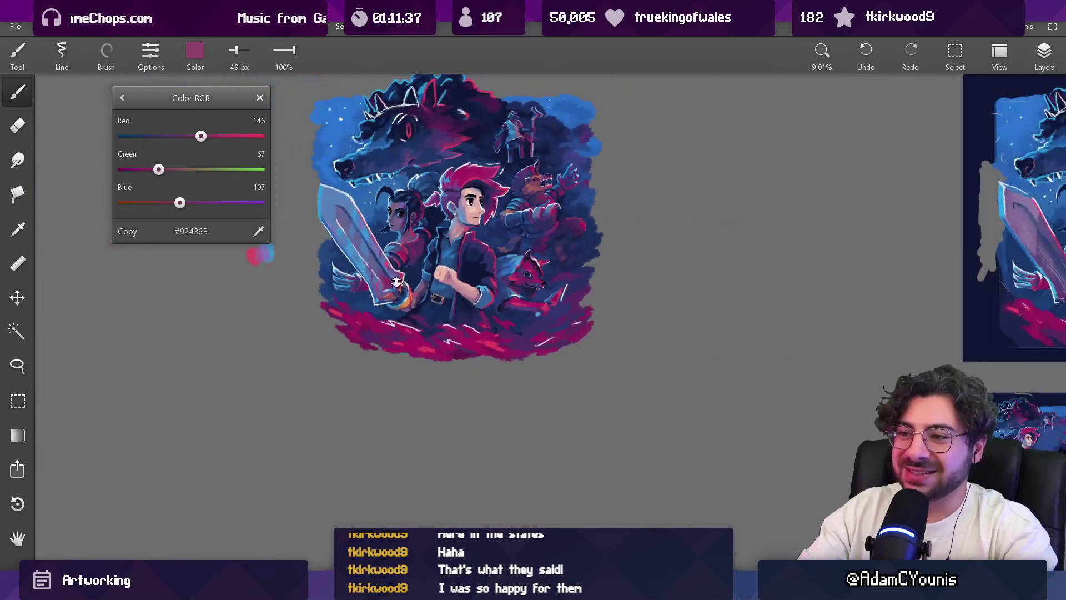
{"action": "scroll", "coordinate": [396, 285], "scroll_direction": "up", "scroll_amount": 10}
{"action": "left_click", "coordinate": [408, 281], "text": "alt"}
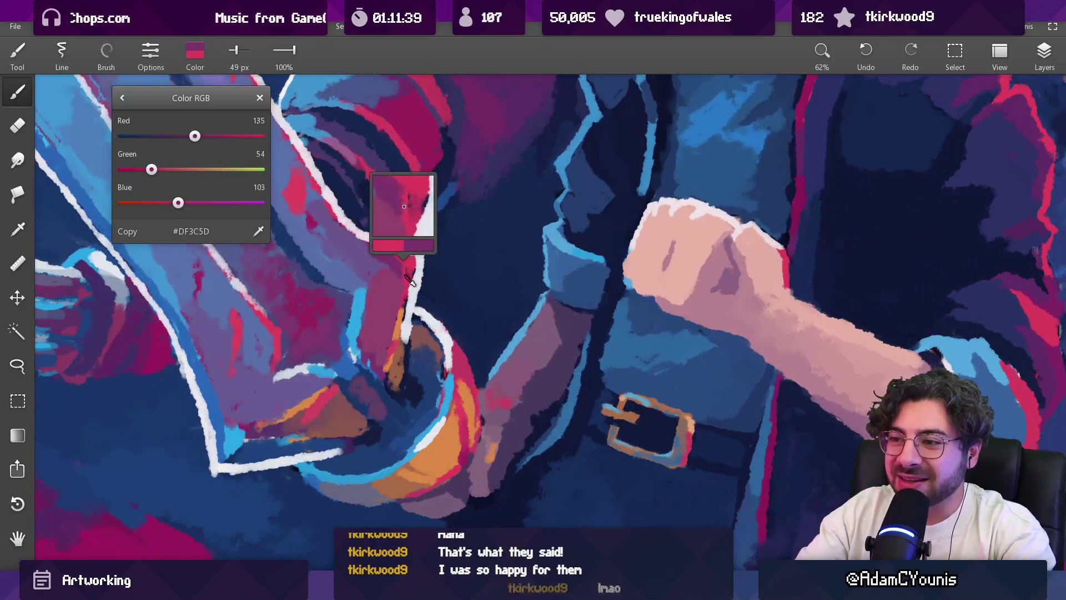
{"action": "left_click_drag", "start_coordinate": [409, 282], "coordinate": [406, 288]}
{"action": "key", "text": "bracketleft"}
{"action": "key", "text": "bracketleft"}
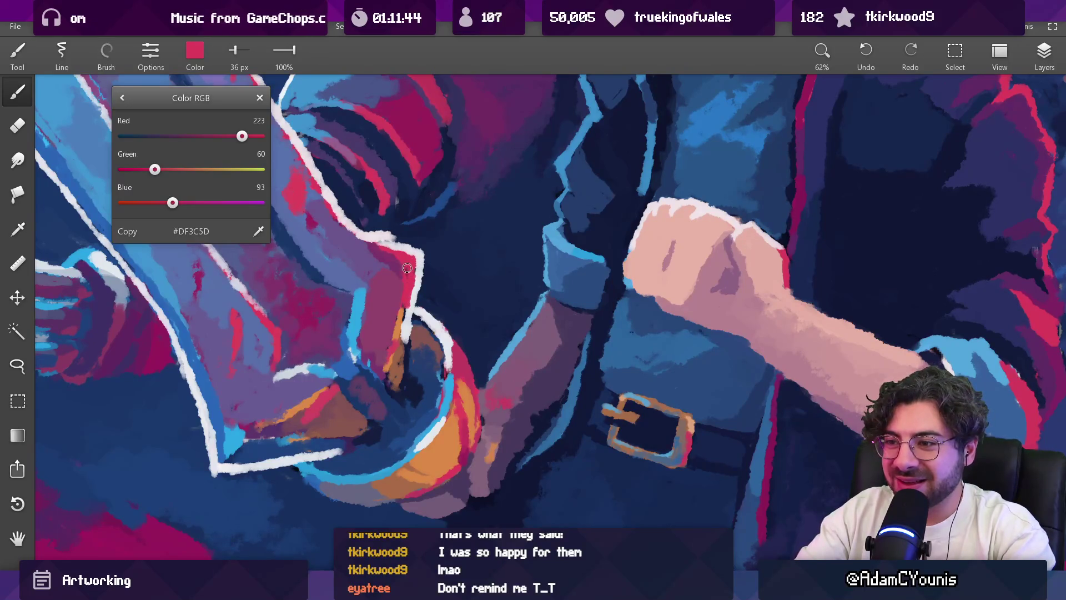
{"action": "left_click_drag", "start_coordinate": [406, 306], "coordinate": [387, 371]}
{"action": "left_click_drag", "start_coordinate": [382, 283], "coordinate": [383, 283]}
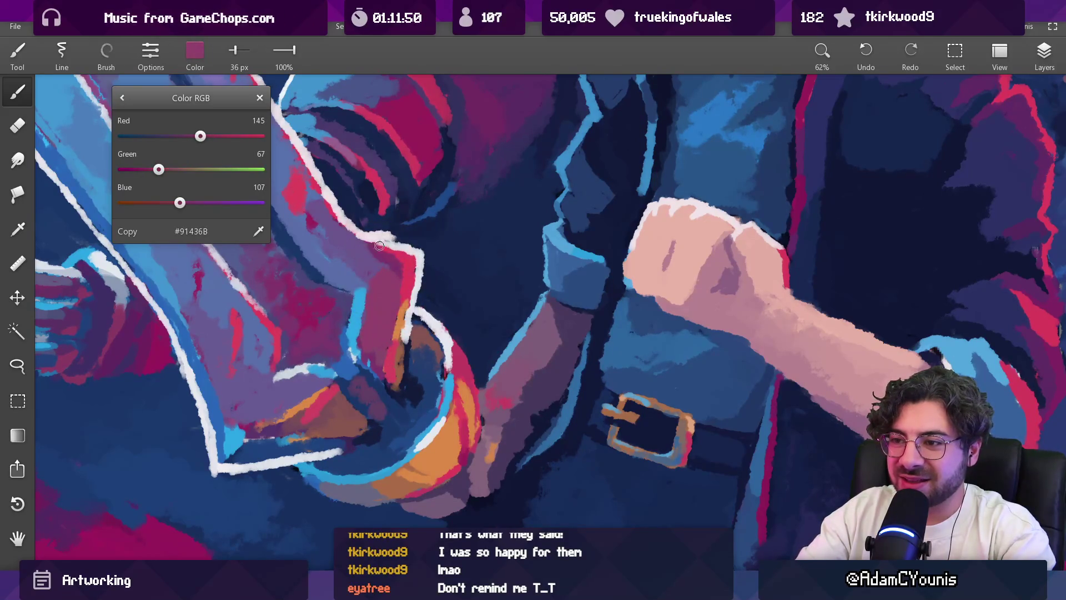
{"action": "left_click_drag", "start_coordinate": [384, 172], "coordinate": [356, 244]}
{"action": "key", "text": "bracketright"}
{"action": "key", "text": "bracketright"}
{"action": "key", "text": "bracketright"}
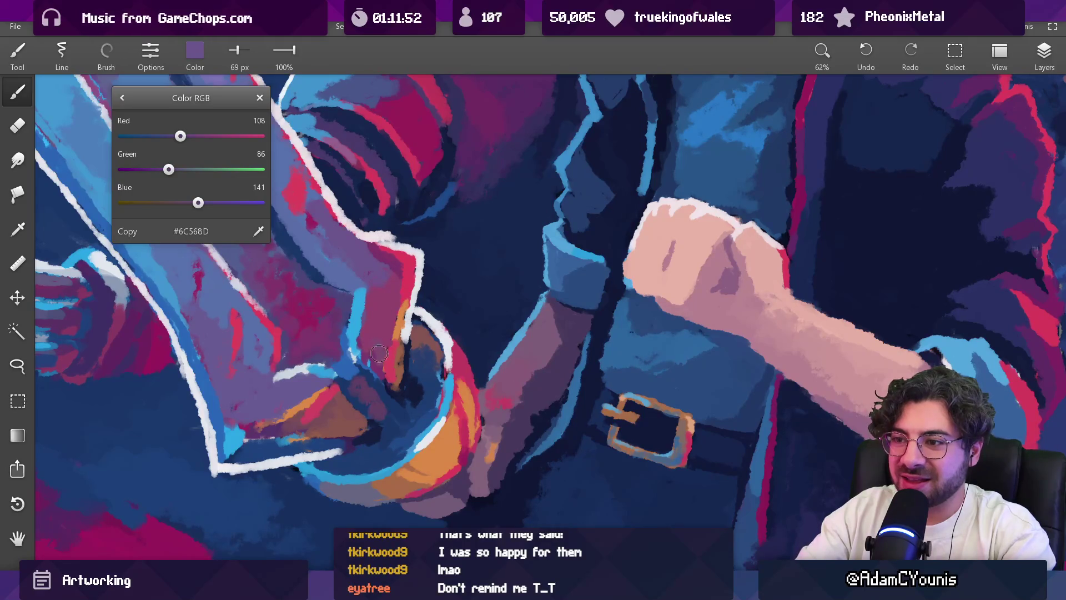
Step: Pick the pale white of the blade outline with a smaller brush
{"action": "scroll", "coordinate": [387, 355], "scroll_direction": "down", "scroll_amount": 5}
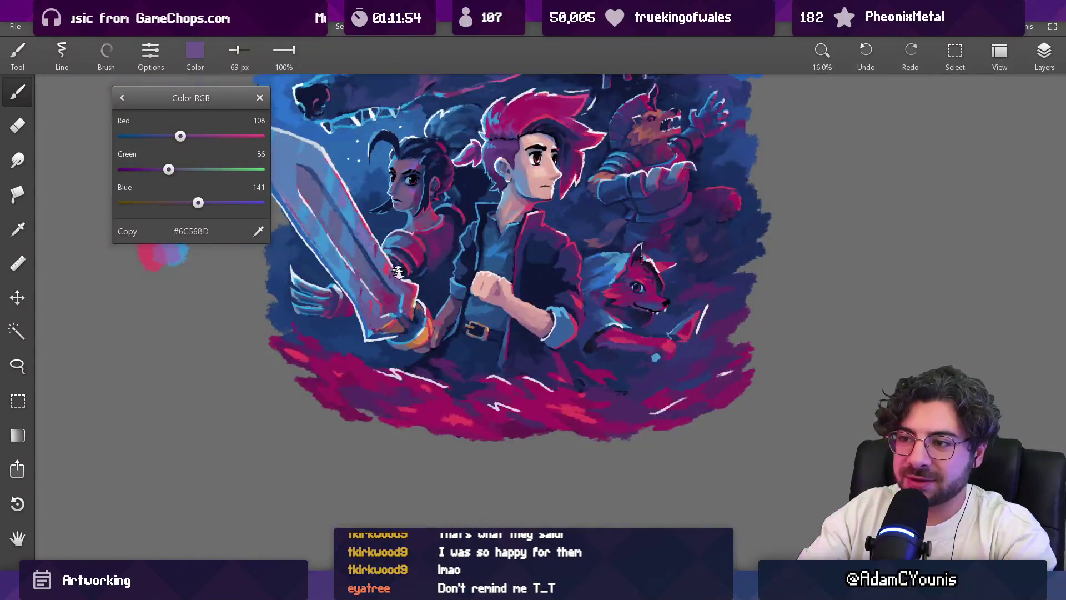
{"action": "scroll", "coordinate": [369, 429], "scroll_direction": "up", "scroll_amount": 4}
{"action": "left_click_drag", "start_coordinate": [396, 331], "coordinate": [351, 332]}
{"action": "key", "text": "bracketleft"}
{"action": "key", "text": "bracketleft"}
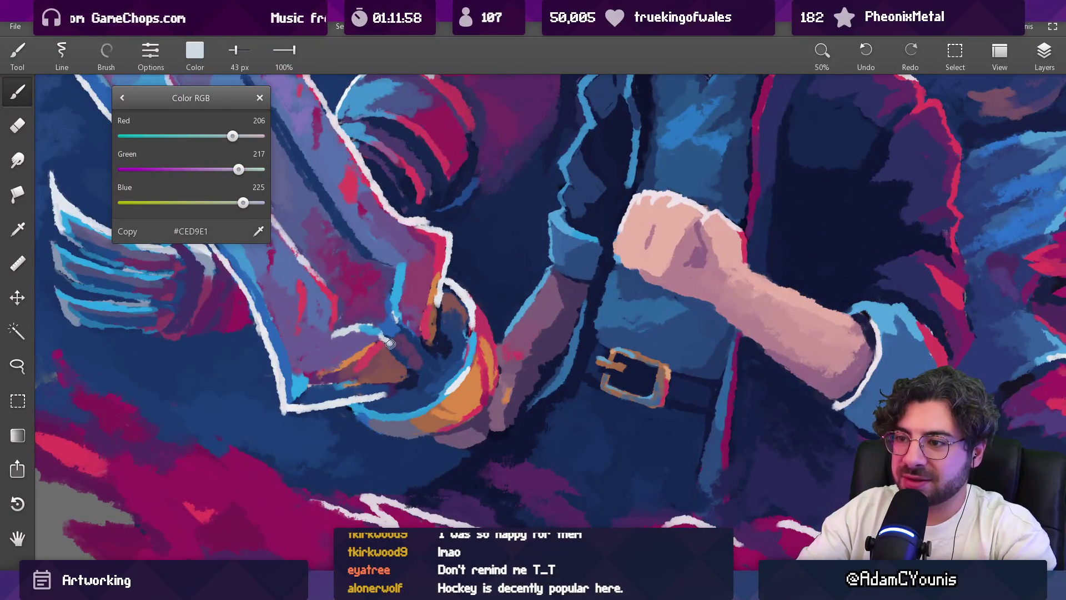
{"action": "scroll", "coordinate": [434, 298], "scroll_direction": "down", "scroll_amount": 6}
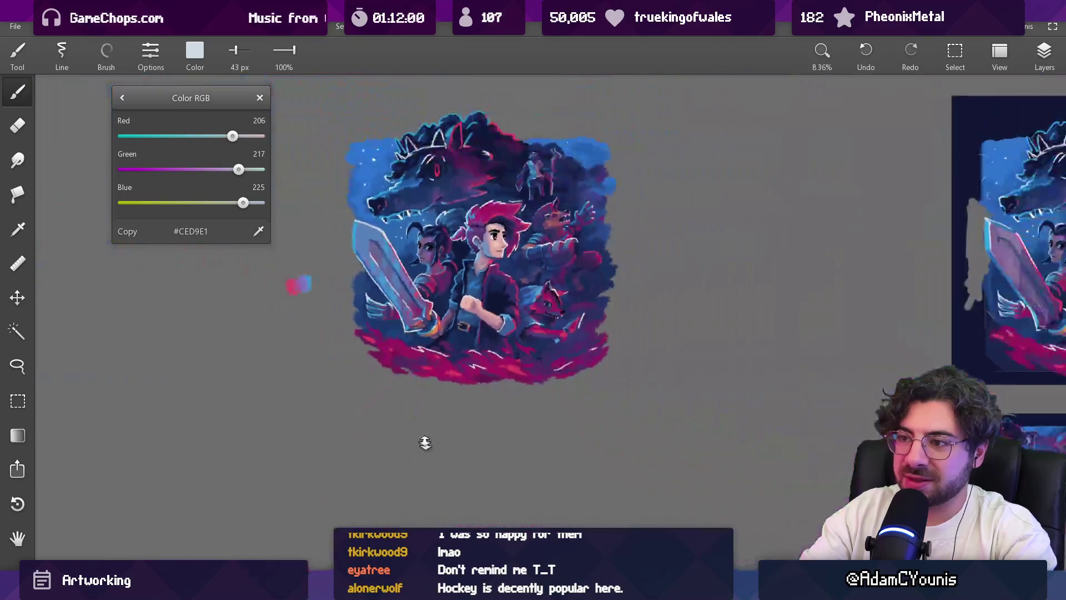
{"action": "scroll", "coordinate": [437, 301], "scroll_direction": "up", "scroll_amount": 6}
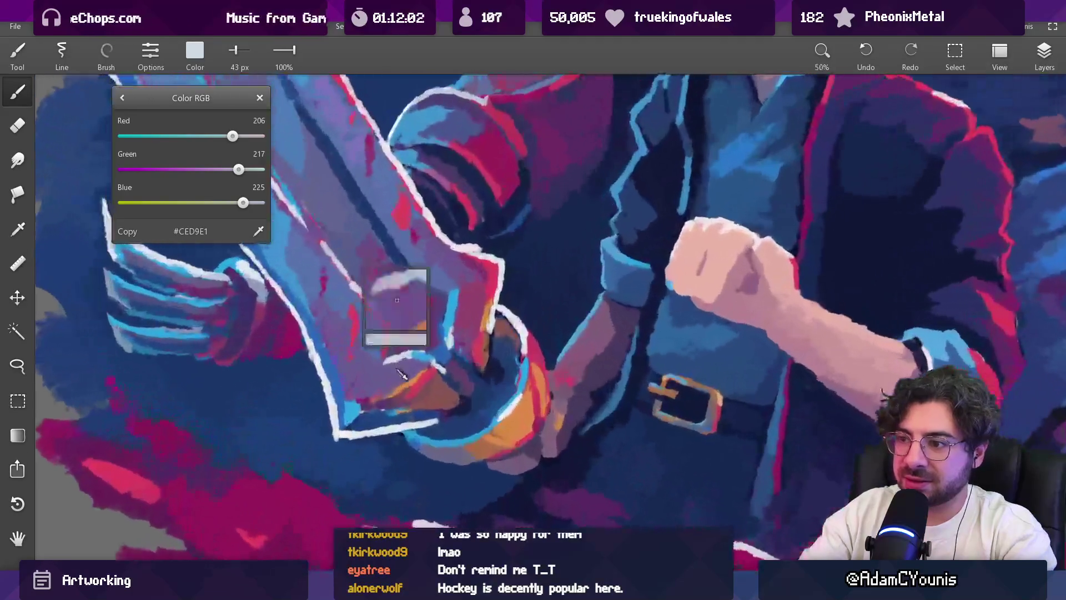
Step: Sample purples from the hilt and repaint the sword hilt in purple strokes
{"action": "left_click", "coordinate": [402, 366]}
{"action": "mouse_move", "coordinate": [409, 352]}
{"action": "left_mouse_down"}
{"action": "mouse_move", "coordinate": [399, 349]}
{"action": "mouse_move", "coordinate": [428, 348]}
{"action": "left_mouse_up"}
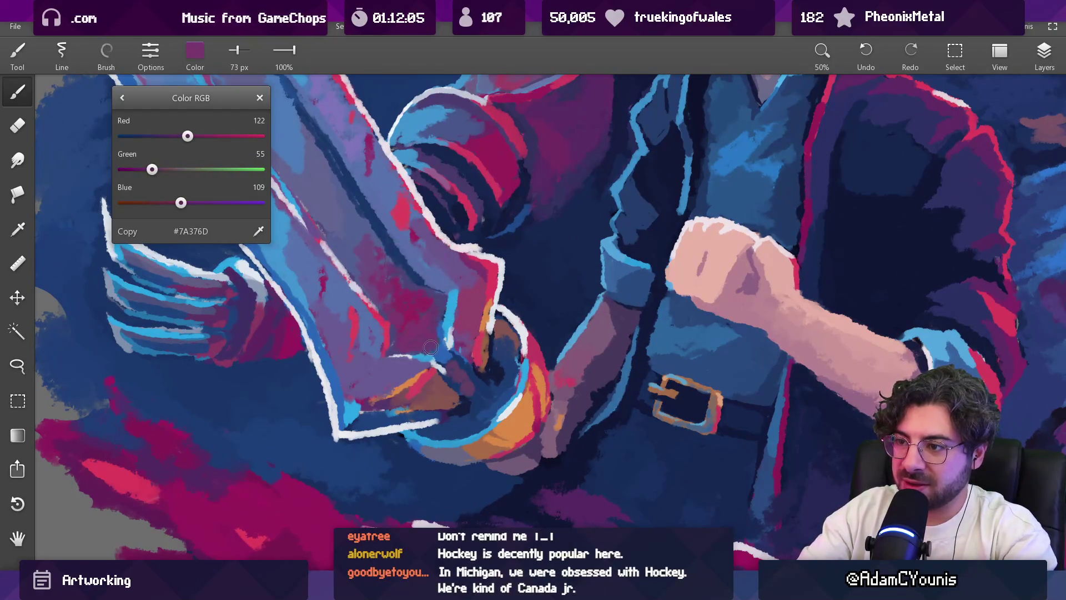
{"action": "scroll", "coordinate": [443, 358], "scroll_direction": "down", "scroll_amount": 6}
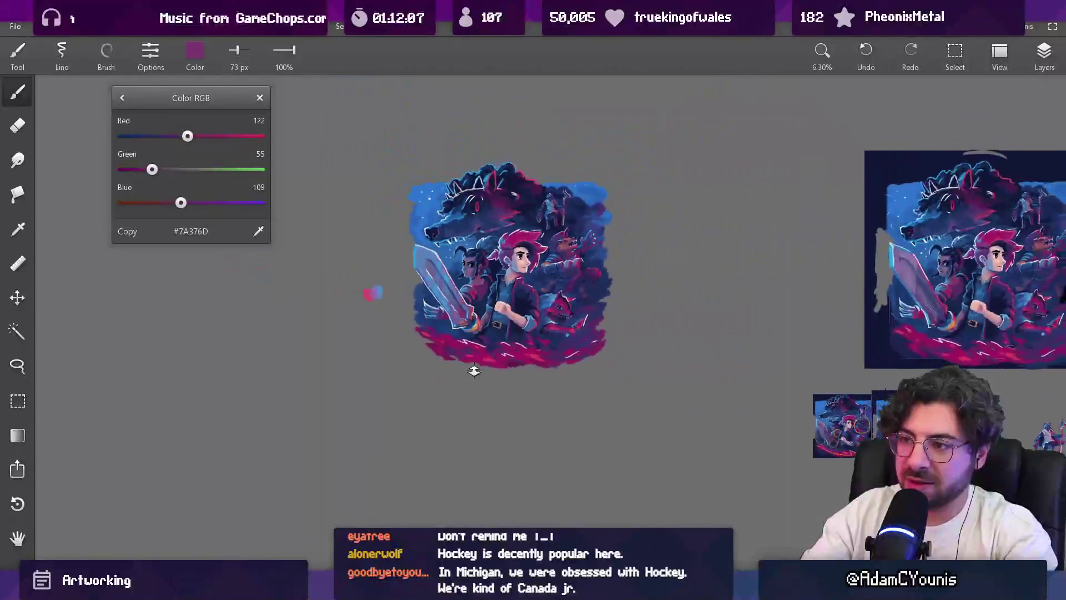
{"action": "scroll", "coordinate": [469, 309], "scroll_direction": "up", "scroll_amount": 6}
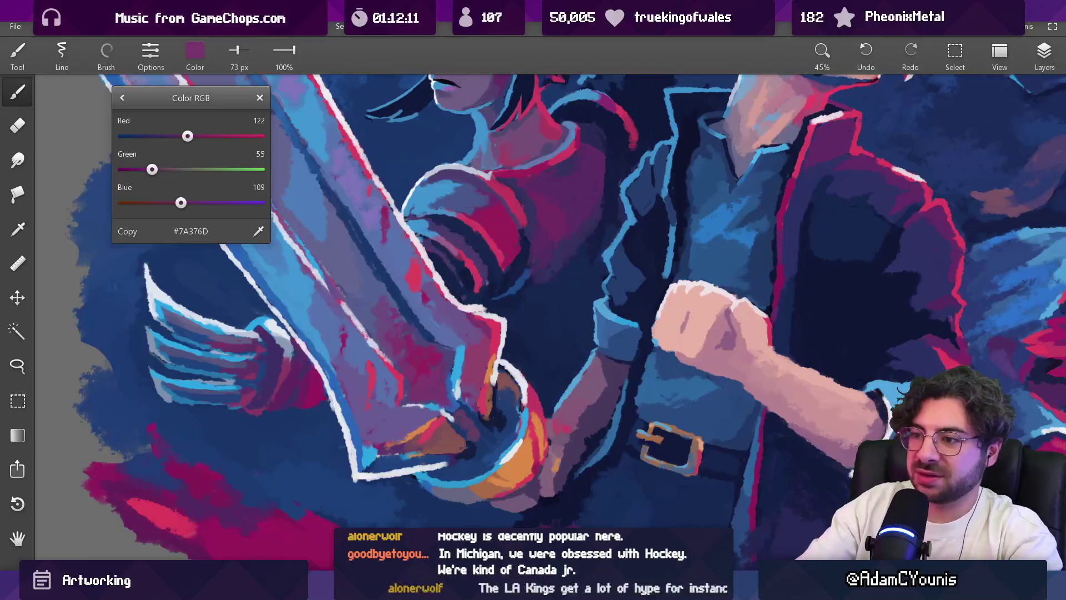
{"action": "left_click_drag", "start_coordinate": [470, 310], "coordinate": [445, 239]}
{"action": "mouse_move", "coordinate": [459, 400]}
{"action": "left_mouse_down"}
{"action": "mouse_move", "coordinate": [465, 365]}
{"action": "mouse_move", "coordinate": [453, 378]}
{"action": "mouse_move", "coordinate": [446, 340]}
{"action": "mouse_move", "coordinate": [454, 330]}
{"action": "mouse_move", "coordinate": [470, 348]}
{"action": "mouse_move", "coordinate": [439, 364]}
{"action": "mouse_move", "coordinate": [455, 363]}
{"action": "mouse_move", "coordinate": [461, 400]}
{"action": "mouse_move", "coordinate": [470, 380]}
{"action": "mouse_move", "coordinate": [461, 408]}
{"action": "mouse_move", "coordinate": [441, 400]}
{"action": "left_mouse_up"}
Step: Sample a muted purple from the blade and the dark blue beside the sword, resizing the brush
{"action": "key", "text": "bracketright"}
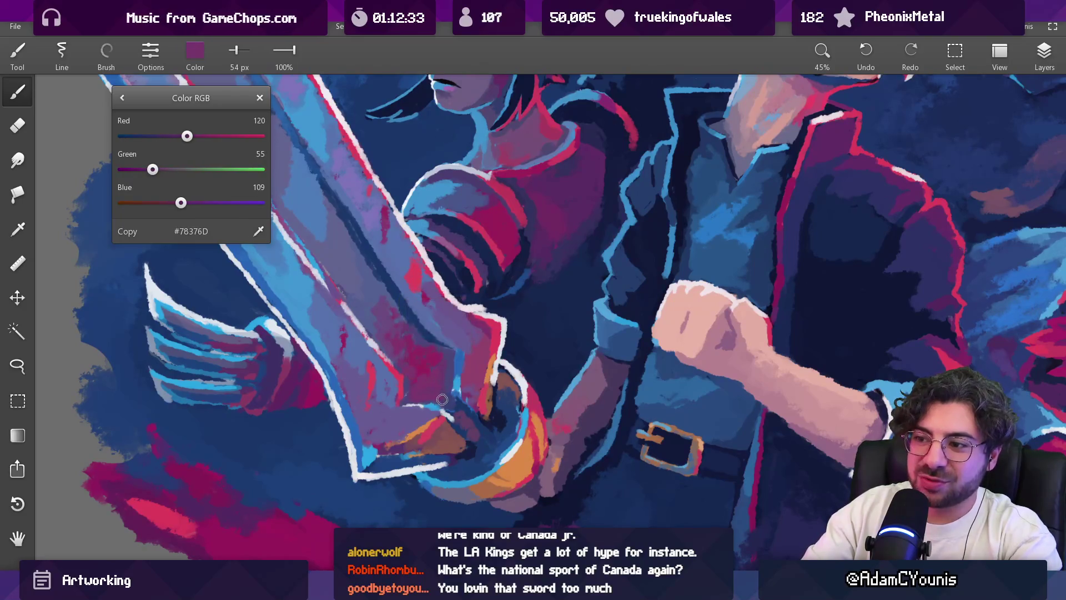
{"action": "scroll", "coordinate": [492, 350], "scroll_direction": "down", "scroll_amount": 5}
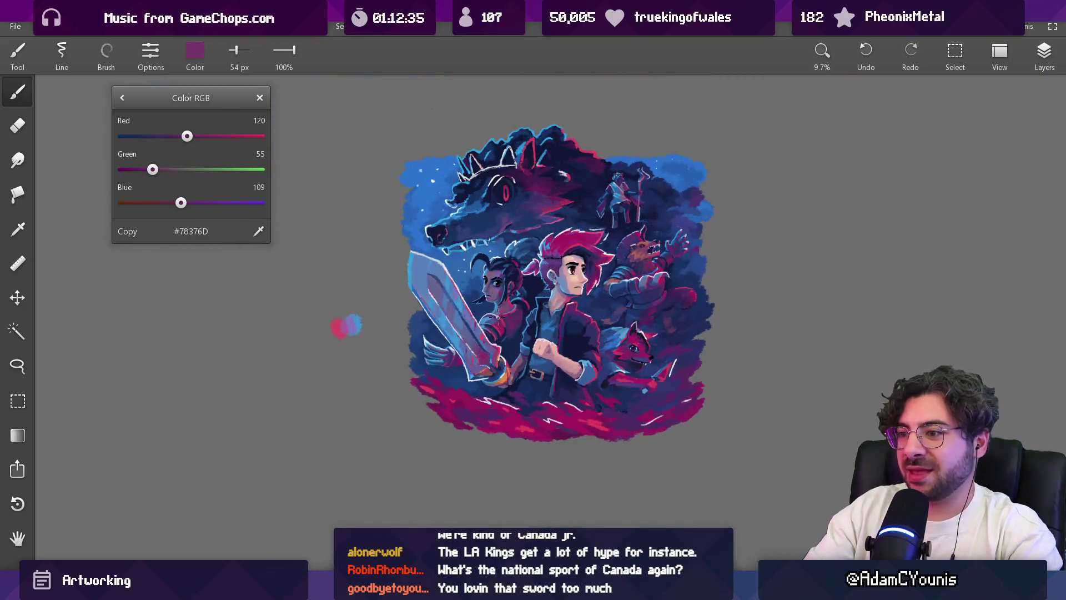
{"action": "scroll", "coordinate": [498, 336], "scroll_direction": "up", "scroll_amount": 4}
{"action": "left_click_drag", "start_coordinate": [445, 360], "coordinate": [427, 337]}
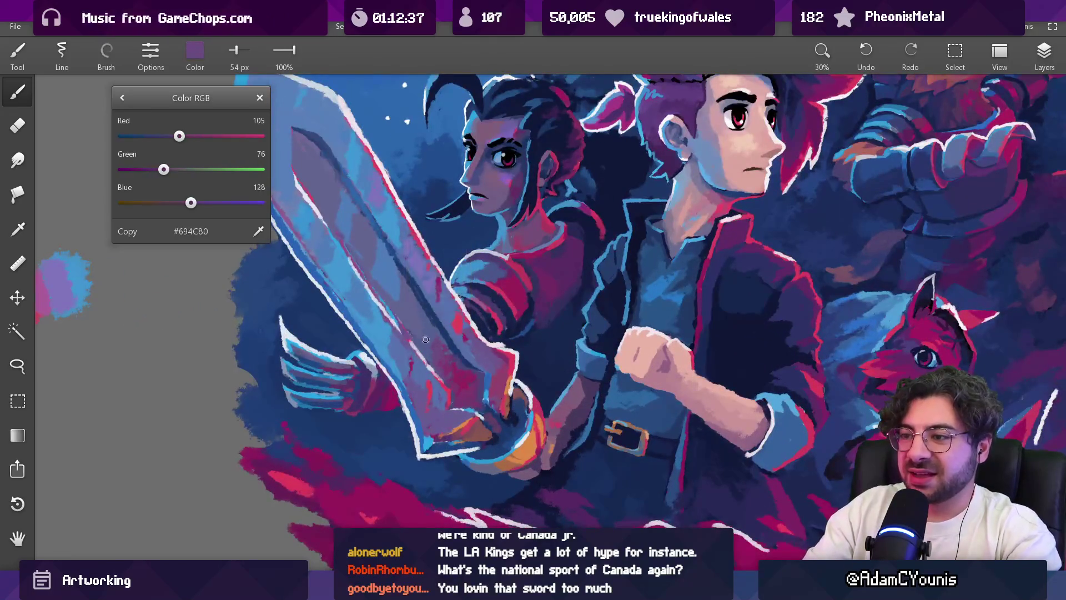
{"action": "key", "text": "bracketright"}
{"action": "key", "text": "bracketright"}
{"action": "key", "text": "bracketright"}
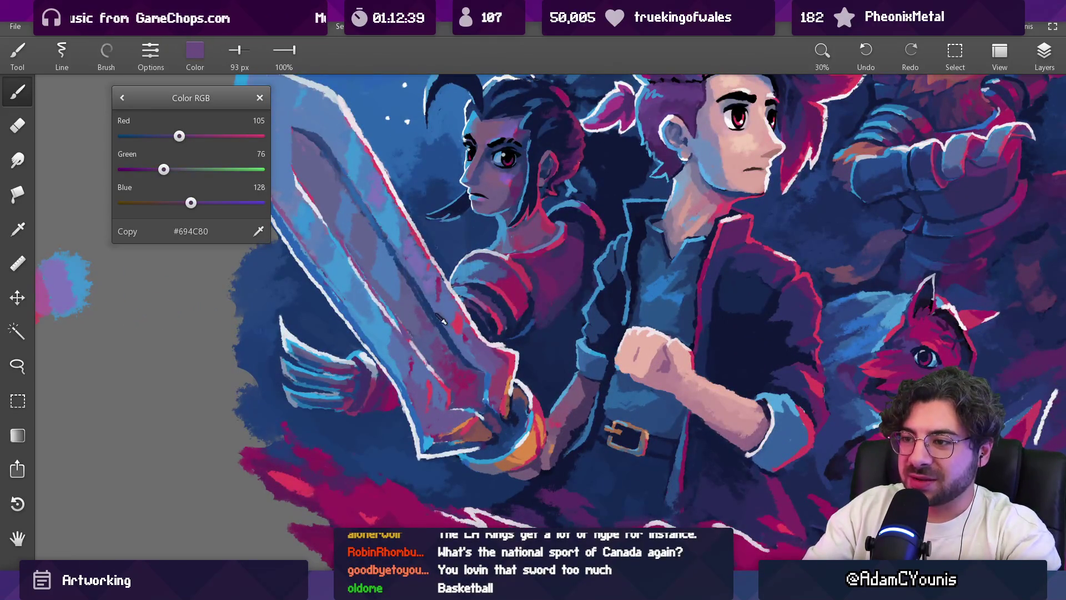
{"action": "scroll", "coordinate": [439, 261], "scroll_direction": "up", "scroll_amount": 4}
{"action": "mouse_move", "coordinate": [420, 239]}
{"action": "left_mouse_down"}
{"action": "mouse_move", "coordinate": [422, 259]}
{"action": "mouse_move", "coordinate": [391, 280]}
{"action": "mouse_move", "coordinate": [410, 304]}
{"action": "left_mouse_up"}
{"action": "key", "text": "bracketleft"}
{"action": "key", "text": "bracketleft"}
{"action": "key", "text": "bracketleft"}
{"action": "key", "text": "bracketleft"}
{"action": "key", "text": "bracketleft"}
Step: Sample violet, lighter purple and magenta near the hilt, ending at #92436B with a 71 px brush
{"action": "left_click", "coordinate": [428, 338]}
{"action": "key", "text": "bracketright"}
{"action": "key", "text": "bracketright"}
{"action": "key", "text": "bracketright"}
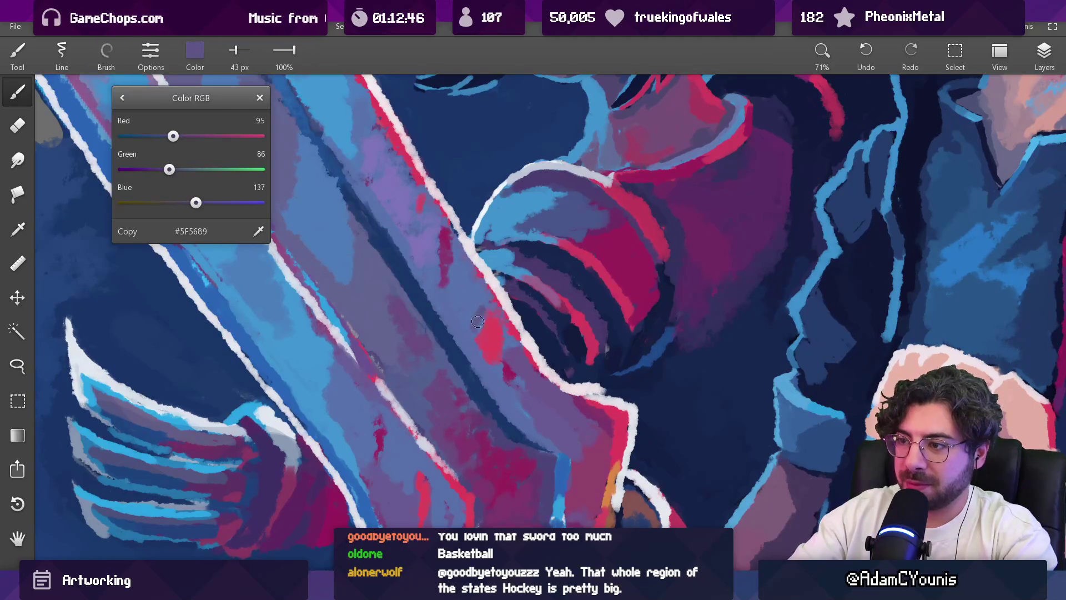
{"action": "left_click", "coordinate": [469, 291]}
{"action": "key", "text": "bracketright"}
{"action": "key", "text": "bracketright"}
{"action": "left_click", "coordinate": [530, 409]}
{"action": "scroll", "coordinate": [549, 355], "scroll_direction": "down", "scroll_amount": 10}
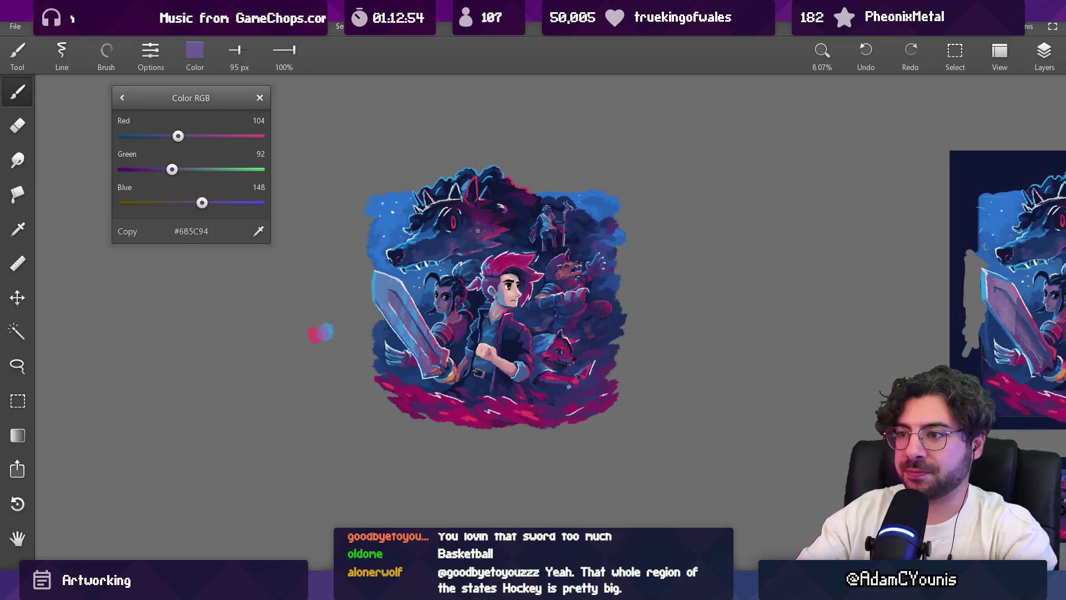
{"action": "scroll", "coordinate": [436, 360], "scroll_direction": "up", "scroll_amount": 7}
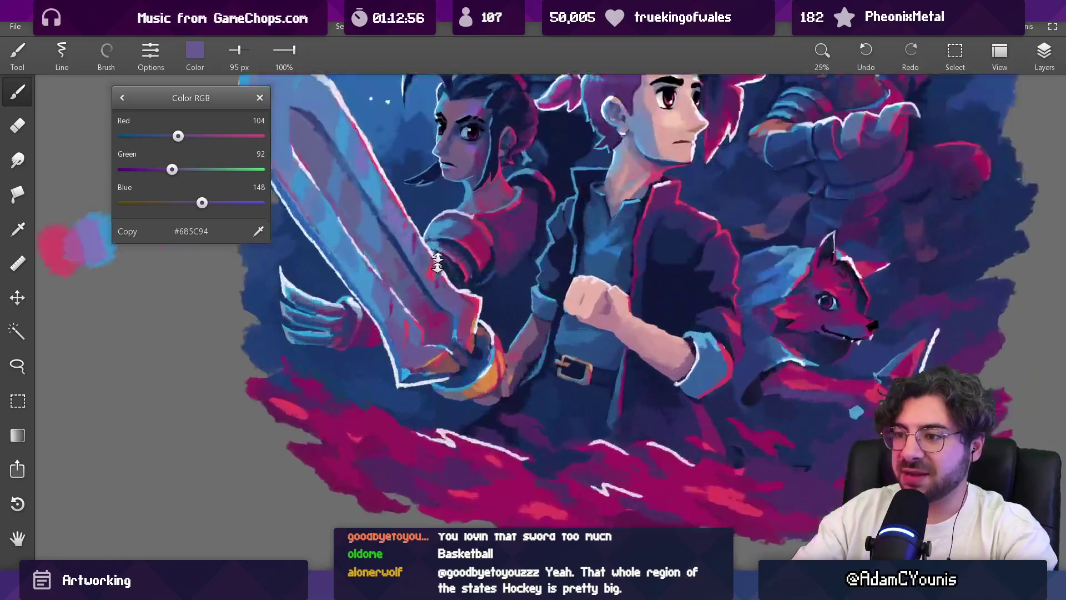
{"action": "left_click", "coordinate": [476, 322]}
{"action": "left_click_drag", "start_coordinate": [423, 365], "coordinate": [427, 364]}
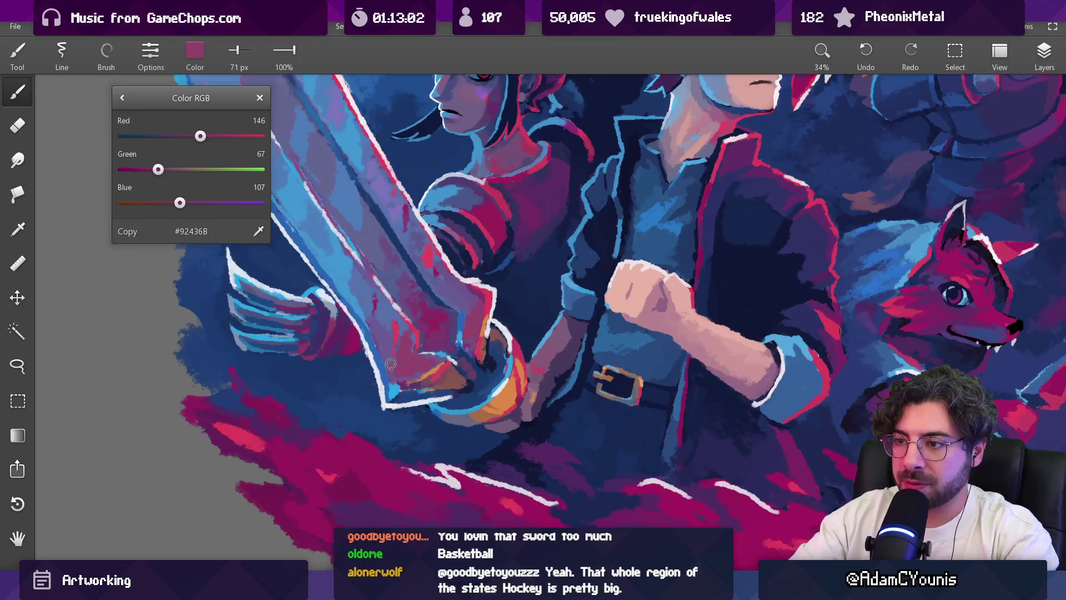
{"action": "scroll", "coordinate": [406, 261], "scroll_direction": "down", "scroll_amount": 10}
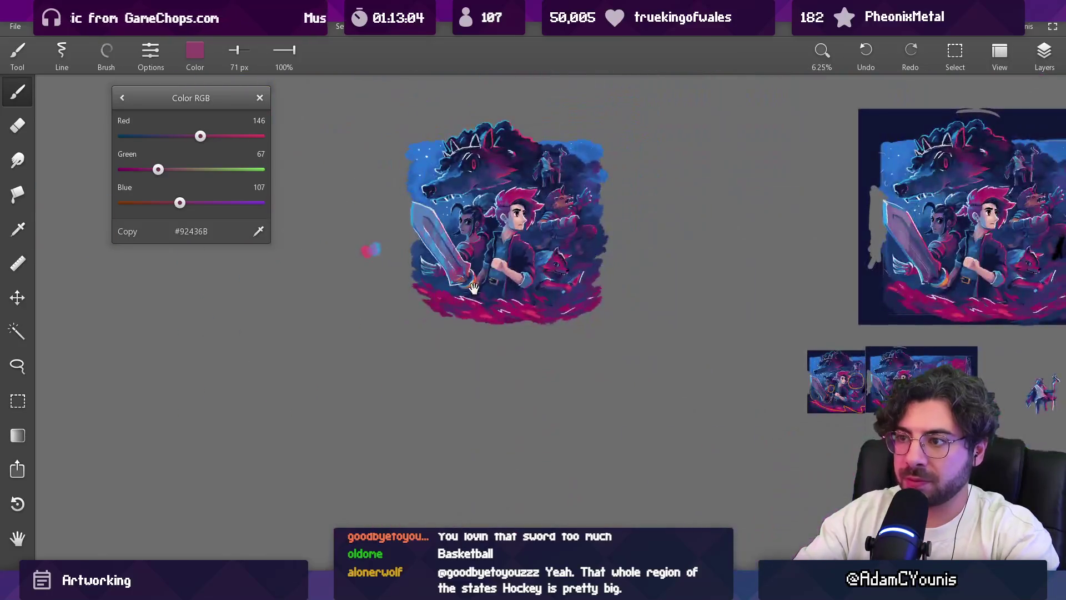
Step: Sample blue and red from the blade and cover the stray light blue near the blade tip
{"action": "scroll", "coordinate": [355, 300], "scroll_direction": "up", "scroll_amount": 15}
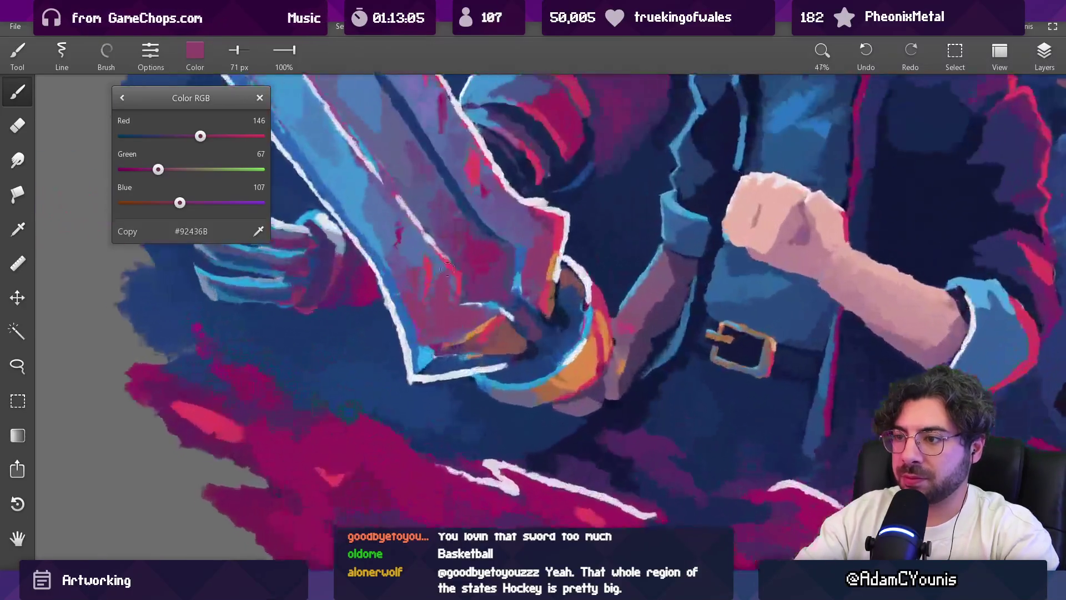
{"action": "scroll", "coordinate": [447, 270], "scroll_direction": "up", "scroll_amount": 2}
{"action": "key", "text": "bracketleft"}
{"action": "mouse_move", "coordinate": [426, 357]}
{"action": "left_mouse_down"}
{"action": "mouse_move", "coordinate": [416, 344]}
{"action": "mouse_move", "coordinate": [459, 283]}
{"action": "mouse_move", "coordinate": [456, 300]}
{"action": "mouse_move", "coordinate": [411, 340]}
{"action": "mouse_move", "coordinate": [415, 364]}
{"action": "left_mouse_up"}
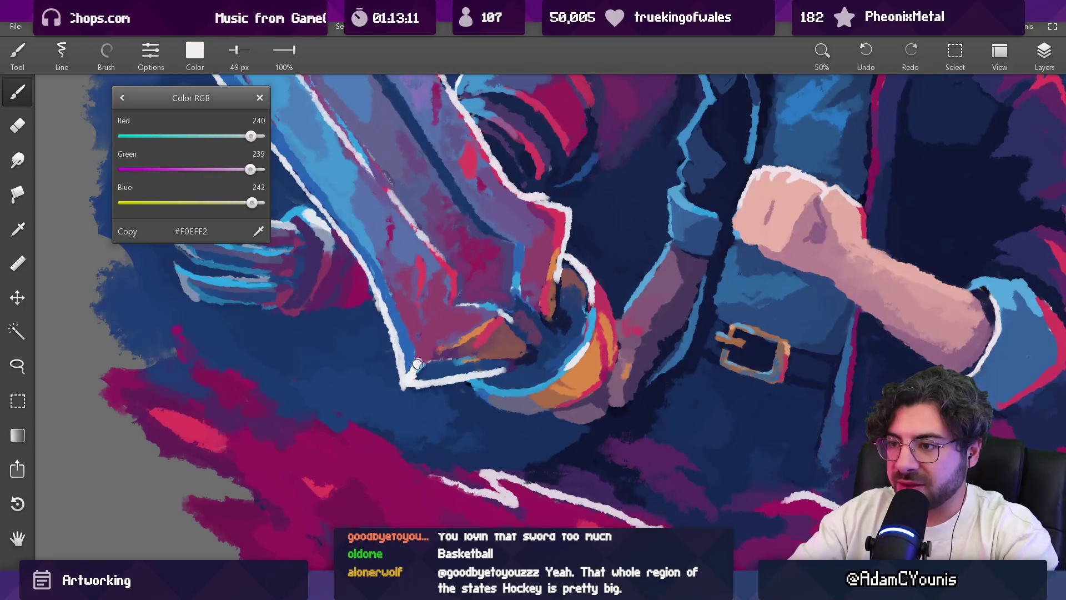
{"action": "scroll", "coordinate": [421, 361], "scroll_direction": "down", "scroll_amount": 5}
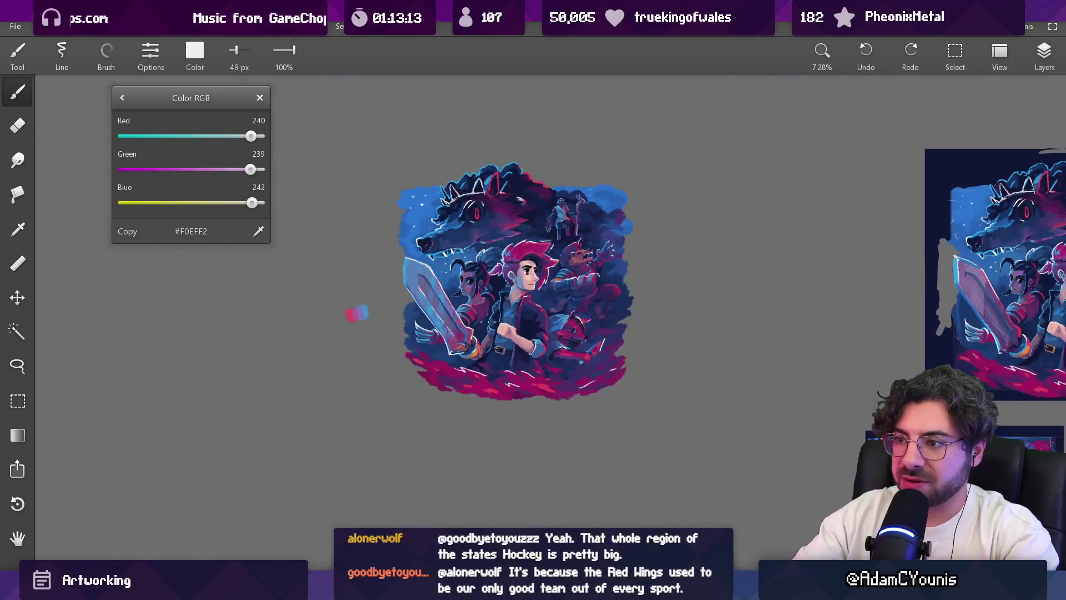
{"action": "scroll", "coordinate": [454, 251], "scroll_direction": "up", "scroll_amount": 3}
{"action": "scroll", "coordinate": [433, 292], "scroll_direction": "up", "scroll_amount": 4}
{"action": "mouse_move", "coordinate": [448, 231]}
{"action": "left_mouse_down"}
{"action": "mouse_move", "coordinate": [442, 222]}
{"action": "mouse_move", "coordinate": [429, 342]}
{"action": "left_mouse_up"}
{"action": "key", "text": "bracketleft"}
{"action": "key", "text": "bracketleft"}
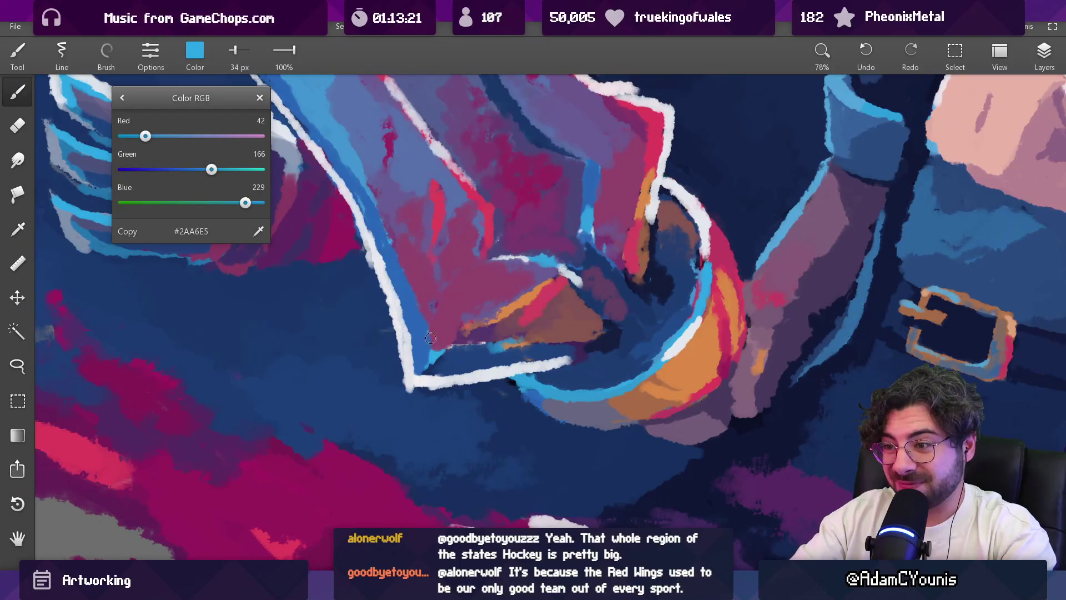
{"action": "left_click_drag", "start_coordinate": [422, 364], "coordinate": [443, 359]}
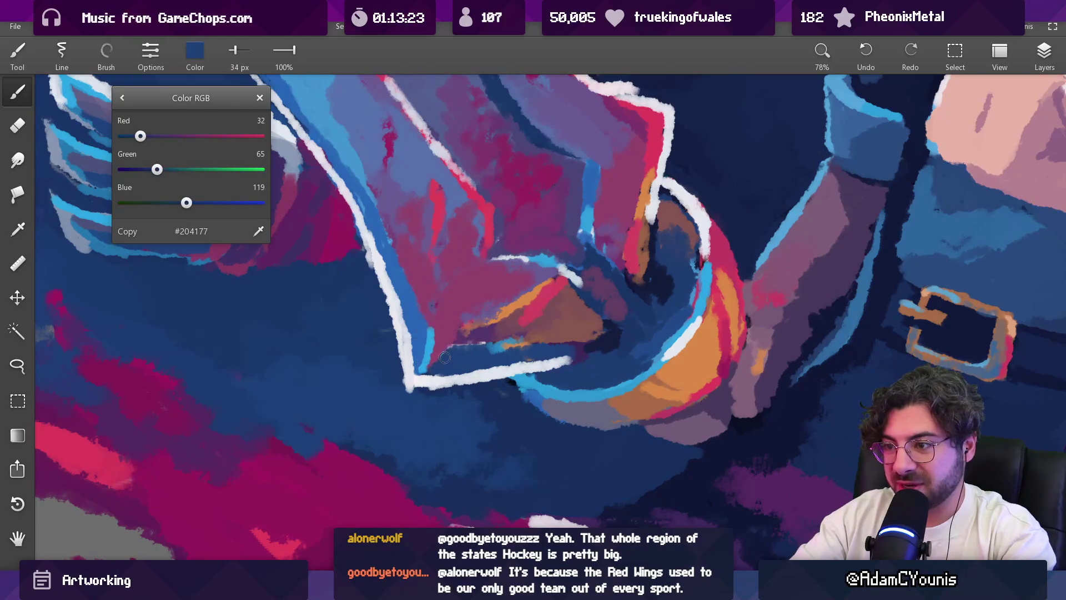
Step: Pick the muted magenta #8F446D from beside the hilt and reposition the artwork
{"action": "left_click", "coordinate": [446, 311]}
{"action": "scroll", "coordinate": [500, 279], "scroll_direction": "down", "scroll_amount": 10}
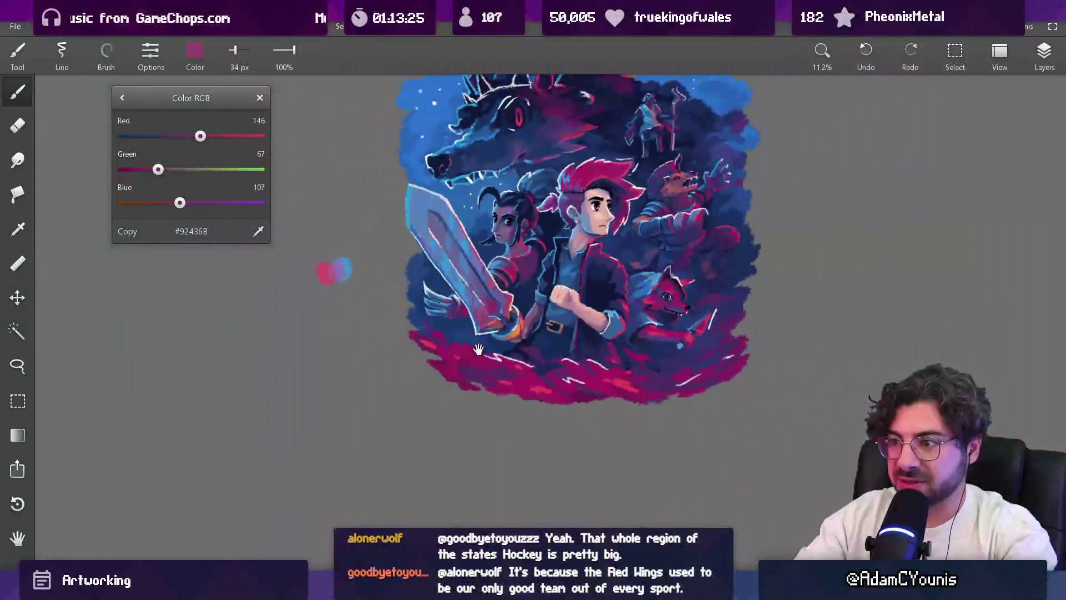
{"action": "scroll", "coordinate": [492, 303], "scroll_direction": "up", "scroll_amount": 7}
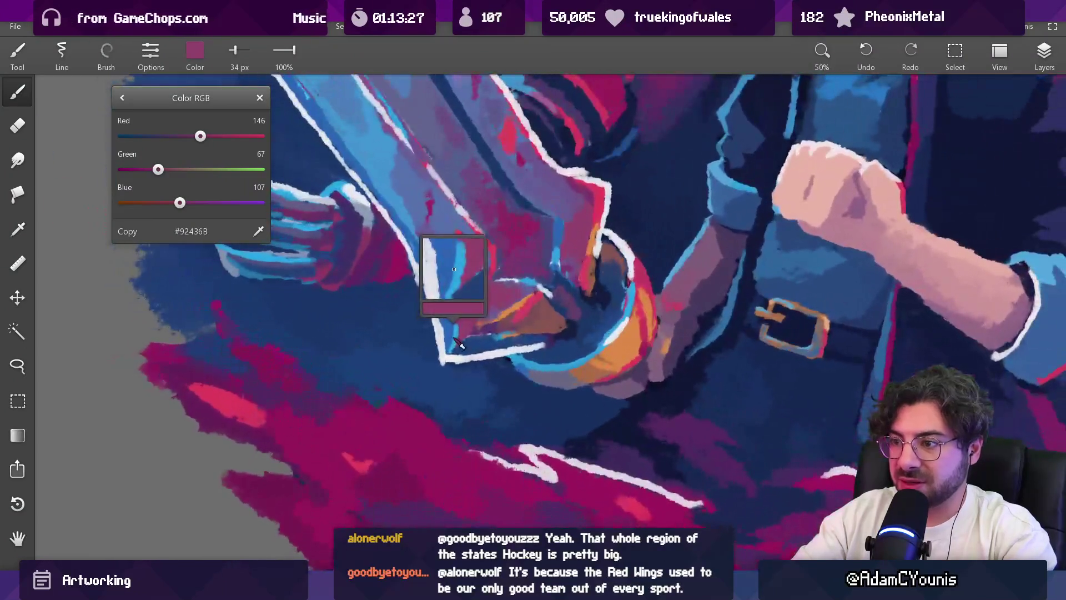
{"action": "left_click", "coordinate": [452, 311]}
{"action": "left_click", "coordinate": [453, 325]}
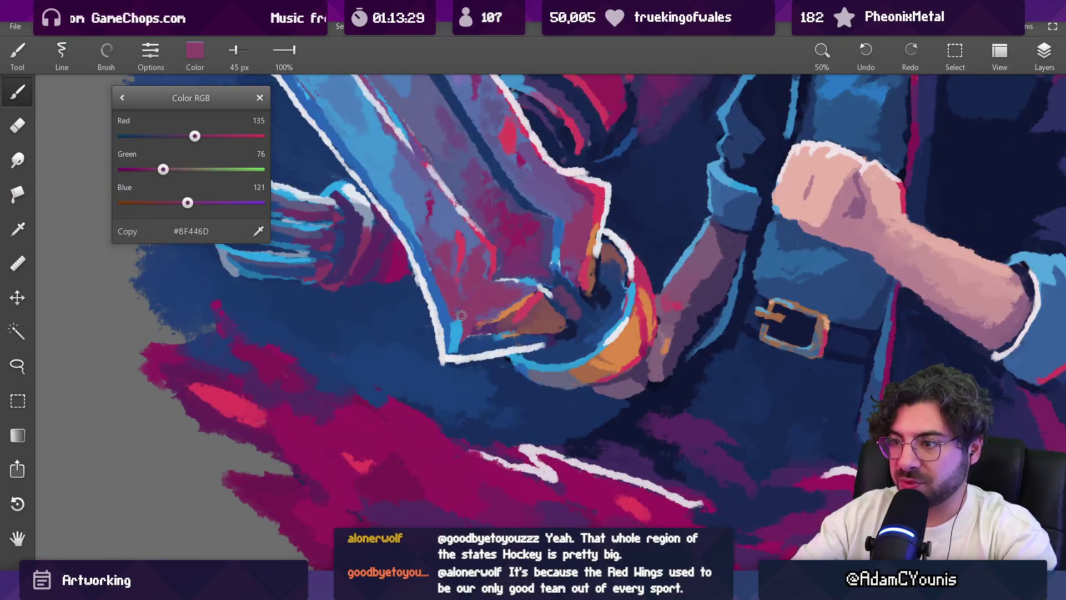
{"action": "scroll", "coordinate": [477, 311], "scroll_direction": "down", "scroll_amount": 10}
{"action": "left_click_drag", "start_coordinate": [486, 350], "coordinate": [483, 353]}
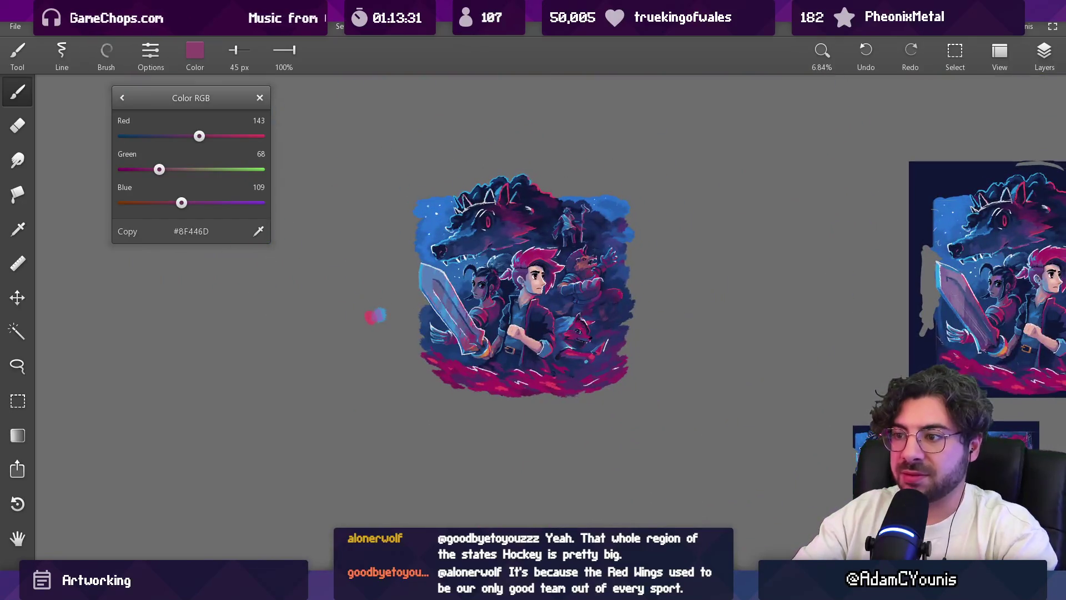
{"action": "scroll", "coordinate": [465, 279], "scroll_direction": "up", "scroll_amount": 2}
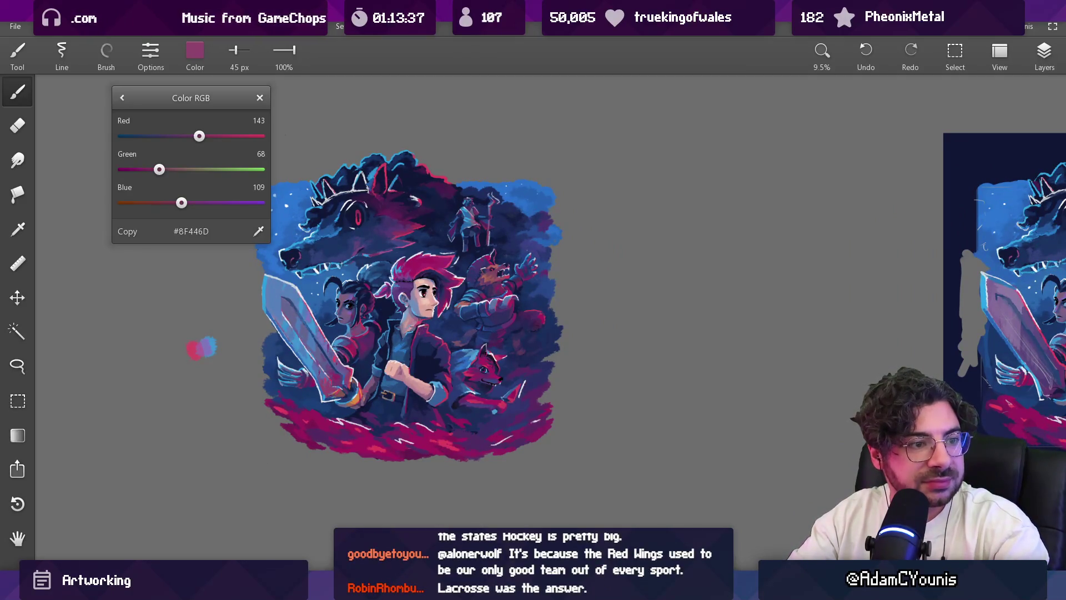
{"action": "left_click_drag", "start_coordinate": [419, 328], "coordinate": [408, 352]}
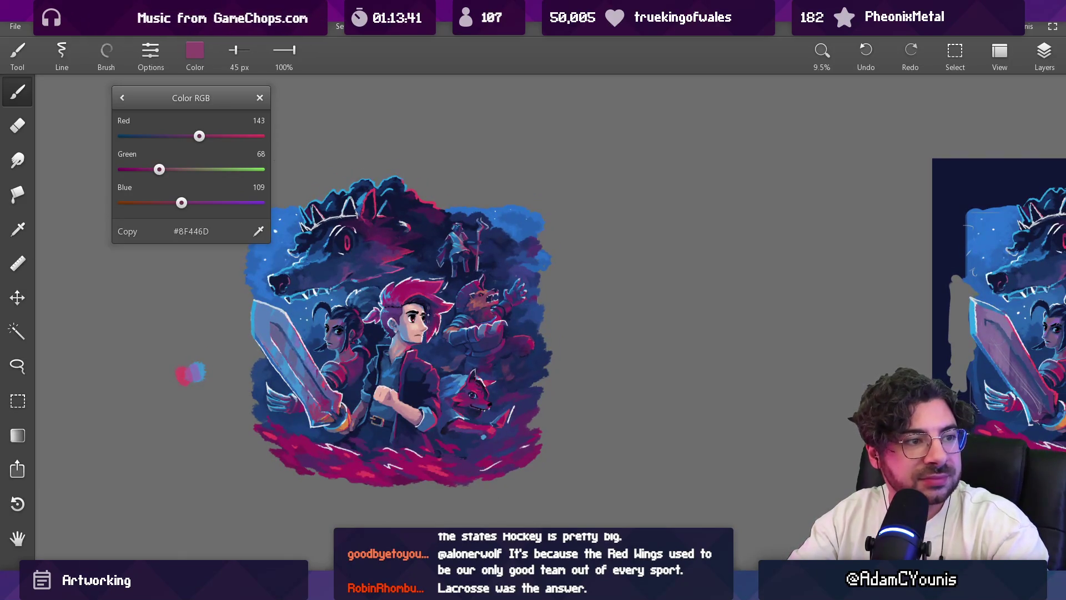
{"action": "scroll", "coordinate": [425, 315], "scroll_direction": "up", "scroll_amount": 1}
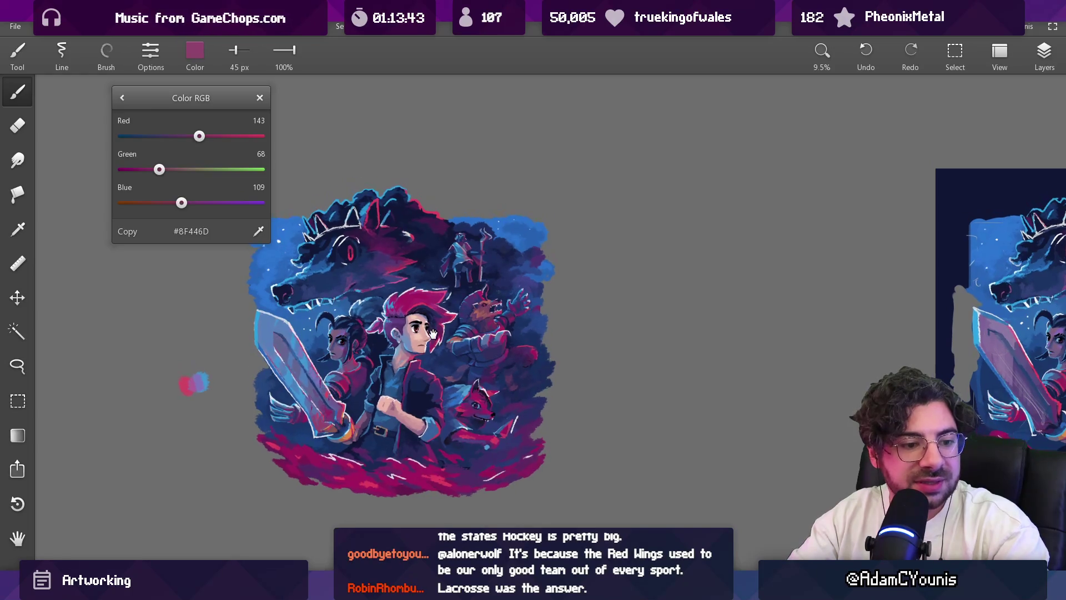
{"action": "scroll", "coordinate": [421, 331], "scroll_direction": "up", "scroll_amount": 2}
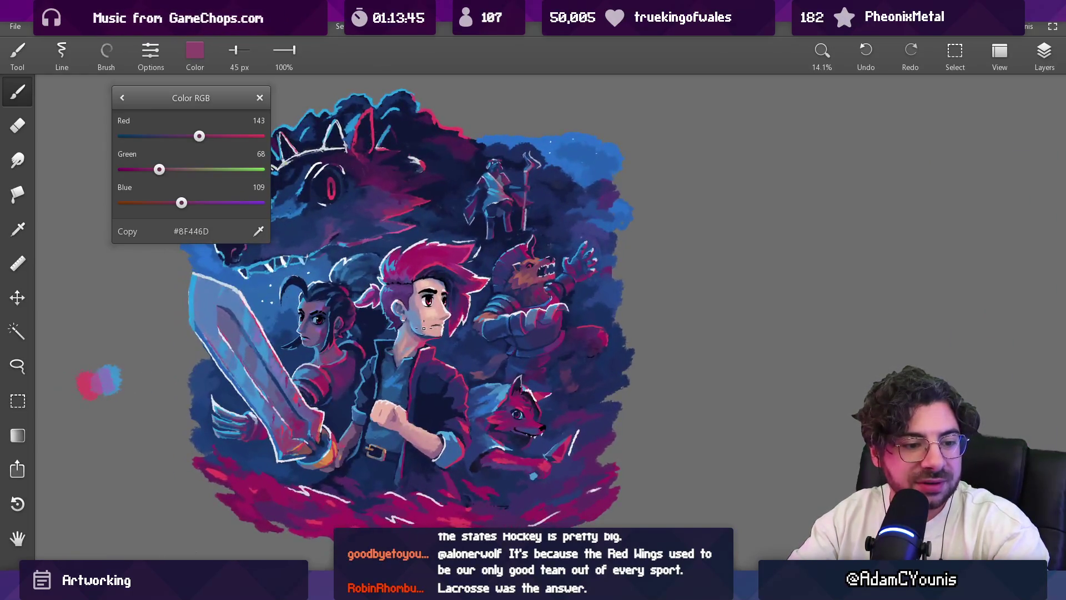
{"action": "mouse_move", "coordinate": [411, 327]}
{"action": "left_mouse_down"}
{"action": "mouse_move", "coordinate": [431, 312]}
{"action": "mouse_move", "coordinate": [439, 335]}
{"action": "mouse_move", "coordinate": [482, 352]}
{"action": "left_mouse_up"}
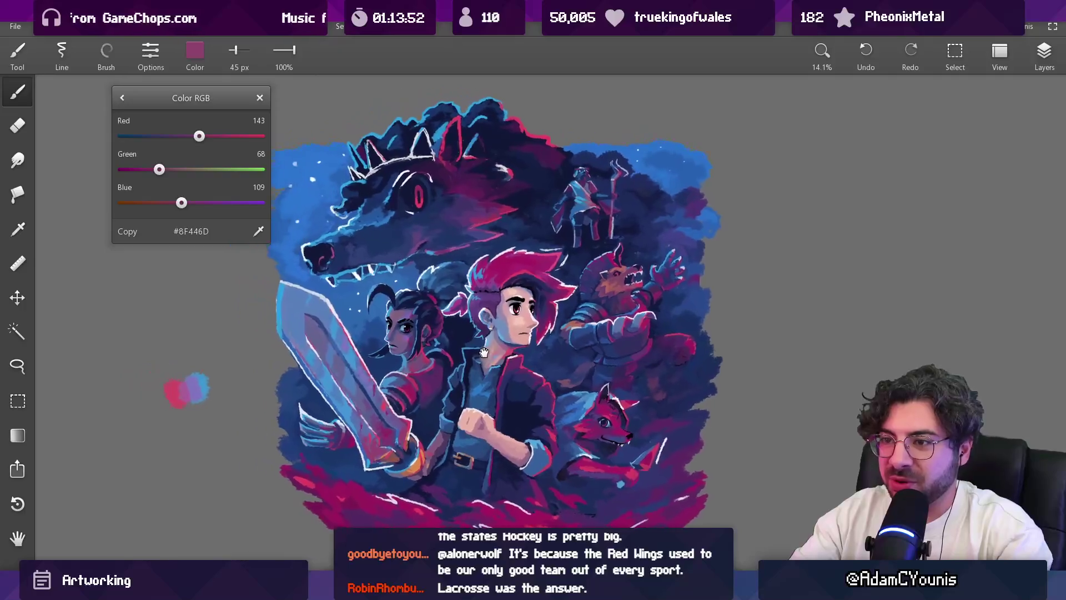
{"action": "scroll", "coordinate": [338, 319], "scroll_direction": "up", "scroll_amount": 5}
{"action": "left_click", "coordinate": [350, 326], "text": "alt"}
Step: Sample the blade's pale highlight colour and resize the brush, framing the sword
{"action": "key", "text": "bracketleft"}
{"action": "key", "text": "bracketleft"}
{"action": "key", "text": "bracketleft"}
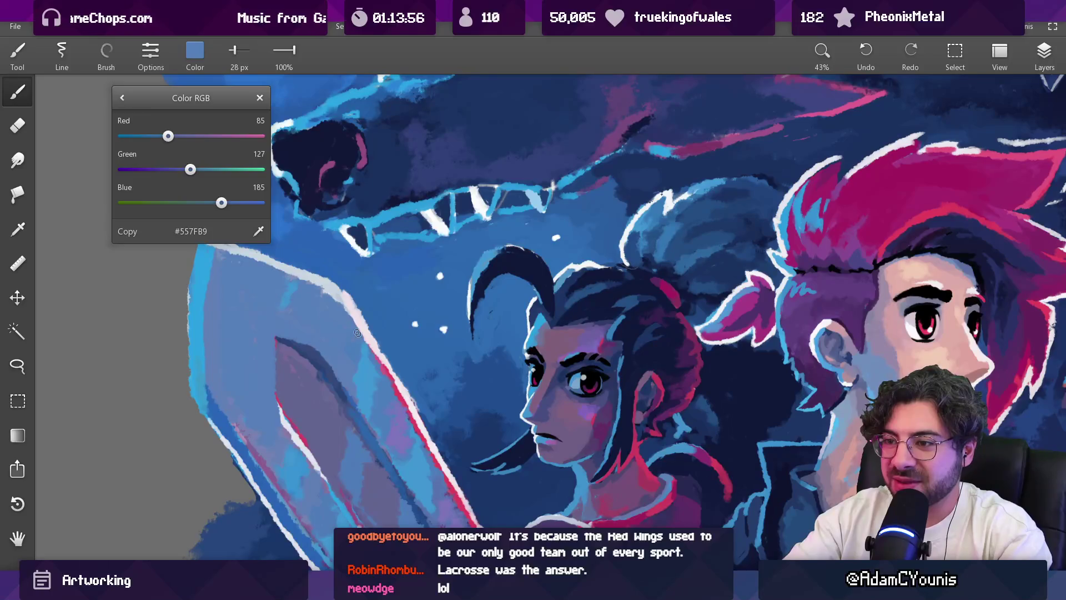
{"action": "left_click", "coordinate": [370, 323], "text": "alt"}
{"action": "key", "text": "bracketright"}
{"action": "key", "text": "bracketright"}
{"action": "scroll", "coordinate": [397, 378], "scroll_direction": "down", "scroll_amount": 5}
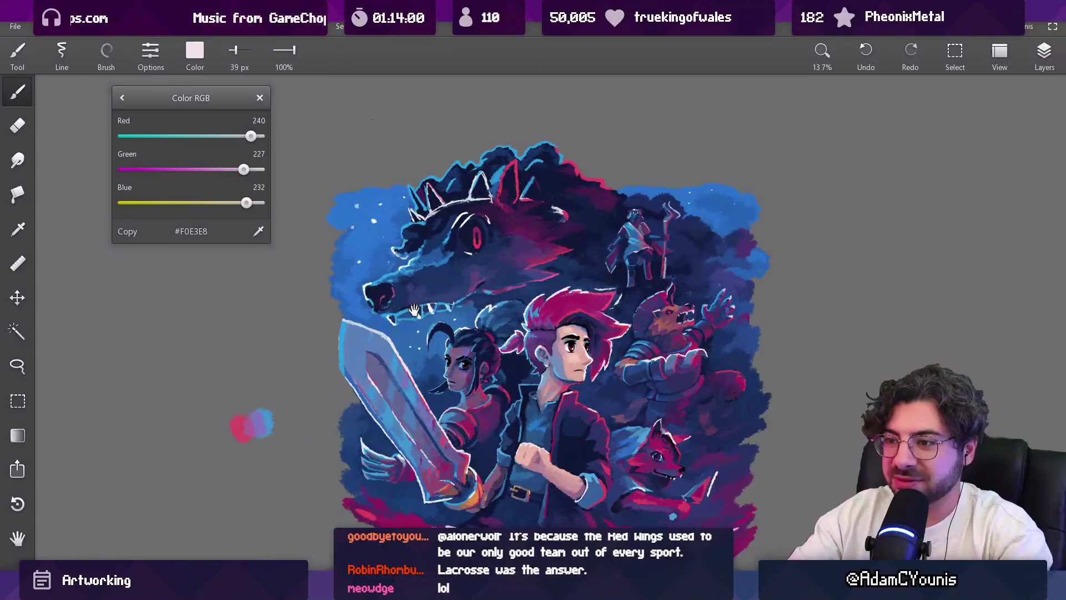
{"action": "left_click_drag", "start_coordinate": [415, 309], "coordinate": [404, 332]}
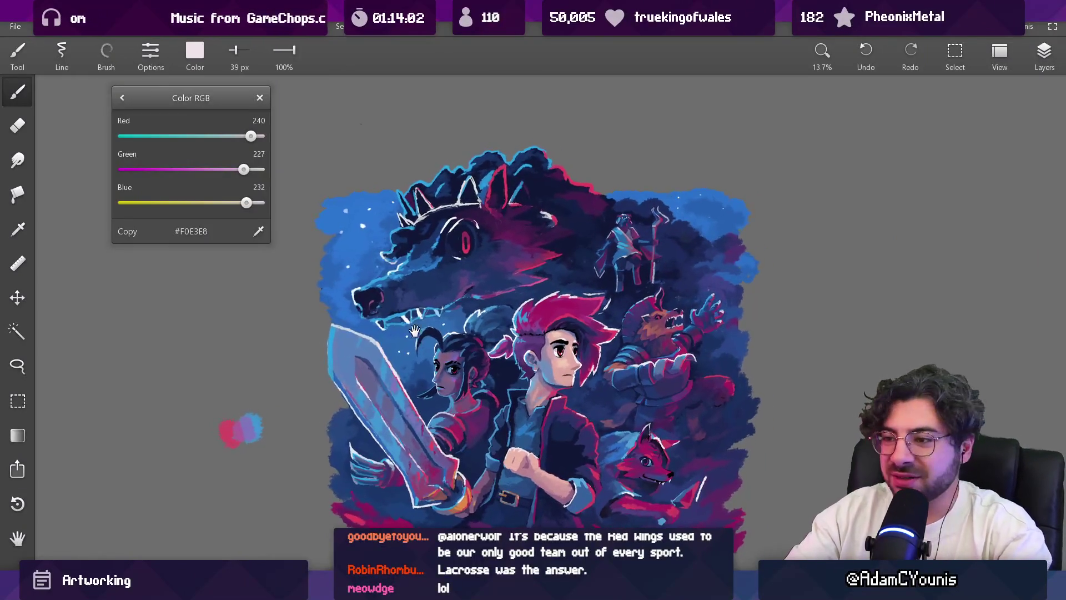
{"action": "scroll", "coordinate": [404, 332], "scroll_direction": "down", "scroll_amount": 3}
{"action": "scroll", "coordinate": [417, 387], "scroll_direction": "up", "scroll_amount": 5}
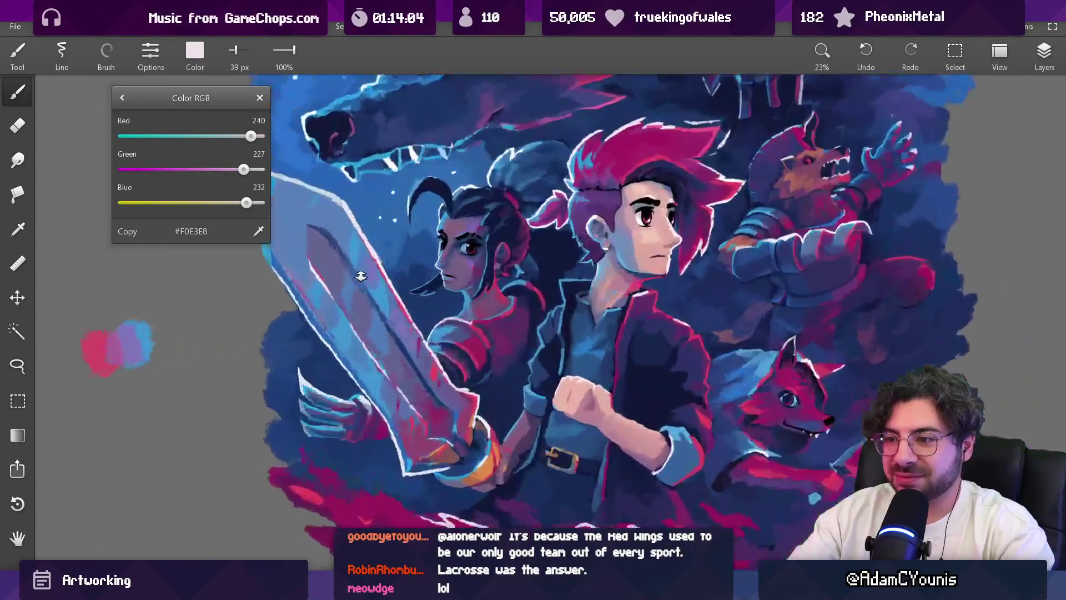
Step: Sample bright blue and muted purple-blue from the blade, then undo a stray white stroke
{"action": "left_click", "coordinate": [354, 366], "text": "alt"}
{"action": "key", "text": "bracketright"}
{"action": "key", "text": "bracketright"}
{"action": "left_click", "coordinate": [368, 370], "text": "alt"}
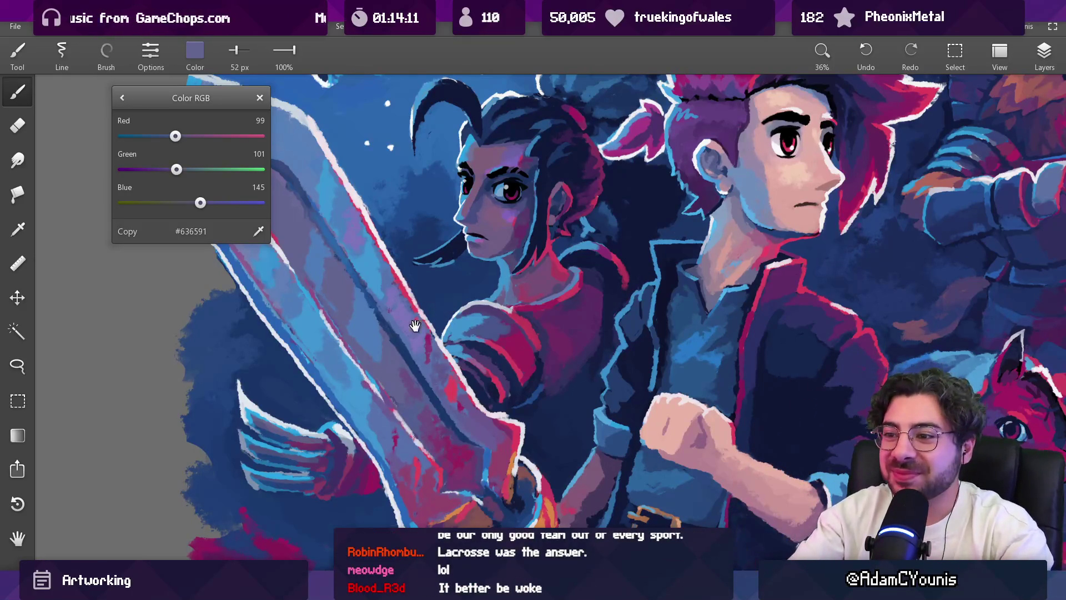
{"action": "left_click_drag", "start_coordinate": [418, 324], "coordinate": [448, 342]}
{"action": "scroll", "coordinate": [412, 409], "scroll_direction": "up", "scroll_amount": 3}
{"action": "mouse_move", "coordinate": [412, 389]}
{"action": "left_mouse_down"}
{"action": "mouse_move", "coordinate": [410, 355]}
{"action": "mouse_move", "coordinate": [403, 361]}
{"action": "mouse_move", "coordinate": [444, 422]}
{"action": "mouse_move", "coordinate": [528, 334]}
{"action": "left_mouse_up"}
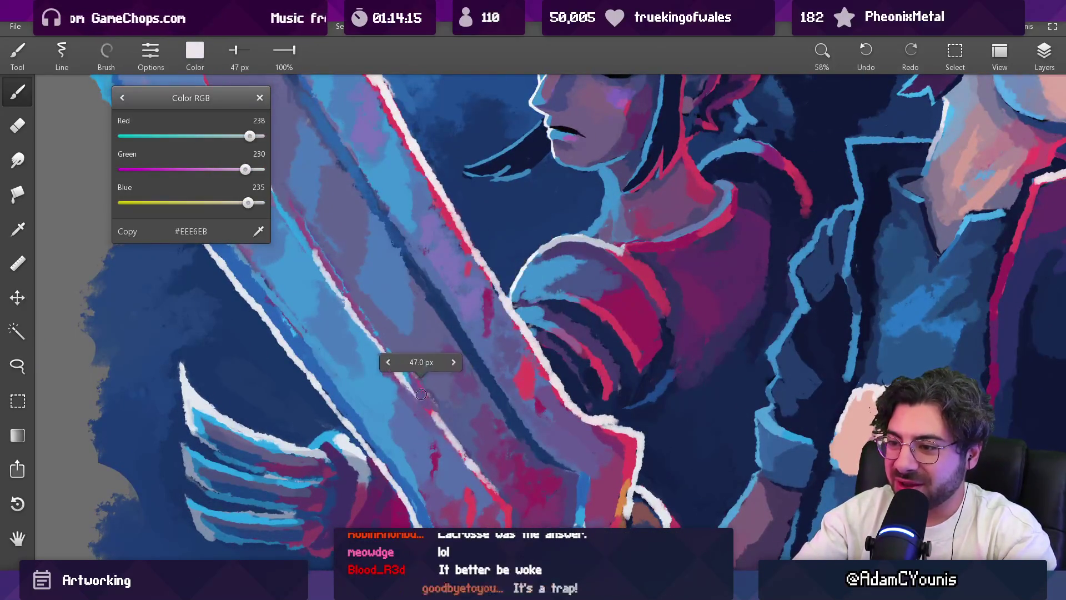
{"action": "key", "text": "ctrl+z"}
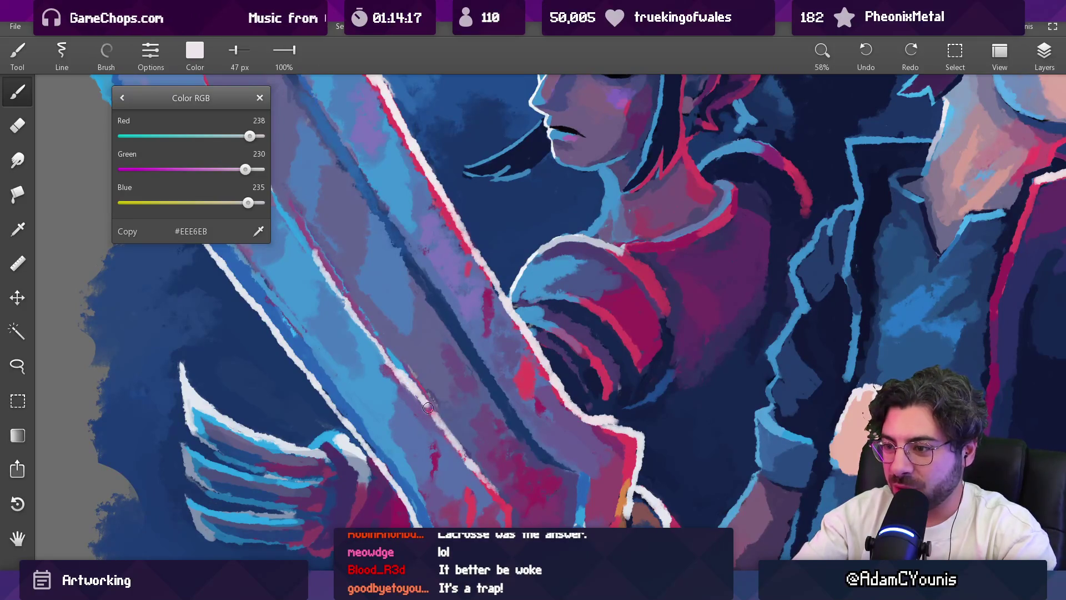
Step: Pick bright and mid blues from the blade while fine-tuning the brush size
{"action": "scroll", "coordinate": [441, 396], "scroll_direction": "down", "scroll_amount": 5}
{"action": "scroll", "coordinate": [411, 389], "scroll_direction": "up", "scroll_amount": 5}
{"action": "mouse_move", "coordinate": [384, 388]}
{"action": "left_mouse_down"}
{"action": "mouse_move", "coordinate": [387, 357]}
{"action": "mouse_move", "coordinate": [382, 370]}
{"action": "left_mouse_up"}
{"action": "key", "text": "bracketright"}
{"action": "key", "text": "bracketleft"}
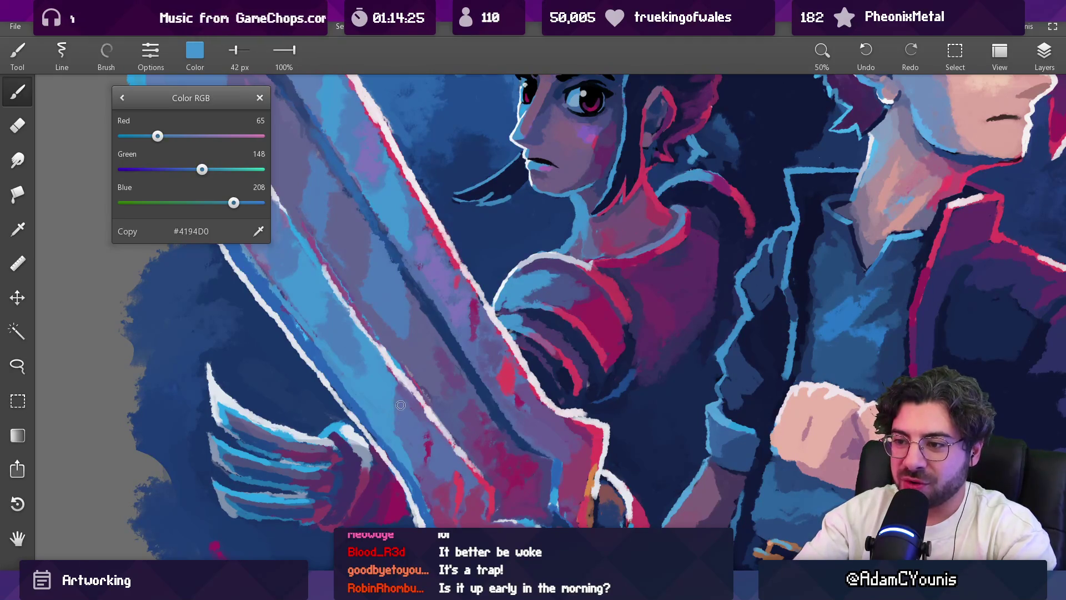
{"action": "scroll", "coordinate": [400, 408], "scroll_direction": "down", "scroll_amount": 5}
{"action": "scroll", "coordinate": [401, 350], "scroll_direction": "up", "scroll_amount": 4}
{"action": "mouse_move", "coordinate": [364, 340]}
{"action": "left_mouse_down"}
{"action": "mouse_move", "coordinate": [350, 325]}
{"action": "mouse_move", "coordinate": [358, 333]}
{"action": "left_mouse_up"}
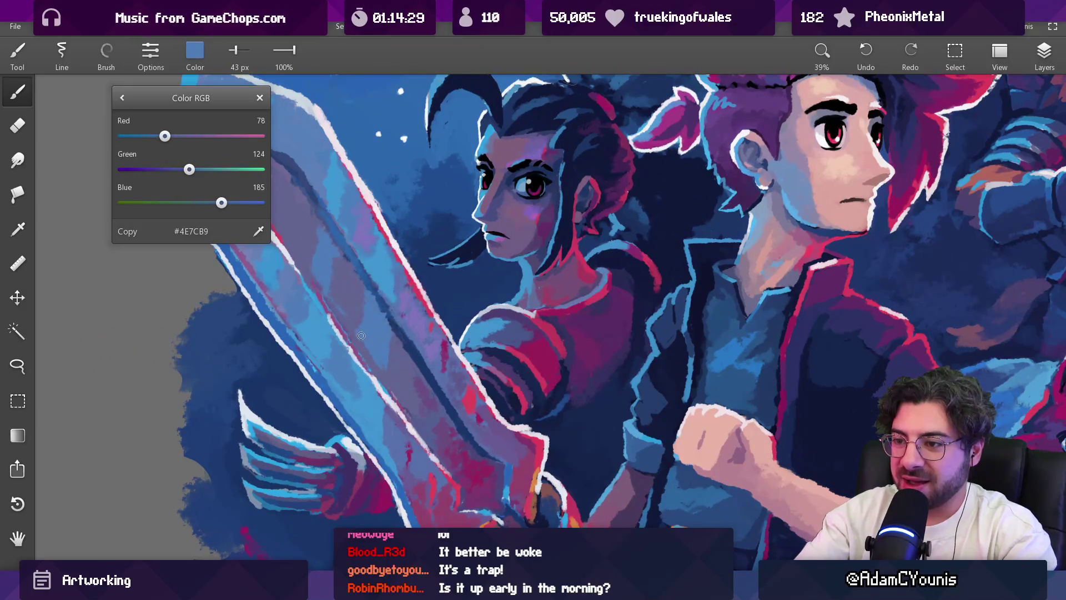
{"action": "scroll", "coordinate": [380, 337], "scroll_direction": "down", "scroll_amount": 4}
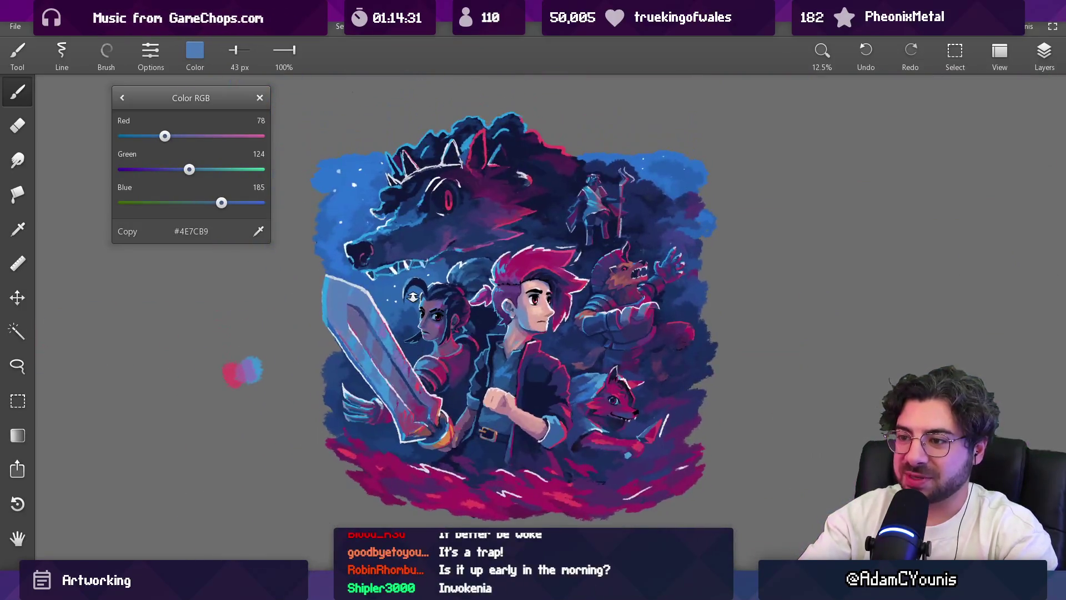
{"action": "scroll", "coordinate": [411, 316], "scroll_direction": "down", "scroll_amount": 2}
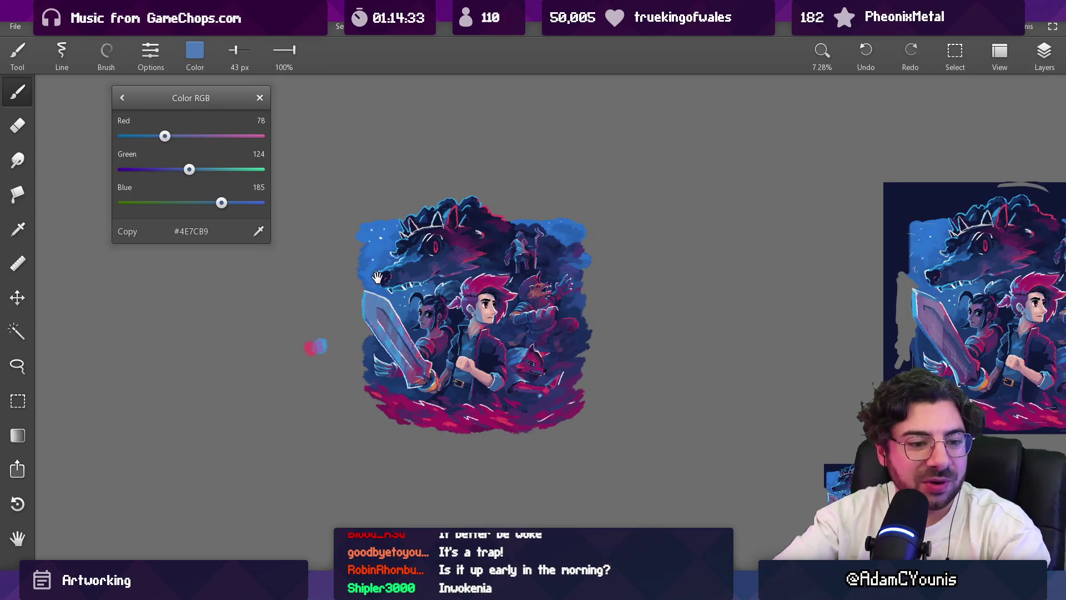
{"action": "scroll", "coordinate": [406, 325], "scroll_direction": "up", "scroll_amount": 5}
Step: Sample lavender, then bright blue #4096D2, and paint a lighter stroke down the blade
{"action": "left_click_drag", "start_coordinate": [392, 318], "coordinate": [392, 318]}
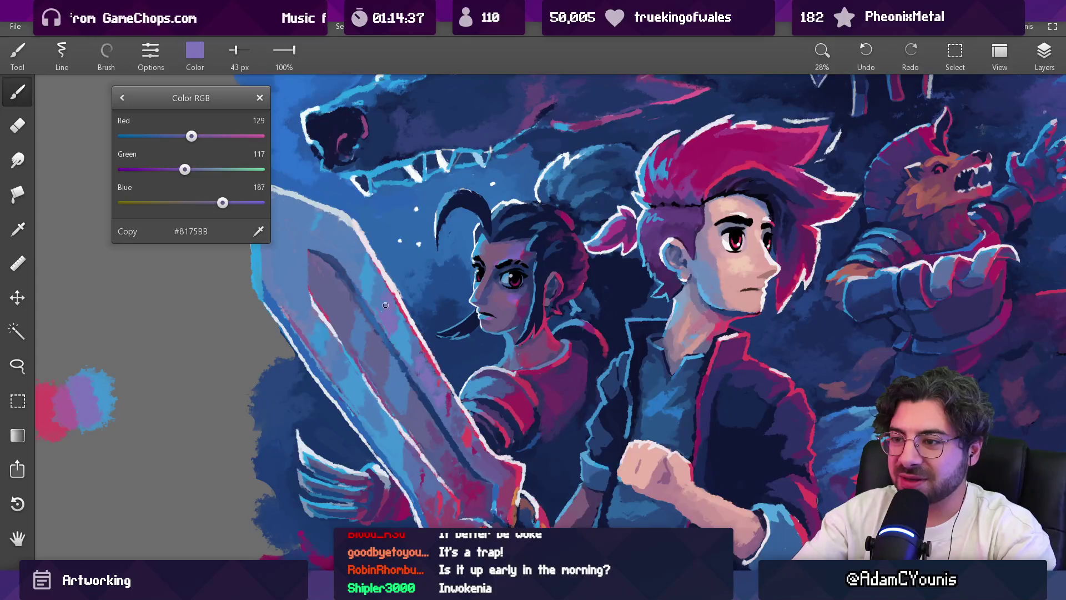
{"action": "left_click", "coordinate": [384, 306]}
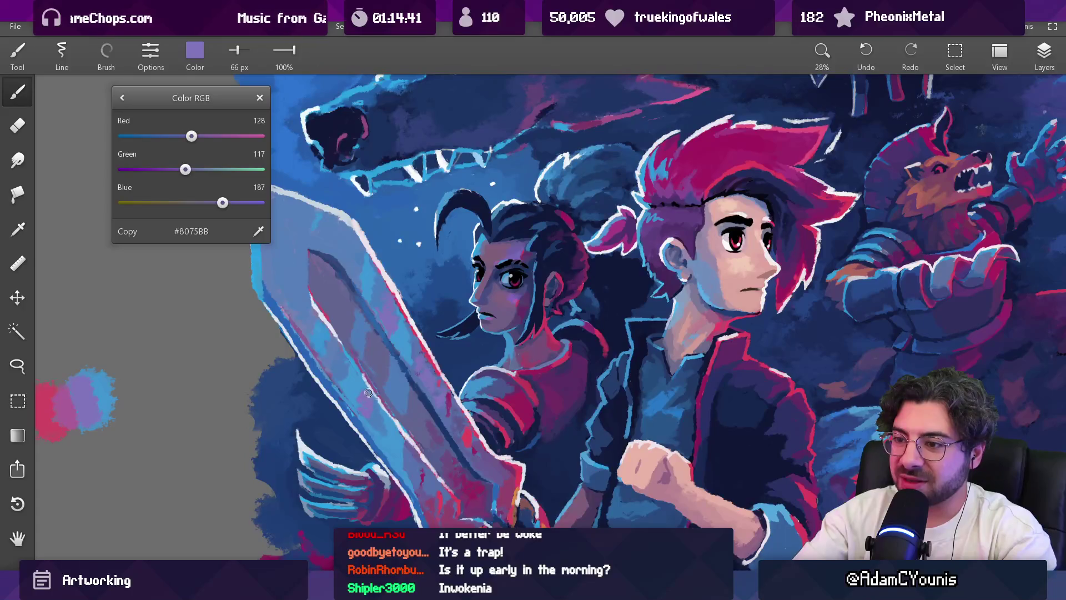
{"action": "left_click", "coordinate": [358, 397]}
{"action": "left_click_drag", "start_coordinate": [386, 302], "coordinate": [349, 395]}
{"action": "scroll", "coordinate": [366, 421], "scroll_direction": "down", "scroll_amount": 5}
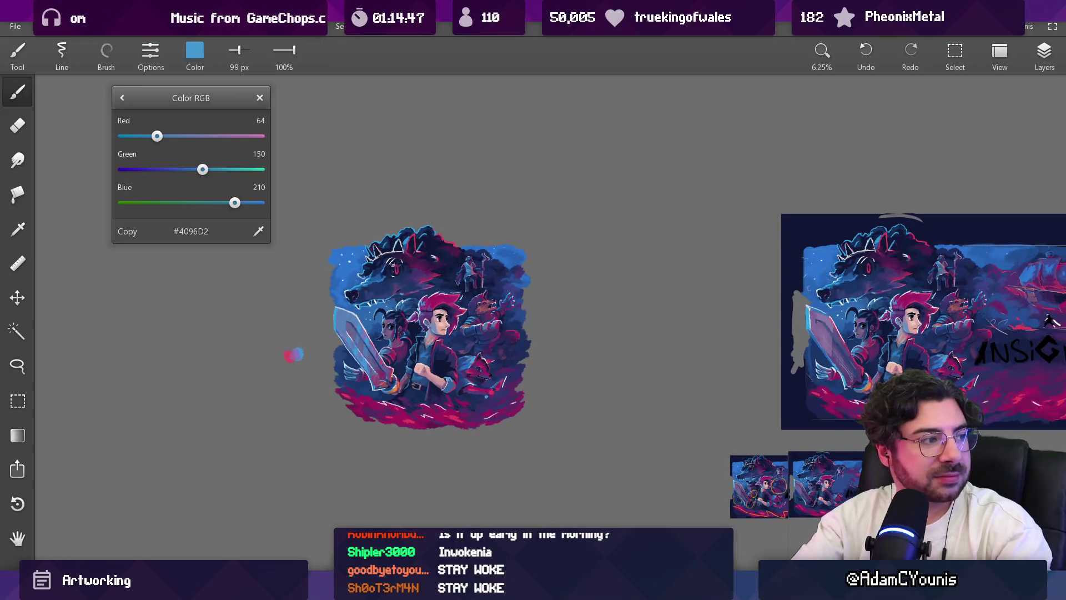
{"action": "scroll", "coordinate": [387, 337], "scroll_direction": "up", "scroll_amount": 3}
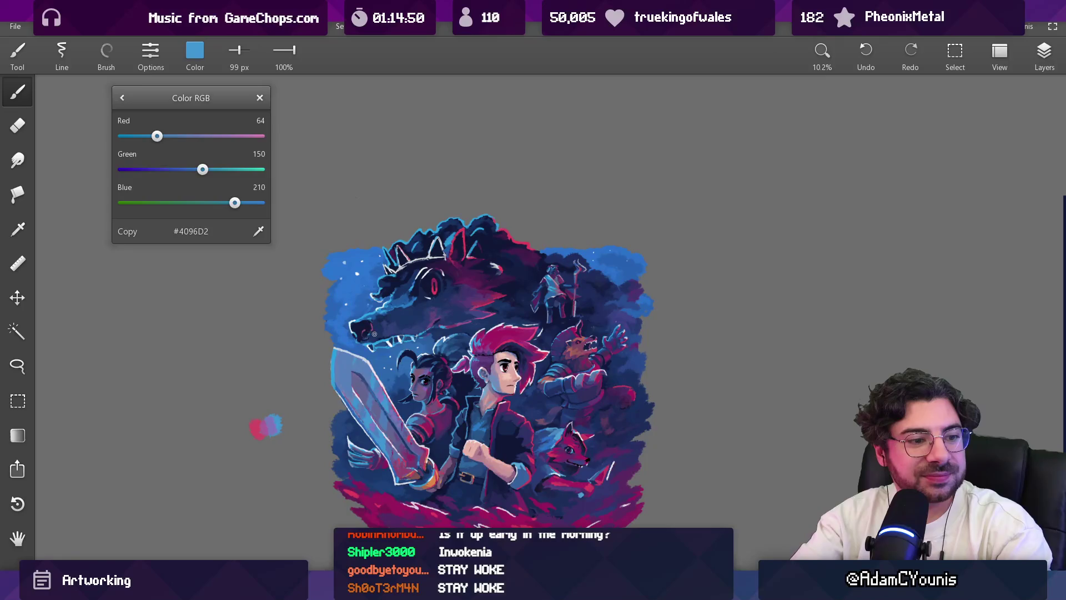
Step: Sample the pink blade edge and a muted purple-blue from the sword
{"action": "scroll", "coordinate": [374, 333], "scroll_direction": "up", "scroll_amount": 1}
{"action": "scroll", "coordinate": [349, 391], "scroll_direction": "up", "scroll_amount": 1}
{"action": "scroll", "coordinate": [349, 391], "scroll_direction": "up", "scroll_amount": 3}
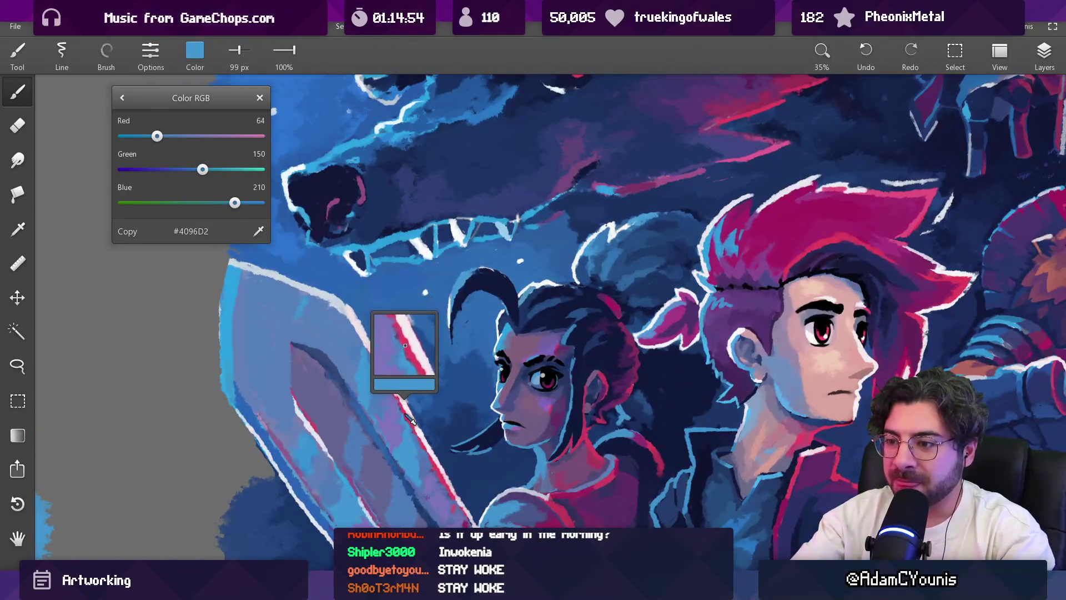
{"action": "left_click", "coordinate": [405, 415]}
{"action": "mouse_move", "coordinate": [298, 353]}
{"action": "left_mouse_down"}
{"action": "mouse_move", "coordinate": [338, 388]}
{"action": "mouse_move", "coordinate": [292, 342]}
{"action": "left_mouse_up"}
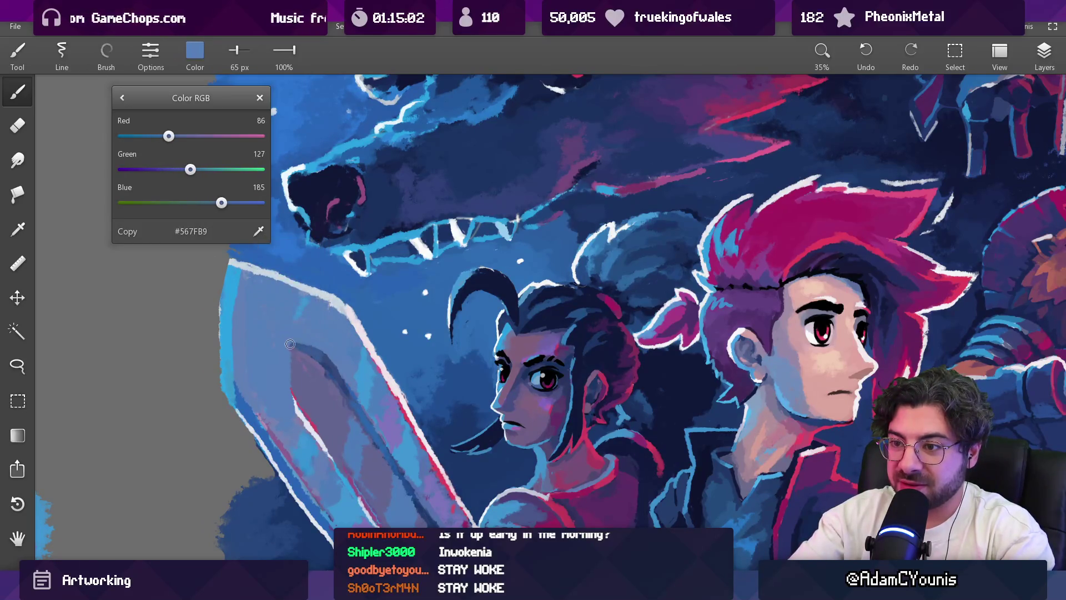
{"action": "scroll", "coordinate": [317, 328], "scroll_direction": "down", "scroll_amount": 5}
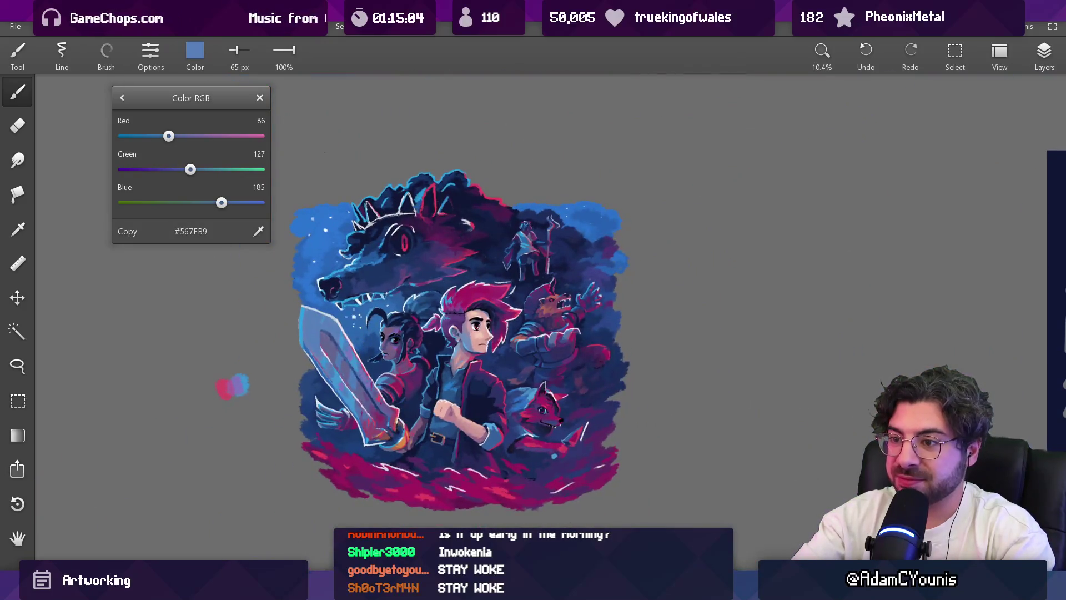
{"action": "scroll", "coordinate": [369, 360], "scroll_direction": "up", "scroll_amount": 4}
Step: Compare darker, mid and lighter blues sampled from the sword blade
{"action": "left_click_drag", "start_coordinate": [334, 357], "coordinate": [333, 357]}
{"action": "left_click", "coordinate": [304, 326]}
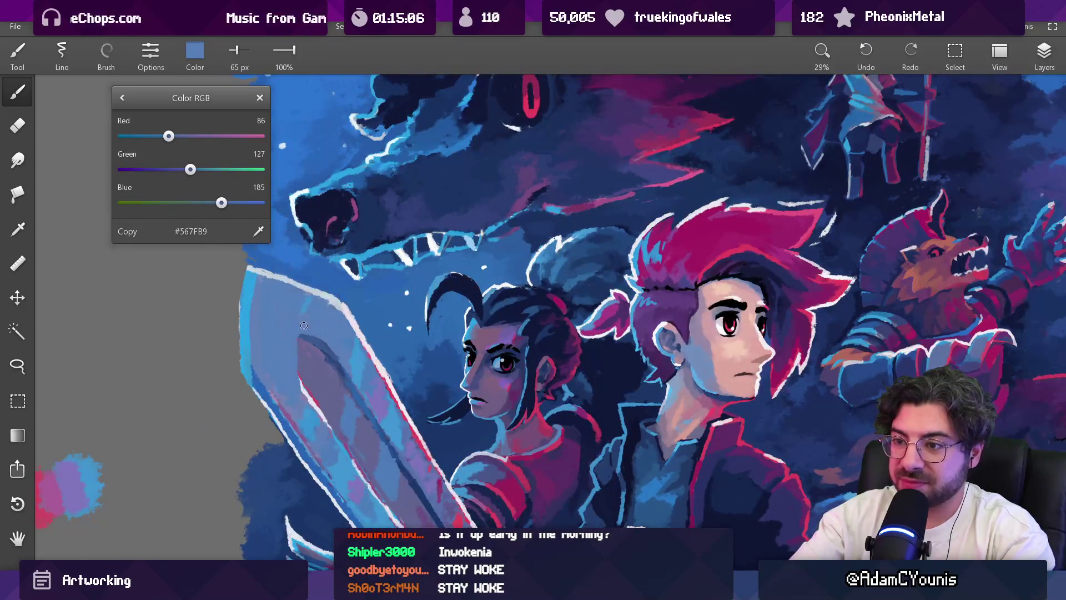
{"action": "left_click", "coordinate": [336, 345]}
{"action": "left_click", "coordinate": [324, 339]}
{"action": "left_click", "coordinate": [326, 339]}
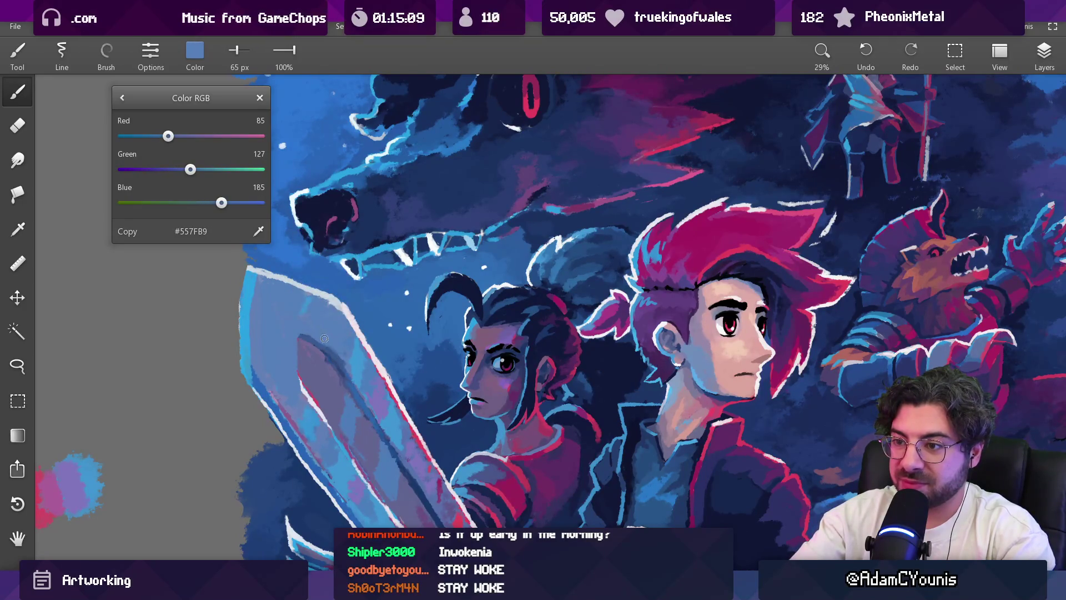
{"action": "scroll", "coordinate": [352, 324], "scroll_direction": "down", "scroll_amount": 3}
{"action": "scroll", "coordinate": [334, 325], "scroll_direction": "up", "scroll_amount": 5}
Step: Take slate violet #636591 from the blade, shrink the brush to 42 px, and view the full canvas
{"action": "left_click", "coordinate": [302, 328]}
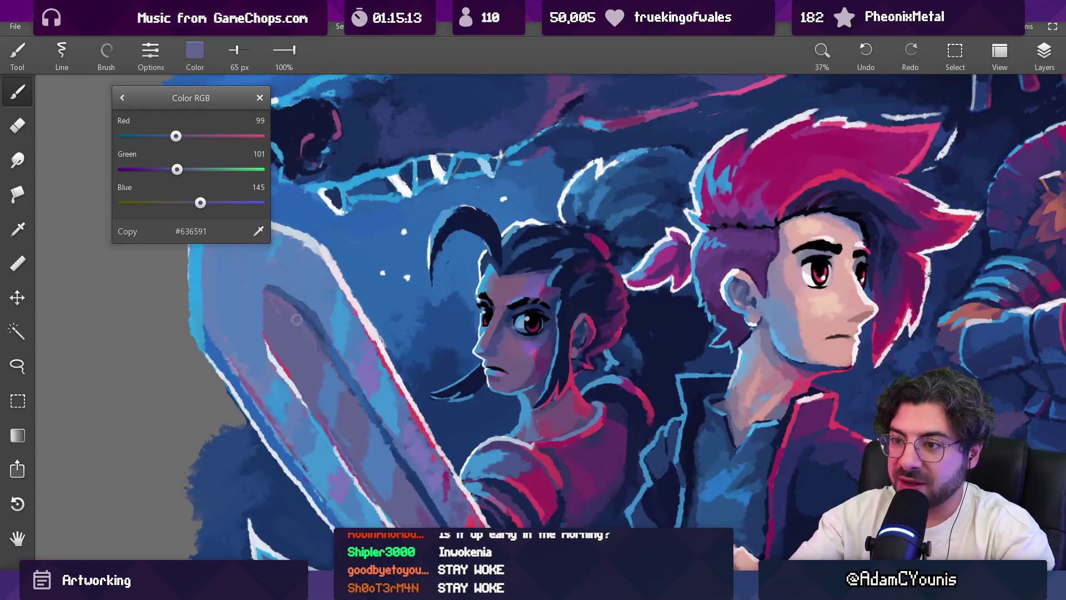
{"action": "key", "text": "bracketleft"}
{"action": "key", "text": "bracketleft"}
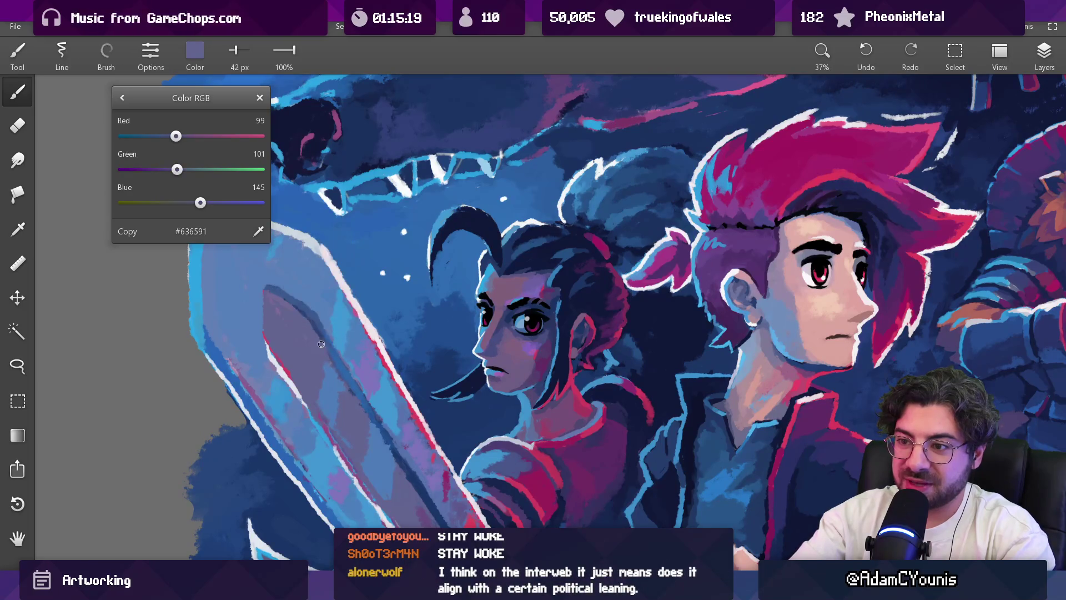
{"action": "scroll", "coordinate": [348, 378], "scroll_direction": "down", "scroll_amount": 5}
{"action": "left_click_drag", "start_coordinate": [388, 371], "coordinate": [364, 370]}
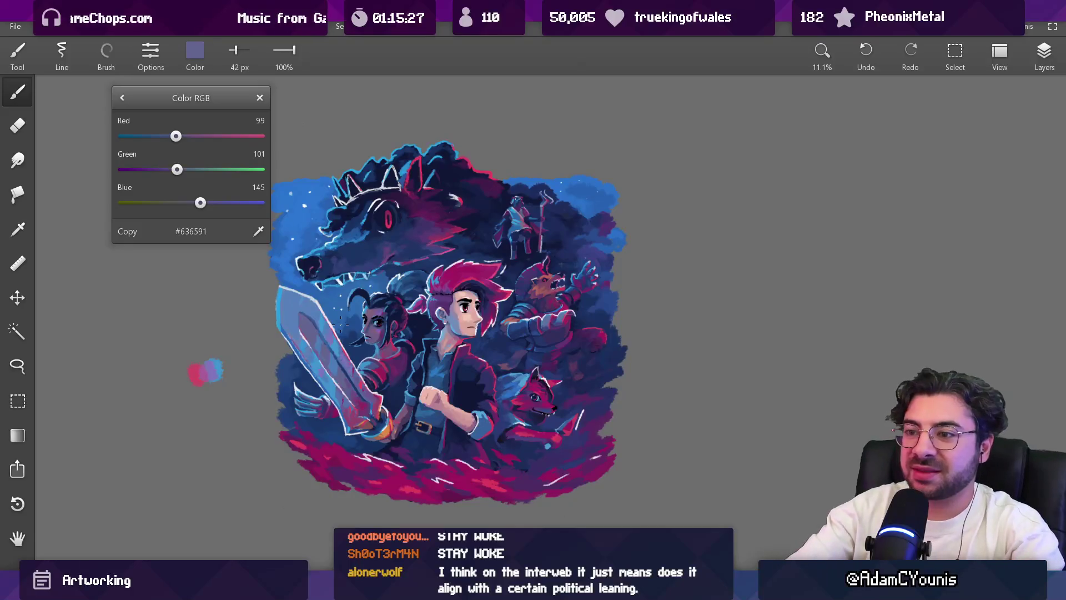
{"action": "scroll", "coordinate": [414, 292], "scroll_direction": "up", "scroll_amount": 10}
Step: Zoom to the girl's face and paint red strokes and dabs near her brow
{"action": "key", "text": "alt"}
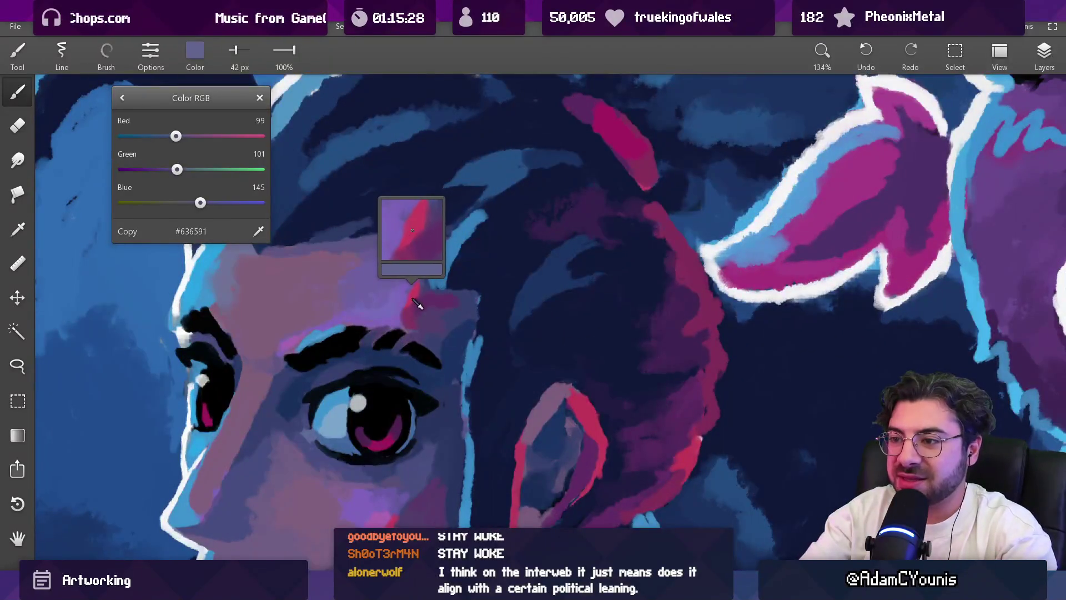
{"action": "left_click", "coordinate": [416, 305], "text": "alt"}
{"action": "mouse_move", "coordinate": [407, 300]}
{"action": "left_mouse_down"}
{"action": "mouse_move", "coordinate": [390, 314]}
{"action": "mouse_move", "coordinate": [422, 303]}
{"action": "left_mouse_up"}
{"action": "left_click", "coordinate": [411, 316], "text": "alt"}
{"action": "left_click", "coordinate": [411, 315], "text": "alt"}
{"action": "left_click", "coordinate": [425, 315], "text": "alt"}
{"action": "key", "text": "bracketright"}
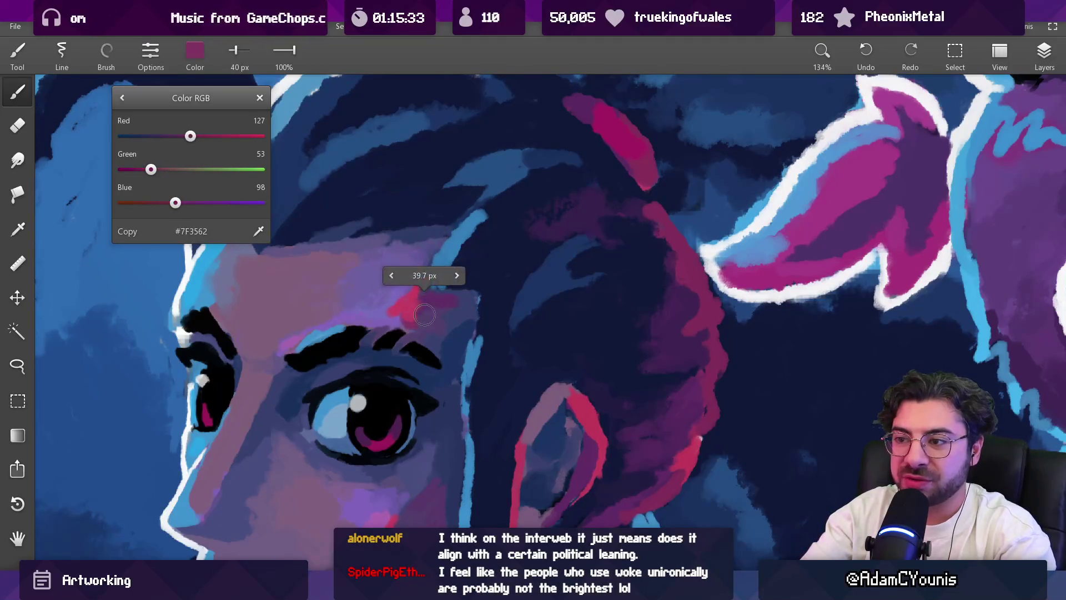
Step: Sample purple and lighter violet tones from her forehead and shrink the brush to 32 px
{"action": "left_click", "coordinate": [392, 314], "text": "alt"}
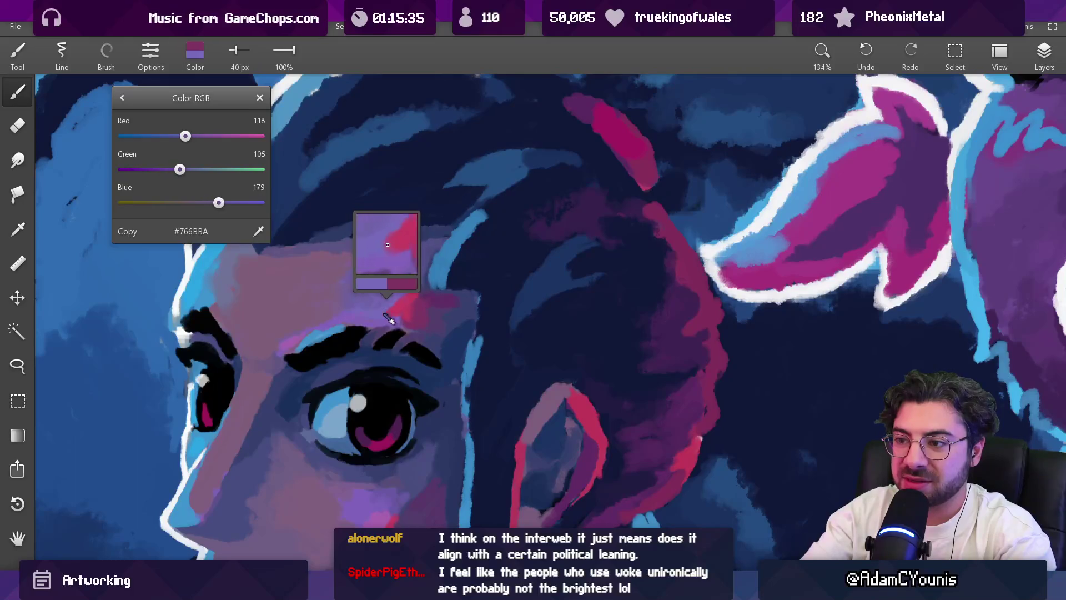
{"action": "left_click", "coordinate": [392, 314], "text": "alt"}
{"action": "left_click", "coordinate": [307, 337], "text": "alt"}
{"action": "left_click", "coordinate": [392, 314], "text": "alt"}
{"action": "key", "text": "bracketleft"}
{"action": "scroll", "coordinate": [404, 294], "scroll_direction": "down", "scroll_amount": 10}
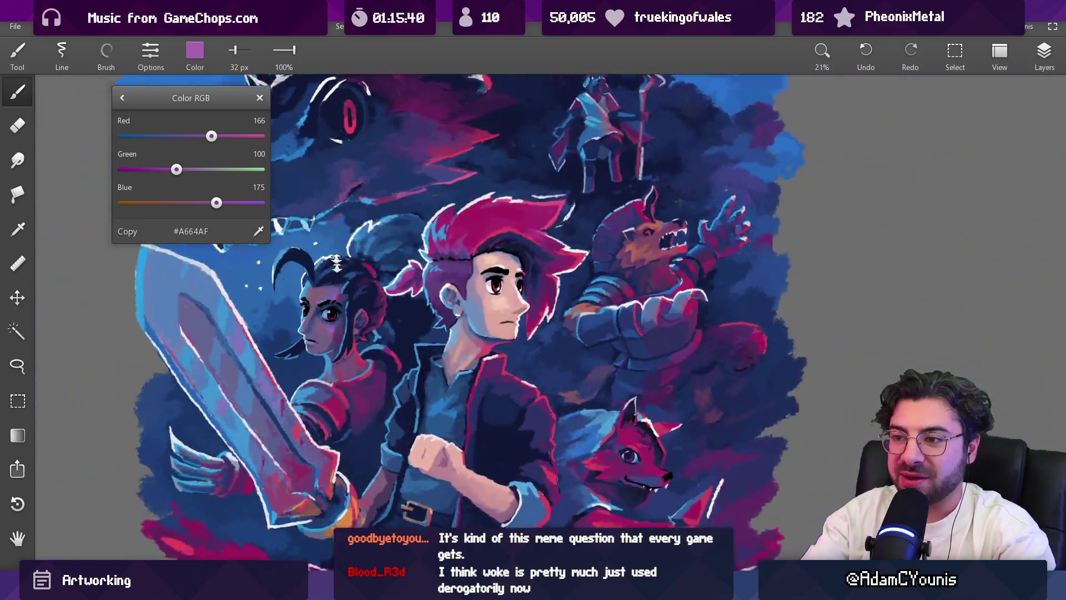
{"action": "scroll", "coordinate": [336, 264], "scroll_direction": "up", "scroll_amount": 7}
Step: Sample blue-violet and darker muted purple tones around her brow
{"action": "left_click", "coordinate": [340, 308], "text": "alt"}
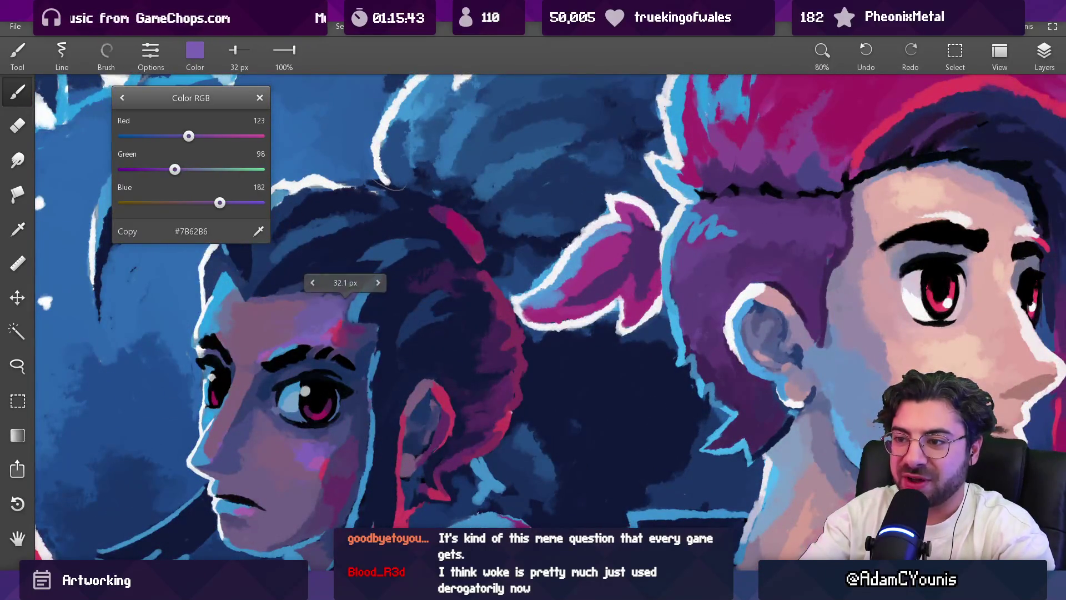
{"action": "scroll", "coordinate": [346, 315], "scroll_direction": "up", "scroll_amount": 2}
{"action": "left_click", "coordinate": [328, 326], "text": "alt"}
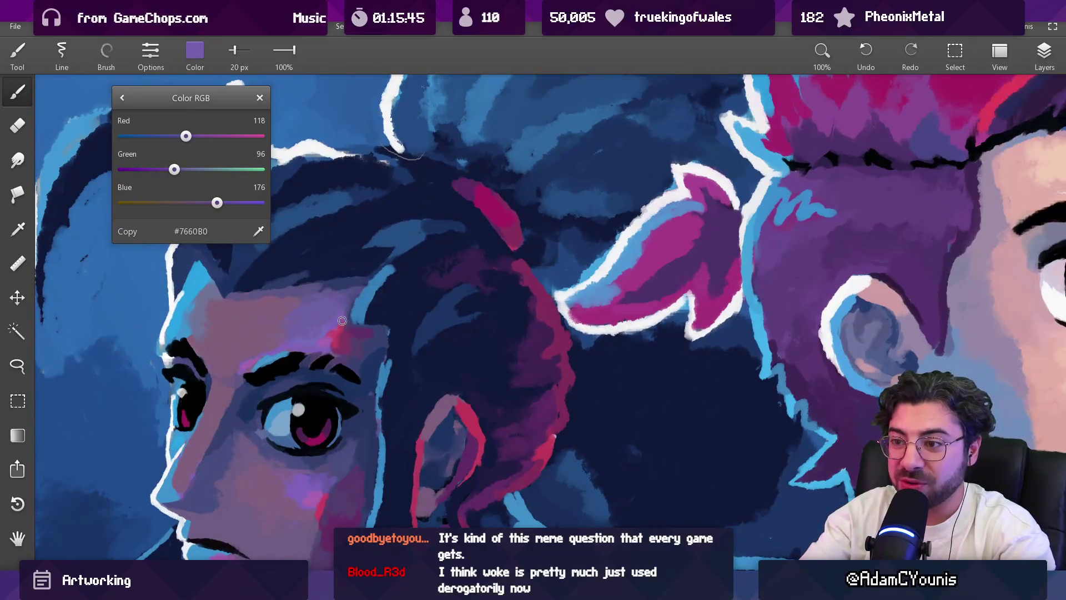
{"action": "left_click", "coordinate": [330, 327], "text": "alt"}
{"action": "left_click", "coordinate": [332, 327], "text": "alt"}
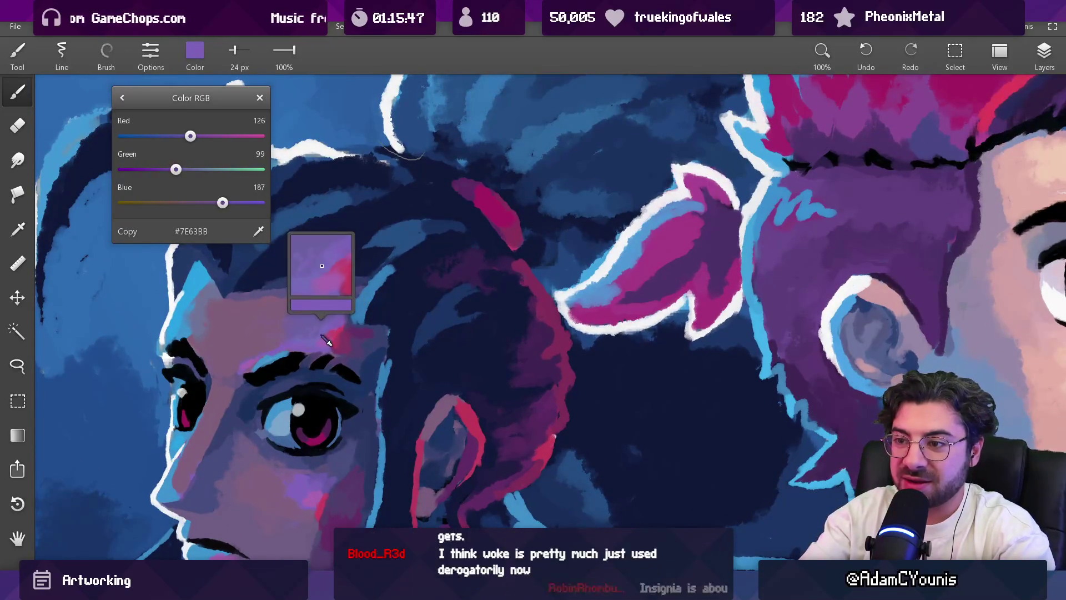
{"action": "left_click", "coordinate": [341, 319], "text": "alt"}
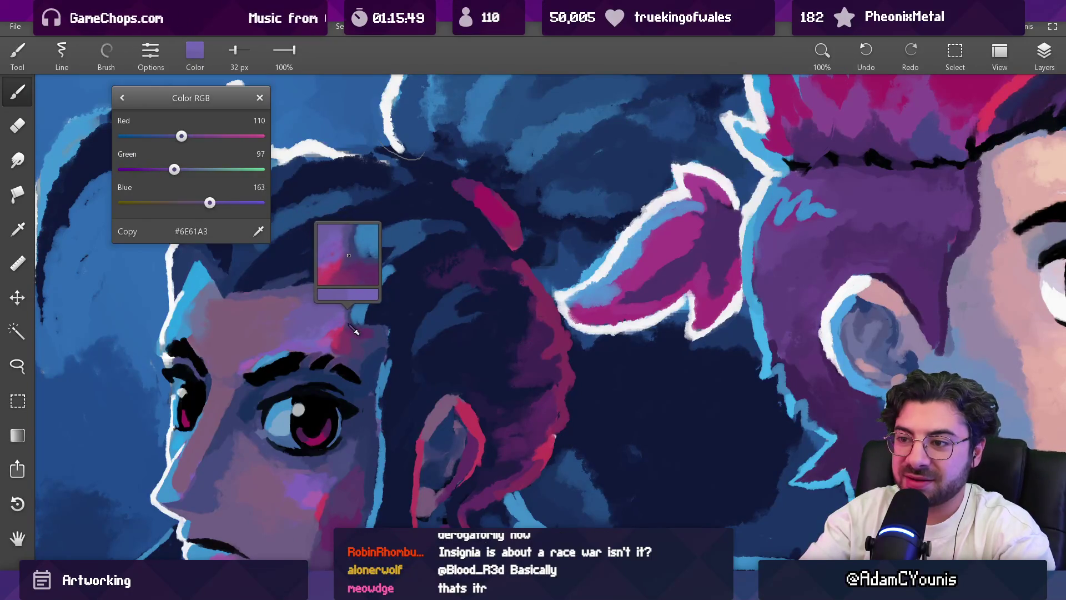
Step: Sample the pinkish red near her eye and deep plum #432455 from her hair, then zoom out to review
{"action": "scroll", "coordinate": [364, 309], "scroll_direction": "down", "scroll_amount": 10}
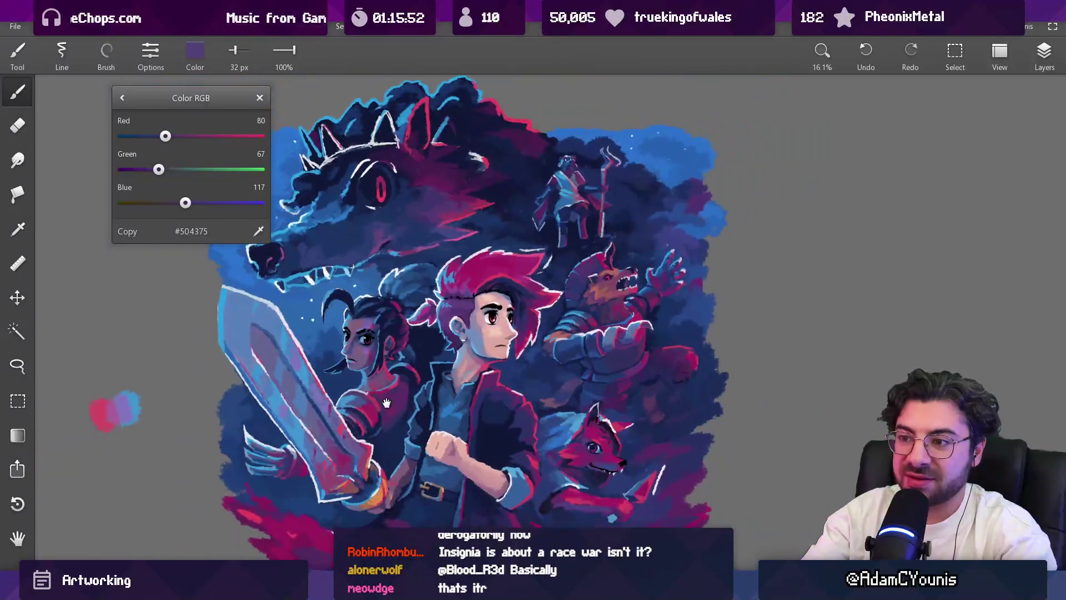
{"action": "left_click_drag", "start_coordinate": [376, 378], "coordinate": [364, 380]}
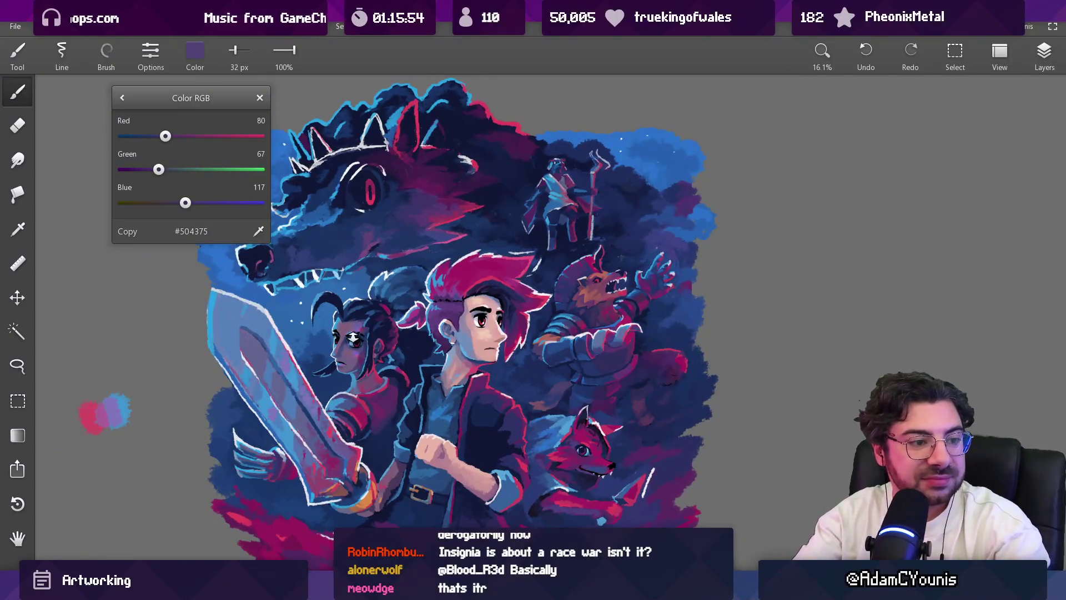
{"action": "scroll", "coordinate": [353, 336], "scroll_direction": "up", "scroll_amount": 10}
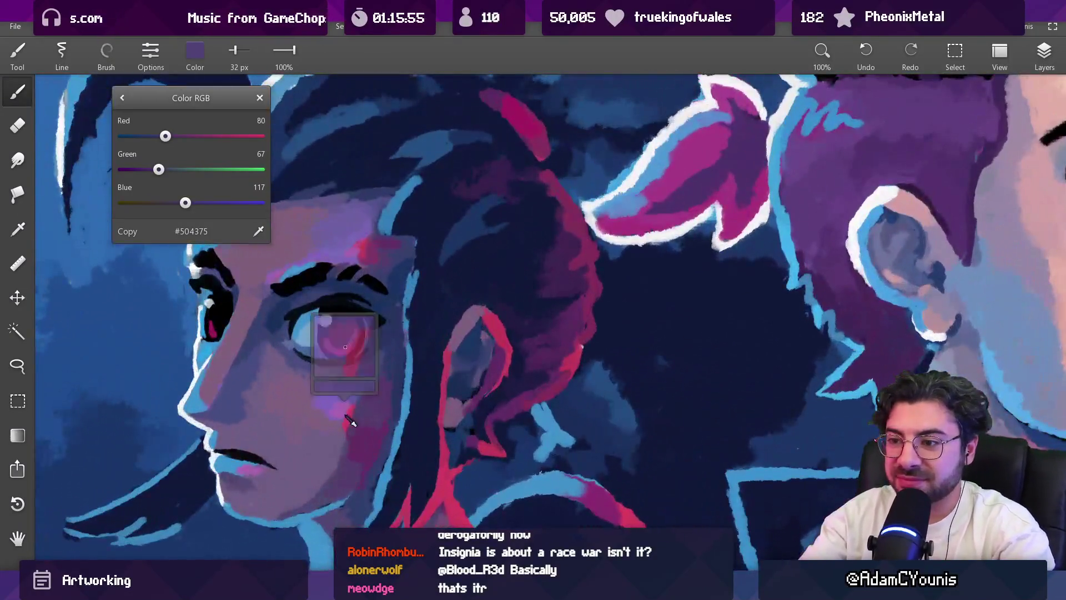
{"action": "left_click", "coordinate": [347, 391], "text": "alt"}
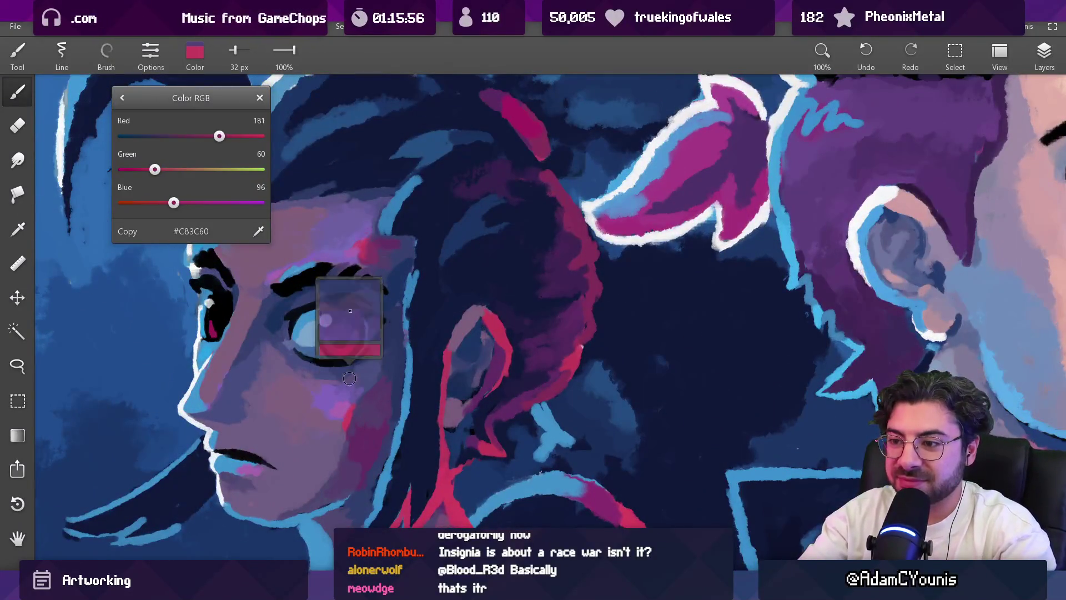
{"action": "left_click_drag", "start_coordinate": [361, 328], "coordinate": [354, 326]}
{"action": "scroll", "coordinate": [357, 328], "scroll_direction": "down", "scroll_amount": 12}
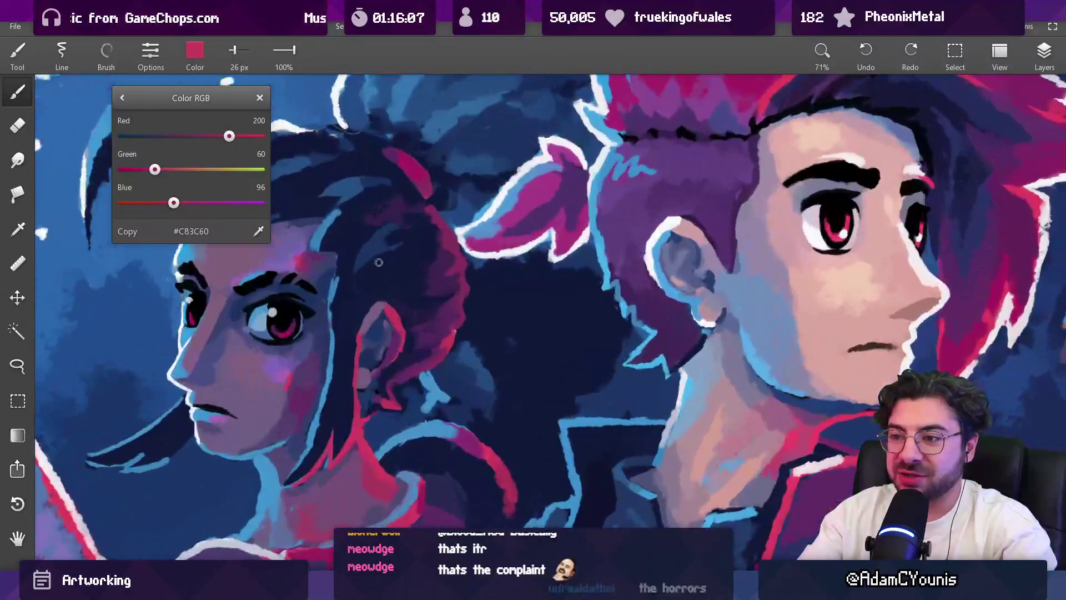
{"action": "left_click", "coordinate": [430, 244], "text": "alt"}
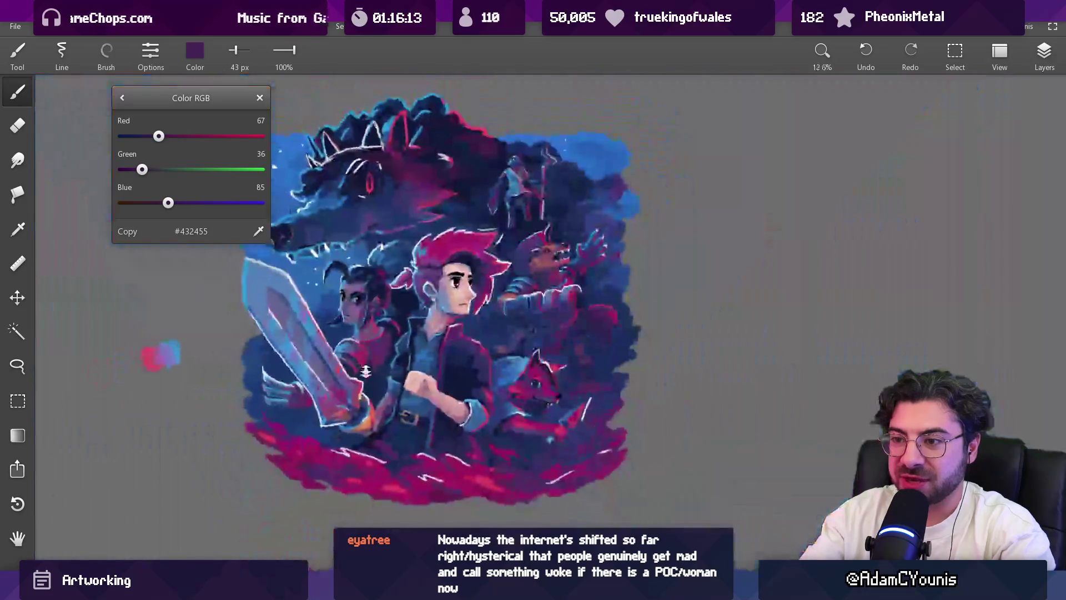
{"action": "scroll", "coordinate": [373, 267], "scroll_direction": "up", "scroll_amount": 5}
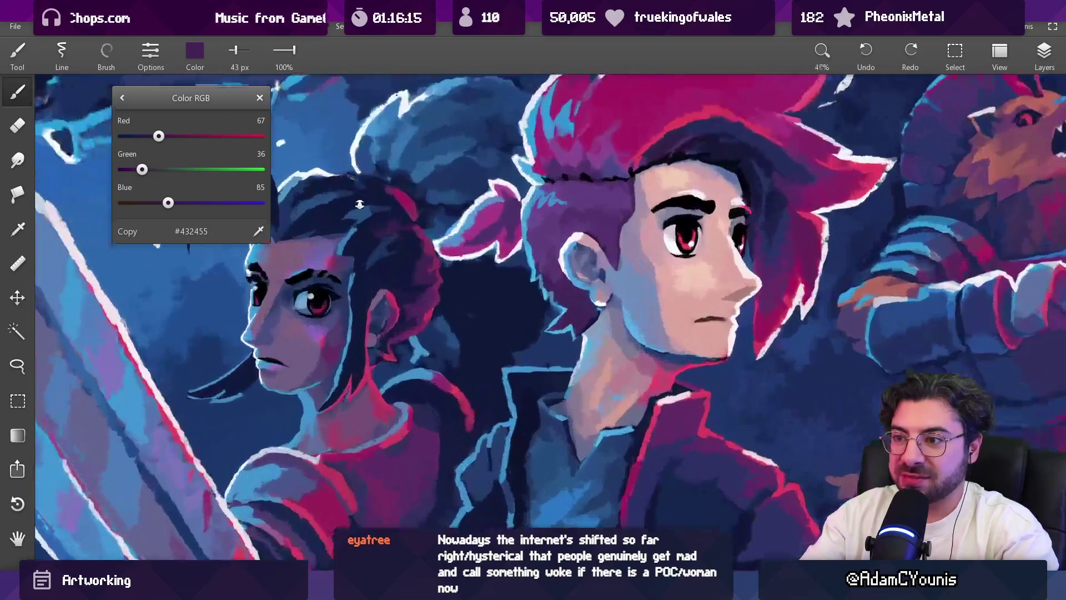
Step: Sample navy, purple and plum tones from the hair, settling the brush at 42 px
{"action": "left_click", "coordinate": [433, 267], "text": "alt"}
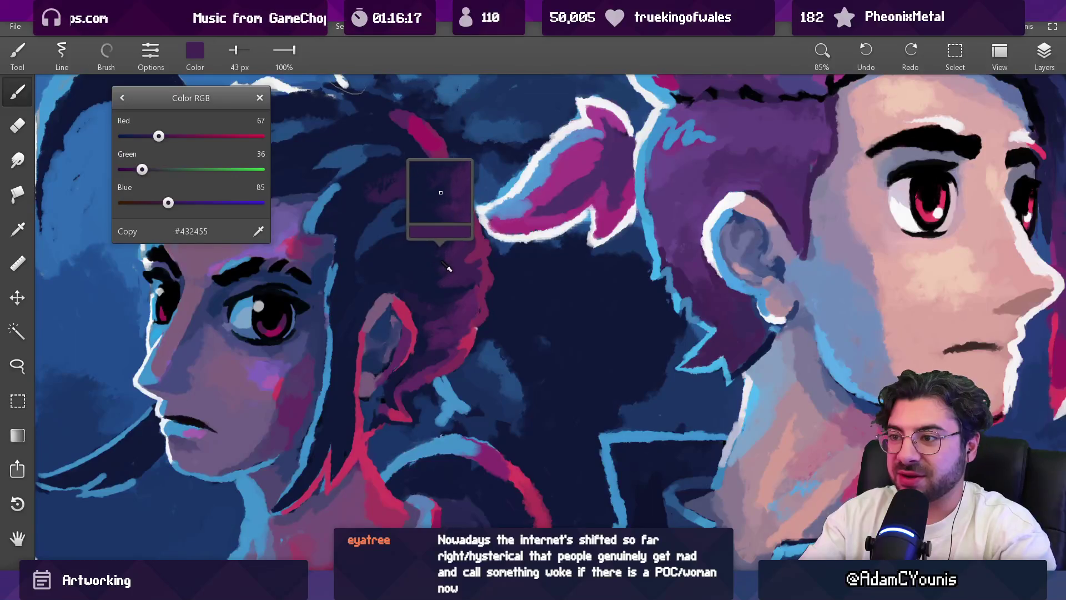
{"action": "left_click", "coordinate": [440, 288], "text": "alt"}
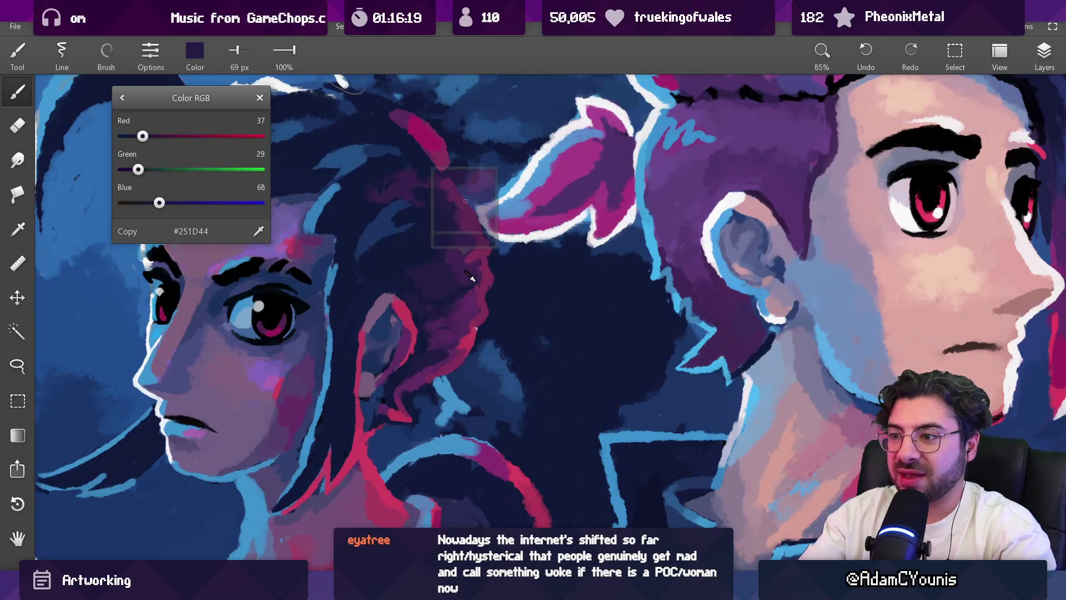
{"action": "left_click", "coordinate": [445, 291], "text": "alt"}
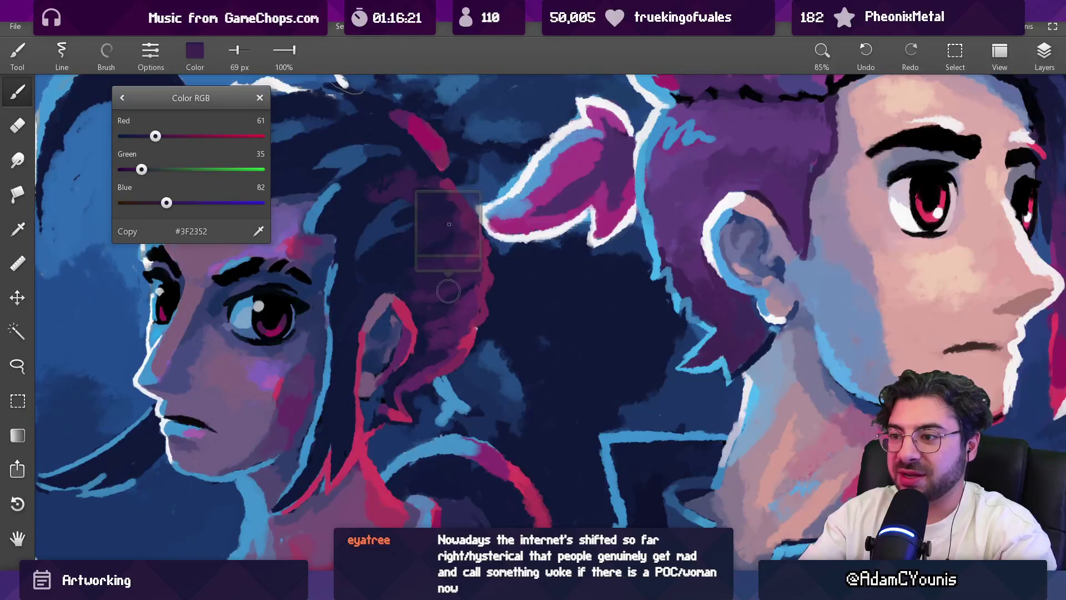
{"action": "left_click_drag", "start_coordinate": [470, 312], "coordinate": [458, 291]}
{"action": "key", "text": "bracketleft"}
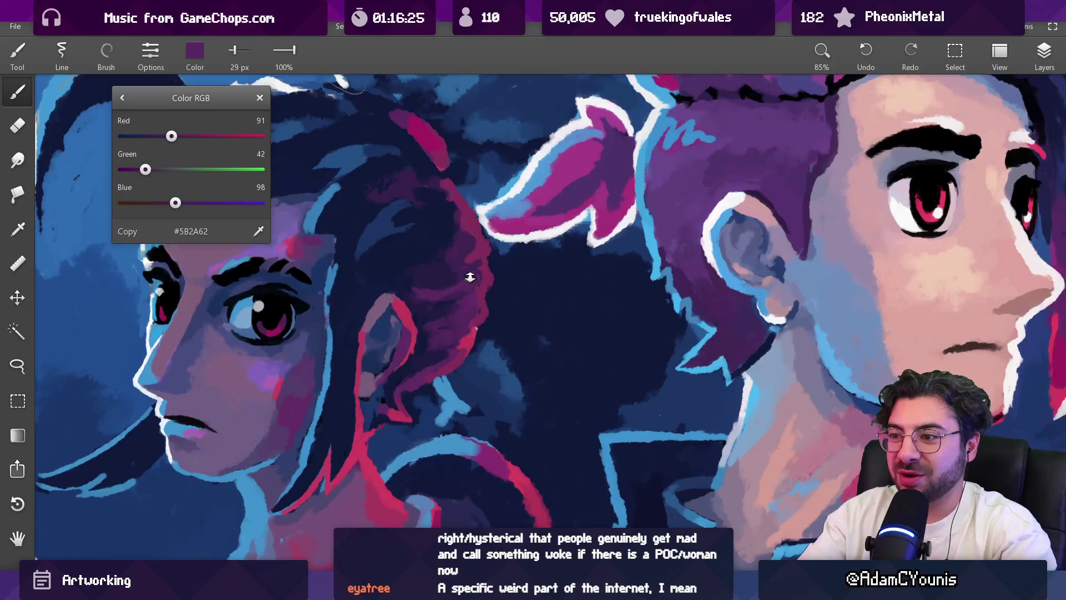
{"action": "scroll", "coordinate": [466, 272], "scroll_direction": "down", "scroll_amount": 10}
{"action": "scroll", "coordinate": [447, 245], "scroll_direction": "up", "scroll_amount": 8}
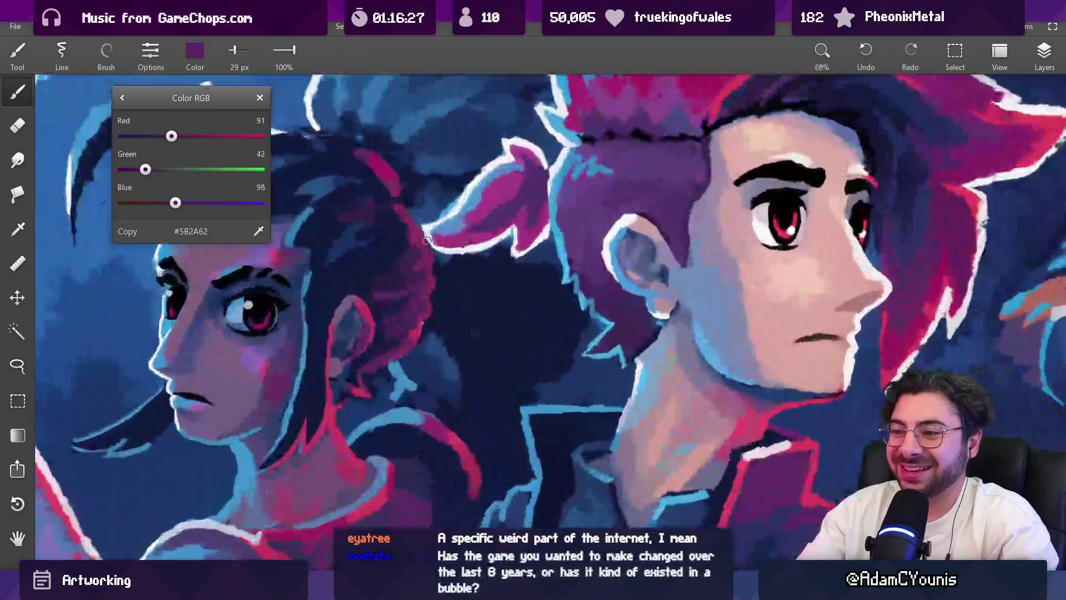
{"action": "key", "text": "bracketright"}
{"action": "key", "text": "bracketright"}
{"action": "key", "text": "bracketright"}
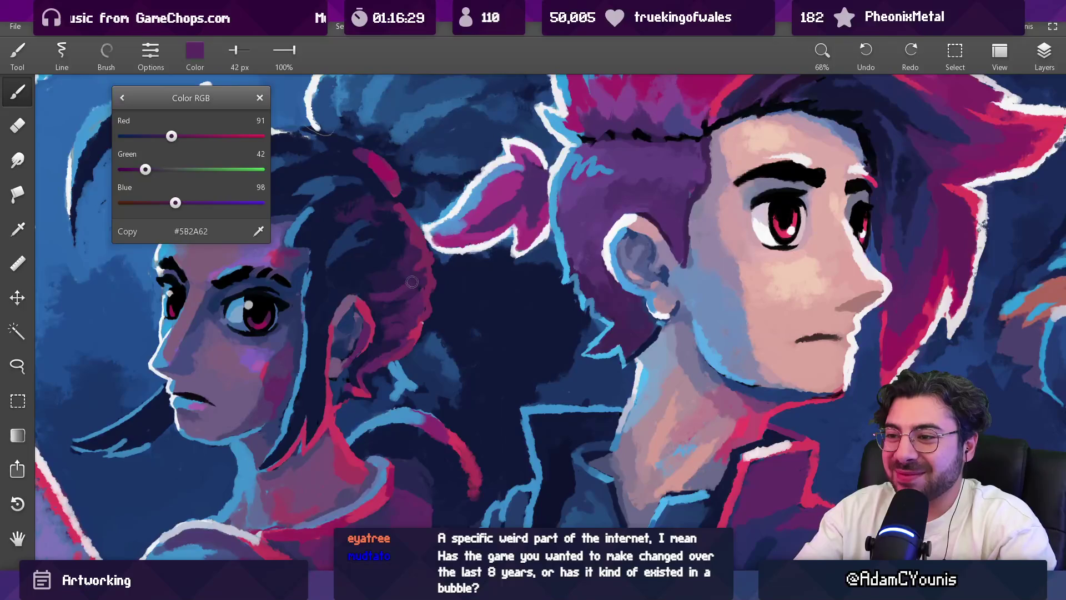
Step: Pick a deep magenta from the hair, shrink the brush to 23 px, and bring the wolf warrior into view
{"action": "mouse_move", "coordinate": [421, 259]}
{"action": "left_mouse_down"}
{"action": "mouse_move", "coordinate": [412, 253]}
{"action": "mouse_move", "coordinate": [427, 278]}
{"action": "mouse_move", "coordinate": [425, 261]}
{"action": "left_mouse_up"}
{"action": "key", "text": "bracketleft"}
{"action": "key", "text": "bracketleft"}
{"action": "key", "text": "bracketleft"}
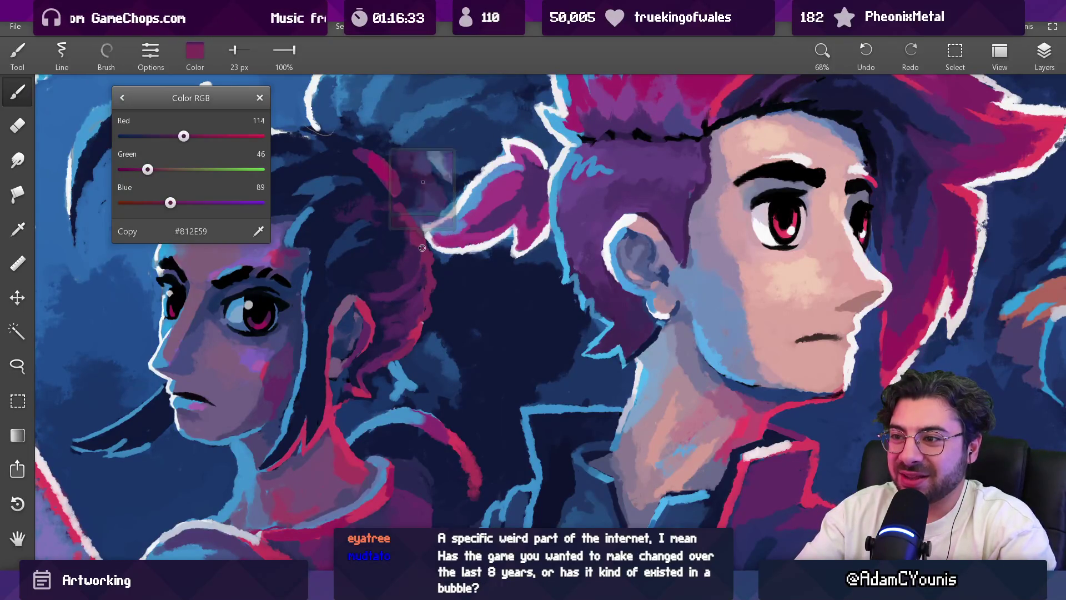
{"action": "scroll", "coordinate": [438, 252], "scroll_direction": "down", "scroll_amount": 5}
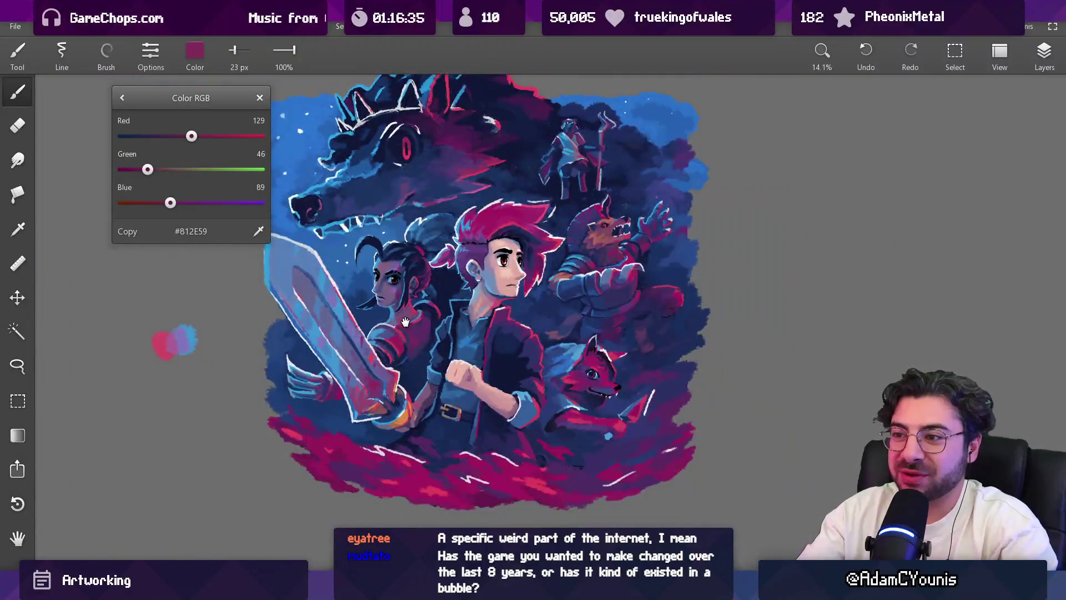
{"action": "left_click_drag", "start_coordinate": [417, 304], "coordinate": [413, 314]}
{"action": "scroll", "coordinate": [410, 273], "scroll_direction": "up", "scroll_amount": 4}
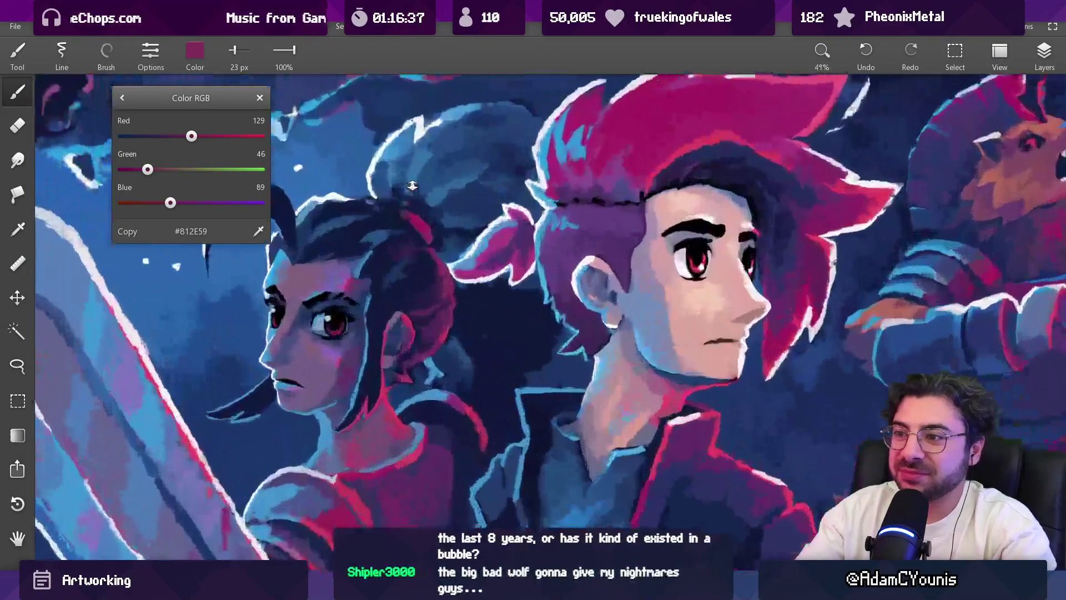
{"action": "scroll", "coordinate": [392, 245], "scroll_direction": "down", "scroll_amount": 2}
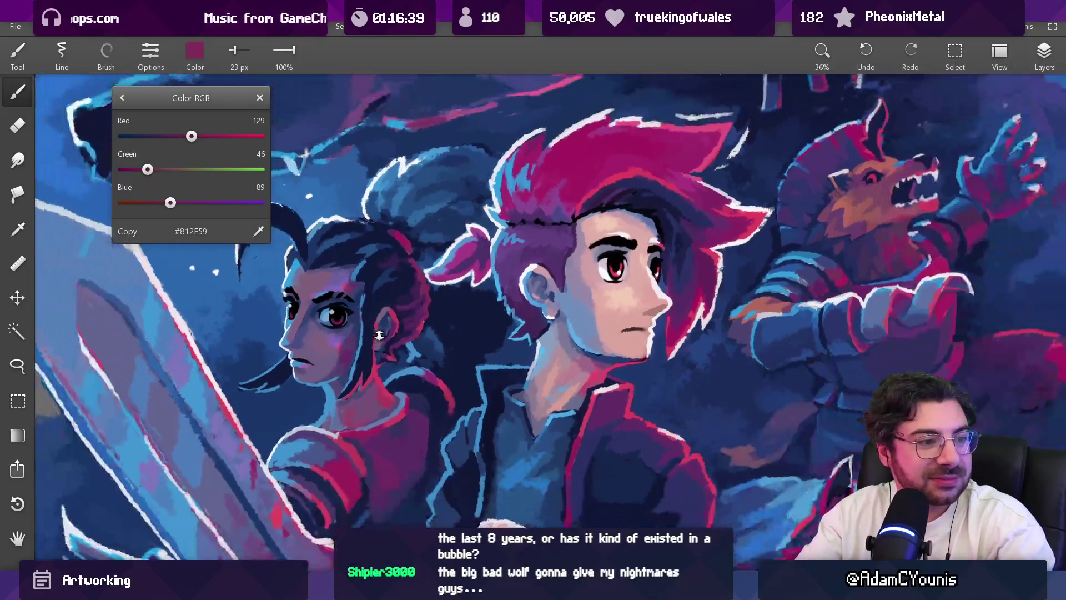
{"action": "left_click_drag", "start_coordinate": [399, 309], "coordinate": [334, 334]}
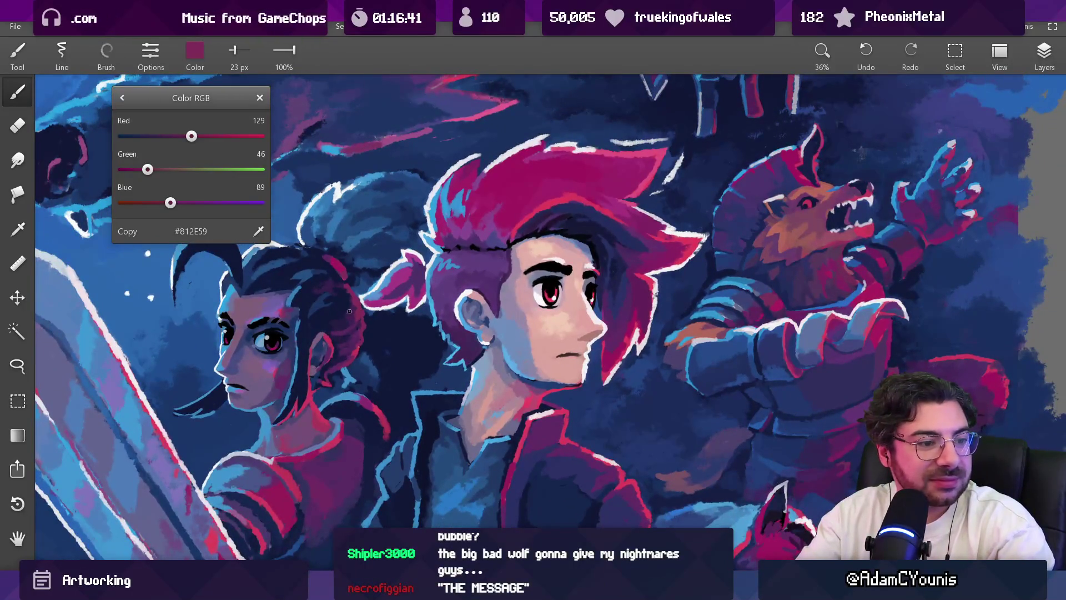
{"action": "scroll", "coordinate": [355, 307], "scroll_direction": "down", "scroll_amount": 4}
{"action": "scroll", "coordinate": [355, 307], "scroll_direction": "up", "scroll_amount": 8}
Step: Fill the gap between the two heroes' heads with dark navy
{"action": "left_click", "coordinate": [345, 314]}
{"action": "mouse_move", "coordinate": [346, 316]}
{"action": "left_mouse_down"}
{"action": "mouse_move", "coordinate": [344, 281]}
{"action": "mouse_move", "coordinate": [352, 300]}
{"action": "mouse_move", "coordinate": [381, 270]}
{"action": "mouse_move", "coordinate": [347, 285]}
{"action": "left_mouse_up"}
{"action": "left_click_drag", "start_coordinate": [384, 254], "coordinate": [342, 277]}
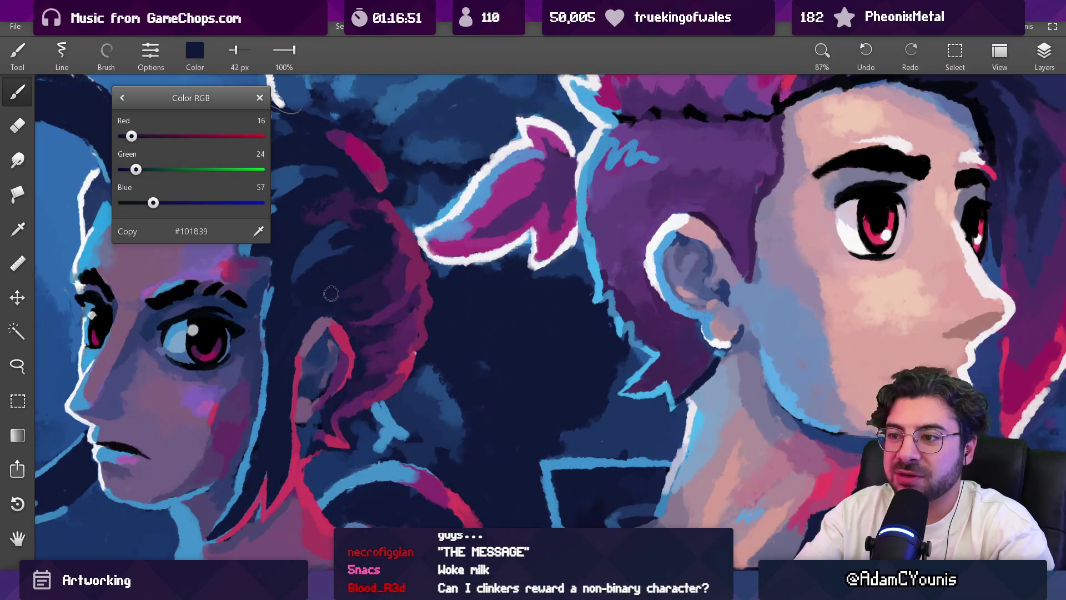
{"action": "scroll", "coordinate": [331, 294], "scroll_direction": "down", "scroll_amount": 8}
{"action": "scroll", "coordinate": [411, 251], "scroll_direction": "up", "scroll_amount": 5}
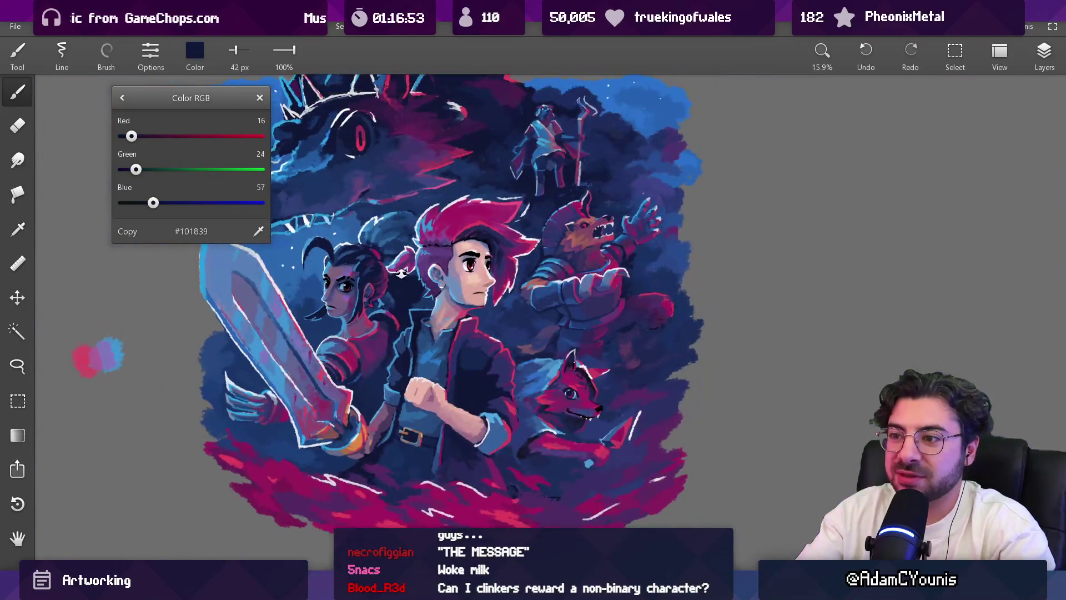
Step: Pick crimson #CF3B5F from the boy's hair and zoom out to the whole illustration
{"action": "left_click_drag", "start_coordinate": [299, 387], "coordinate": [297, 391]}
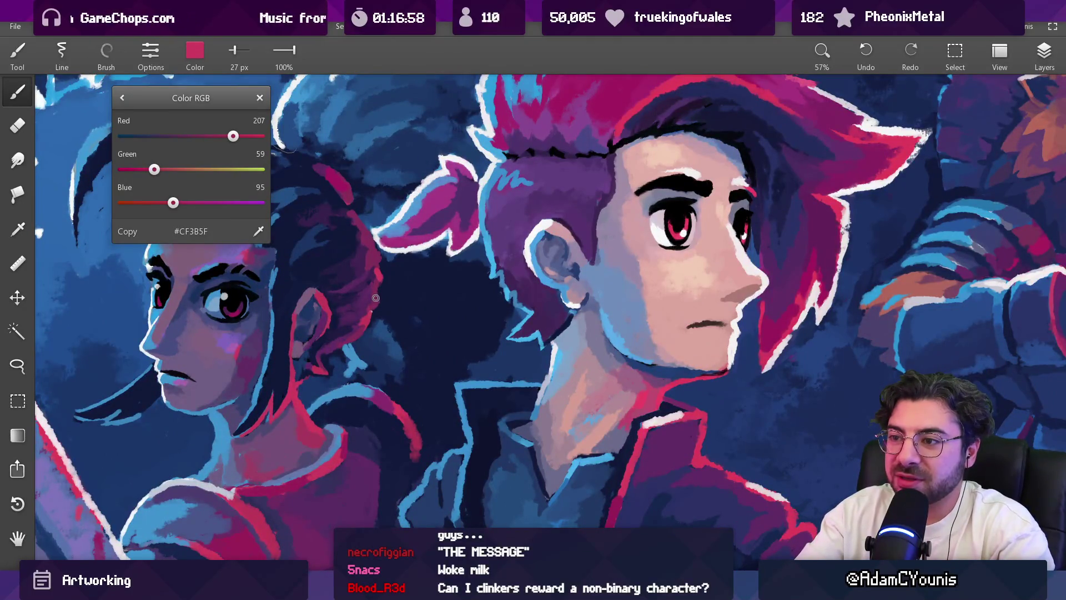
{"action": "scroll", "coordinate": [405, 278], "scroll_direction": "down", "scroll_amount": 5}
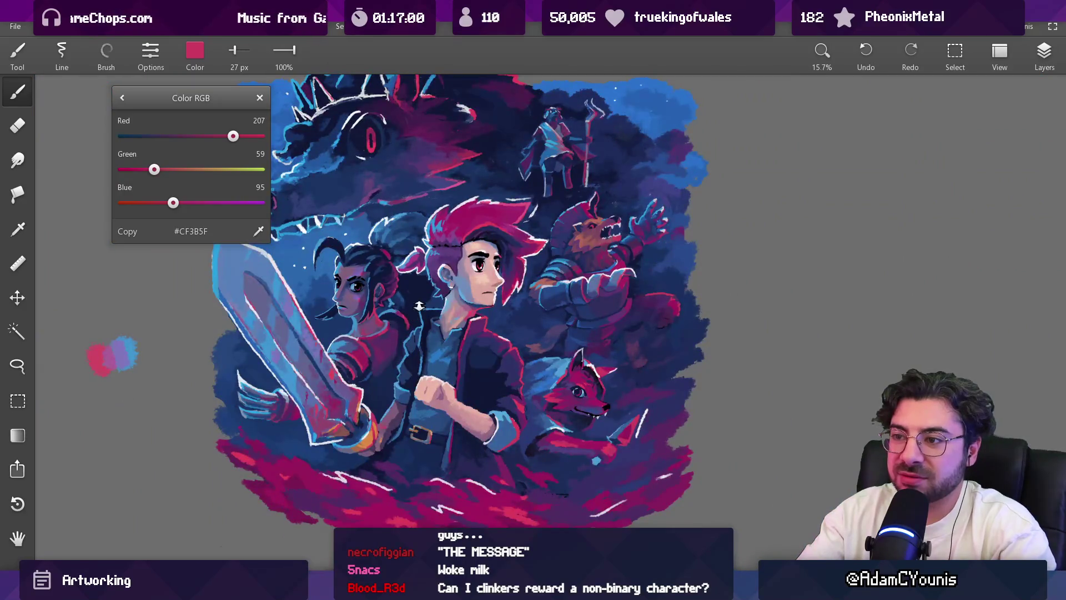
{"action": "scroll", "coordinate": [419, 300], "scroll_direction": "down", "scroll_amount": 2}
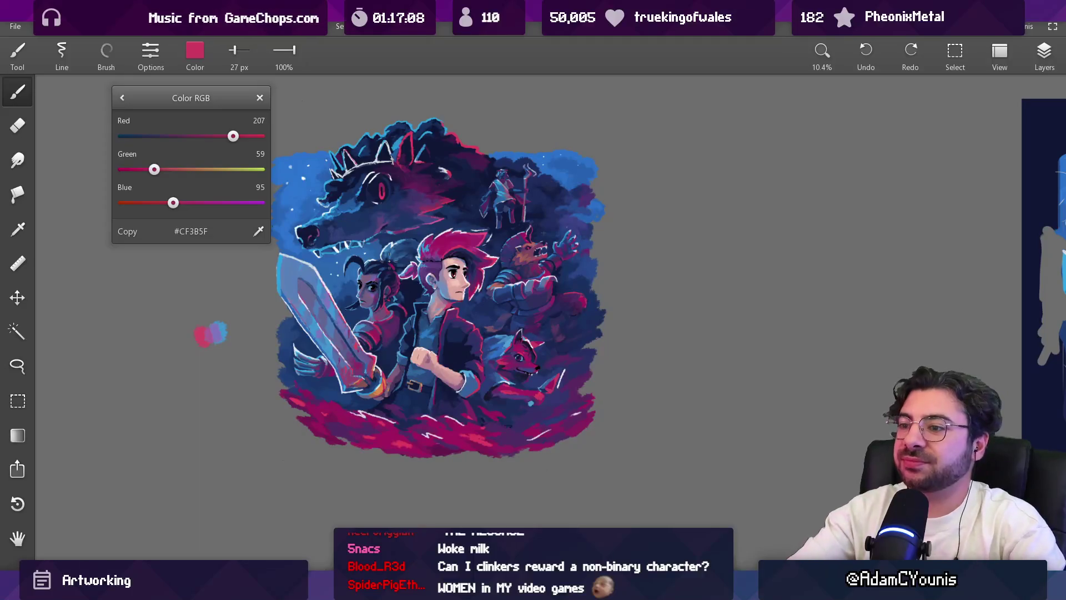
Step: Paint dark purple strokes on and beside the girl's shoulder
{"action": "scroll", "coordinate": [390, 337], "scroll_direction": "up", "scroll_amount": 6}
{"action": "left_click", "coordinate": [409, 292]}
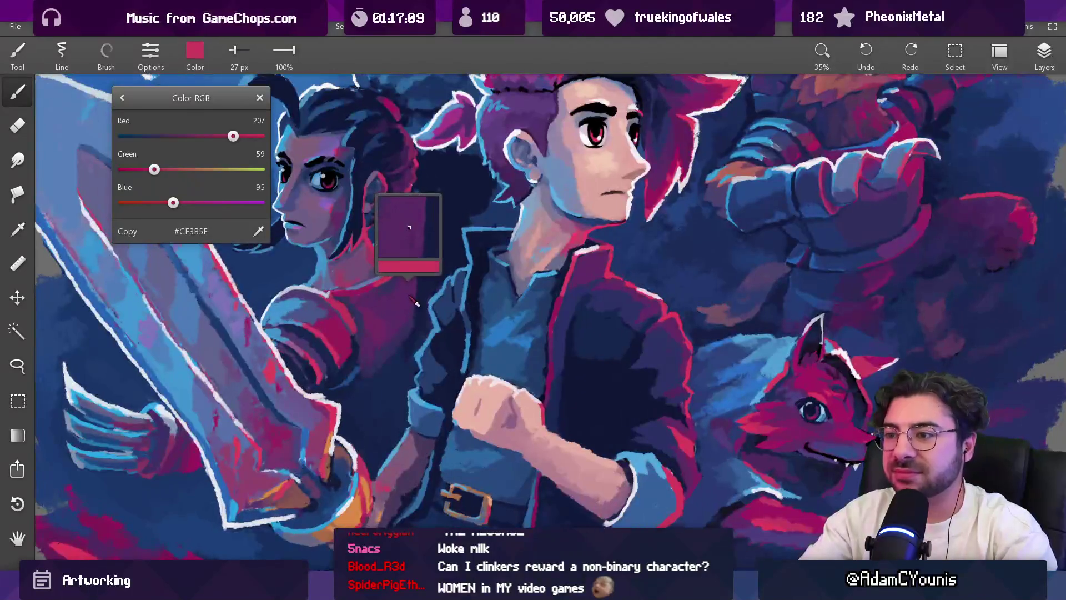
{"action": "left_click_drag", "start_coordinate": [409, 293], "coordinate": [412, 310]}
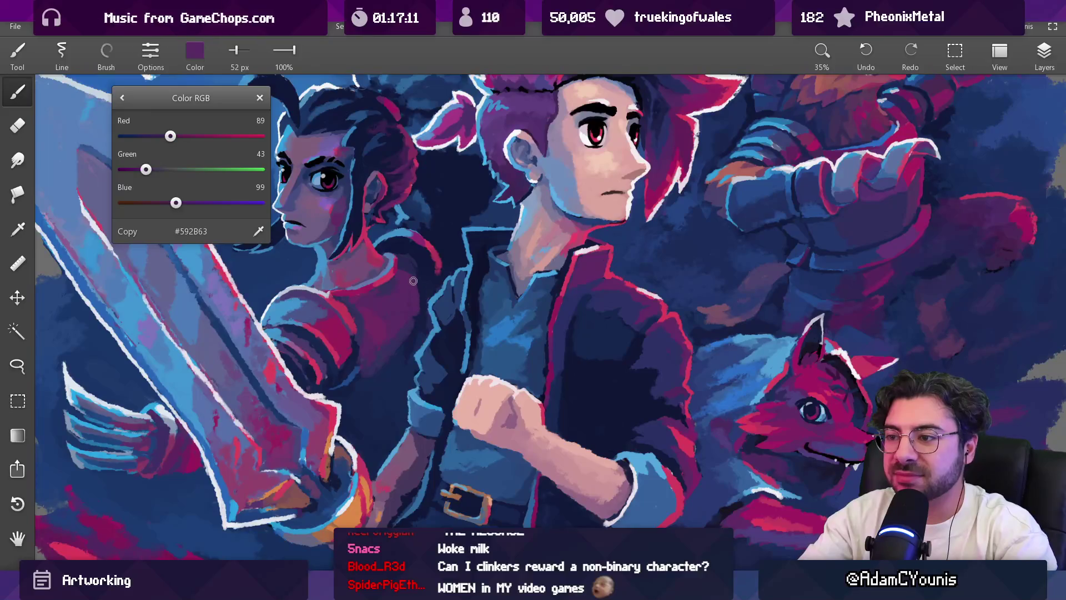
{"action": "left_click_drag", "start_coordinate": [418, 241], "coordinate": [414, 261]}
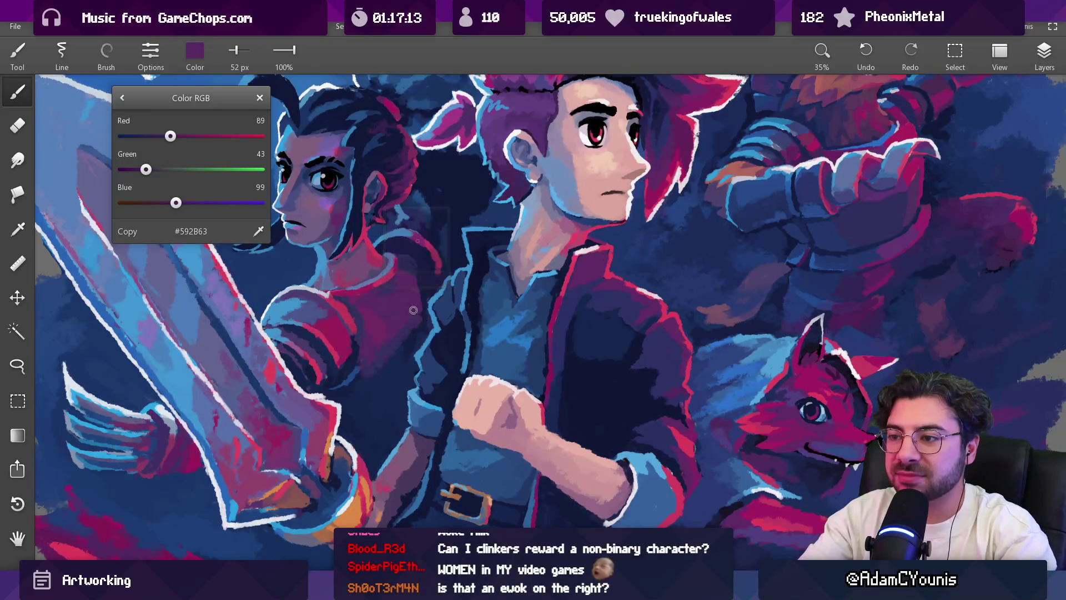
Step: Darken the girl's pink shoulder with a larger dark blue-purple stroke
{"action": "left_click", "coordinate": [418, 325], "text": "alt"}
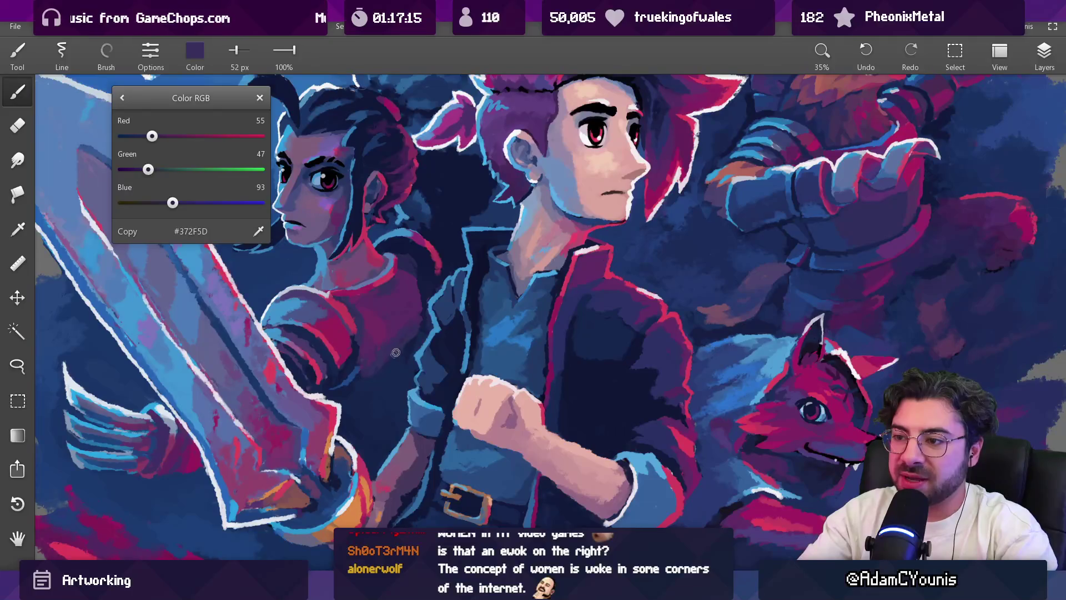
{"action": "scroll", "coordinate": [430, 318], "scroll_direction": "down", "scroll_amount": 5}
{"action": "scroll", "coordinate": [430, 317], "scroll_direction": "up", "scroll_amount": 8}
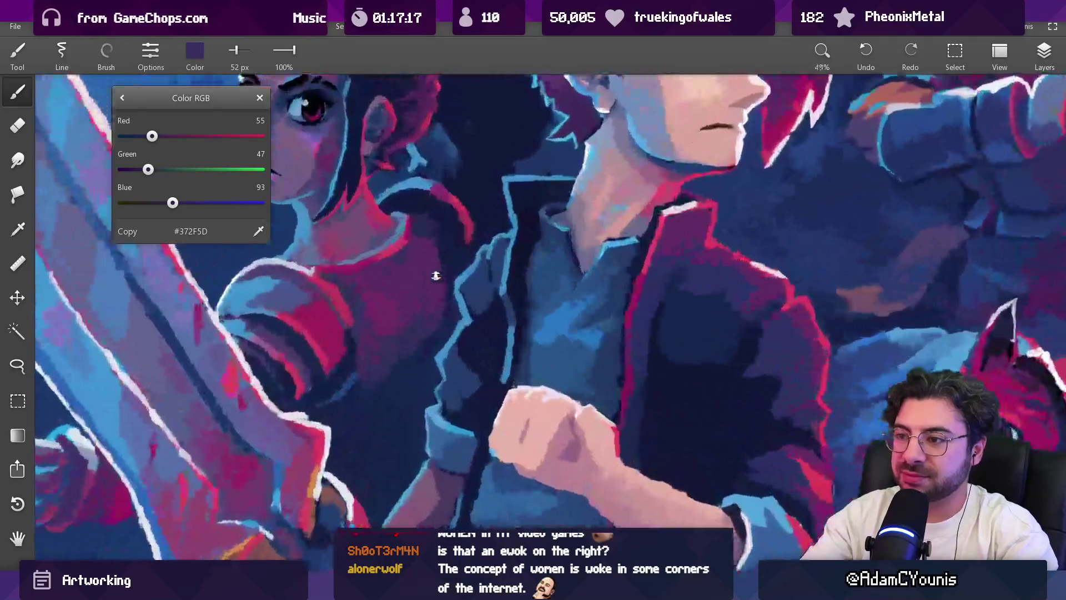
{"action": "left_click", "coordinate": [418, 327], "text": "alt"}
{"action": "key", "text": "bracketright"}
{"action": "left_click_drag", "start_coordinate": [414, 233], "coordinate": [419, 280]}
Step: Sample mid purple, magenta and near-black navy shadow tones, adjusting brush size between them
{"action": "left_click", "coordinate": [414, 308], "text": "alt"}
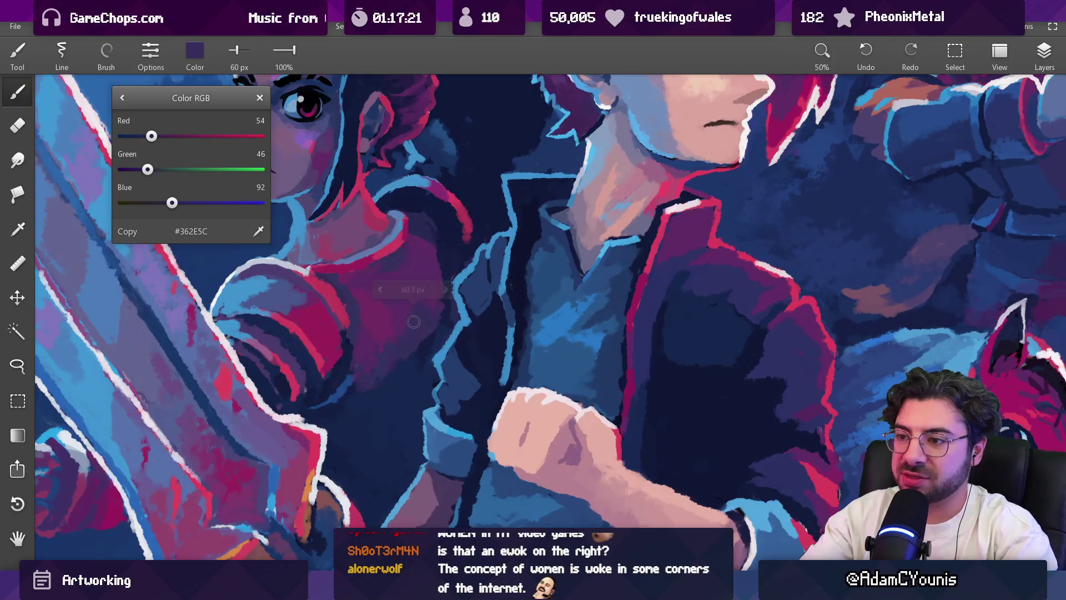
{"action": "key", "text": "bracketleft"}
{"action": "left_click", "coordinate": [388, 335], "text": "alt"}
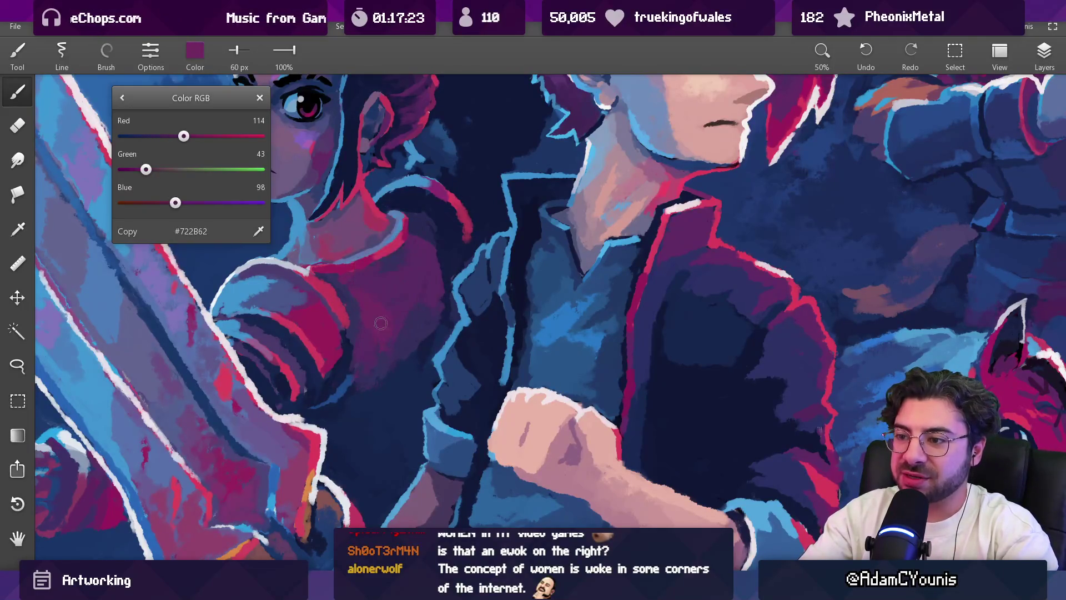
{"action": "scroll", "coordinate": [389, 333], "scroll_direction": "down", "scroll_amount": 5}
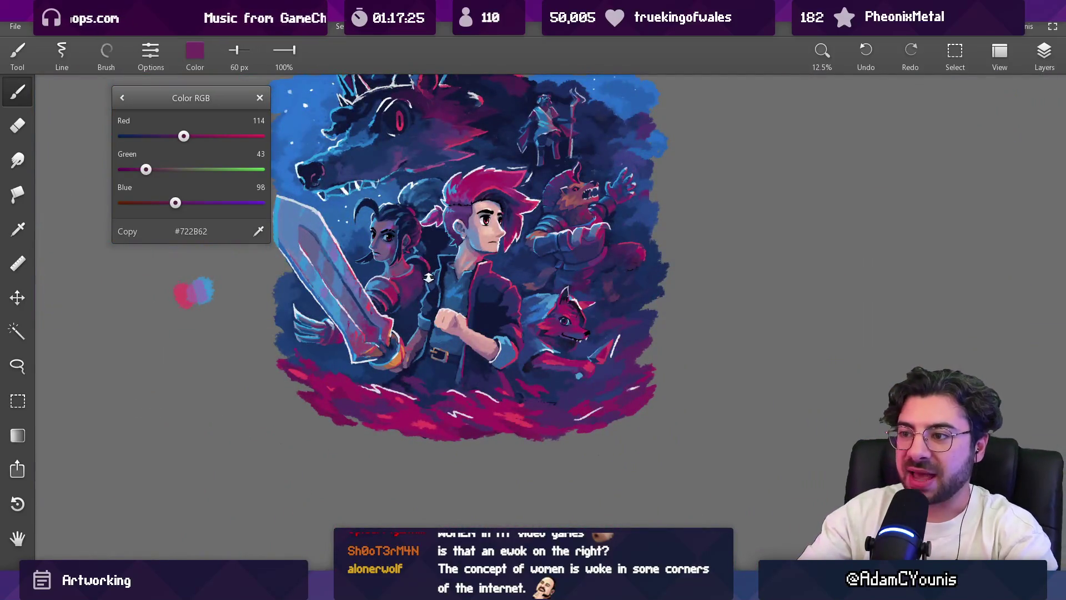
{"action": "scroll", "coordinate": [435, 209], "scroll_direction": "up", "scroll_amount": 4}
{"action": "left_click", "coordinate": [407, 250], "text": "alt"}
{"action": "key", "text": "bracketright"}
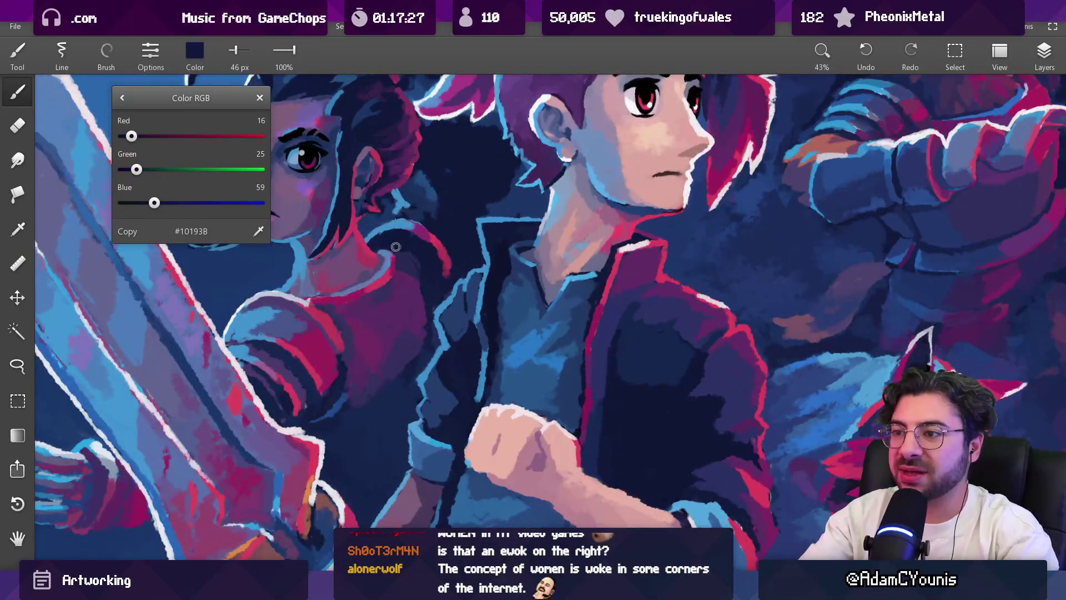
{"action": "left_click", "coordinate": [404, 254], "text": "alt"}
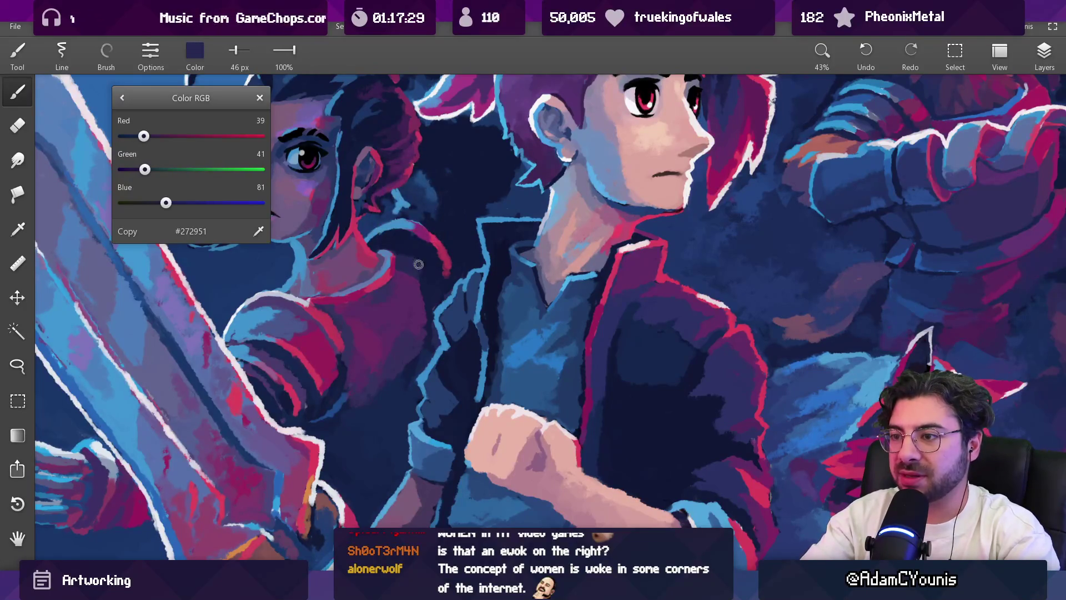
{"action": "scroll", "coordinate": [473, 242], "scroll_direction": "down", "scroll_amount": 4}
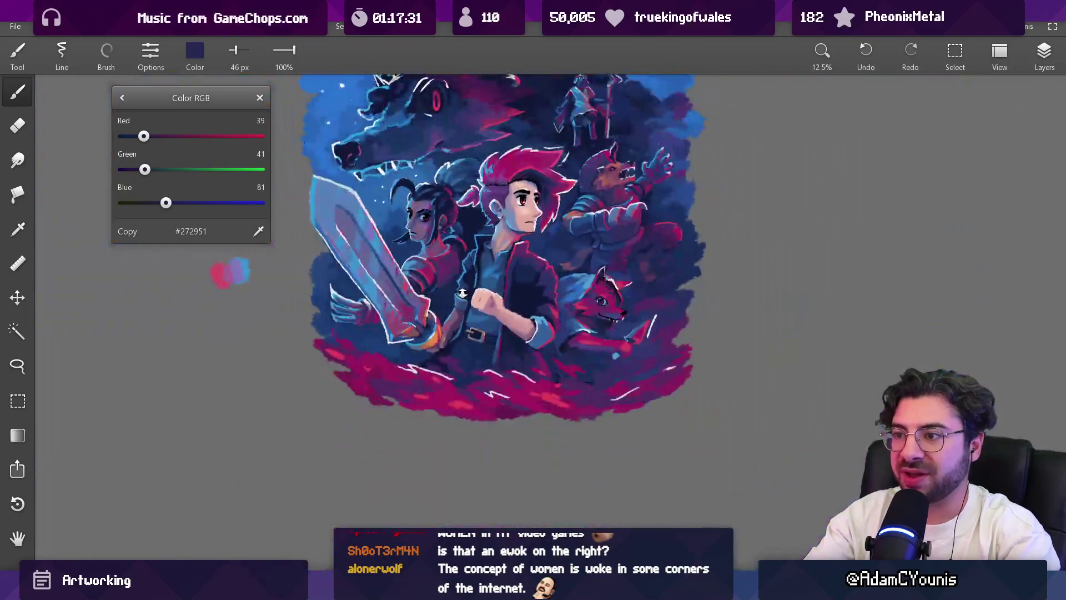
{"action": "scroll", "coordinate": [479, 236], "scroll_direction": "up", "scroll_amount": 5}
Step: Sample bright pink, deep magenta and purple from around the shoulder
{"action": "left_click", "coordinate": [399, 266], "text": "alt"}
{"action": "left_click_drag", "start_coordinate": [400, 267], "coordinate": [423, 257]}
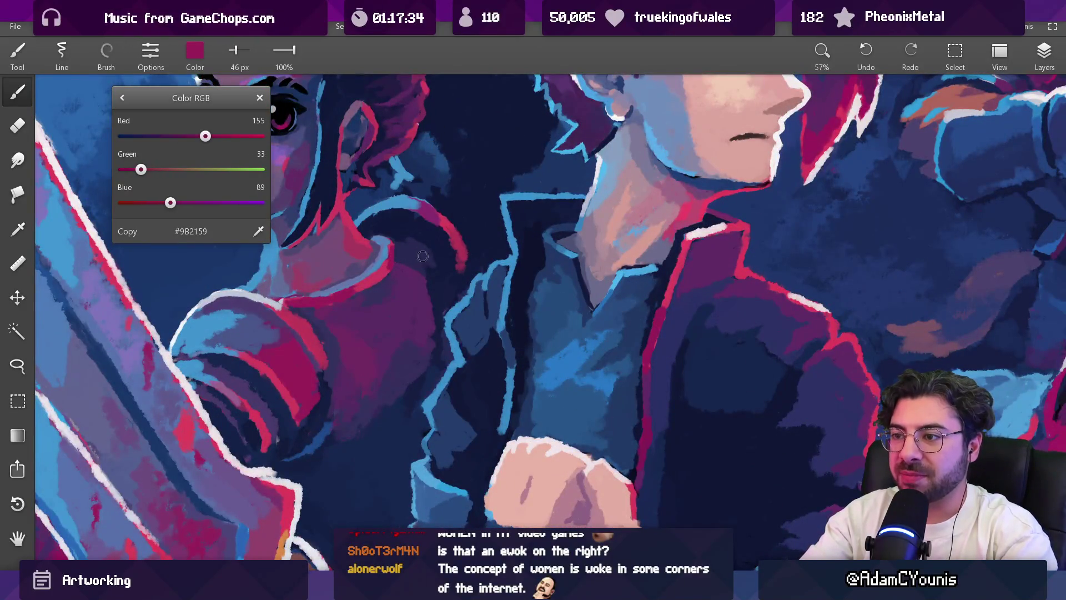
{"action": "left_click", "coordinate": [415, 284], "text": "alt"}
{"action": "left_click", "coordinate": [407, 202], "text": "alt"}
{"action": "scroll", "coordinate": [439, 313], "scroll_direction": "down", "scroll_amount": 5}
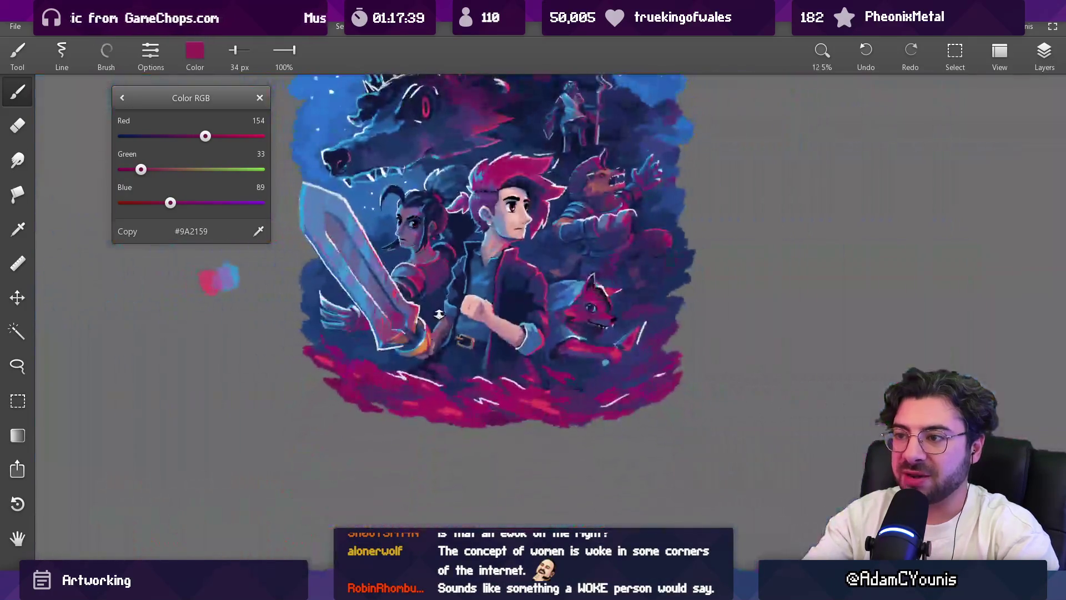
{"action": "scroll", "coordinate": [444, 275], "scroll_direction": "up", "scroll_amount": 5}
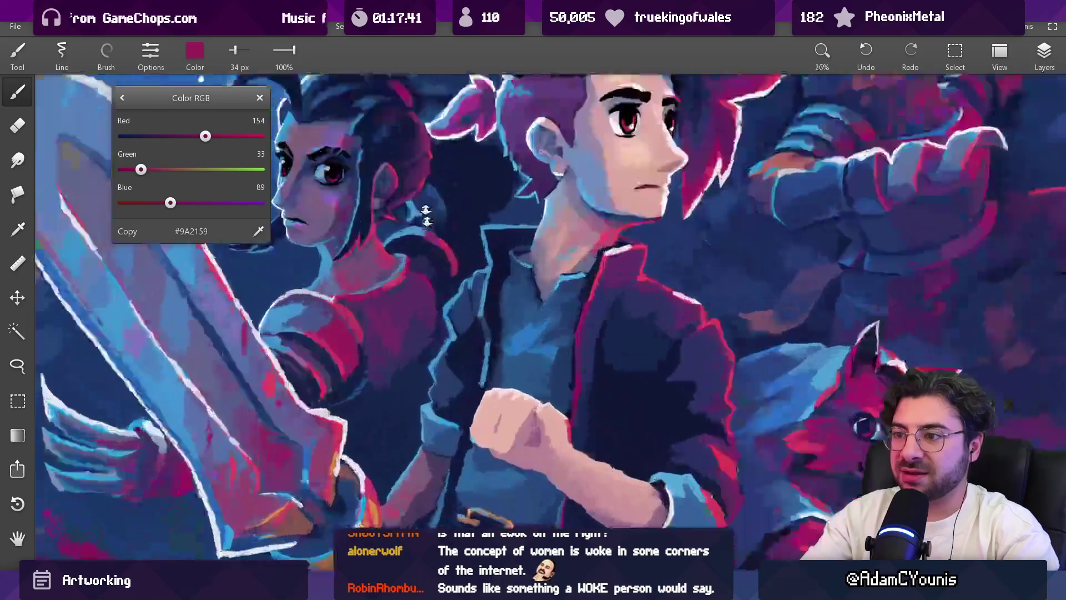
Step: Settle on deep purple #5C2B64 at 34 px and close the Color RGB panel
{"action": "left_click", "coordinate": [413, 269], "text": "alt"}
{"action": "left_click", "coordinate": [433, 292], "text": "alt"}
{"action": "scroll", "coordinate": [432, 310], "scroll_direction": "down", "scroll_amount": 6}
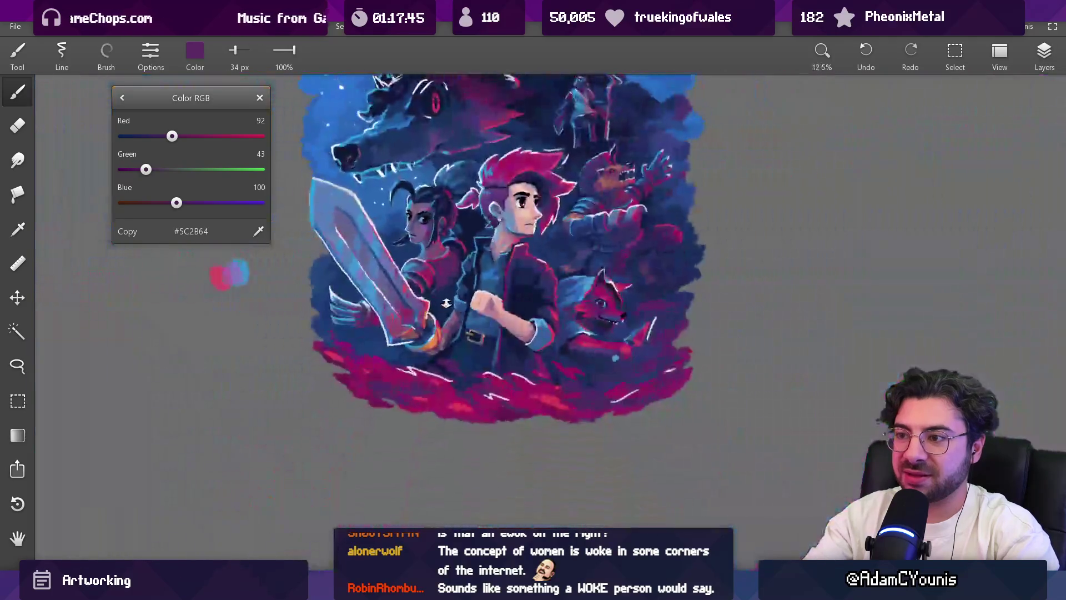
{"action": "scroll", "coordinate": [444, 274], "scroll_direction": "up", "scroll_amount": 4}
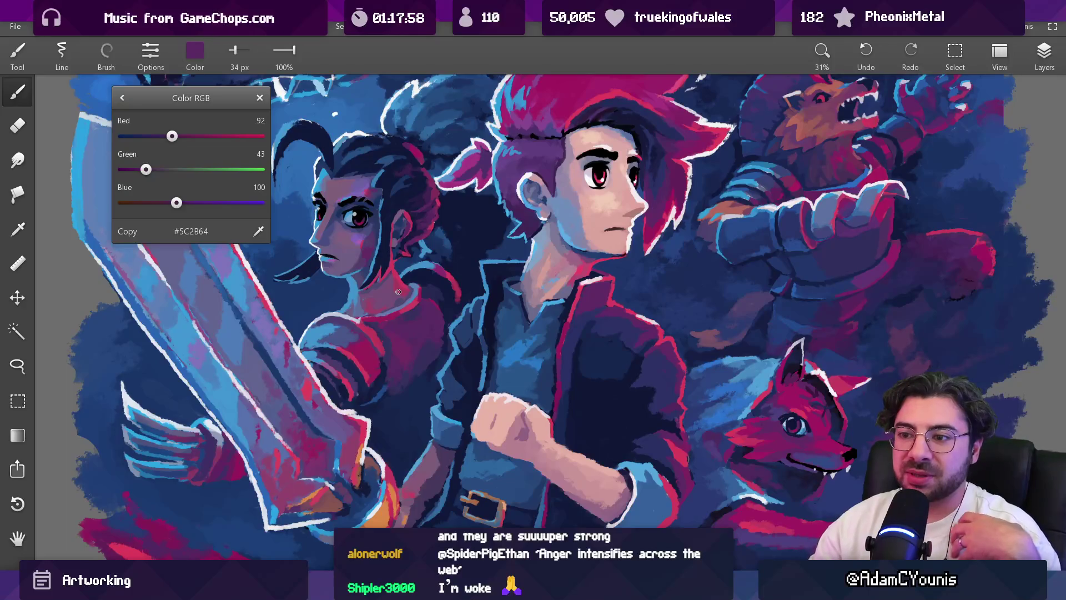
{"action": "left_click", "coordinate": [258, 98]}
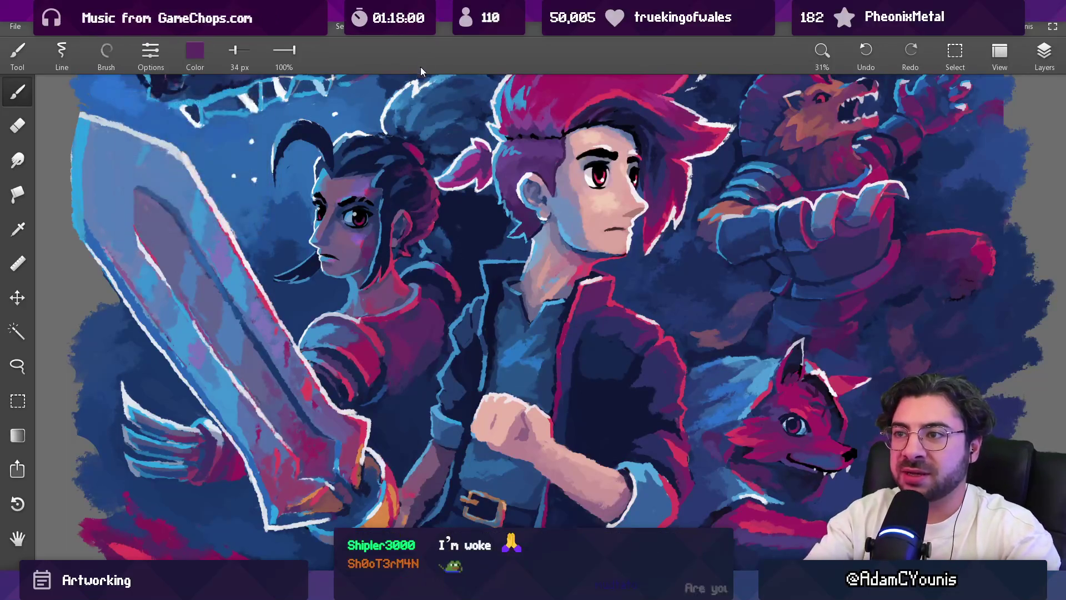
Step: Brush red onto the sword blade near the hilt with an enlarged brush, then sample dark magenta
{"action": "scroll", "coordinate": [388, 311], "scroll_direction": "down", "scroll_amount": 3}
{"action": "scroll", "coordinate": [388, 311], "scroll_direction": "up", "scroll_amount": 5}
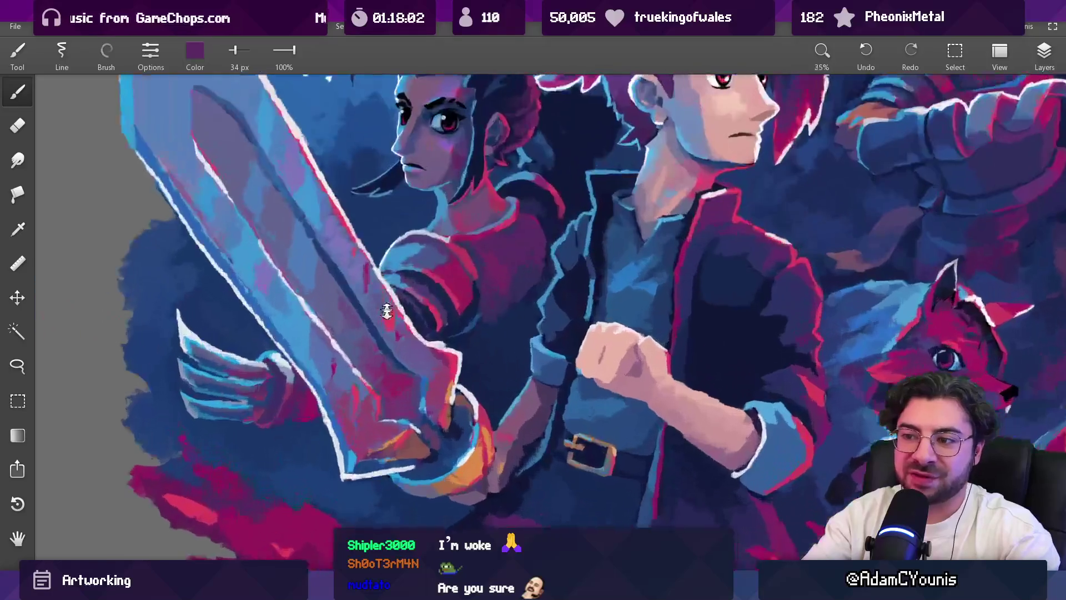
{"action": "scroll", "coordinate": [402, 325], "scroll_direction": "down", "scroll_amount": 2}
{"action": "key", "text": "bracketright"}
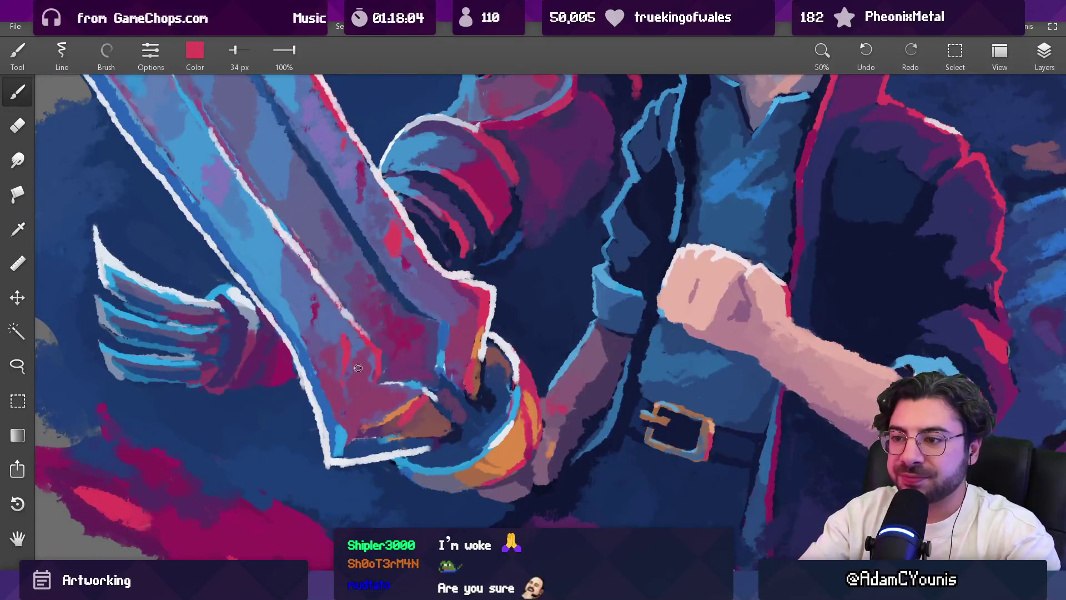
{"action": "left_click_drag", "start_coordinate": [358, 352], "coordinate": [368, 399]}
{"action": "scroll", "coordinate": [367, 398], "scroll_direction": "down", "scroll_amount": 10}
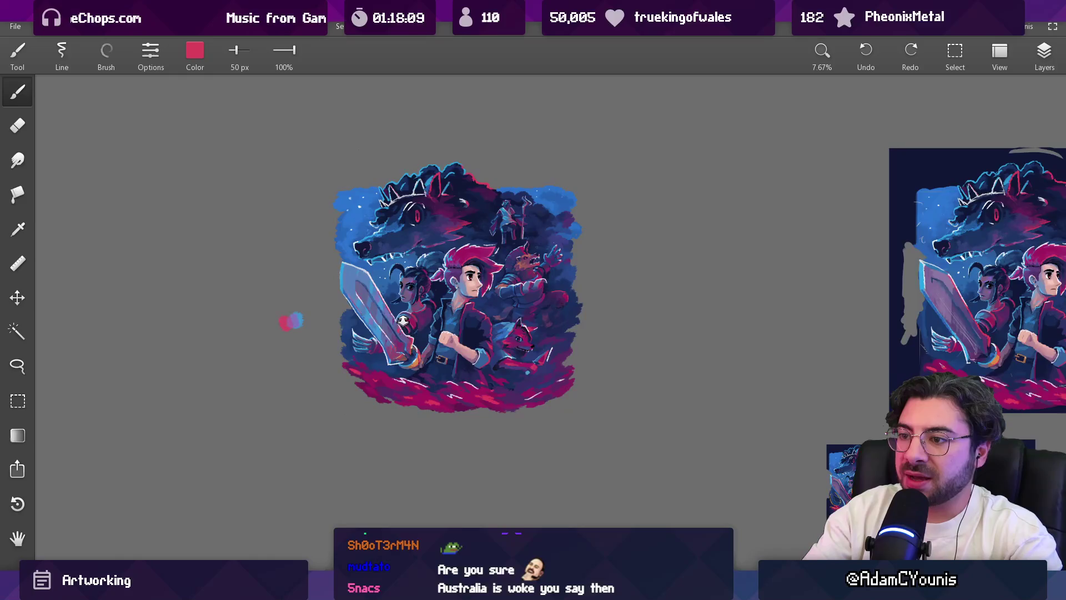
{"action": "scroll", "coordinate": [403, 322], "scroll_direction": "up", "scroll_amount": 10}
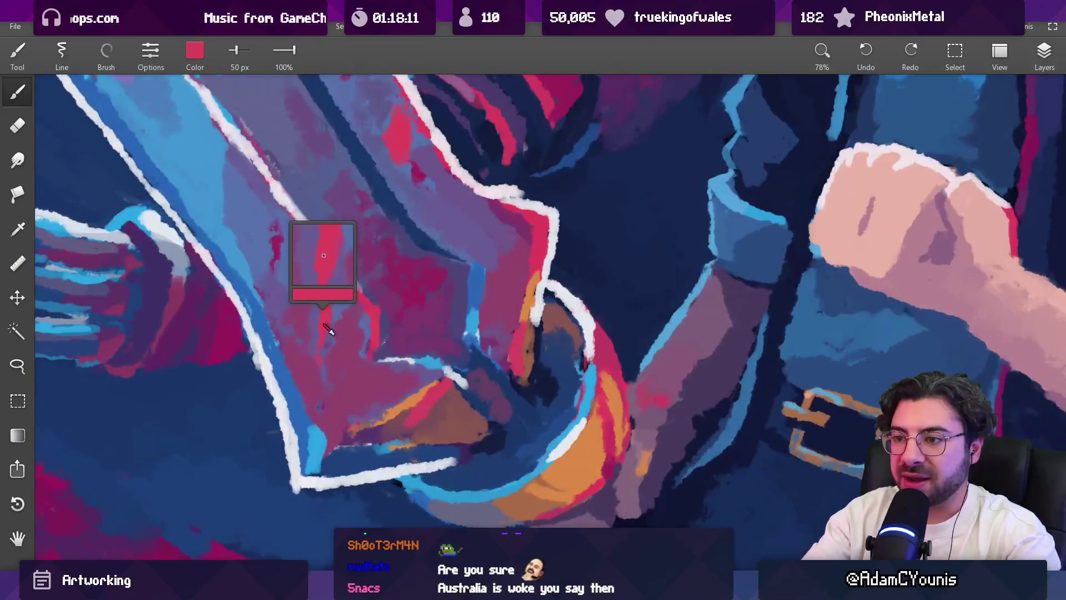
{"action": "key", "text": "bracketleft"}
{"action": "left_click", "coordinate": [358, 378], "text": "alt"}
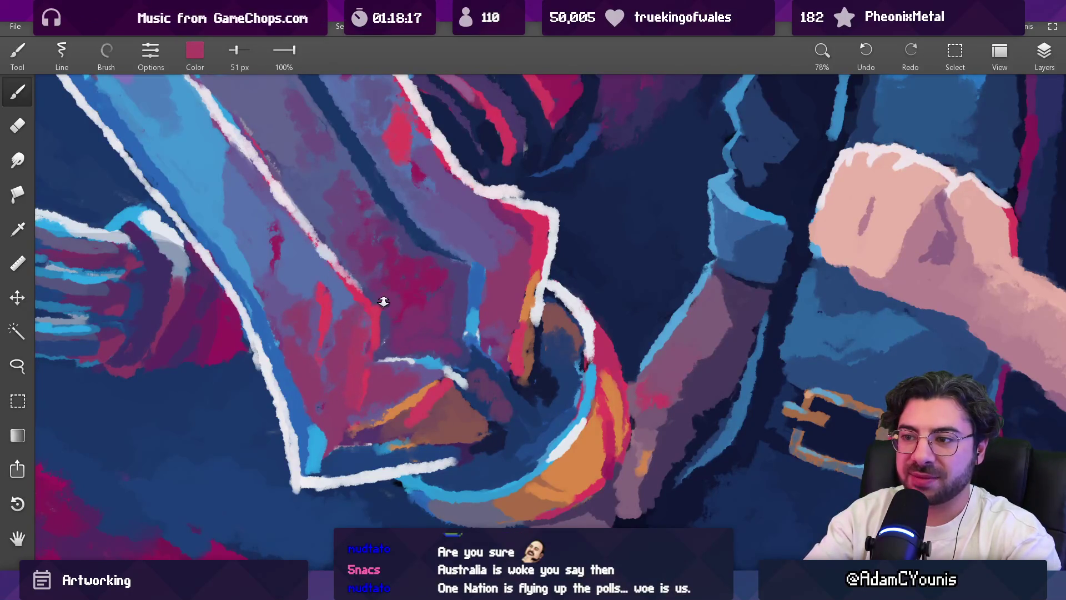
Step: Resize the brush and eyedrop a red and a muted magenta from the blade
{"action": "scroll", "coordinate": [383, 302], "scroll_direction": "down", "scroll_amount": 5}
{"action": "scroll", "coordinate": [381, 246], "scroll_direction": "up", "scroll_amount": 5}
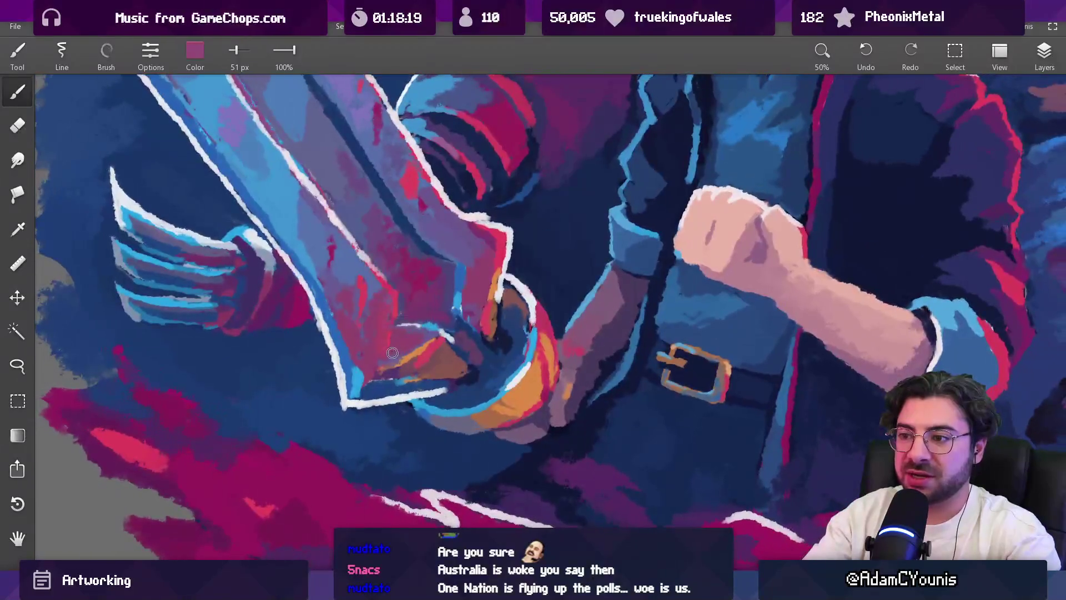
{"action": "key", "text": "alt"}
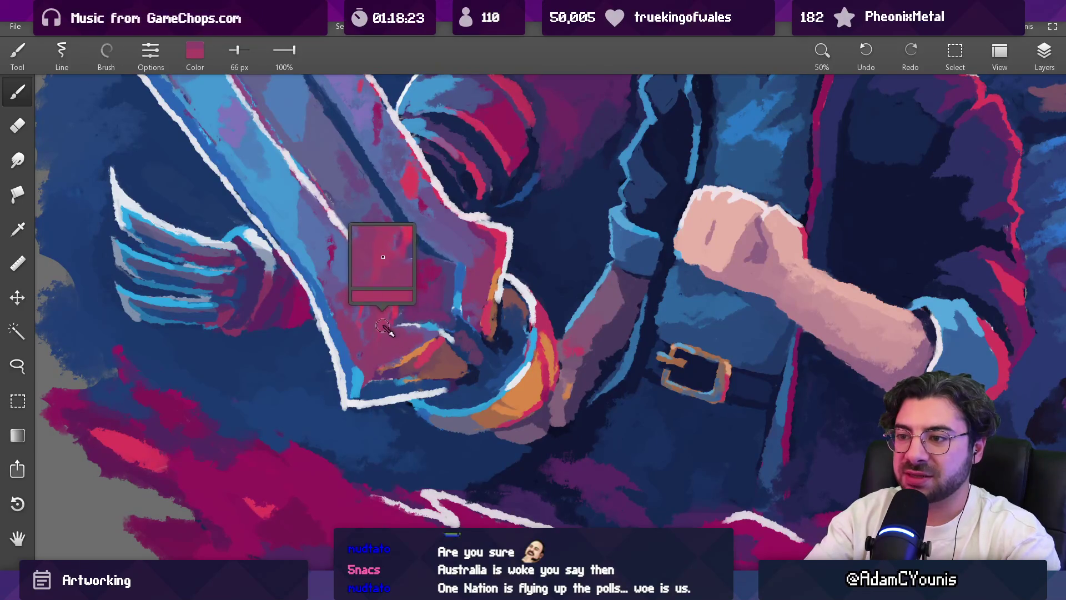
{"action": "scroll", "coordinate": [387, 328], "scroll_direction": "down", "scroll_amount": 5}
{"action": "scroll", "coordinate": [395, 264], "scroll_direction": "up", "scroll_amount": 5}
{"action": "left_click_drag", "start_coordinate": [395, 263], "coordinate": [387, 311]}
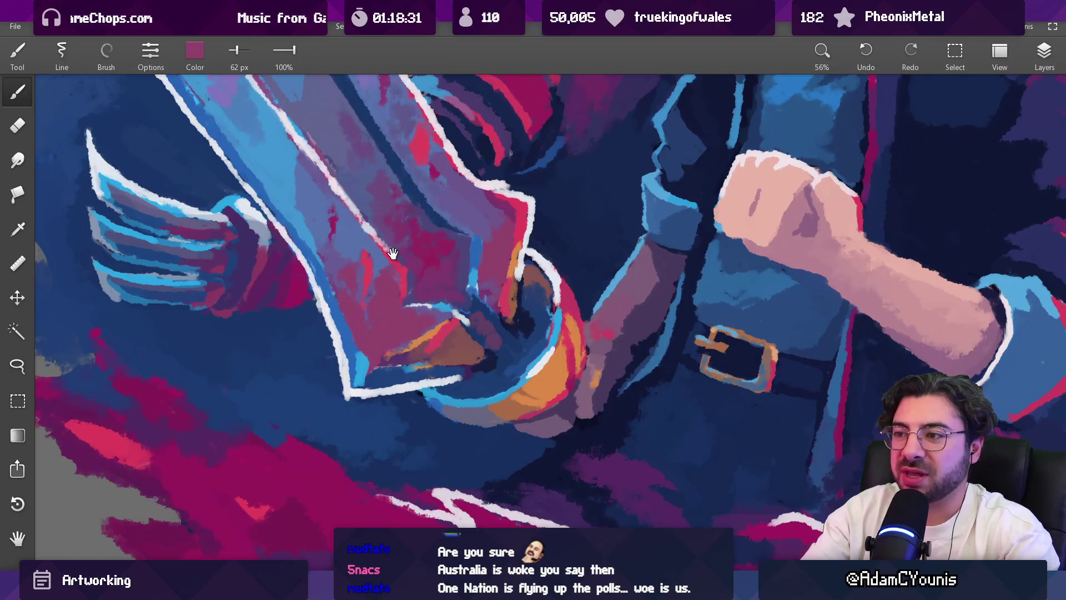
{"action": "left_click_drag", "start_coordinate": [389, 255], "coordinate": [372, 330]}
{"action": "left_click_drag", "start_coordinate": [334, 366], "coordinate": [314, 369]}
{"action": "scroll", "coordinate": [378, 305], "scroll_direction": "down", "scroll_amount": 5}
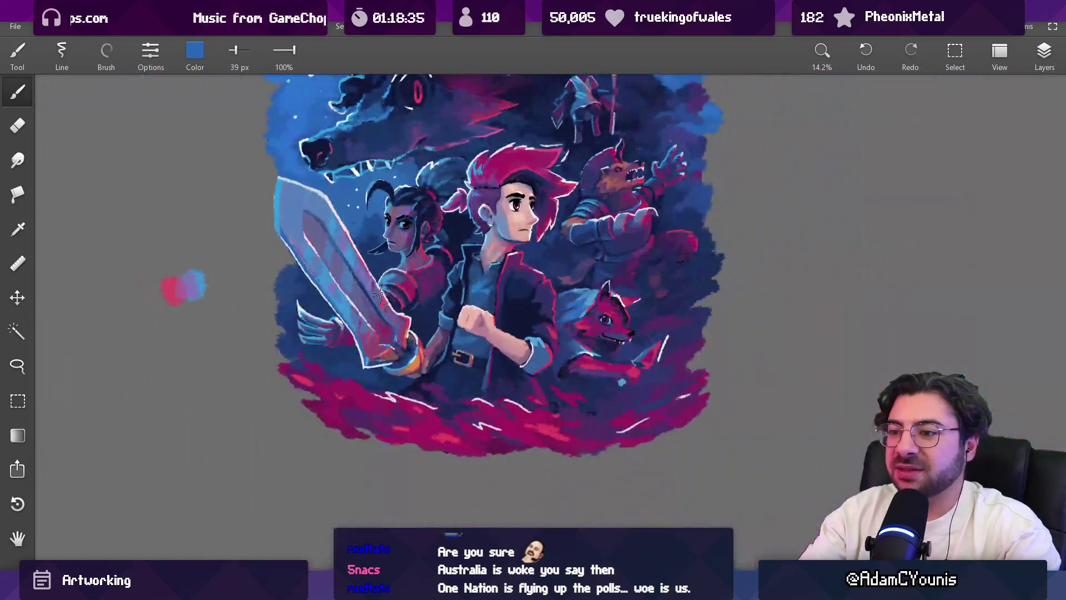
{"action": "scroll", "coordinate": [383, 318], "scroll_direction": "up", "scroll_amount": 5}
{"action": "left_click", "coordinate": [388, 325]}
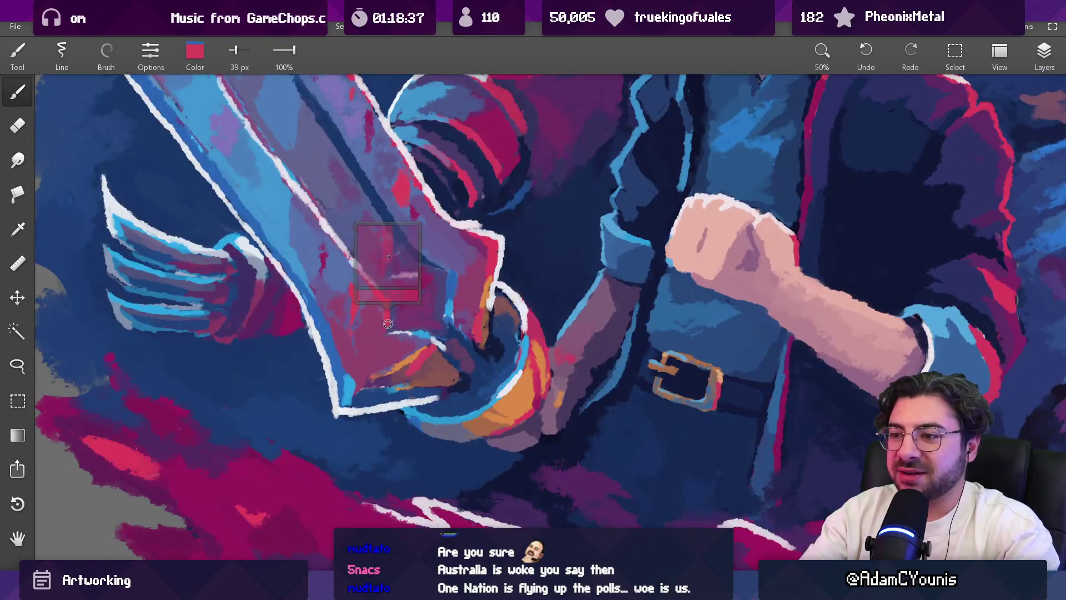
{"action": "left_click_drag", "start_coordinate": [388, 325], "coordinate": [382, 331]}
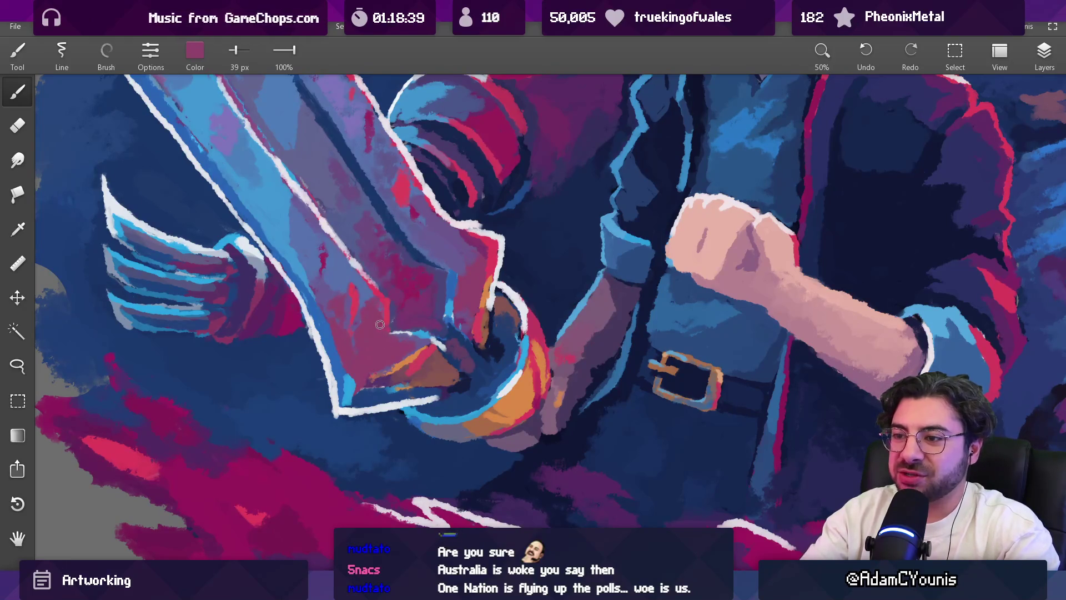
Step: Sample dark purple and blue near the hilt and repaint the lower blade with them
{"action": "scroll", "coordinate": [386, 338], "scroll_direction": "down", "scroll_amount": 5}
{"action": "scroll", "coordinate": [428, 279], "scroll_direction": "up", "scroll_amount": 6}
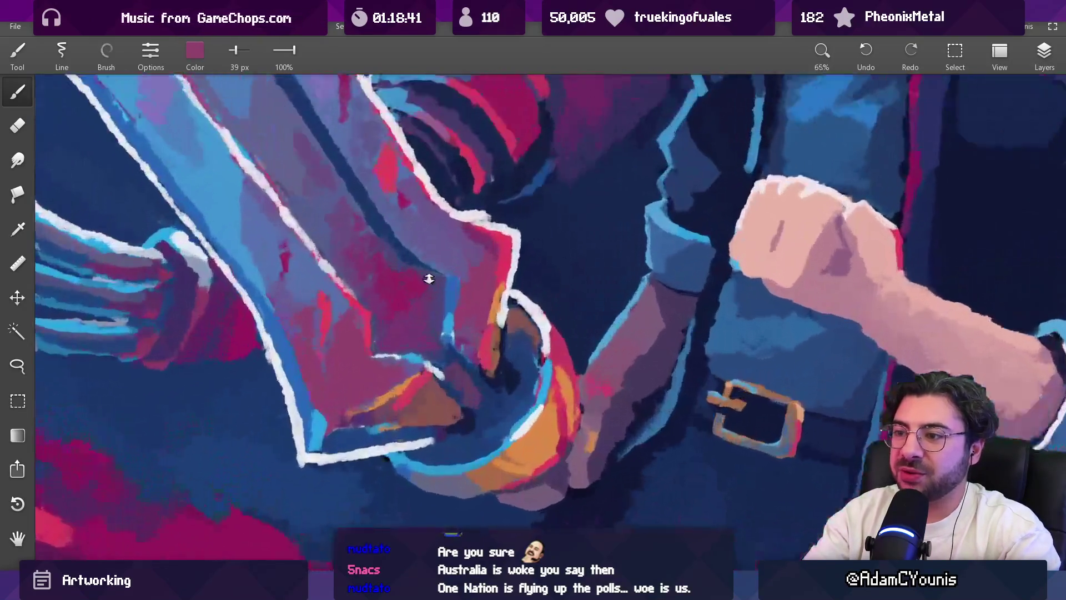
{"action": "scroll", "coordinate": [429, 279], "scroll_direction": "up", "scroll_amount": 1}
{"action": "mouse_move", "coordinate": [476, 289]}
{"action": "left_mouse_down"}
{"action": "mouse_move", "coordinate": [445, 295]}
{"action": "mouse_move", "coordinate": [471, 294]}
{"action": "left_mouse_up"}
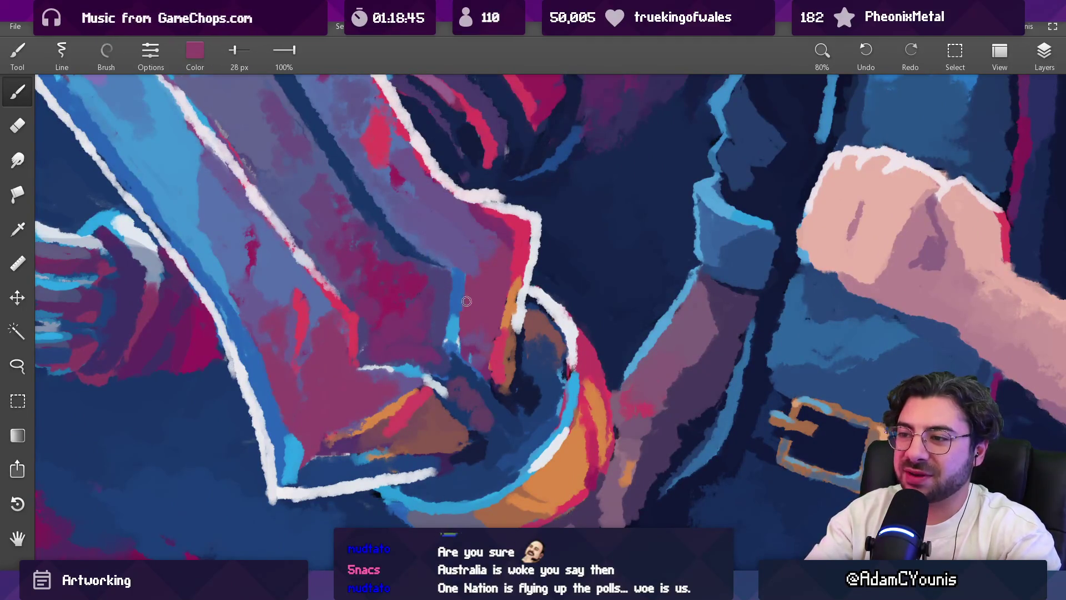
{"action": "scroll", "coordinate": [483, 268], "scroll_direction": "down", "scroll_amount": 5}
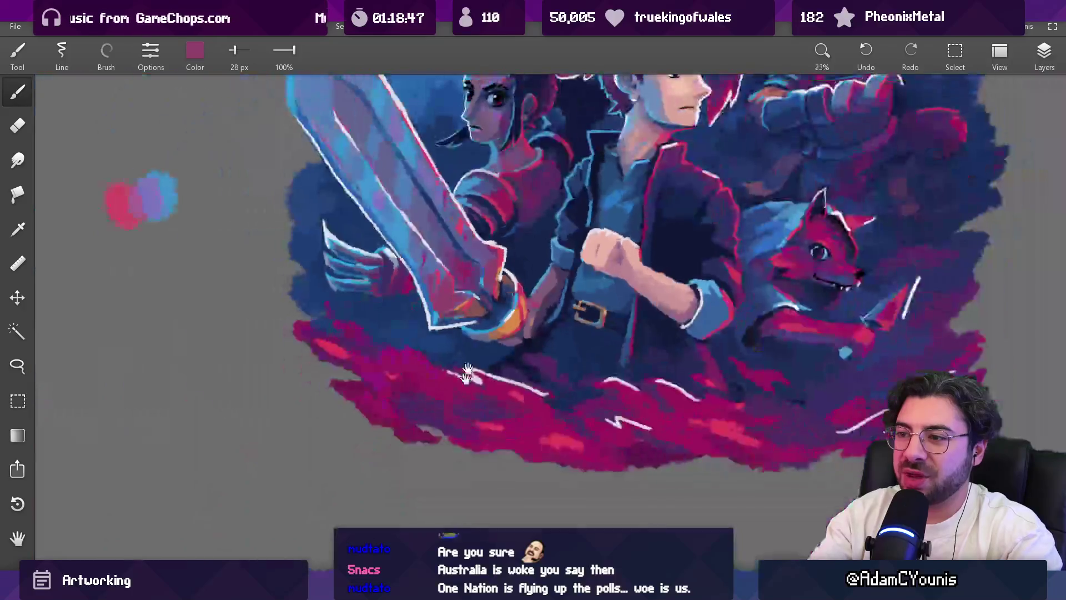
{"action": "scroll", "coordinate": [422, 274], "scroll_direction": "up", "scroll_amount": 4}
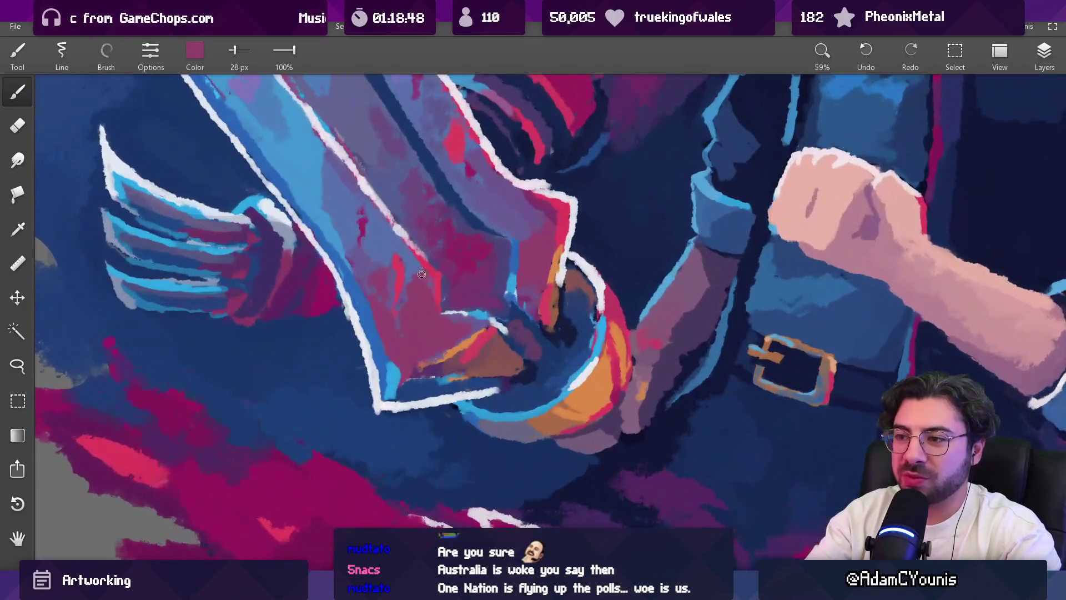
{"action": "left_click_drag", "start_coordinate": [422, 274], "coordinate": [422, 274]}
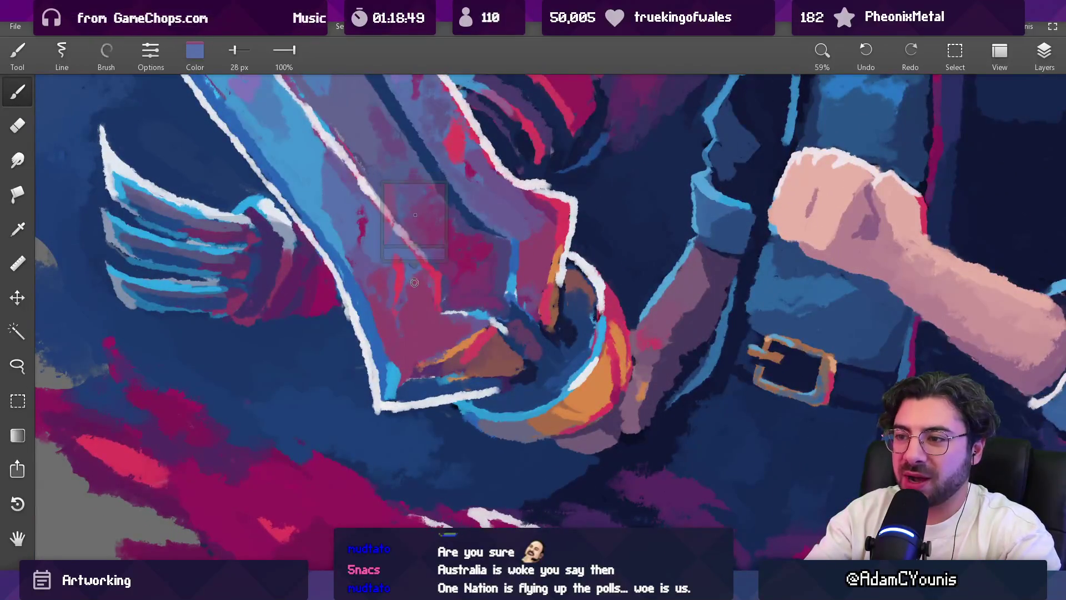
{"action": "mouse_move", "coordinate": [506, 288]}
{"action": "left_mouse_down"}
{"action": "mouse_move", "coordinate": [536, 239]}
{"action": "mouse_move", "coordinate": [457, 264]}
{"action": "mouse_move", "coordinate": [438, 294]}
{"action": "left_mouse_up"}
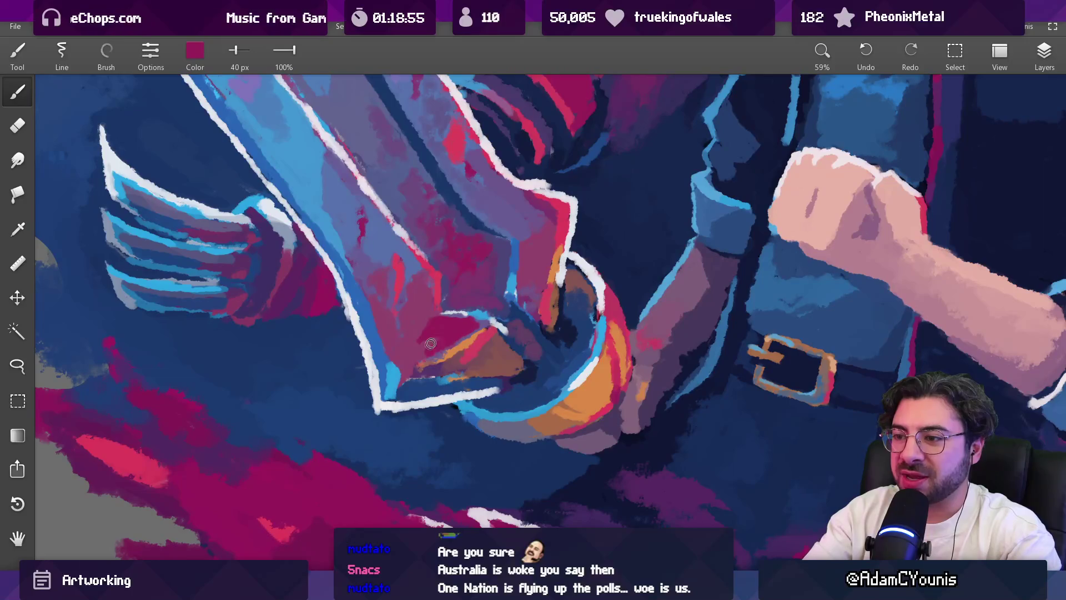
Step: Pick deeper magenta, red and dark purple from the hilt area while enlarging the brush
{"action": "left_click_drag", "start_coordinate": [436, 350], "coordinate": [436, 351]}
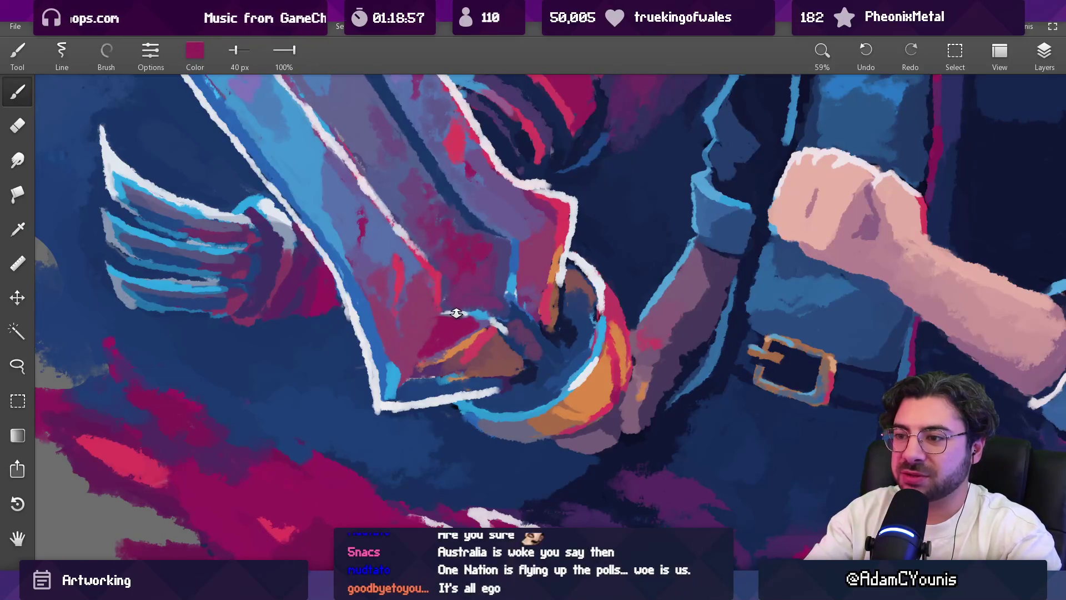
{"action": "scroll", "coordinate": [444, 355], "scroll_direction": "down", "scroll_amount": 6}
{"action": "scroll", "coordinate": [464, 350], "scroll_direction": "up", "scroll_amount": 6}
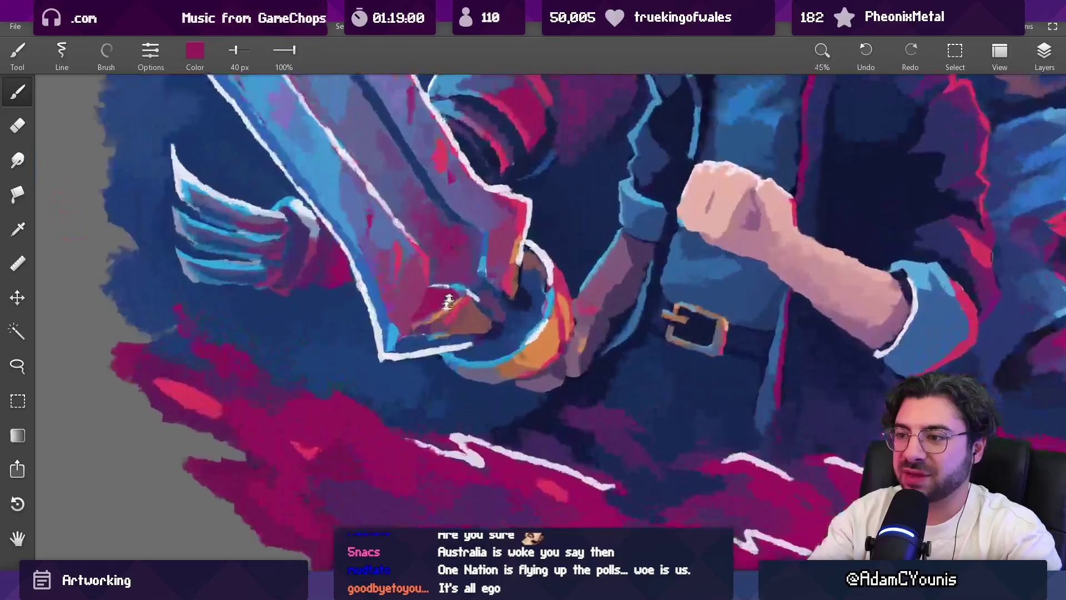
{"action": "mouse_move", "coordinate": [425, 297]}
{"action": "left_mouse_down"}
{"action": "mouse_move", "coordinate": [451, 270]}
{"action": "mouse_move", "coordinate": [439, 244]}
{"action": "mouse_move", "coordinate": [435, 317]}
{"action": "mouse_move", "coordinate": [455, 311]}
{"action": "mouse_move", "coordinate": [434, 321]}
{"action": "mouse_move", "coordinate": [464, 337]}
{"action": "left_mouse_up"}
{"action": "scroll", "coordinate": [489, 284], "scroll_direction": "down", "scroll_amount": 6}
{"action": "scroll", "coordinate": [489, 284], "scroll_direction": "up", "scroll_amount": 6}
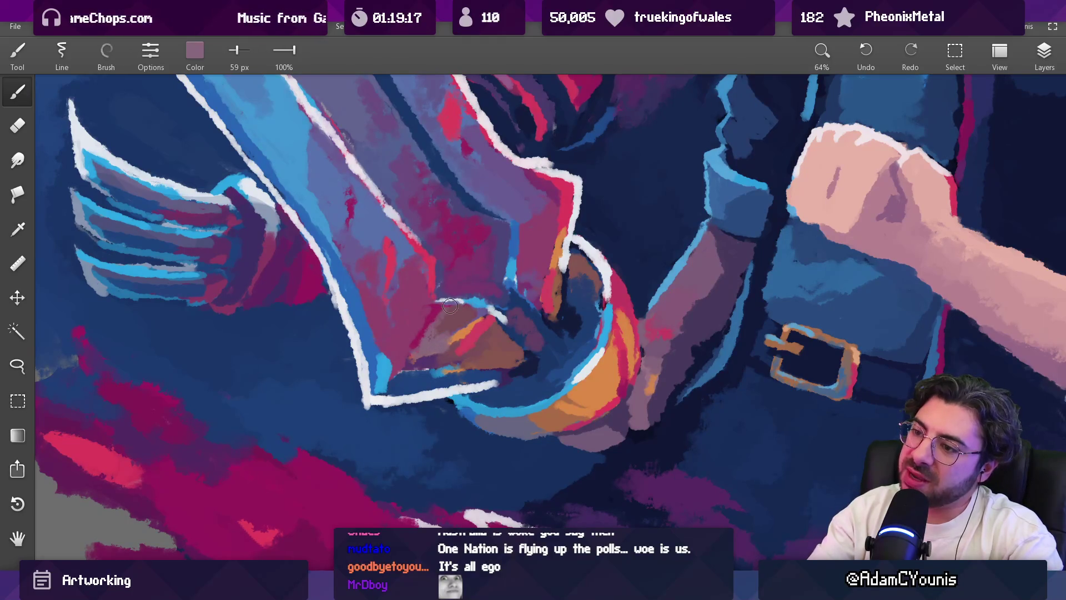
{"action": "left_click_drag", "start_coordinate": [464, 332], "coordinate": [491, 332]}
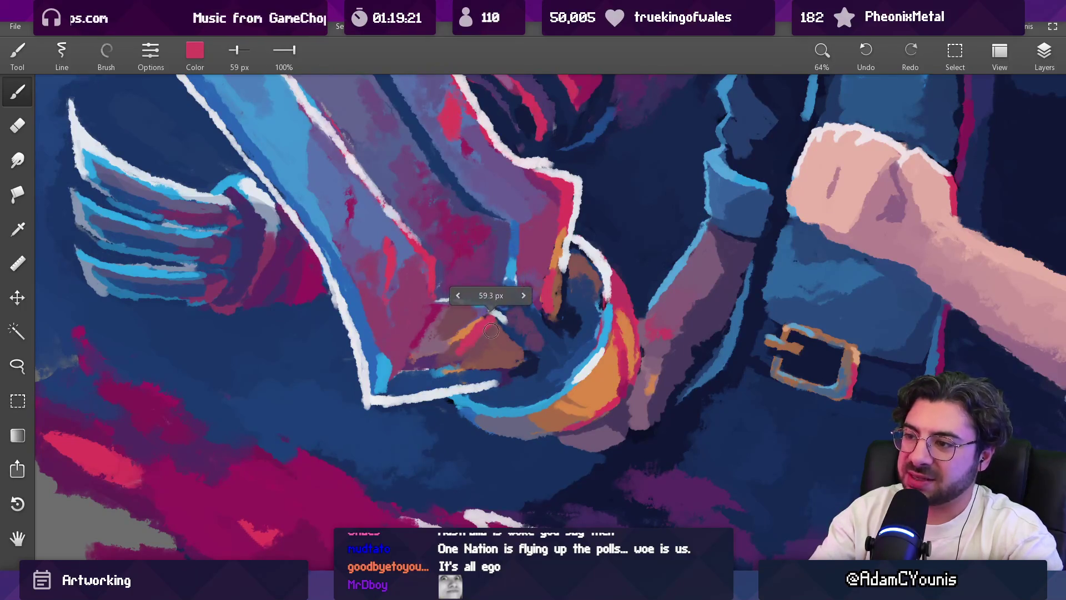
{"action": "left_click_drag", "start_coordinate": [454, 355], "coordinate": [410, 367]}
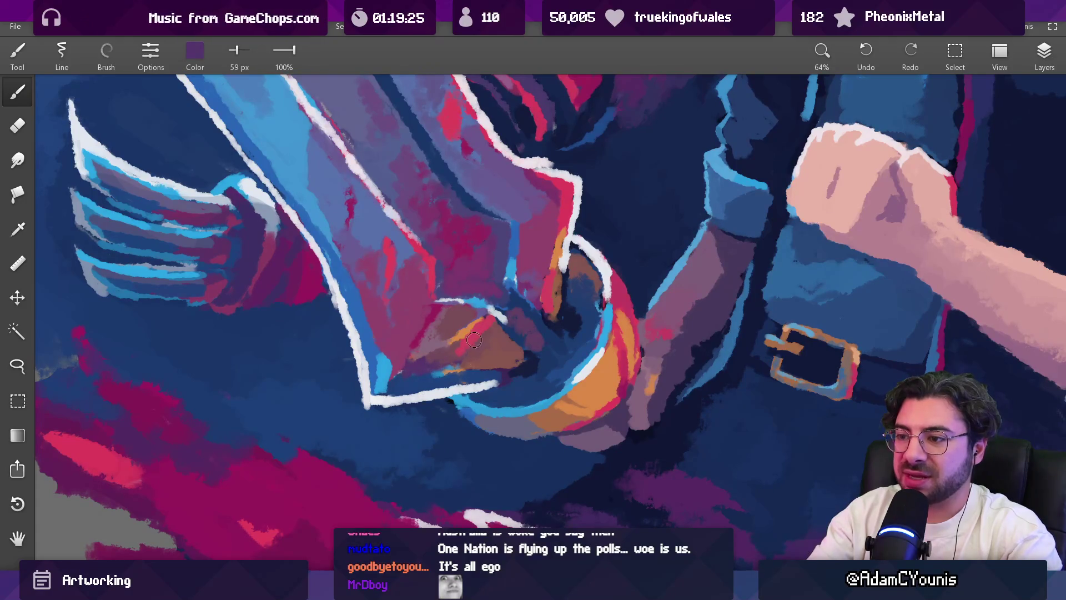
Step: Sample magenta and a brighter red from the blade base and shrink the brush to 35 px
{"action": "scroll", "coordinate": [473, 344], "scroll_direction": "down", "scroll_amount": 8}
{"action": "scroll", "coordinate": [469, 307], "scroll_direction": "up", "scroll_amount": 6}
{"action": "scroll", "coordinate": [469, 307], "scroll_direction": "up", "scroll_amount": 2}
{"action": "left_click_drag", "start_coordinate": [488, 344], "coordinate": [493, 332]}
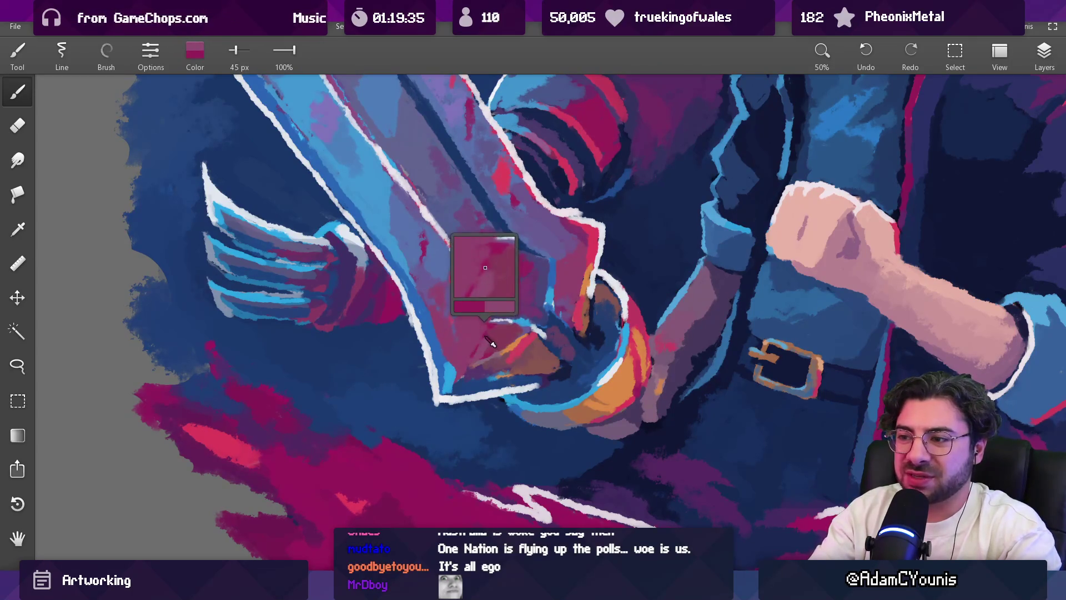
{"action": "left_click_drag", "start_coordinate": [491, 315], "coordinate": [491, 315]}
{"action": "key", "text": "bracketleft"}
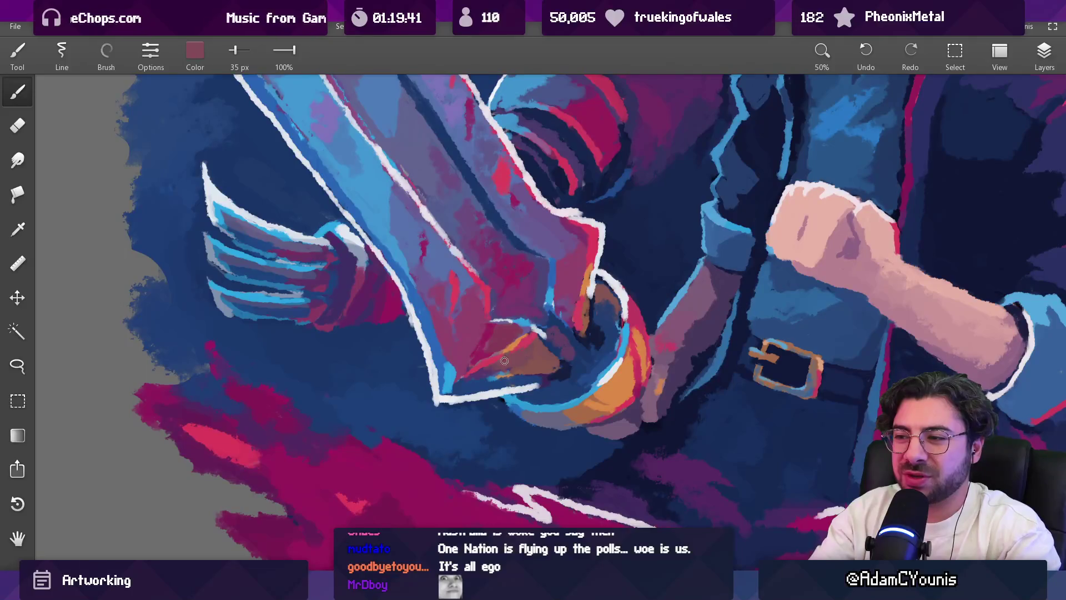
{"action": "scroll", "coordinate": [514, 361], "scroll_direction": "down", "scroll_amount": 5}
{"action": "scroll", "coordinate": [516, 363], "scroll_direction": "up", "scroll_amount": 4}
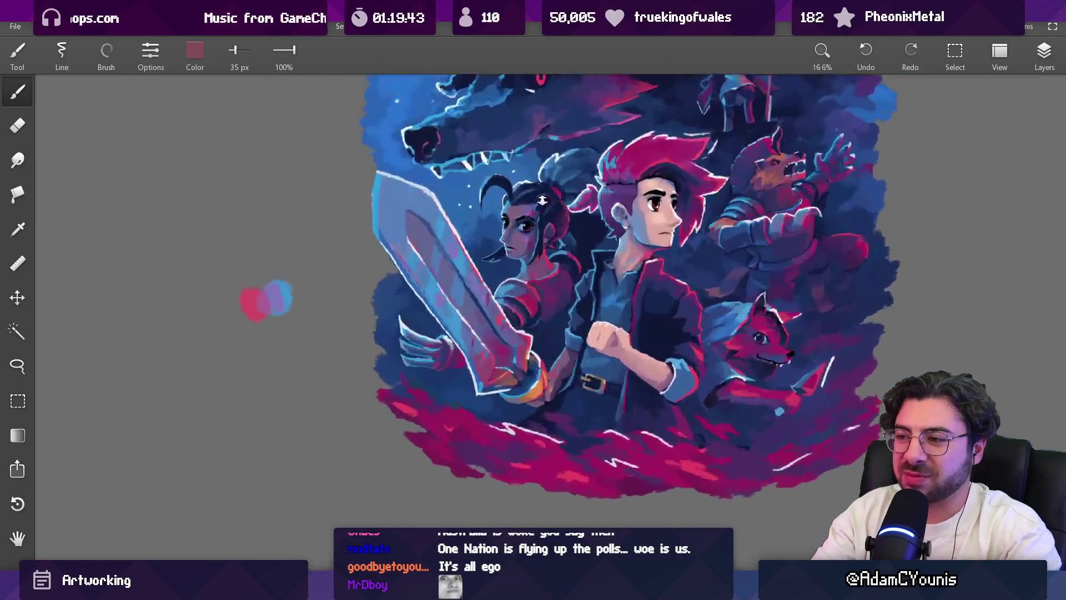
Step: Sample purples from the sword guard and the blade edge
{"action": "scroll", "coordinate": [520, 364], "scroll_direction": "up", "scroll_amount": 3}
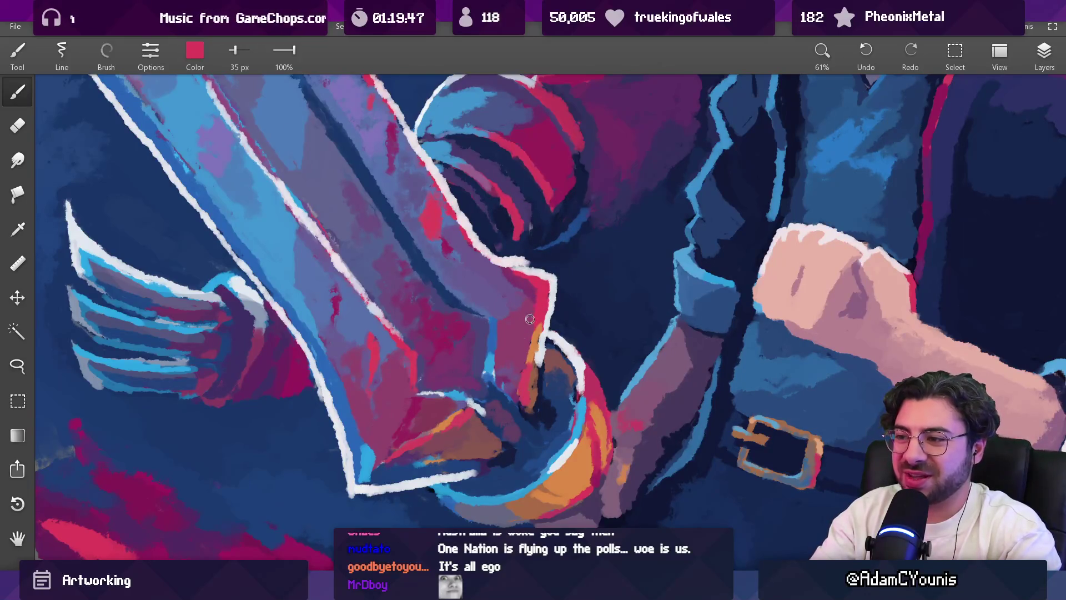
{"action": "left_click_drag", "start_coordinate": [539, 293], "coordinate": [524, 311]}
{"action": "scroll", "coordinate": [519, 389], "scroll_direction": "down", "scroll_amount": 9}
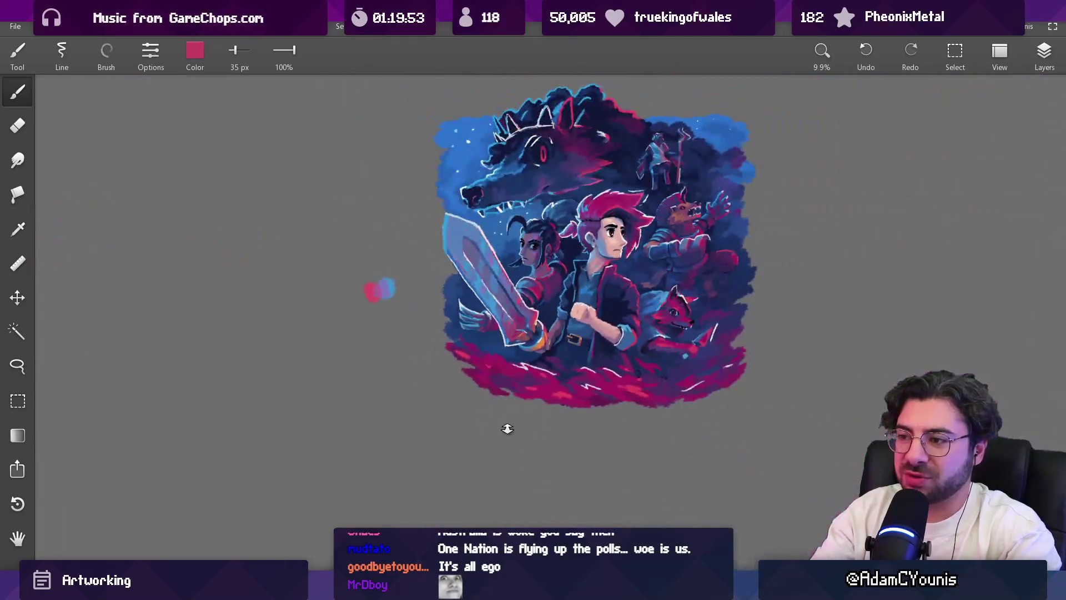
{"action": "scroll", "coordinate": [505, 395], "scroll_direction": "up", "scroll_amount": 9}
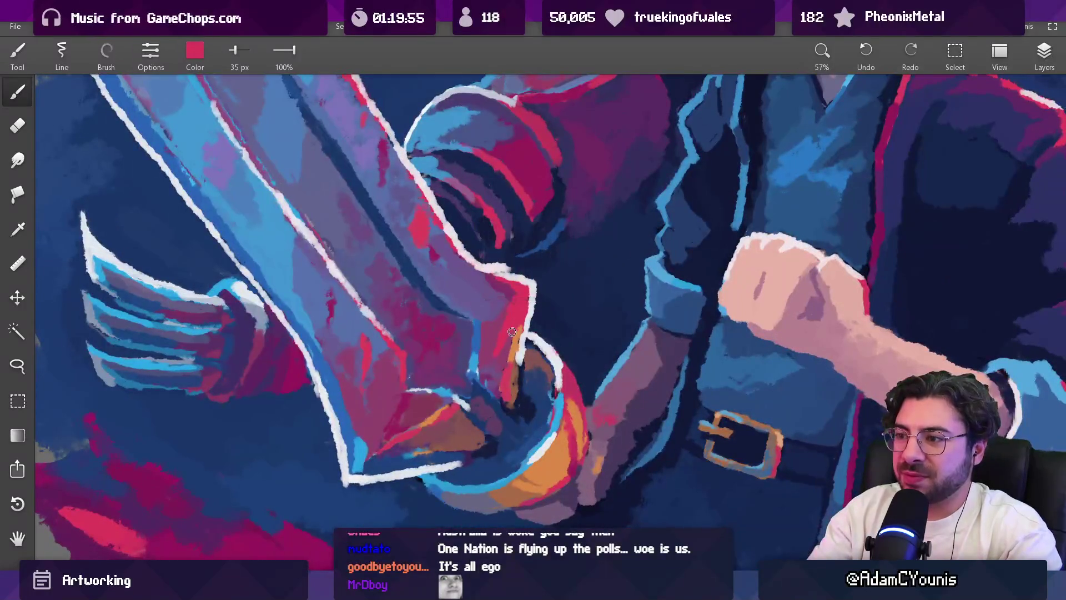
{"action": "mouse_move", "coordinate": [511, 341]}
{"action": "left_mouse_down"}
{"action": "mouse_move", "coordinate": [502, 349]}
{"action": "mouse_move", "coordinate": [496, 338]}
{"action": "mouse_move", "coordinate": [450, 421]}
{"action": "left_mouse_up"}
{"action": "scroll", "coordinate": [472, 451], "scroll_direction": "down", "scroll_amount": 5}
{"action": "scroll", "coordinate": [473, 452], "scroll_direction": "up", "scroll_amount": 5}
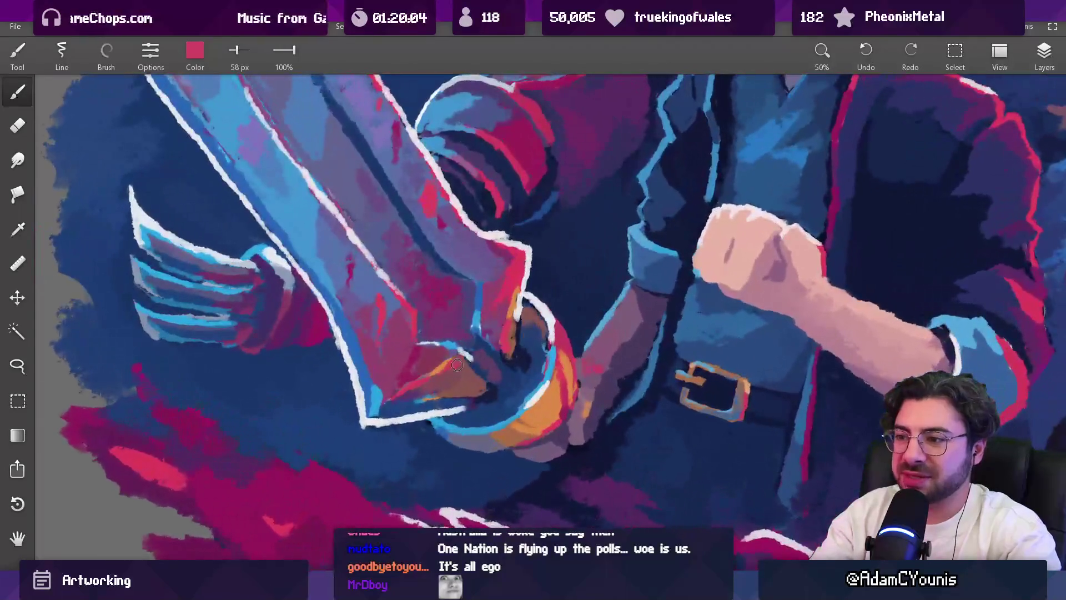
Step: Eyedrop a brownish mauve, a brown and a bright red from the hilt and blade
{"action": "left_click", "coordinate": [464, 376]}
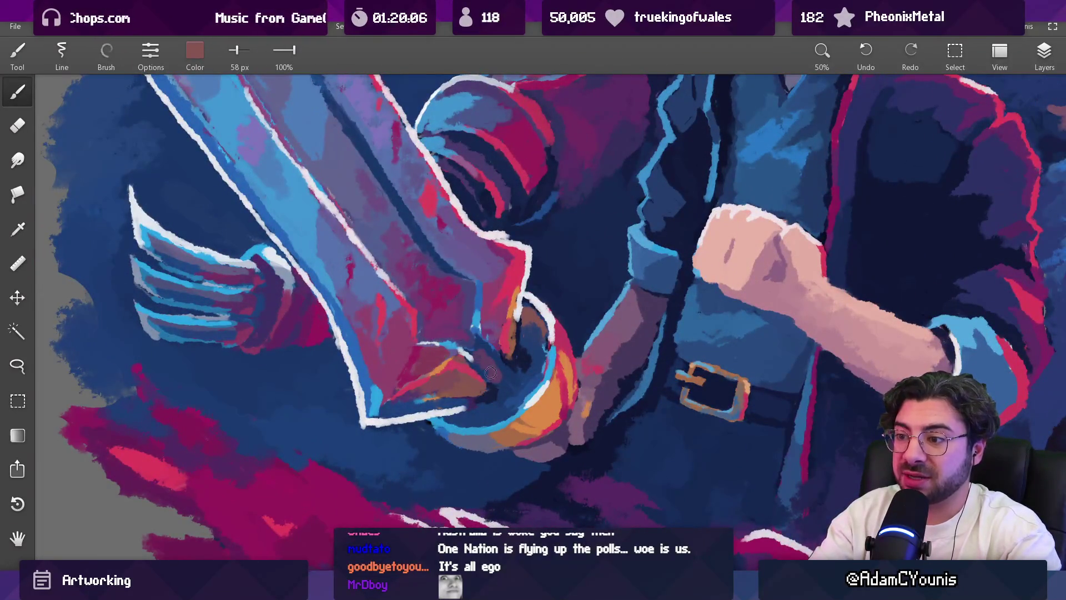
{"action": "scroll", "coordinate": [487, 378], "scroll_direction": "down", "scroll_amount": 6}
{"action": "scroll", "coordinate": [523, 293], "scroll_direction": "up", "scroll_amount": 6}
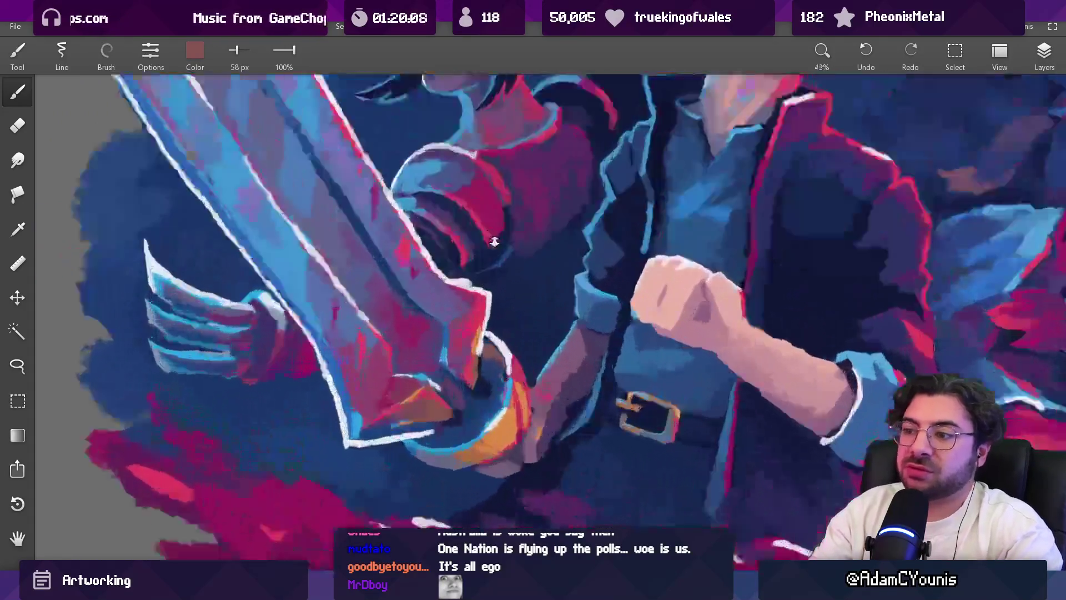
{"action": "left_click", "coordinate": [471, 335]}
{"action": "left_click_drag", "start_coordinate": [471, 336], "coordinate": [472, 359]}
{"action": "left_click", "coordinate": [467, 351]}
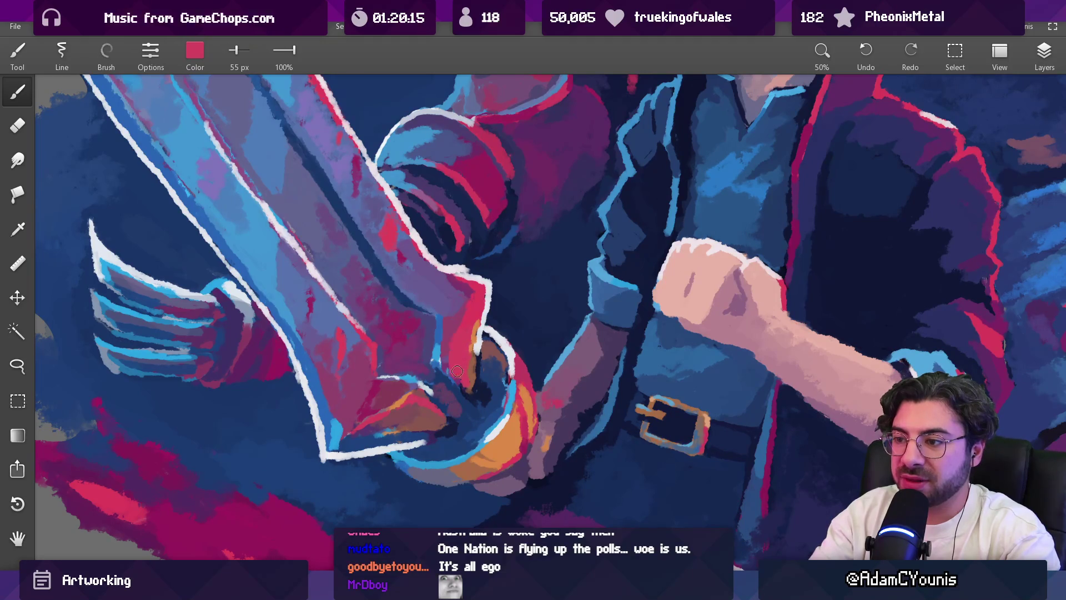
{"action": "scroll", "coordinate": [461, 378], "scroll_direction": "down", "scroll_amount": 5}
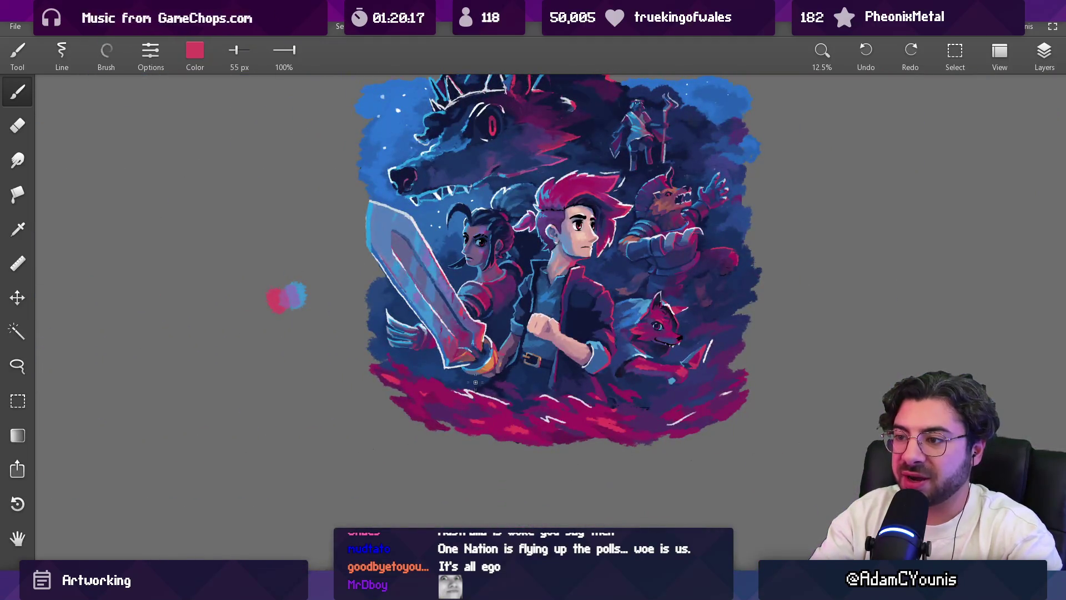
{"action": "scroll", "coordinate": [473, 382], "scroll_direction": "up", "scroll_amount": 5}
Step: Work dark magenta and brown along the hilt, shrink the brush to 34 px, and pick purple-magenta
{"action": "mouse_move", "coordinate": [391, 363]}
{"action": "left_mouse_down"}
{"action": "mouse_move", "coordinate": [492, 339]}
{"action": "mouse_move", "coordinate": [444, 347]}
{"action": "mouse_move", "coordinate": [455, 353]}
{"action": "left_mouse_up"}
{"action": "scroll", "coordinate": [471, 258], "scroll_direction": "up", "scroll_amount": 2}
{"action": "mouse_move", "coordinate": [470, 258]}
{"action": "left_mouse_down"}
{"action": "mouse_move", "coordinate": [500, 205]}
{"action": "mouse_move", "coordinate": [488, 215]}
{"action": "mouse_move", "coordinate": [501, 272]}
{"action": "mouse_move", "coordinate": [569, 355]}
{"action": "left_mouse_up"}
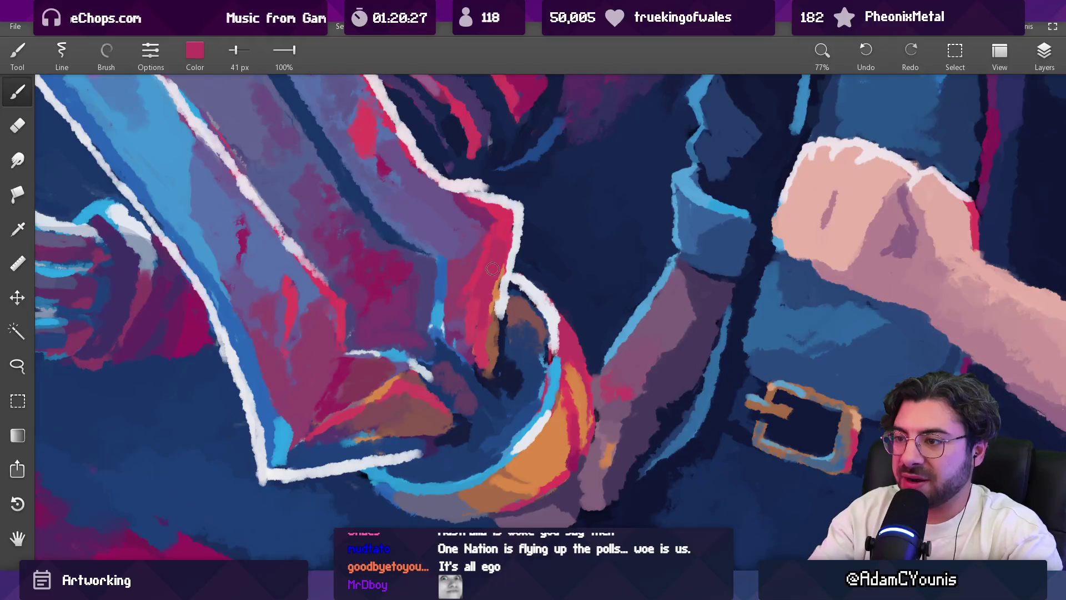
{"action": "key", "text": "bracketleft"}
{"action": "key", "text": "bracketleft"}
{"action": "key", "text": "bracketleft"}
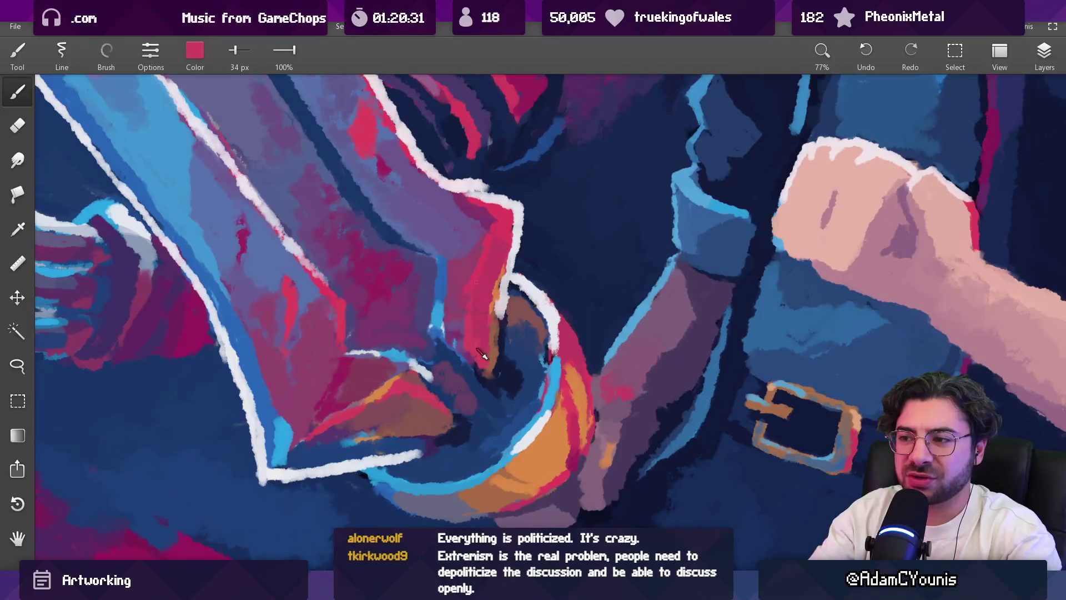
{"action": "left_click", "coordinate": [468, 311], "text": "alt"}
{"action": "scroll", "coordinate": [469, 333], "scroll_direction": "down", "scroll_amount": 10}
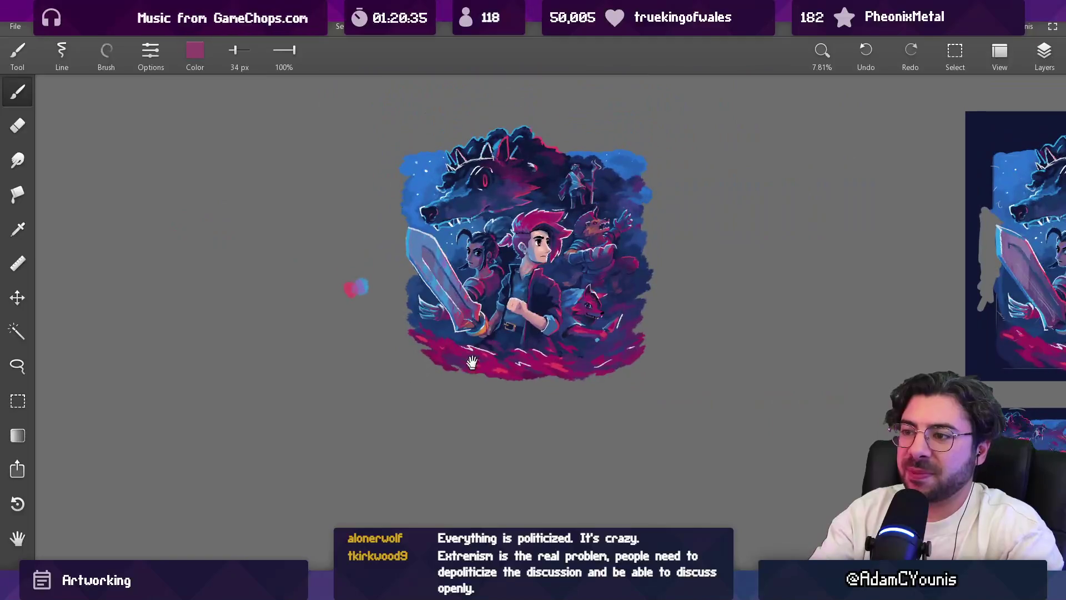
Step: Sample colours around the guard until a brighter red is loaded
{"action": "scroll", "coordinate": [478, 300], "scroll_direction": "up", "scroll_amount": 8}
{"action": "left_click", "coordinate": [491, 336], "text": "alt"}
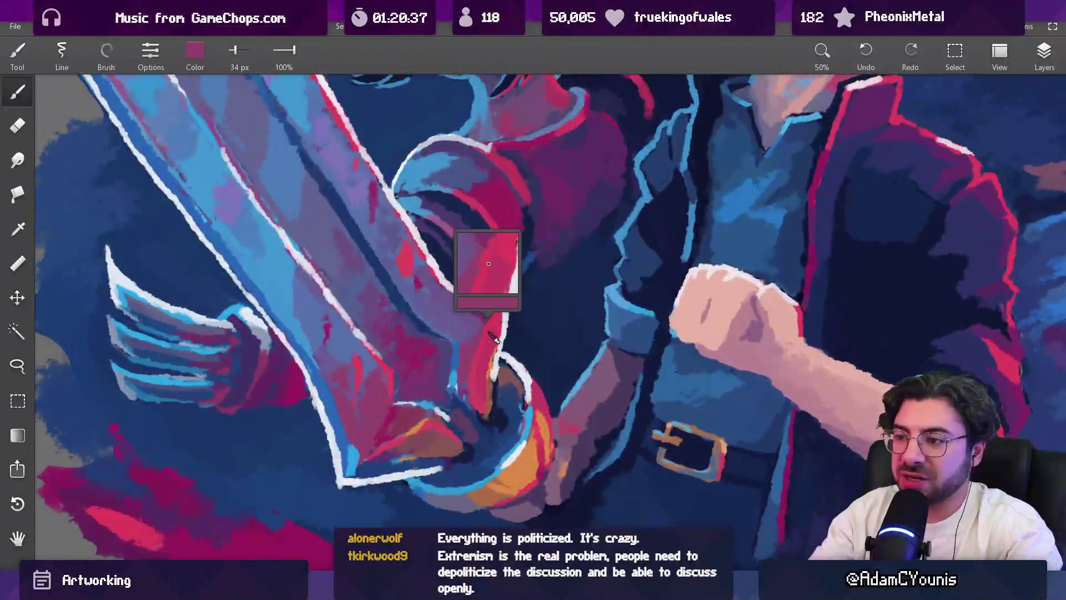
{"action": "left_click", "coordinate": [498, 312], "text": "alt"}
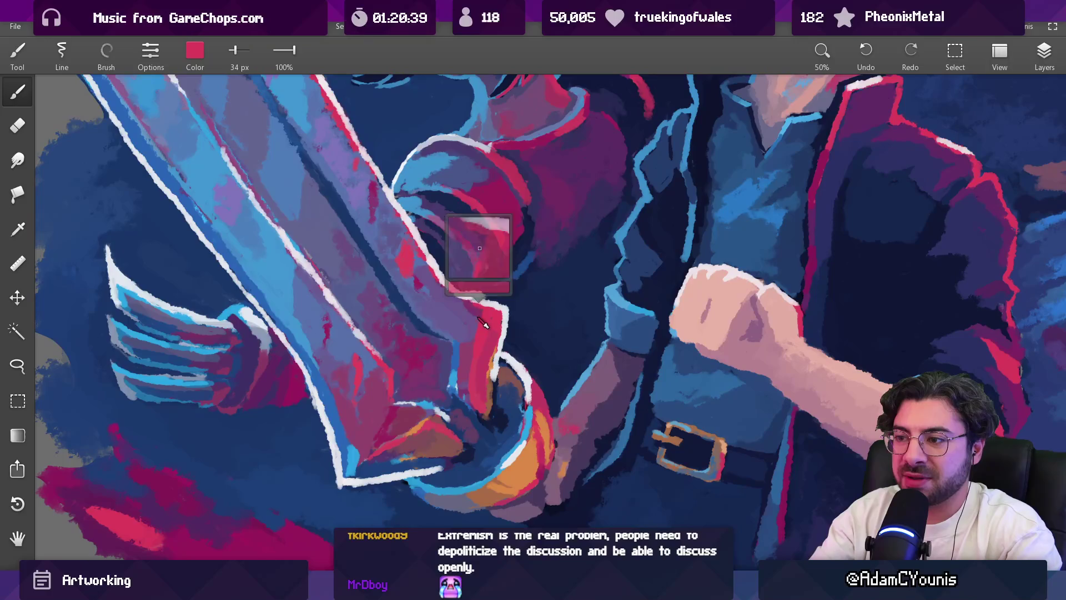
{"action": "scroll", "coordinate": [499, 315], "scroll_direction": "down", "scroll_amount": 8}
{"action": "scroll", "coordinate": [494, 311], "scroll_direction": "up", "scroll_amount": 9}
{"action": "left_click", "coordinate": [479, 339], "text": "alt"}
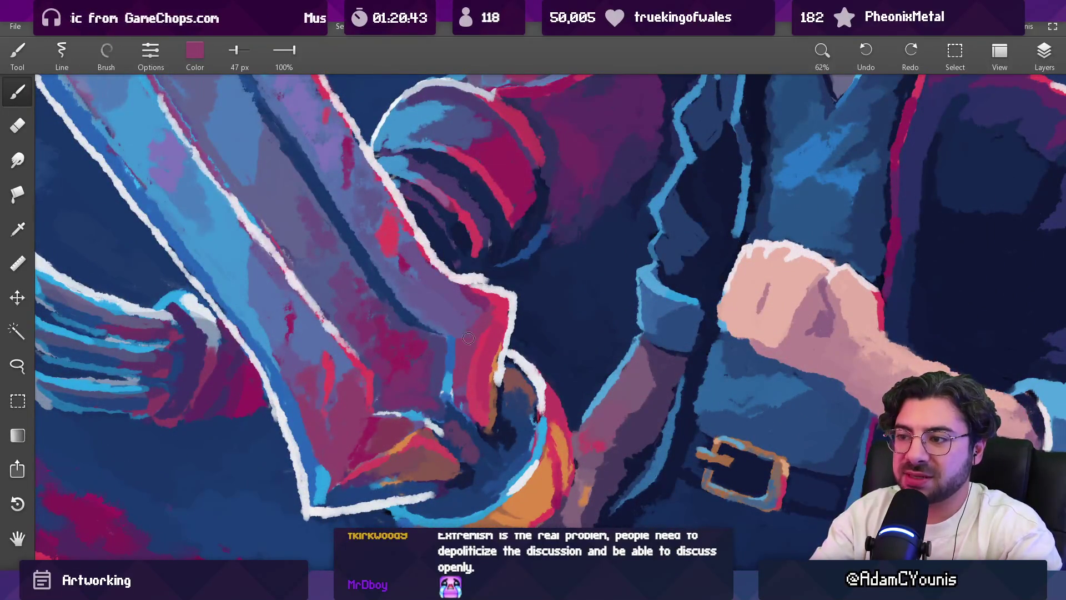
{"action": "left_click_drag", "start_coordinate": [496, 335], "coordinate": [485, 333]}
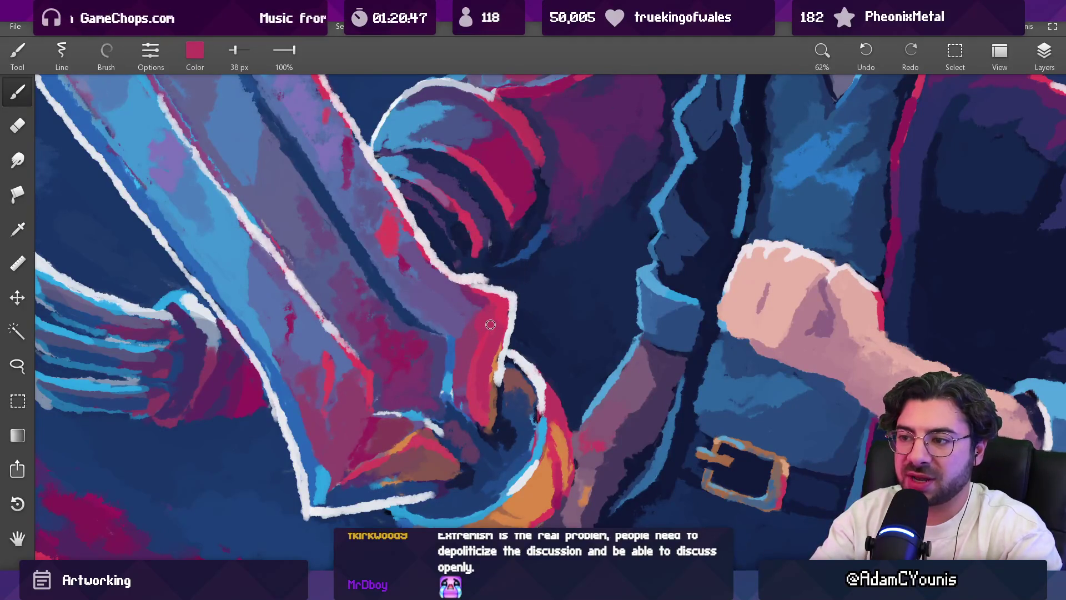
{"action": "mouse_move", "coordinate": [483, 355]}
{"action": "left_mouse_down"}
{"action": "mouse_move", "coordinate": [472, 333]}
{"action": "mouse_move", "coordinate": [488, 327]}
{"action": "left_mouse_up"}
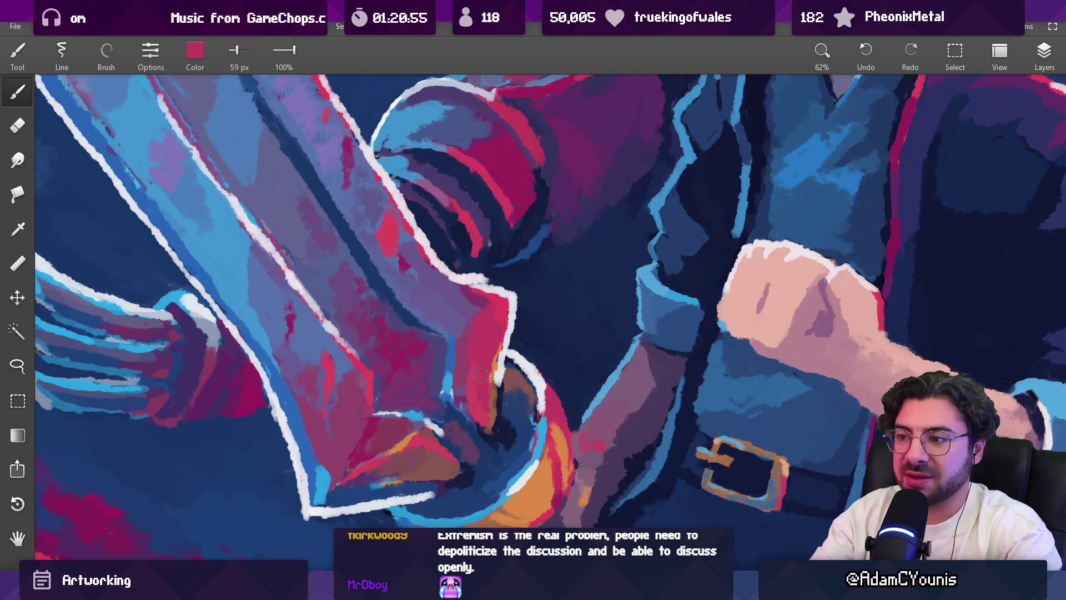
{"action": "scroll", "coordinate": [494, 317], "scroll_direction": "down", "scroll_amount": 7}
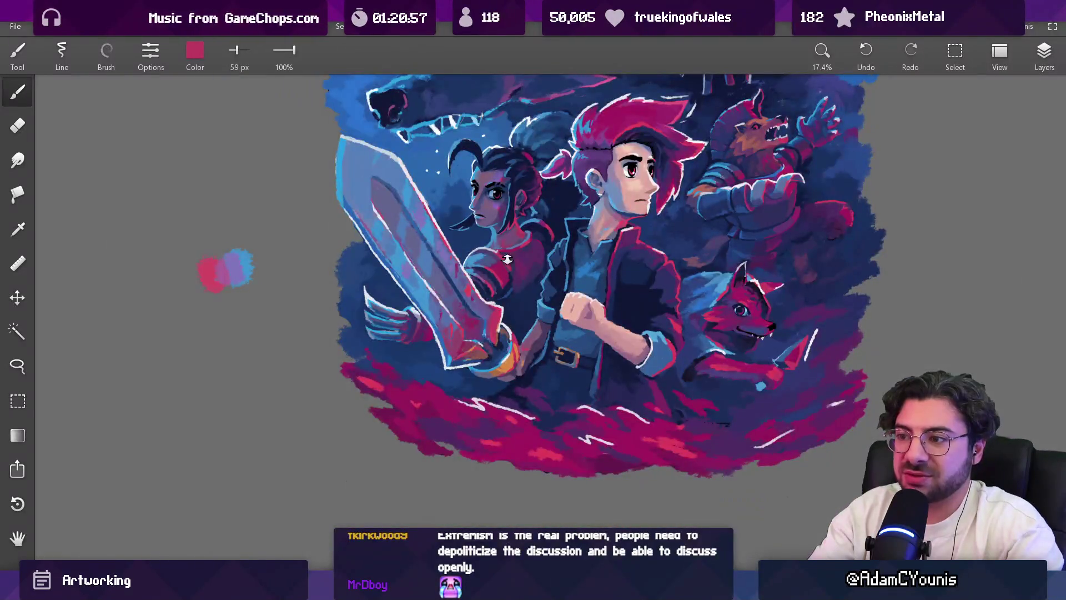
{"action": "scroll", "coordinate": [494, 339], "scroll_direction": "up", "scroll_amount": 7}
Step: Paint two red strokes onto the sword guard and reduce the brush to 38 px
{"action": "left_click_drag", "start_coordinate": [494, 245], "coordinate": [510, 276]}
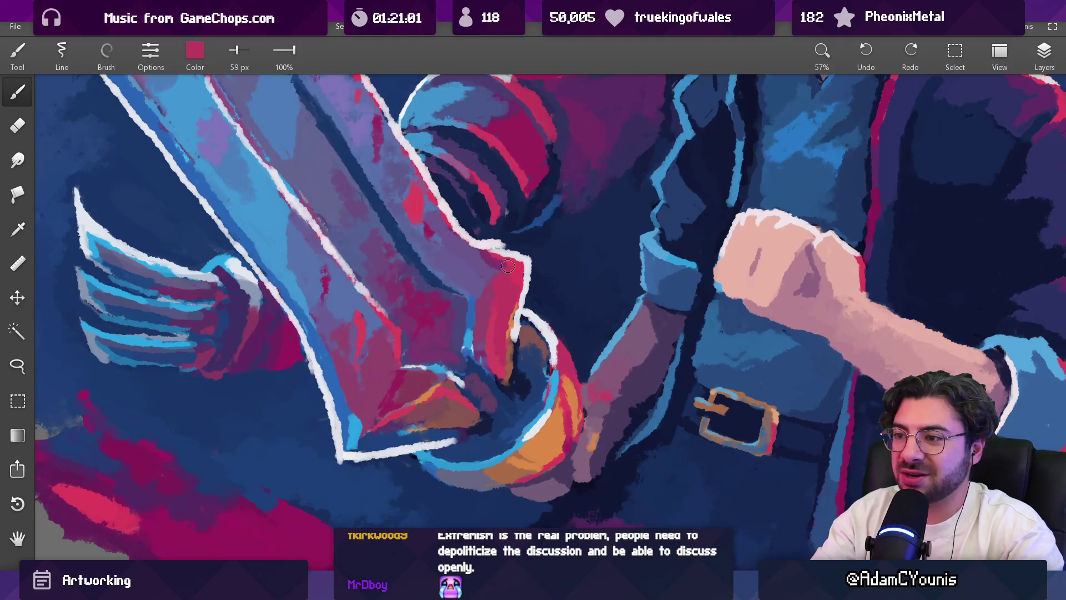
{"action": "mouse_move", "coordinate": [530, 250]}
{"action": "left_mouse_down"}
{"action": "mouse_move", "coordinate": [500, 211]}
{"action": "mouse_move", "coordinate": [488, 244]}
{"action": "mouse_move", "coordinate": [514, 285]}
{"action": "left_mouse_up"}
{"action": "key", "text": "bracketleft"}
{"action": "key", "text": "bracketleft"}
{"action": "key", "text": "bracketleft"}
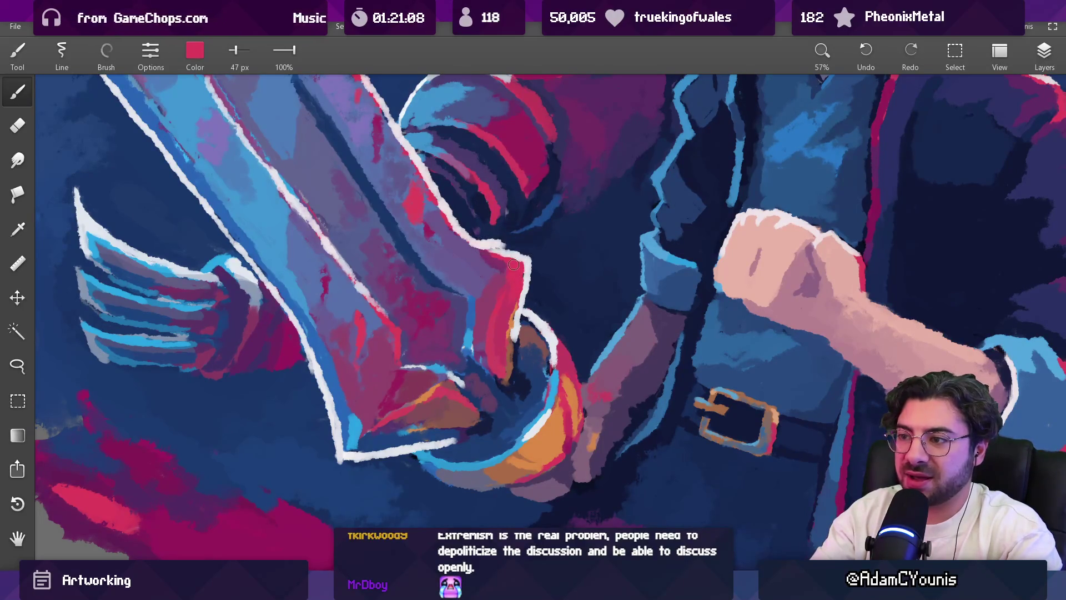
{"action": "key", "text": "bracketleft"}
{"action": "key", "text": "bracketleft"}
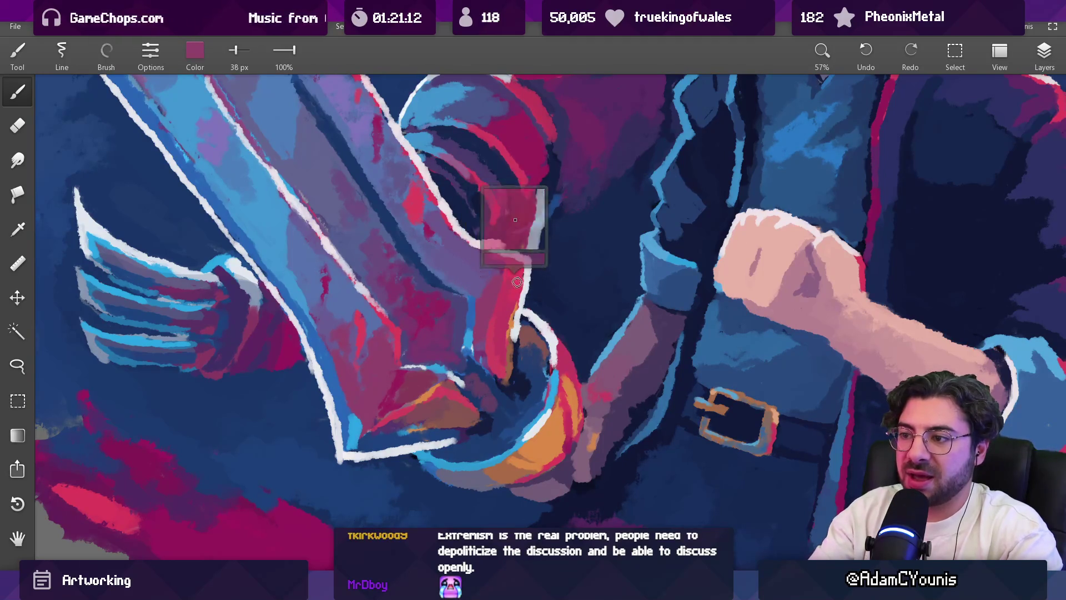
{"action": "scroll", "coordinate": [499, 280], "scroll_direction": "down", "scroll_amount": 10}
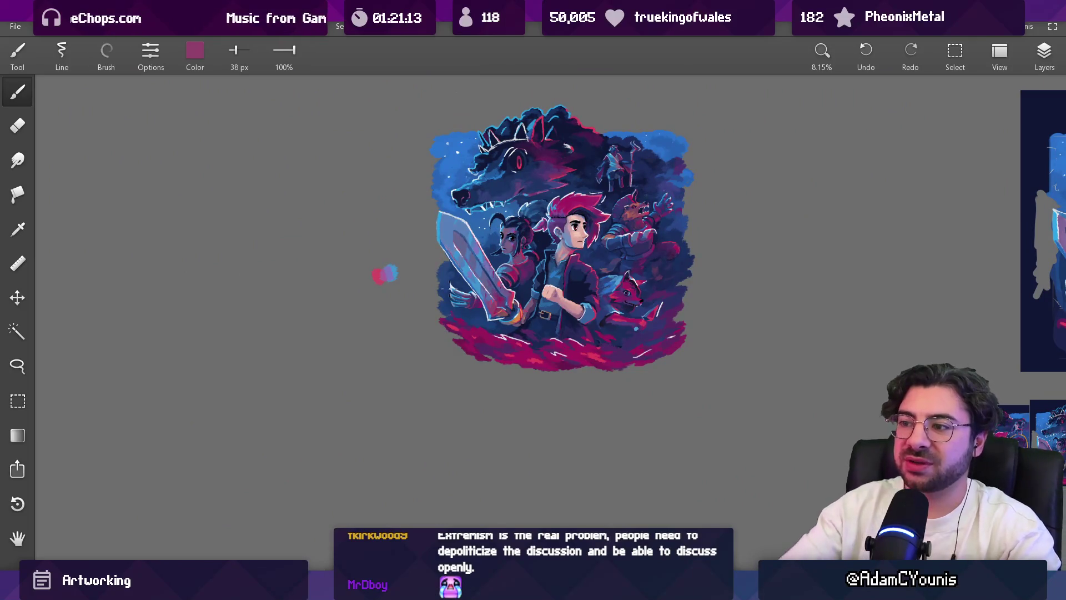
Step: Sample orange from the hilt, shrink the brush, and pick a purple near the guard
{"action": "left_click_drag", "start_coordinate": [476, 343], "coordinate": [485, 360]}
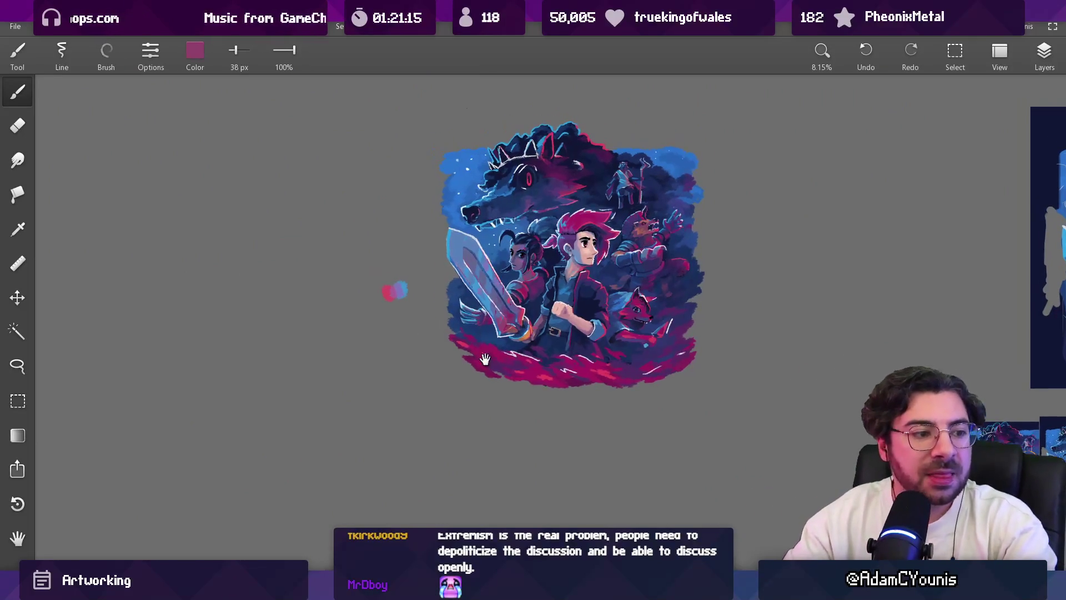
{"action": "scroll", "coordinate": [480, 294], "scroll_direction": "up", "scroll_amount": 9}
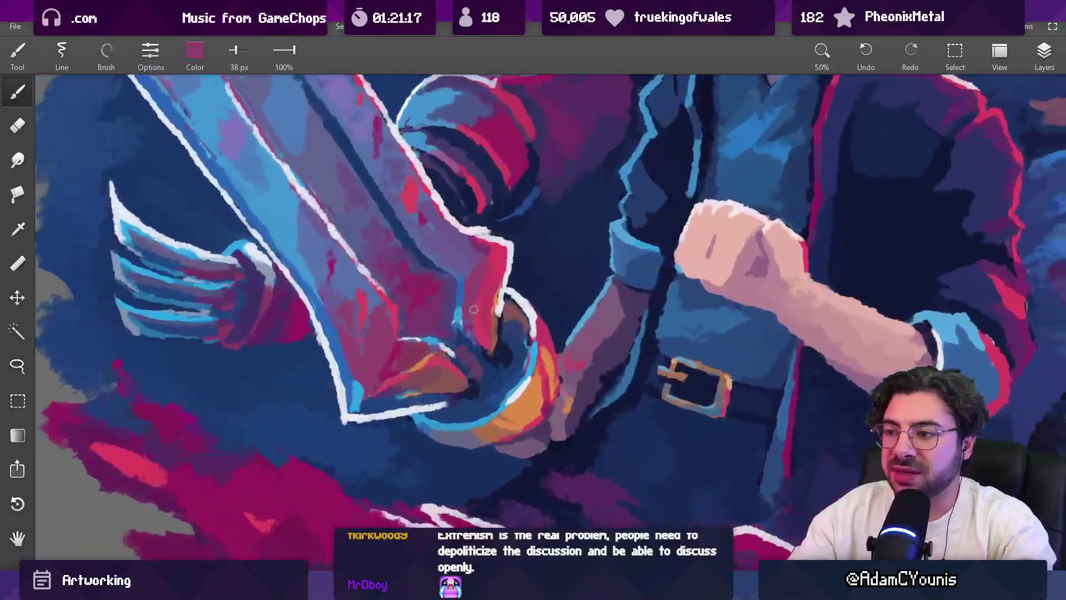
{"action": "left_click", "coordinate": [433, 363], "text": "alt"}
{"action": "left_click_drag", "start_coordinate": [434, 364], "coordinate": [435, 362]}
{"action": "key", "text": "bracketleft"}
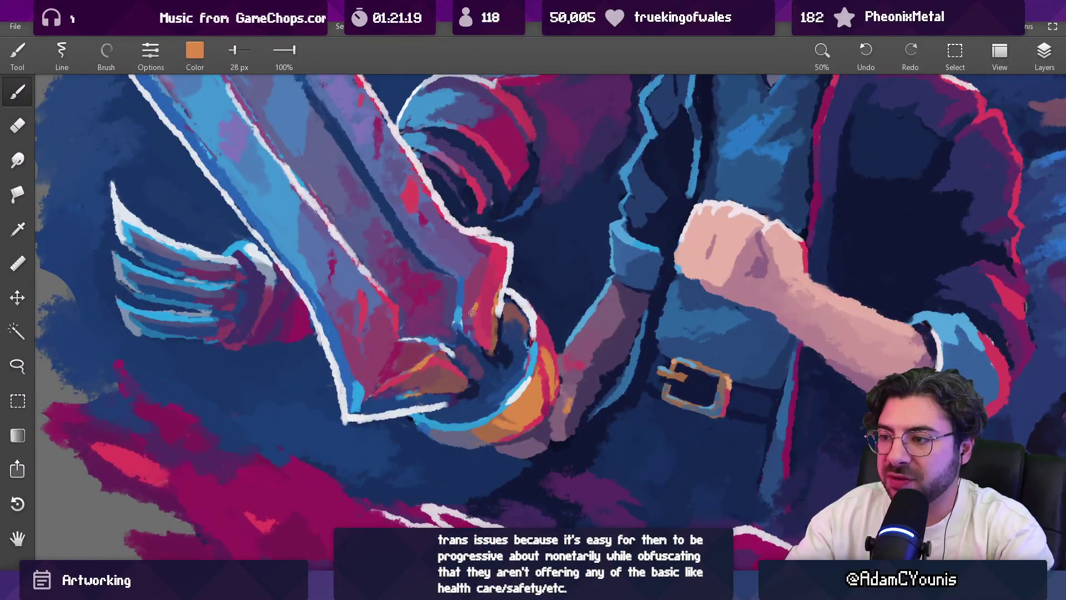
{"action": "mouse_move", "coordinate": [481, 294]}
{"action": "left_mouse_down"}
{"action": "mouse_move", "coordinate": [480, 253]}
{"action": "mouse_move", "coordinate": [482, 268]}
{"action": "left_mouse_up"}
{"action": "left_click", "coordinate": [479, 254], "text": "alt"}
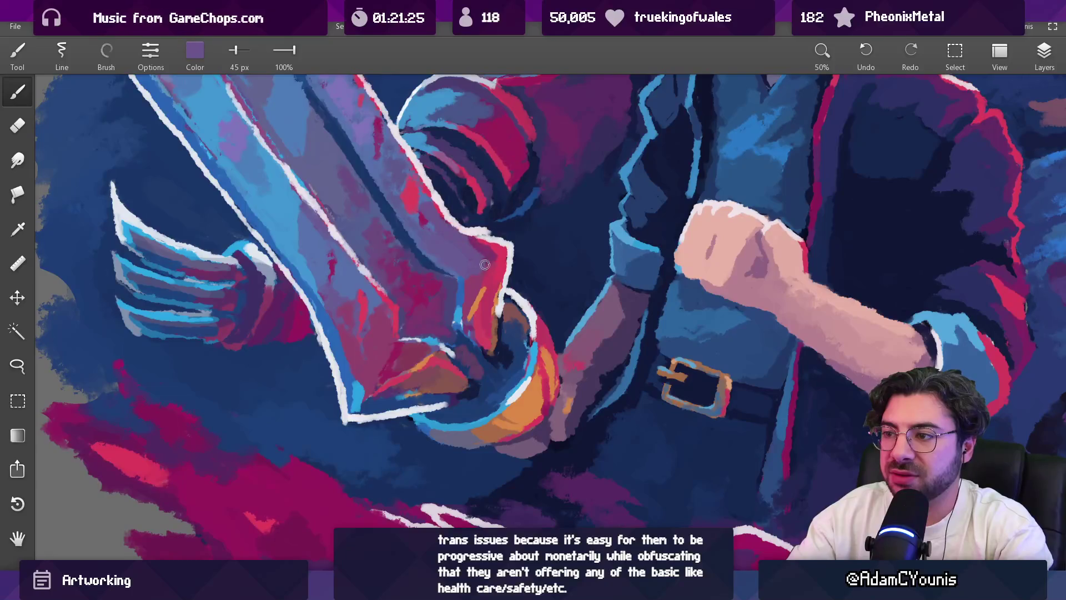
{"action": "scroll", "coordinate": [472, 277], "scroll_direction": "down", "scroll_amount": 5}
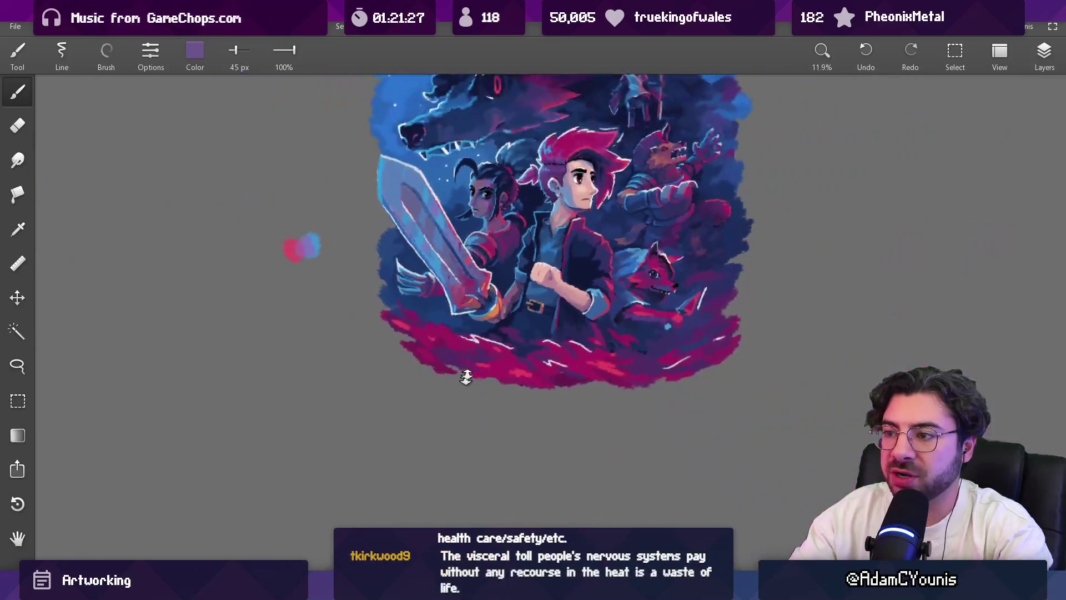
{"action": "scroll", "coordinate": [464, 385], "scroll_direction": "up", "scroll_amount": 5}
Step: Pick a blue, enlarge the brush to 44 px, and load the crimson from the sword guard
{"action": "left_click", "coordinate": [471, 266], "text": "alt"}
{"action": "mouse_move", "coordinate": [471, 266]}
{"action": "left_mouse_down"}
{"action": "mouse_move", "coordinate": [400, 253]}
{"action": "mouse_move", "coordinate": [369, 261]}
{"action": "mouse_move", "coordinate": [375, 270]}
{"action": "left_mouse_up"}
{"action": "key", "text": "bracketright"}
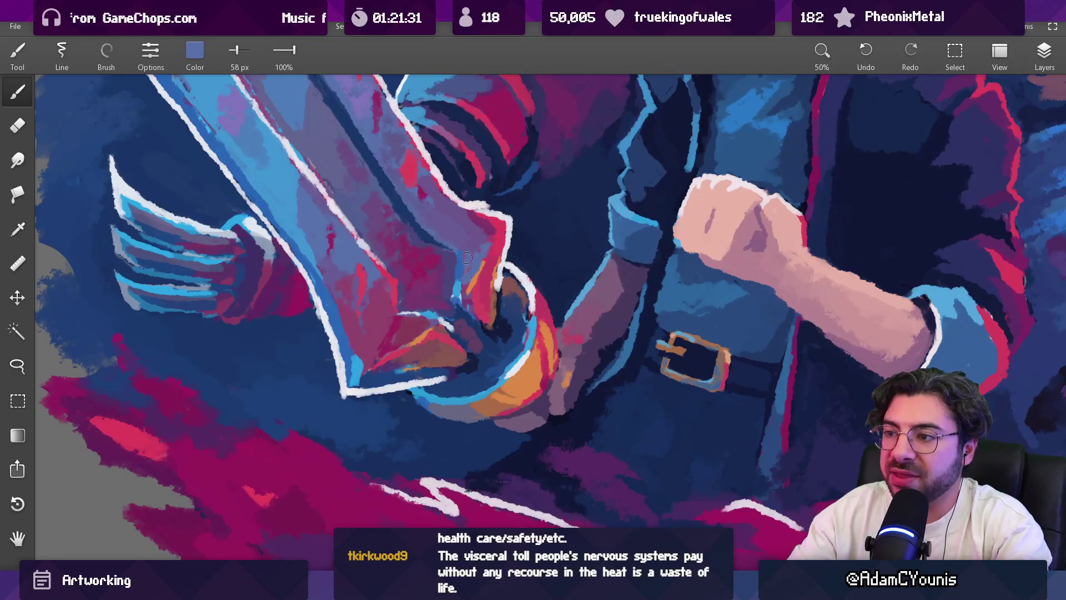
{"action": "scroll", "coordinate": [472, 260], "scroll_direction": "down", "scroll_amount": 5}
{"action": "scroll", "coordinate": [487, 315], "scroll_direction": "up", "scroll_amount": 5}
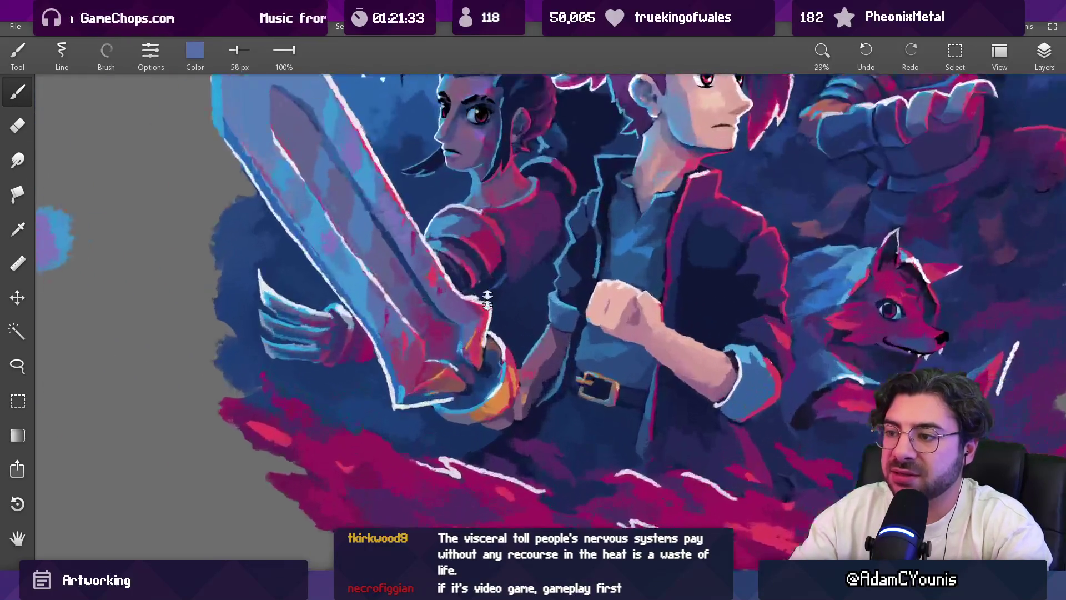
{"action": "left_click", "coordinate": [488, 315], "text": "alt"}
{"action": "left_click_drag", "start_coordinate": [488, 315], "coordinate": [488, 309]}
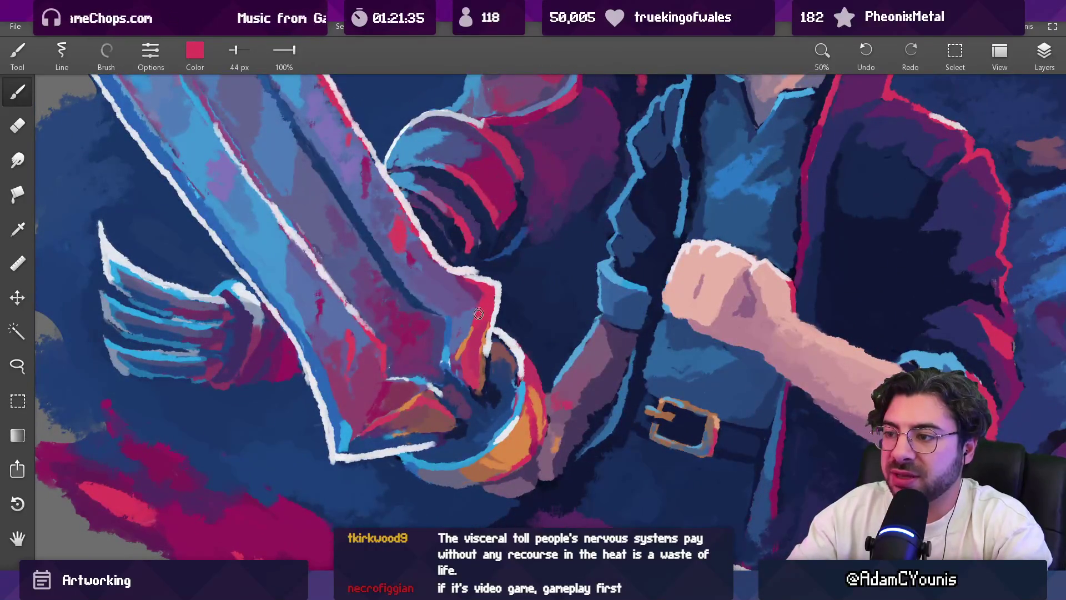
{"action": "scroll", "coordinate": [486, 295], "scroll_direction": "down", "scroll_amount": 5}
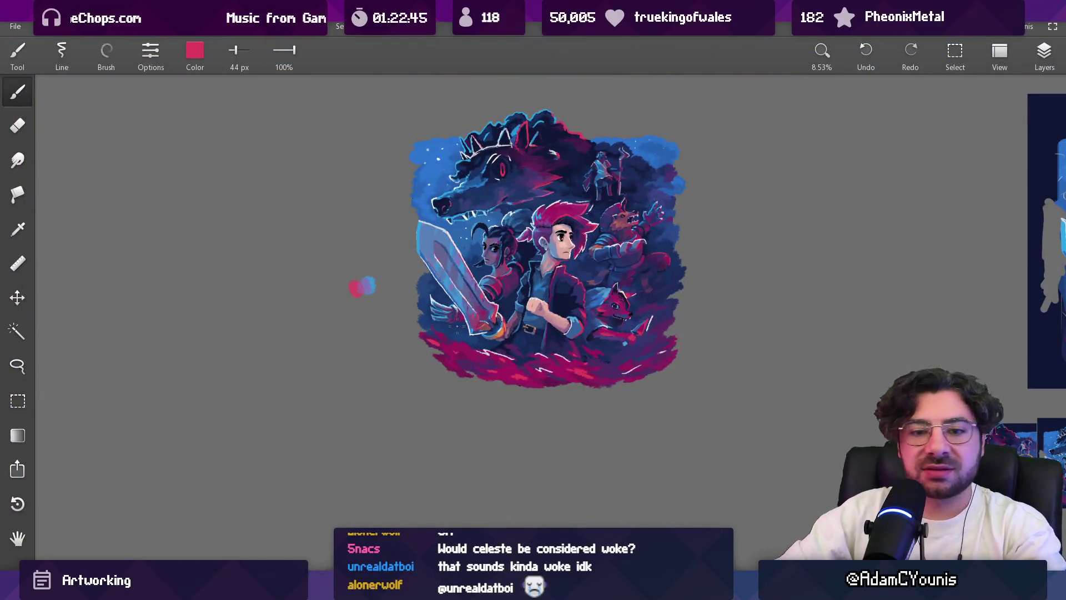
{"action": "scroll", "coordinate": [312, 271], "scroll_direction": "up", "scroll_amount": 5}
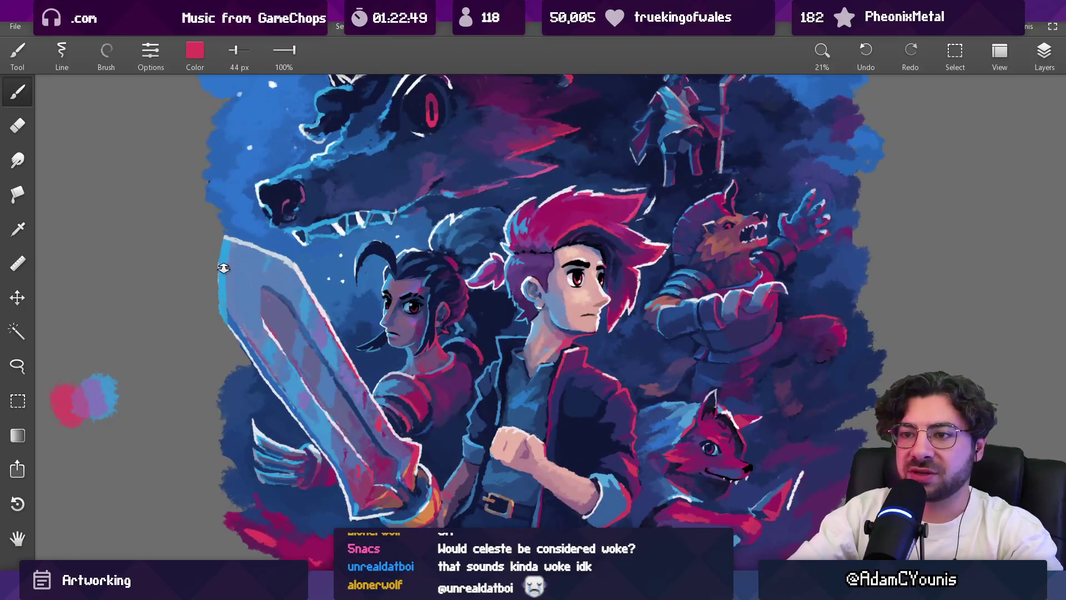
Step: Load the blade's muted slate blue, toggle eraser and brush, and resize the brush to 81 px
{"action": "scroll", "coordinate": [223, 267], "scroll_direction": "up", "scroll_amount": 2}
{"action": "left_click", "coordinate": [231, 238], "text": "alt"}
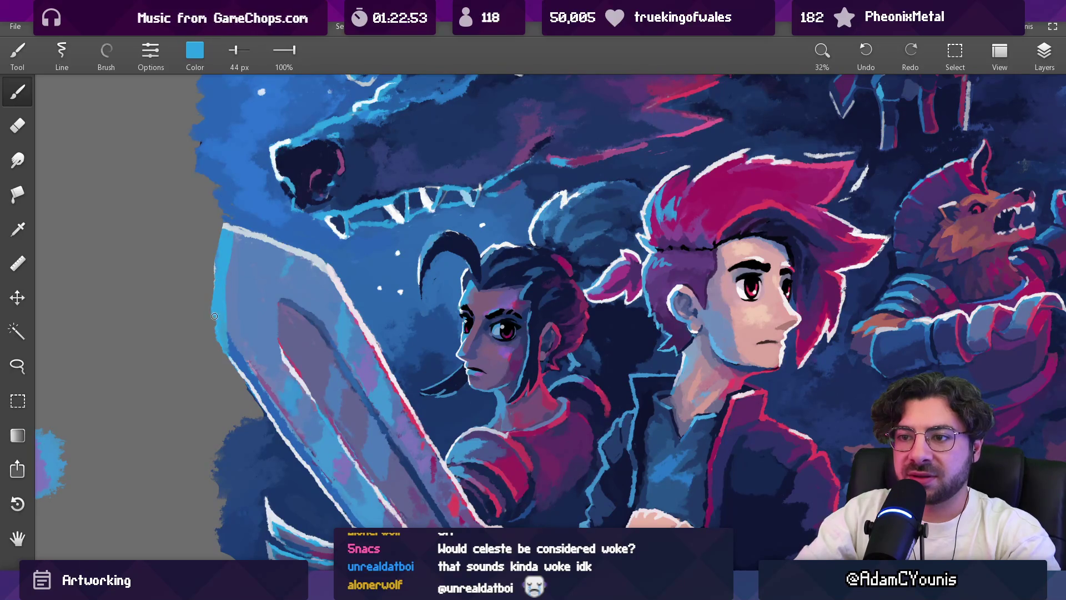
{"action": "left_click", "coordinate": [228, 303], "text": "alt"}
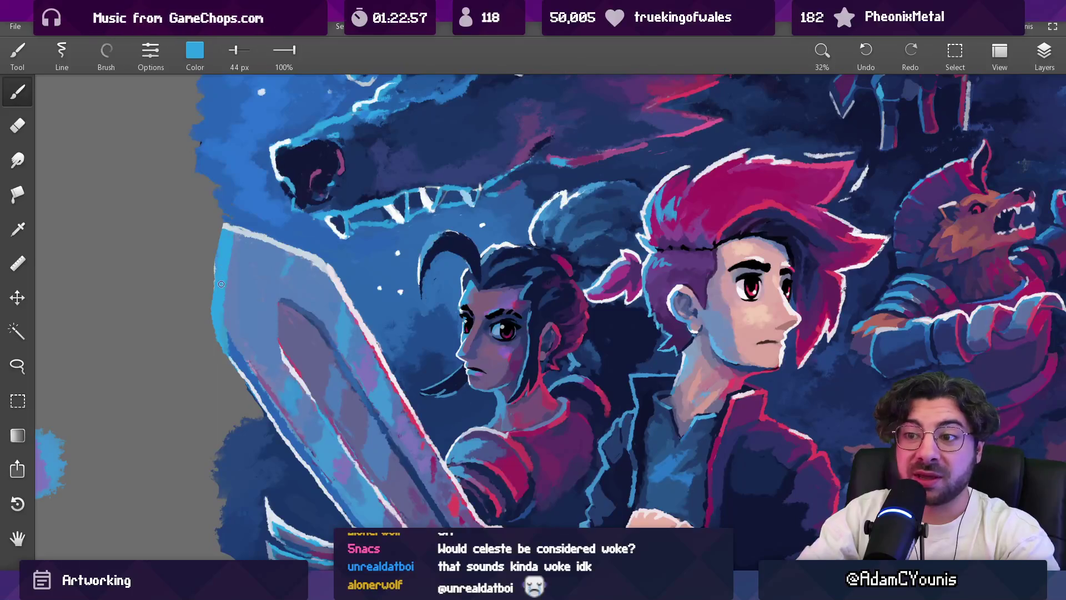
{"action": "key", "text": "e"}
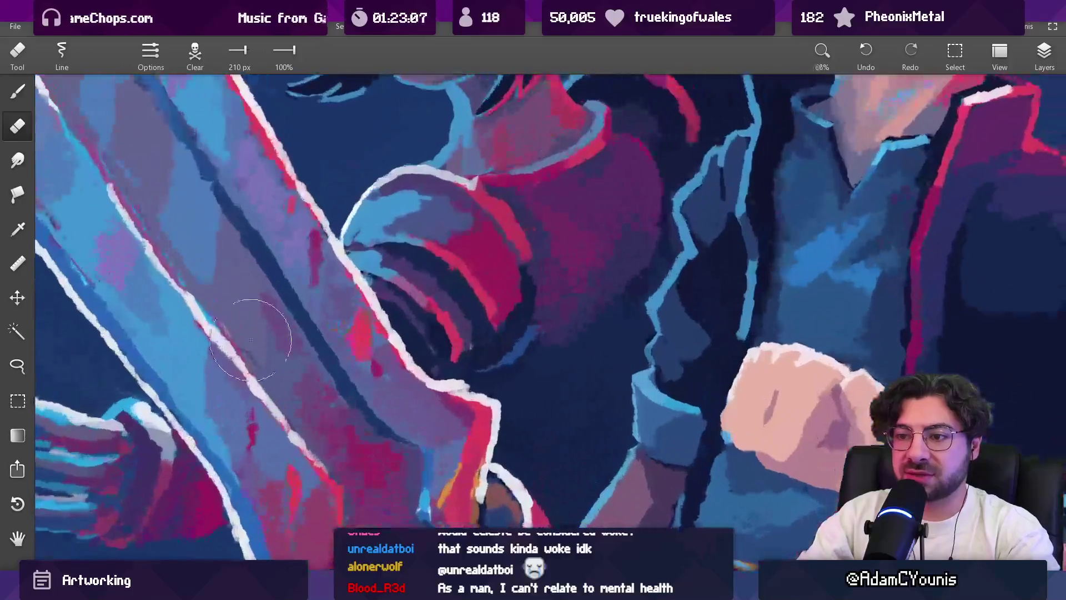
{"action": "key", "text": "b"}
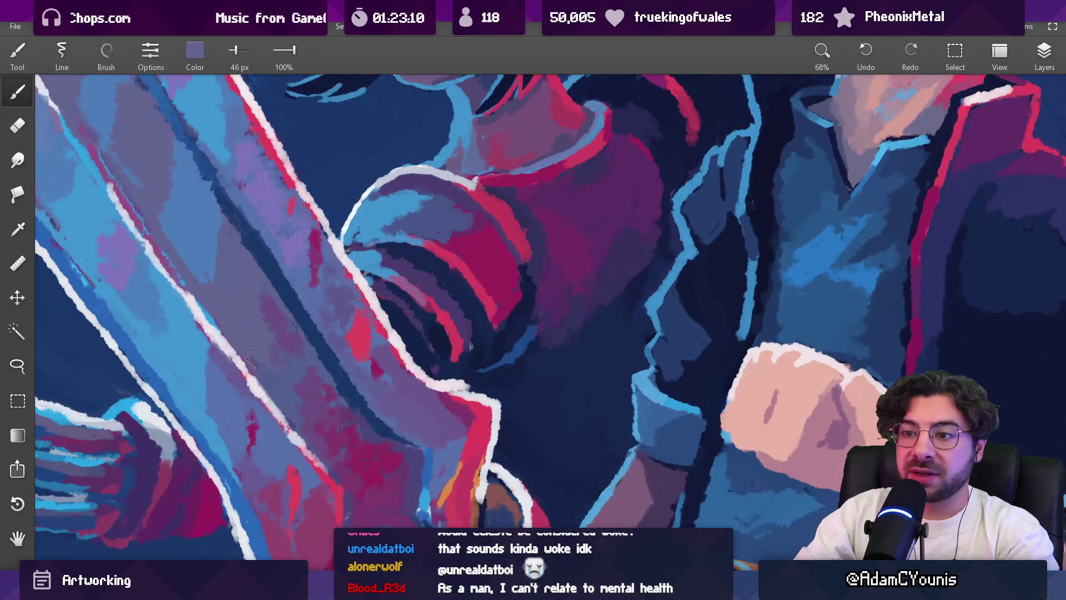
{"action": "key", "text": "bracketleft"}
{"action": "key", "text": "bracketleft"}
{"action": "key", "text": "bracketleft"}
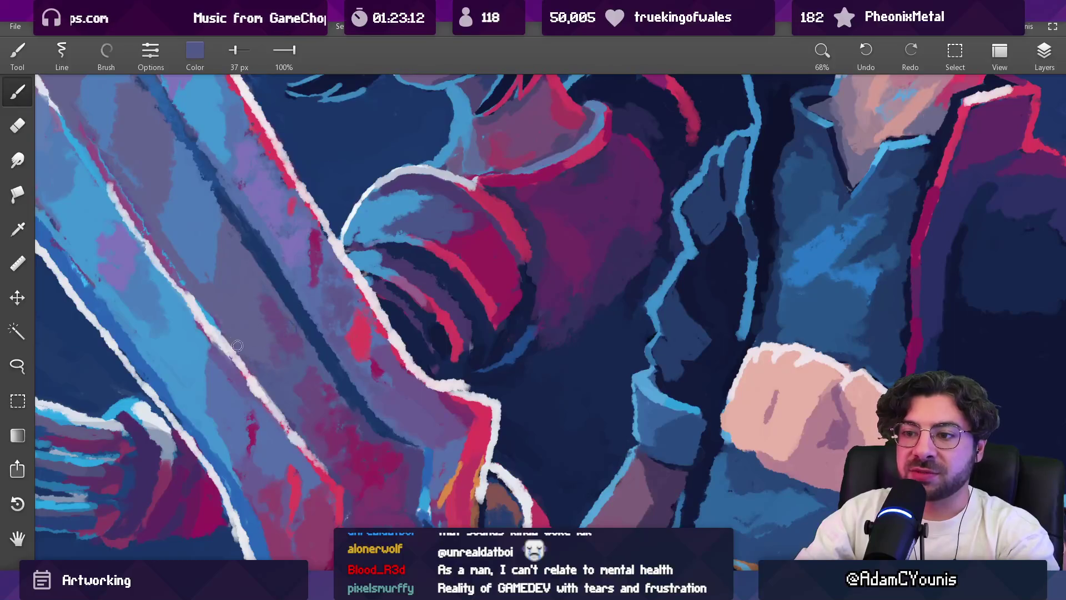
{"action": "key", "text": "bracketright"}
{"action": "key", "text": "bracketright"}
{"action": "key", "text": "bracketright"}
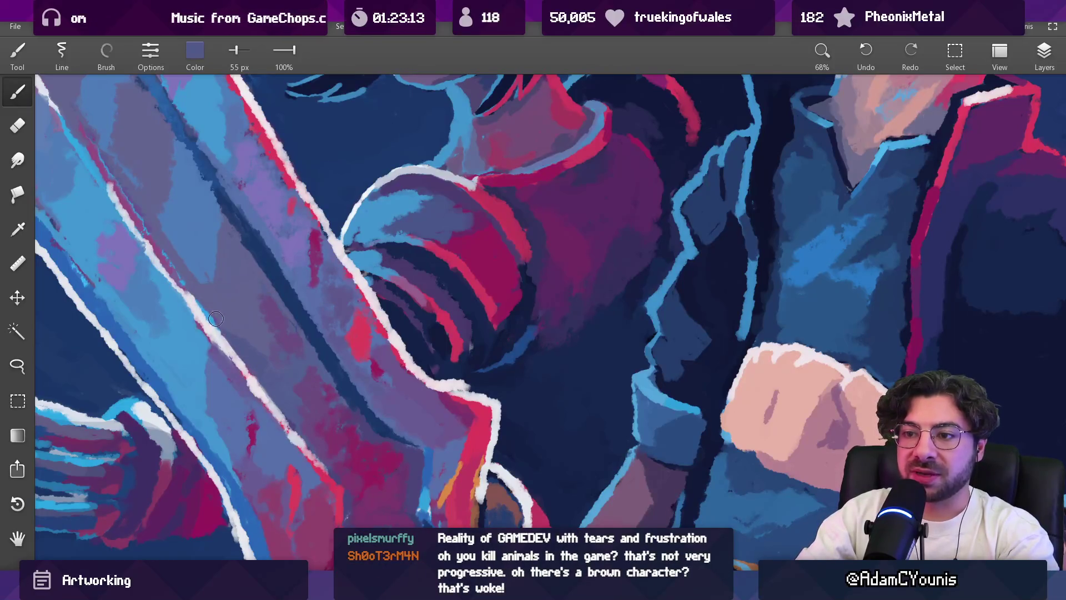
{"action": "key", "text": "bracketright"}
{"action": "key", "text": "bracketright"}
{"action": "key", "text": "bracketright"}
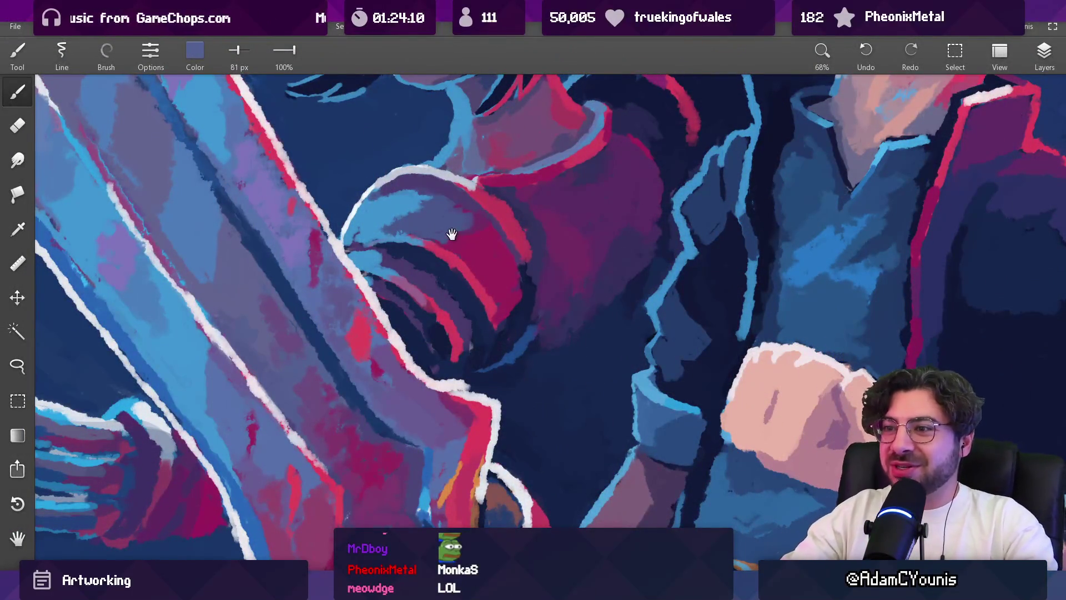
Step: Shrink the brush considerably and sample the white of the blade outline
{"action": "scroll", "coordinate": [451, 234], "scroll_direction": "down", "scroll_amount": 3}
{"action": "scroll", "coordinate": [435, 350], "scroll_direction": "down", "scroll_amount": 3}
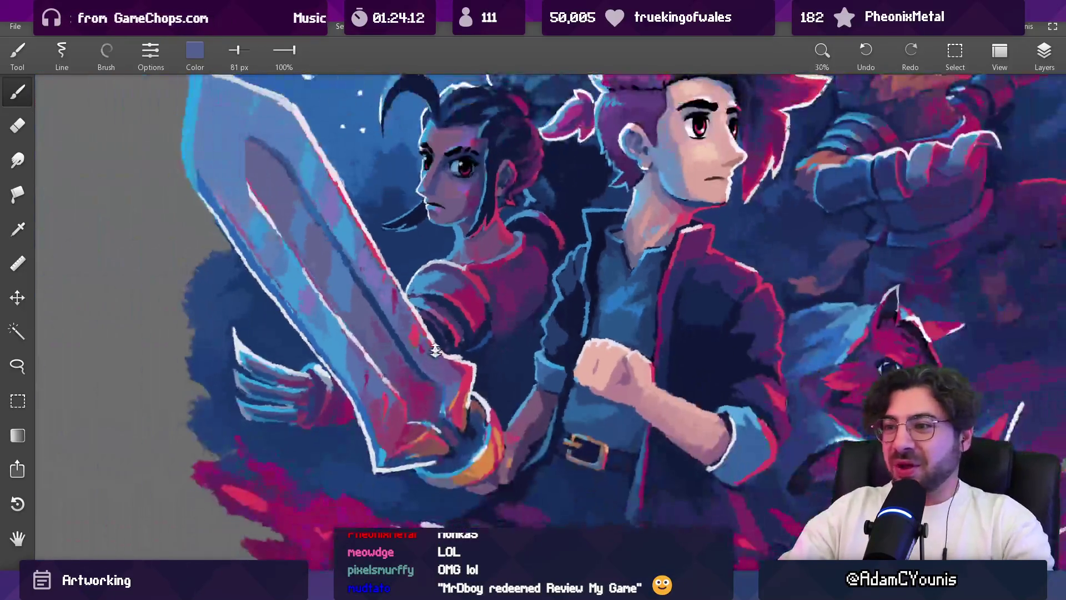
{"action": "scroll", "coordinate": [435, 350], "scroll_direction": "up", "scroll_amount": 3}
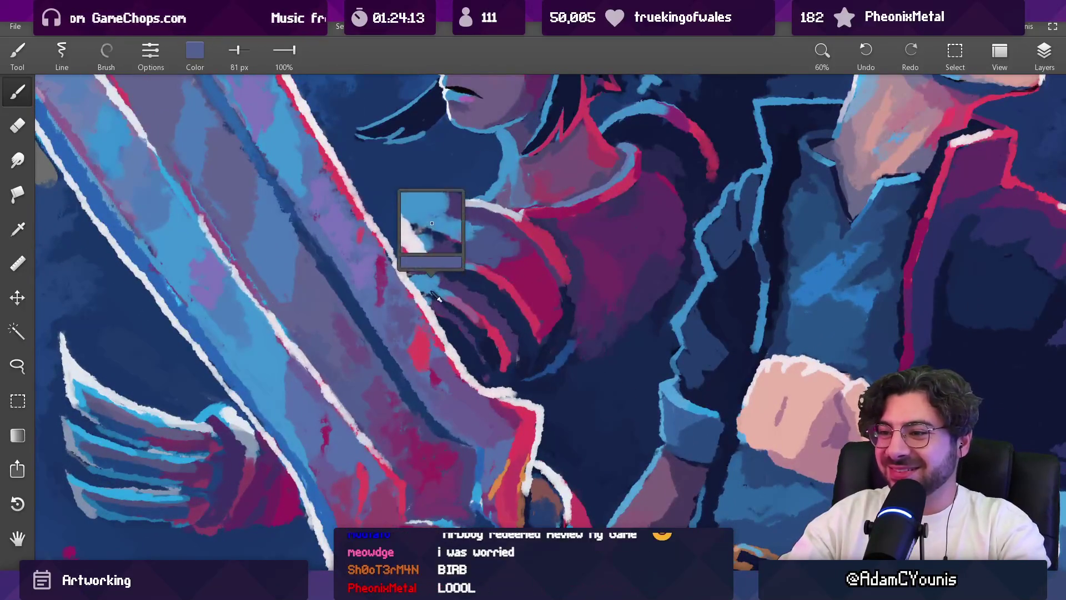
{"action": "scroll", "coordinate": [416, 303], "scroll_direction": "down", "scroll_amount": 2}
{"action": "scroll", "coordinate": [388, 311], "scroll_direction": "up", "scroll_amount": 4}
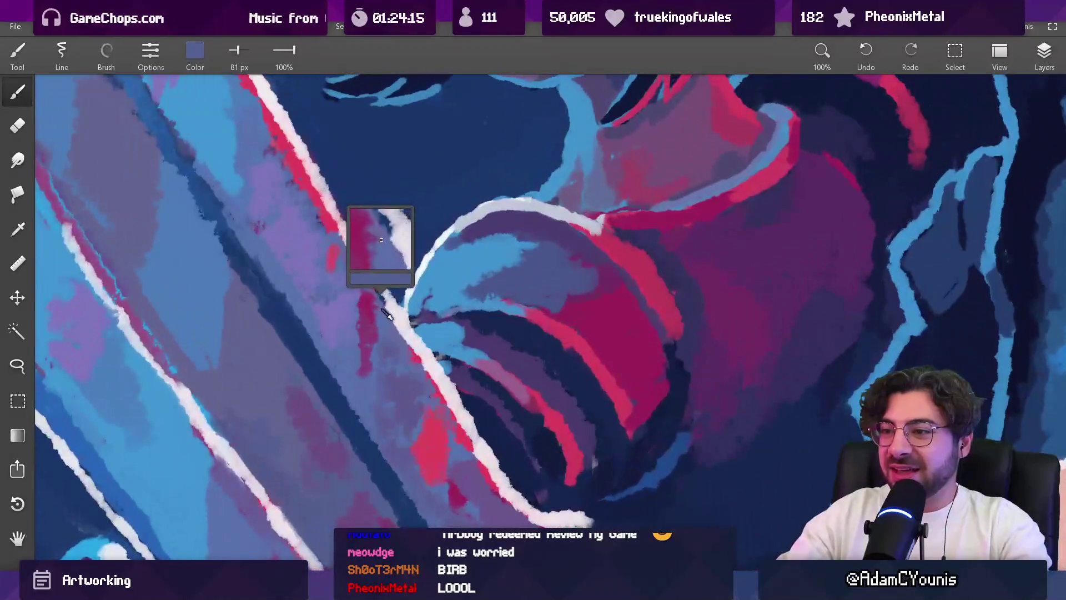
{"action": "key", "text": "bracketleft"}
{"action": "key", "text": "bracketleft"}
{"action": "key", "text": "bracketleft"}
{"action": "key", "text": "bracketleft"}
{"action": "key", "text": "bracketleft"}
{"action": "left_click", "coordinate": [384, 288], "text": "alt"}
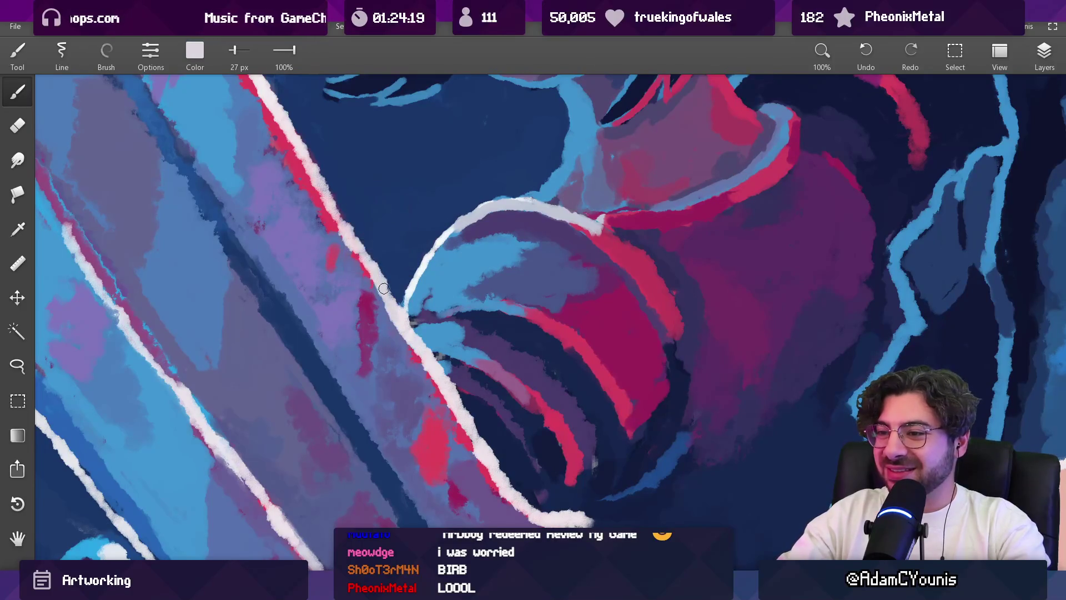
Step: Load a deep navy blue, enlarge the brush to about 61 px, and reposition the whole artwork
{"action": "scroll", "coordinate": [400, 271], "scroll_direction": "down", "scroll_amount": 5}
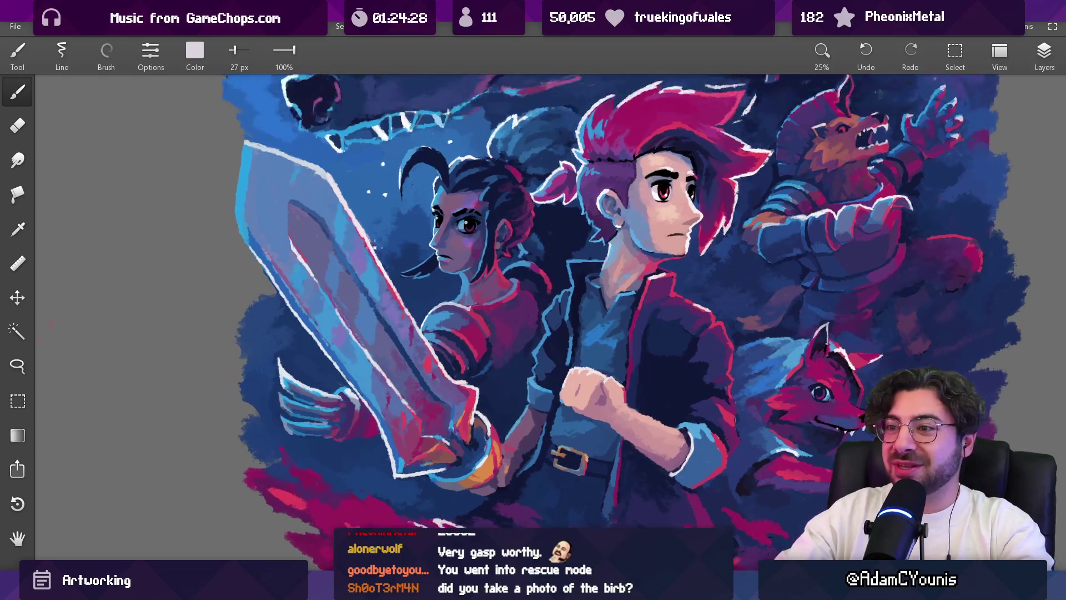
{"action": "scroll", "coordinate": [356, 194], "scroll_direction": "up", "scroll_amount": 5}
{"action": "left_click", "coordinate": [350, 214], "text": "alt"}
{"action": "key", "text": "bracketright"}
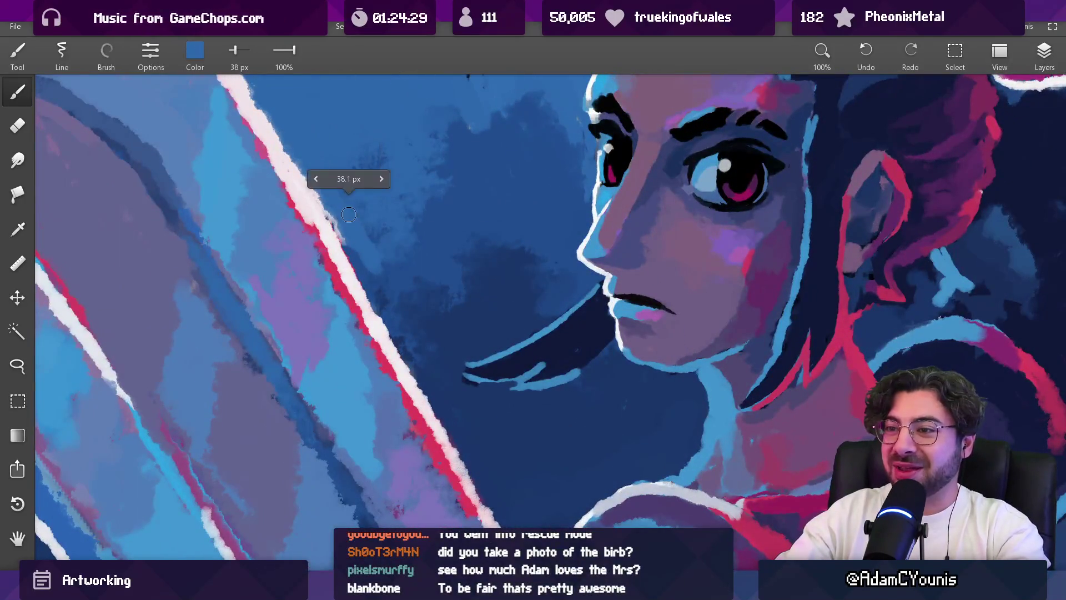
{"action": "key", "text": "bracketright"}
{"action": "key", "text": "bracketright"}
{"action": "key", "text": "bracketright"}
{"action": "key", "text": "bracketright"}
{"action": "key", "text": "bracketright"}
{"action": "key", "text": "bracketright"}
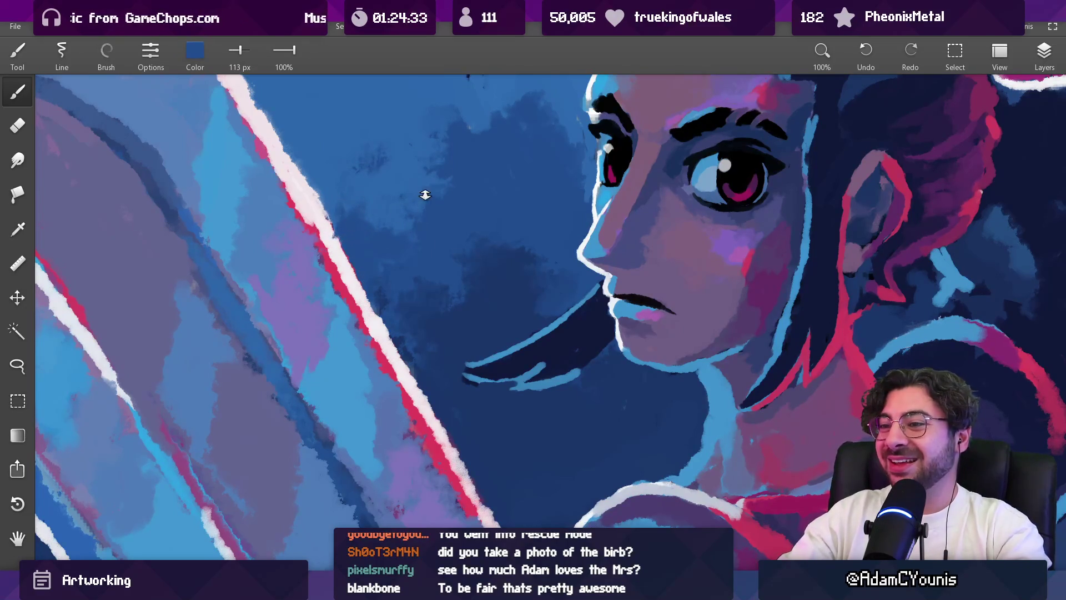
{"action": "scroll", "coordinate": [425, 194], "scroll_direction": "down", "scroll_amount": 6}
{"action": "left_click_drag", "start_coordinate": [438, 217], "coordinate": [481, 283]}
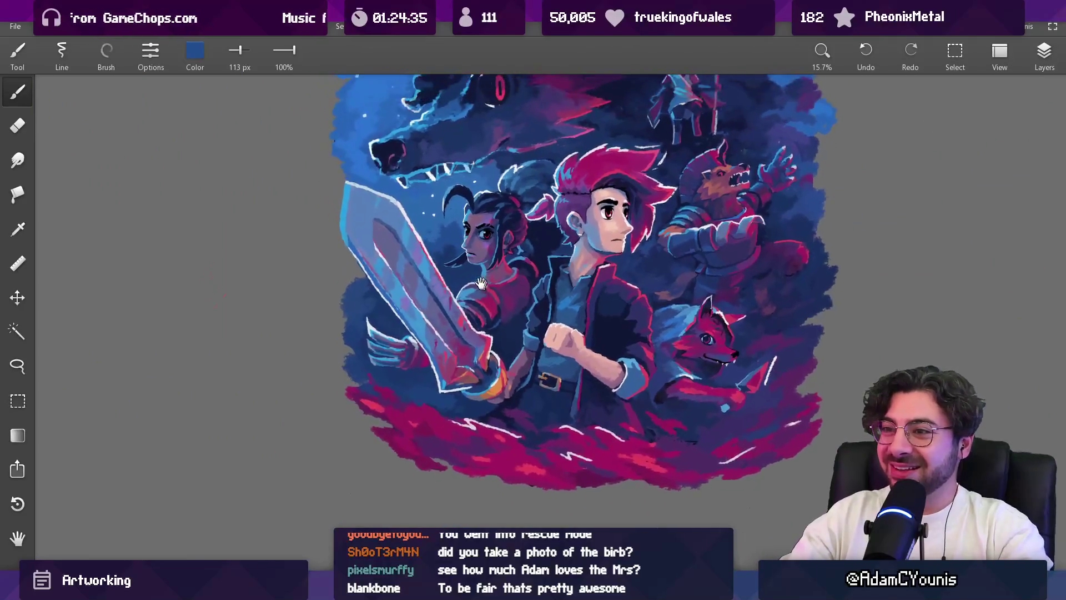
{"action": "scroll", "coordinate": [333, 236], "scroll_direction": "up", "scroll_amount": 5}
Step: Paint a white highlight along the sword's left edge with a 38 px brush
{"action": "key", "text": "e"}
{"action": "key", "text": "bracketleft"}
{"action": "key", "text": "bracketleft"}
{"action": "key", "text": "bracketleft"}
{"action": "key", "text": "bracketleft"}
{"action": "key", "text": "bracketleft"}
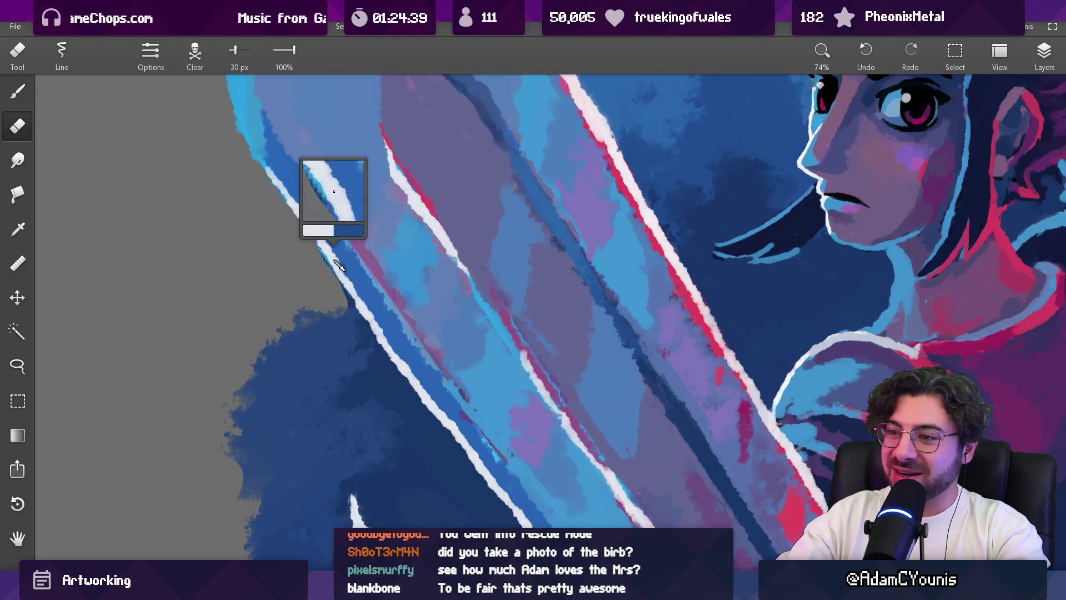
{"action": "key", "text": "b"}
{"action": "key", "text": "bracketright"}
{"action": "left_click_drag", "start_coordinate": [275, 179], "coordinate": [351, 304]}
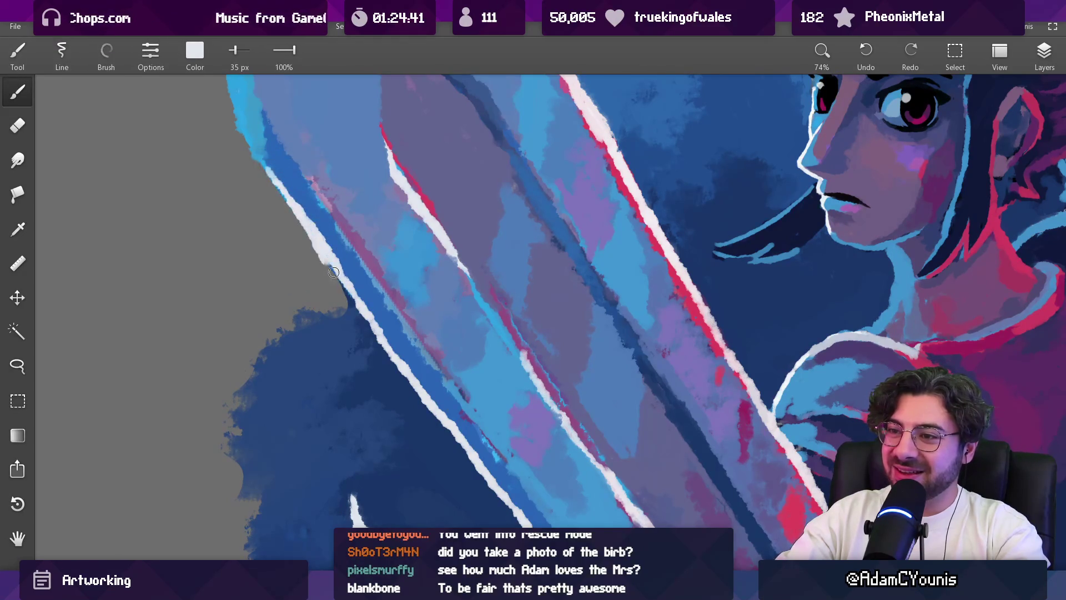
Step: Shift the artwork left and sample dark blue from the background and light blue from the sword
{"action": "left_click", "coordinate": [373, 329], "text": "alt"}
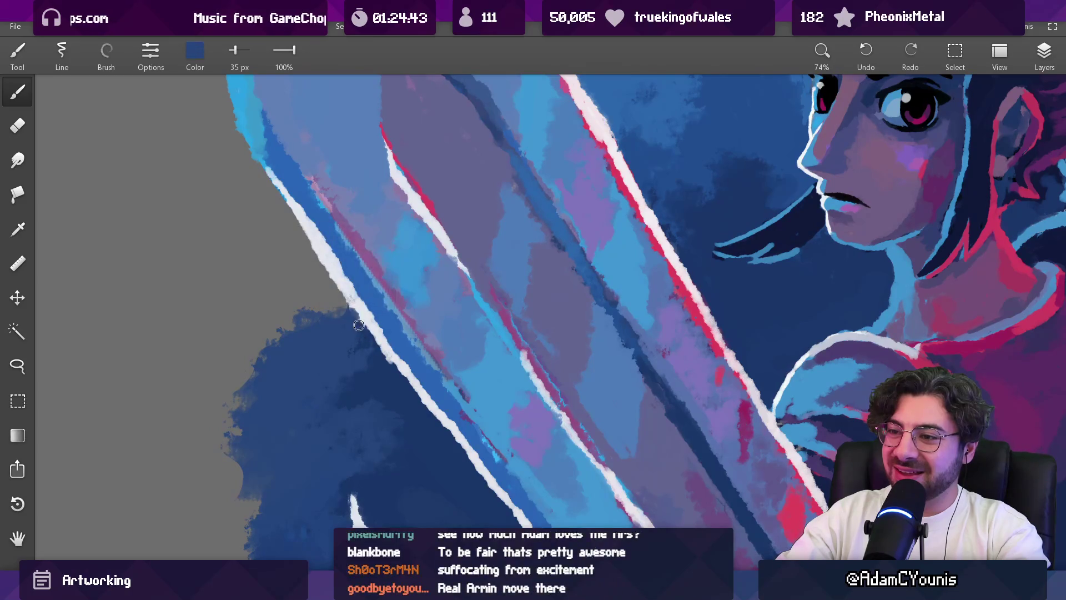
{"action": "scroll", "coordinate": [378, 336], "scroll_direction": "down", "scroll_amount": 5}
{"action": "mouse_move", "coordinate": [435, 310]}
{"action": "left_mouse_down"}
{"action": "mouse_move", "coordinate": [409, 298]}
{"action": "mouse_move", "coordinate": [333, 311]}
{"action": "left_mouse_up"}
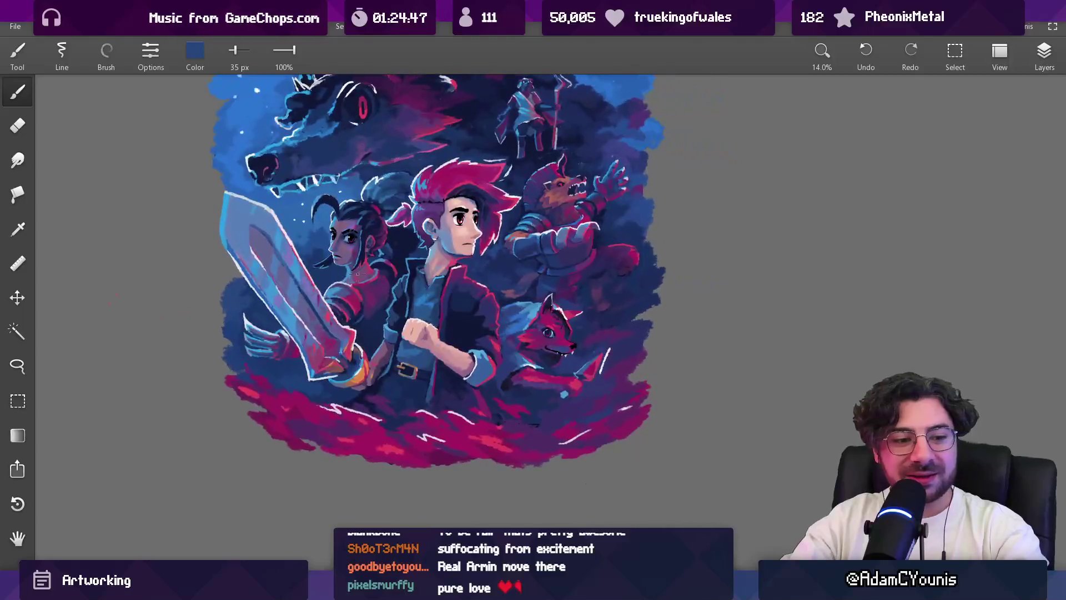
{"action": "scroll", "coordinate": [389, 267], "scroll_direction": "down", "scroll_amount": 2}
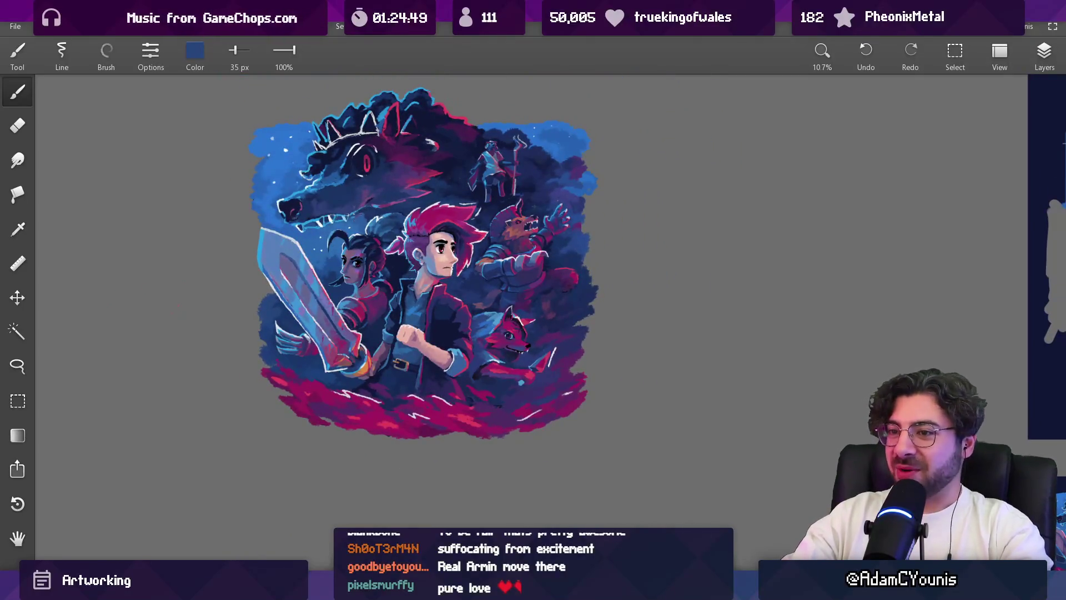
{"action": "left_click", "coordinate": [271, 231], "text": "alt"}
{"action": "scroll", "coordinate": [271, 232], "scroll_direction": "up", "scroll_amount": 4}
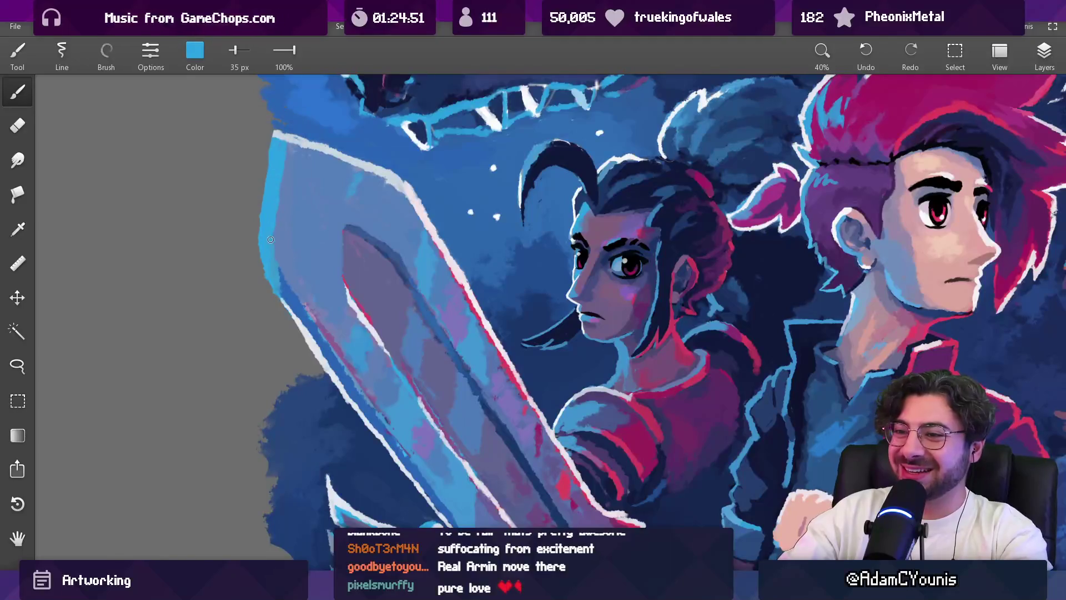
Step: Pick up the colour of the blade's light-blue edge stripe
{"action": "key", "text": "e"}
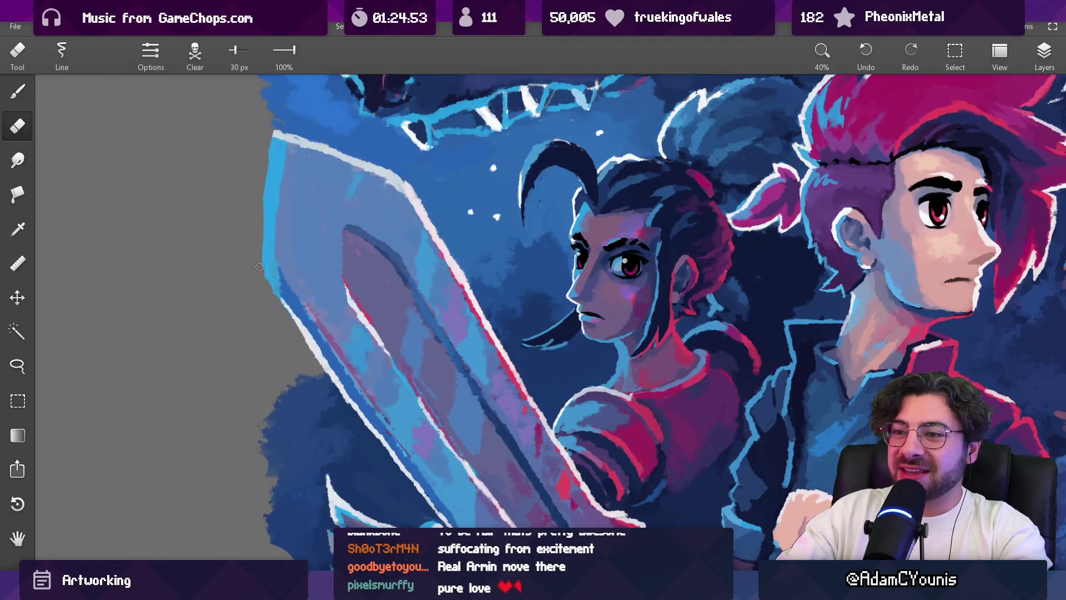
{"action": "scroll", "coordinate": [264, 222], "scroll_direction": "up", "scroll_amount": 1}
{"action": "left_click", "coordinate": [333, 222], "text": "alt"}
{"action": "key", "text": "b"}
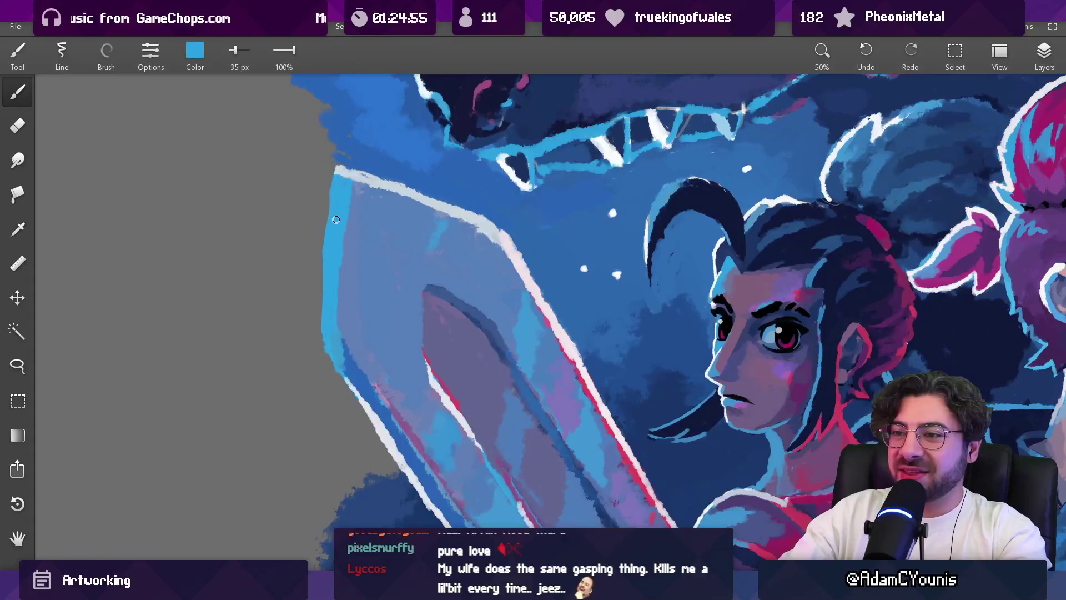
{"action": "left_click", "coordinate": [333, 183], "text": "alt"}
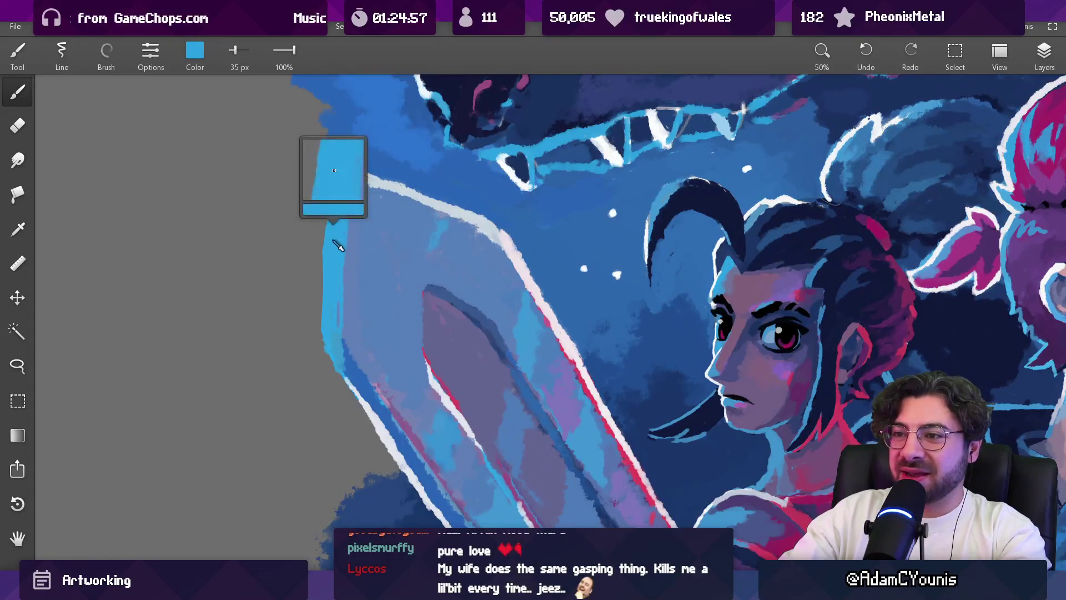
{"action": "key", "text": "e"}
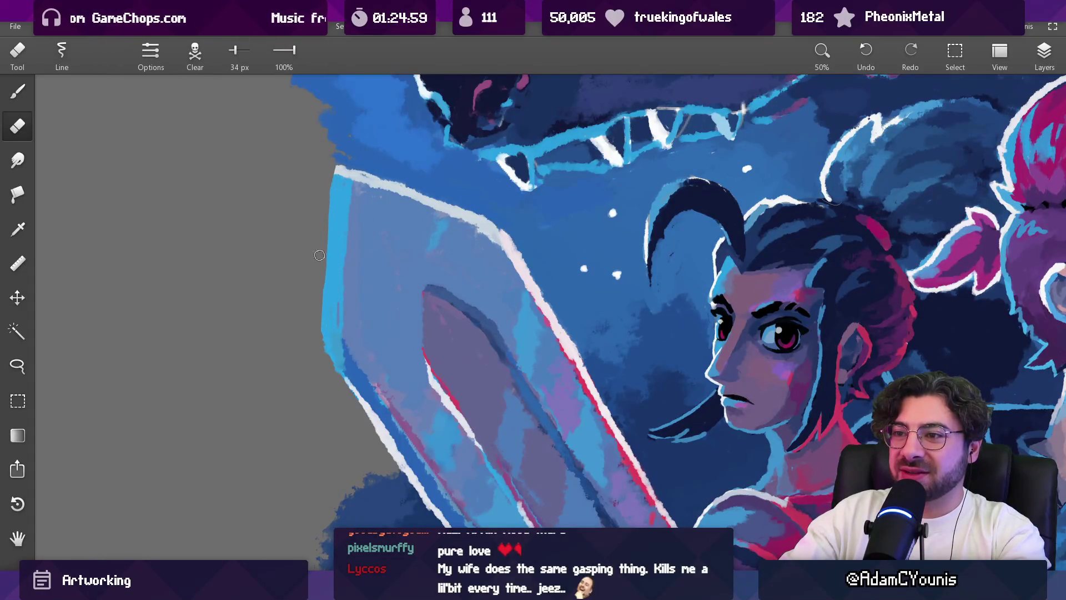
{"action": "key", "text": "b"}
Step: With a 69 px brush, paint stripe light blue over the dark streaks
{"action": "left_click", "coordinate": [331, 186], "text": "alt"}
{"action": "key", "text": "bracketright"}
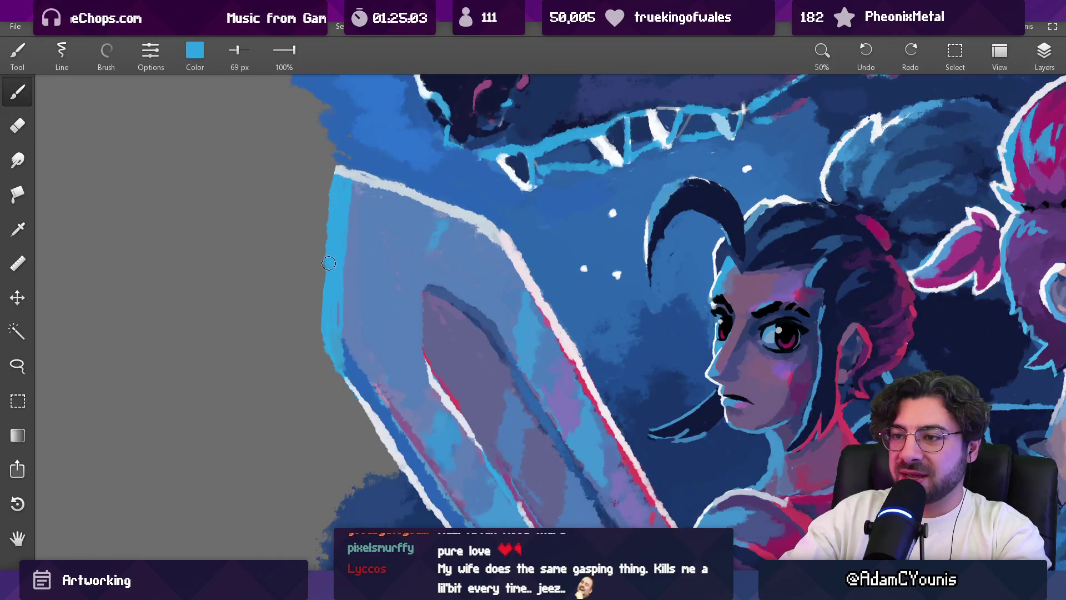
{"action": "left_click", "coordinate": [344, 239], "text": "alt"}
{"action": "left_click", "coordinate": [338, 281], "text": "alt"}
{"action": "left_click_drag", "start_coordinate": [336, 319], "coordinate": [336, 297]}
Step: Sample a bright blue and paint a lighter patch on the blade at 205 px
{"action": "left_click", "coordinate": [361, 273], "text": "alt"}
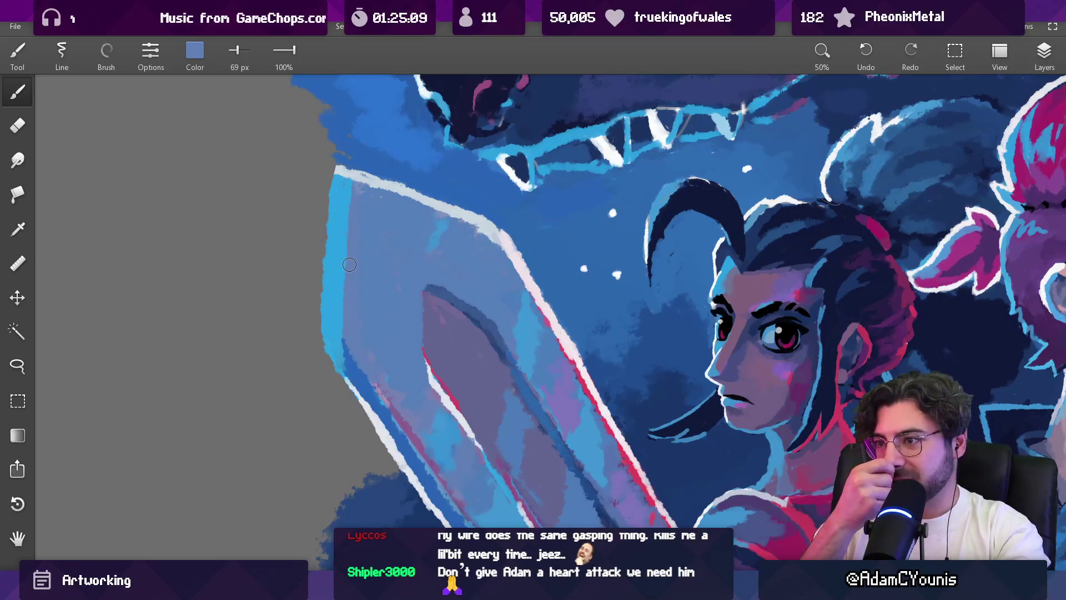
{"action": "left_click", "coordinate": [452, 224], "text": "alt"}
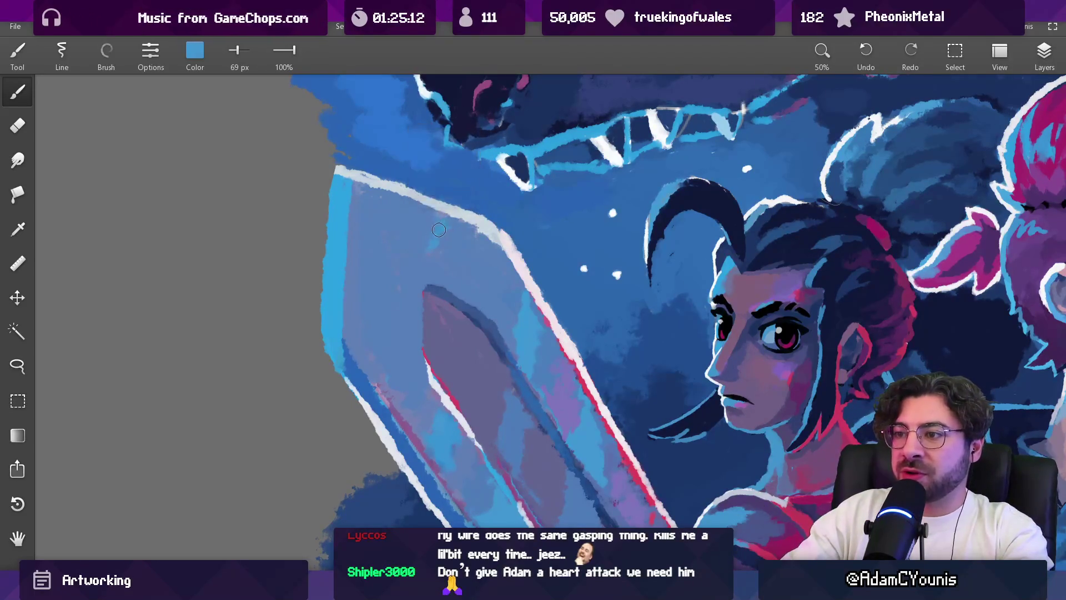
{"action": "key", "text": "bracketright"}
{"action": "mouse_move", "coordinate": [422, 244]}
{"action": "left_mouse_down"}
{"action": "mouse_move", "coordinate": [436, 236]}
{"action": "mouse_move", "coordinate": [408, 208]}
{"action": "mouse_move", "coordinate": [408, 243]}
{"action": "left_mouse_up"}
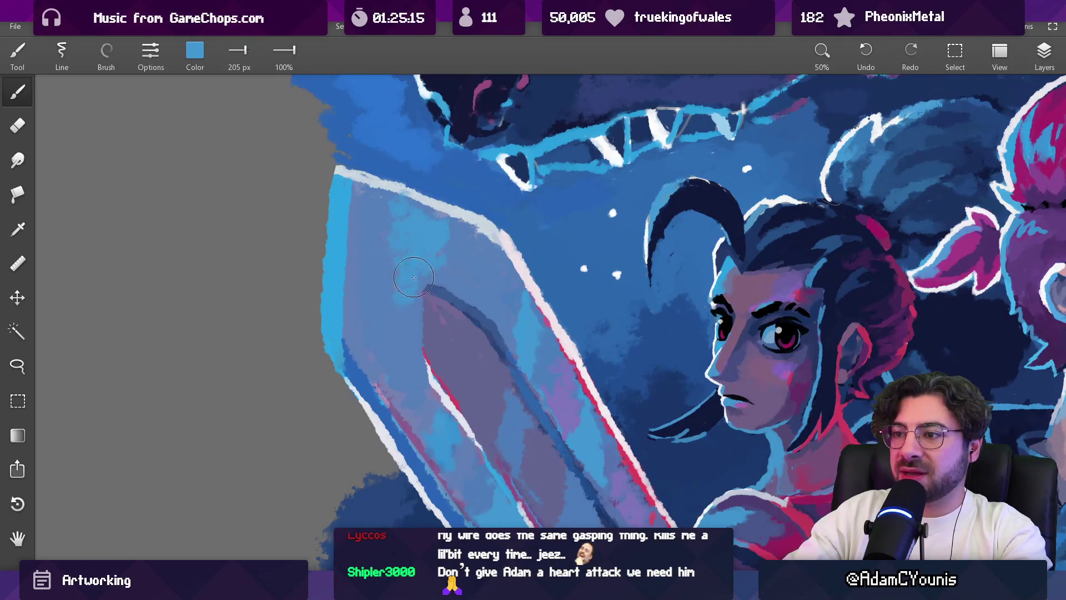
{"action": "scroll", "coordinate": [435, 414], "scroll_direction": "down", "scroll_amount": 3}
{"action": "scroll", "coordinate": [489, 250], "scroll_direction": "down", "scroll_amount": 4}
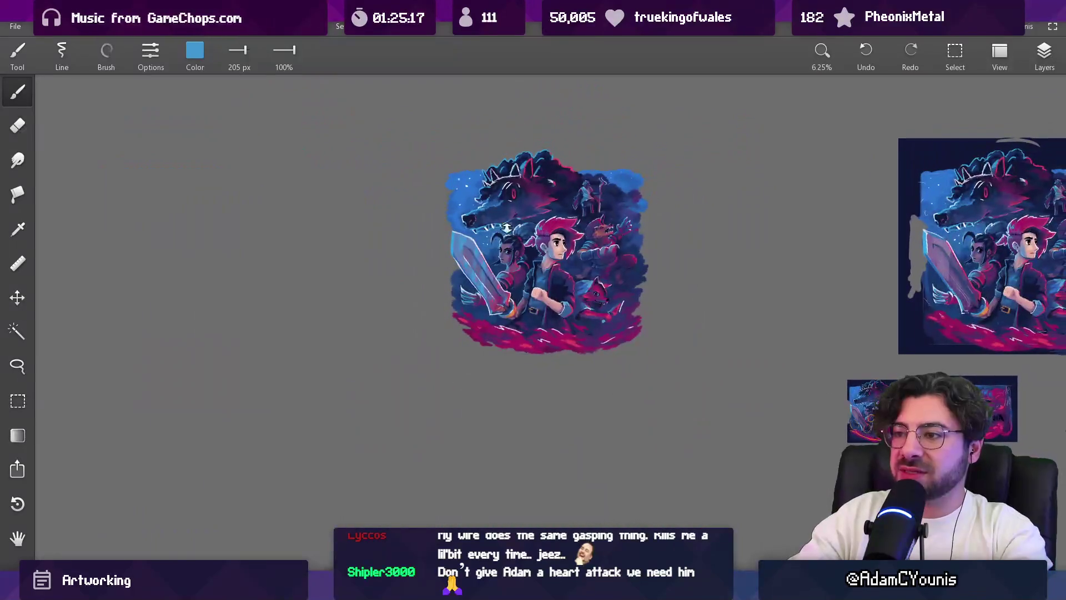
Step: Blend a sampled muted purple over the blade's upper left edge with a 237 px brush
{"action": "scroll", "coordinate": [467, 238], "scroll_direction": "up", "scroll_amount": 7}
{"action": "left_click", "coordinate": [436, 372], "text": "alt"}
{"action": "key", "text": "bracketright"}
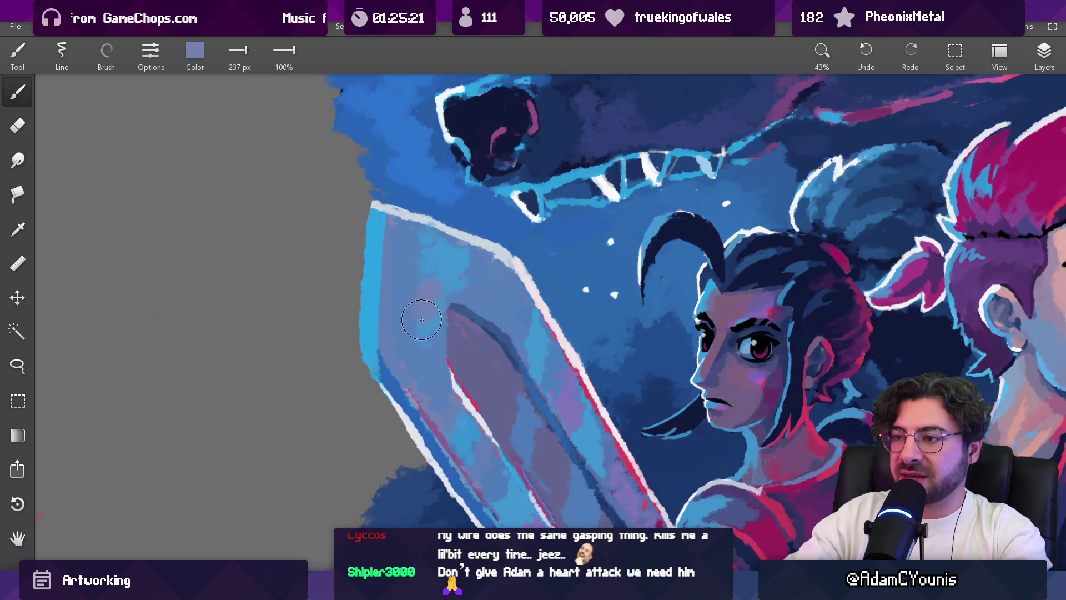
{"action": "mouse_move", "coordinate": [423, 284]}
{"action": "left_mouse_down"}
{"action": "mouse_move", "coordinate": [414, 291]}
{"action": "mouse_move", "coordinate": [423, 333]}
{"action": "mouse_move", "coordinate": [400, 317]}
{"action": "mouse_move", "coordinate": [420, 366]}
{"action": "left_mouse_up"}
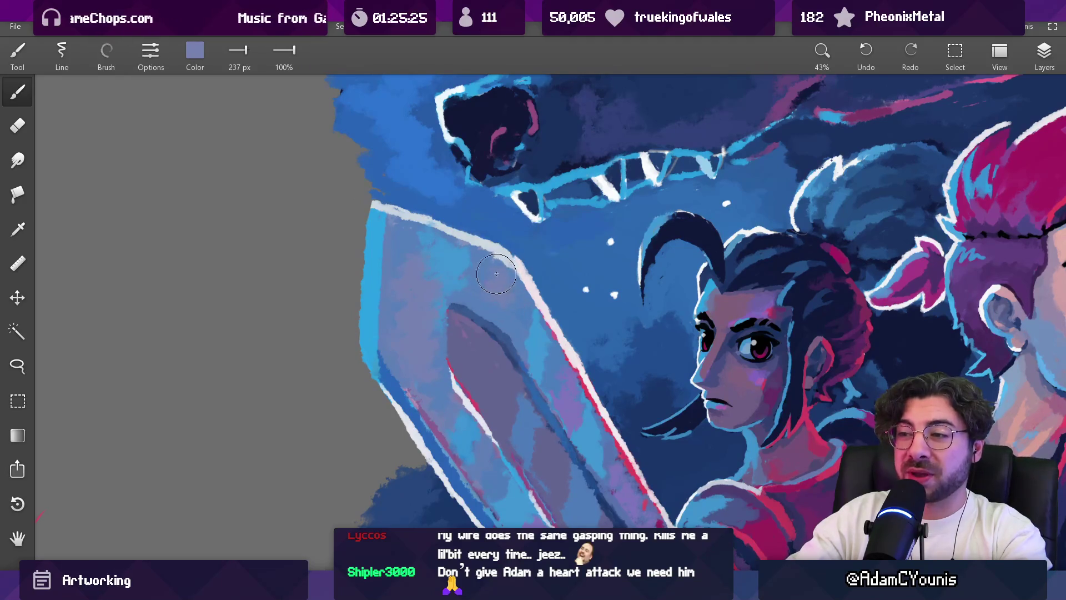
{"action": "scroll", "coordinate": [510, 258], "scroll_direction": "down", "scroll_amount": 5}
{"action": "scroll", "coordinate": [499, 388], "scroll_direction": "up", "scroll_amount": 5}
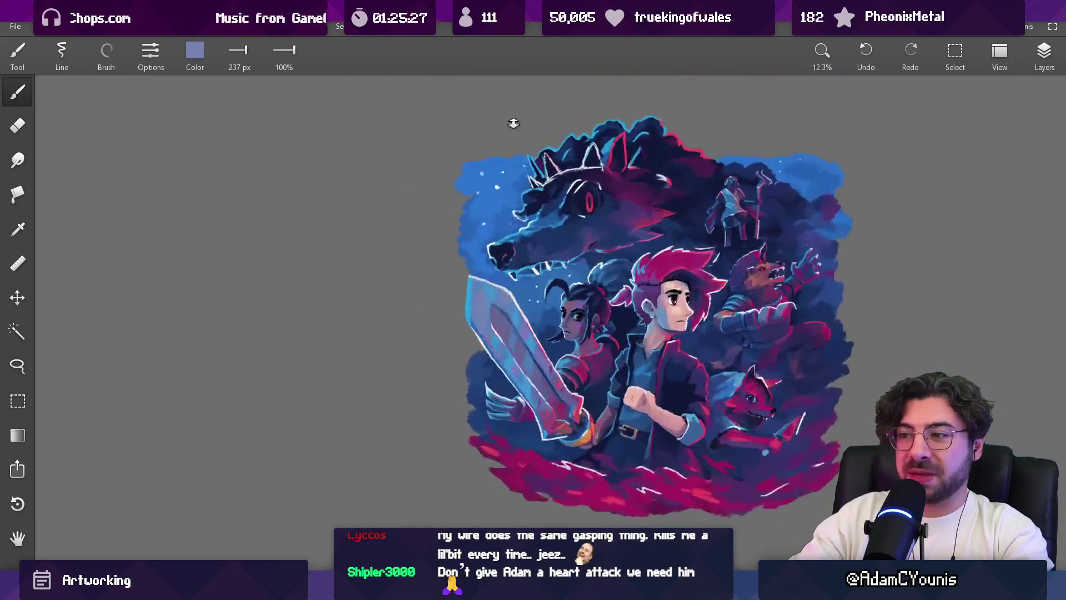
{"action": "mouse_move", "coordinate": [484, 289]}
{"action": "left_mouse_down"}
{"action": "mouse_move", "coordinate": [475, 306]}
{"action": "mouse_move", "coordinate": [508, 303]}
{"action": "mouse_move", "coordinate": [487, 284]}
{"action": "mouse_move", "coordinate": [465, 289]}
{"action": "mouse_move", "coordinate": [453, 327]}
{"action": "mouse_move", "coordinate": [486, 284]}
{"action": "mouse_move", "coordinate": [454, 275]}
{"action": "left_mouse_up"}
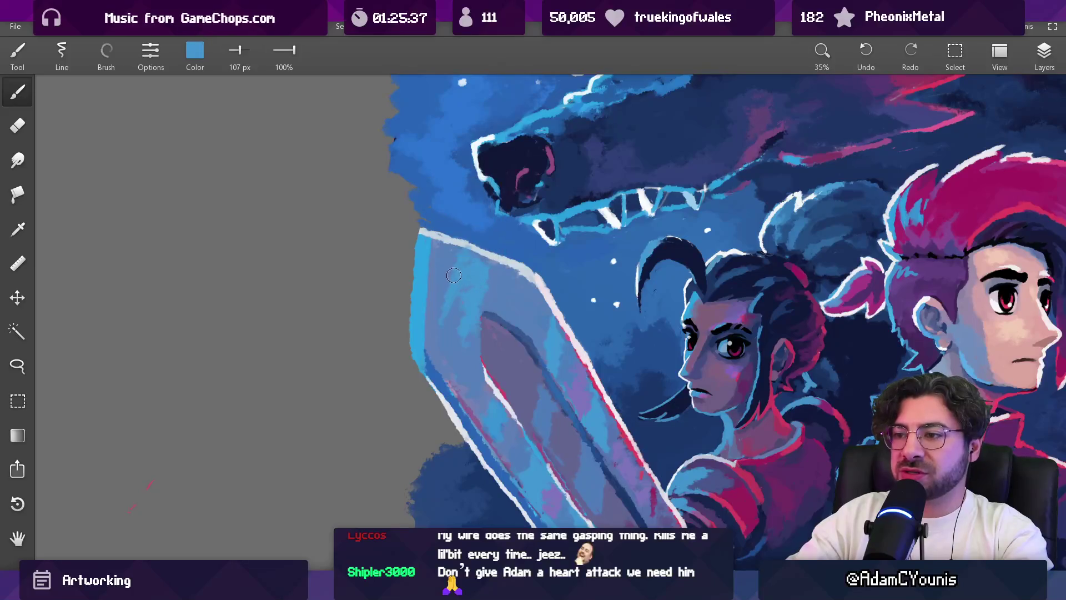
{"action": "scroll", "coordinate": [475, 246], "scroll_direction": "down", "scroll_amount": 5}
{"action": "scroll", "coordinate": [486, 269], "scroll_direction": "up", "scroll_amount": 5}
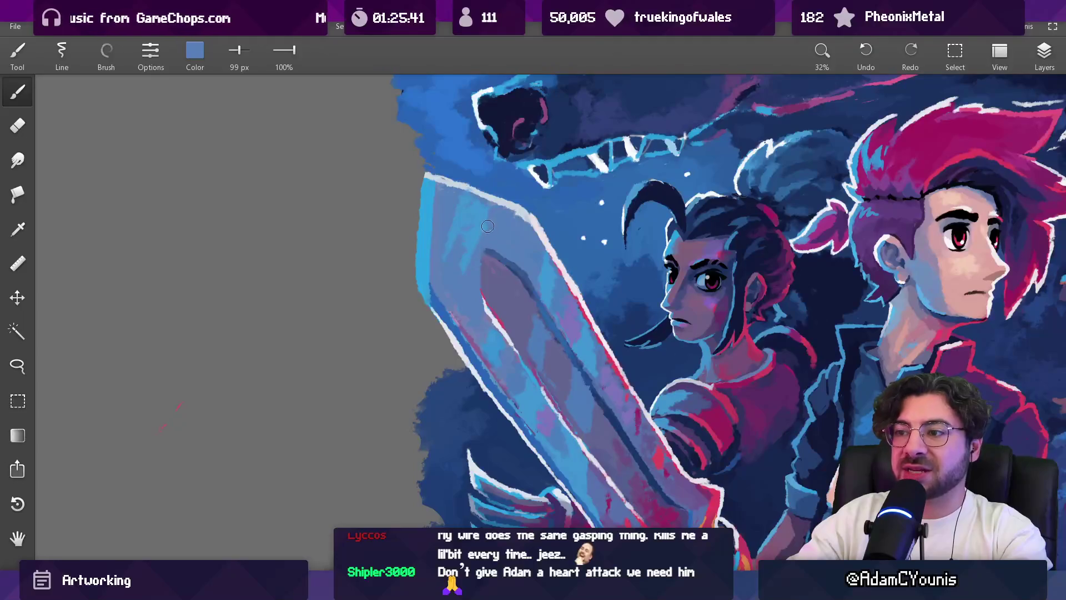
Step: Resample brighter blues and periwinkle along the sword and shrink the brush to 64 px
{"action": "left_click", "coordinate": [448, 201]}
{"action": "left_click", "coordinate": [454, 203]}
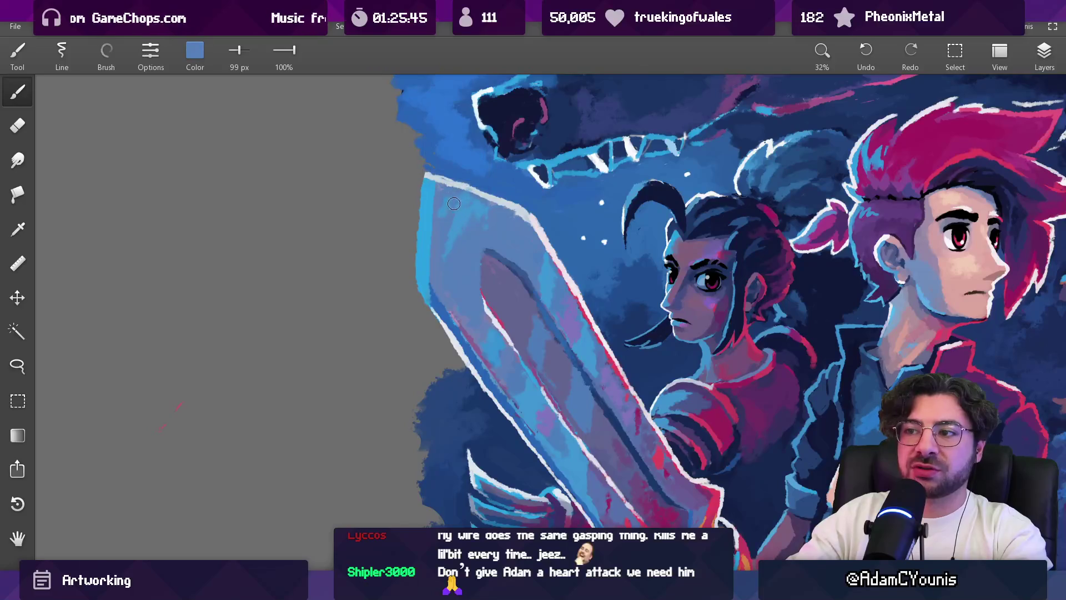
{"action": "left_click", "coordinate": [459, 222]}
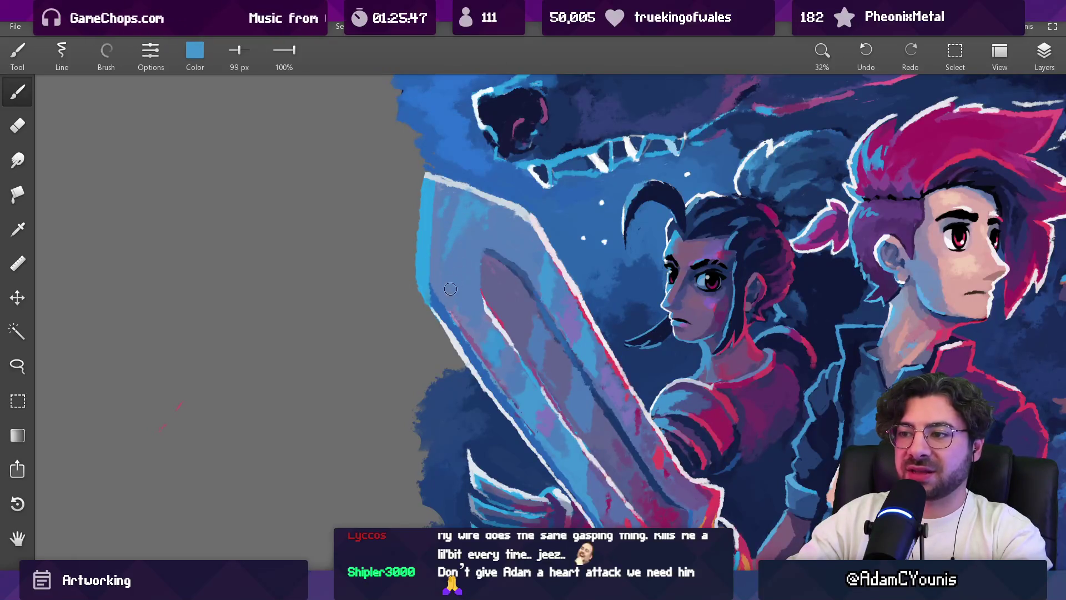
{"action": "left_click", "coordinate": [472, 279]}
{"action": "left_click", "coordinate": [459, 300]}
{"action": "mouse_move", "coordinate": [543, 399]}
{"action": "left_mouse_down"}
{"action": "mouse_move", "coordinate": [569, 451]}
{"action": "mouse_move", "coordinate": [550, 352]}
{"action": "mouse_move", "coordinate": [552, 288]}
{"action": "left_mouse_up"}
{"action": "left_click", "coordinate": [549, 364]}
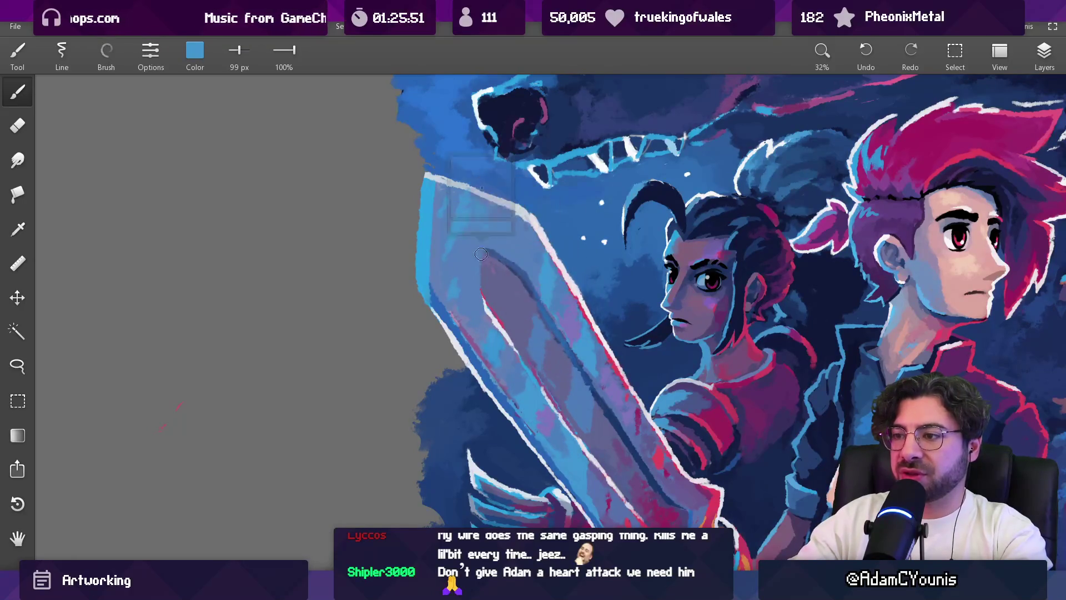
{"action": "scroll", "coordinate": [443, 197], "scroll_direction": "up", "scroll_amount": 2}
{"action": "scroll", "coordinate": [443, 197], "scroll_direction": "up", "scroll_amount": 1}
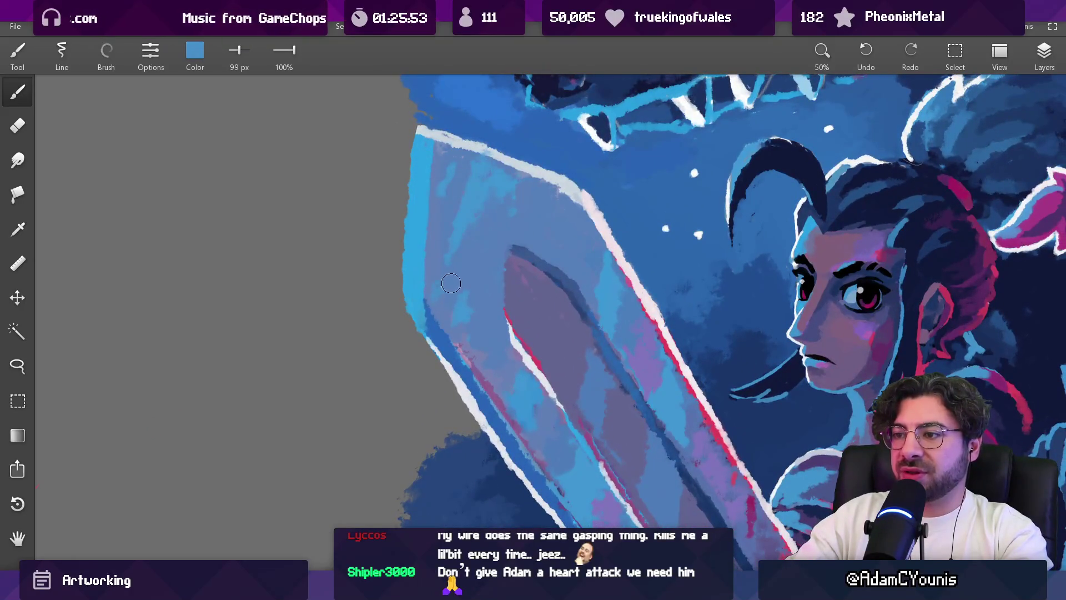
{"action": "key", "text": "bracketleft"}
{"action": "key", "text": "bracketleft"}
{"action": "key", "text": "bracketleft"}
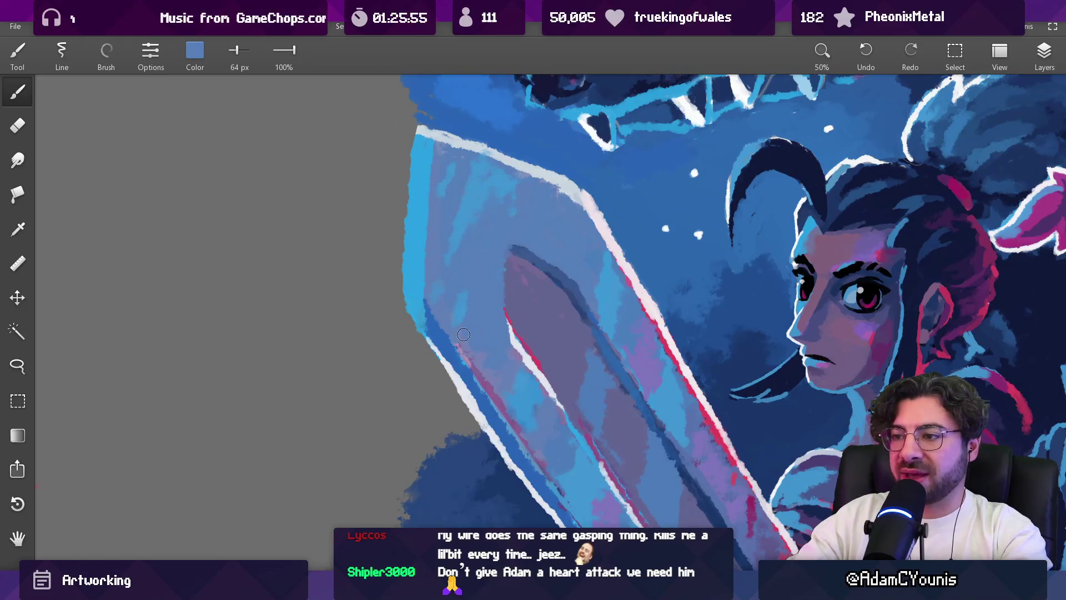
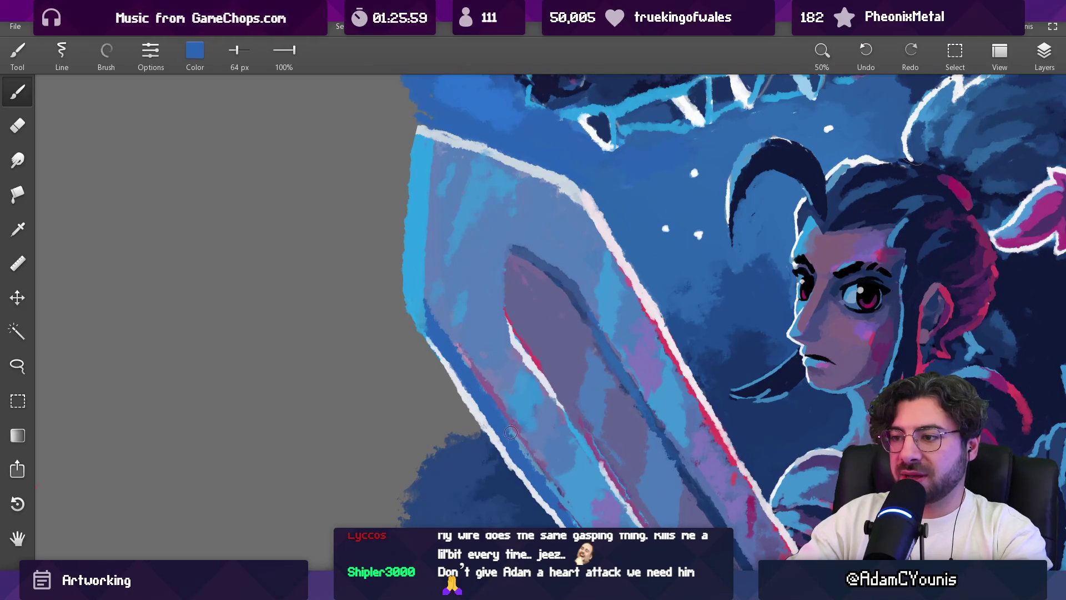
Step: Resize the brush and sample lighter, purple and darker blues from the sword blade
{"action": "key", "text": "bracketleft"}
{"action": "key", "text": "bracketleft"}
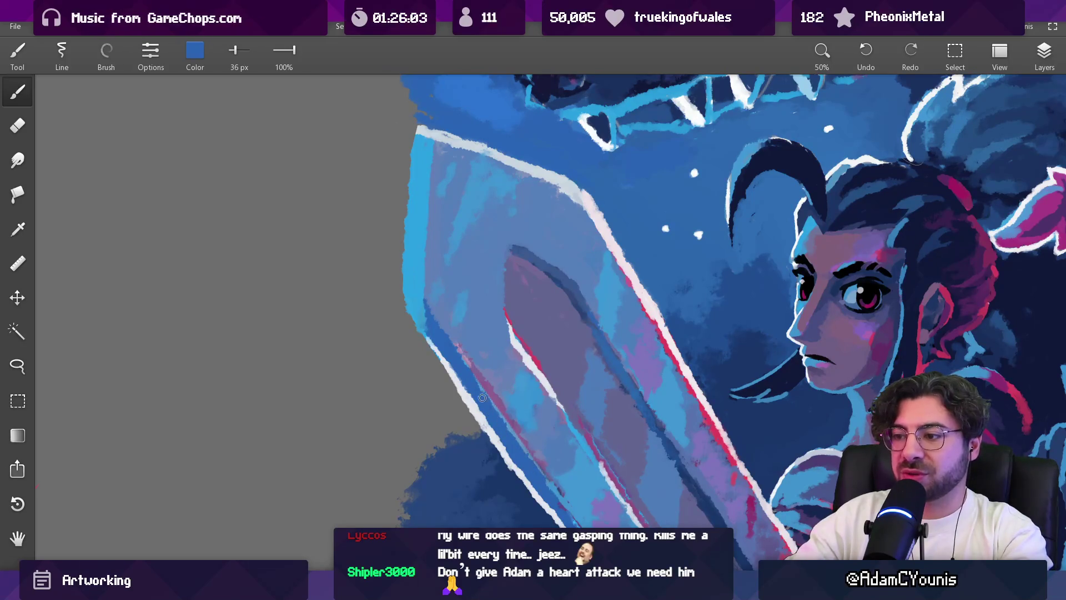
{"action": "scroll", "coordinate": [525, 452], "scroll_direction": "down", "scroll_amount": 5}
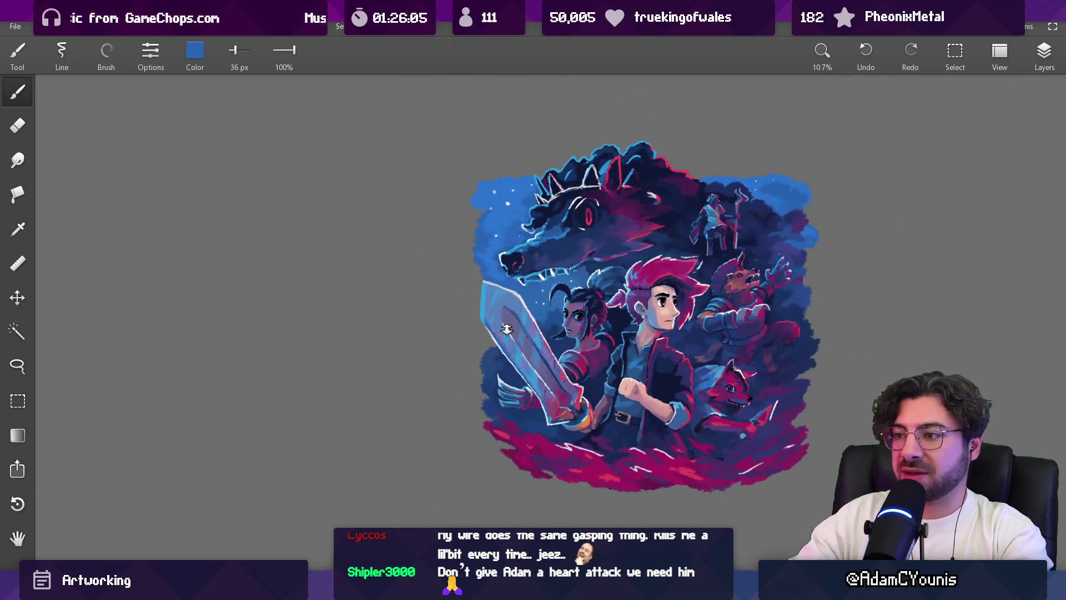
{"action": "scroll", "coordinate": [506, 328], "scroll_direction": "up", "scroll_amount": 5}
{"action": "left_click", "coordinate": [460, 302], "text": "alt"}
{"action": "key", "text": "bracketright"}
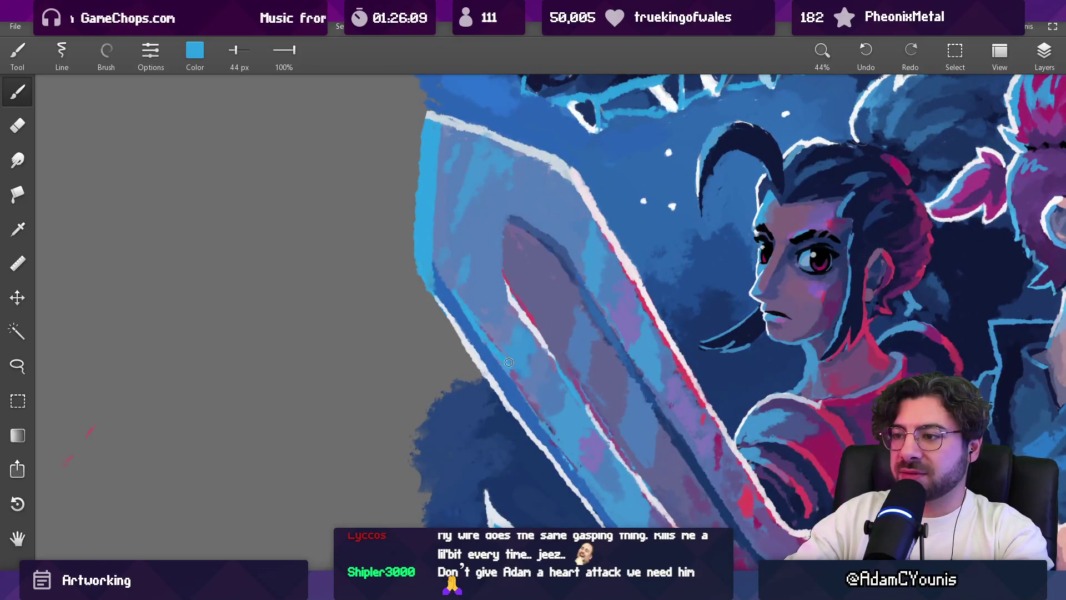
{"action": "left_click", "coordinate": [492, 338], "text": "alt"}
{"action": "key", "text": "bracketright"}
{"action": "left_click", "coordinate": [507, 355], "text": "alt"}
{"action": "left_click", "coordinate": [512, 365], "text": "alt"}
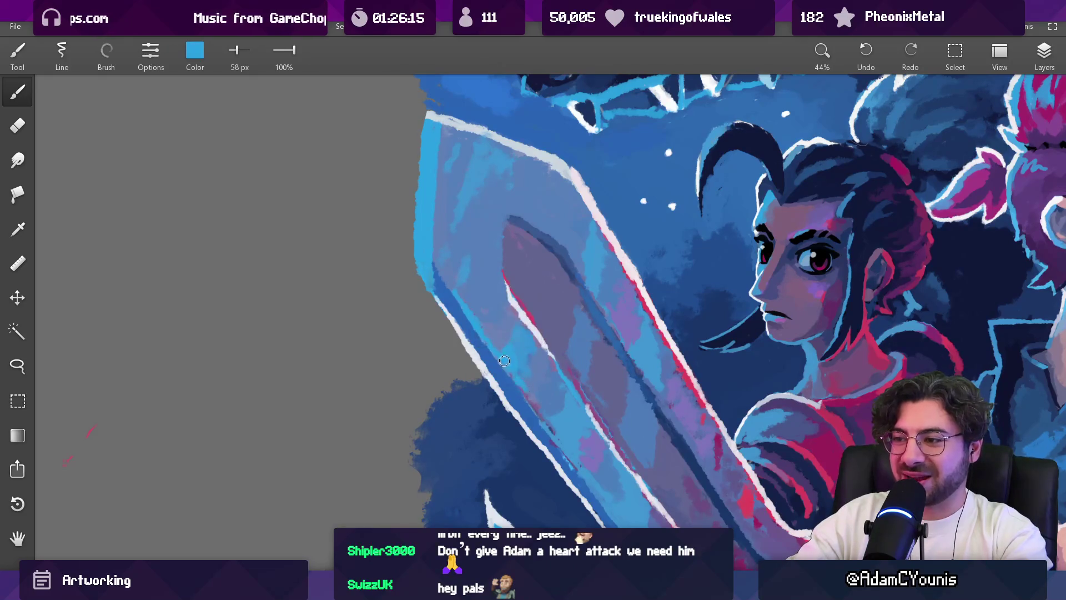
Step: With a 72 px brush, sample brighter blues along the blade's top edge
{"action": "scroll", "coordinate": [533, 323], "scroll_direction": "down", "scroll_amount": 10}
{"action": "scroll", "coordinate": [500, 311], "scroll_direction": "up", "scroll_amount": 10}
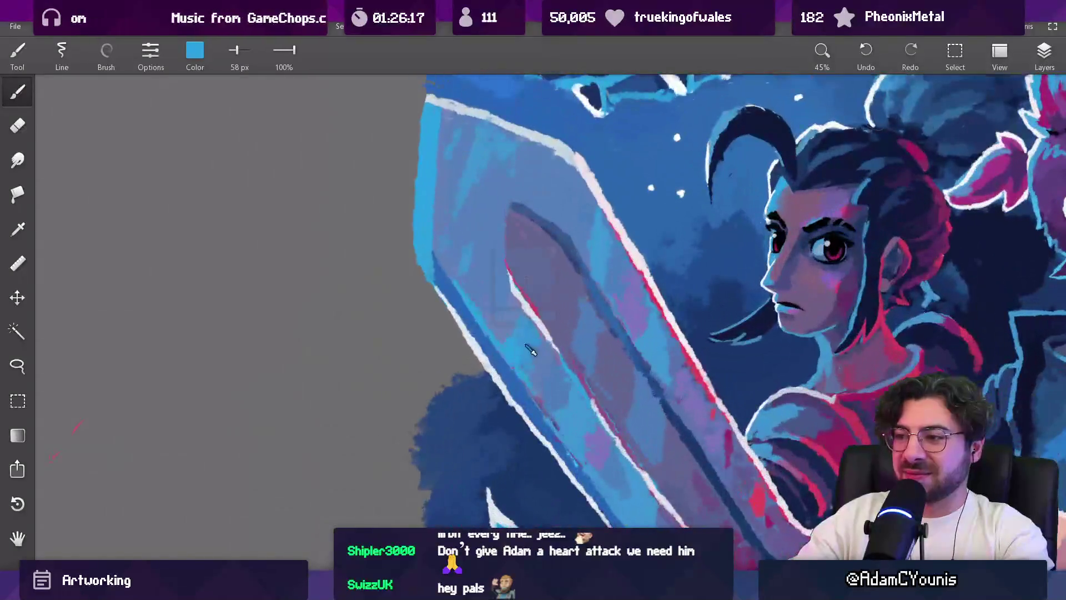
{"action": "key", "text": "bracketright"}
{"action": "key", "text": "bracketright"}
{"action": "key", "text": "bracketright"}
{"action": "key", "text": "alt"}
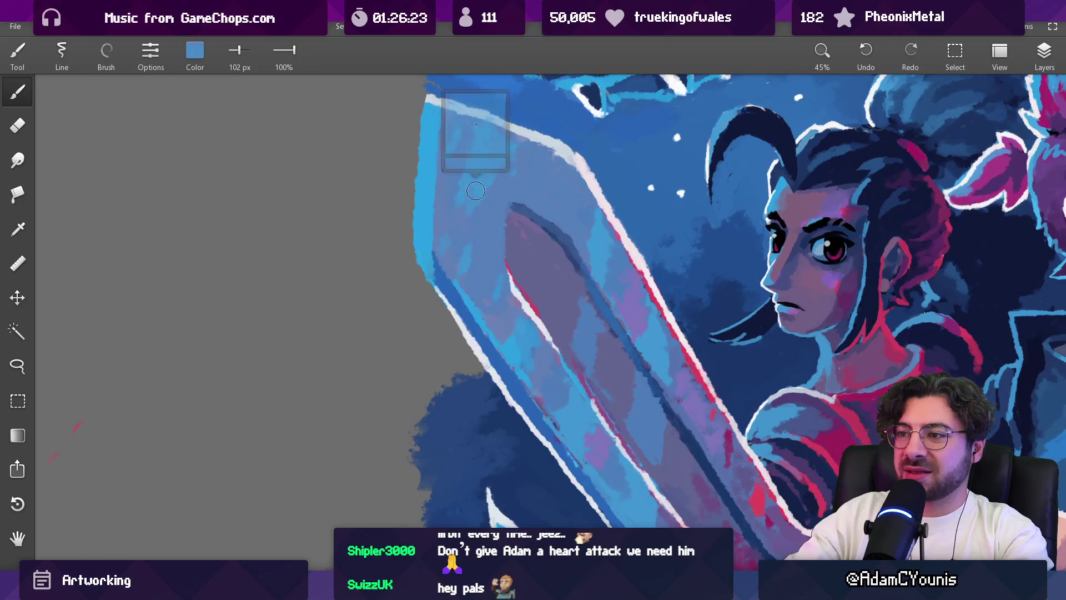
{"action": "mouse_move", "coordinate": [462, 209]}
{"action": "left_mouse_down"}
{"action": "mouse_move", "coordinate": [469, 184]}
{"action": "mouse_move", "coordinate": [512, 162]}
{"action": "mouse_move", "coordinate": [504, 190]}
{"action": "left_mouse_up"}
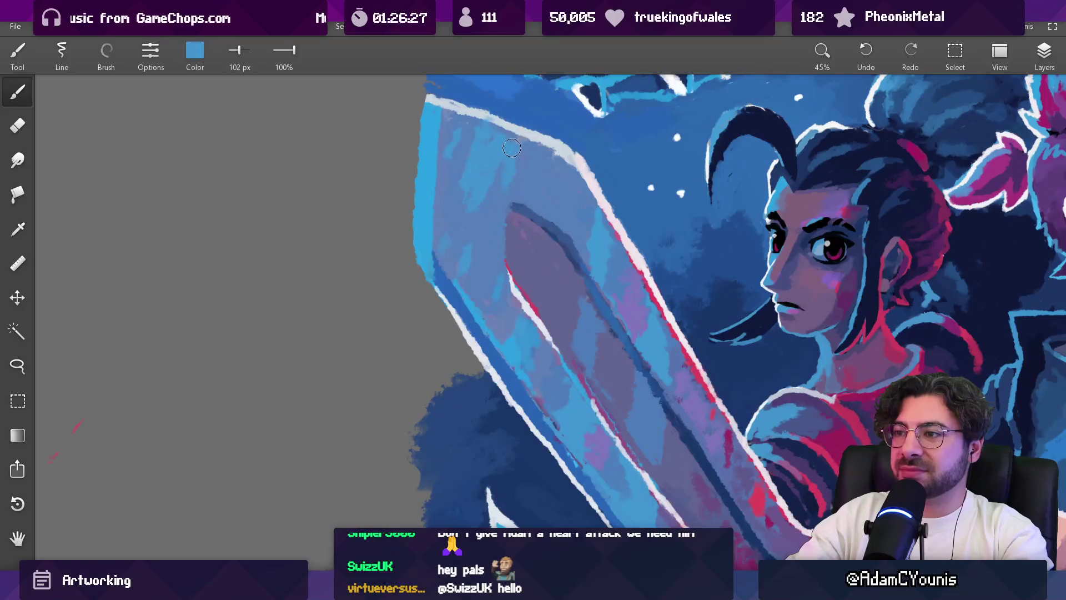
{"action": "left_click_drag", "start_coordinate": [478, 131], "coordinate": [455, 124]}
{"action": "scroll", "coordinate": [452, 149], "scroll_direction": "down", "scroll_amount": 5}
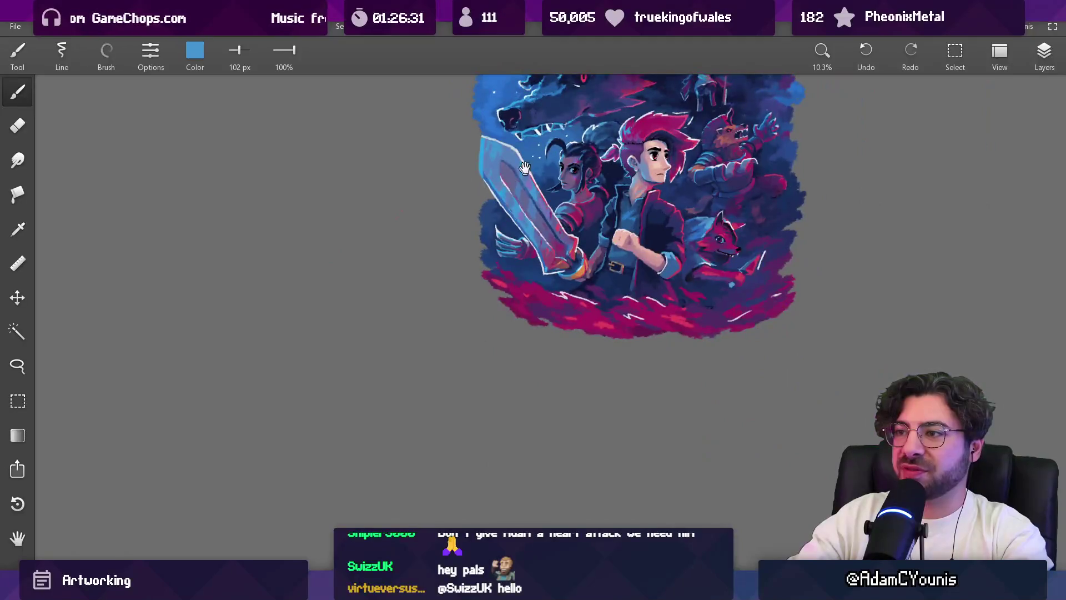
{"action": "scroll", "coordinate": [471, 224], "scroll_direction": "up", "scroll_amount": 5}
Step: Sample blues near the sword tip and upper blade, ending on a brighter cyan-blue
{"action": "mouse_move", "coordinate": [455, 247]}
{"action": "left_mouse_down"}
{"action": "mouse_move", "coordinate": [448, 234]}
{"action": "mouse_move", "coordinate": [411, 255]}
{"action": "mouse_move", "coordinate": [421, 269]}
{"action": "left_mouse_up"}
{"action": "left_click", "coordinate": [435, 216]}
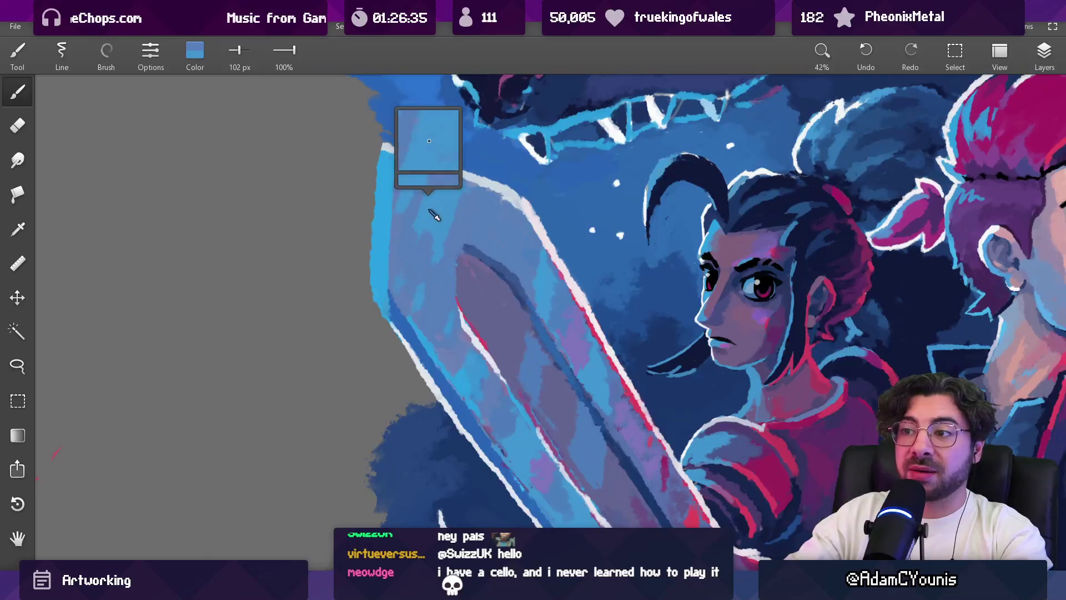
{"action": "mouse_move", "coordinate": [411, 225]}
{"action": "left_mouse_down"}
{"action": "mouse_move", "coordinate": [419, 200]}
{"action": "mouse_move", "coordinate": [466, 203]}
{"action": "left_mouse_up"}
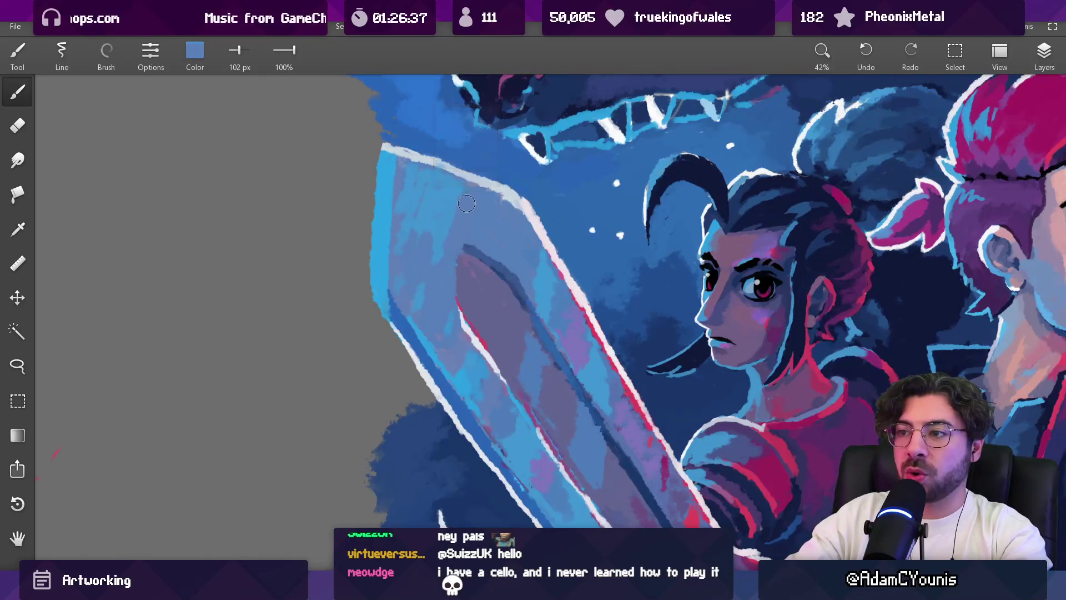
{"action": "scroll", "coordinate": [472, 201], "scroll_direction": "down", "scroll_amount": 5}
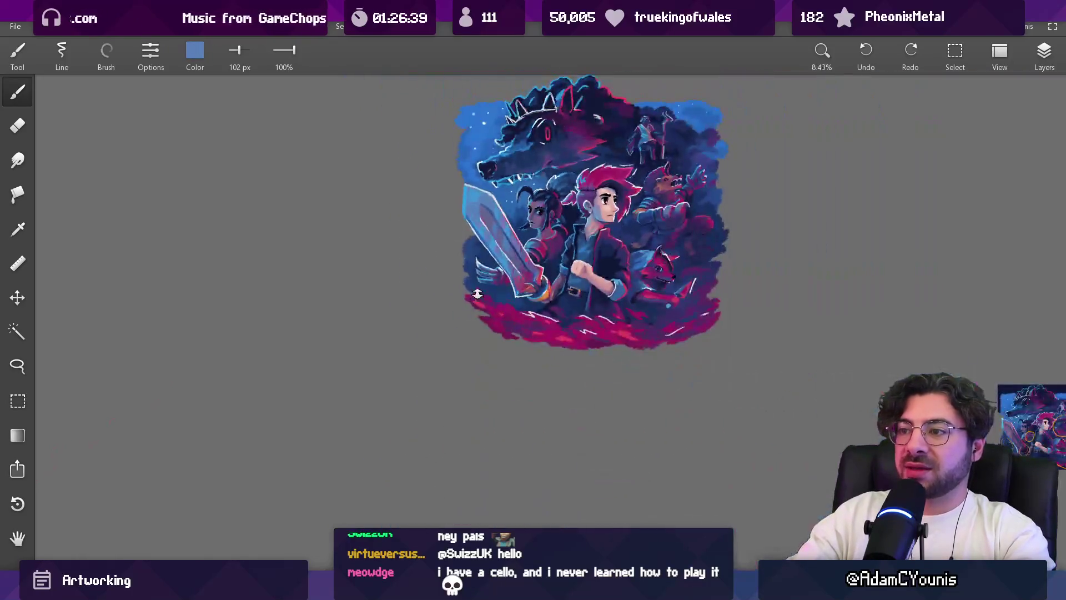
{"action": "scroll", "coordinate": [484, 189], "scroll_direction": "up", "scroll_amount": 4}
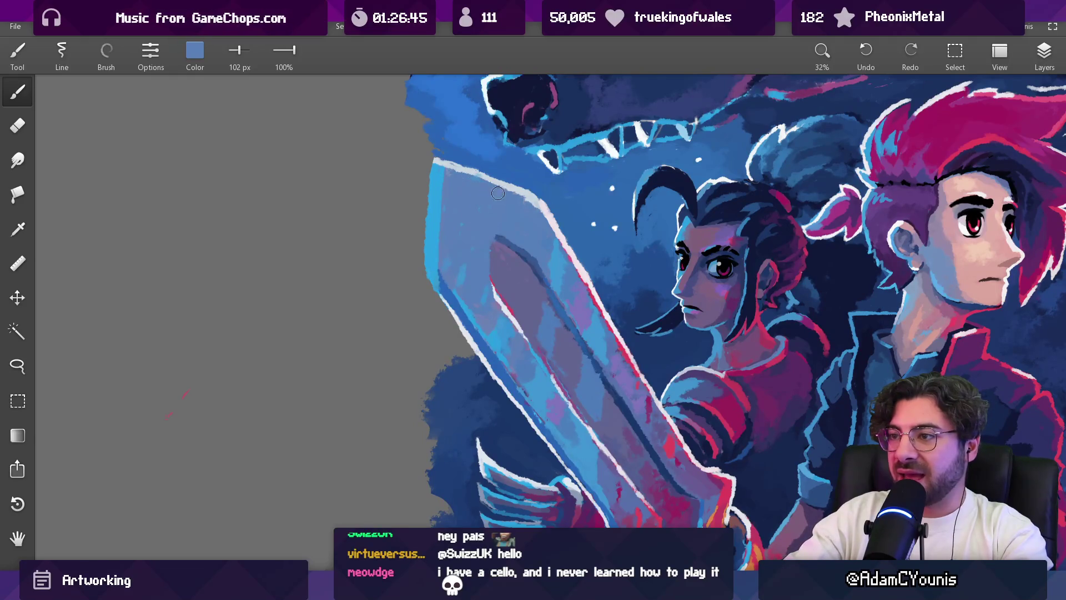
{"action": "left_click", "coordinate": [455, 226], "text": "alt"}
Step: Shrink the brush to 64 px and sample blues near the sword's top edge
{"action": "key", "text": "bracketleft"}
{"action": "key", "text": "bracketleft"}
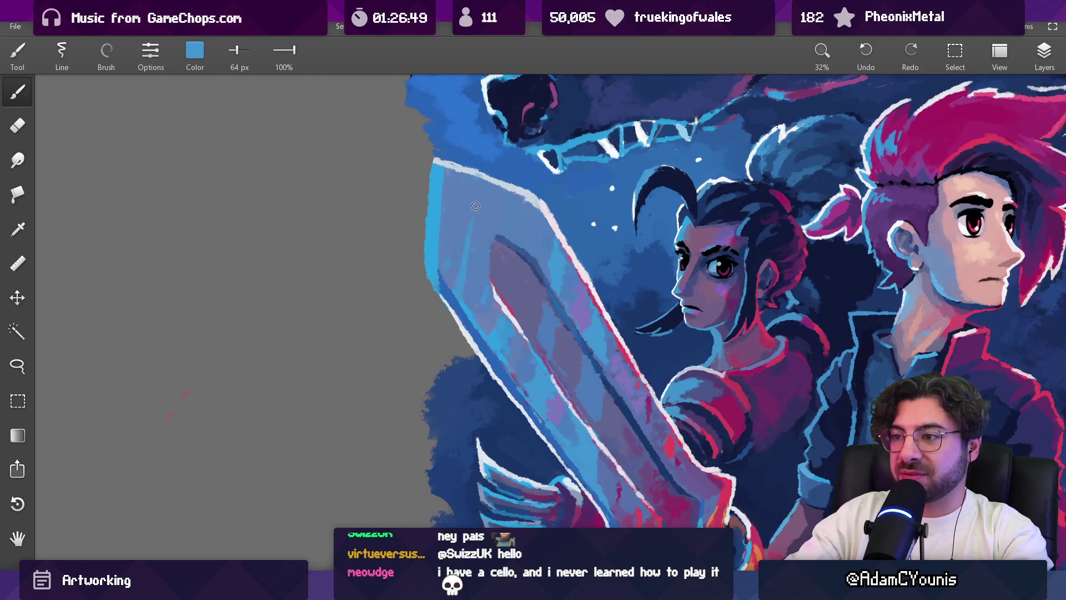
{"action": "left_click", "coordinate": [454, 305], "text": "alt"}
{"action": "left_click", "coordinate": [459, 290], "text": "alt"}
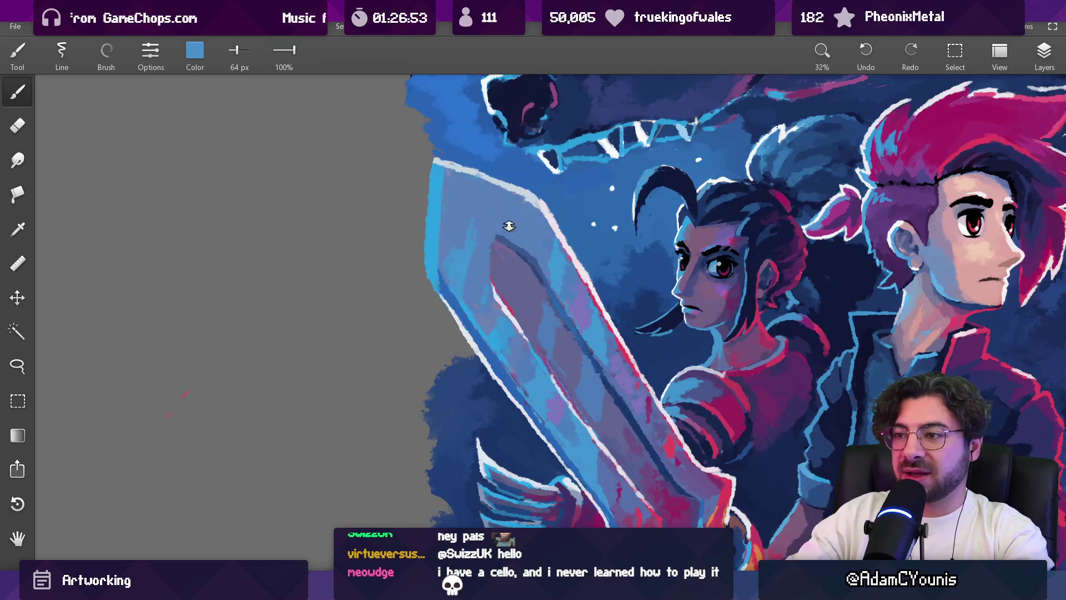
{"action": "scroll", "coordinate": [509, 226], "scroll_direction": "down", "scroll_amount": 10}
{"action": "scroll", "coordinate": [519, 207], "scroll_direction": "up", "scroll_amount": 10}
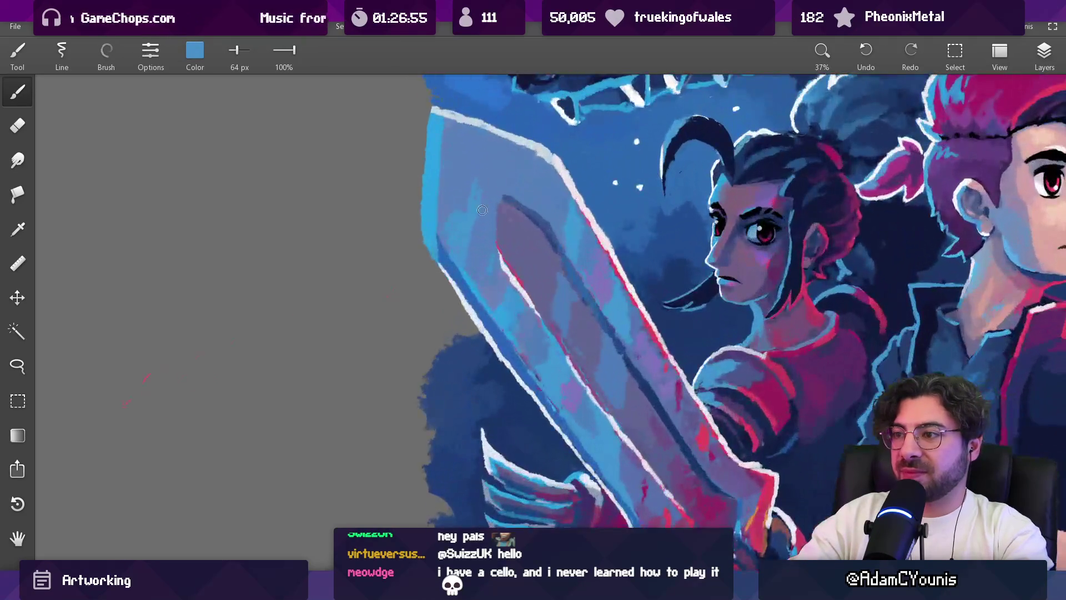
{"action": "left_click", "coordinate": [469, 214], "text": "alt"}
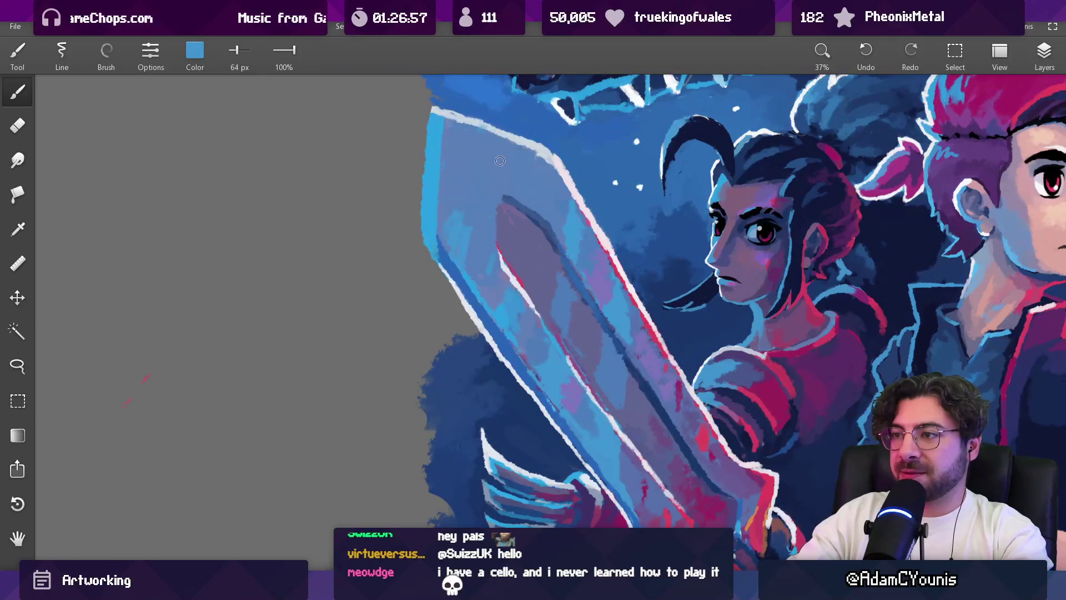
Step: Sample the pale blade highlight and medium blues to blend the broad blade
{"action": "scroll", "coordinate": [494, 137], "scroll_direction": "up", "scroll_amount": 3}
{"action": "left_click", "coordinate": [503, 133], "text": "alt"}
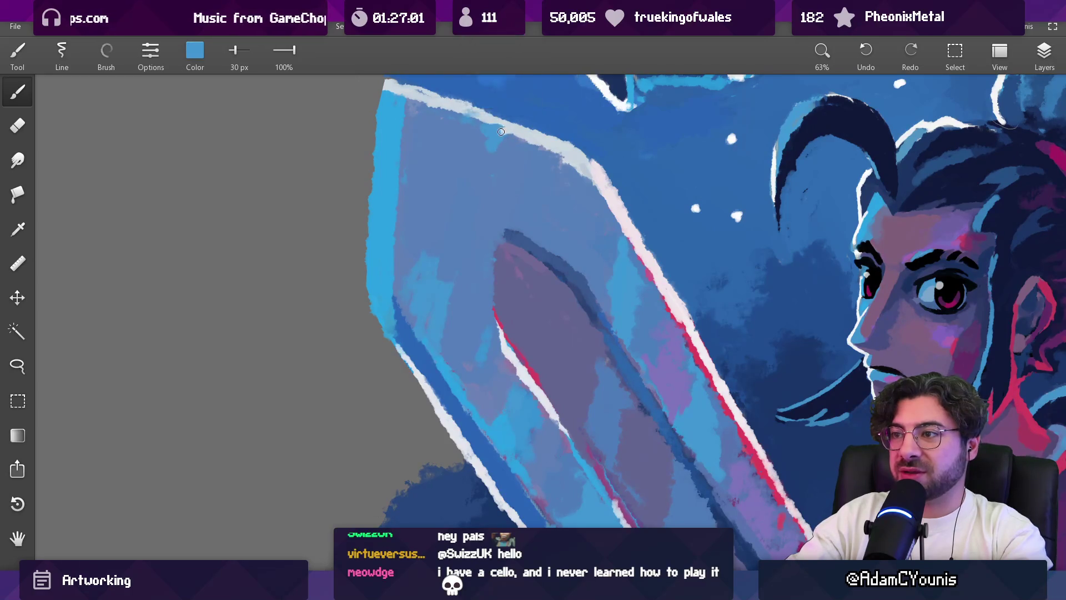
{"action": "left_click", "coordinate": [484, 163], "text": "alt"}
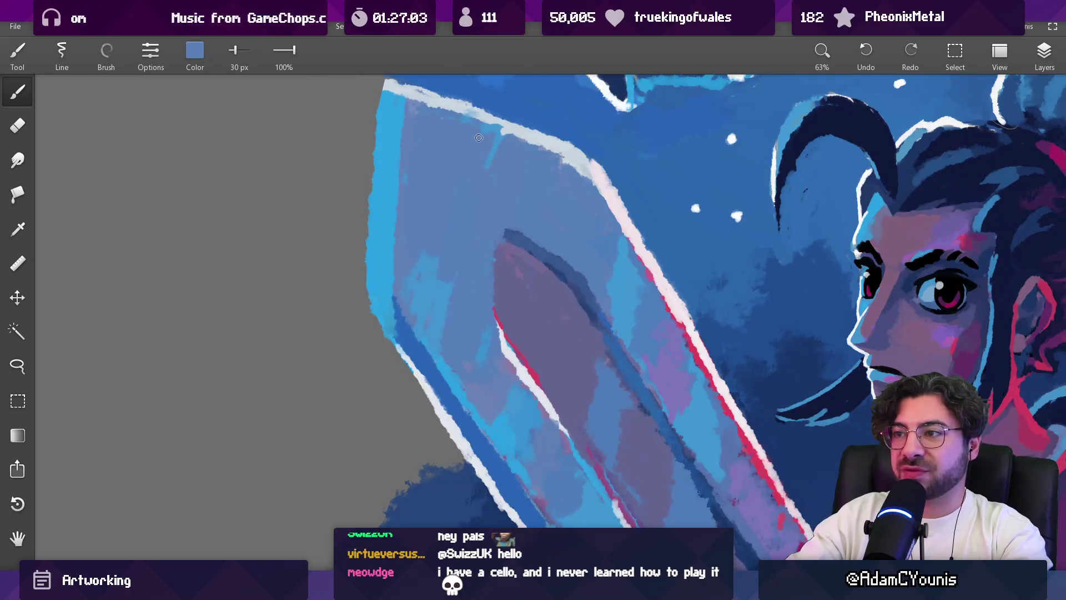
{"action": "scroll", "coordinate": [514, 145], "scroll_direction": "down", "scroll_amount": 5}
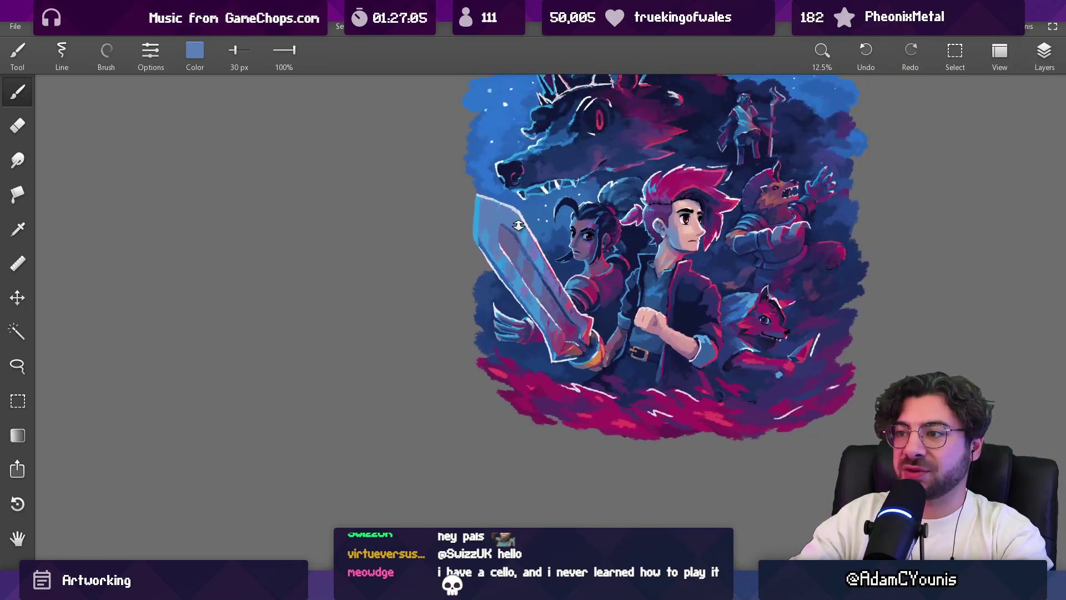
{"action": "scroll", "coordinate": [542, 130], "scroll_direction": "up", "scroll_amount": 4}
{"action": "left_click", "coordinate": [492, 198], "text": "alt"}
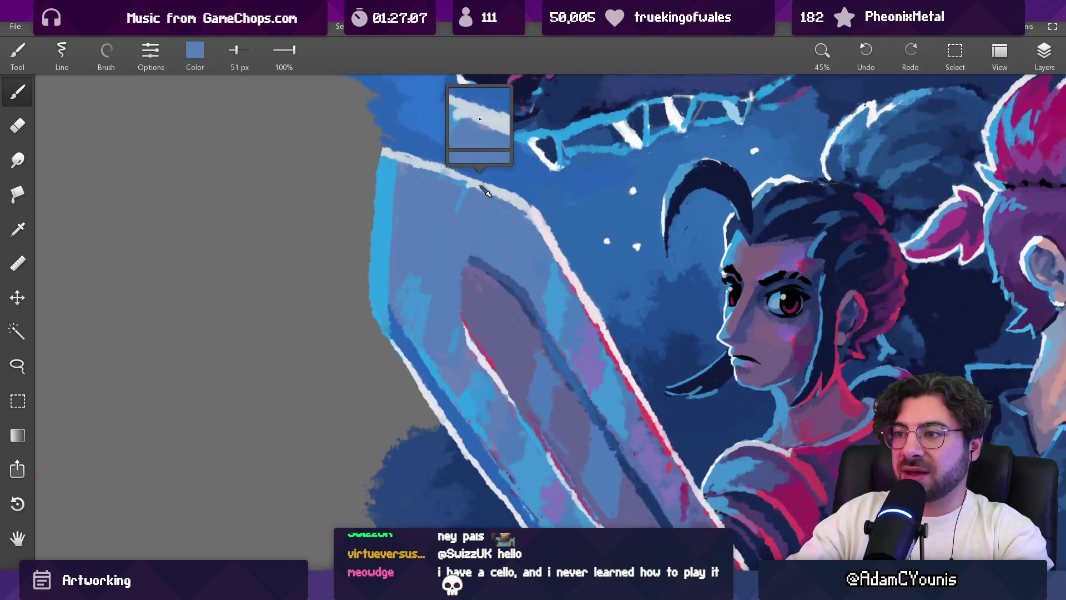
{"action": "left_click", "coordinate": [473, 193], "text": "alt"}
{"action": "scroll", "coordinate": [474, 193], "scroll_direction": "down", "scroll_amount": 4}
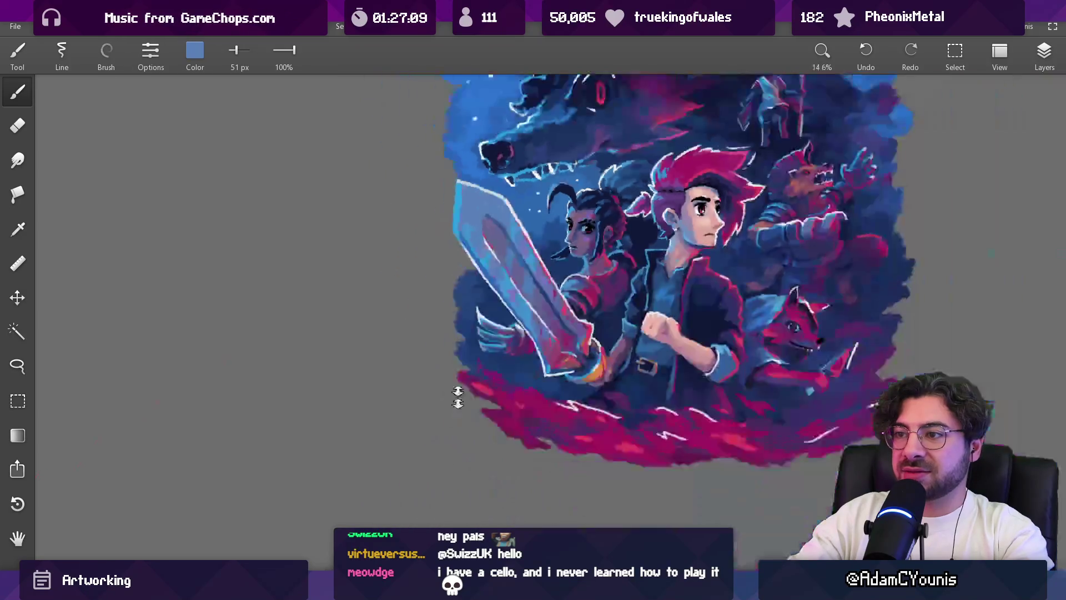
{"action": "scroll", "coordinate": [429, 208], "scroll_direction": "up", "scroll_amount": 3}
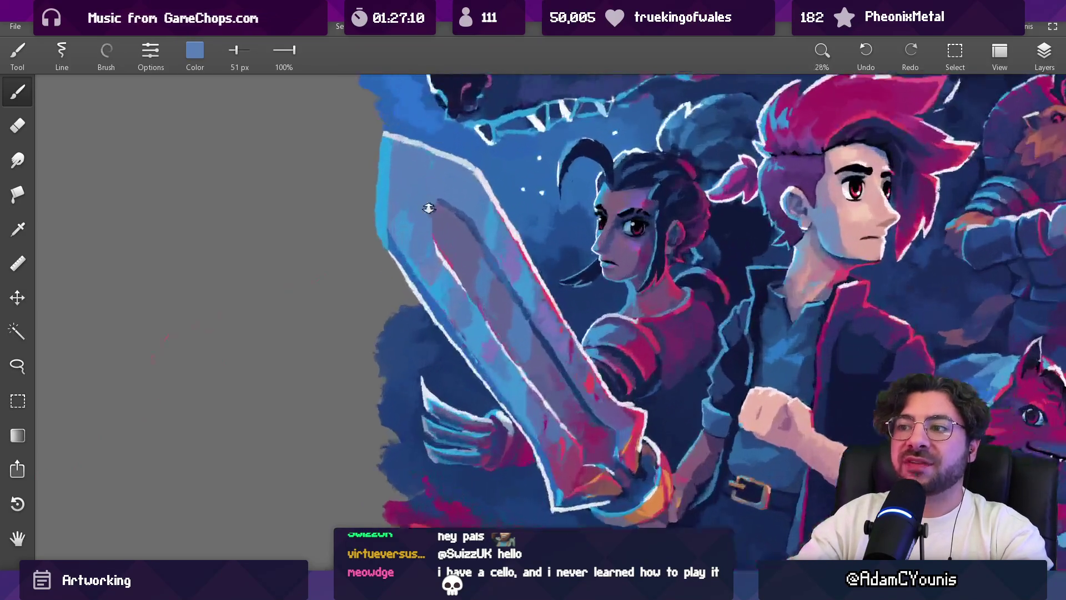
Step: Pick brighter and muted blade blues, resizing the brush between 111, 60 and 93 px
{"action": "scroll", "coordinate": [429, 208], "scroll_direction": "up", "scroll_amount": 2}
{"action": "left_click", "coordinate": [400, 219], "text": "alt"}
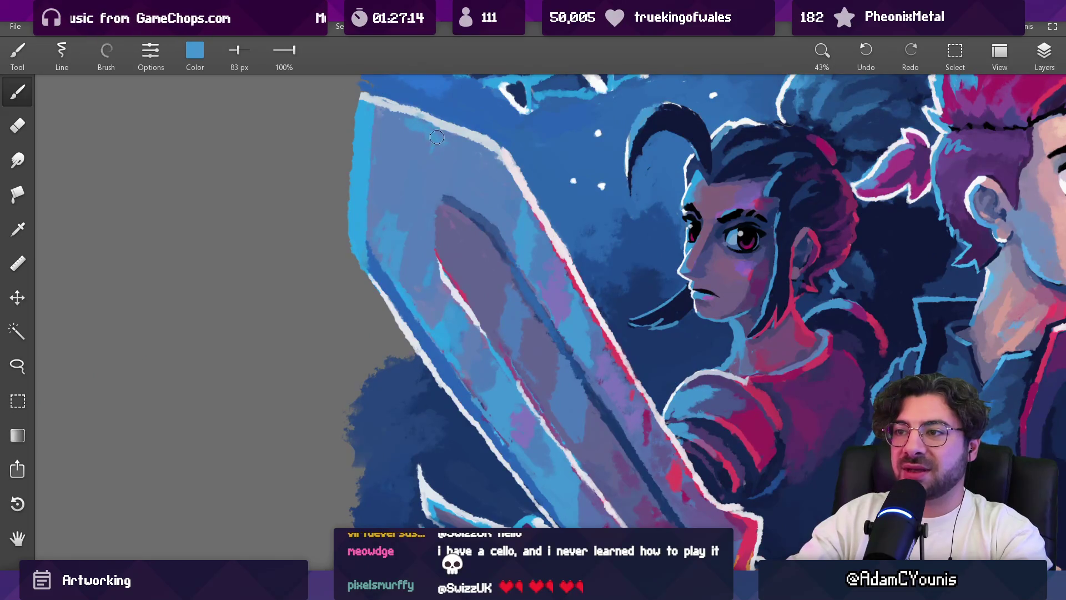
{"action": "left_click", "coordinate": [439, 156], "text": "alt"}
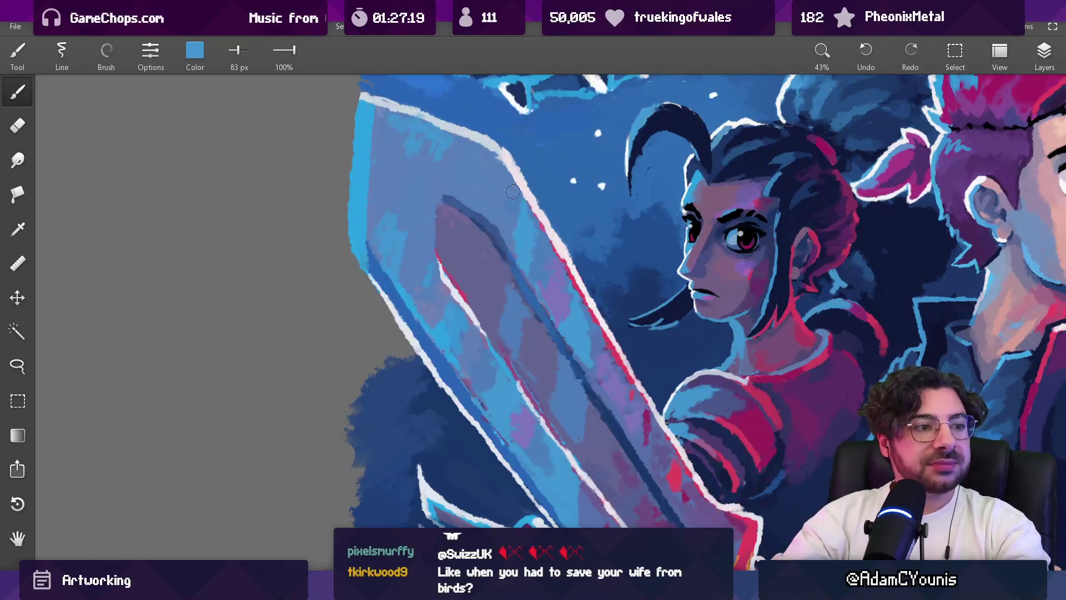
{"action": "key", "text": "bracketright"}
{"action": "key", "text": "bracketright"}
{"action": "key", "text": "bracketright"}
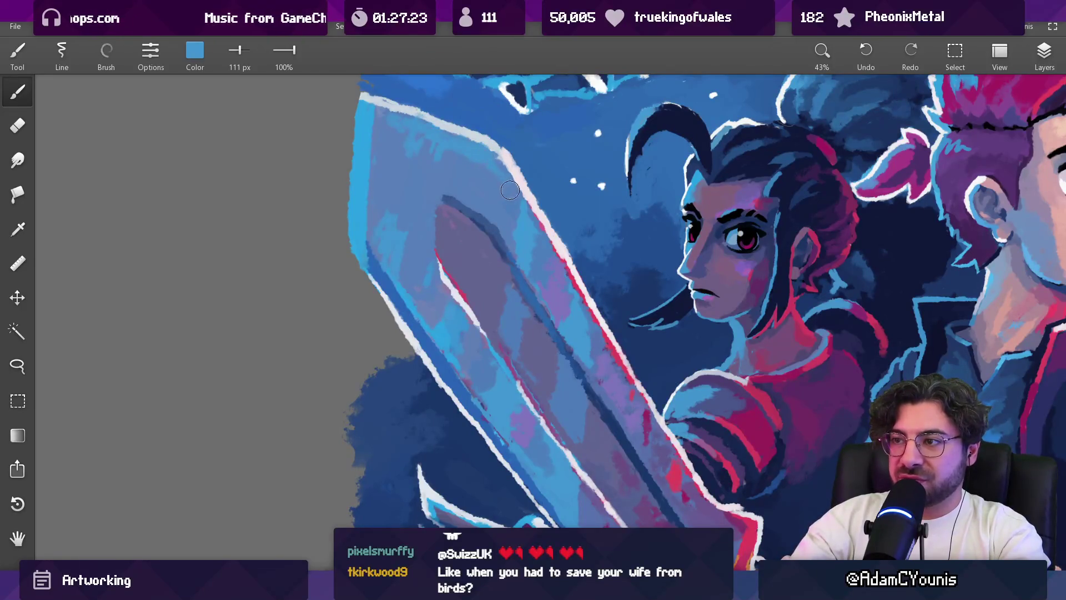
{"action": "key", "text": "bracketleft"}
{"action": "key", "text": "bracketleft"}
{"action": "key", "text": "bracketleft"}
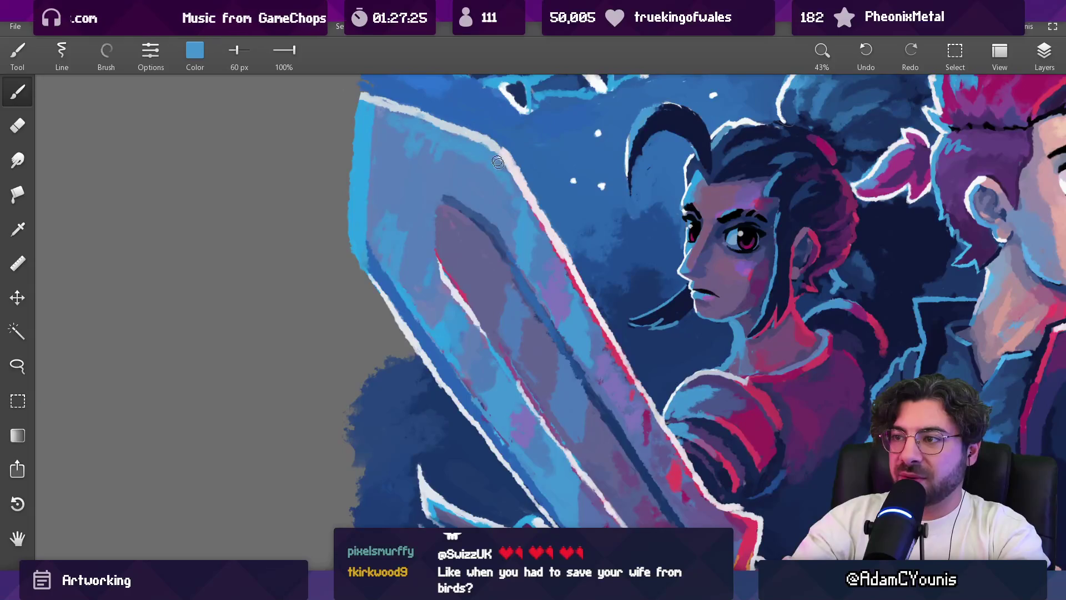
{"action": "left_click", "coordinate": [464, 152], "text": "alt"}
{"action": "key", "text": "bracketright"}
{"action": "key", "text": "bracketright"}
{"action": "key", "text": "bracketright"}
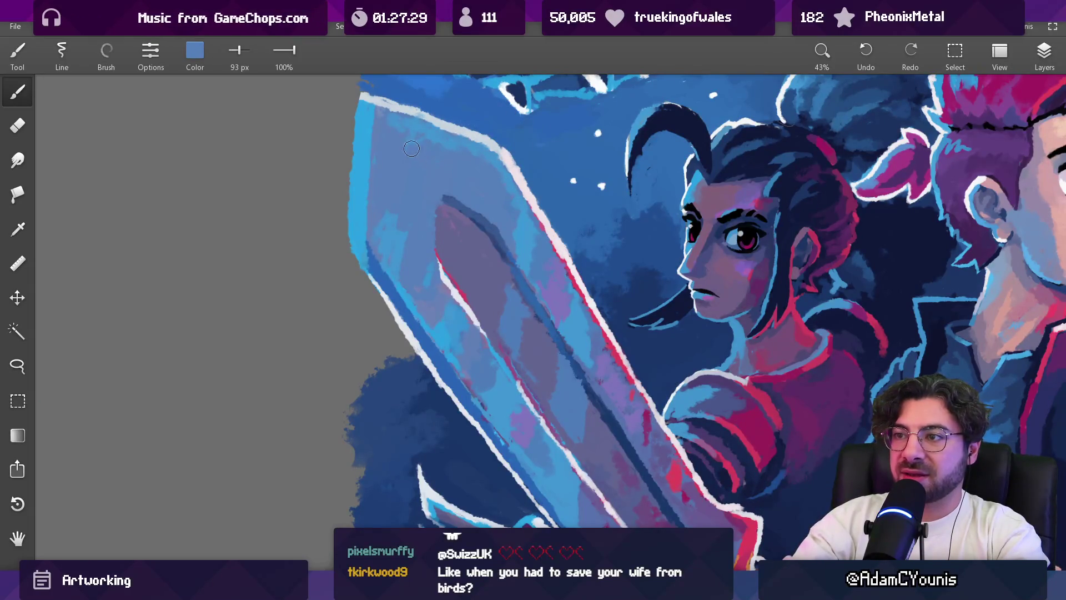
Step: Sample and adjust another blue shade from the sword blade
{"action": "scroll", "coordinate": [505, 167], "scroll_direction": "down", "scroll_amount": 5}
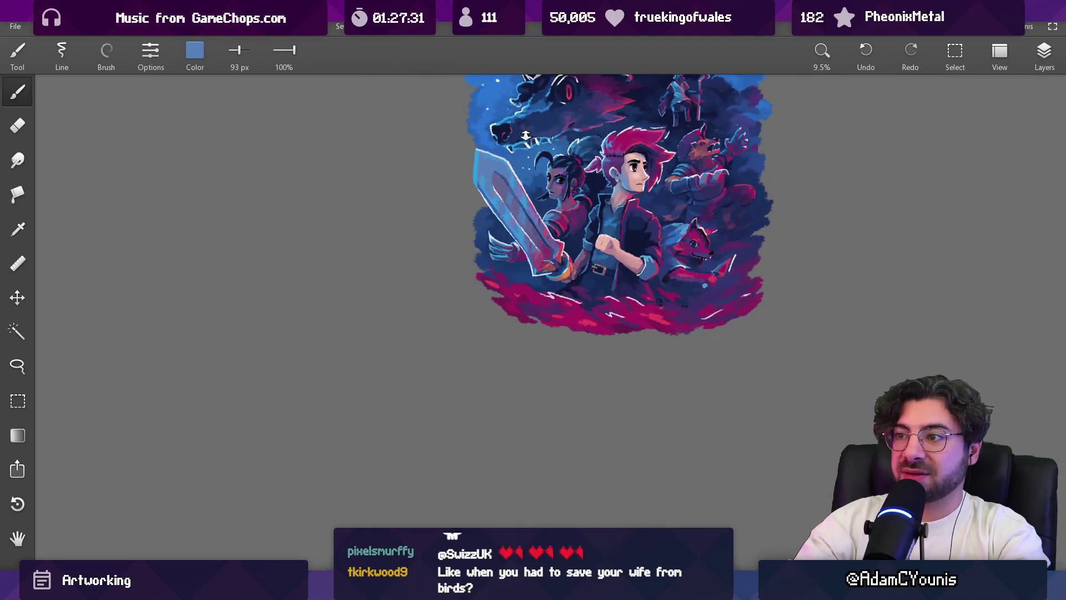
{"action": "scroll", "coordinate": [517, 150], "scroll_direction": "up", "scroll_amount": 4}
{"action": "left_click", "coordinate": [511, 167], "text": "alt"}
{"action": "left_click", "coordinate": [503, 156], "text": "alt"}
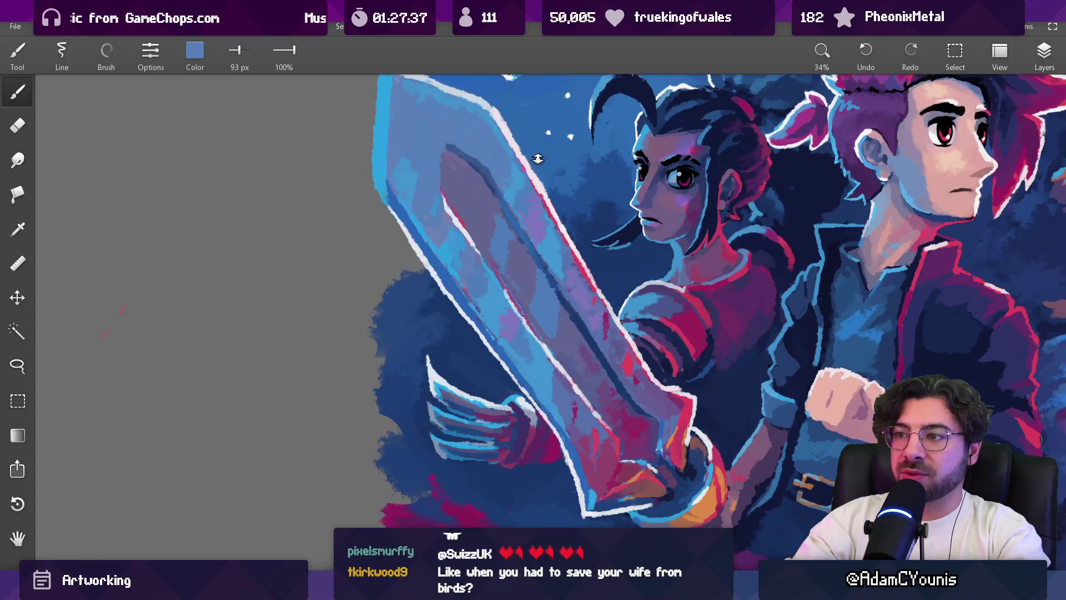
{"action": "scroll", "coordinate": [538, 159], "scroll_direction": "down", "scroll_amount": 5}
{"action": "scroll", "coordinate": [500, 166], "scroll_direction": "up", "scroll_amount": 5}
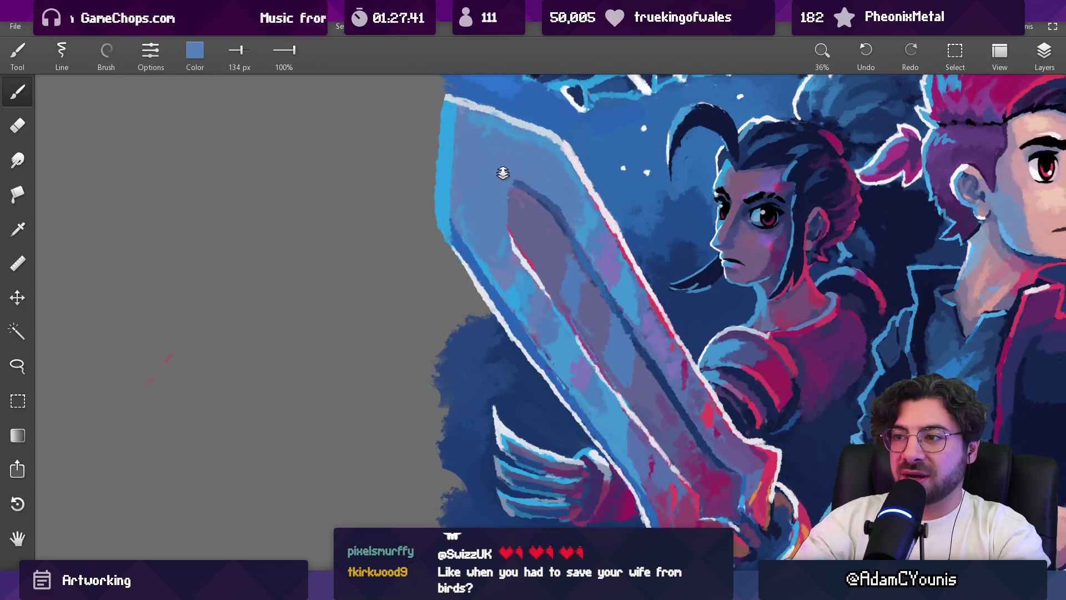
{"action": "scroll", "coordinate": [502, 173], "scroll_direction": "down", "scroll_amount": 5}
{"action": "scroll", "coordinate": [491, 253], "scroll_direction": "up", "scroll_amount": 6}
Step: Slightly shrink the brush and pick a muted medium blue for the blade
{"action": "left_click", "coordinate": [448, 269], "text": "alt"}
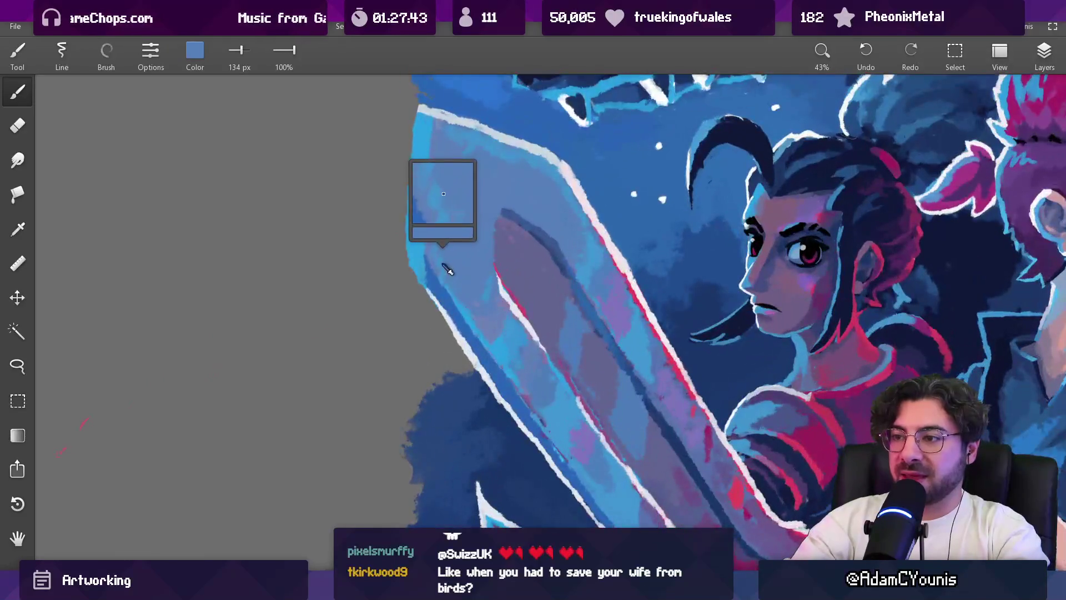
{"action": "key", "text": "bracketleft"}
{"action": "left_click", "coordinate": [490, 199], "text": "alt"}
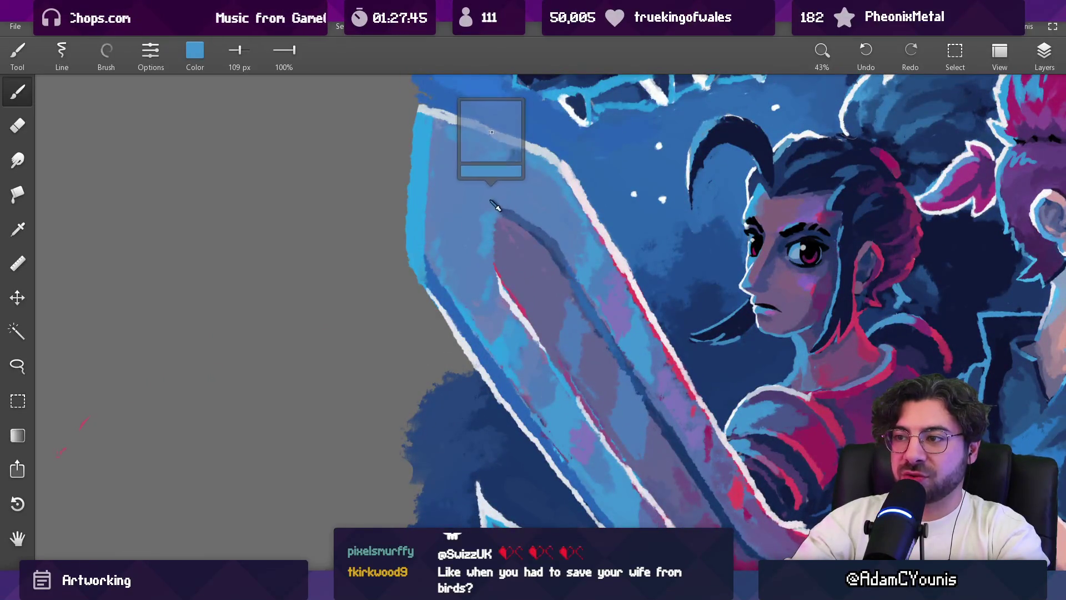
{"action": "scroll", "coordinate": [484, 245], "scroll_direction": "down", "scroll_amount": 4}
{"action": "scroll", "coordinate": [478, 272], "scroll_direction": "up", "scroll_amount": 6}
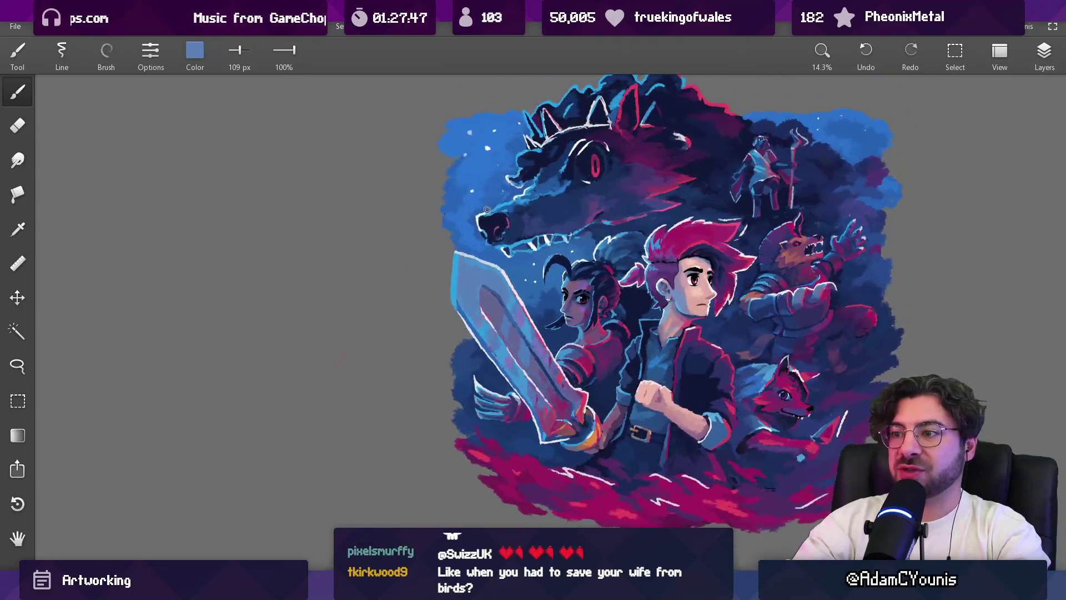
Step: Pick bright cyan and paint a cyan highlight along the blade edge
{"action": "left_click", "coordinate": [505, 301], "text": "alt"}
{"action": "mouse_move", "coordinate": [507, 301]}
{"action": "left_mouse_down"}
{"action": "mouse_move", "coordinate": [497, 289]}
{"action": "mouse_move", "coordinate": [456, 412]}
{"action": "mouse_move", "coordinate": [481, 438]}
{"action": "mouse_move", "coordinate": [429, 285]}
{"action": "mouse_move", "coordinate": [437, 166]}
{"action": "left_mouse_up"}
{"action": "key", "text": "bracketright"}
{"action": "left_click", "coordinate": [462, 260], "text": "alt"}
{"action": "left_click_drag", "start_coordinate": [436, 261], "coordinate": [430, 242]}
{"action": "key", "text": "bracketleft"}
{"action": "key", "text": "bracketleft"}
{"action": "key", "text": "bracketleft"}
{"action": "key", "text": "bracketleft"}
{"action": "key", "text": "bracketleft"}
{"action": "key", "text": "bracketleft"}
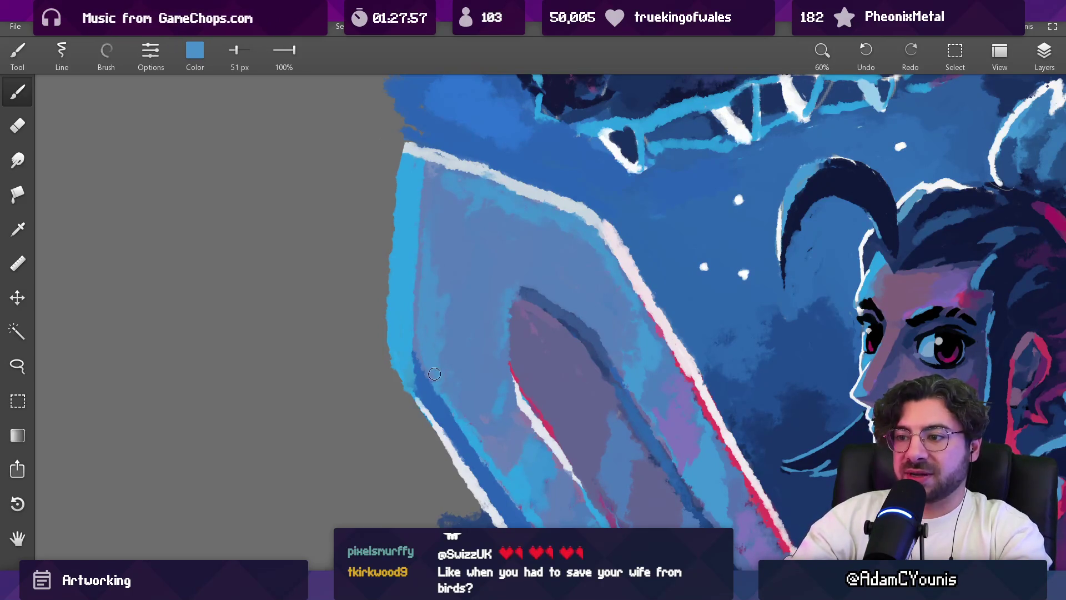
Step: Sample darker and lighter blade blues, resizing the brush from about 29 to 48 px
{"action": "scroll", "coordinate": [434, 374], "scroll_direction": "down", "scroll_amount": 5}
{"action": "scroll", "coordinate": [471, 136], "scroll_direction": "up", "scroll_amount": 5}
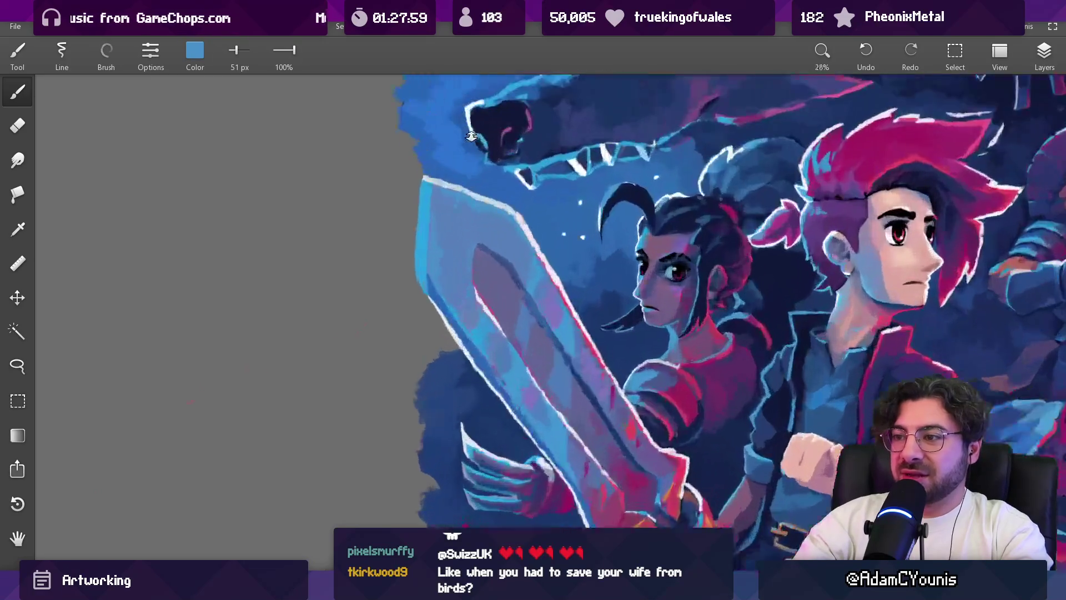
{"action": "scroll", "coordinate": [471, 136], "scroll_direction": "up", "scroll_amount": 4}
{"action": "left_click", "coordinate": [469, 221], "text": "alt"}
{"action": "left_click", "coordinate": [491, 229], "text": "alt"}
{"action": "key", "text": "bracketleft"}
{"action": "key", "text": "bracketleft"}
{"action": "key", "text": "bracketleft"}
{"action": "left_click", "coordinate": [477, 249], "text": "alt"}
{"action": "key", "text": "bracketright"}
{"action": "key", "text": "bracketright"}
{"action": "key", "text": "bracketright"}
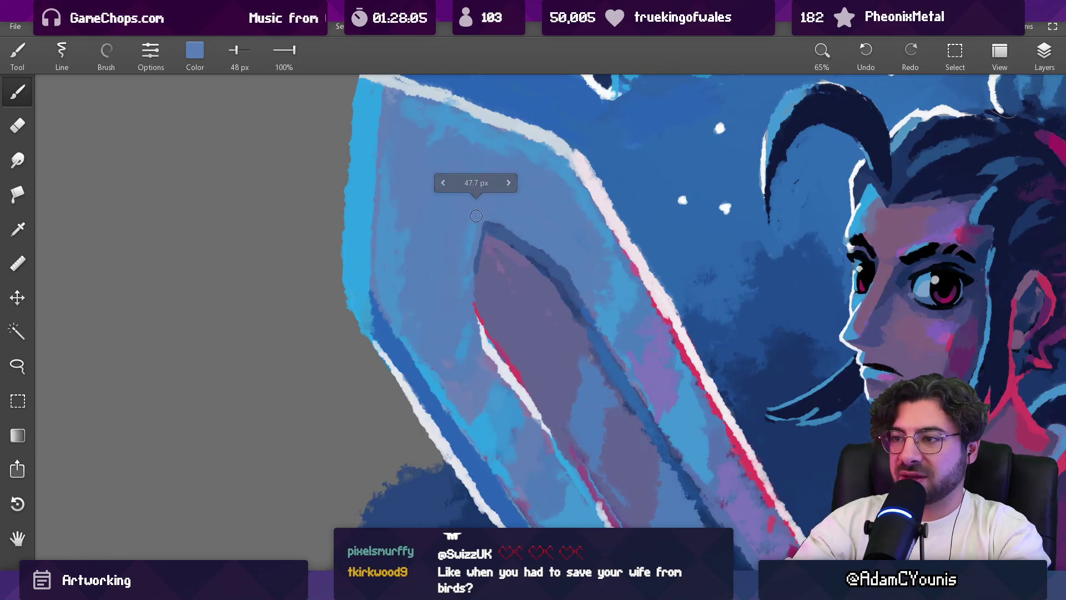
Step: Zoom in on the blade tip and work it with a 28 px brush in darker and lighter blues
{"action": "mouse_move", "coordinate": [467, 209]}
{"action": "left_mouse_down"}
{"action": "mouse_move", "coordinate": [461, 433]}
{"action": "mouse_move", "coordinate": [456, 164]}
{"action": "left_mouse_up"}
{"action": "left_click", "coordinate": [440, 244], "text": "alt"}
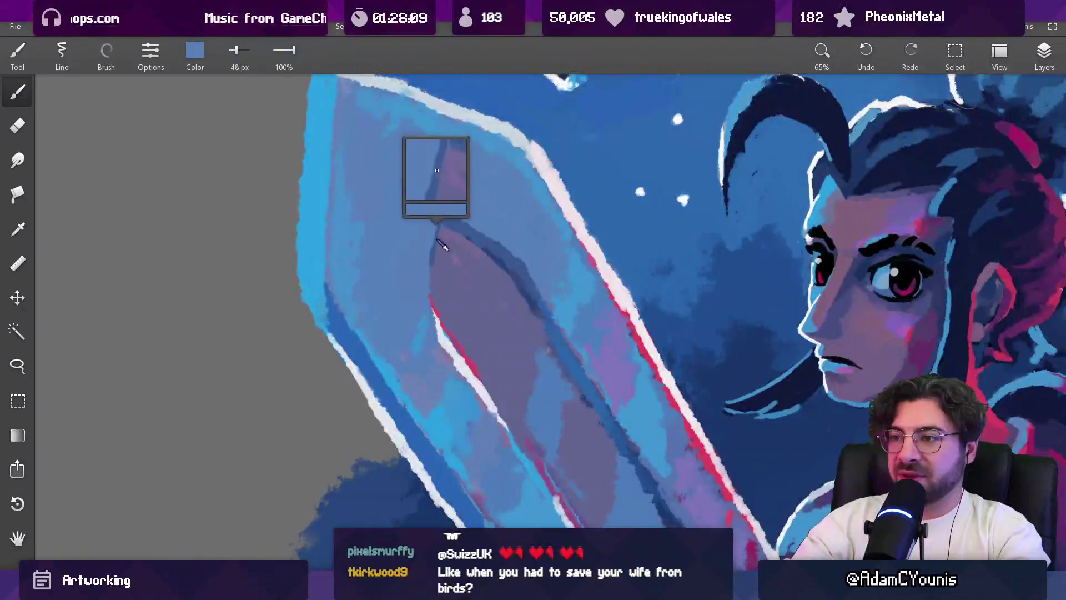
{"action": "key", "text": "bracketleft"}
{"action": "key", "text": "bracketleft"}
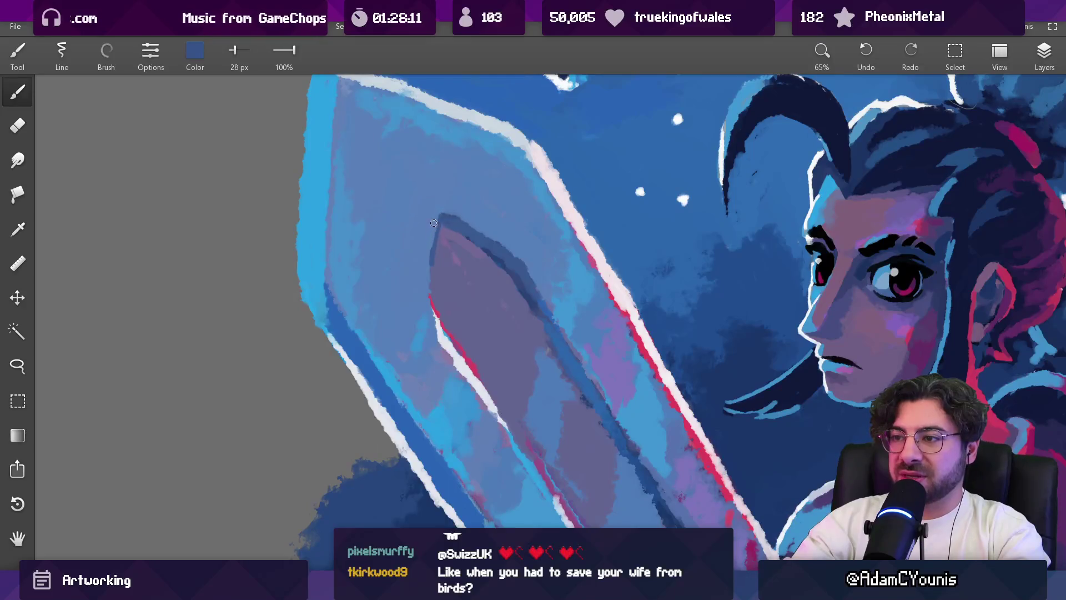
{"action": "left_click", "coordinate": [436, 214], "text": "alt"}
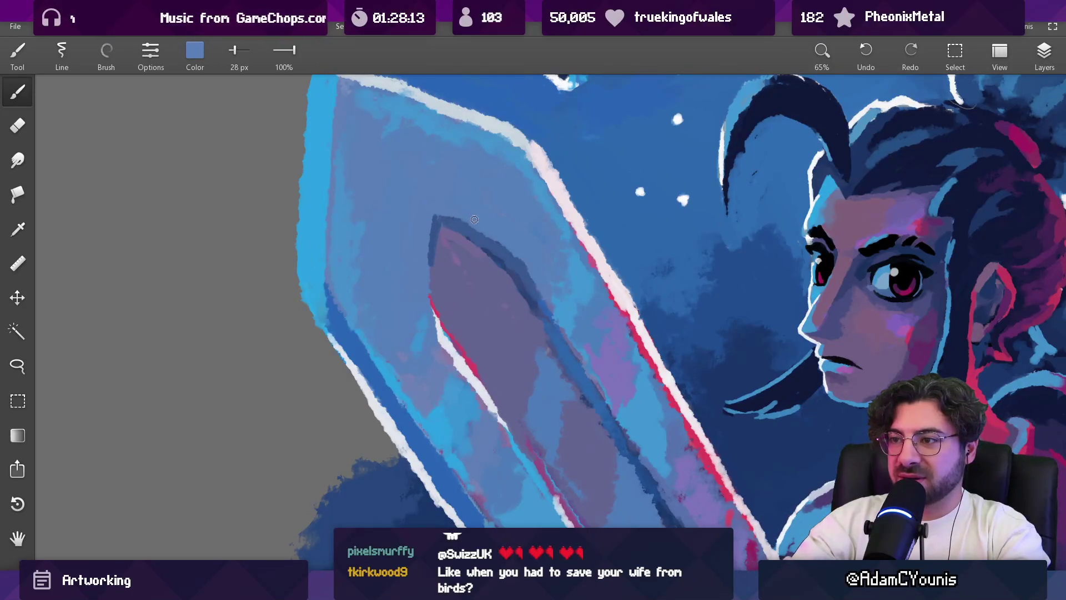
{"action": "scroll", "coordinate": [495, 233], "scroll_direction": "down", "scroll_amount": 5}
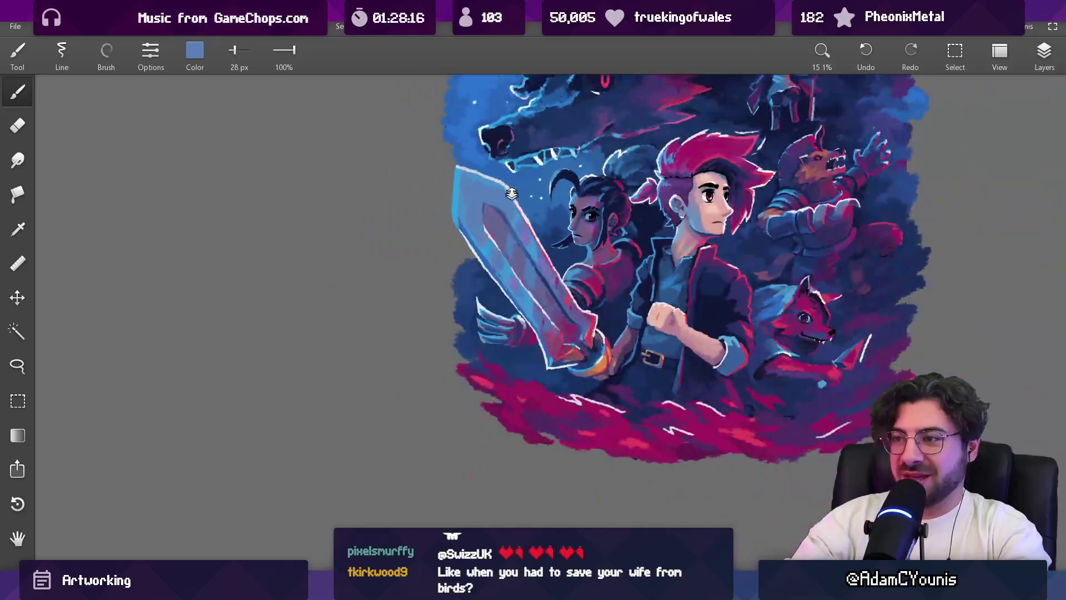
{"action": "scroll", "coordinate": [499, 177], "scroll_direction": "up", "scroll_amount": 5}
Step: Alternate darker and lighter blues, then sample the inner blade's purple-blue
{"action": "left_click", "coordinate": [461, 244], "text": "alt"}
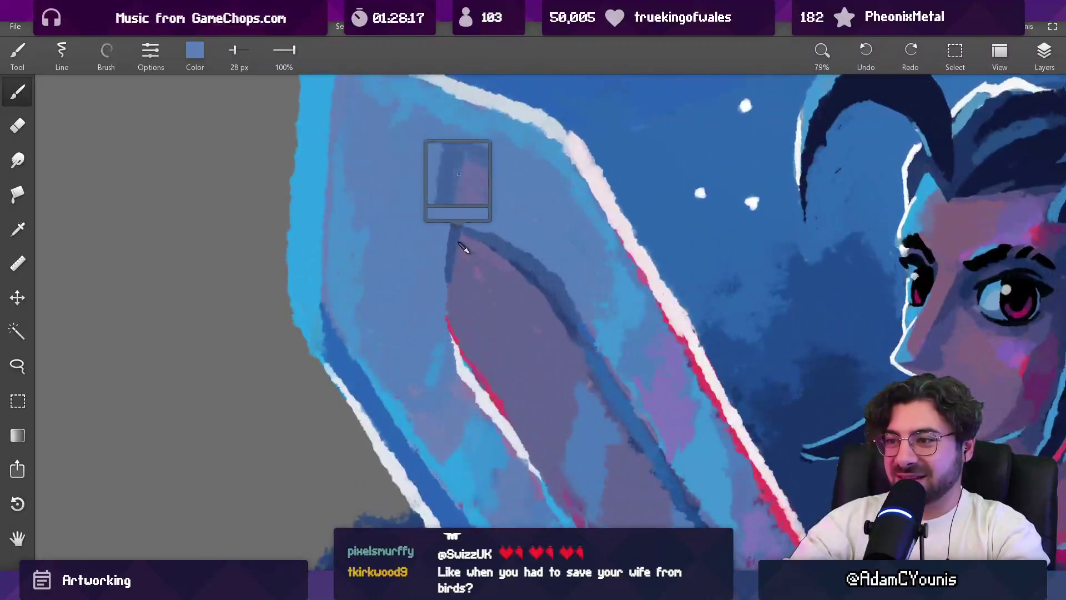
{"action": "left_click", "coordinate": [451, 225], "text": "alt"}
{"action": "left_click", "coordinate": [500, 249], "text": "alt"}
{"action": "left_click", "coordinate": [482, 242], "text": "alt"}
{"action": "left_click", "coordinate": [469, 248], "text": "alt"}
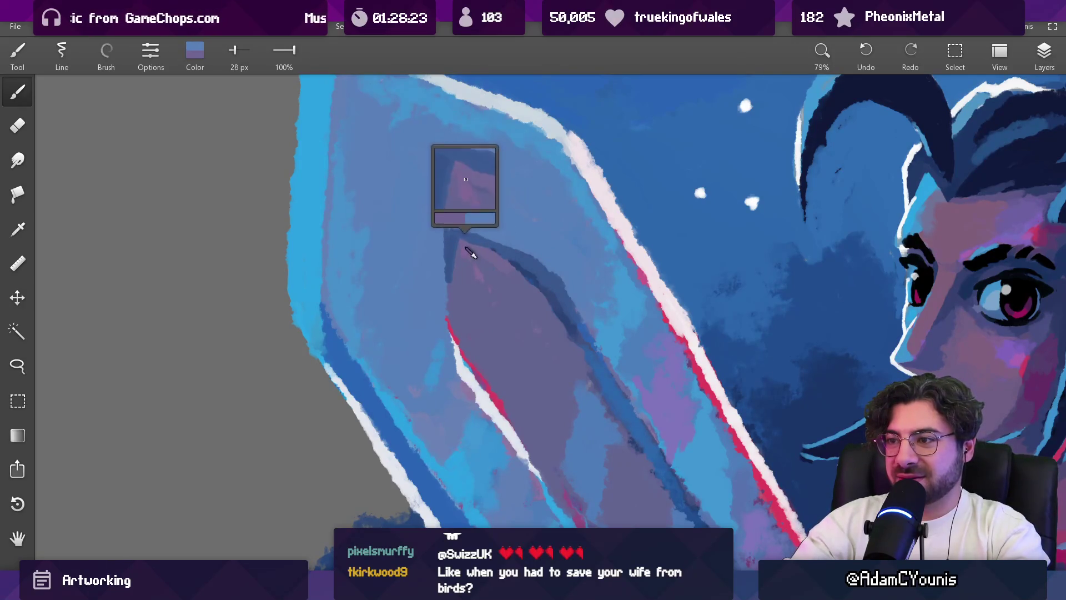
{"action": "left_click", "coordinate": [467, 246], "text": "alt"}
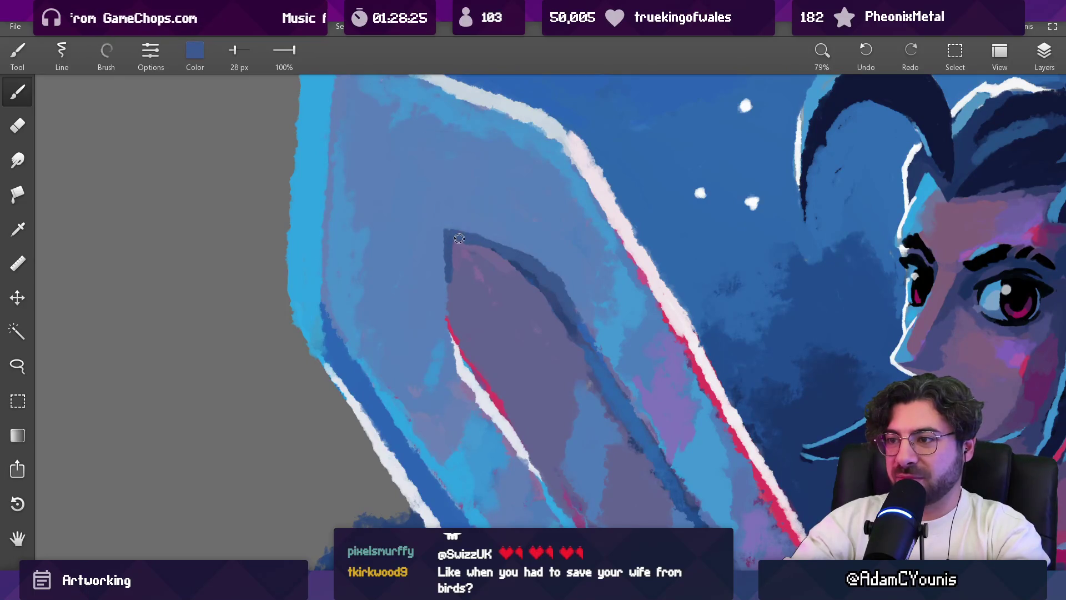
Step: Pick purple from the blade's inner stripe and shift the view of the illustration
{"action": "scroll", "coordinate": [515, 214], "scroll_direction": "down", "scroll_amount": 10}
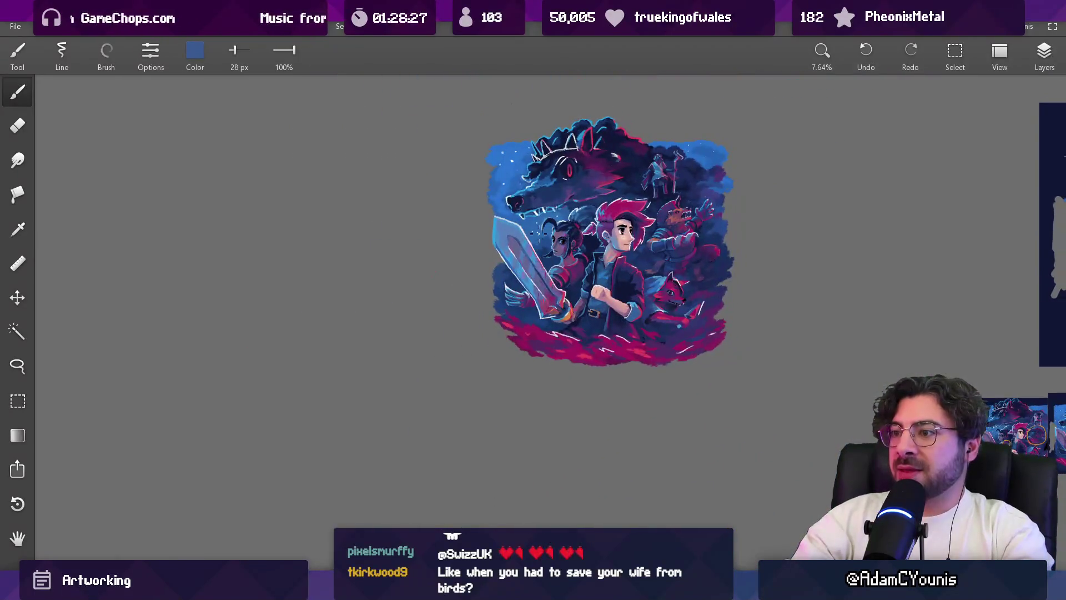
{"action": "scroll", "coordinate": [514, 194], "scroll_direction": "up", "scroll_amount": 6}
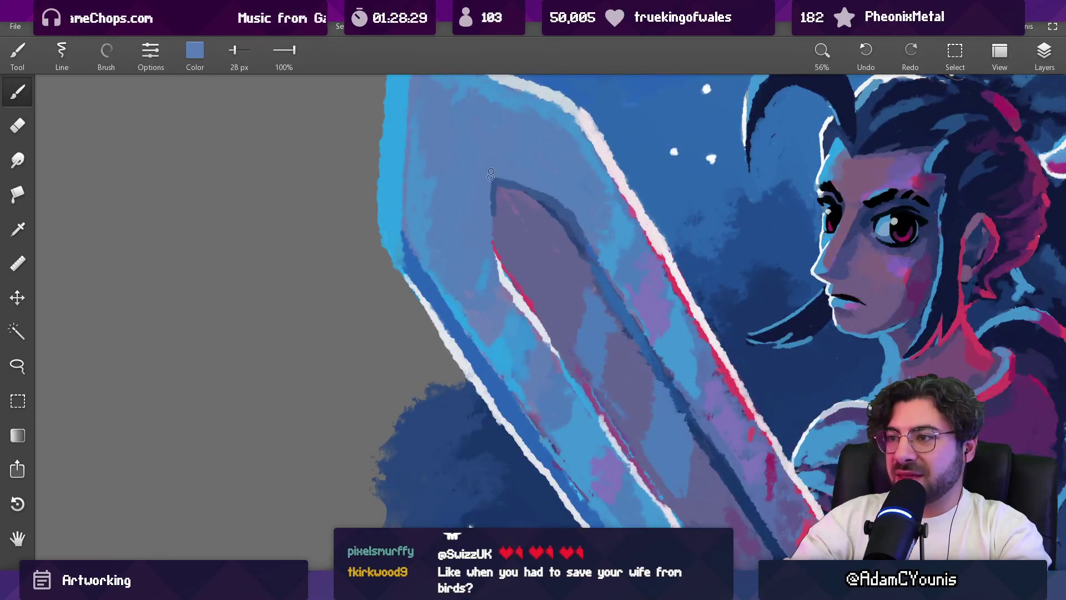
{"action": "left_click", "coordinate": [499, 208]}
{"action": "scroll", "coordinate": [497, 219], "scroll_direction": "down", "scroll_amount": 6}
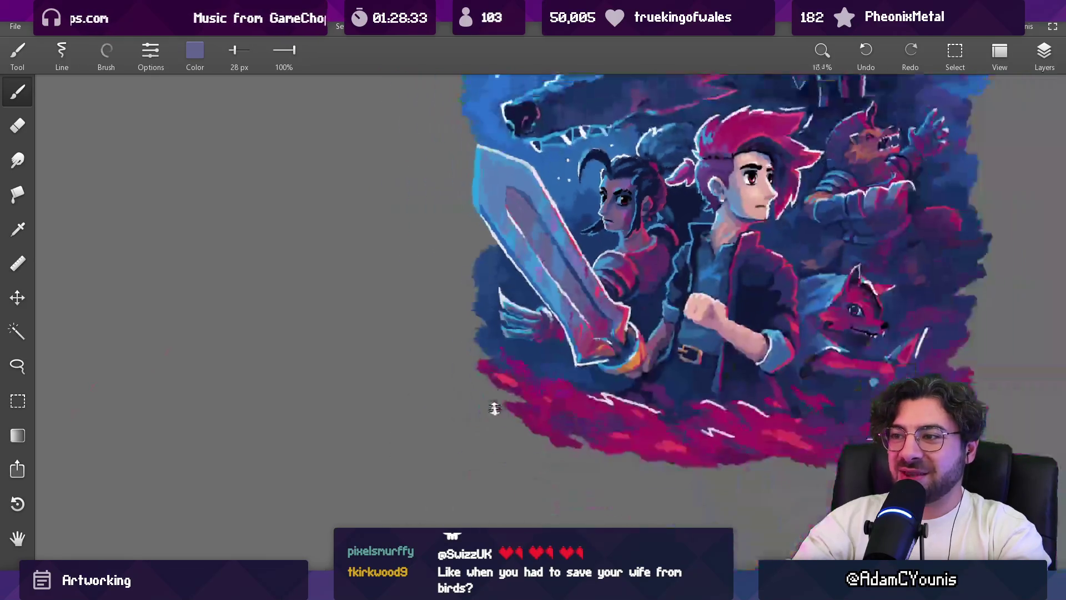
{"action": "left_click_drag", "start_coordinate": [511, 206], "coordinate": [501, 203]}
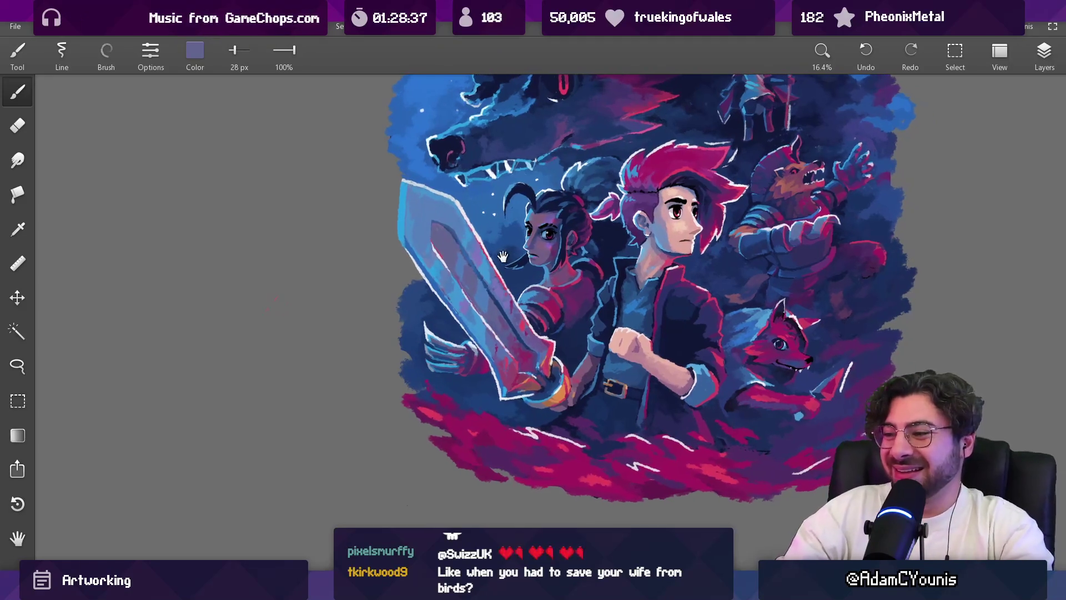
{"action": "scroll", "coordinate": [550, 389], "scroll_direction": "up", "scroll_amount": 5}
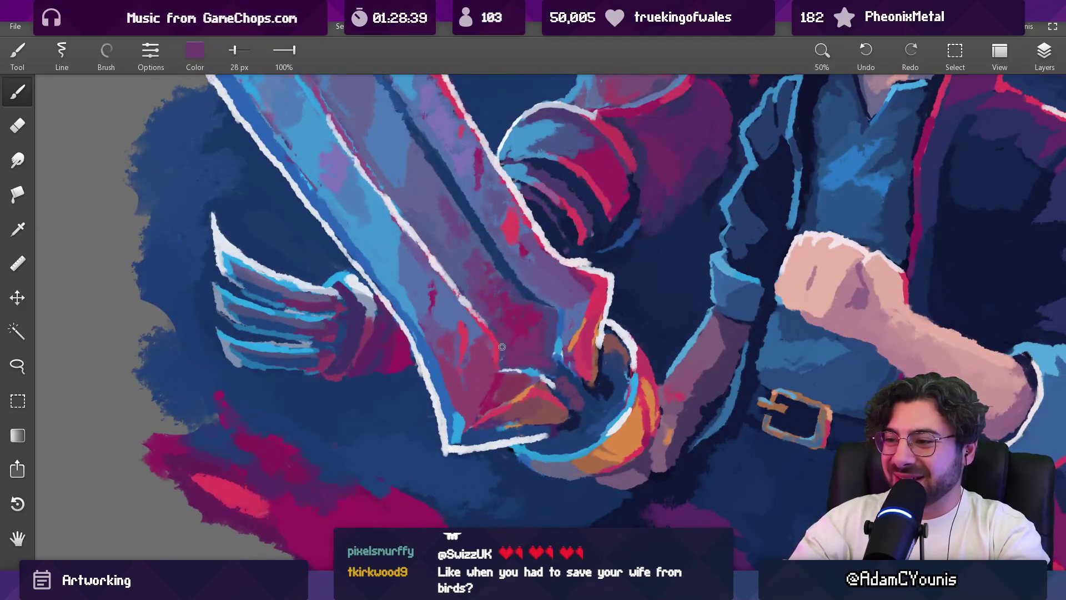
Step: Repaint the lower blade near the hilt with red and pink-red sampled tones
{"action": "left_click", "coordinate": [489, 336]}
{"action": "mouse_move", "coordinate": [527, 222]}
{"action": "left_mouse_down"}
{"action": "mouse_move", "coordinate": [489, 278]}
{"action": "mouse_move", "coordinate": [500, 289]}
{"action": "left_mouse_up"}
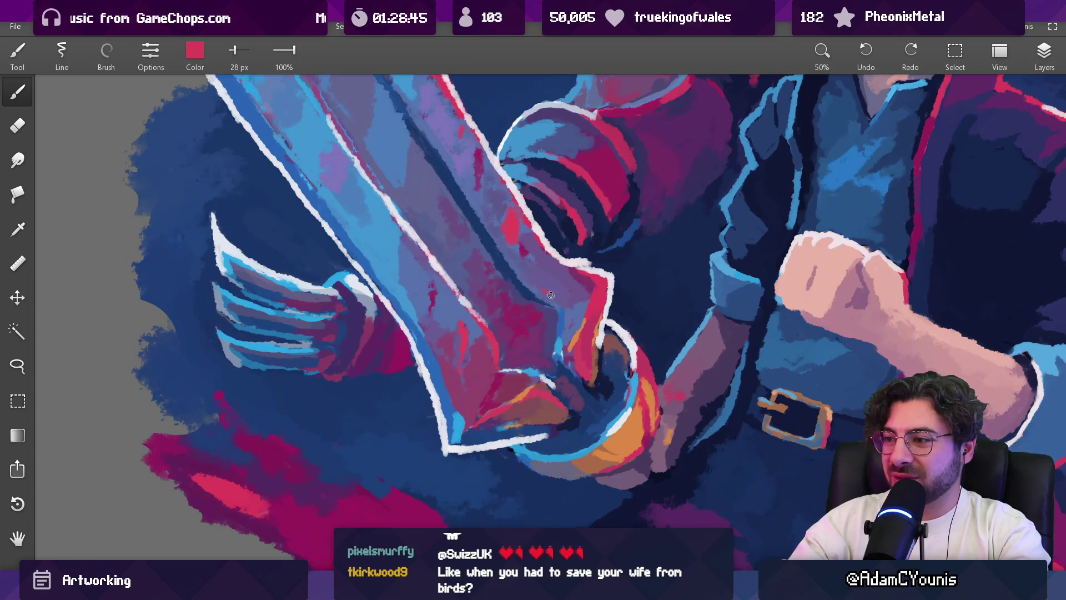
{"action": "scroll", "coordinate": [578, 293], "scroll_direction": "down", "scroll_amount": 8}
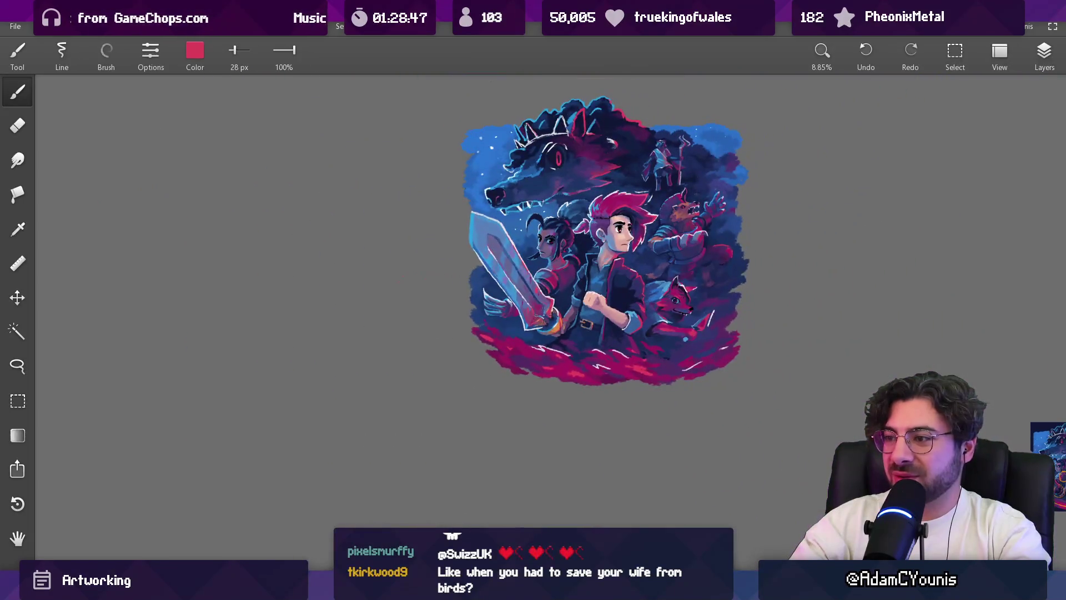
{"action": "scroll", "coordinate": [544, 309], "scroll_direction": "up", "scroll_amount": 6}
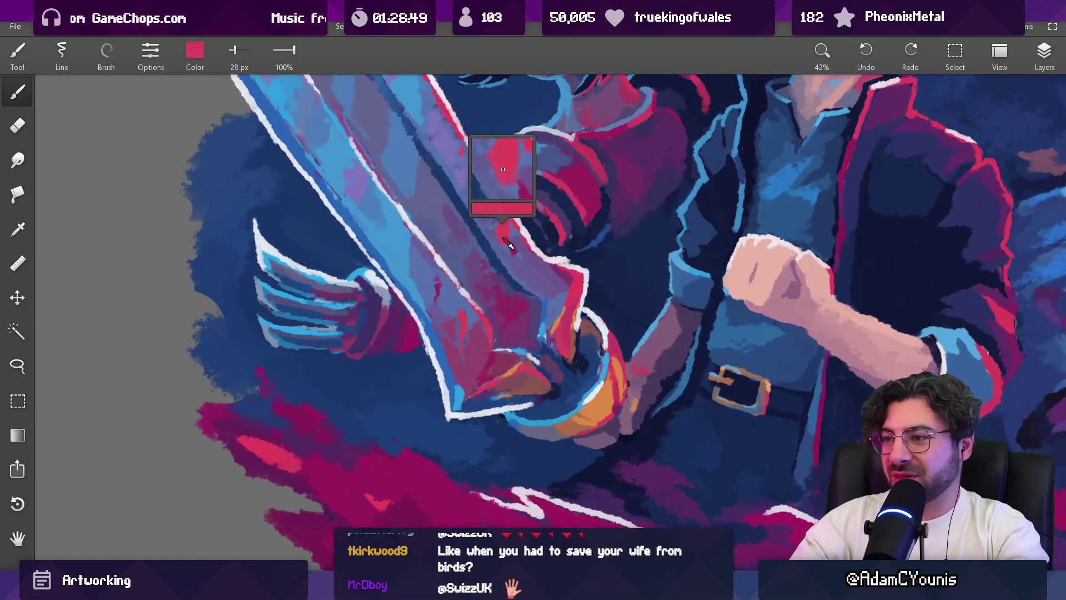
{"action": "scroll", "coordinate": [517, 231], "scroll_direction": "up", "scroll_amount": 3}
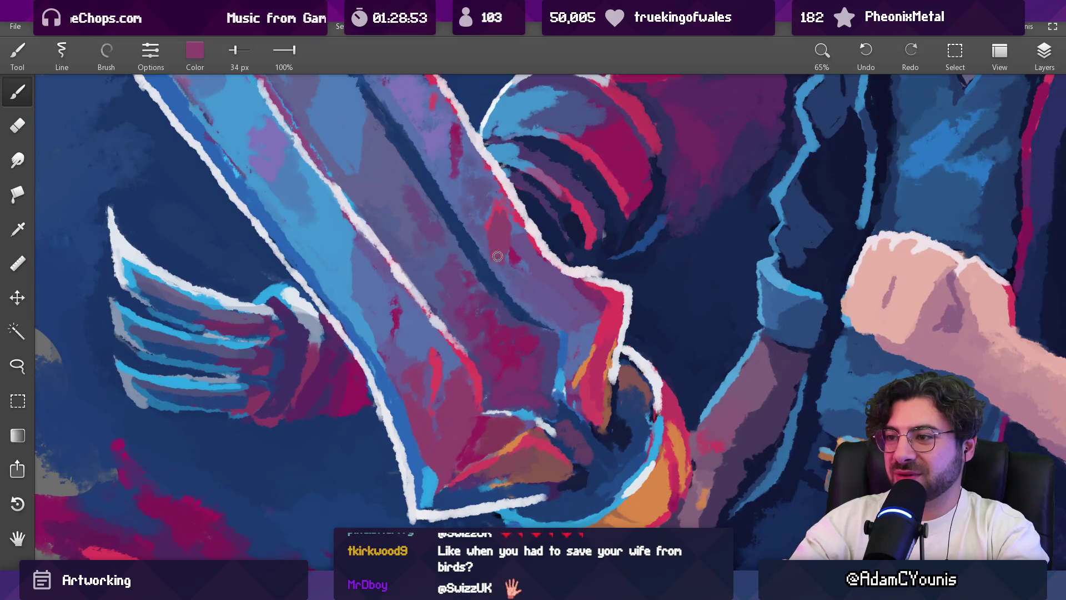
{"action": "left_click", "coordinate": [494, 259]}
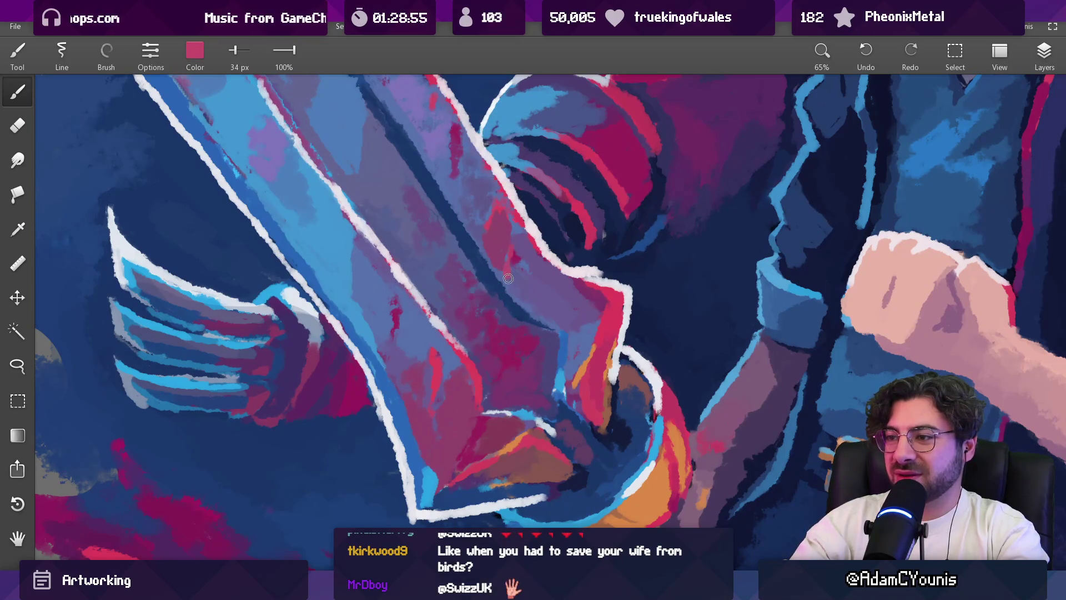
{"action": "scroll", "coordinate": [531, 286], "scroll_direction": "down", "scroll_amount": 5}
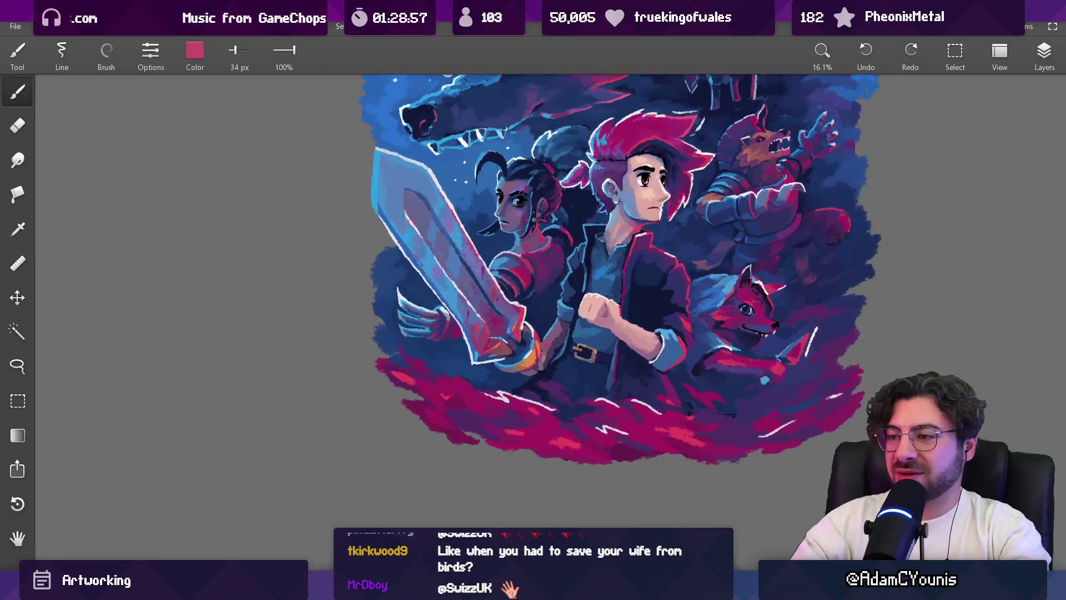
{"action": "scroll", "coordinate": [474, 313], "scroll_direction": "up", "scroll_amount": 5}
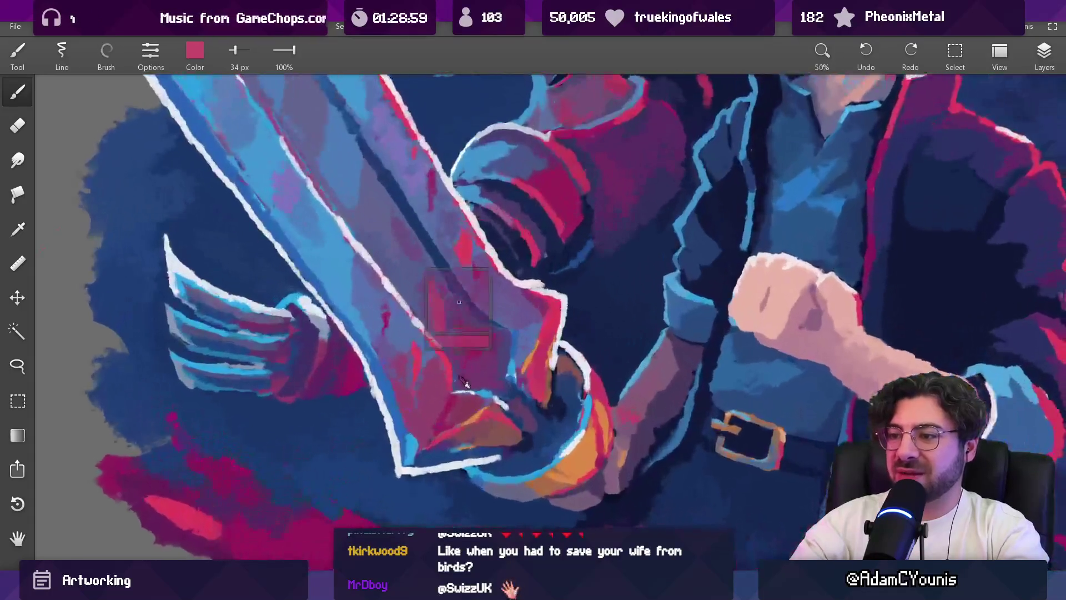
Step: Sample pink near the hilt with a 52 px brush, then shrink it to 22 px
{"action": "key", "text": "bracketright"}
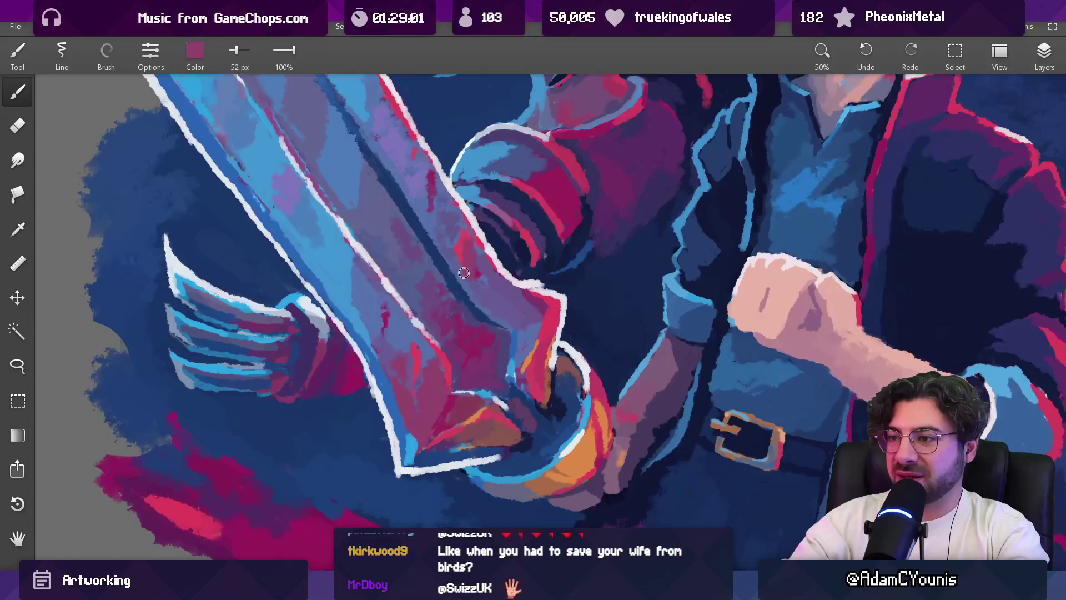
{"action": "mouse_move", "coordinate": [477, 273]}
{"action": "left_mouse_down"}
{"action": "mouse_move", "coordinate": [489, 272]}
{"action": "mouse_move", "coordinate": [492, 290]}
{"action": "mouse_move", "coordinate": [497, 271]}
{"action": "mouse_move", "coordinate": [489, 281]}
{"action": "mouse_move", "coordinate": [489, 267]}
{"action": "mouse_move", "coordinate": [516, 355]}
{"action": "left_mouse_up"}
{"action": "left_click_drag", "start_coordinate": [526, 311], "coordinate": [535, 271]}
{"action": "mouse_move", "coordinate": [521, 362]}
{"action": "left_mouse_down"}
{"action": "mouse_move", "coordinate": [479, 308]}
{"action": "mouse_move", "coordinate": [484, 294]}
{"action": "mouse_move", "coordinate": [478, 308]}
{"action": "mouse_move", "coordinate": [494, 254]}
{"action": "left_mouse_up"}
{"action": "left_click_drag", "start_coordinate": [504, 295], "coordinate": [500, 286]}
Step: Sample dark navy, crimson, magenta and purple around the hilt with an 87 px brush
{"action": "left_click", "coordinate": [513, 304], "text": "alt"}
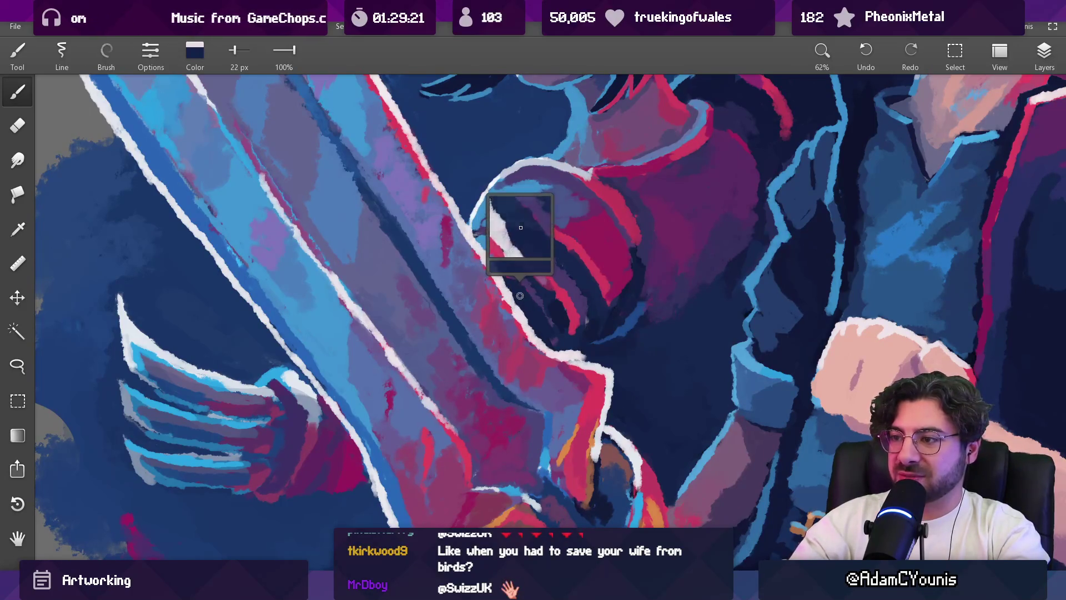
{"action": "scroll", "coordinate": [532, 271], "scroll_direction": "down", "scroll_amount": 5}
{"action": "scroll", "coordinate": [532, 271], "scroll_direction": "up", "scroll_amount": 6}
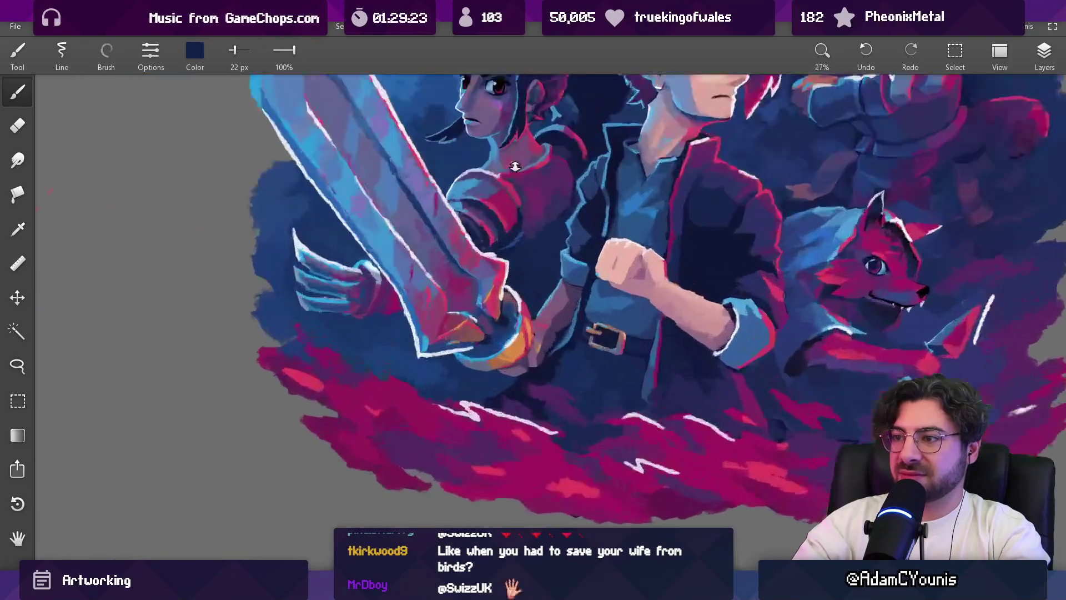
{"action": "left_click", "coordinate": [470, 216], "text": "alt"}
{"action": "mouse_move", "coordinate": [448, 234]}
{"action": "left_mouse_down"}
{"action": "mouse_move", "coordinate": [461, 224]}
{"action": "mouse_move", "coordinate": [445, 227]}
{"action": "left_mouse_up"}
{"action": "left_click", "coordinate": [466, 223], "text": "alt"}
{"action": "left_click", "coordinate": [449, 234], "text": "alt"}
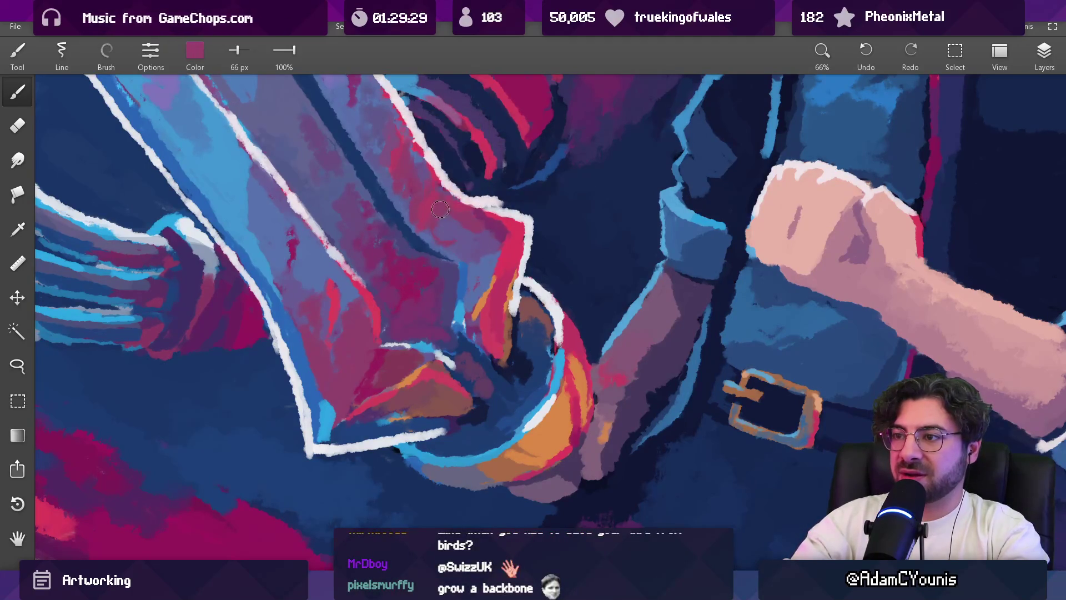
Step: Reduce the brush to 45 px, pick dark navy by the grip, and zoom out to the full painting
{"action": "left_click", "coordinate": [429, 219], "text": "alt"}
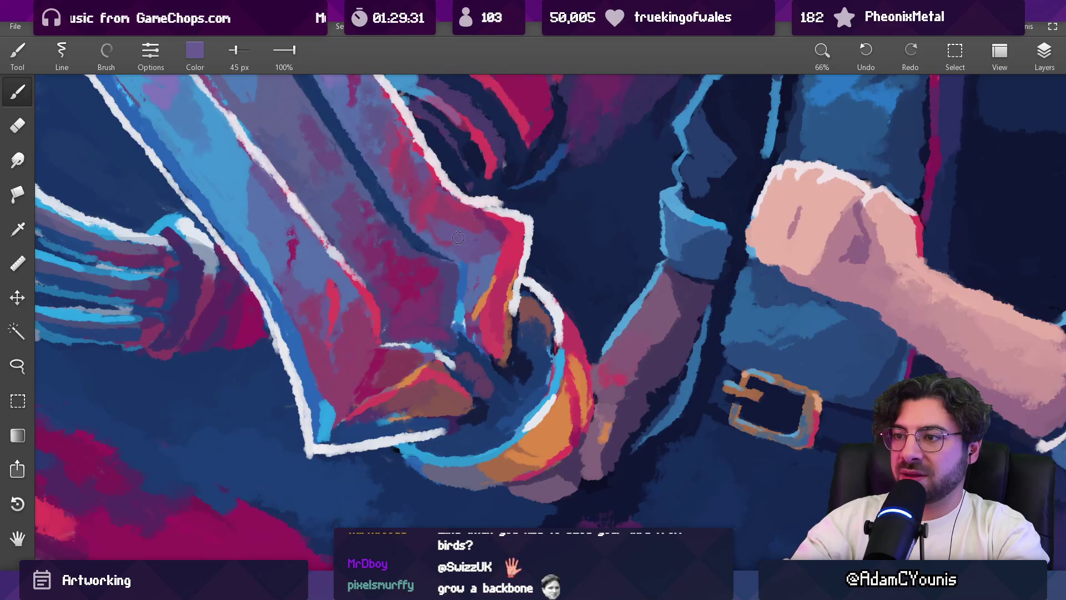
{"action": "left_click", "coordinate": [433, 242], "text": "alt"}
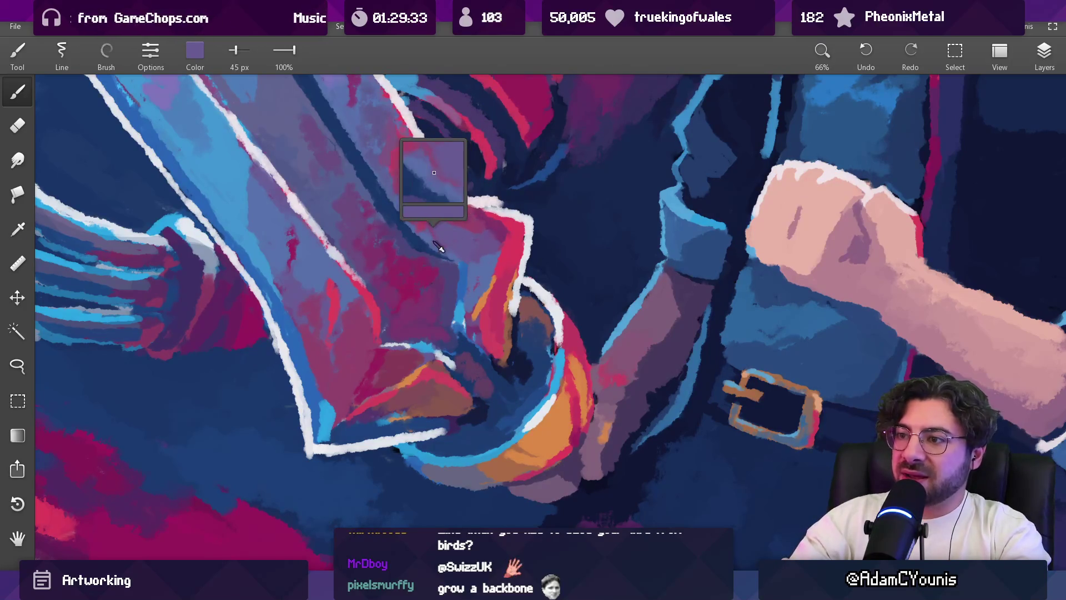
{"action": "left_click", "coordinate": [462, 232], "text": "alt"}
{"action": "scroll", "coordinate": [472, 256], "scroll_direction": "down", "scroll_amount": 10}
{"action": "scroll", "coordinate": [479, 275], "scroll_direction": "up", "scroll_amount": 2}
{"action": "left_click_drag", "start_coordinate": [480, 274], "coordinate": [408, 313]}
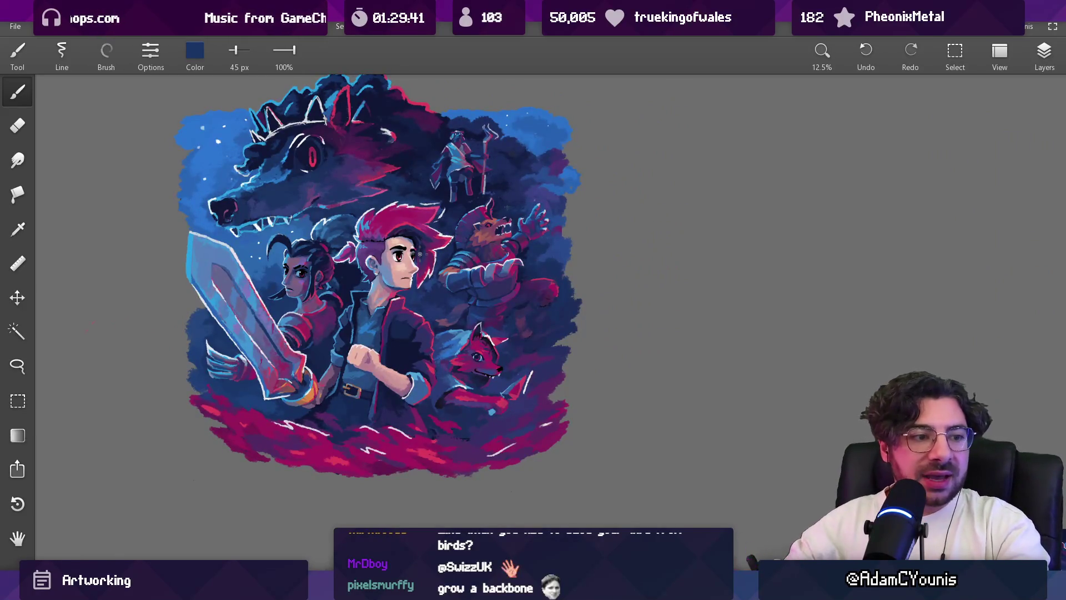
Step: Zoom onto the grip, sample blue and dark hilt blue, and enlarge the brush to 63 px
{"action": "left_click_drag", "start_coordinate": [381, 281], "coordinate": [378, 302]}
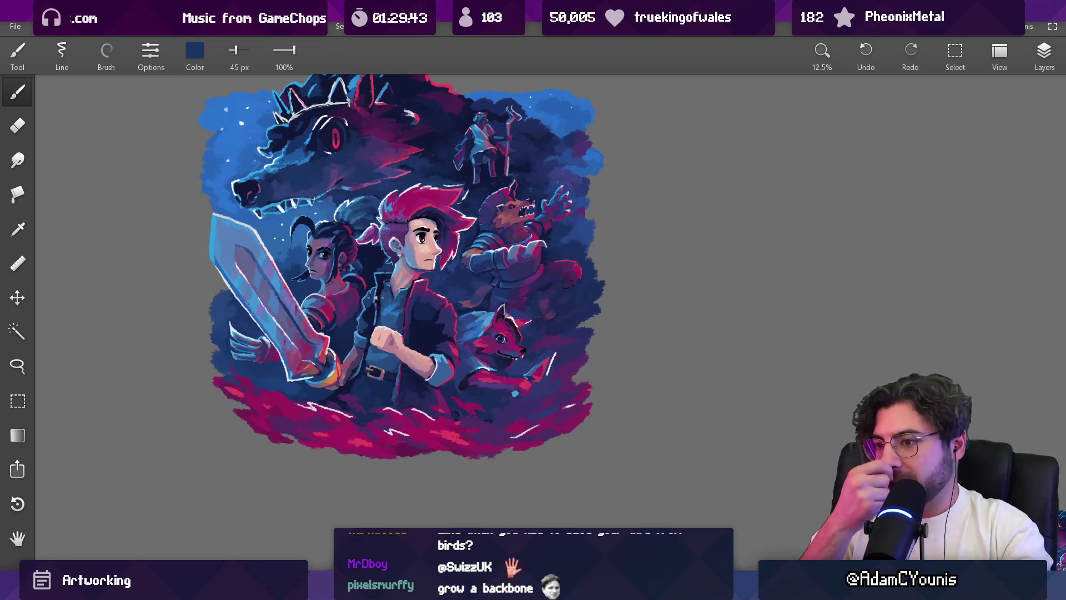
{"action": "scroll", "coordinate": [357, 392], "scroll_direction": "up", "scroll_amount": 8}
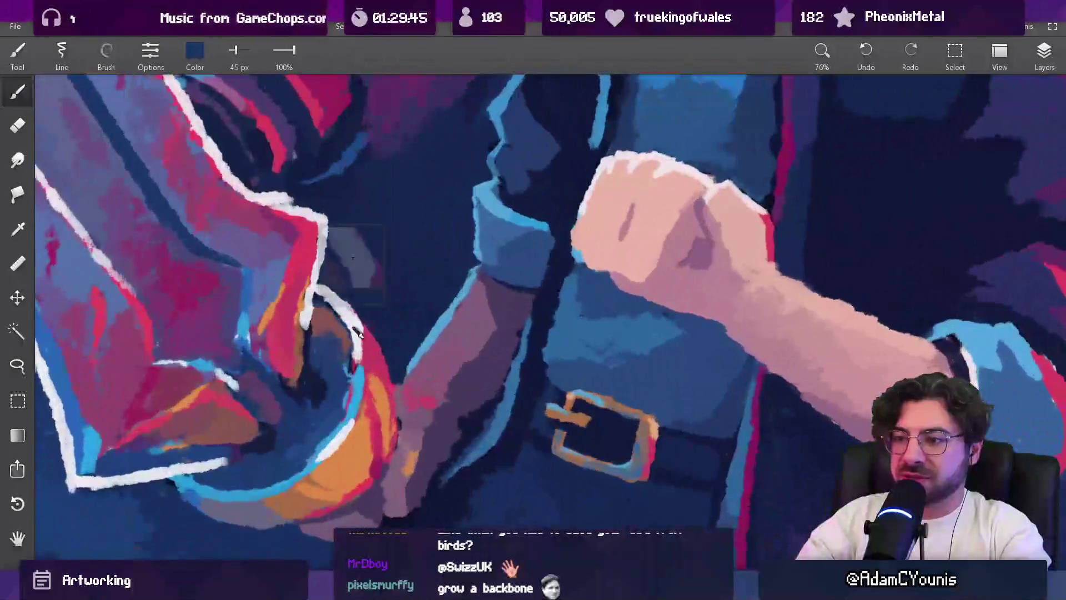
{"action": "key", "text": "bracketleft"}
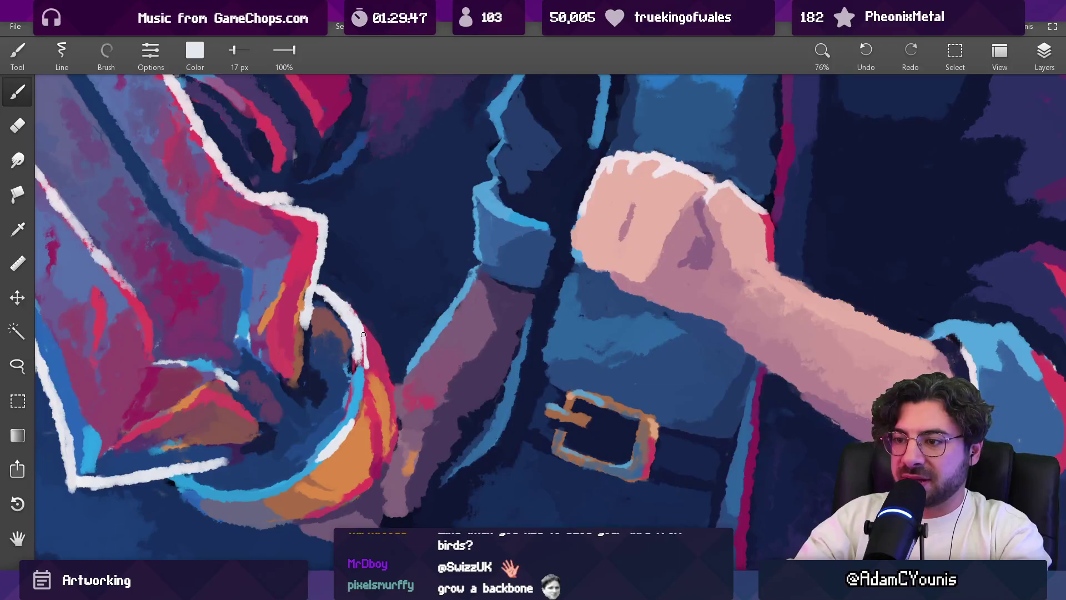
{"action": "mouse_move", "coordinate": [361, 392]}
{"action": "left_mouse_down"}
{"action": "mouse_move", "coordinate": [355, 361]}
{"action": "mouse_move", "coordinate": [321, 455]}
{"action": "mouse_move", "coordinate": [253, 475]}
{"action": "mouse_move", "coordinate": [254, 519]}
{"action": "left_mouse_up"}
{"action": "key", "text": "bracketright"}
{"action": "key", "text": "bracketright"}
{"action": "key", "text": "bracketright"}
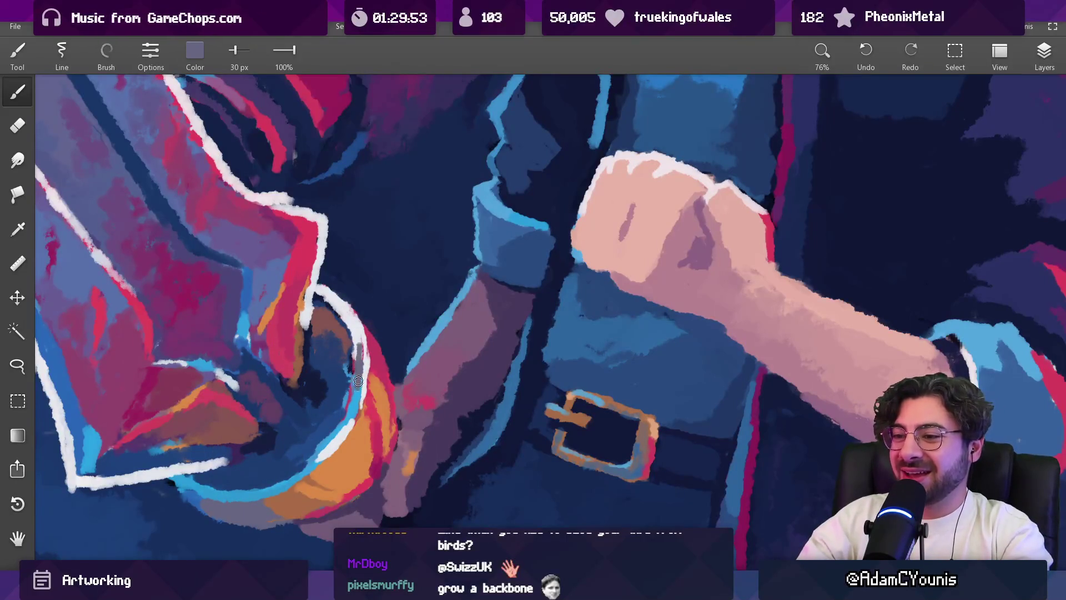
{"action": "mouse_move", "coordinate": [357, 367]}
{"action": "left_mouse_down"}
{"action": "mouse_move", "coordinate": [340, 358]}
{"action": "mouse_move", "coordinate": [345, 373]}
{"action": "mouse_move", "coordinate": [365, 356]}
{"action": "mouse_move", "coordinate": [320, 307]}
{"action": "mouse_move", "coordinate": [345, 300]}
{"action": "left_mouse_up"}
{"action": "left_click_drag", "start_coordinate": [336, 349], "coordinate": [342, 346]}
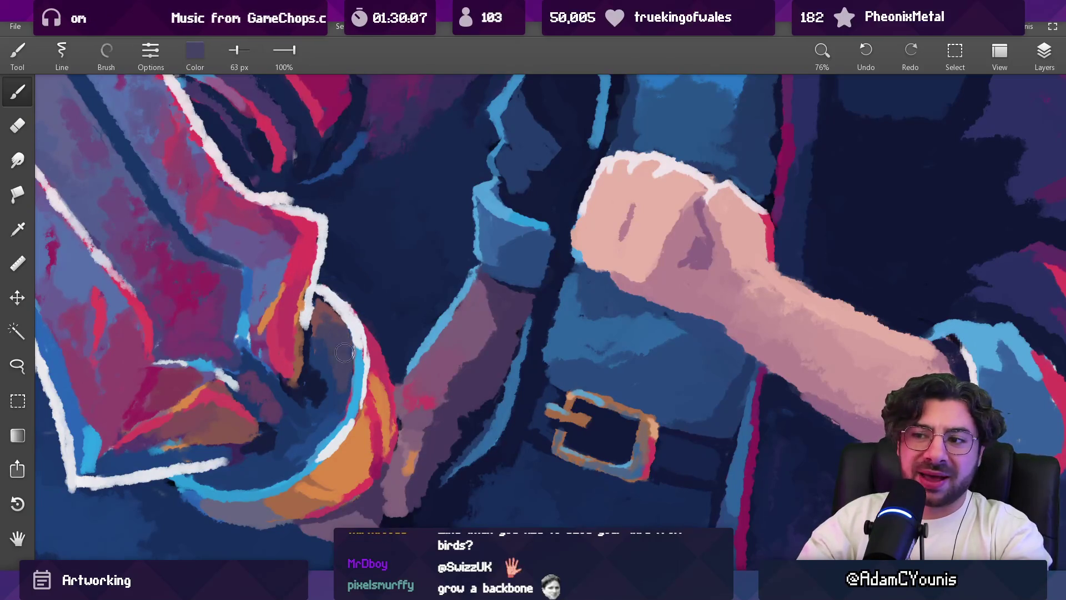
Step: Sample reddish brown from the hand and dark blue near the grip
{"action": "scroll", "coordinate": [344, 352], "scroll_direction": "down", "scroll_amount": 5}
{"action": "scroll", "coordinate": [339, 289], "scroll_direction": "up", "scroll_amount": 3}
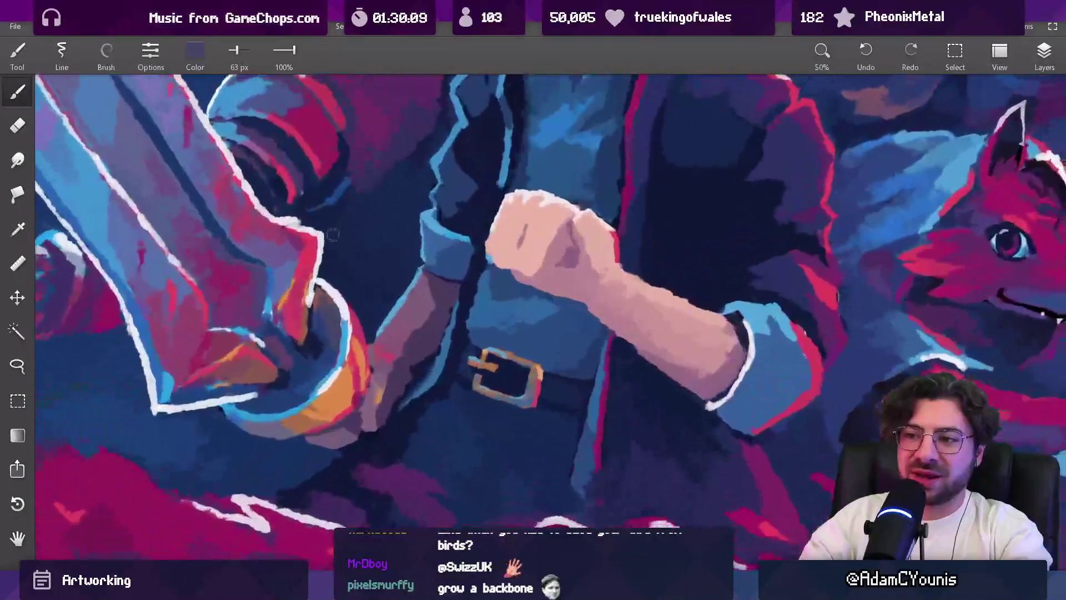
{"action": "left_click_drag", "start_coordinate": [318, 311], "coordinate": [318, 313]}
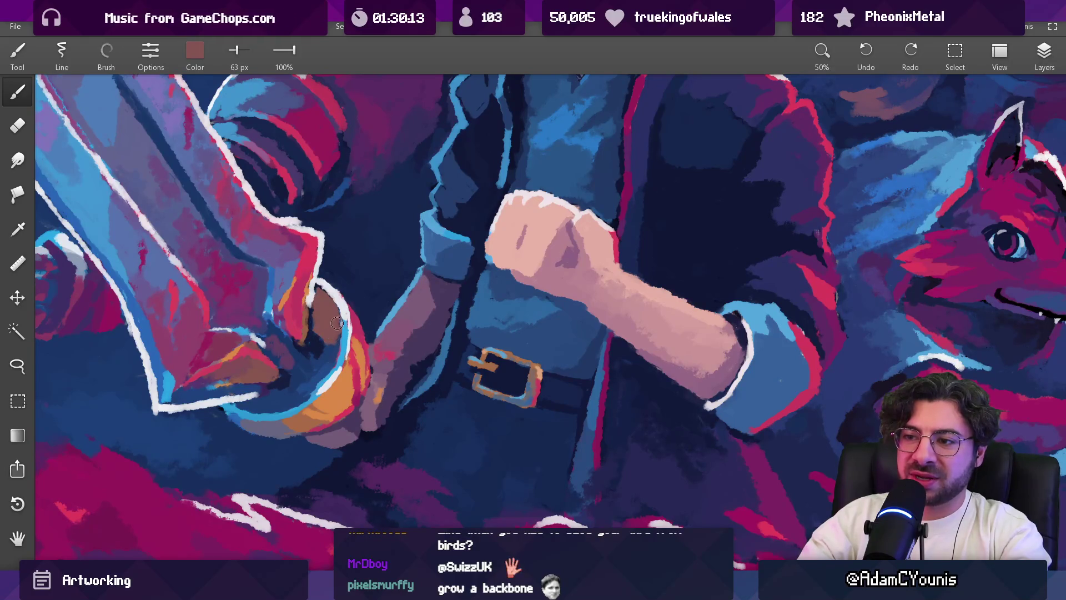
{"action": "scroll", "coordinate": [337, 324], "scroll_direction": "down", "scroll_amount": 5}
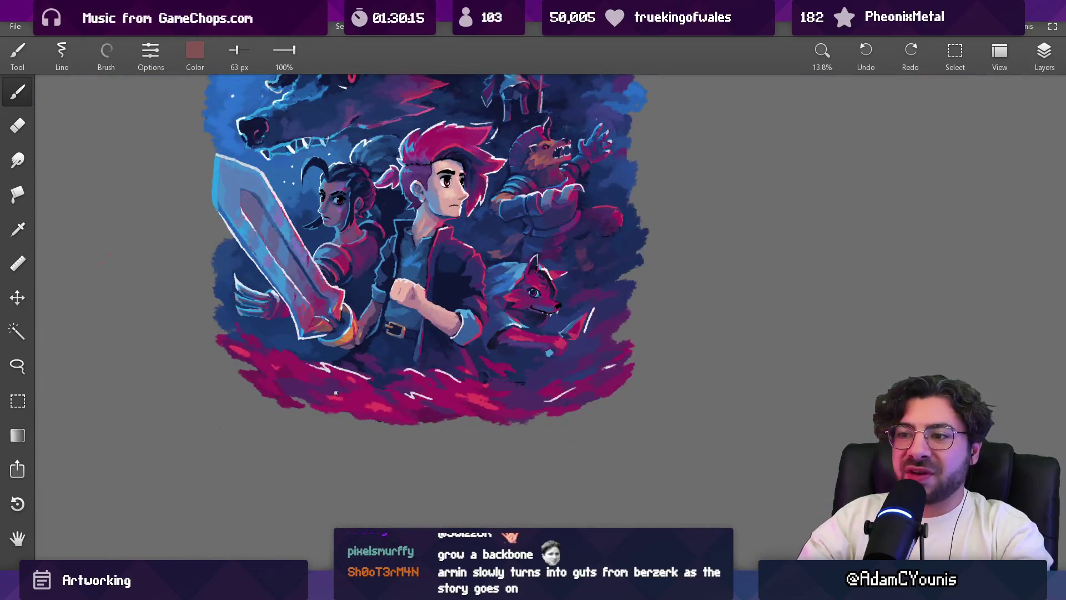
{"action": "scroll", "coordinate": [345, 291], "scroll_direction": "up", "scroll_amount": 5}
{"action": "mouse_move", "coordinate": [340, 321]}
{"action": "left_mouse_down"}
{"action": "mouse_move", "coordinate": [354, 318]}
{"action": "mouse_move", "coordinate": [350, 347]}
{"action": "left_mouse_up"}
Step: Alternate reddish brown, muted purple and dark blue to shade the gripping hand
{"action": "left_click", "coordinate": [345, 314]}
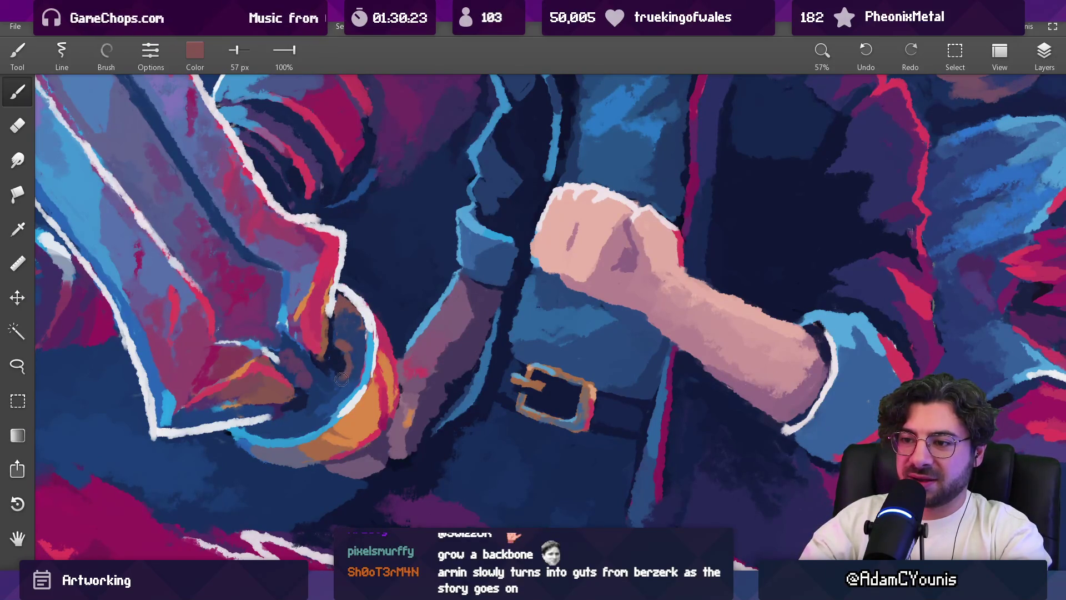
{"action": "left_click_drag", "start_coordinate": [345, 313], "coordinate": [343, 312]}
{"action": "left_click", "coordinate": [350, 324]}
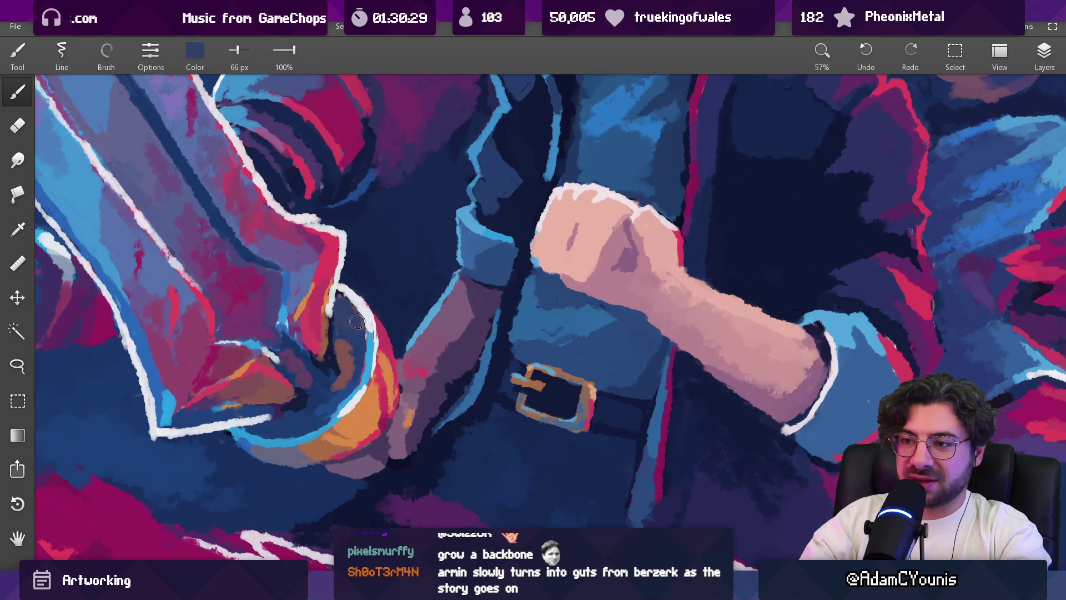
{"action": "left_click_drag", "start_coordinate": [351, 324], "coordinate": [351, 340]}
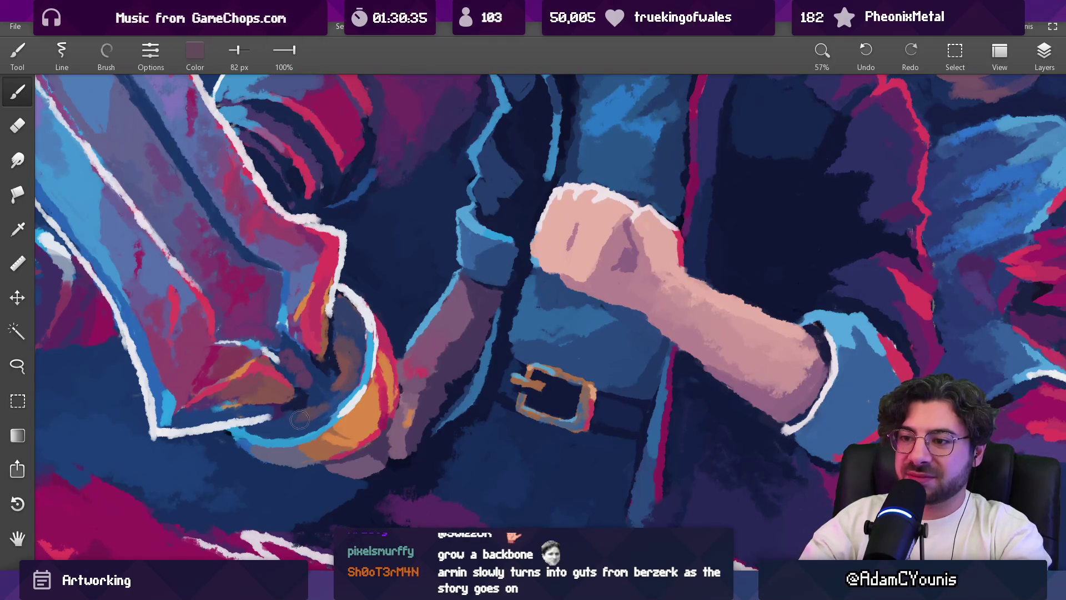
{"action": "scroll", "coordinate": [361, 352], "scroll_direction": "down", "scroll_amount": 5}
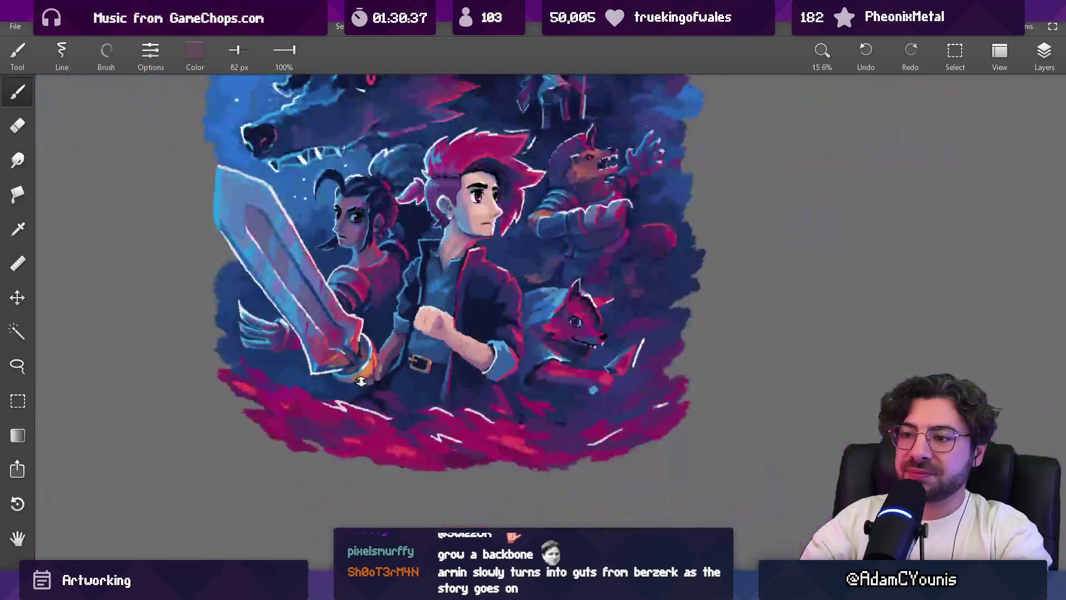
Step: Sample orange from the hilt band and paint an orange stroke along the hilt at 38 px
{"action": "scroll", "coordinate": [361, 353], "scroll_direction": "up", "scroll_amount": 5}
{"action": "mouse_move", "coordinate": [361, 353]}
{"action": "left_mouse_down"}
{"action": "mouse_move", "coordinate": [351, 356]}
{"action": "mouse_move", "coordinate": [406, 364]}
{"action": "left_mouse_up"}
{"action": "key", "text": "bracketleft"}
{"action": "key", "text": "bracketleft"}
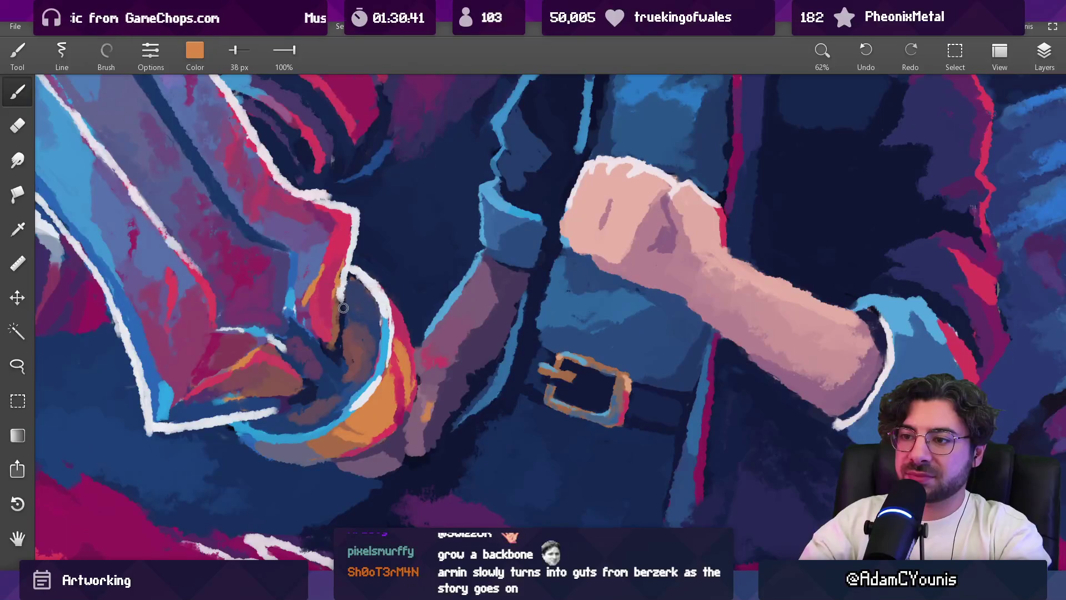
{"action": "left_click_drag", "start_coordinate": [255, 398], "coordinate": [304, 390]}
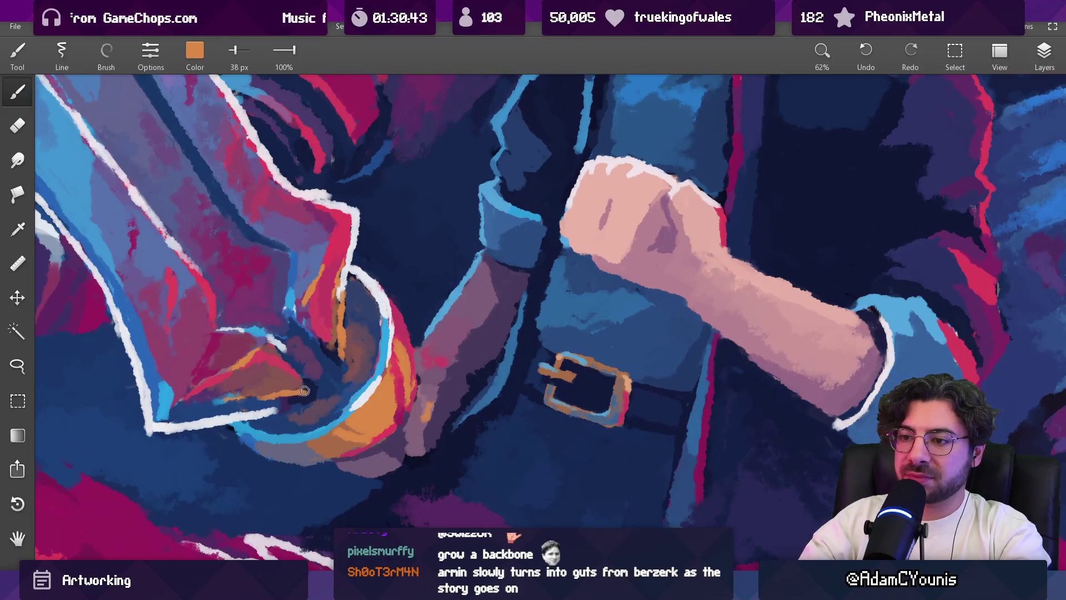
Step: Undo the dark stroke and paint brown over the grip instead
{"action": "scroll", "coordinate": [368, 331], "scroll_direction": "down", "scroll_amount": 10}
{"action": "scroll", "coordinate": [352, 433], "scroll_direction": "up", "scroll_amount": 6}
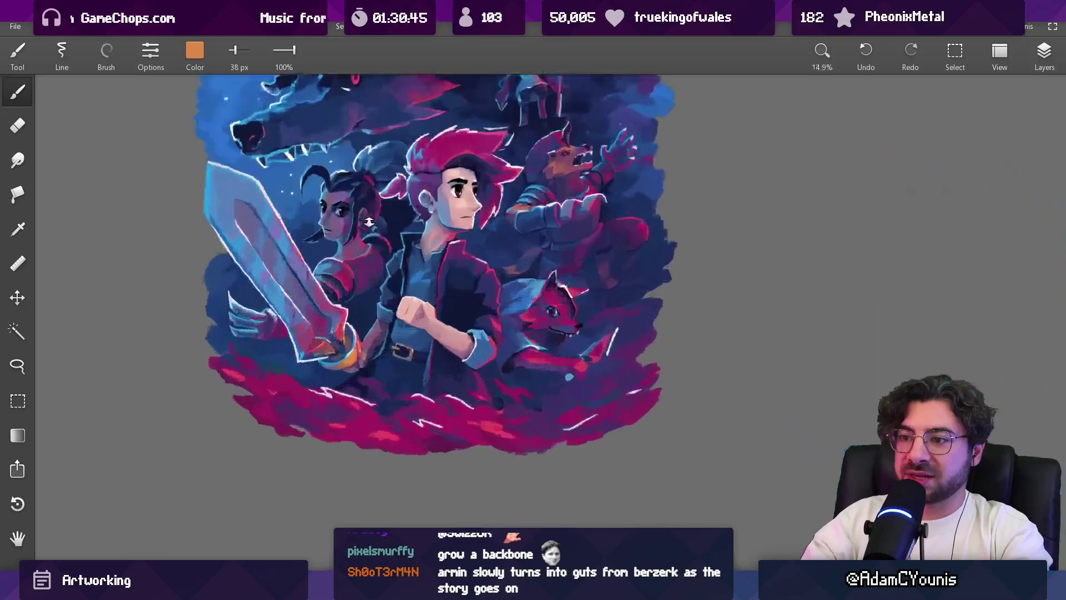
{"action": "scroll", "coordinate": [344, 337], "scroll_direction": "up", "scroll_amount": 3}
{"action": "key", "text": "ctrl+z"}
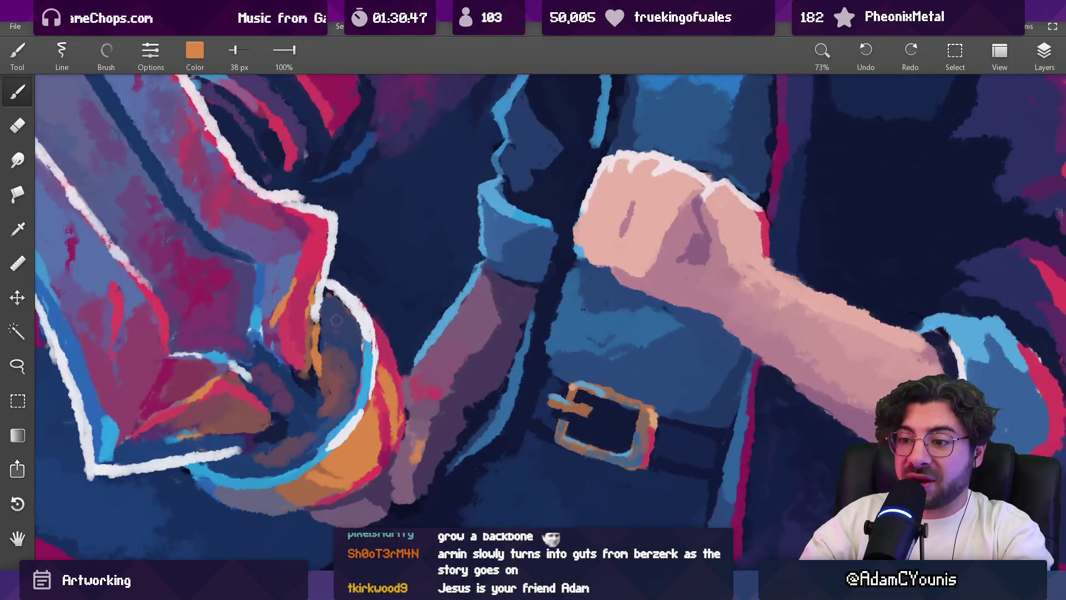
{"action": "left_click", "coordinate": [332, 333]}
{"action": "mouse_move", "coordinate": [319, 321]}
{"action": "left_mouse_down"}
{"action": "mouse_move", "coordinate": [313, 369]}
{"action": "mouse_move", "coordinate": [325, 339]}
{"action": "mouse_move", "coordinate": [361, 320]}
{"action": "mouse_move", "coordinate": [369, 355]}
{"action": "mouse_move", "coordinate": [321, 500]}
{"action": "mouse_move", "coordinate": [305, 305]}
{"action": "mouse_move", "coordinate": [288, 309]}
{"action": "mouse_move", "coordinate": [310, 336]}
{"action": "mouse_move", "coordinate": [305, 357]}
{"action": "left_mouse_up"}
Step: Sample orange, purple and maroon from the hilt and hand, shrinking the brush to 38 px
{"action": "mouse_move", "coordinate": [191, 432]}
{"action": "left_mouse_down"}
{"action": "mouse_move", "coordinate": [166, 434]}
{"action": "mouse_move", "coordinate": [189, 431]}
{"action": "mouse_move", "coordinate": [163, 454]}
{"action": "left_mouse_up"}
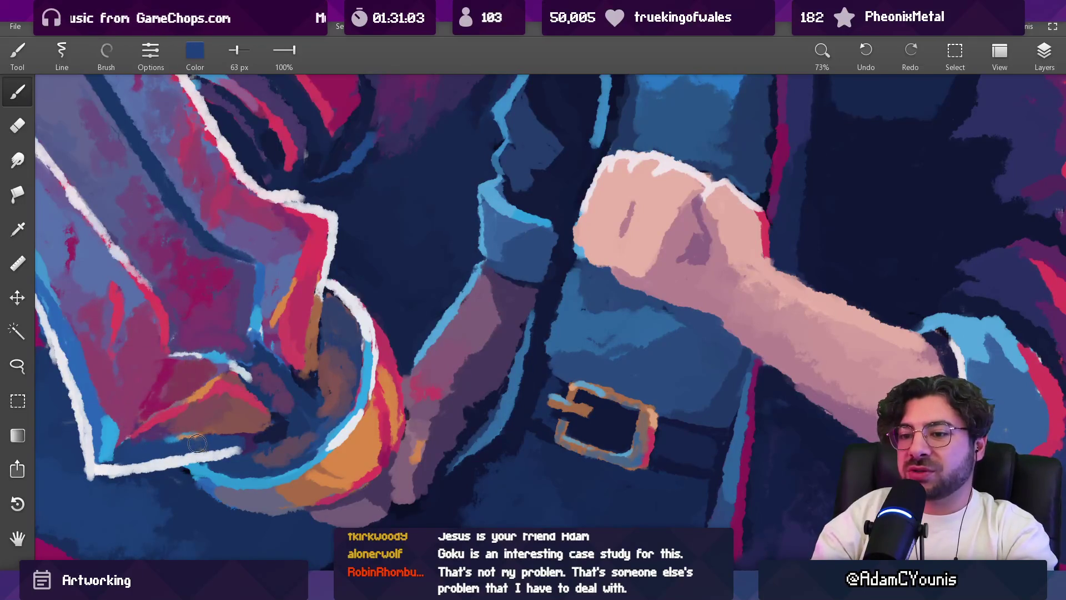
{"action": "mouse_move", "coordinate": [216, 406]}
{"action": "left_mouse_down"}
{"action": "mouse_move", "coordinate": [200, 402]}
{"action": "mouse_move", "coordinate": [194, 436]}
{"action": "mouse_move", "coordinate": [178, 436]}
{"action": "left_mouse_up"}
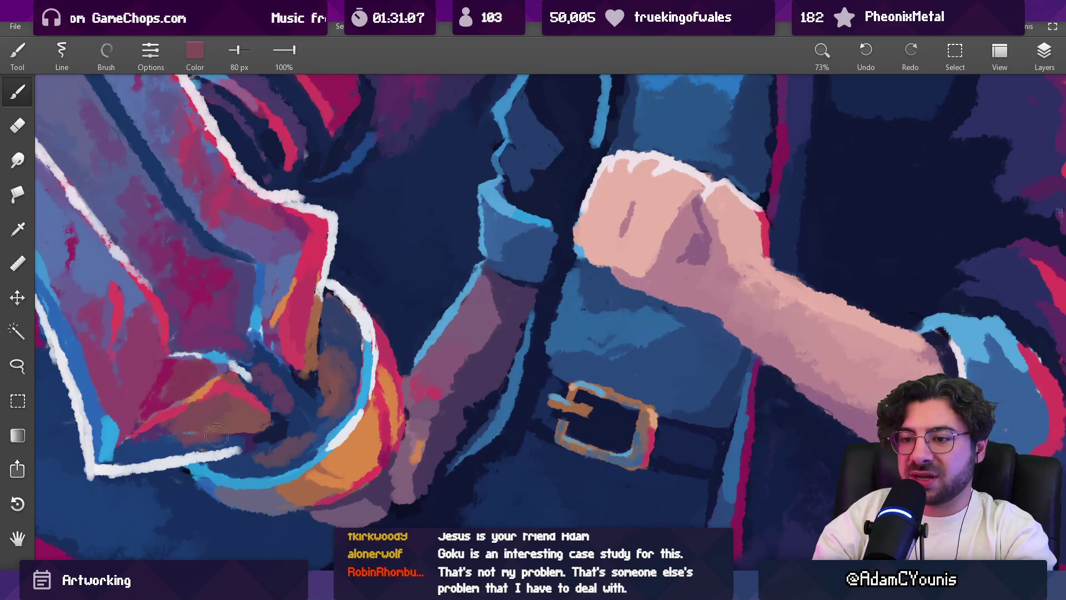
{"action": "key", "text": "bracketleft"}
{"action": "key", "text": "bracketleft"}
{"action": "key", "text": "bracketleft"}
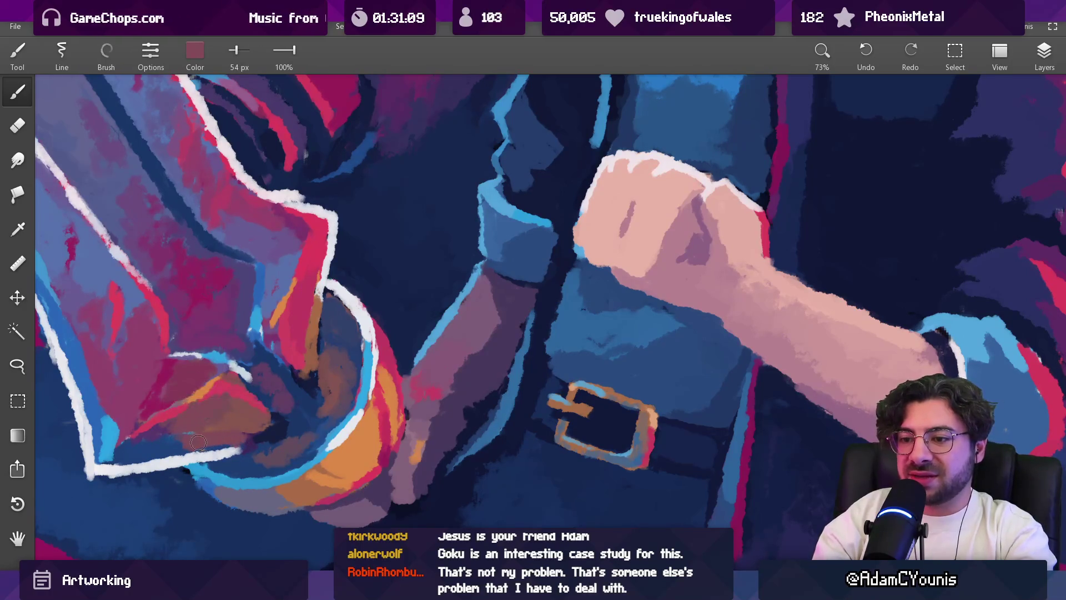
{"action": "left_click_drag", "start_coordinate": [180, 444], "coordinate": [165, 442]}
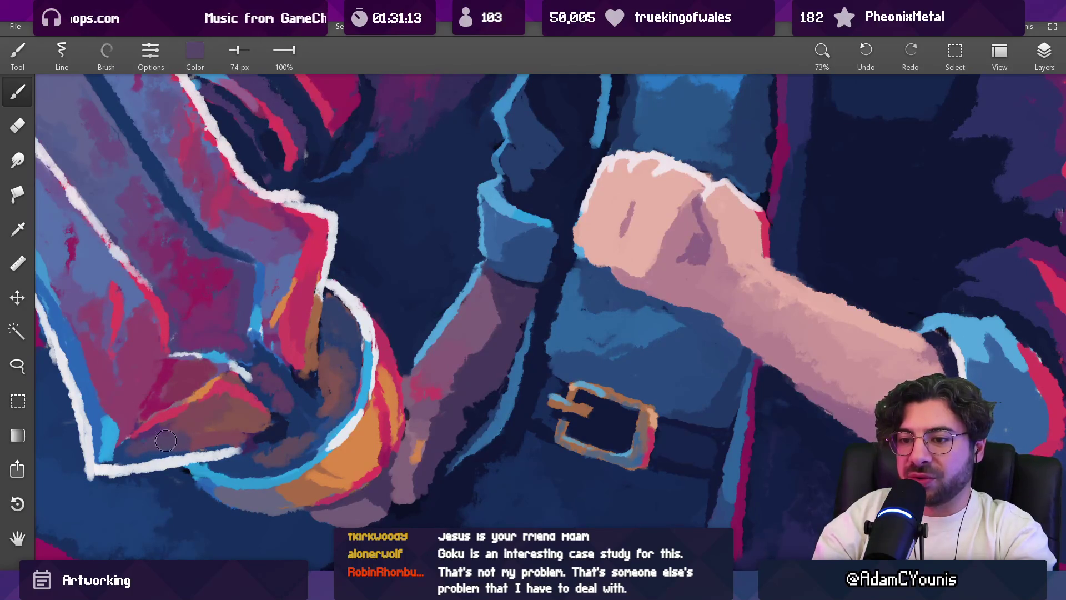
{"action": "mouse_move", "coordinate": [185, 446]}
{"action": "left_mouse_down"}
{"action": "mouse_move", "coordinate": [167, 433]}
{"action": "mouse_move", "coordinate": [201, 443]}
{"action": "left_mouse_up"}
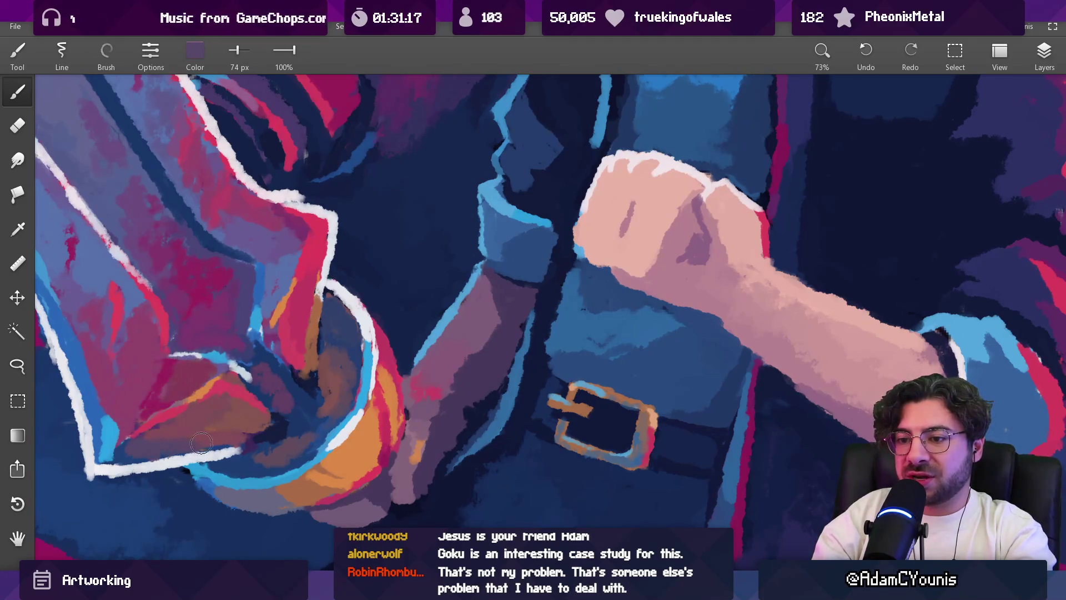
{"action": "scroll", "coordinate": [293, 358], "scroll_direction": "down", "scroll_amount": 10}
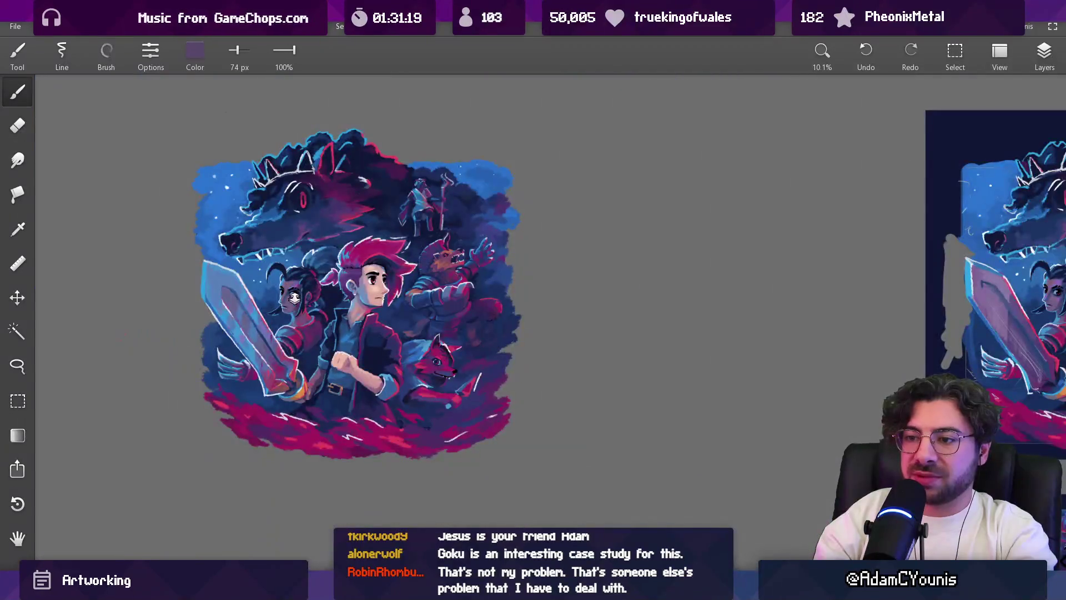
{"action": "scroll", "coordinate": [285, 313], "scroll_direction": "up", "scroll_amount": 9}
{"action": "scroll", "coordinate": [285, 314], "scroll_direction": "up", "scroll_amount": 1}
{"action": "mouse_move", "coordinate": [311, 419]}
{"action": "left_mouse_down"}
{"action": "mouse_move", "coordinate": [387, 389]}
{"action": "mouse_move", "coordinate": [321, 364]}
{"action": "mouse_move", "coordinate": [366, 269]}
{"action": "mouse_move", "coordinate": [341, 269]}
{"action": "mouse_move", "coordinate": [333, 317]}
{"action": "left_mouse_up"}
{"action": "key", "text": "["}
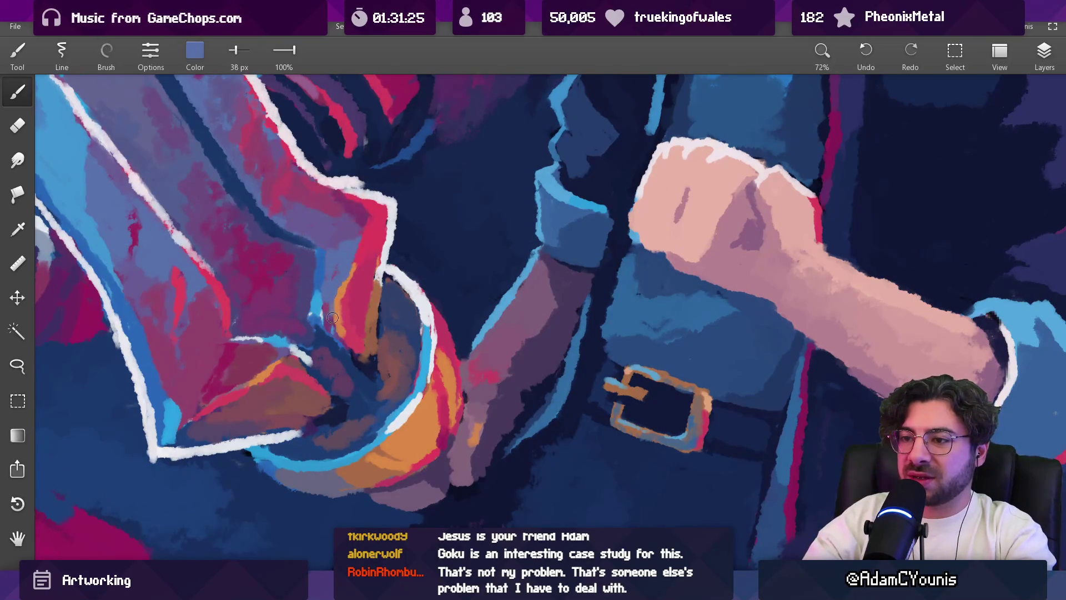
Step: Pick brown and dark blue, then paint muted purple, dark and brown strokes around the hand
{"action": "scroll", "coordinate": [372, 272], "scroll_direction": "down", "scroll_amount": 10}
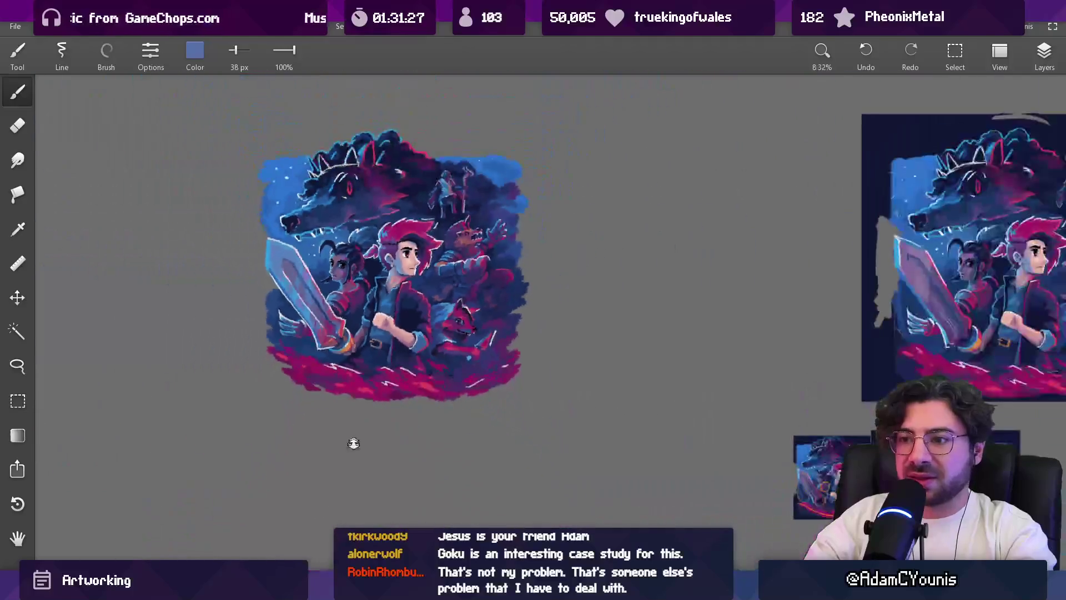
{"action": "scroll", "coordinate": [360, 338], "scroll_direction": "up", "scroll_amount": 10}
{"action": "left_click", "coordinate": [289, 341]}
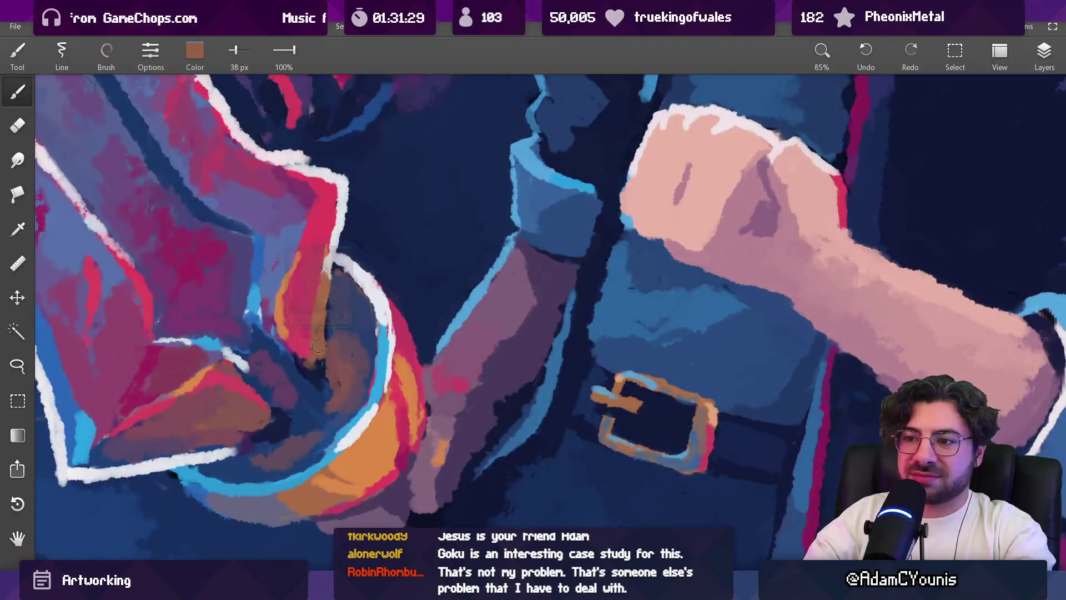
{"action": "left_click", "coordinate": [288, 341]}
{"action": "mouse_move", "coordinate": [341, 322]}
{"action": "left_mouse_down"}
{"action": "mouse_move", "coordinate": [358, 324]}
{"action": "mouse_move", "coordinate": [313, 347]}
{"action": "left_mouse_up"}
{"action": "key", "text": "bracketright"}
{"action": "key", "text": "bracketright"}
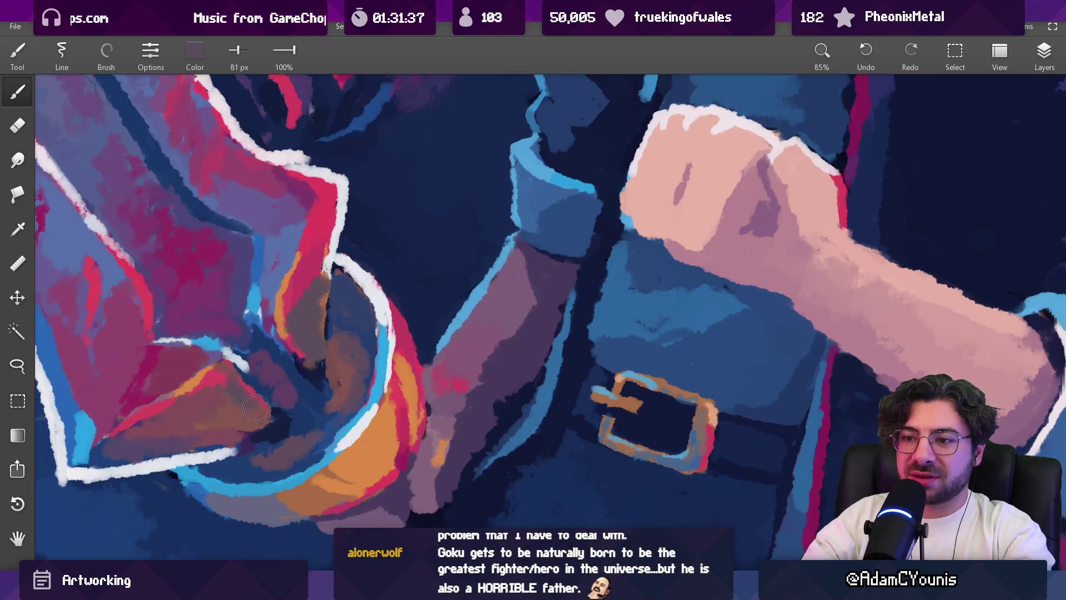
{"action": "left_click_drag", "start_coordinate": [248, 424], "coordinate": [185, 428]}
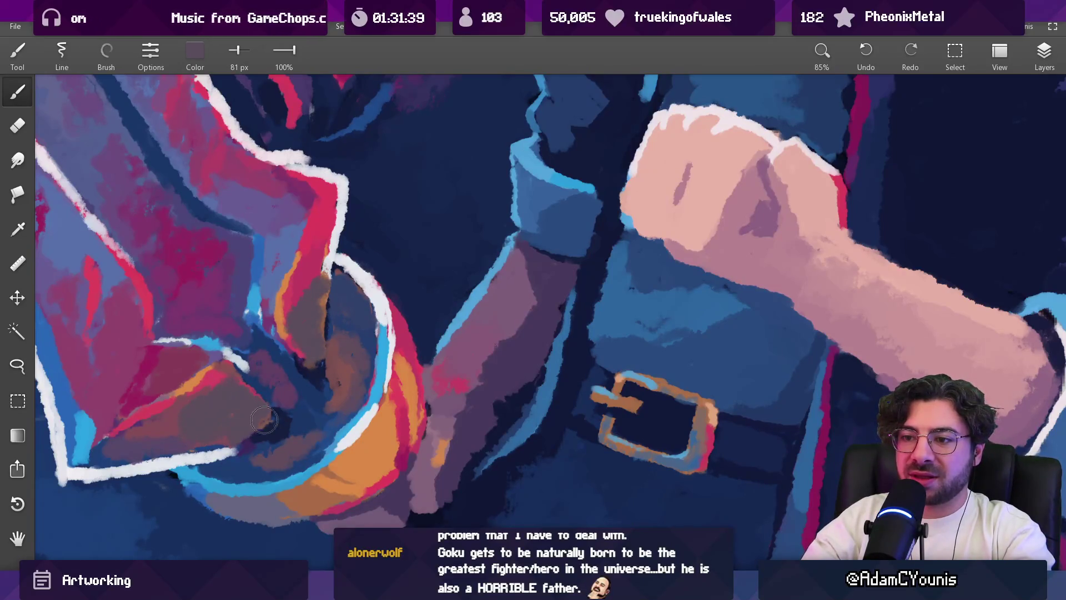
{"action": "scroll", "coordinate": [264, 420], "scroll_direction": "down", "scroll_amount": 10}
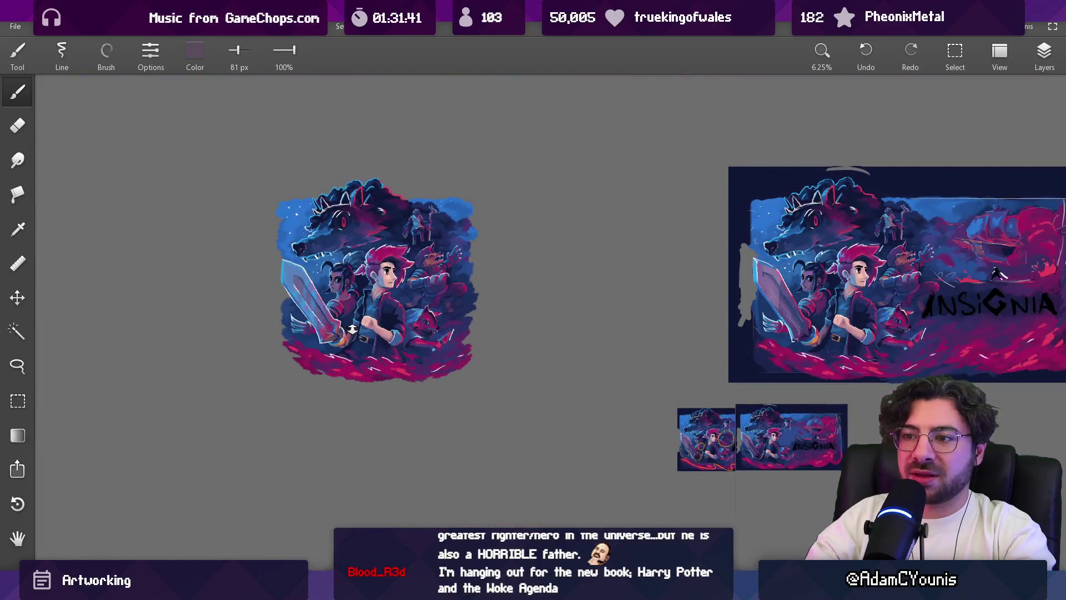
{"action": "scroll", "coordinate": [352, 329], "scroll_direction": "up", "scroll_amount": 8}
{"action": "mouse_move", "coordinate": [348, 407]}
{"action": "left_mouse_down"}
{"action": "mouse_move", "coordinate": [348, 427]}
{"action": "mouse_move", "coordinate": [324, 453]}
{"action": "left_mouse_up"}
{"action": "mouse_move", "coordinate": [330, 355]}
{"action": "left_mouse_down"}
{"action": "mouse_move", "coordinate": [278, 369]}
{"action": "mouse_move", "coordinate": [254, 412]}
{"action": "left_mouse_up"}
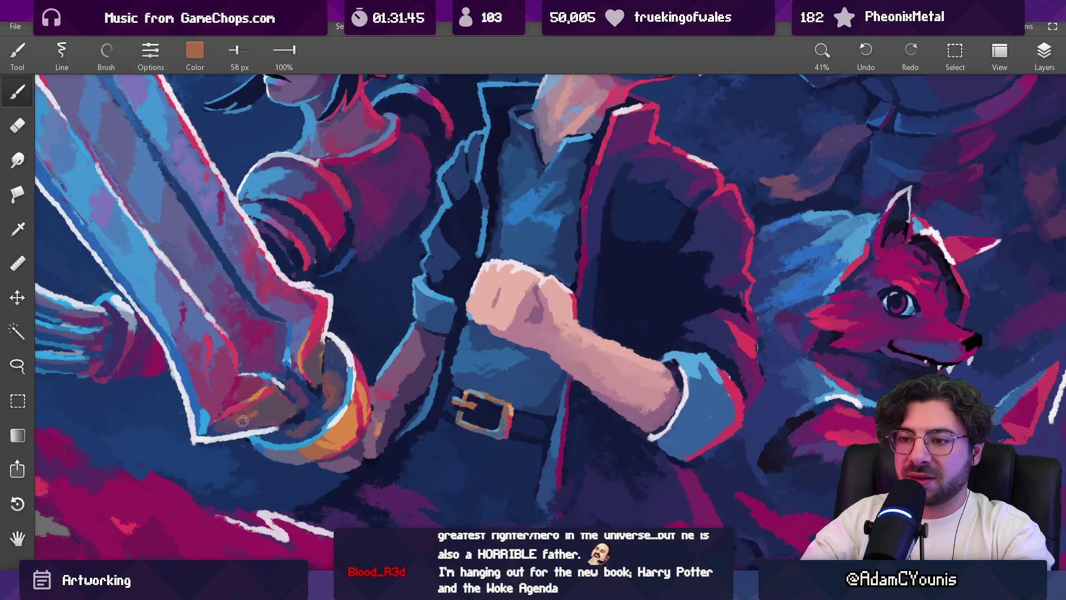
Step: Sample crimson from the sword and brownish red from the hand, fine-tuning brush size
{"action": "left_click", "coordinate": [314, 355]}
{"action": "left_click", "coordinate": [312, 353]}
{"action": "left_click", "coordinate": [310, 353]}
{"action": "left_click", "coordinate": [315, 348]}
{"action": "left_click", "coordinate": [314, 342]}
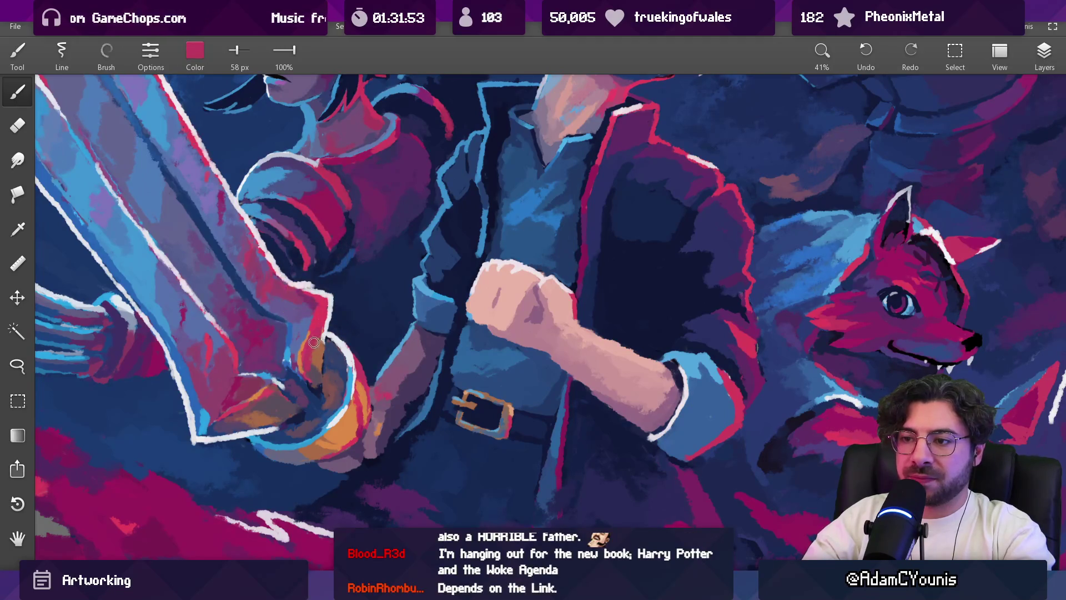
{"action": "scroll", "coordinate": [318, 341], "scroll_direction": "down", "scroll_amount": 5}
{"action": "scroll", "coordinate": [334, 339], "scroll_direction": "up", "scroll_amount": 7}
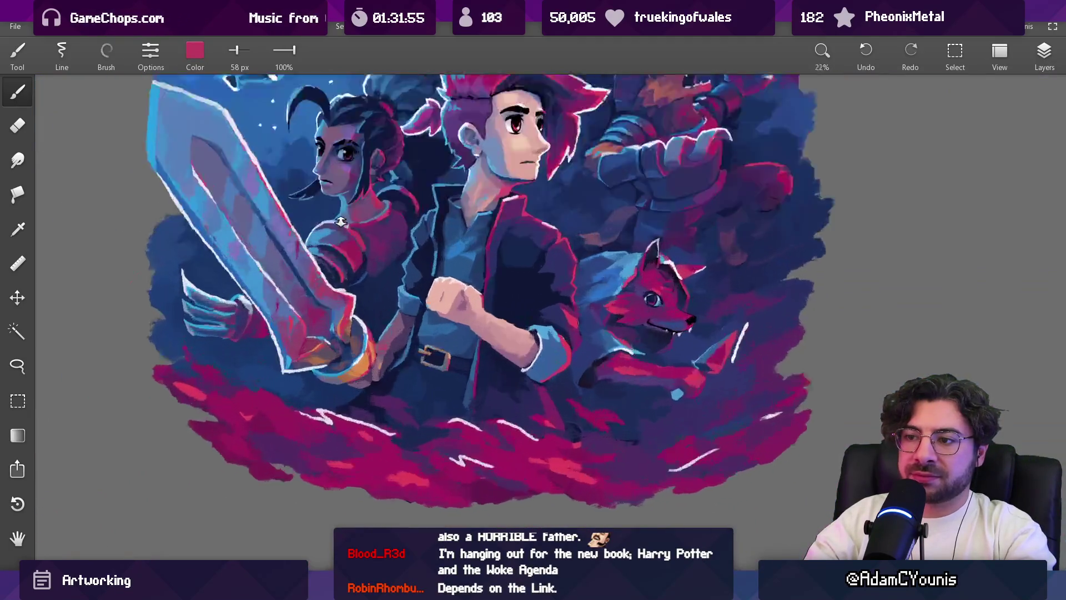
{"action": "scroll", "coordinate": [346, 336], "scroll_direction": "up", "scroll_amount": 3}
{"action": "left_click", "coordinate": [349, 335]}
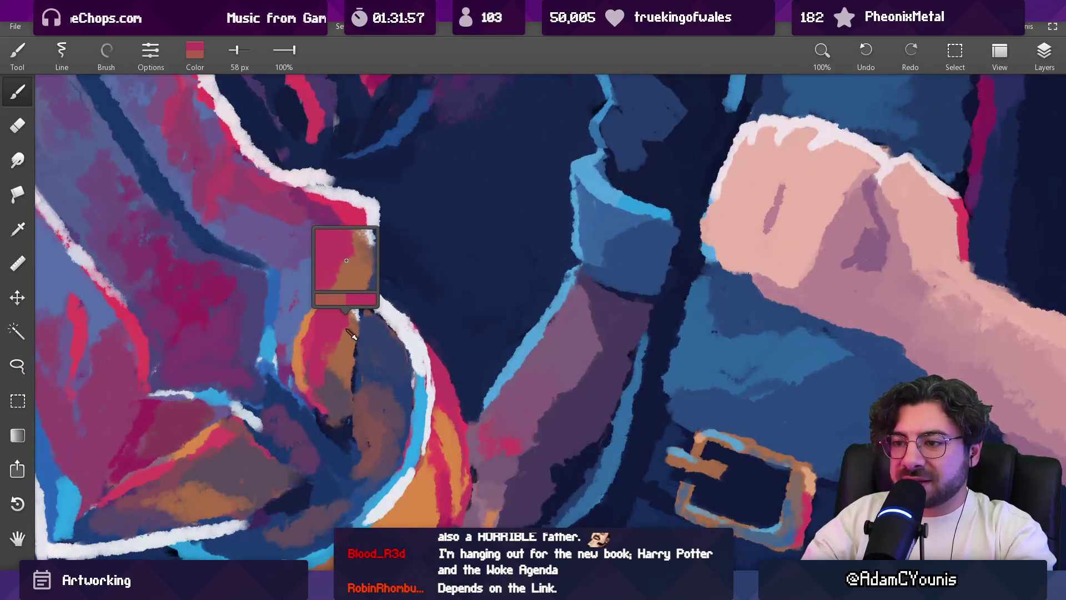
{"action": "key", "text": "]"}
{"action": "left_click", "coordinate": [337, 370]}
{"action": "key", "text": "["}
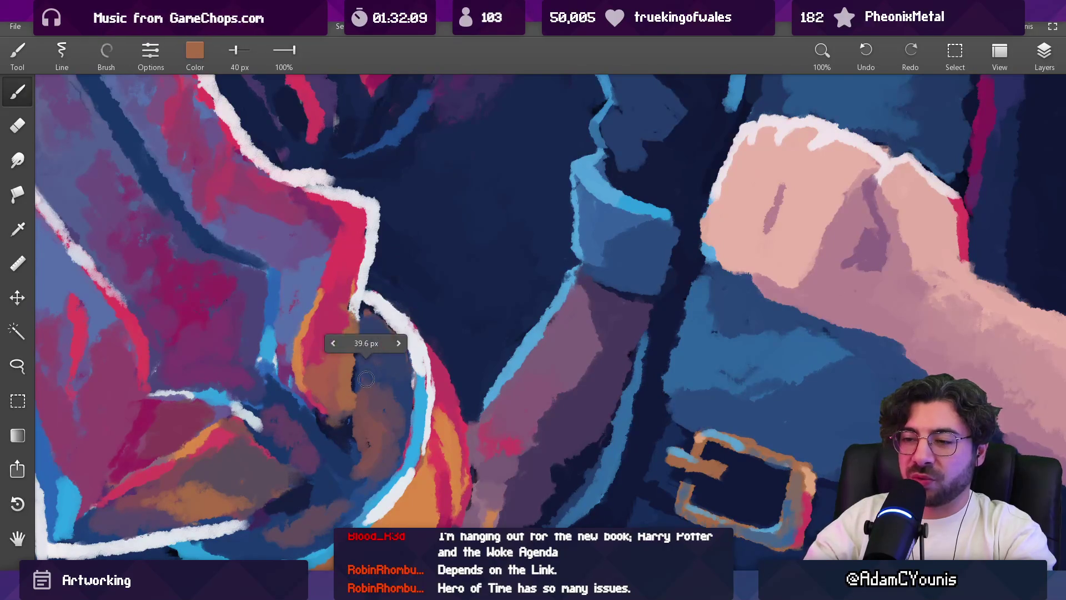
Step: Sample dark blue, slate blue, slate purple and orange-brown from the background, hand and guard
{"action": "left_click", "coordinate": [360, 251]}
{"action": "scroll", "coordinate": [360, 252], "scroll_direction": "down", "scroll_amount": 5}
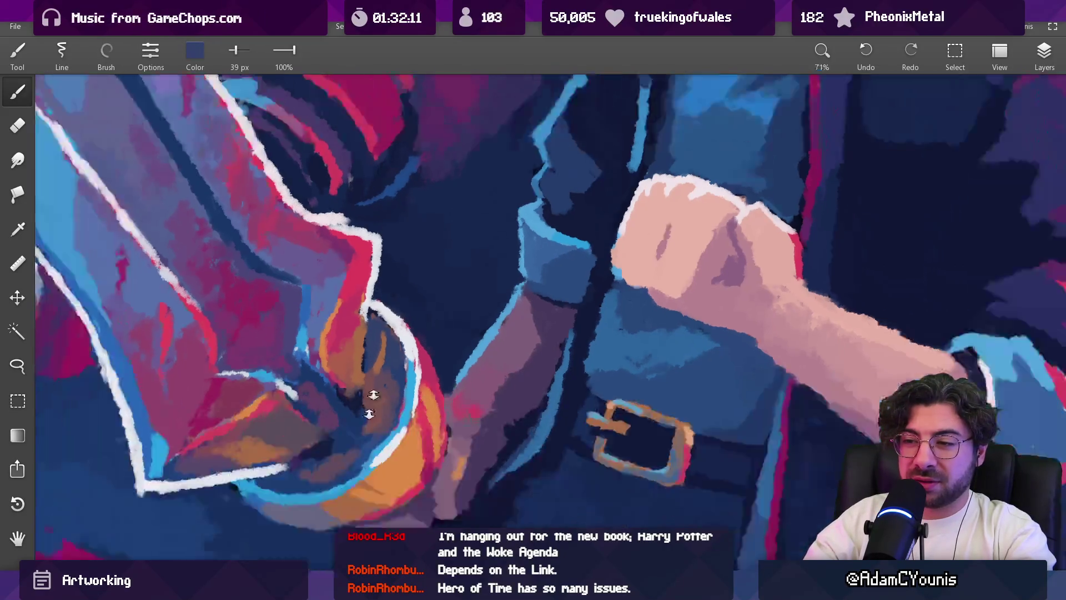
{"action": "scroll", "coordinate": [360, 252], "scroll_direction": "up", "scroll_amount": 2}
{"action": "scroll", "coordinate": [344, 334], "scroll_direction": "up", "scroll_amount": 2}
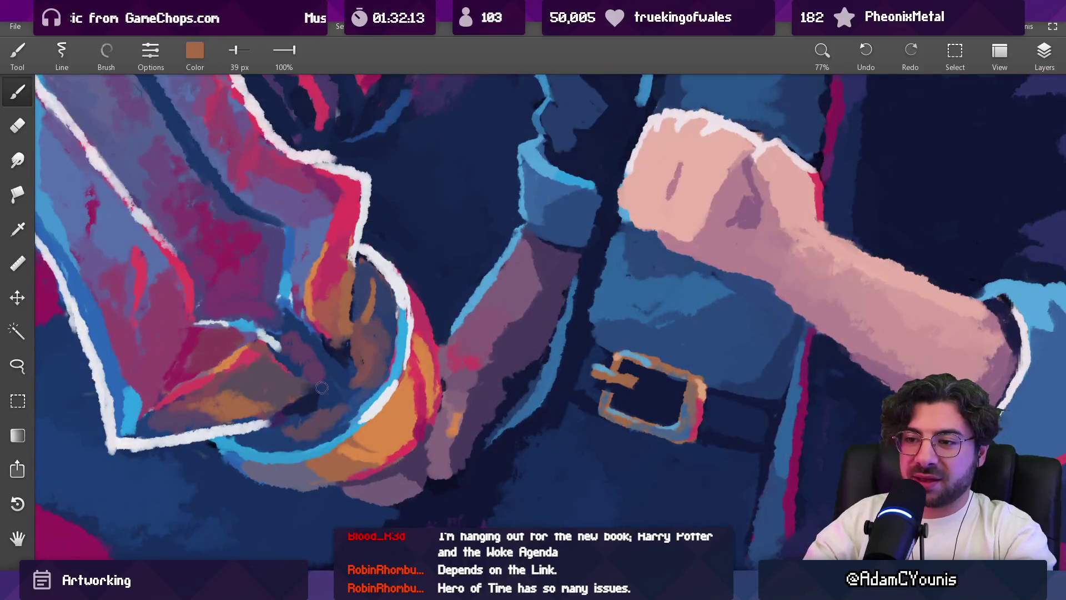
{"action": "left_click", "coordinate": [293, 428]}
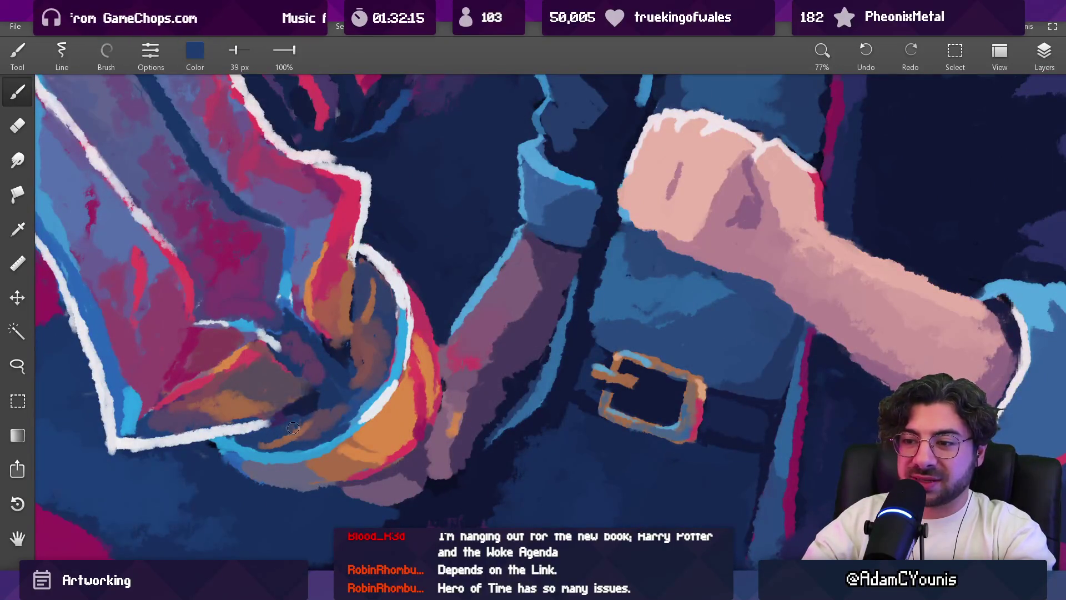
{"action": "scroll", "coordinate": [339, 374], "scroll_direction": "down", "scroll_amount": 5}
{"action": "scroll", "coordinate": [341, 333], "scroll_direction": "up", "scroll_amount": 6}
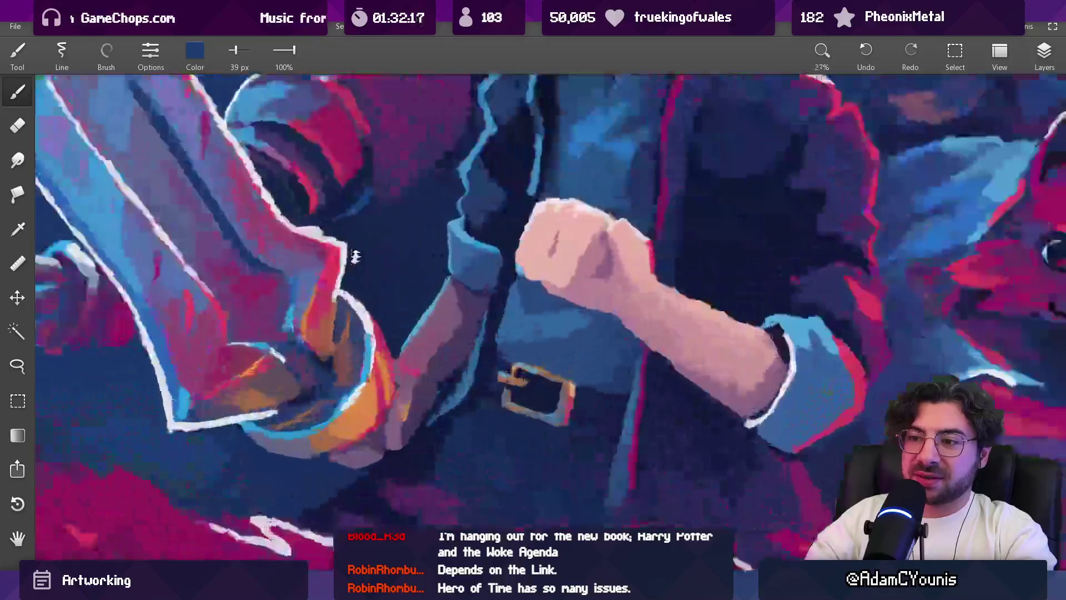
{"action": "left_click", "coordinate": [339, 301]}
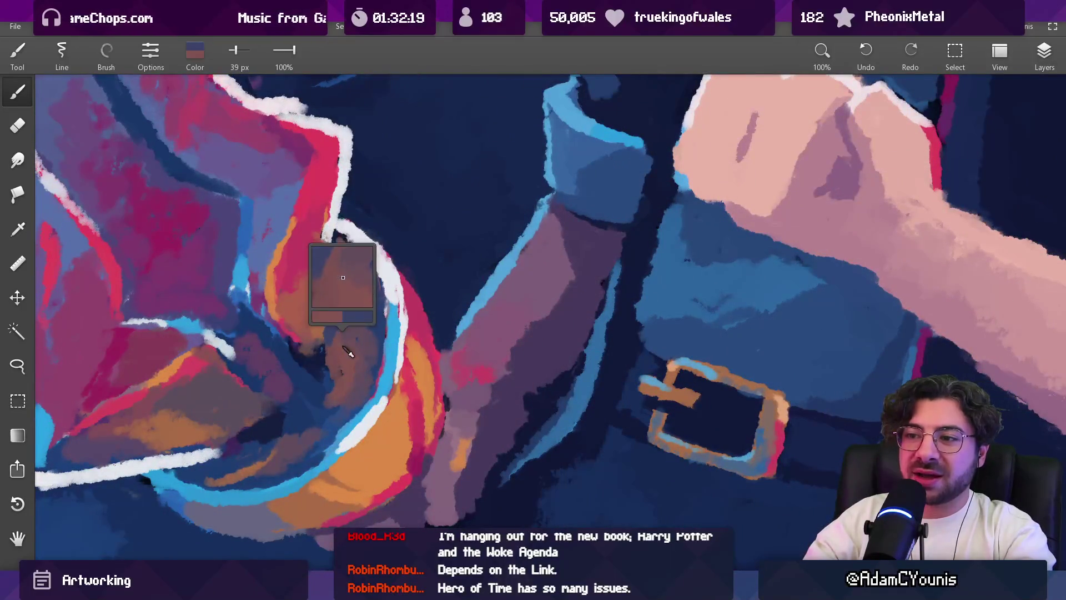
{"action": "left_click", "coordinate": [340, 287]}
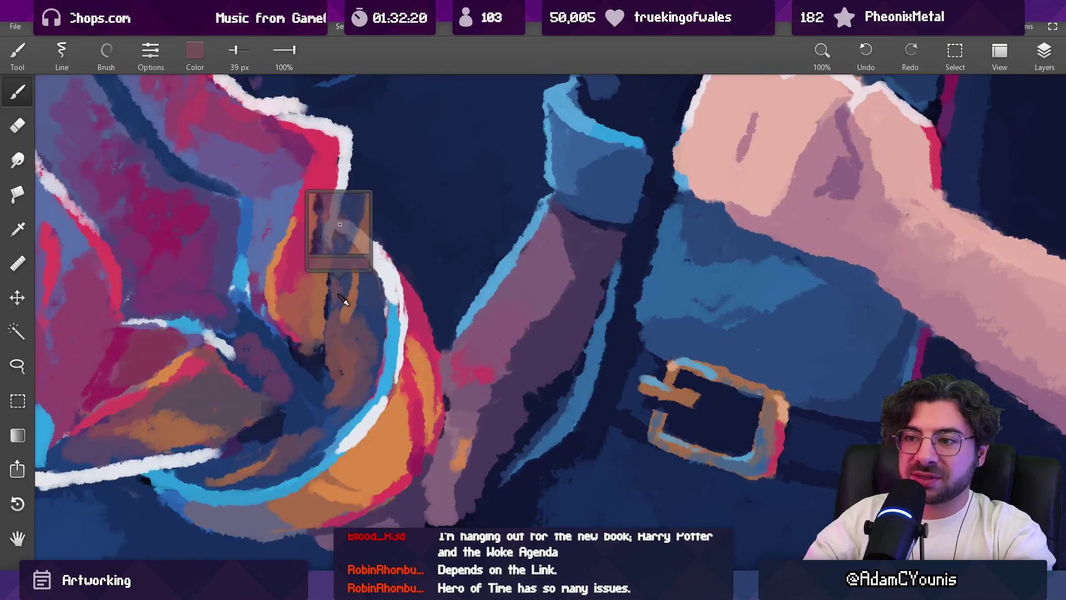
{"action": "left_click", "coordinate": [349, 285]}
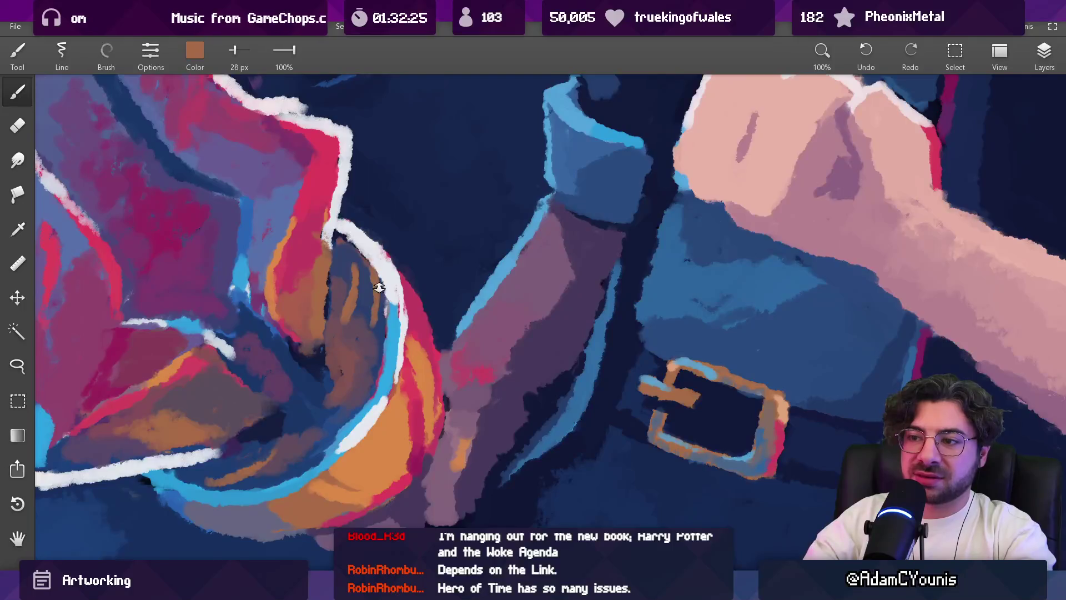
Step: Pick dark blue and orange-brown near the guard and a muted red-brown from the hilt
{"action": "scroll", "coordinate": [371, 328], "scroll_direction": "down", "scroll_amount": 10}
{"action": "scroll", "coordinate": [373, 343], "scroll_direction": "up", "scroll_amount": 10}
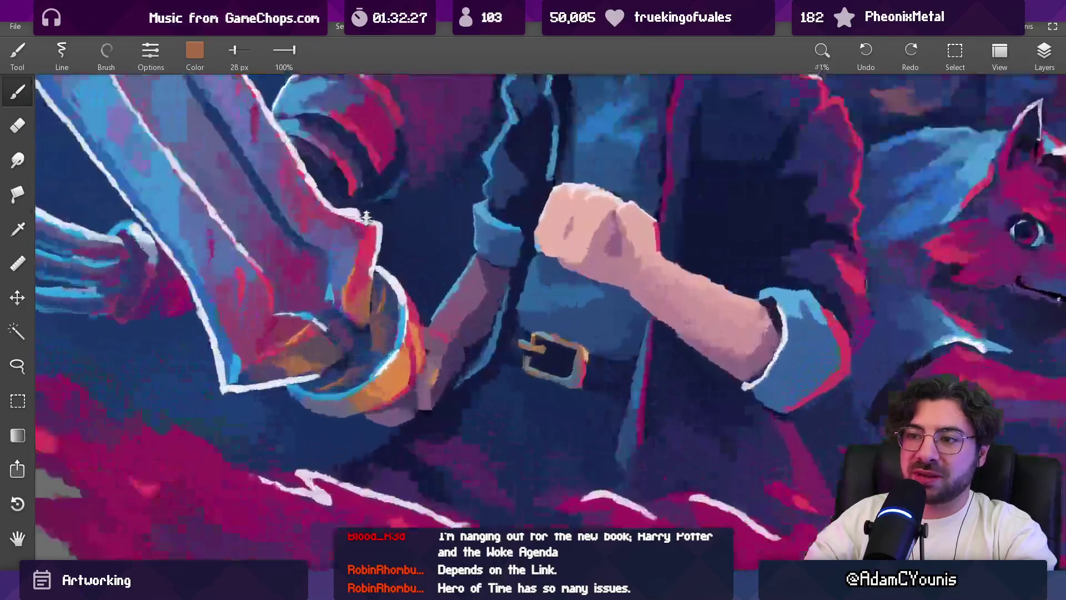
{"action": "left_click", "coordinate": [392, 300]}
{"action": "mouse_move", "coordinate": [401, 305]}
{"action": "left_mouse_down"}
{"action": "mouse_move", "coordinate": [406, 324]}
{"action": "mouse_move", "coordinate": [249, 409]}
{"action": "left_mouse_up"}
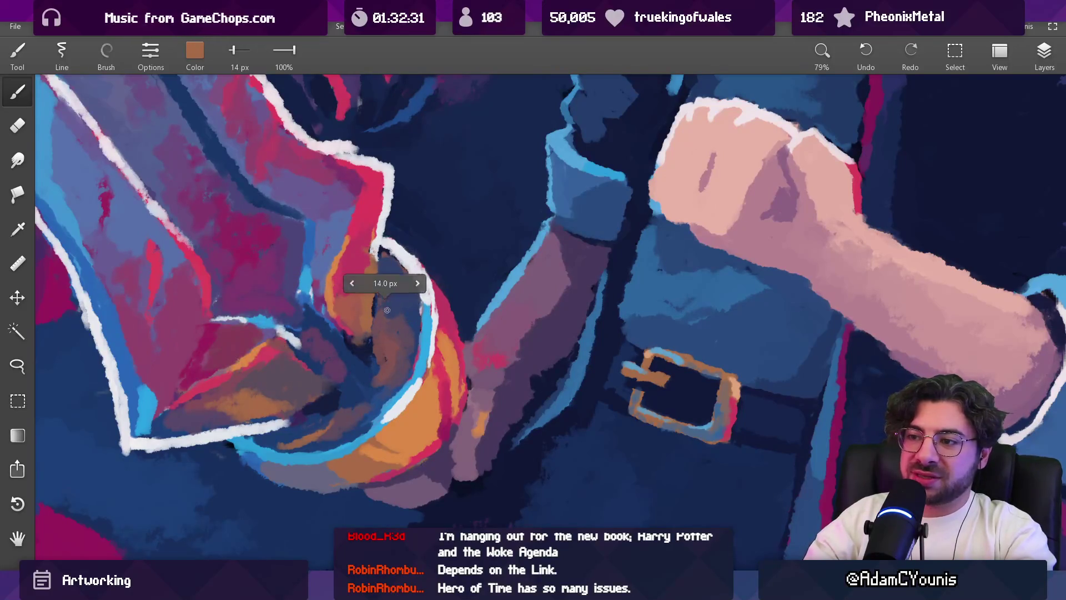
{"action": "scroll", "coordinate": [405, 285], "scroll_direction": "down", "scroll_amount": 6}
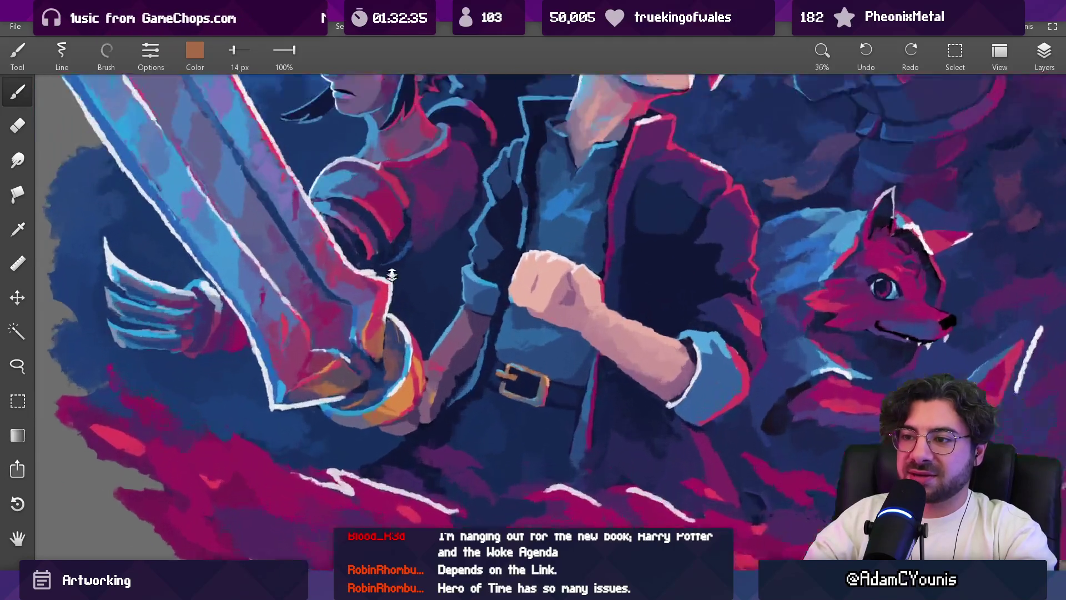
{"action": "scroll", "coordinate": [401, 283], "scroll_direction": "up", "scroll_amount": 5}
{"action": "left_click", "coordinate": [390, 350]}
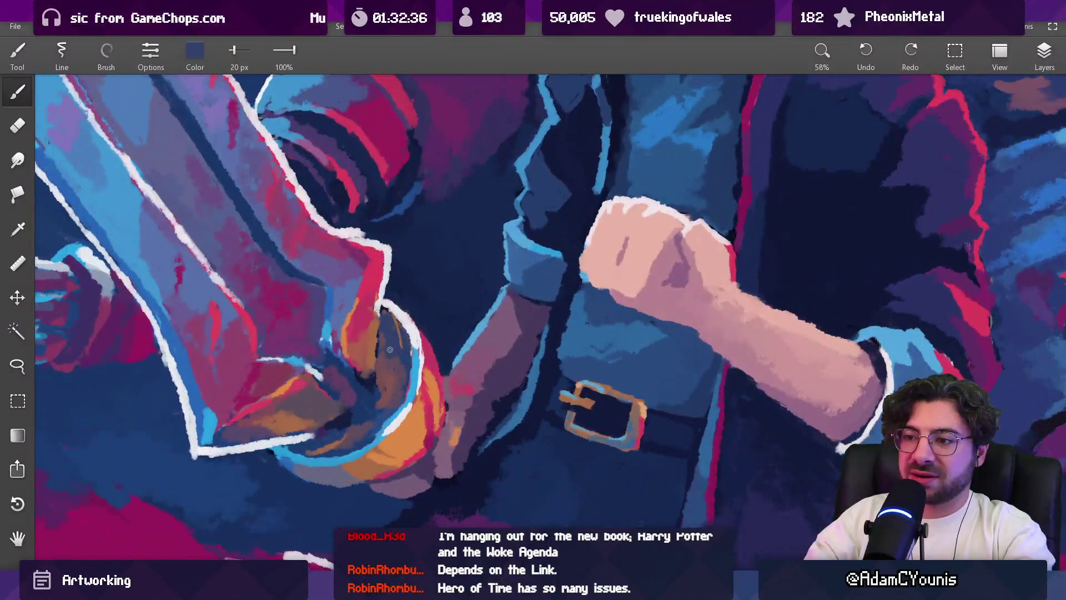
{"action": "left_click", "coordinate": [388, 379]}
Step: Shade the inside of the gripping hand with dark blue sampled from the shadows
{"action": "scroll", "coordinate": [387, 385], "scroll_direction": "down", "scroll_amount": 6}
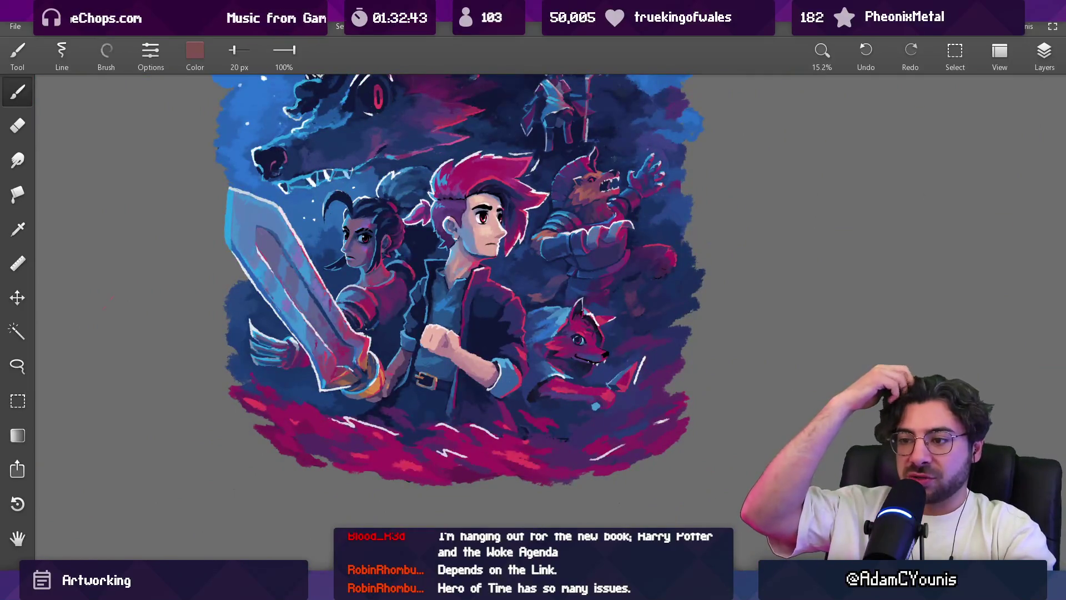
{"action": "scroll", "coordinate": [365, 327], "scroll_direction": "up", "scroll_amount": 5}
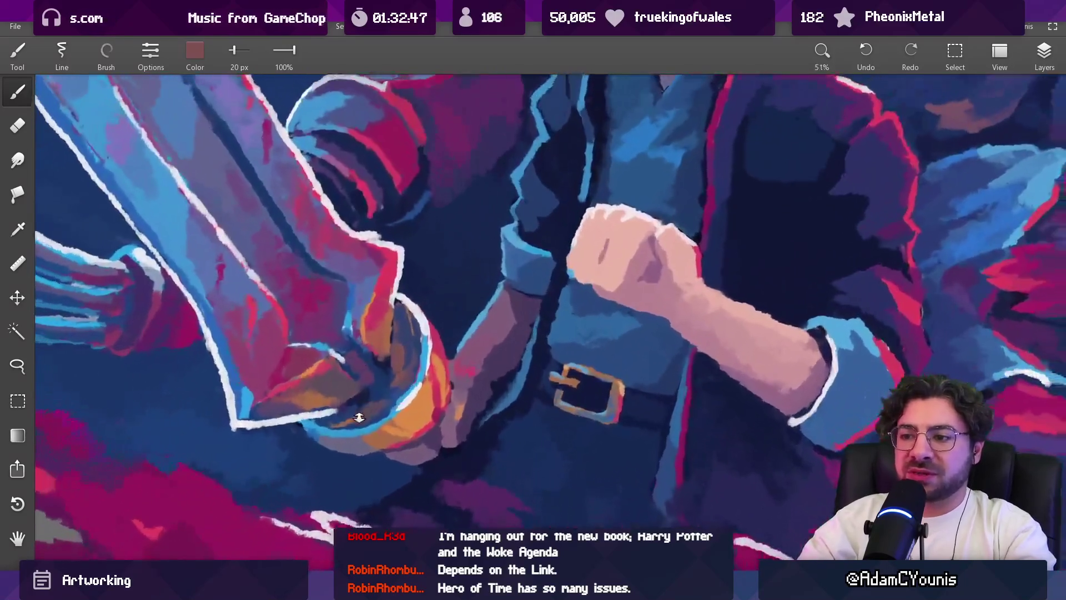
{"action": "left_click", "coordinate": [359, 418], "text": "alt"}
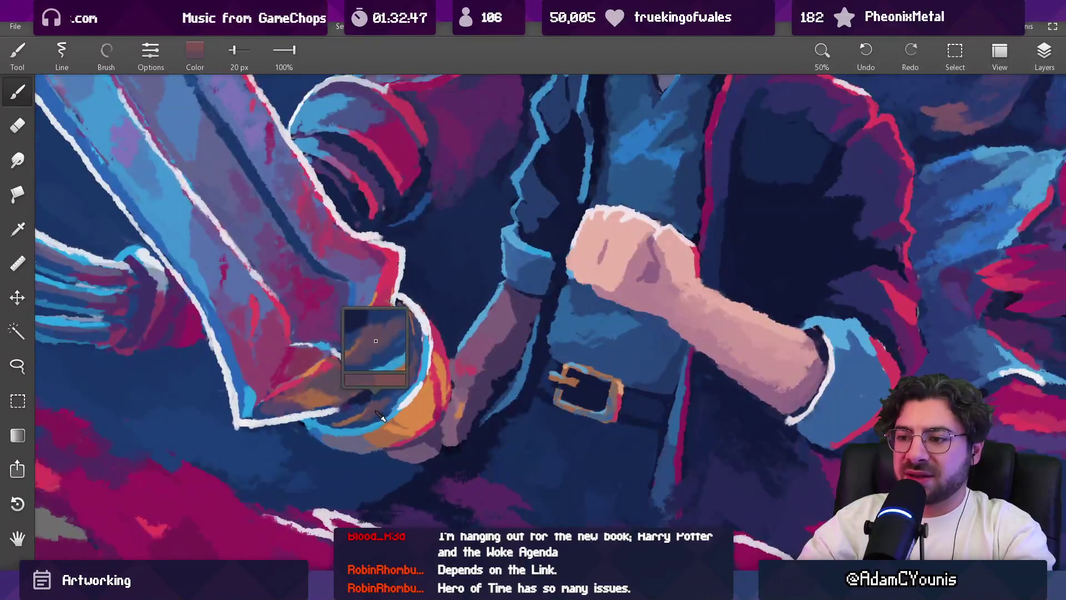
{"action": "left_click", "coordinate": [357, 424], "text": "alt"}
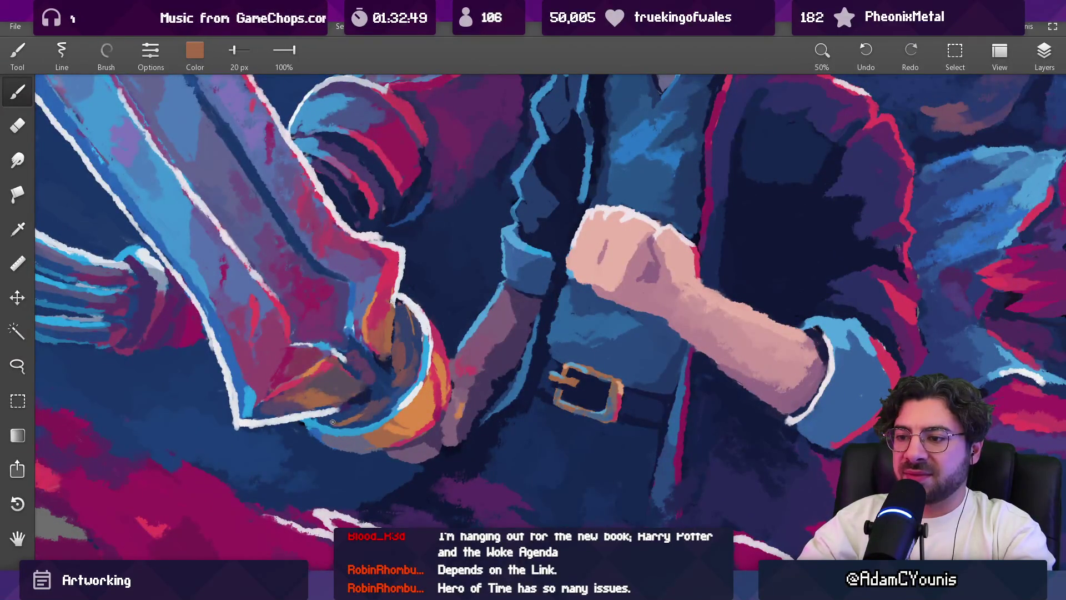
{"action": "left_click", "coordinate": [352, 419], "text": "alt"}
{"action": "left_click", "coordinate": [379, 412], "text": "alt"}
{"action": "mouse_move", "coordinate": [388, 311]}
{"action": "left_mouse_down"}
{"action": "mouse_move", "coordinate": [363, 380]}
{"action": "mouse_move", "coordinate": [381, 405]}
{"action": "left_mouse_up"}
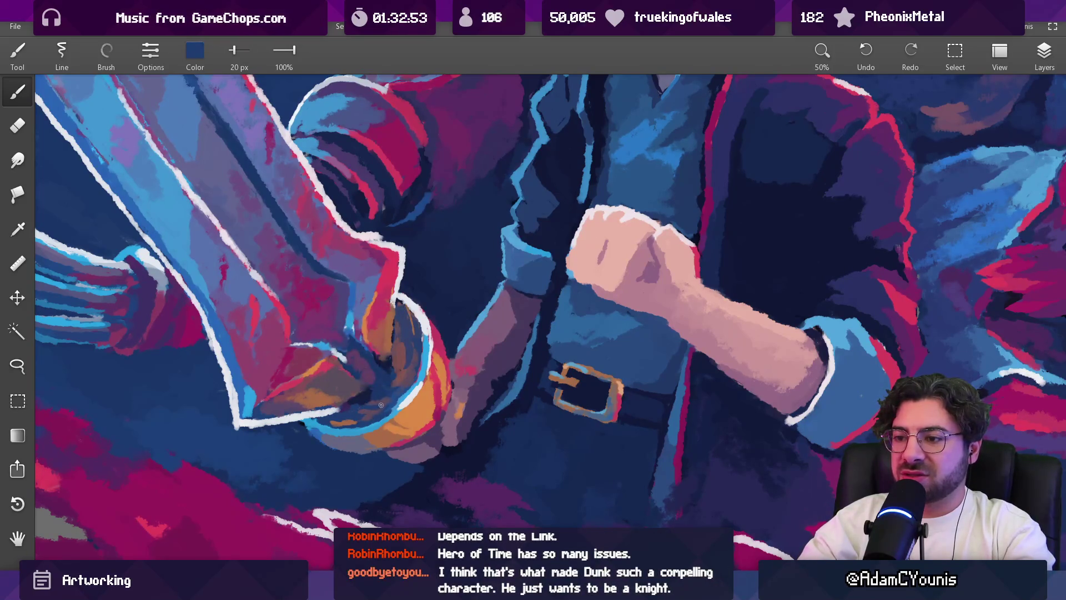
{"action": "scroll", "coordinate": [402, 374], "scroll_direction": "down", "scroll_amount": 3}
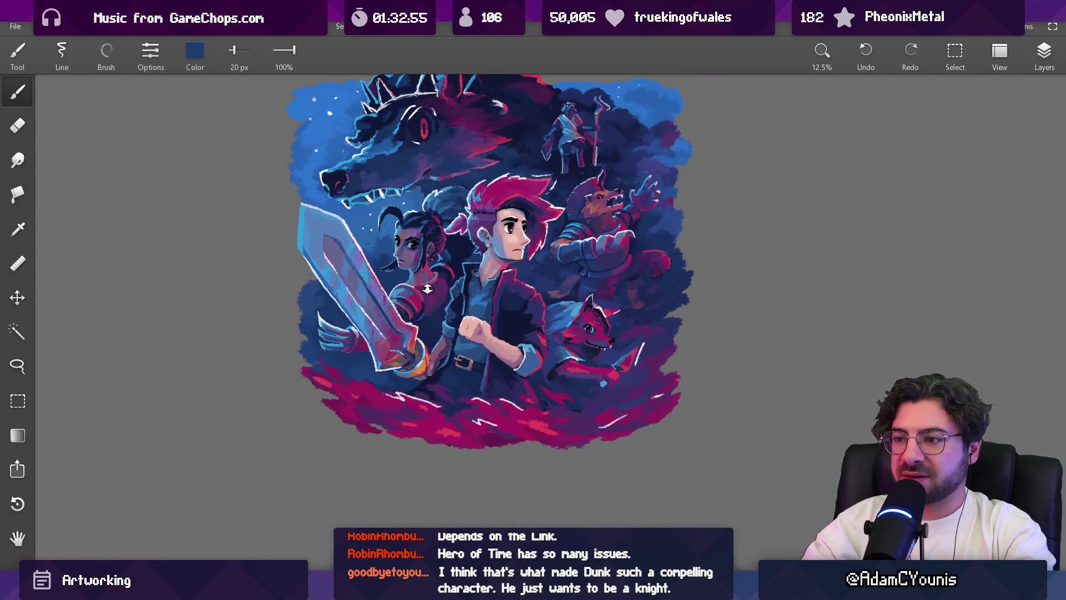
Step: Pick a purple tone from the sword, set the brush to 43 px, and zoom close on the hilt
{"action": "scroll", "coordinate": [427, 288], "scroll_direction": "up", "scroll_amount": 5}
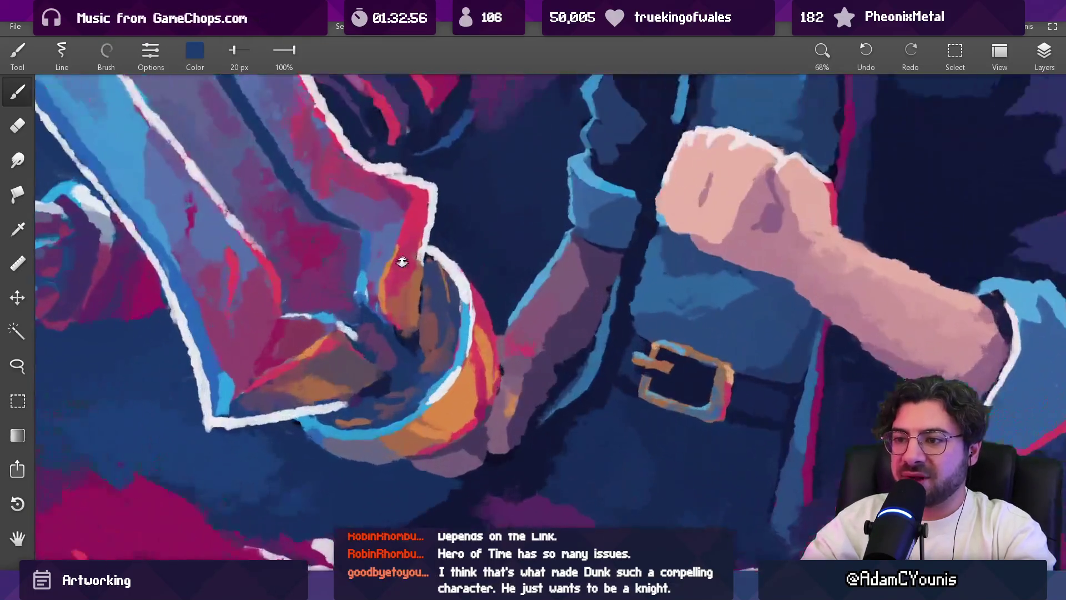
{"action": "left_click", "coordinate": [382, 332], "text": "alt"}
{"action": "mouse_move", "coordinate": [382, 332]}
{"action": "left_mouse_down"}
{"action": "mouse_move", "coordinate": [363, 286]}
{"action": "mouse_move", "coordinate": [345, 294]}
{"action": "mouse_move", "coordinate": [350, 308]}
{"action": "mouse_move", "coordinate": [373, 312]}
{"action": "mouse_move", "coordinate": [364, 303]}
{"action": "left_mouse_up"}
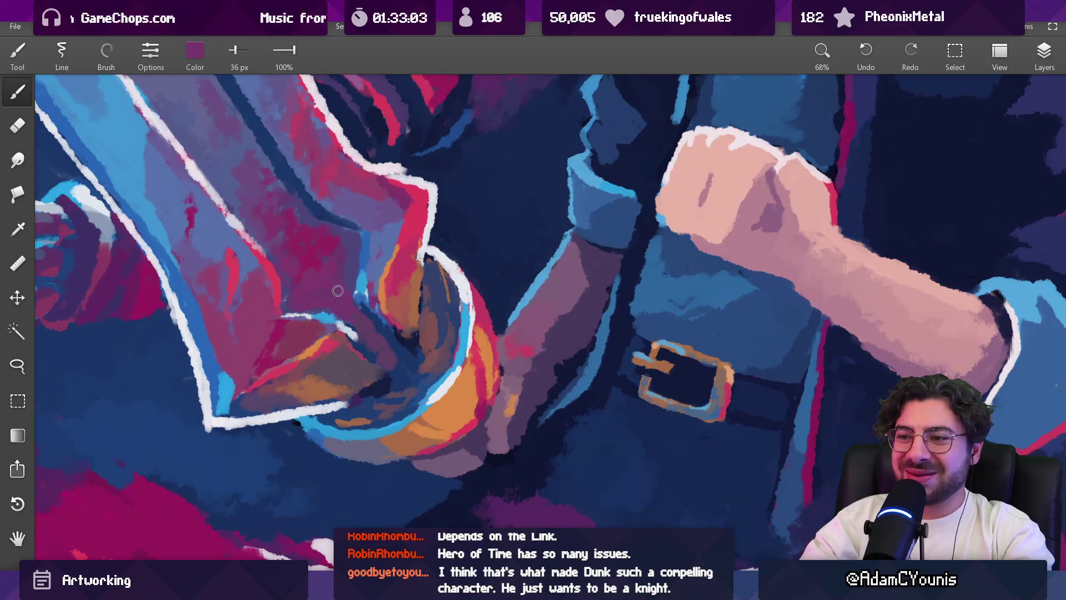
{"action": "key", "text": "bracketright"}
{"action": "key", "text": "bracketright"}
{"action": "key", "text": "bracketright"}
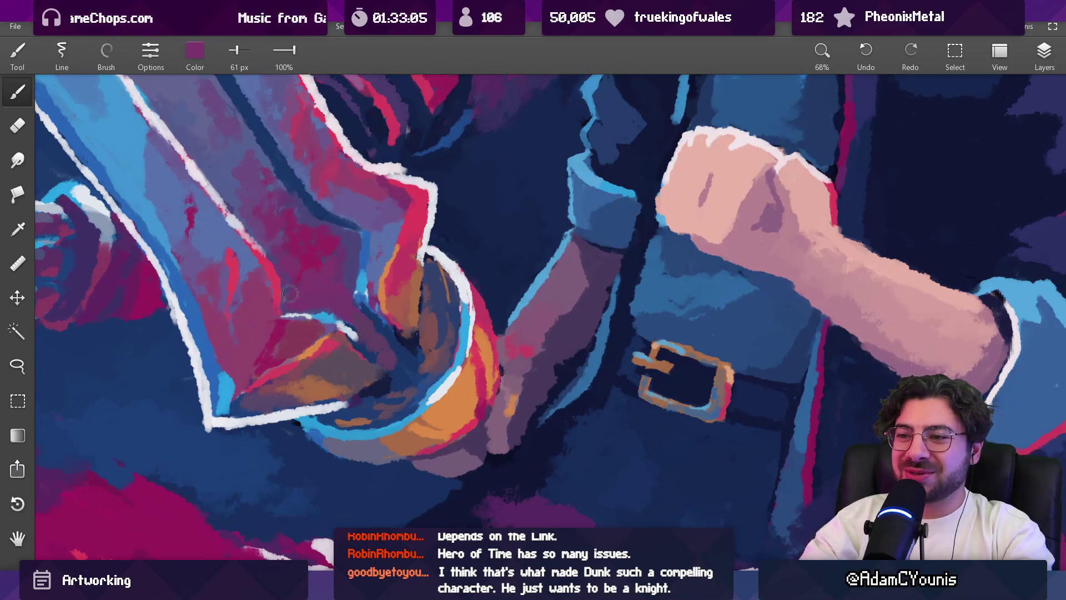
{"action": "key", "text": "bracketleft"}
{"action": "key", "text": "bracketleft"}
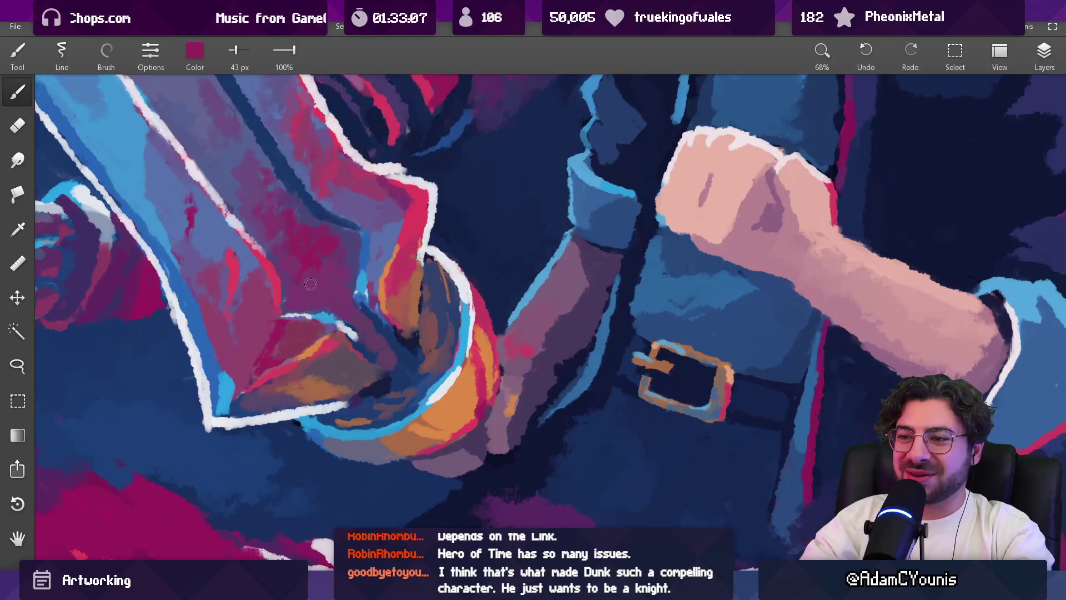
{"action": "mouse_move", "coordinate": [340, 303]}
{"action": "left_mouse_down"}
{"action": "mouse_move", "coordinate": [366, 506]}
{"action": "mouse_move", "coordinate": [405, 311]}
{"action": "mouse_move", "coordinate": [400, 266]}
{"action": "mouse_move", "coordinate": [363, 214]}
{"action": "mouse_move", "coordinate": [334, 236]}
{"action": "mouse_move", "coordinate": [371, 314]}
{"action": "mouse_move", "coordinate": [354, 333]}
{"action": "mouse_move", "coordinate": [325, 308]}
{"action": "mouse_move", "coordinate": [356, 316]}
{"action": "mouse_move", "coordinate": [391, 419]}
{"action": "left_mouse_up"}
{"action": "mouse_move", "coordinate": [404, 310]}
{"action": "left_mouse_down"}
{"action": "mouse_move", "coordinate": [361, 222]}
{"action": "mouse_move", "coordinate": [298, 238]}
{"action": "mouse_move", "coordinate": [323, 351]}
{"action": "mouse_move", "coordinate": [335, 326]}
{"action": "left_mouse_up"}
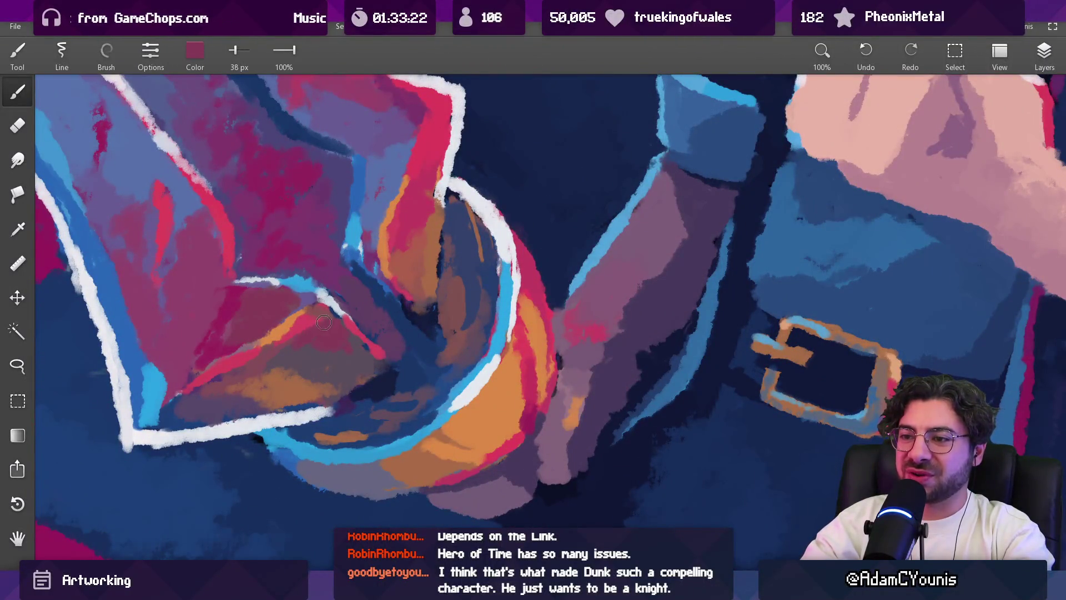
Step: Sample bright red, grey-blue and maroon from the guard, ending with a 21 px brush
{"action": "left_click", "coordinate": [313, 307]}
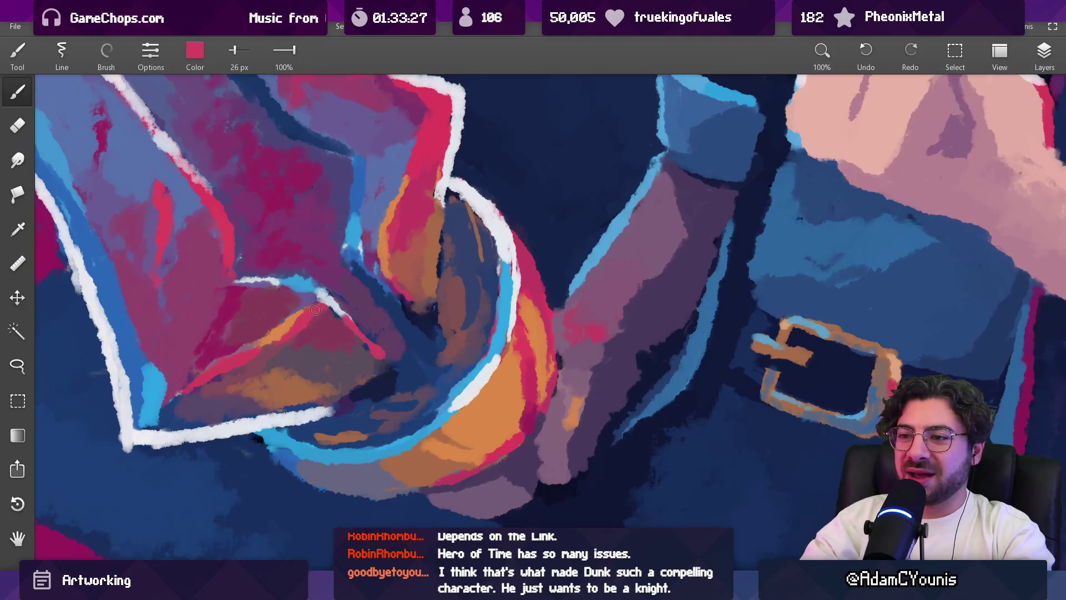
{"action": "mouse_move", "coordinate": [316, 318]}
{"action": "left_mouse_down"}
{"action": "mouse_move", "coordinate": [332, 297]}
{"action": "mouse_move", "coordinate": [287, 289]}
{"action": "mouse_move", "coordinate": [293, 315]}
{"action": "mouse_move", "coordinate": [216, 367]}
{"action": "mouse_move", "coordinate": [172, 355]}
{"action": "mouse_move", "coordinate": [297, 244]}
{"action": "mouse_move", "coordinate": [240, 213]}
{"action": "mouse_move", "coordinate": [137, 225]}
{"action": "mouse_move", "coordinate": [155, 223]}
{"action": "left_mouse_up"}
{"action": "key", "text": "bracketright"}
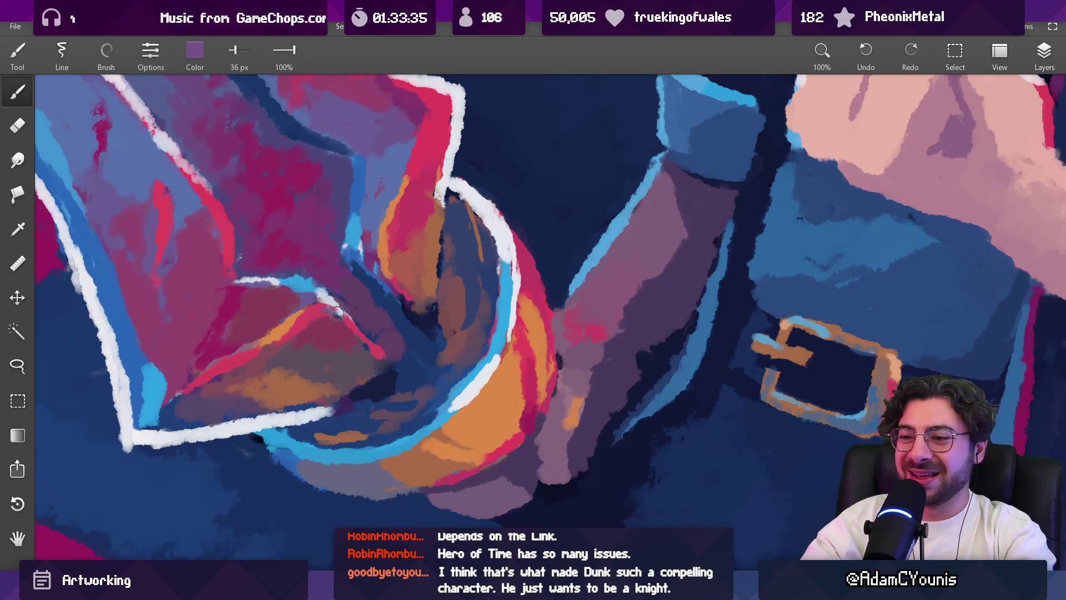
{"action": "left_click_drag", "start_coordinate": [323, 309], "coordinate": [336, 313]}
{"action": "key", "text": "bracketleft"}
{"action": "left_click", "coordinate": [322, 309]}
{"action": "scroll", "coordinate": [321, 316], "scroll_direction": "down", "scroll_amount": 5}
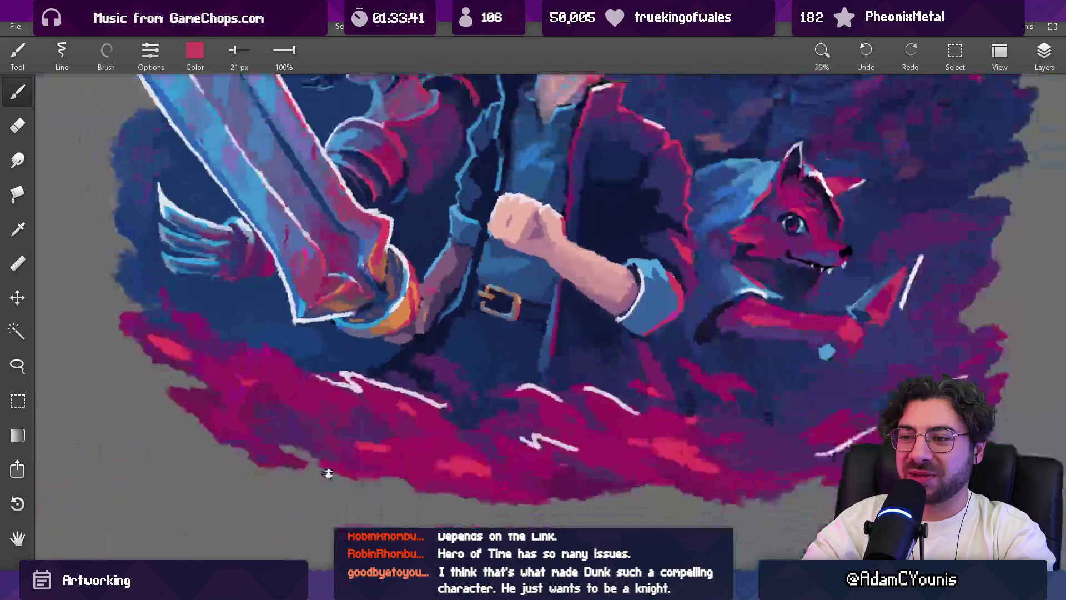
Step: Sample orange and muted mauve from the grip and hand with a slightly smaller brush
{"action": "scroll", "coordinate": [362, 286], "scroll_direction": "up", "scroll_amount": 3}
{"action": "scroll", "coordinate": [363, 287], "scroll_direction": "up", "scroll_amount": 3}
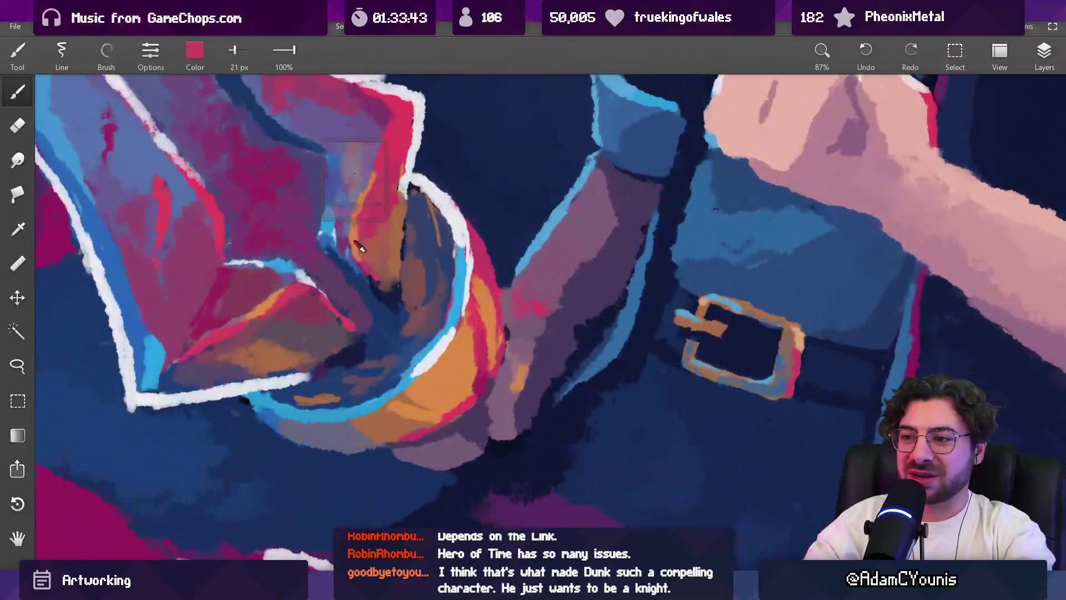
{"action": "left_click", "coordinate": [312, 291]}
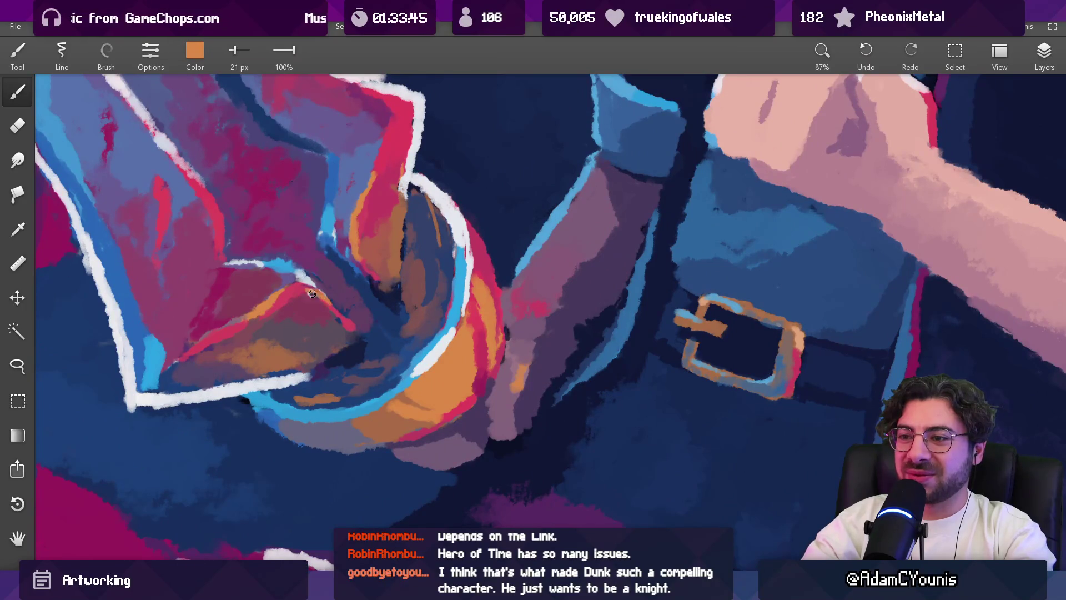
{"action": "mouse_move", "coordinate": [347, 318]}
{"action": "left_mouse_down"}
{"action": "mouse_move", "coordinate": [391, 265]}
{"action": "mouse_move", "coordinate": [338, 332]}
{"action": "left_mouse_up"}
{"action": "left_click", "coordinate": [349, 332]}
{"action": "scroll", "coordinate": [353, 338], "scroll_direction": "down", "scroll_amount": 5}
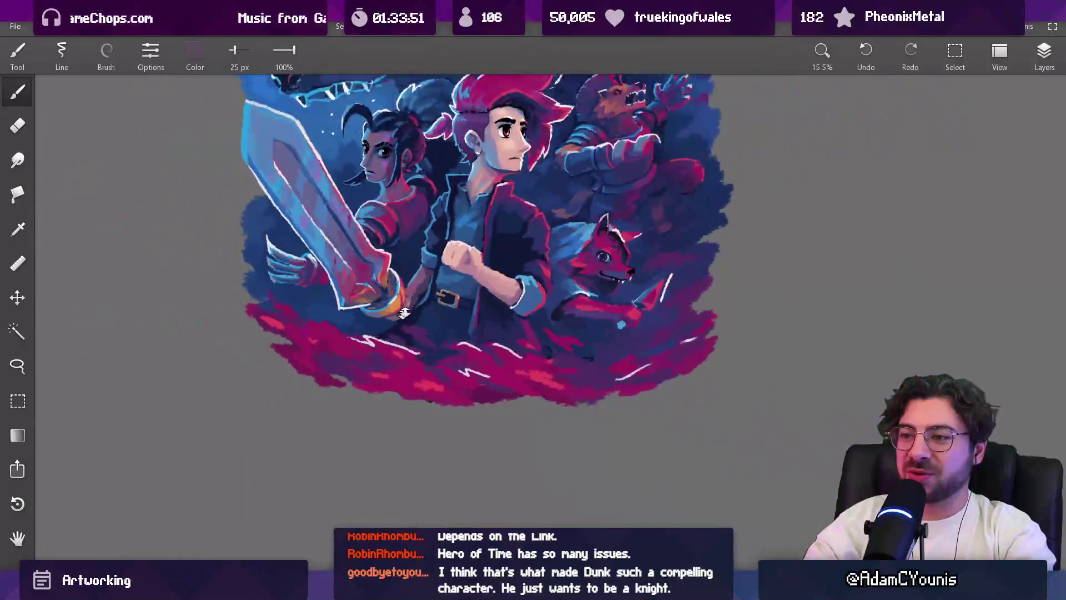
{"action": "scroll", "coordinate": [361, 263], "scroll_direction": "up", "scroll_amount": 5}
{"action": "key", "text": "bracketleft"}
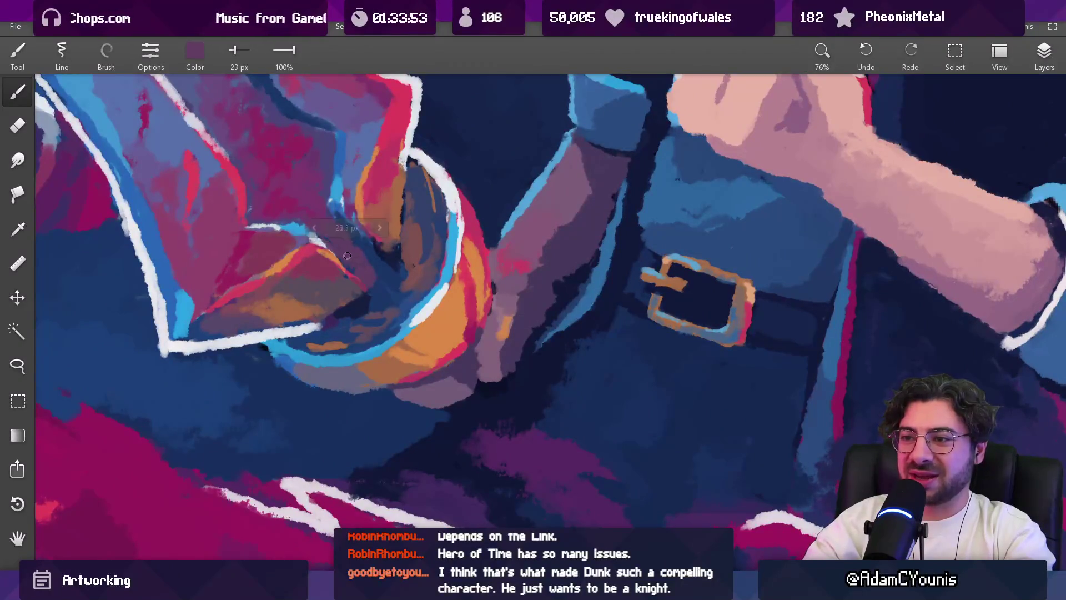
Step: Sample navy, blue and deeper purple tones, settling on a medium brush size
{"action": "left_click", "coordinate": [374, 266]}
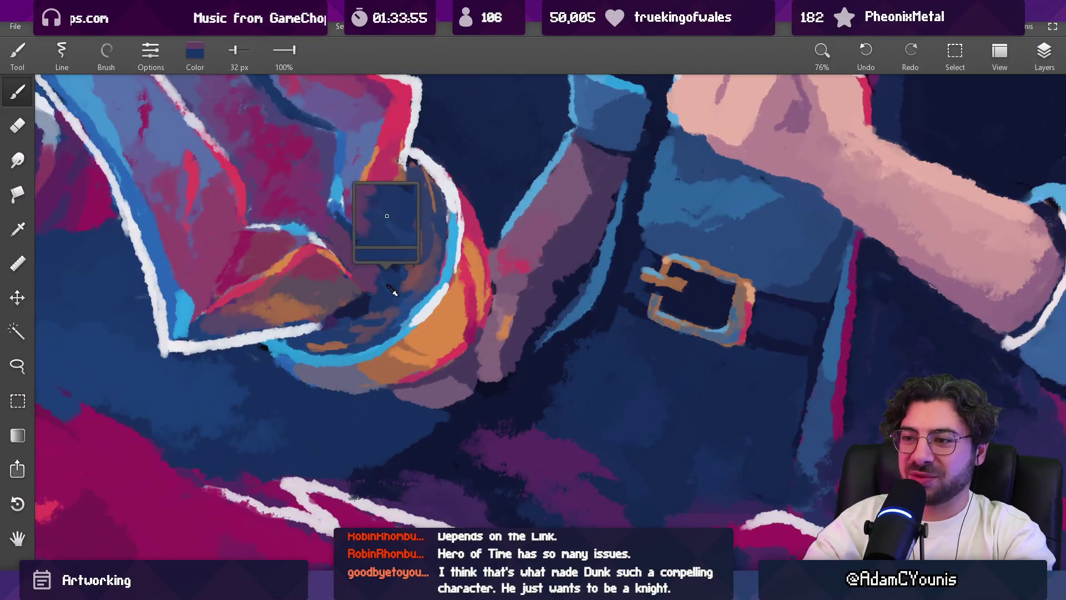
{"action": "left_click", "coordinate": [377, 230]}
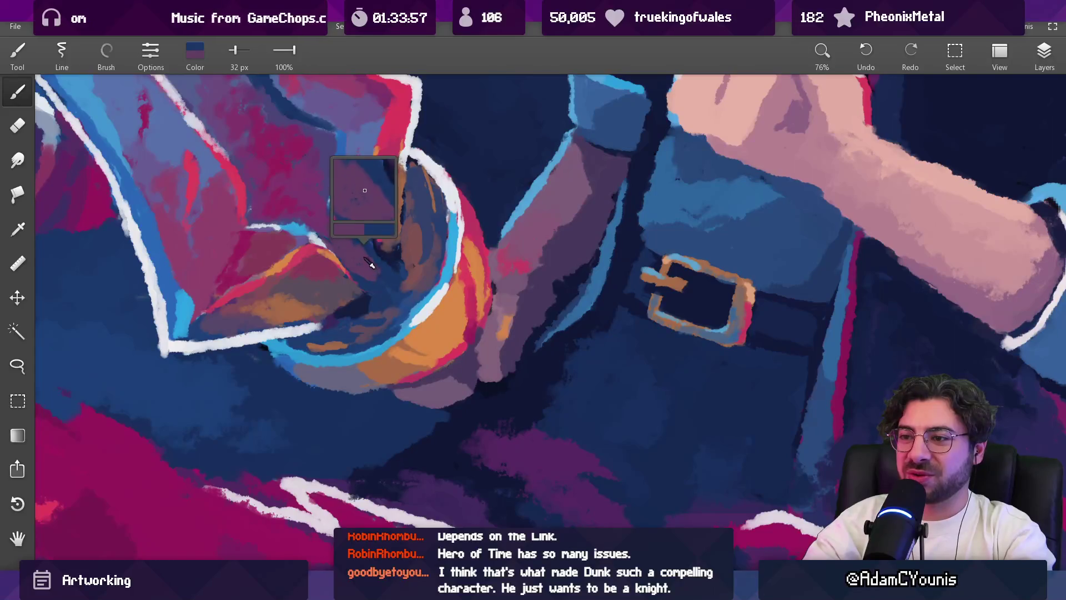
{"action": "key", "text": "bracketright"}
{"action": "key", "text": "bracketright"}
{"action": "key", "text": "bracketright"}
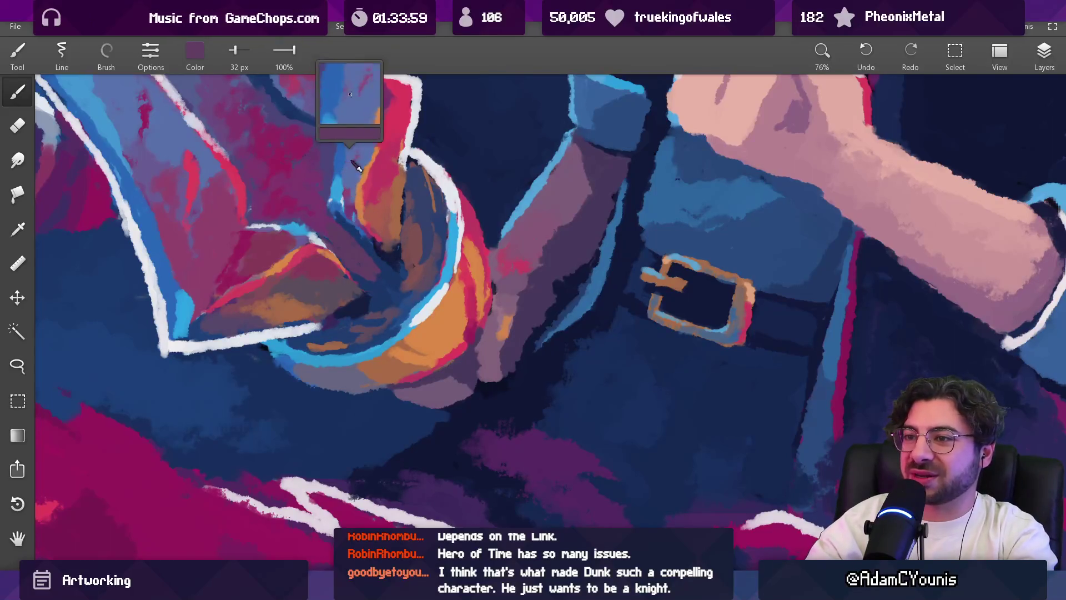
{"action": "left_click", "coordinate": [362, 261]}
{"action": "left_click", "coordinate": [358, 257]}
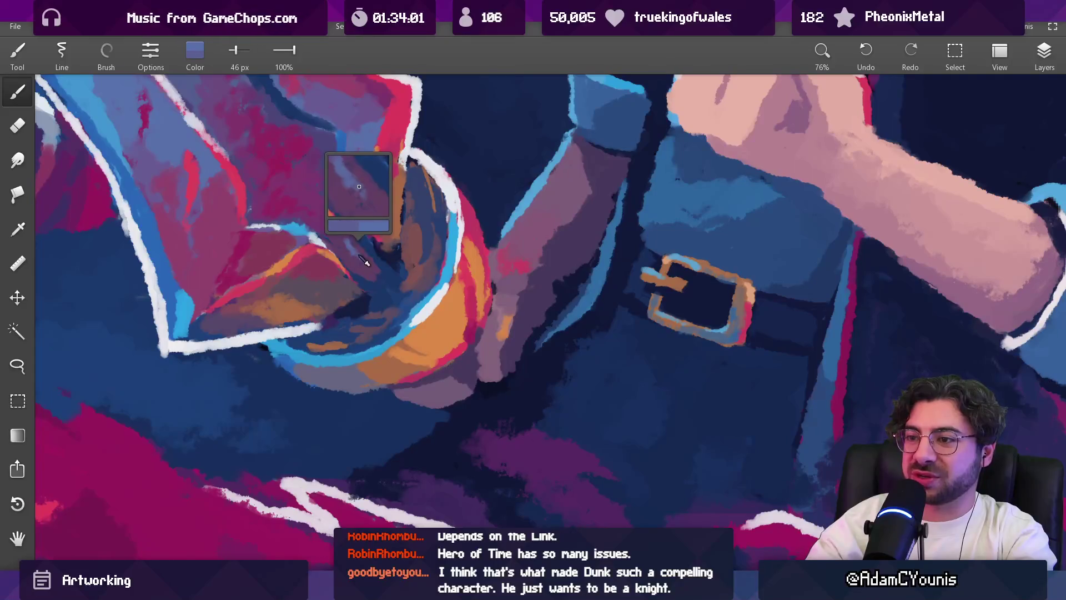
{"action": "key", "text": "bracketright"}
{"action": "key", "text": "bracketright"}
{"action": "key", "text": "bracketright"}
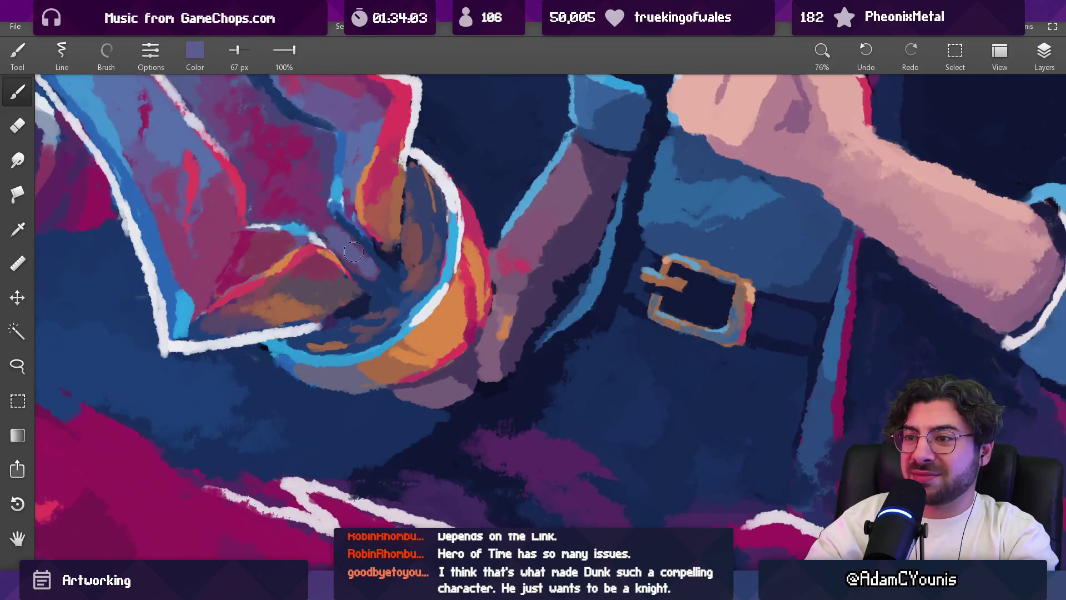
{"action": "scroll", "coordinate": [379, 261], "scroll_direction": "down", "scroll_amount": 10}
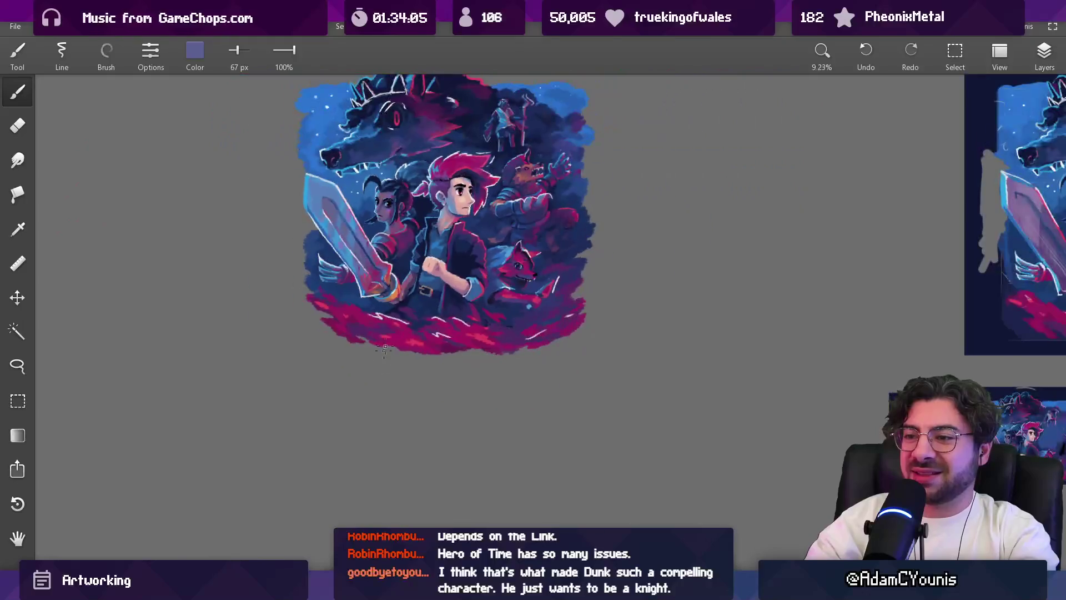
{"action": "scroll", "coordinate": [398, 274], "scroll_direction": "up", "scroll_amount": 8}
{"action": "left_click_drag", "start_coordinate": [335, 284], "coordinate": [337, 285]}
{"action": "key", "text": "bracketleft"}
{"action": "key", "text": "bracketleft"}
{"action": "key", "text": "bracketleft"}
{"action": "key", "text": "bracketleft"}
{"action": "key", "text": "bracketleft"}
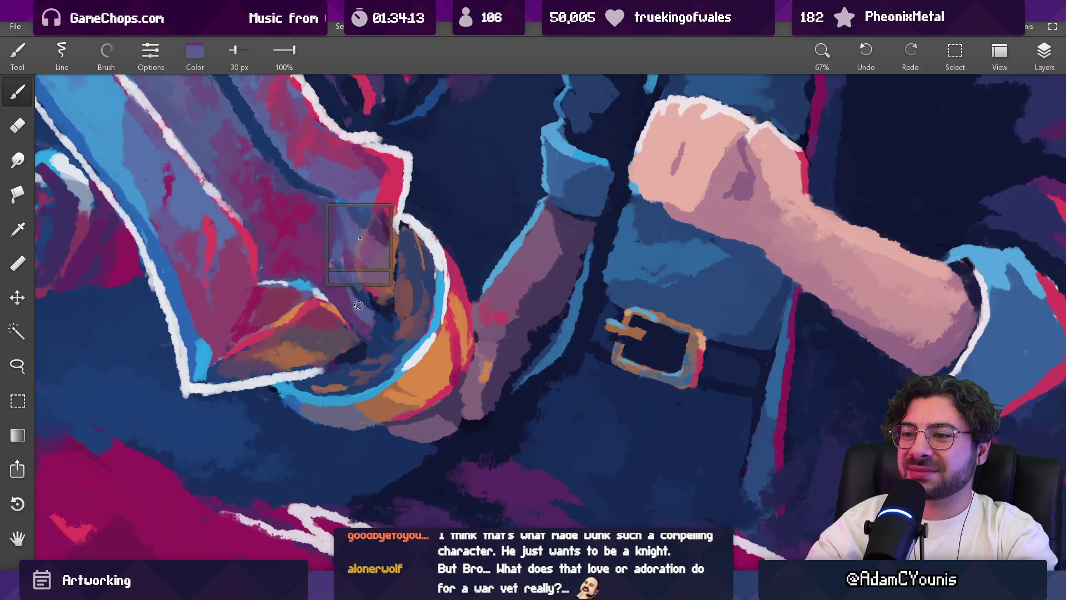
Step: Paint purple shading into the gripping hand using navy and grip colours
{"action": "left_click_drag", "start_coordinate": [369, 321], "coordinate": [377, 331]}
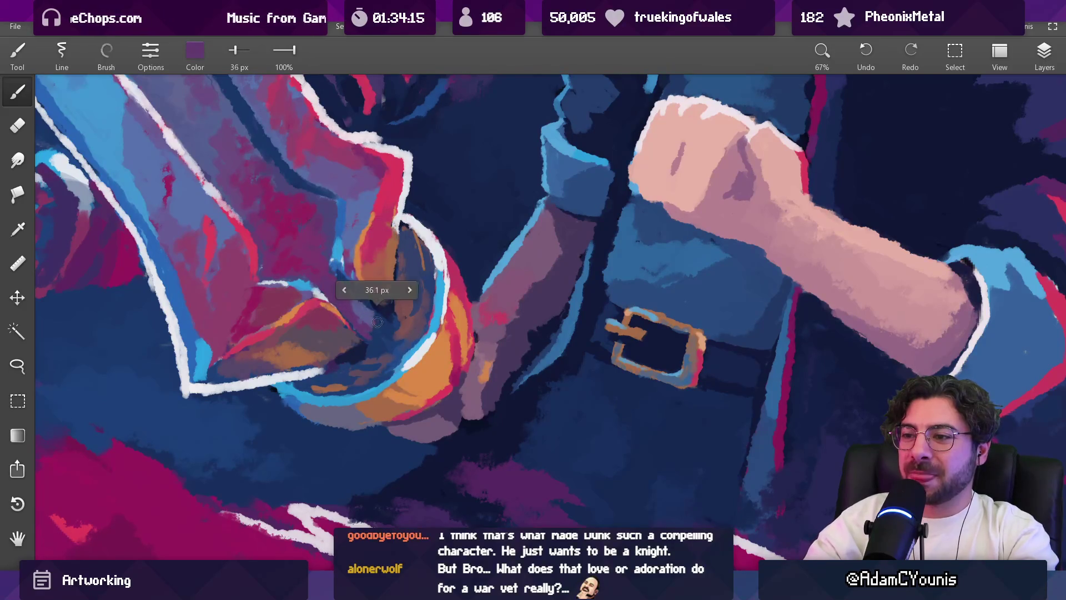
{"action": "scroll", "coordinate": [392, 269], "scroll_direction": "down", "scroll_amount": 10}
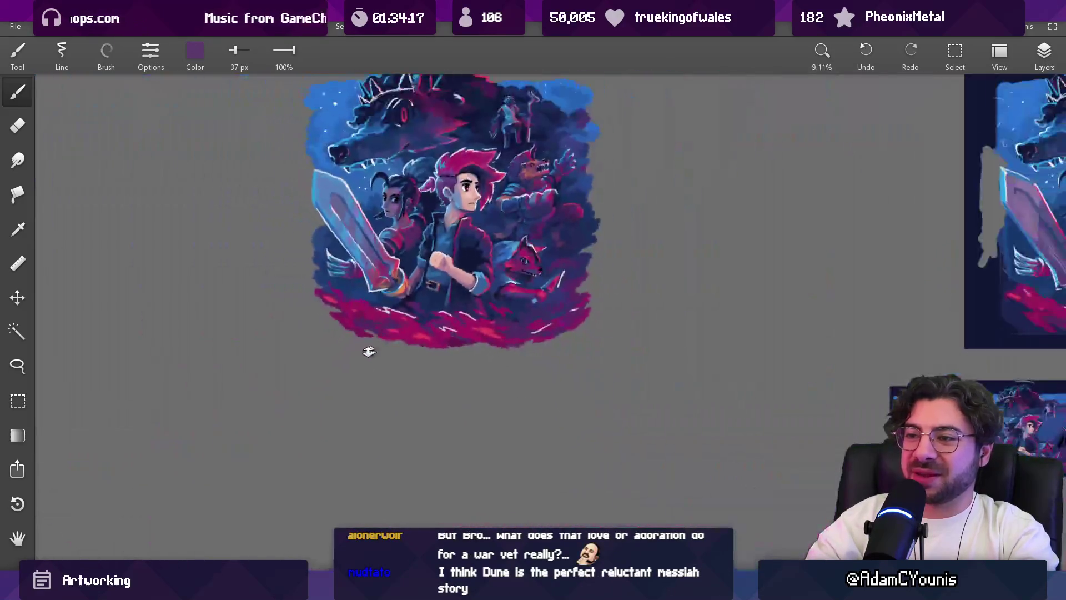
{"action": "scroll", "coordinate": [392, 230], "scroll_direction": "up", "scroll_amount": 10}
{"action": "left_click", "coordinate": [344, 298]}
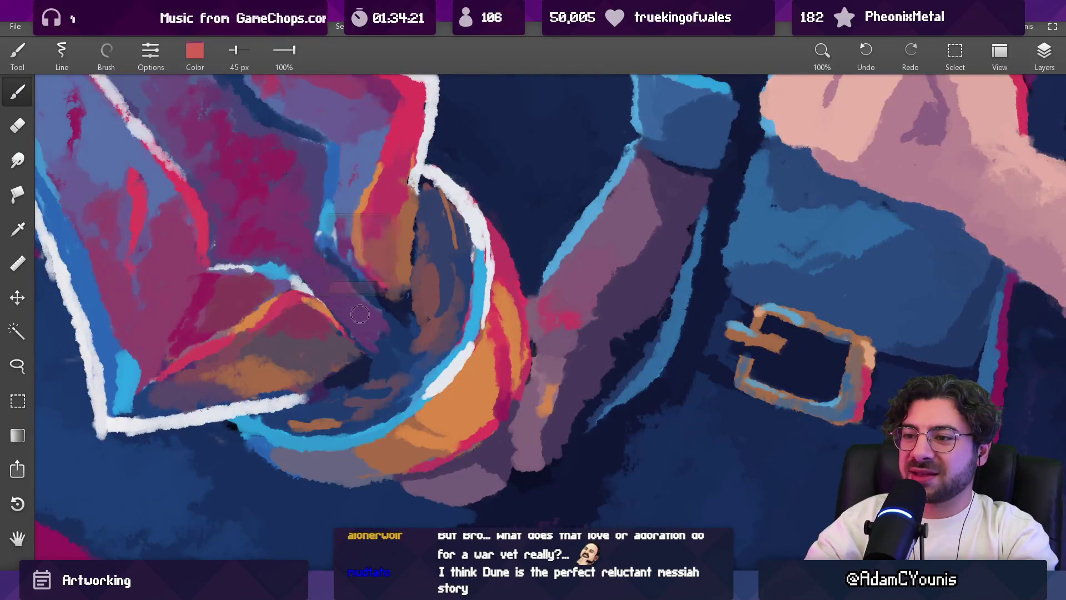
{"action": "mouse_move", "coordinate": [366, 299]}
{"action": "left_mouse_down"}
{"action": "mouse_move", "coordinate": [261, 211]}
{"action": "mouse_move", "coordinate": [291, 283]}
{"action": "mouse_move", "coordinate": [349, 326]}
{"action": "mouse_move", "coordinate": [289, 228]}
{"action": "mouse_move", "coordinate": [261, 228]}
{"action": "mouse_move", "coordinate": [186, 264]}
{"action": "mouse_move", "coordinate": [372, 342]}
{"action": "left_mouse_up"}
Step: Paint muted mauve over the hand's red and orange with a 25 px brush
{"action": "scroll", "coordinate": [366, 353], "scroll_direction": "down", "scroll_amount": 10}
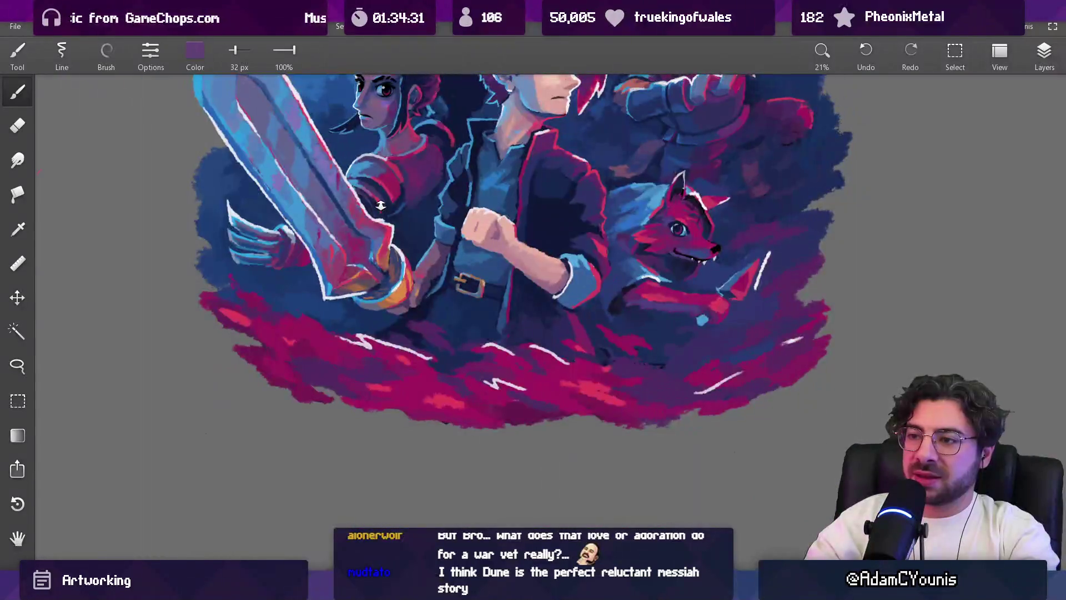
{"action": "scroll", "coordinate": [394, 236], "scroll_direction": "up", "scroll_amount": 10}
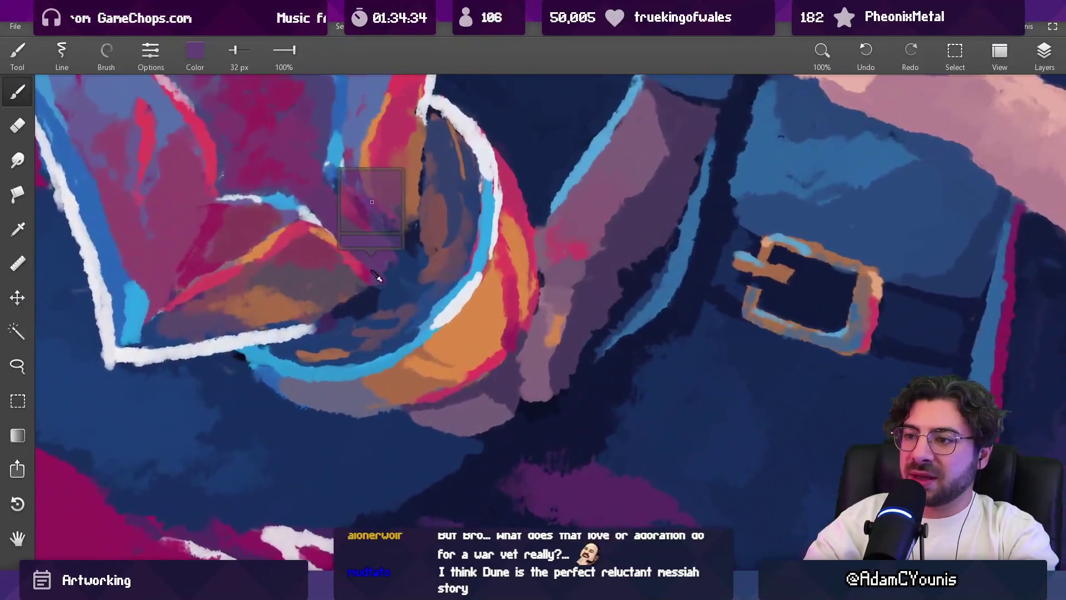
{"action": "left_click_drag", "start_coordinate": [349, 276], "coordinate": [349, 275]}
{"action": "left_click_drag", "start_coordinate": [389, 242], "coordinate": [389, 242]}
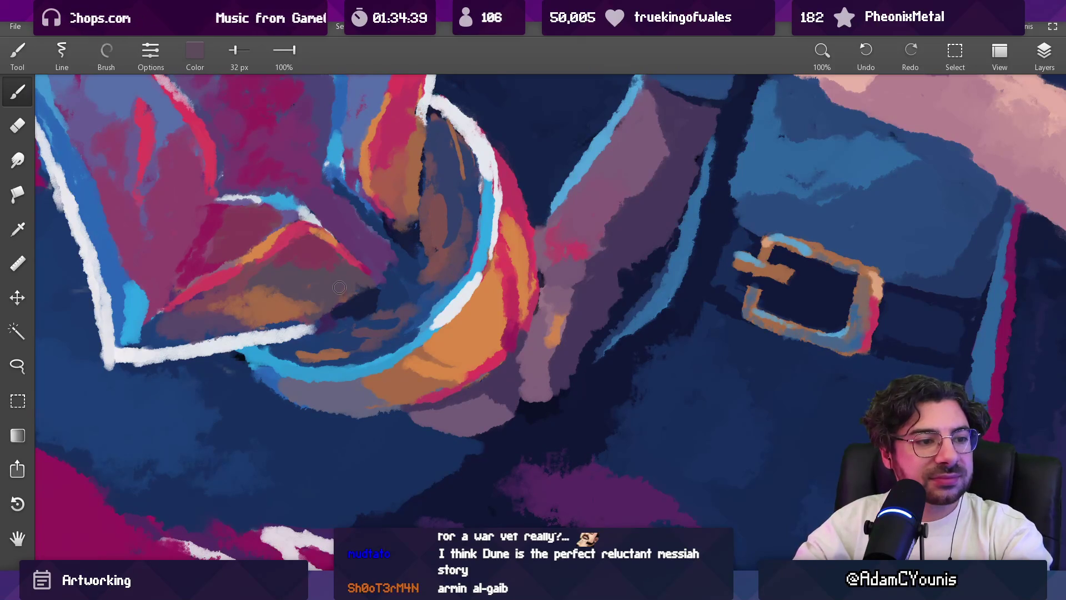
{"action": "key", "text": "bracketleft"}
{"action": "mouse_move", "coordinate": [333, 233]}
{"action": "left_mouse_down"}
{"action": "mouse_move", "coordinate": [361, 256]}
{"action": "mouse_move", "coordinate": [350, 297]}
{"action": "left_mouse_up"}
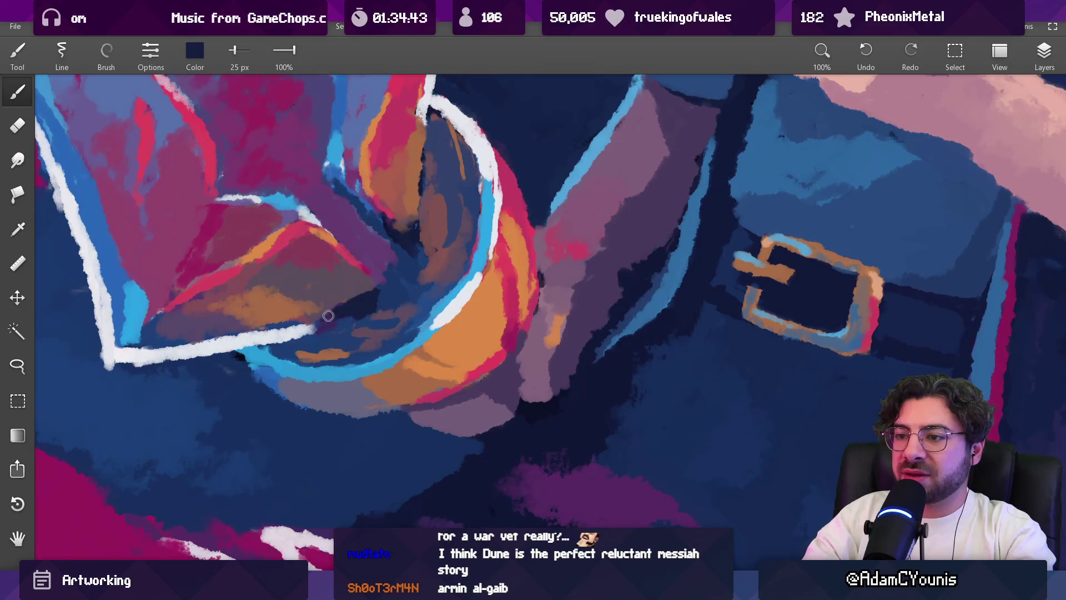
Step: Draw a white highlight along the orange grip's edge
{"action": "scroll", "coordinate": [397, 289], "scroll_direction": "down", "scroll_amount": 5}
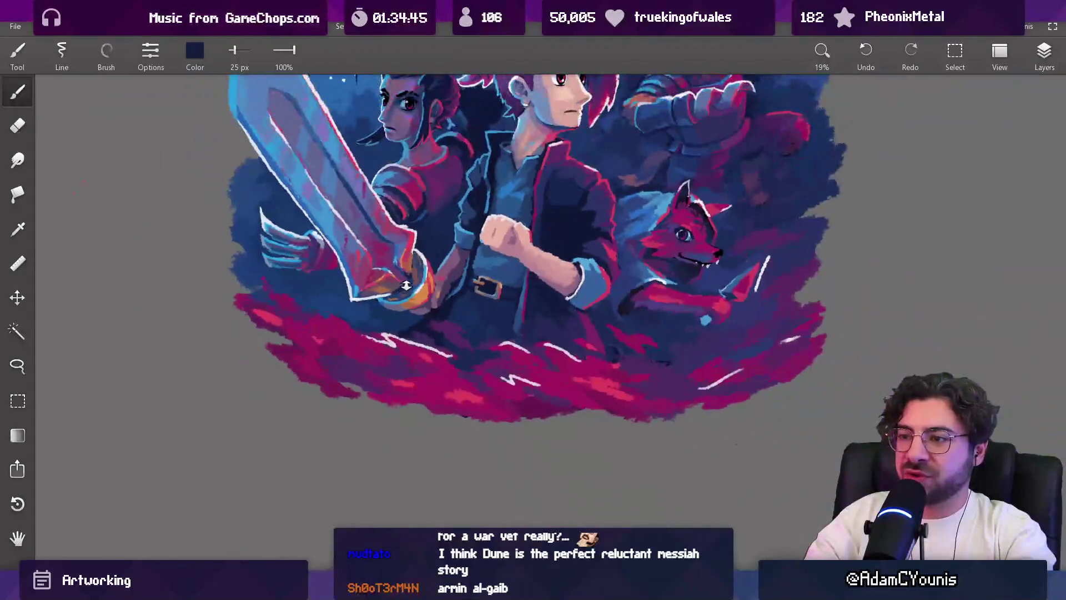
{"action": "scroll", "coordinate": [406, 283], "scroll_direction": "up", "scroll_amount": 5}
{"action": "mouse_move", "coordinate": [411, 279]}
{"action": "left_mouse_down"}
{"action": "mouse_move", "coordinate": [360, 331]}
{"action": "mouse_move", "coordinate": [322, 331]}
{"action": "left_mouse_up"}
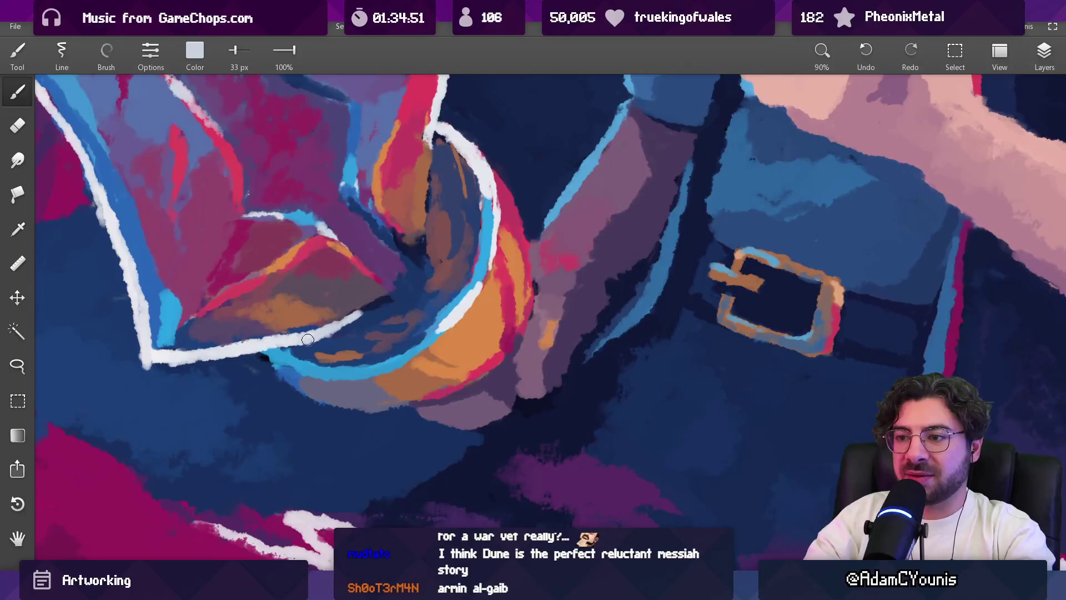
{"action": "left_click_drag", "start_coordinate": [429, 120], "coordinate": [422, 209]}
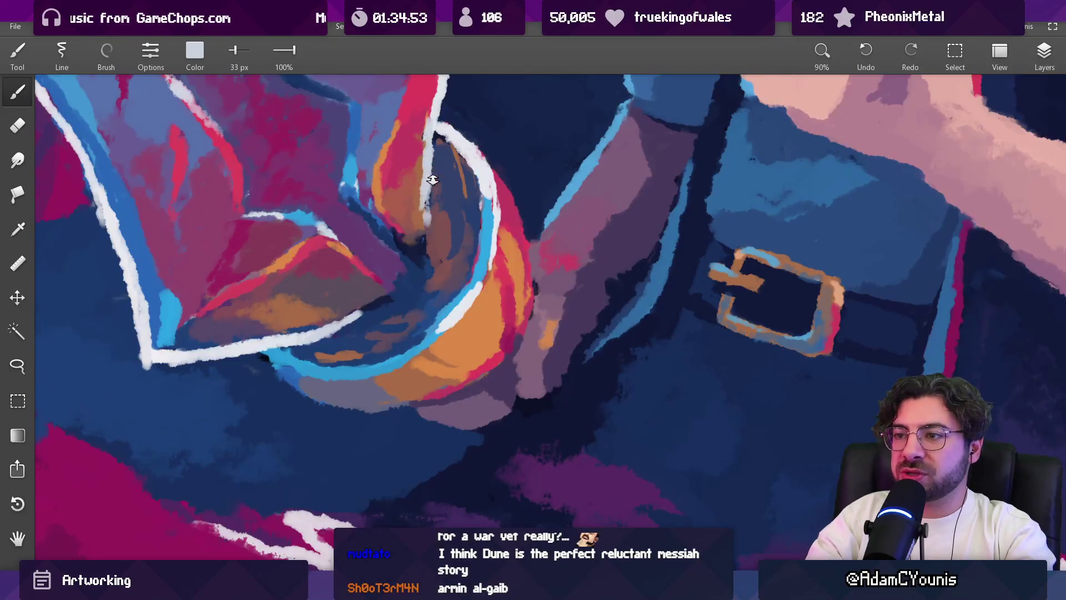
Step: Sample dark navy from the background and set the brush to 40 px
{"action": "scroll", "coordinate": [433, 179], "scroll_direction": "down", "scroll_amount": 5}
{"action": "scroll", "coordinate": [429, 216], "scroll_direction": "up", "scroll_amount": 5}
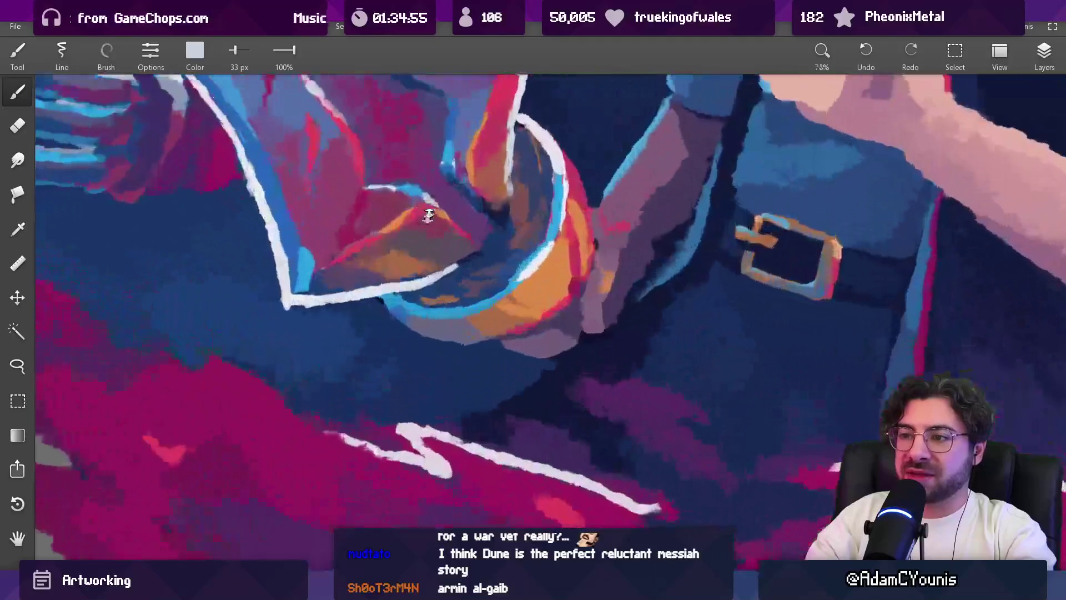
{"action": "scroll", "coordinate": [429, 215], "scroll_direction": "up", "scroll_amount": 2}
{"action": "mouse_move", "coordinate": [434, 256]}
{"action": "left_mouse_down"}
{"action": "mouse_move", "coordinate": [484, 272]}
{"action": "mouse_move", "coordinate": [426, 280]}
{"action": "mouse_move", "coordinate": [425, 295]}
{"action": "mouse_move", "coordinate": [383, 295]}
{"action": "mouse_move", "coordinate": [444, 282]}
{"action": "mouse_move", "coordinate": [385, 297]}
{"action": "mouse_move", "coordinate": [440, 276]}
{"action": "mouse_move", "coordinate": [391, 313]}
{"action": "mouse_move", "coordinate": [408, 285]}
{"action": "mouse_move", "coordinate": [406, 294]}
{"action": "left_mouse_up"}
{"action": "key", "text": "bracketleft"}
{"action": "key", "text": "bracketright"}
{"action": "key", "text": "bracketright"}
{"action": "key", "text": "bracketright"}
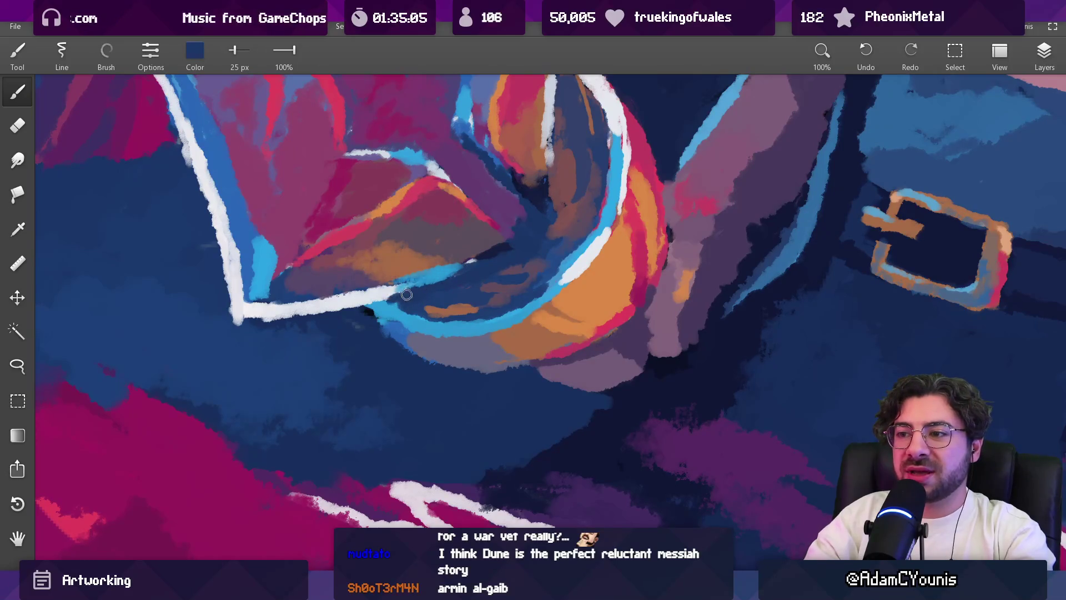
Step: Sample the grip outline's blue and the hand's reddish-brown, with the brush at 34 px
{"action": "scroll", "coordinate": [491, 252], "scroll_direction": "down", "scroll_amount": 5}
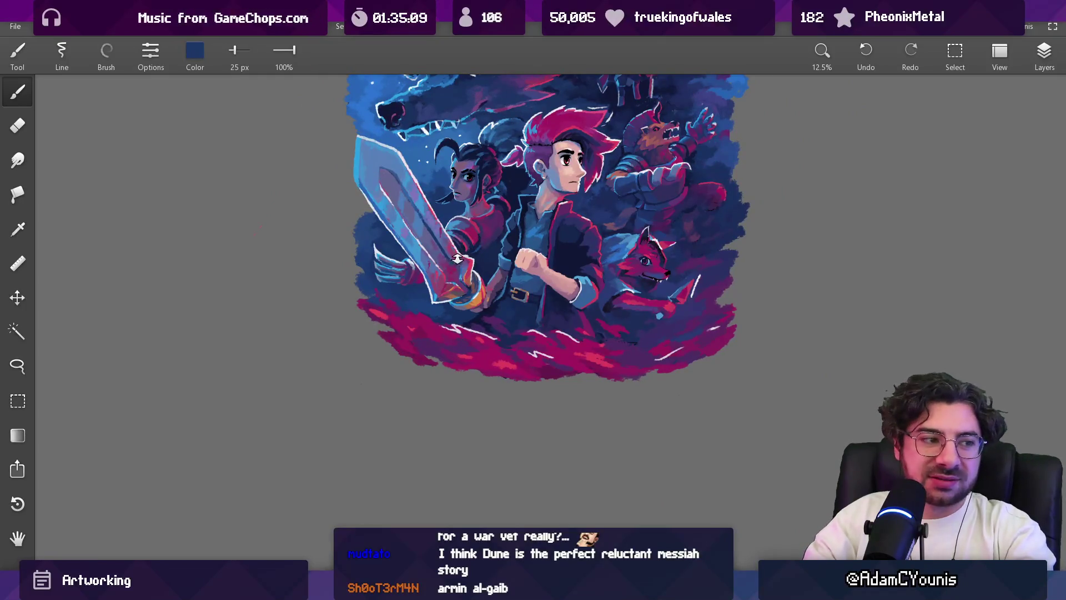
{"action": "scroll", "coordinate": [458, 258], "scroll_direction": "up", "scroll_amount": 5}
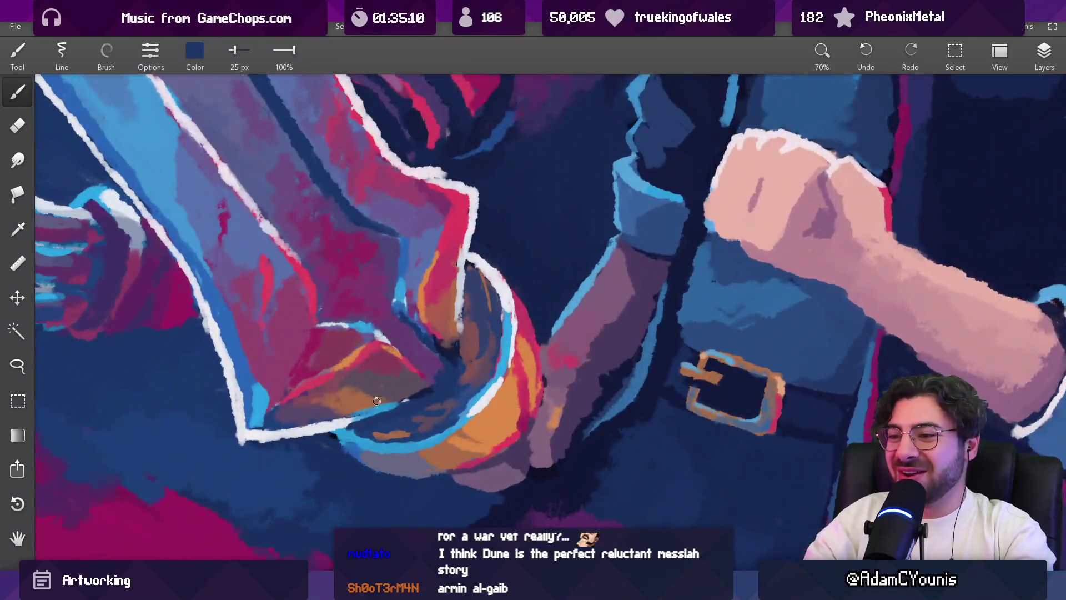
{"action": "left_click_drag", "start_coordinate": [391, 417], "coordinate": [391, 417]}
{"action": "left_click_drag", "start_coordinate": [454, 332], "coordinate": [454, 332]}
{"action": "mouse_move", "coordinate": [460, 268]}
{"action": "left_mouse_down"}
{"action": "mouse_move", "coordinate": [467, 296]}
{"action": "mouse_move", "coordinate": [455, 264]}
{"action": "left_mouse_up"}
{"action": "key", "text": "bracketright"}
{"action": "scroll", "coordinate": [466, 244], "scroll_direction": "down", "scroll_amount": 5}
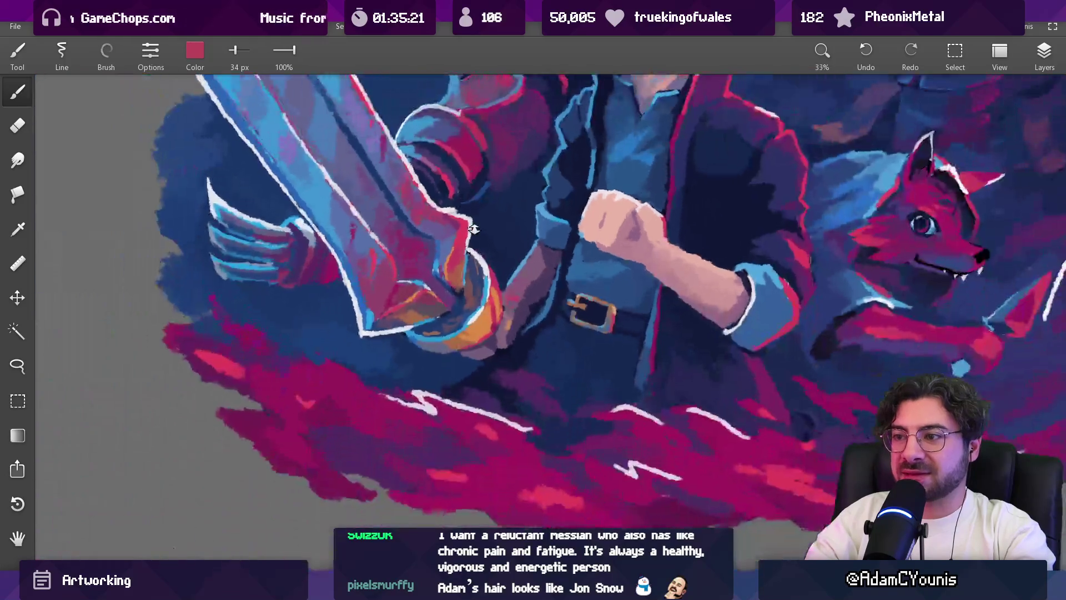
Step: Eyedrop white, red and pale pink around the sword grip, with the brush near 26 px
{"action": "scroll", "coordinate": [461, 240], "scroll_direction": "up", "scroll_amount": 7}
{"action": "left_click", "coordinate": [457, 235]}
{"action": "left_click_drag", "start_coordinate": [460, 236], "coordinate": [445, 257]}
{"action": "key", "text": "bracketleft"}
{"action": "key", "text": "bracketleft"}
{"action": "key", "text": "bracketleft"}
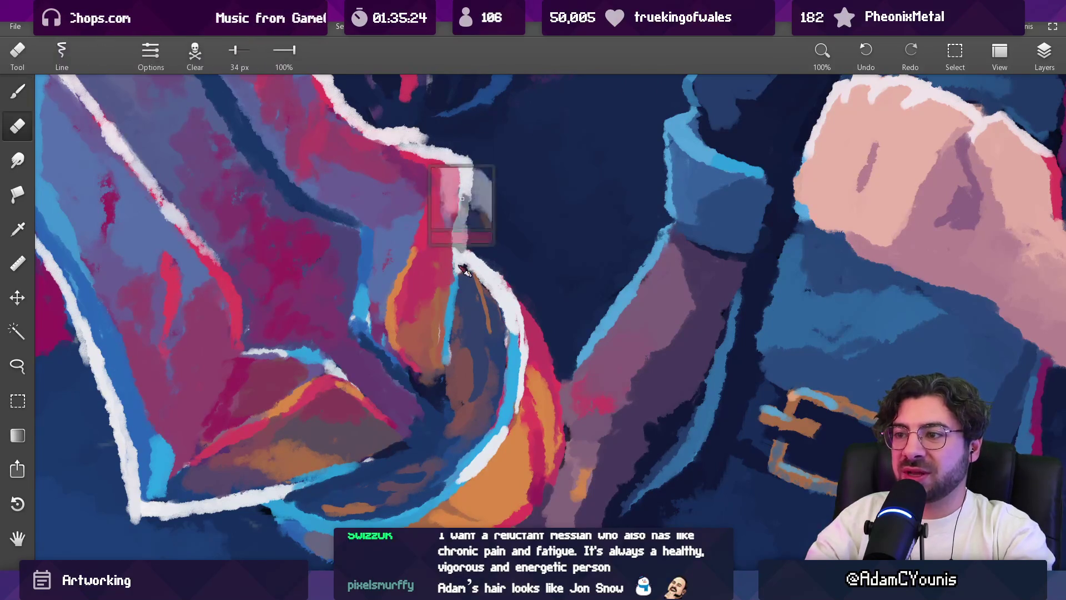
{"action": "left_click_drag", "start_coordinate": [478, 276], "coordinate": [484, 266]}
{"action": "key", "text": "bracketright"}
{"action": "key", "text": "bracketright"}
{"action": "key", "text": "bracketright"}
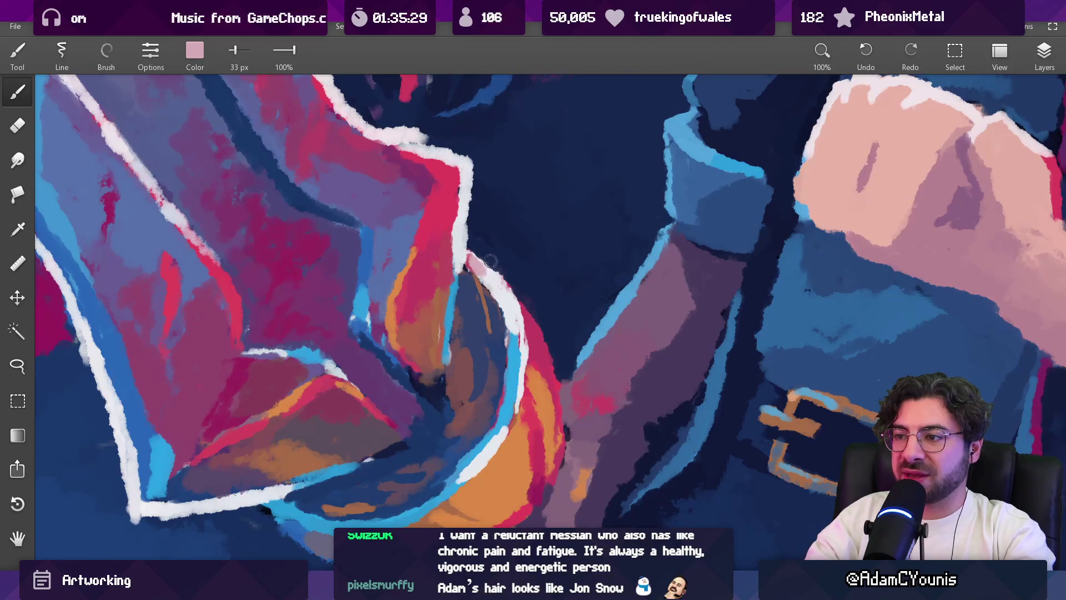
{"action": "scroll", "coordinate": [491, 261], "scroll_direction": "down", "scroll_amount": 8}
{"action": "scroll", "coordinate": [501, 265], "scroll_direction": "up", "scroll_amount": 7}
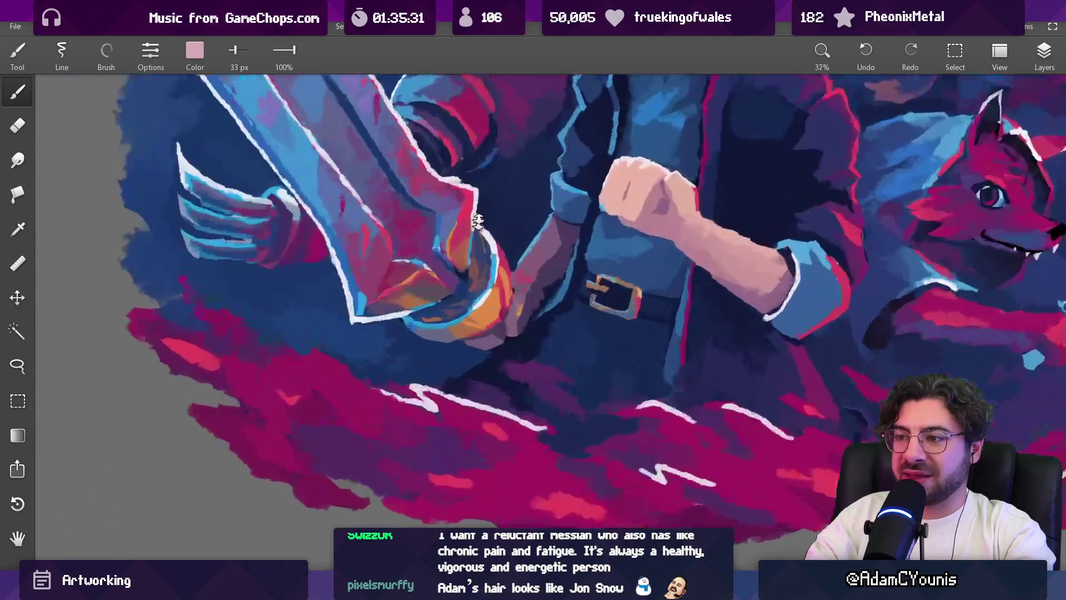
{"action": "left_click_drag", "start_coordinate": [522, 272], "coordinate": [522, 272]}
{"action": "key", "text": "bracketright"}
{"action": "key", "text": "bracketright"}
{"action": "key", "text": "bracketright"}
{"action": "key", "text": "bracketright"}
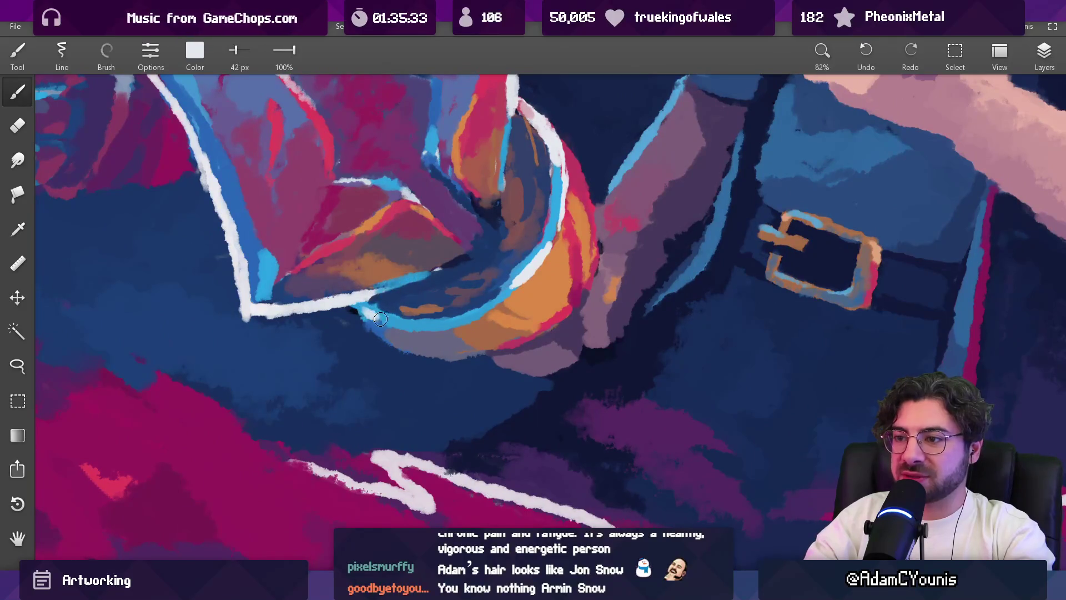
Step: Cover the orange streak on the ring with dark navy using a 31 px brush
{"action": "scroll", "coordinate": [452, 261], "scroll_direction": "down", "scroll_amount": 6}
{"action": "scroll", "coordinate": [476, 160], "scroll_direction": "up", "scroll_amount": 3}
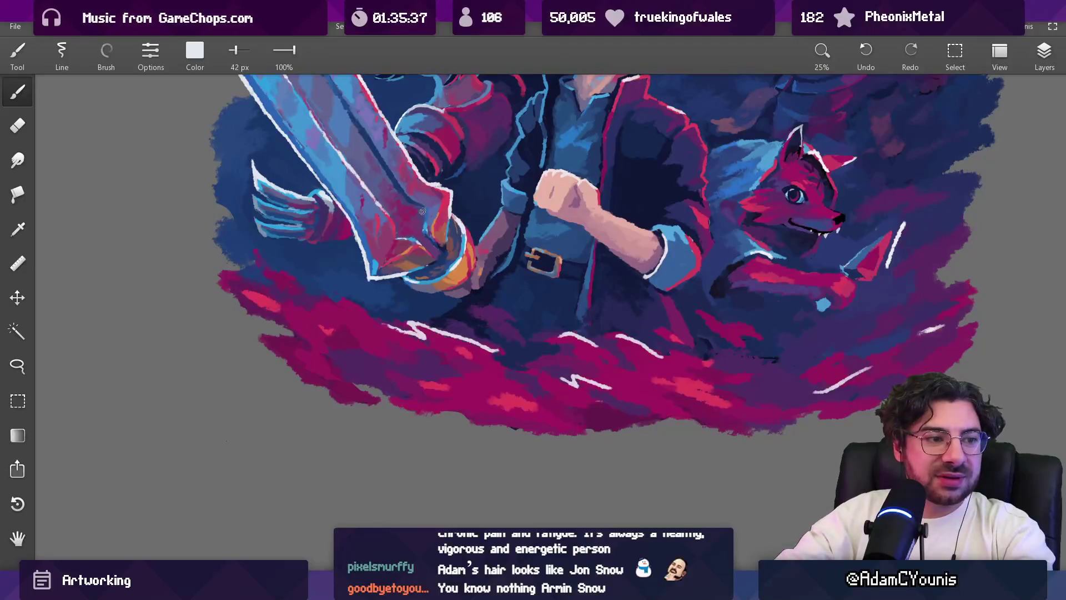
{"action": "scroll", "coordinate": [422, 211], "scroll_direction": "up", "scroll_amount": 5}
{"action": "left_click", "coordinate": [466, 230]}
{"action": "key", "text": "bracketright"}
{"action": "key", "text": "bracketright"}
{"action": "key", "text": "bracketleft"}
{"action": "key", "text": "bracketleft"}
{"action": "key", "text": "bracketleft"}
{"action": "left_click_drag", "start_coordinate": [469, 253], "coordinate": [458, 214]}
Step: Re-sample pale pink, dark navy, light blue and a colour from the sword ring
{"action": "left_click", "coordinate": [460, 193], "text": "alt"}
{"action": "left_click", "coordinate": [470, 192], "text": "alt"}
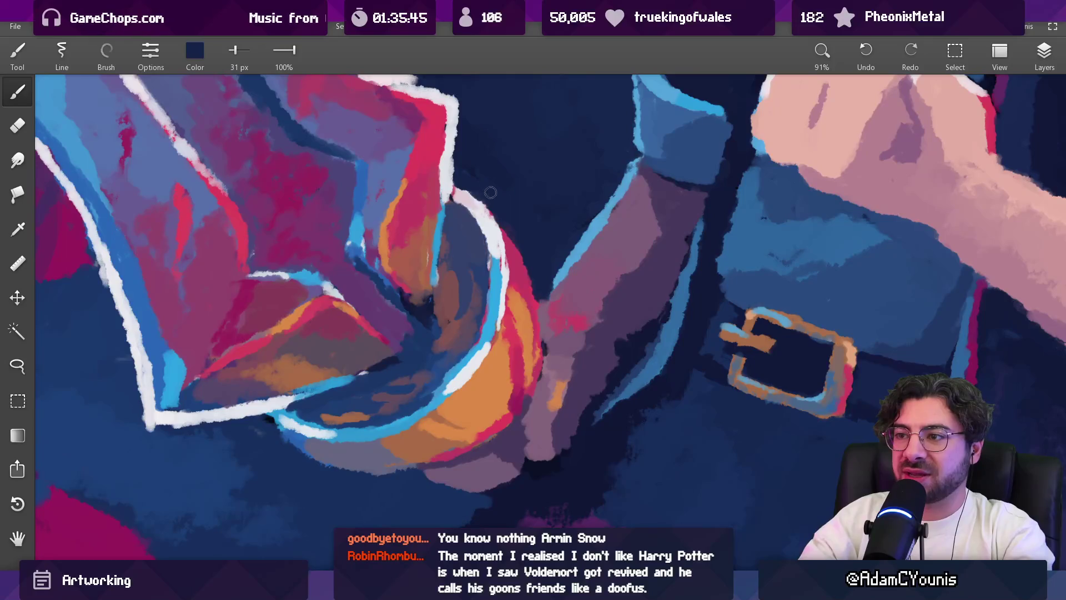
{"action": "left_click", "coordinate": [278, 421], "text": "alt"}
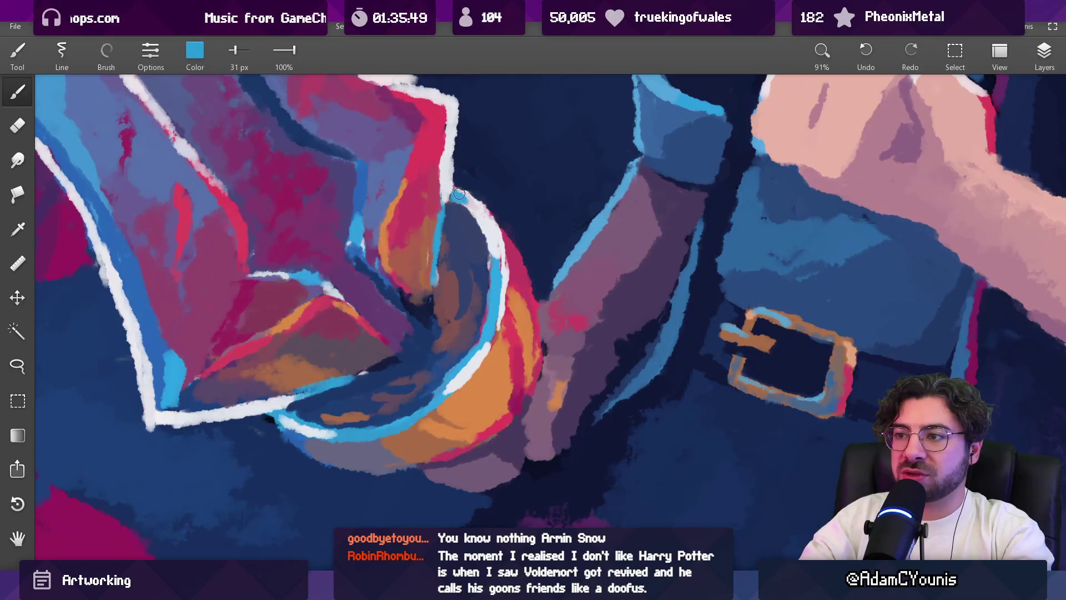
{"action": "left_click", "coordinate": [477, 210], "text": "alt"}
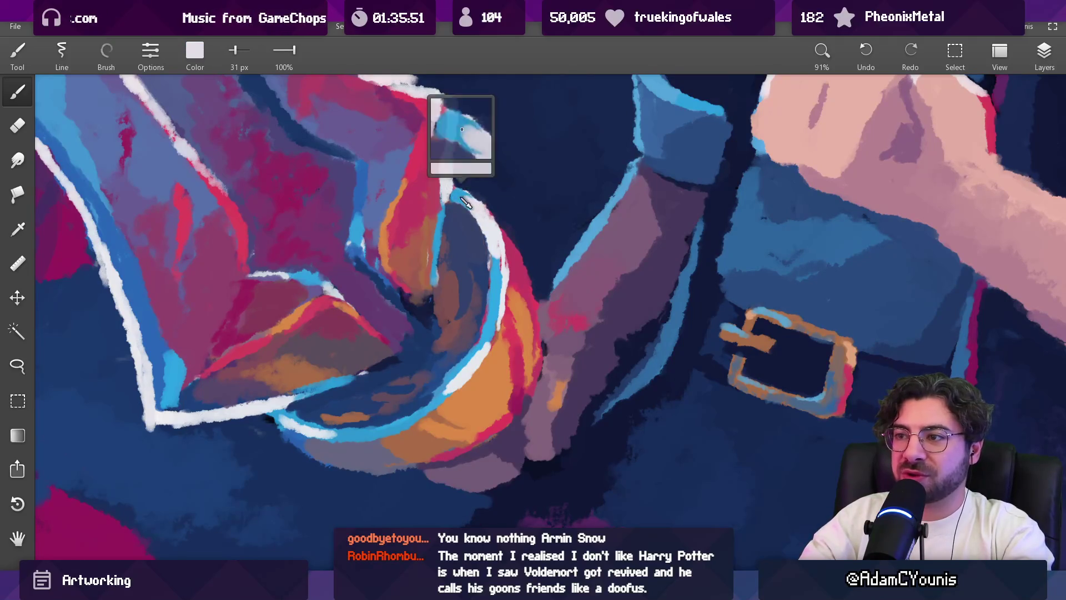
{"action": "scroll", "coordinate": [476, 201], "scroll_direction": "down", "scroll_amount": 10}
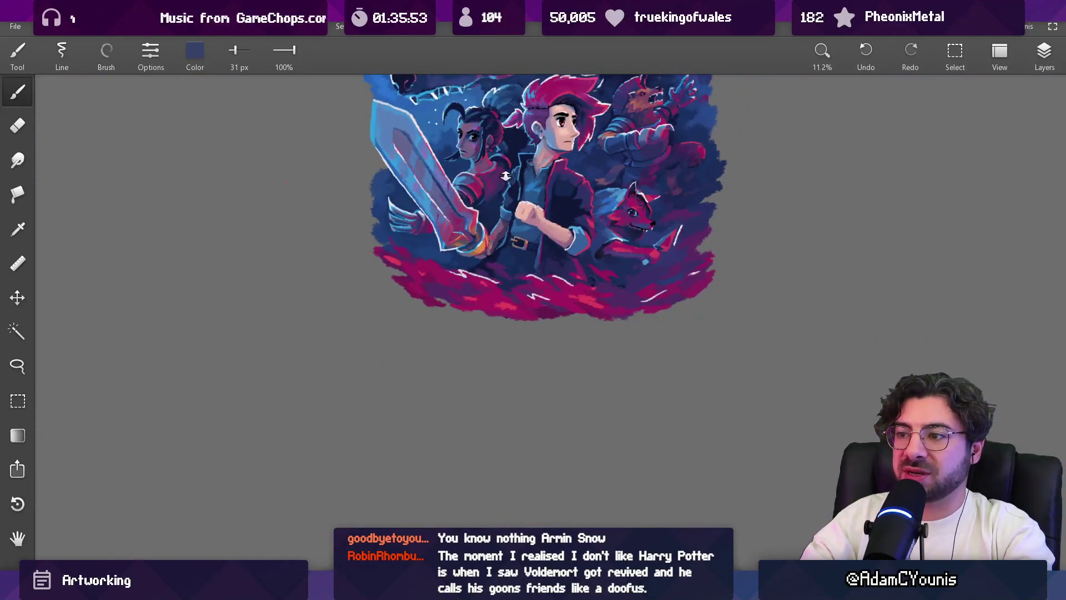
{"action": "scroll", "coordinate": [508, 176], "scroll_direction": "up", "scroll_amount": 3}
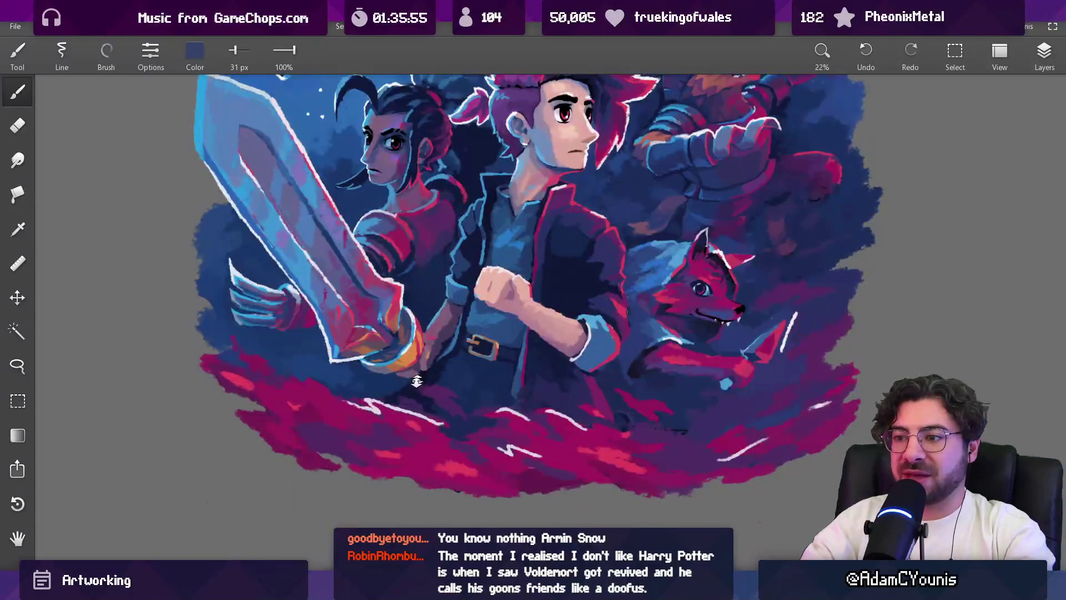
{"action": "scroll", "coordinate": [416, 381], "scroll_direction": "up", "scroll_amount": 5}
{"action": "mouse_move", "coordinate": [470, 227]}
{"action": "left_mouse_down"}
{"action": "mouse_move", "coordinate": [375, 348]}
{"action": "mouse_move", "coordinate": [333, 339]}
{"action": "mouse_move", "coordinate": [333, 358]}
{"action": "mouse_move", "coordinate": [354, 361]}
{"action": "left_mouse_up"}
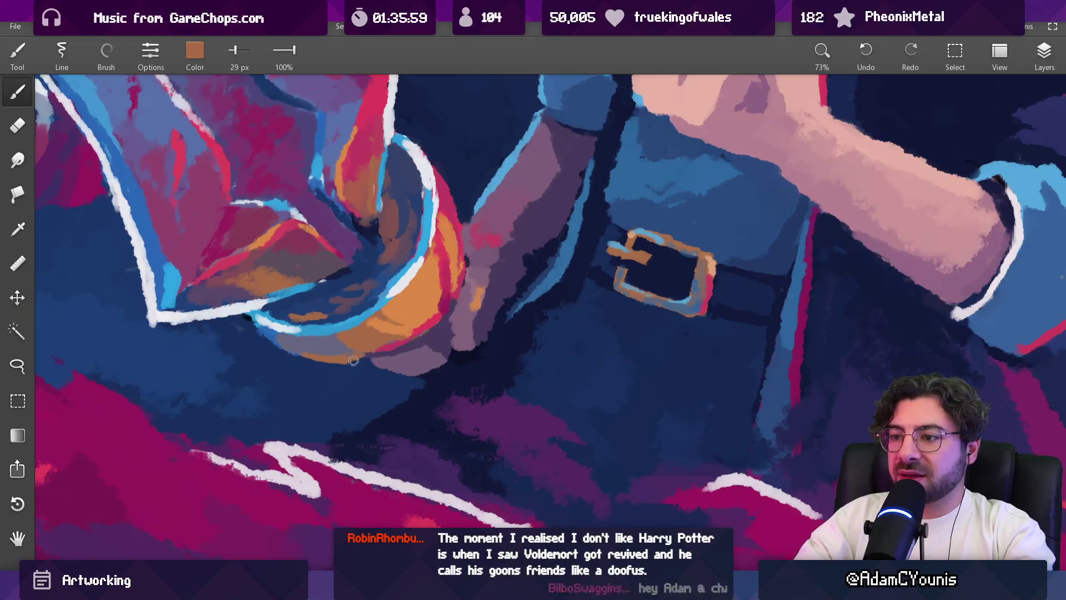
Step: Undo the orange ring strokes and lay a short orange stroke below the hand
{"action": "key", "text": "ctrl+z"}
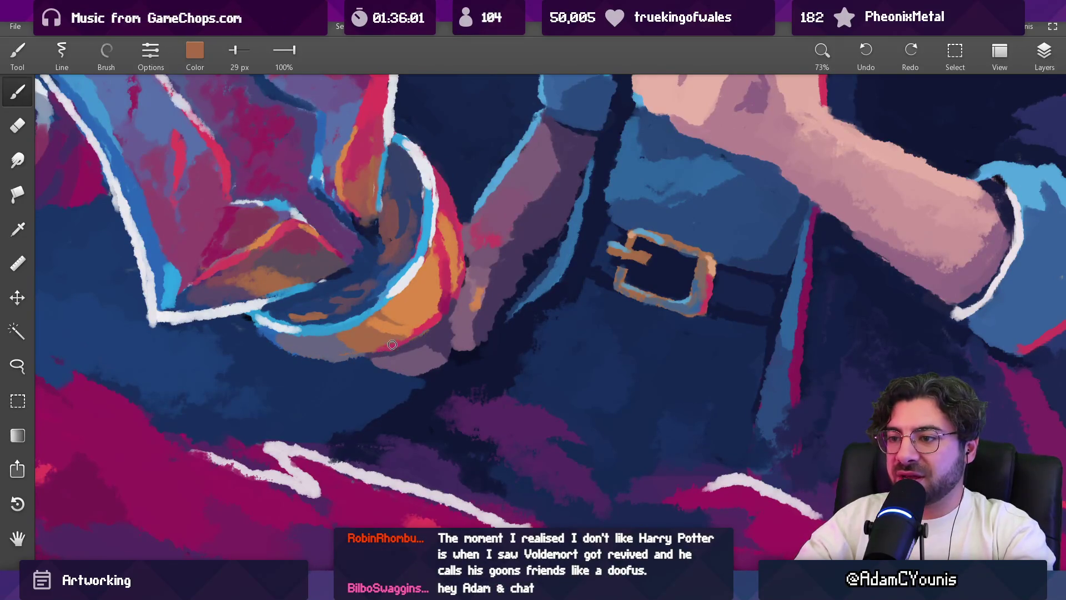
{"action": "left_click_drag", "start_coordinate": [404, 326], "coordinate": [404, 326]}
{"action": "scroll", "coordinate": [357, 356], "scroll_direction": "down", "scroll_amount": 5}
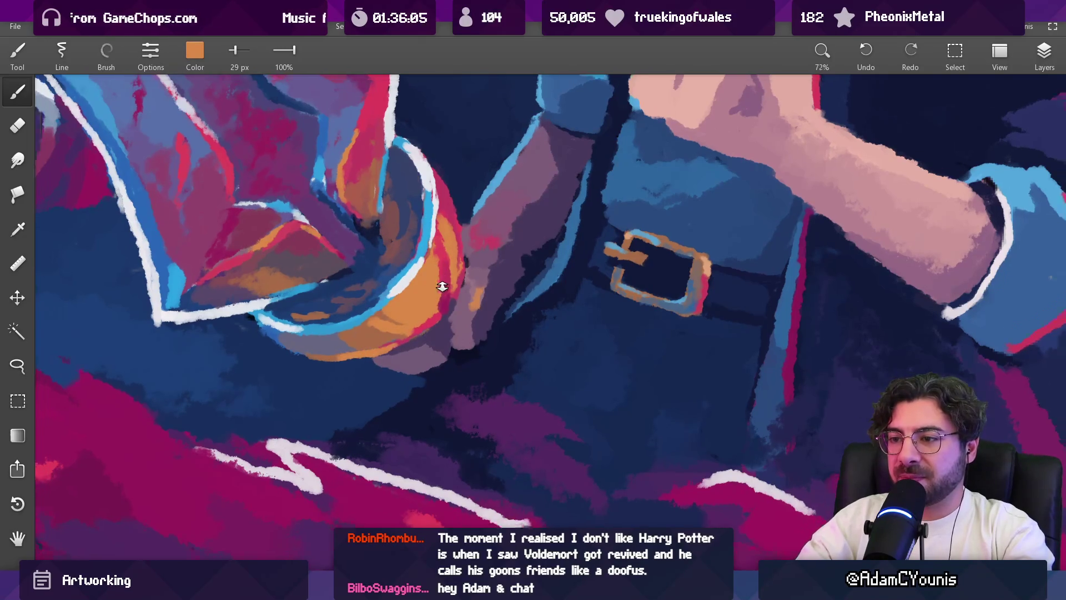
{"action": "scroll", "coordinate": [413, 222], "scroll_direction": "up", "scroll_amount": 4}
{"action": "mouse_move", "coordinate": [414, 223]}
{"action": "left_mouse_down"}
{"action": "mouse_move", "coordinate": [398, 307]}
{"action": "mouse_move", "coordinate": [402, 289]}
{"action": "left_mouse_up"}
{"action": "left_click_drag", "start_coordinate": [416, 320], "coordinate": [432, 331]}
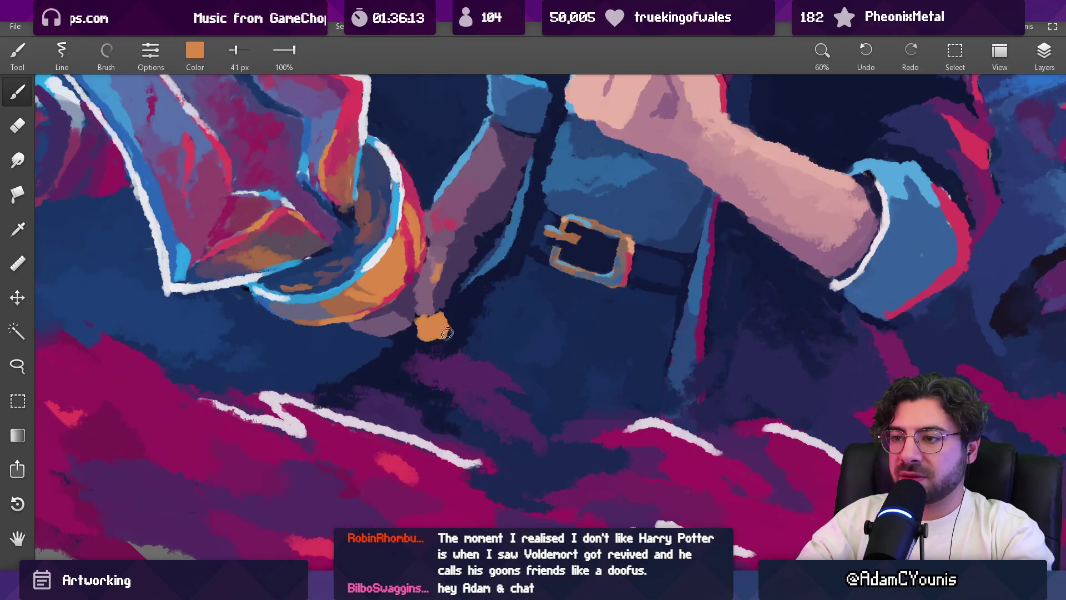
Step: Dab blue onto the orange blob and pick dark purple, brush resized to 37 px
{"action": "scroll", "coordinate": [447, 332], "scroll_direction": "down", "scroll_amount": 5}
{"action": "scroll", "coordinate": [417, 359], "scroll_direction": "up", "scroll_amount": 5}
{"action": "left_click_drag", "start_coordinate": [364, 257], "coordinate": [339, 261]}
{"action": "mouse_move", "coordinate": [415, 289]}
{"action": "left_mouse_down"}
{"action": "mouse_move", "coordinate": [418, 299]}
{"action": "mouse_move", "coordinate": [400, 253]}
{"action": "mouse_move", "coordinate": [233, 239]}
{"action": "mouse_move", "coordinate": [177, 207]}
{"action": "left_mouse_up"}
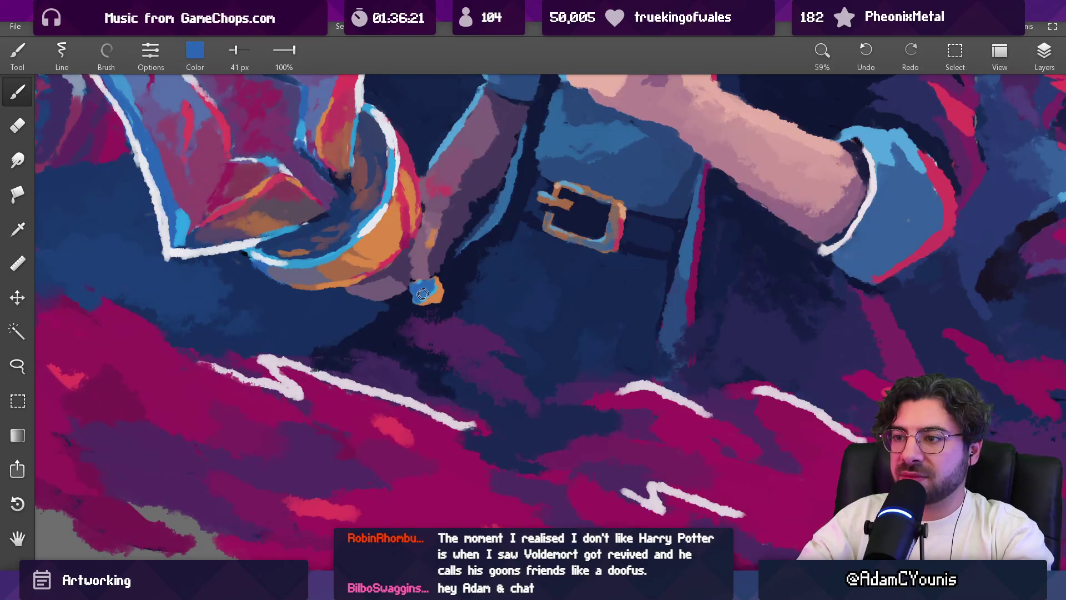
{"action": "left_click_drag", "start_coordinate": [427, 292], "coordinate": [346, 271]}
{"action": "key", "text": "bracketleft"}
{"action": "key", "text": "bracketleft"}
{"action": "key", "text": "bracketleft"}
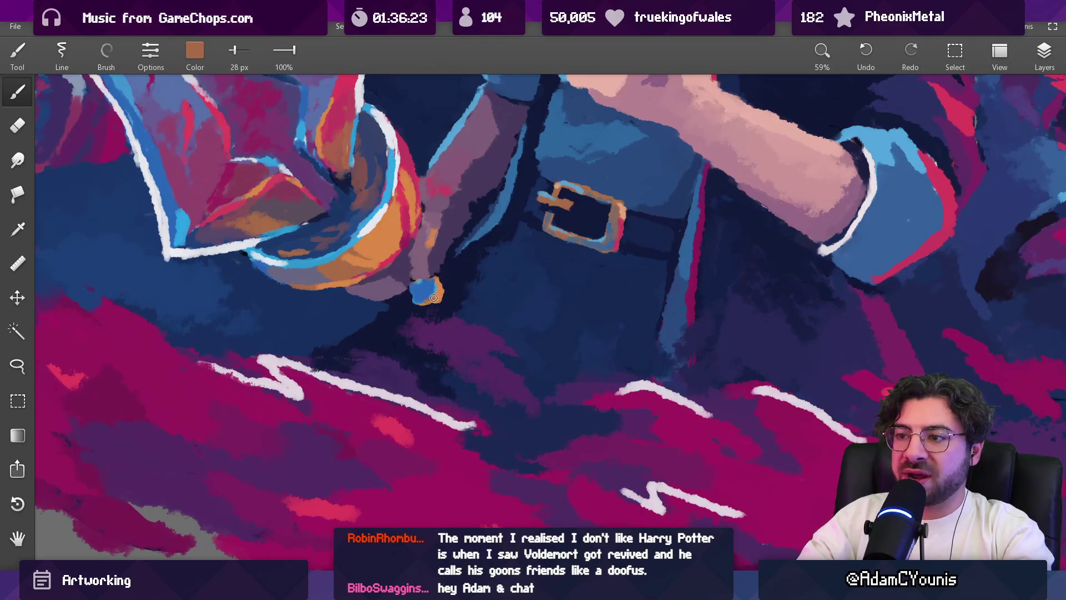
{"action": "mouse_move", "coordinate": [440, 302]}
{"action": "left_mouse_down"}
{"action": "mouse_move", "coordinate": [344, 319]}
{"action": "mouse_move", "coordinate": [256, 285]}
{"action": "mouse_move", "coordinate": [446, 298]}
{"action": "left_mouse_up"}
{"action": "key", "text": "bracketright"}
{"action": "key", "text": "bracketright"}
{"action": "key", "text": "bracketright"}
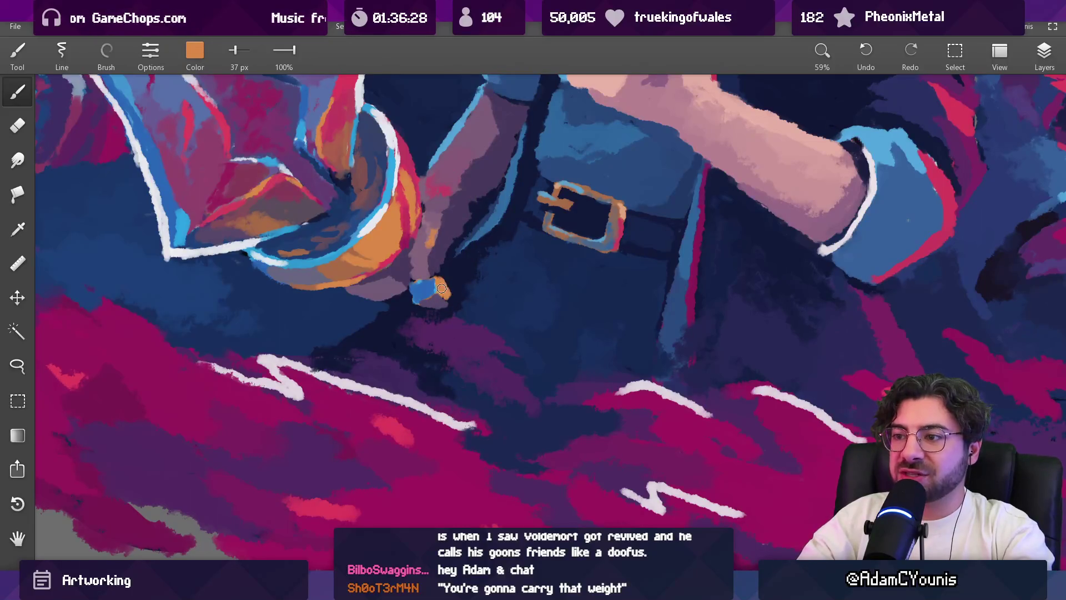
Step: Paint over the orange blob with purple, then cover that patch with dark navy
{"action": "scroll", "coordinate": [464, 242], "scroll_direction": "down", "scroll_amount": 5}
{"action": "scroll", "coordinate": [447, 243], "scroll_direction": "up", "scroll_amount": 6}
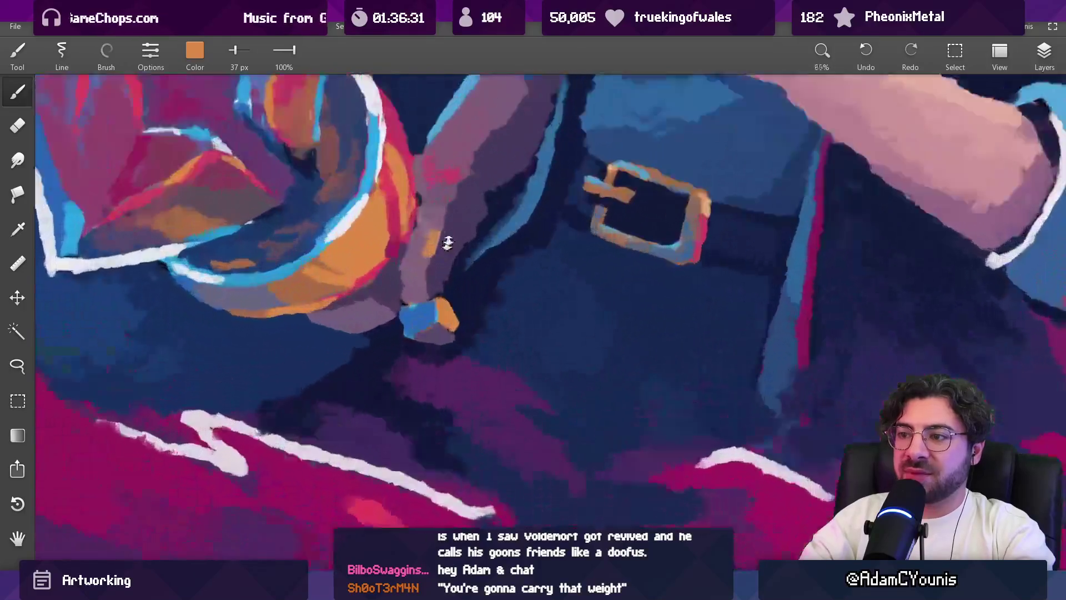
{"action": "mouse_move", "coordinate": [447, 242]}
{"action": "left_mouse_down"}
{"action": "mouse_move", "coordinate": [453, 333]}
{"action": "mouse_move", "coordinate": [423, 309]}
{"action": "mouse_move", "coordinate": [371, 311]}
{"action": "left_mouse_up"}
{"action": "mouse_move", "coordinate": [412, 339]}
{"action": "left_mouse_down"}
{"action": "mouse_move", "coordinate": [444, 327]}
{"action": "mouse_move", "coordinate": [450, 342]}
{"action": "mouse_move", "coordinate": [433, 347]}
{"action": "left_mouse_up"}
{"action": "left_click", "coordinate": [461, 303]}
{"action": "mouse_move", "coordinate": [434, 311]}
{"action": "left_mouse_down"}
{"action": "mouse_move", "coordinate": [391, 314]}
{"action": "mouse_move", "coordinate": [444, 334]}
{"action": "mouse_move", "coordinate": [439, 351]}
{"action": "left_mouse_up"}
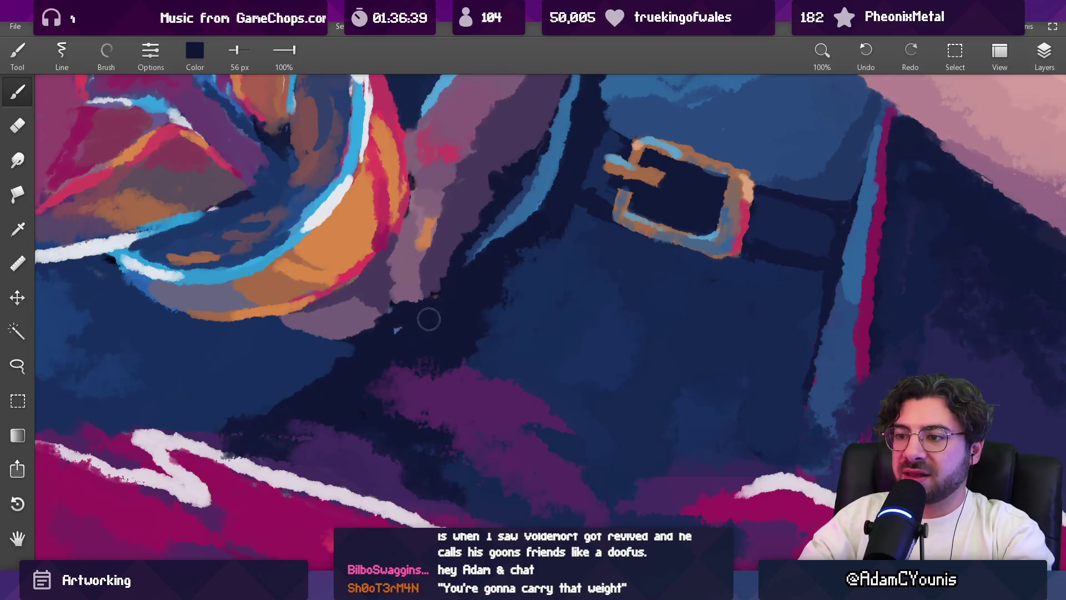
Step: Sample purple, orange and brown from the ring and arm, brush shrunk to 40 px
{"action": "left_click", "coordinate": [441, 269]}
{"action": "scroll", "coordinate": [442, 256], "scroll_direction": "down", "scroll_amount": 5}
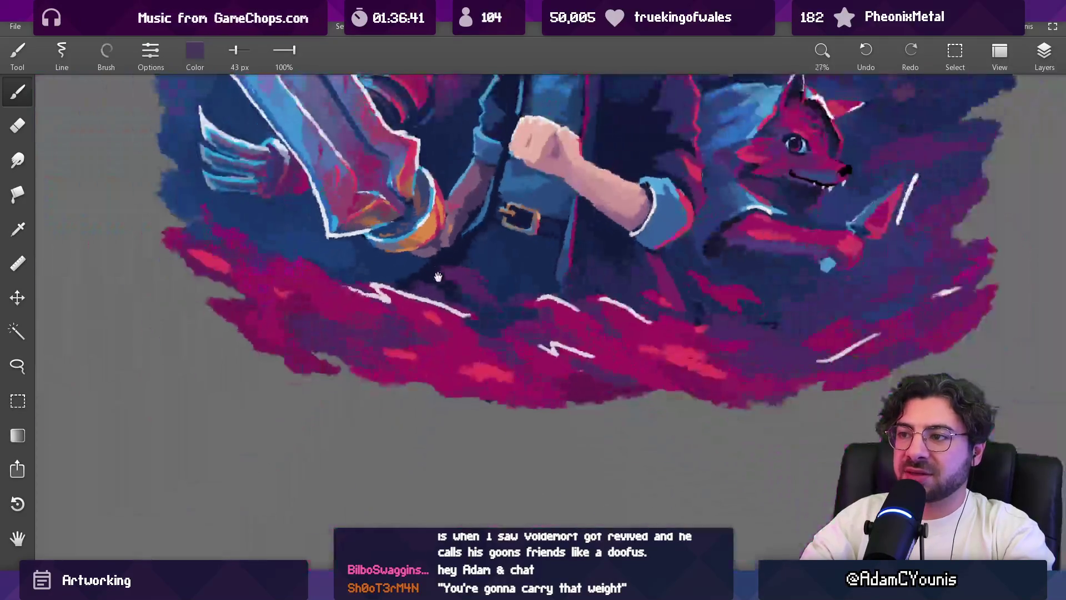
{"action": "scroll", "coordinate": [406, 325], "scroll_direction": "up", "scroll_amount": 5}
{"action": "left_click", "coordinate": [405, 324]}
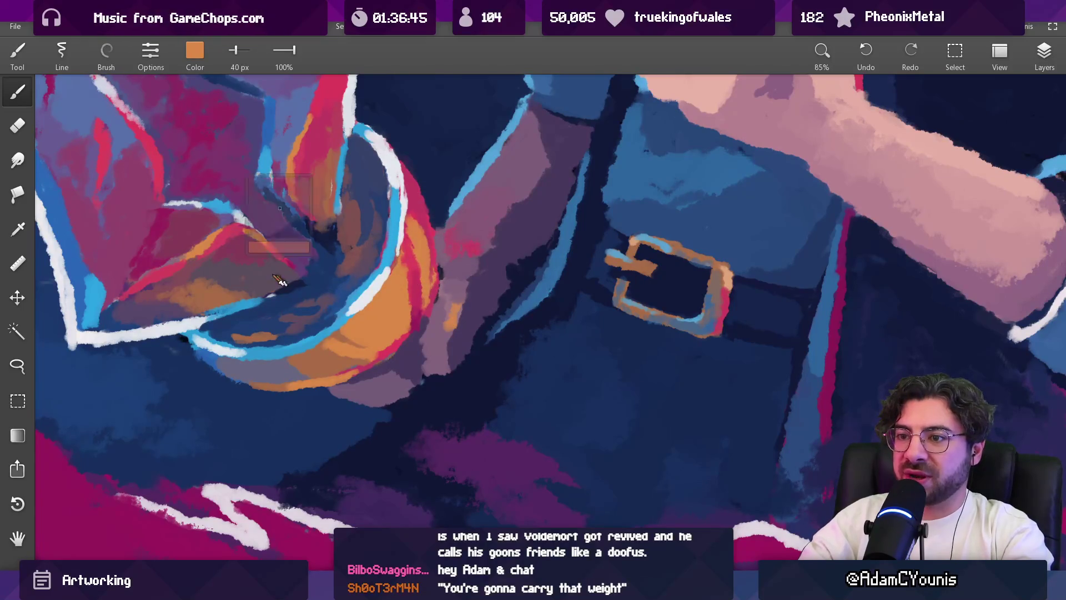
{"action": "left_click", "coordinate": [327, 300]}
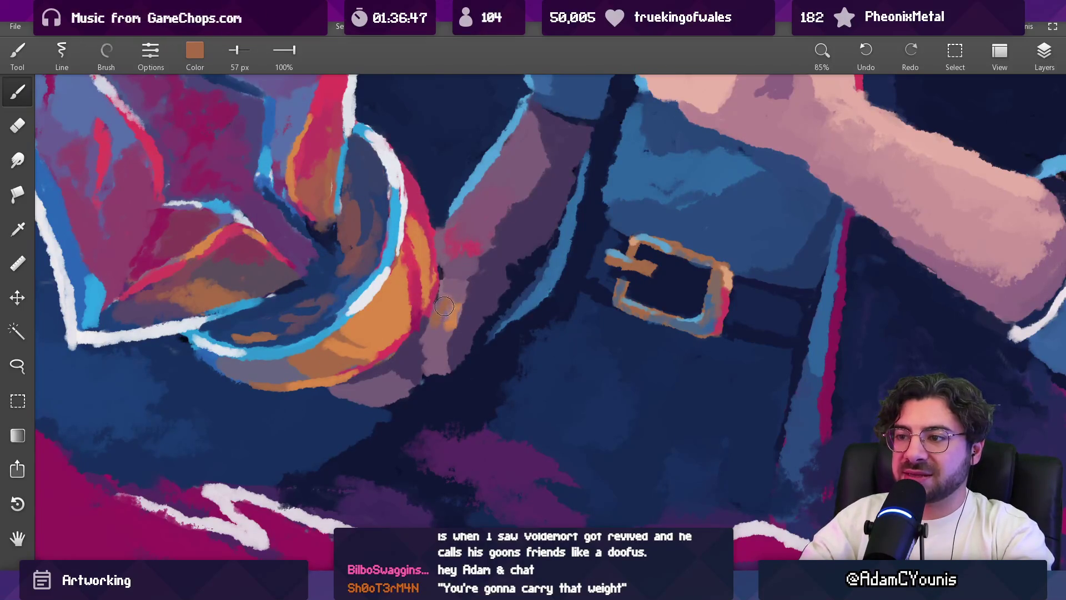
{"action": "left_click_drag", "start_coordinate": [438, 332], "coordinate": [457, 313]}
{"action": "key", "text": "bracketleft"}
Step: Pick purple, greyer purple and dark purple near the sword hand at 30 px
{"action": "scroll", "coordinate": [464, 286], "scroll_direction": "down", "scroll_amount": 10}
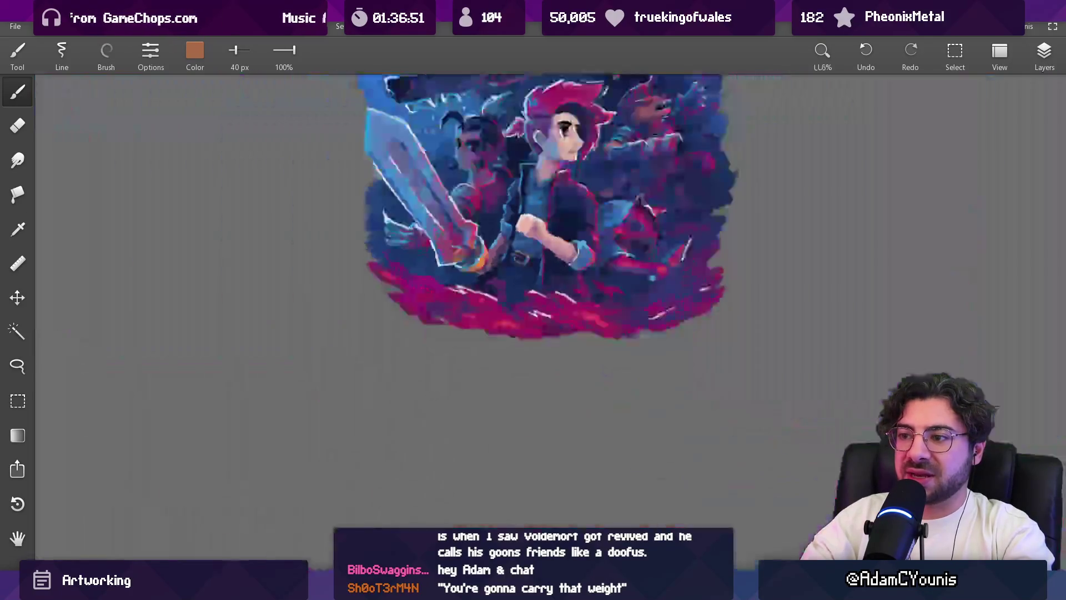
{"action": "scroll", "coordinate": [498, 260], "scroll_direction": "up", "scroll_amount": 4}
{"action": "left_click", "coordinate": [449, 275]}
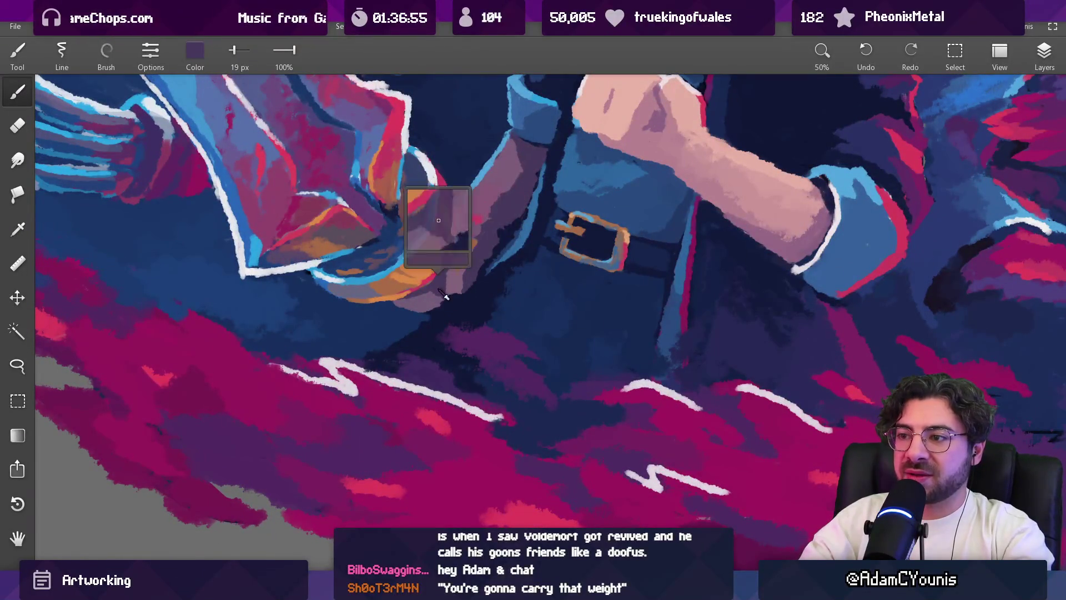
{"action": "left_click", "coordinate": [454, 286]}
{"action": "key", "text": "bracketright"}
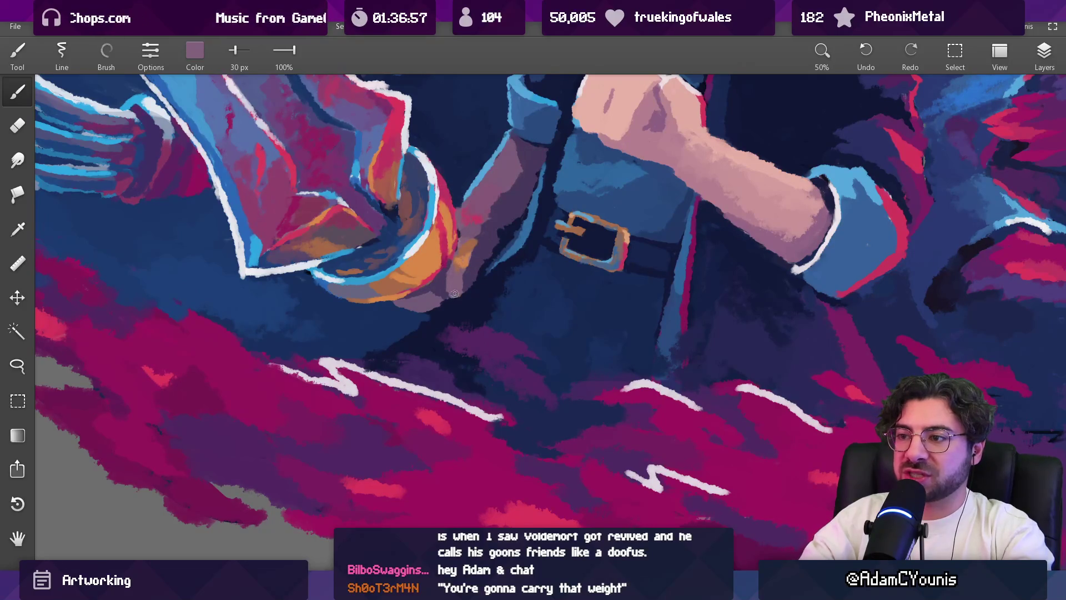
{"action": "left_click", "coordinate": [453, 281]}
{"action": "scroll", "coordinate": [445, 334], "scroll_direction": "down", "scroll_amount": 5}
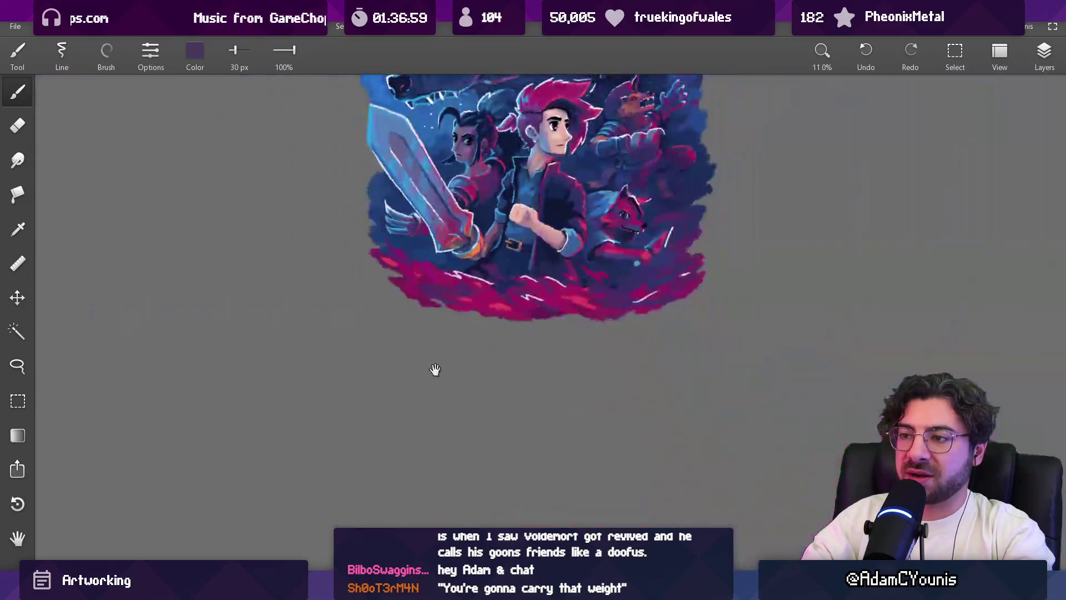
{"action": "scroll", "coordinate": [483, 244], "scroll_direction": "up", "scroll_amount": 5}
Step: Sample orange-brown, dark mauve and lighter mauve from the belt, ring and arm
{"action": "left_click", "coordinate": [488, 238]}
{"action": "left_click_drag", "start_coordinate": [481, 260], "coordinate": [489, 256]}
{"action": "left_click", "coordinate": [492, 239]}
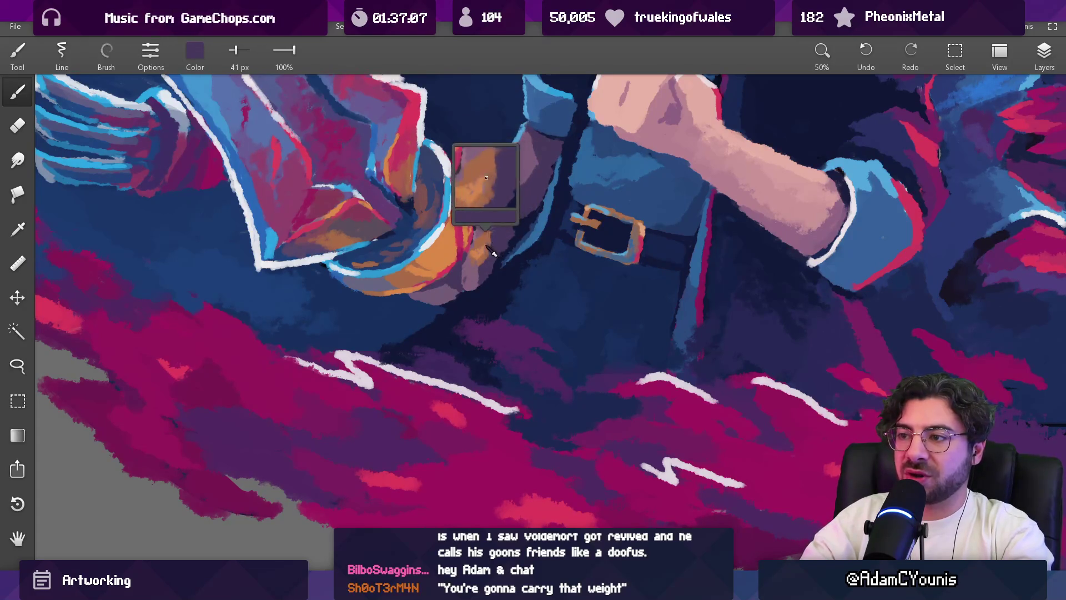
{"action": "scroll", "coordinate": [480, 249], "scroll_direction": "down", "scroll_amount": 5}
{"action": "scroll", "coordinate": [472, 251], "scroll_direction": "up", "scroll_amount": 8}
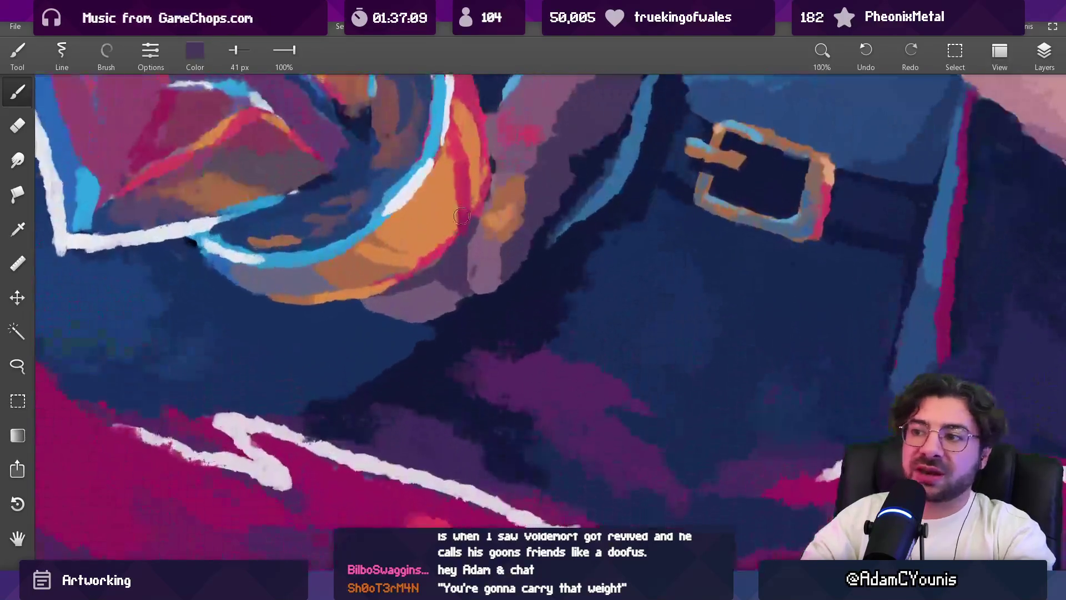
{"action": "mouse_move", "coordinate": [472, 251]}
{"action": "left_mouse_down"}
{"action": "mouse_move", "coordinate": [481, 245]}
{"action": "mouse_move", "coordinate": [450, 233]}
{"action": "left_mouse_up"}
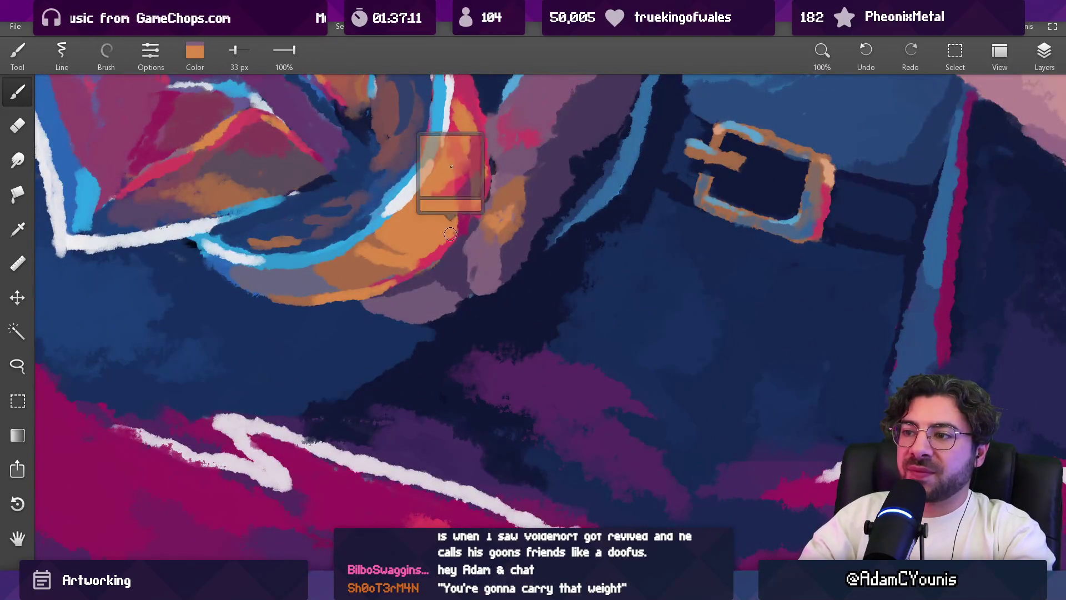
{"action": "scroll", "coordinate": [482, 258], "scroll_direction": "down", "scroll_amount": 10}
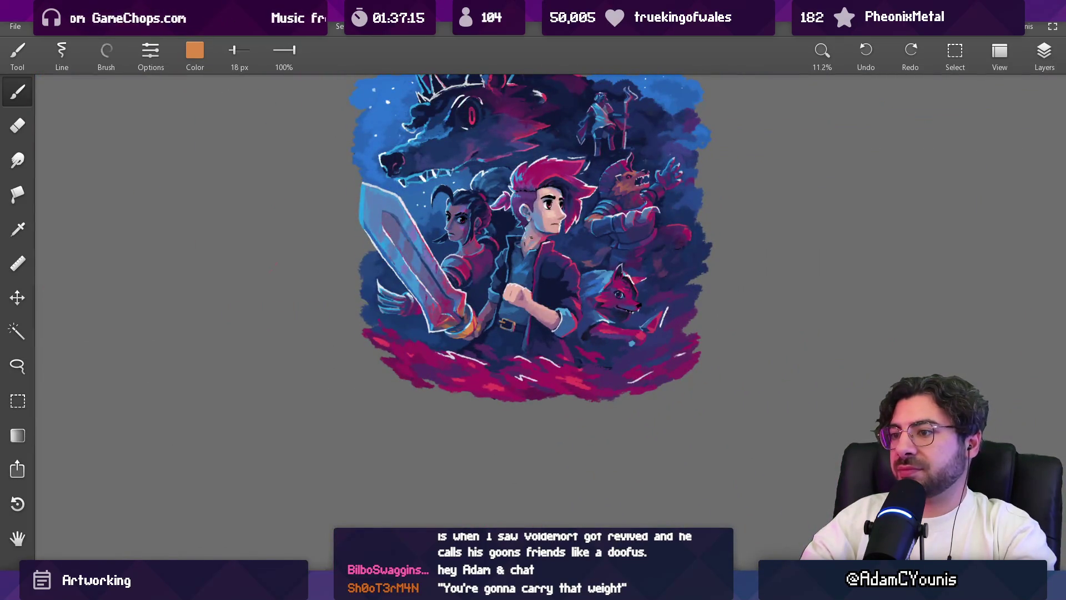
{"action": "scroll", "coordinate": [490, 334], "scroll_direction": "up", "scroll_amount": 5}
Step: Pick pink-red, muted purple and orange-brown from the forearm, enlarging the brush to 69 px
{"action": "left_click_drag", "start_coordinate": [454, 311], "coordinate": [447, 324]}
{"action": "left_click_drag", "start_coordinate": [443, 278], "coordinate": [435, 267]}
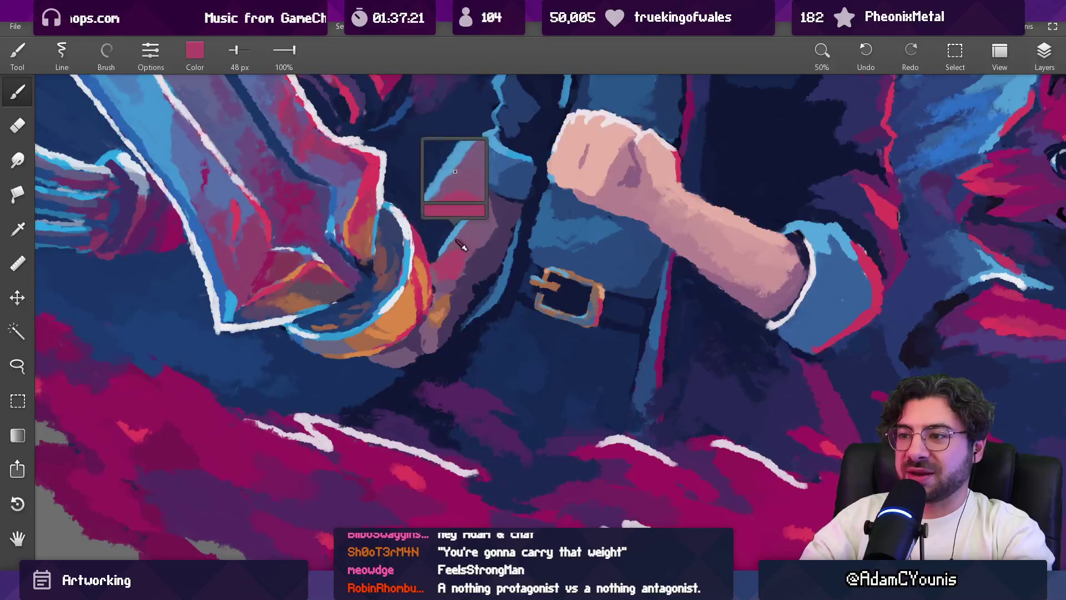
{"action": "scroll", "coordinate": [461, 246], "scroll_direction": "down", "scroll_amount": 5}
{"action": "scroll", "coordinate": [481, 352], "scroll_direction": "up", "scroll_amount": 5}
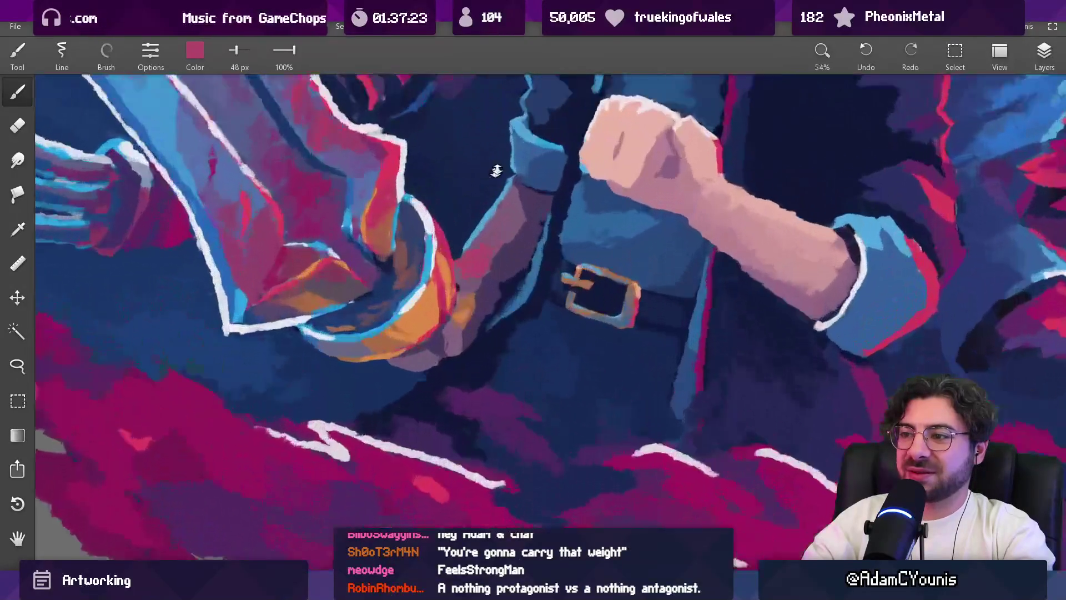
{"action": "scroll", "coordinate": [496, 171], "scroll_direction": "up", "scroll_amount": 1}
{"action": "left_click_drag", "start_coordinate": [478, 271], "coordinate": [479, 270]}
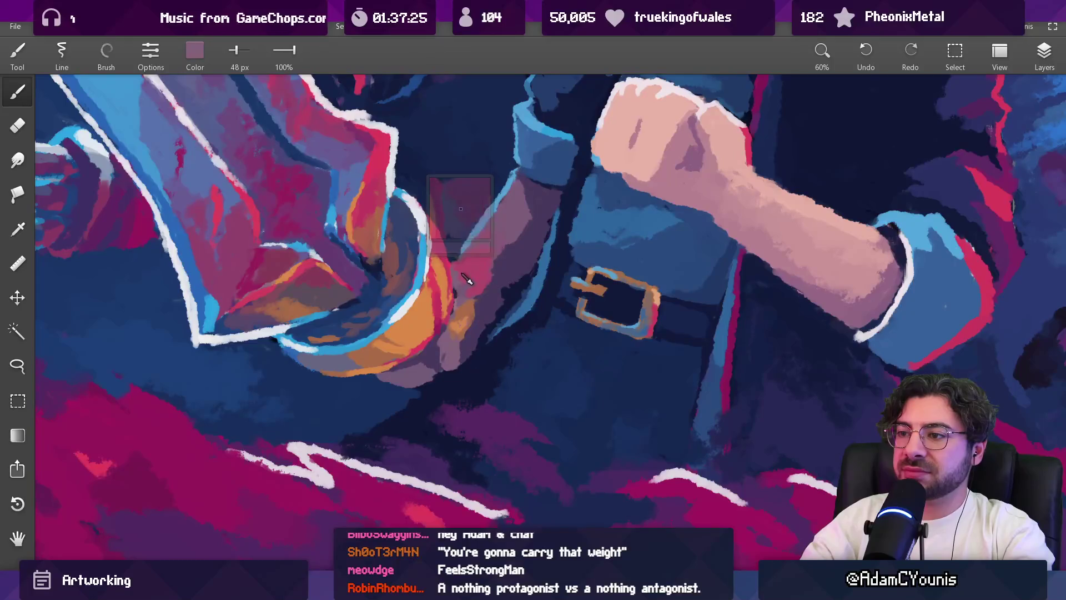
{"action": "left_click_drag", "start_coordinate": [486, 253], "coordinate": [486, 253]}
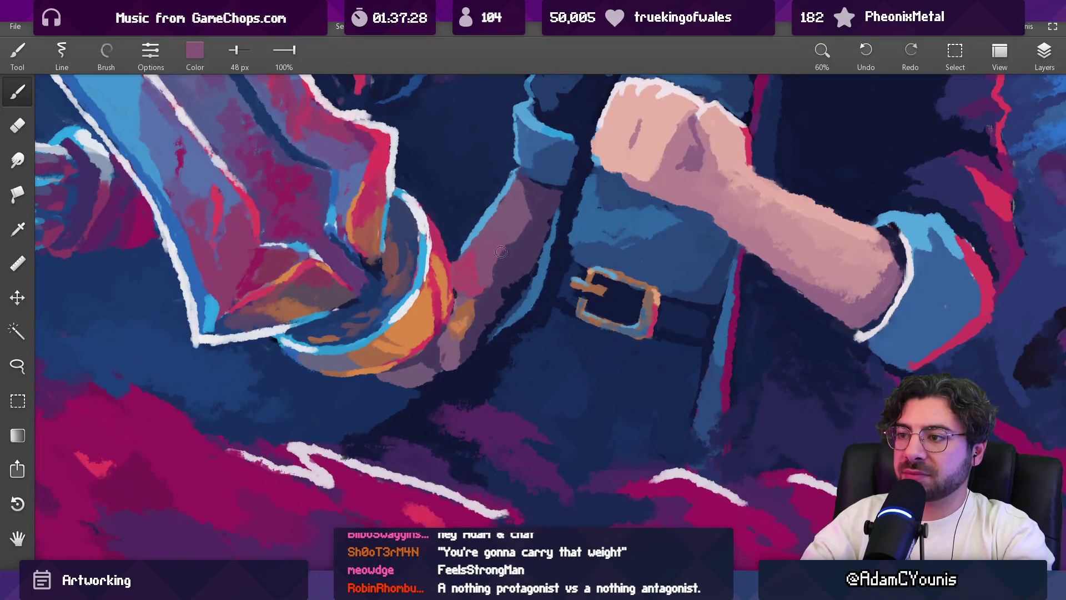
{"action": "scroll", "coordinate": [507, 236], "scroll_direction": "down", "scroll_amount": 10}
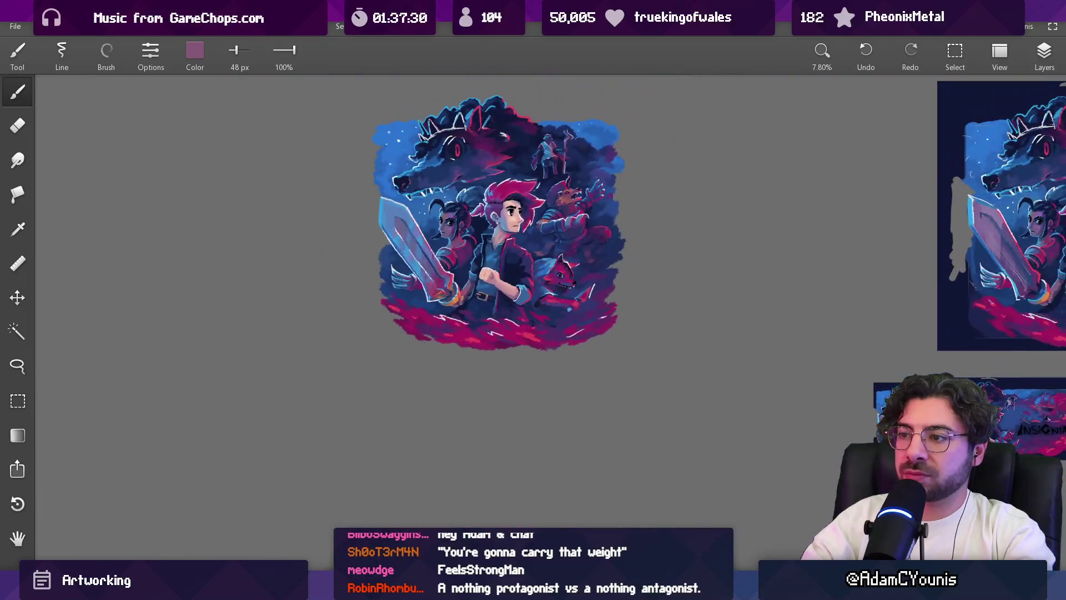
{"action": "scroll", "coordinate": [478, 285], "scroll_direction": "up", "scroll_amount": 10}
{"action": "left_click_drag", "start_coordinate": [453, 286], "coordinate": [449, 289]}
{"action": "key", "text": "bracketright"}
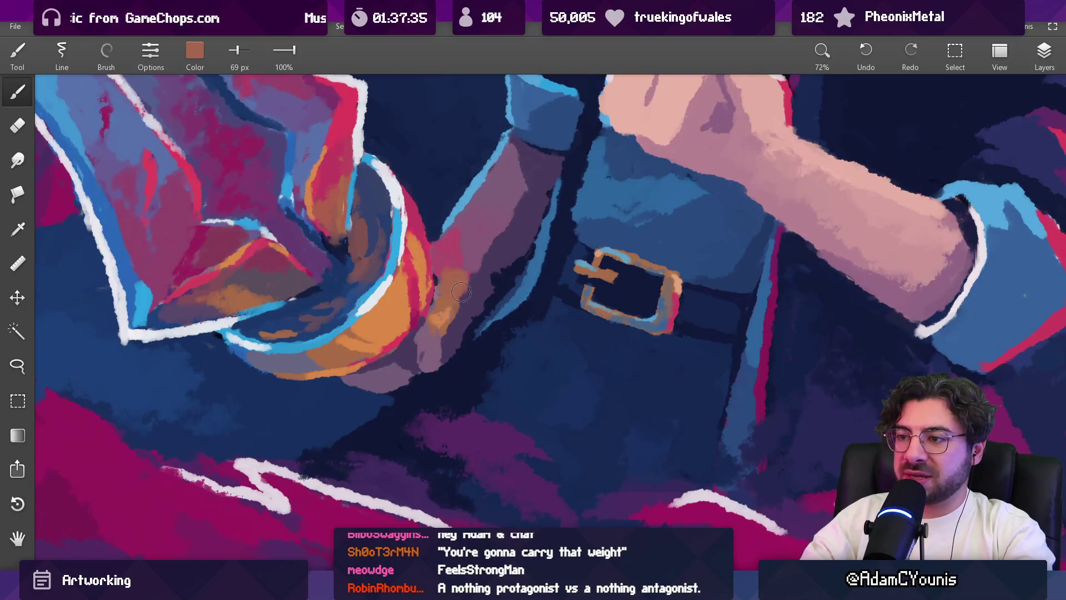
Step: Sample pinkish red and dusky purple, shrinking the brush to 26 px
{"action": "left_click", "coordinate": [442, 274]}
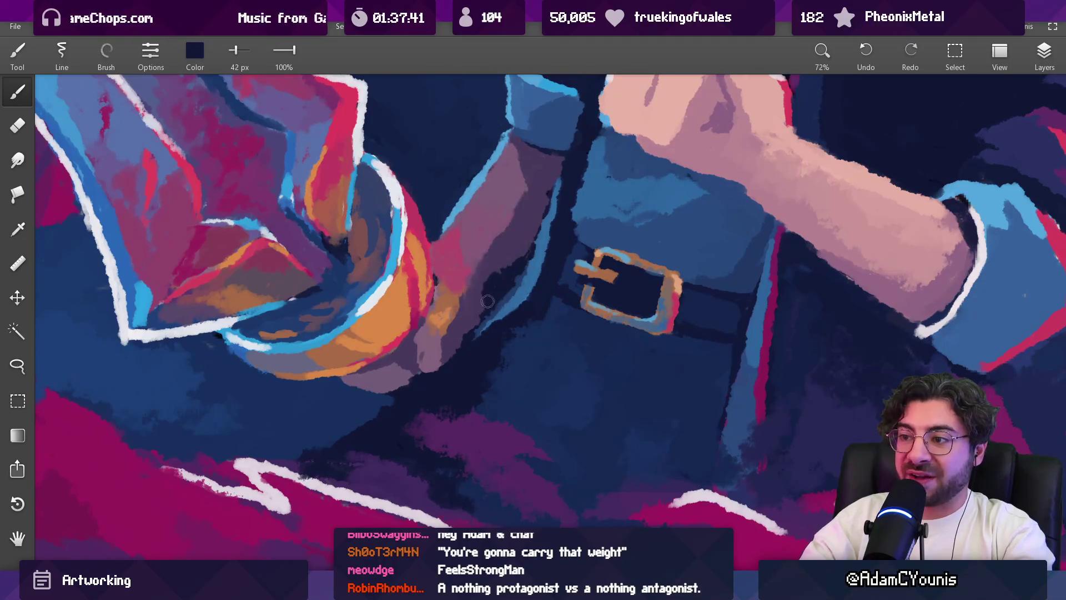
{"action": "left_click", "coordinate": [468, 293]}
{"action": "key", "text": "bracketleft"}
{"action": "scroll", "coordinate": [530, 248], "scroll_direction": "down", "scroll_amount": 10}
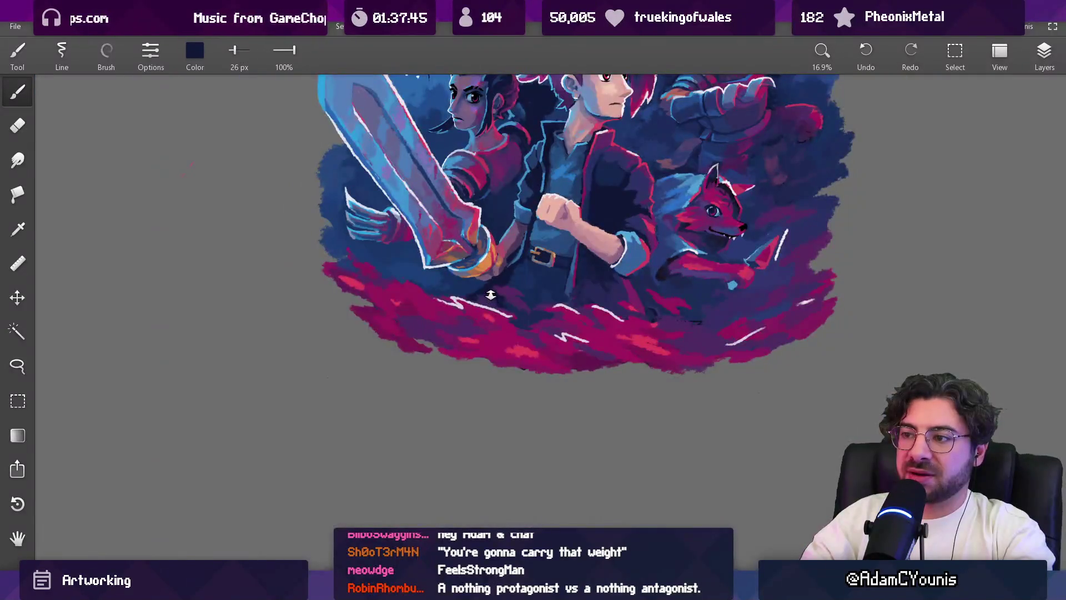
{"action": "scroll", "coordinate": [493, 290], "scroll_direction": "up", "scroll_amount": 8}
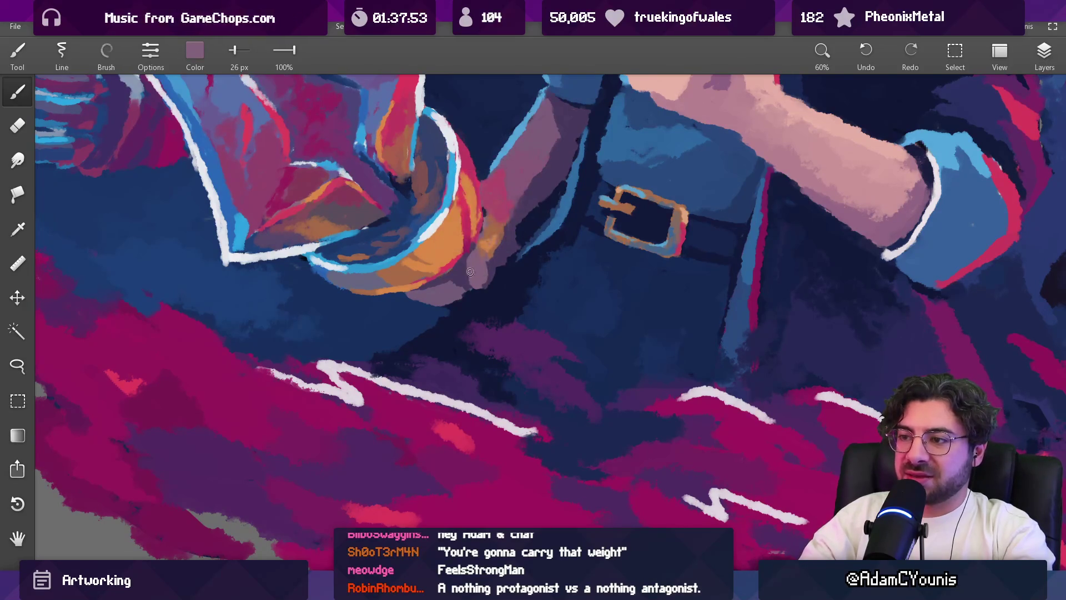
{"action": "scroll", "coordinate": [497, 237], "scroll_direction": "down", "scroll_amount": 5}
{"action": "scroll", "coordinate": [496, 218], "scroll_direction": "up", "scroll_amount": 6}
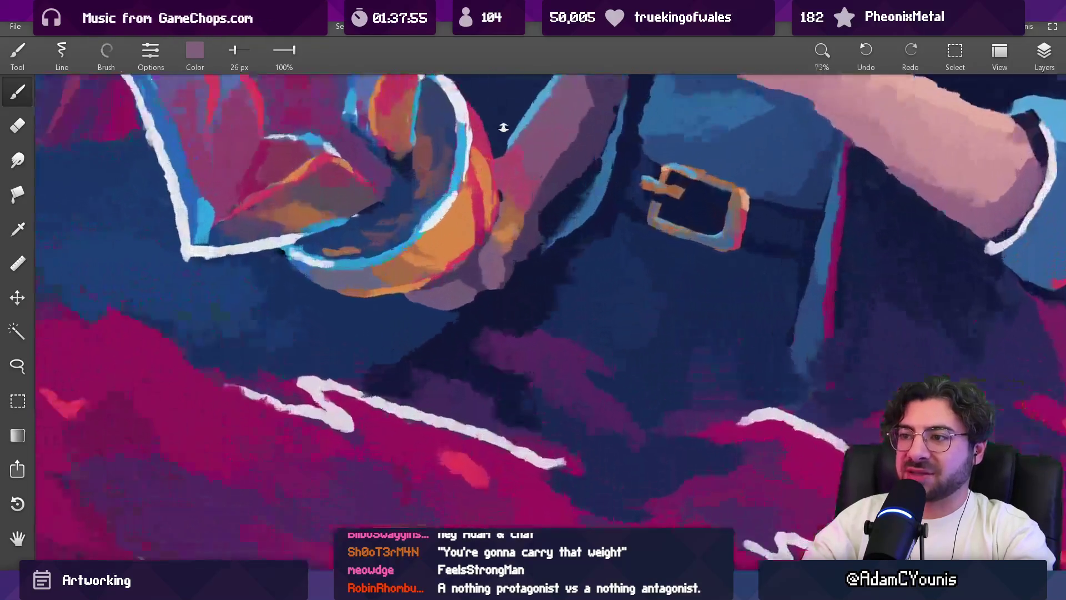
Step: Pick orange from the sword guard and gripping hand plus purple, brush at 24 px
{"action": "left_click", "coordinate": [500, 245], "text": "alt"}
{"action": "left_click", "coordinate": [512, 239], "text": "alt"}
{"action": "key", "text": "]"}
{"action": "left_click", "coordinate": [501, 272], "text": "alt"}
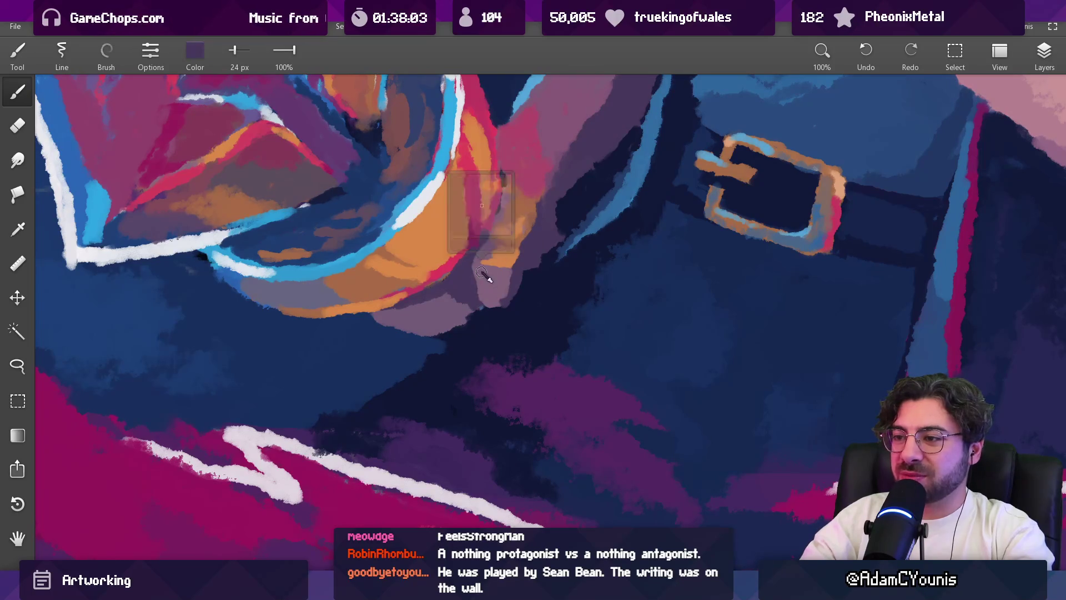
{"action": "left_click", "coordinate": [466, 259], "text": "alt"}
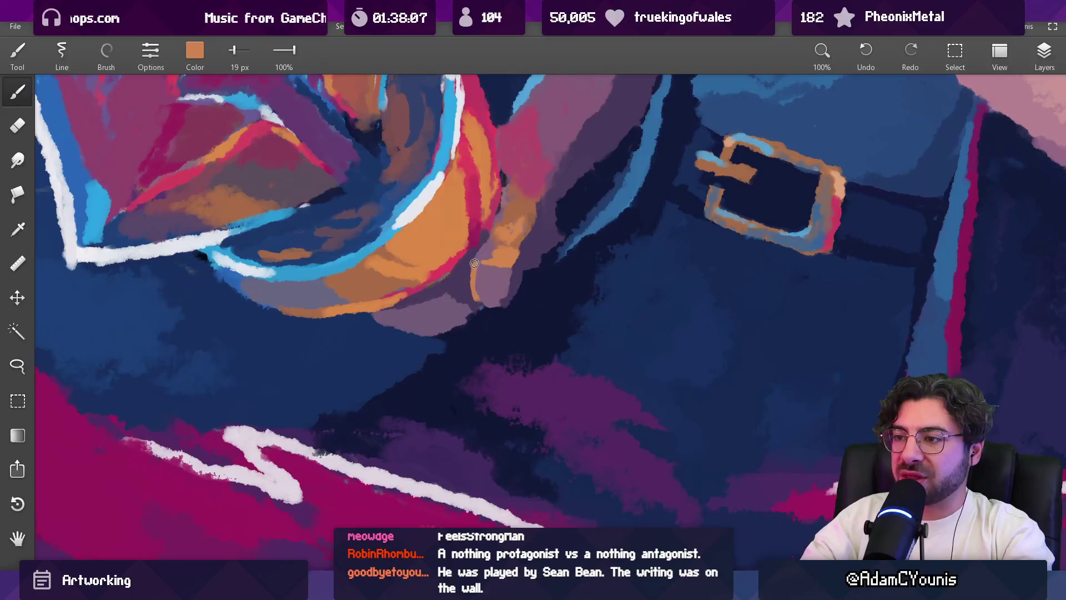
{"action": "left_click", "coordinate": [492, 261], "text": "alt"}
{"action": "scroll", "coordinate": [492, 281], "scroll_direction": "down", "scroll_amount": 10}
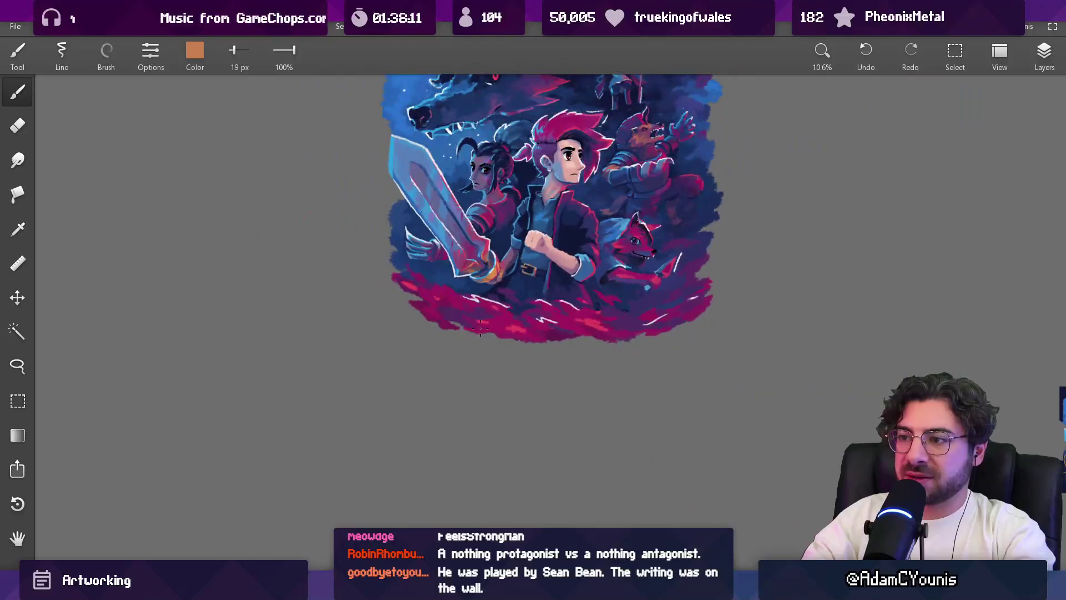
Step: Paint an orange stroke, then mauve, across the gripping hand's knuckles
{"action": "scroll", "coordinate": [489, 297], "scroll_direction": "up", "scroll_amount": 8}
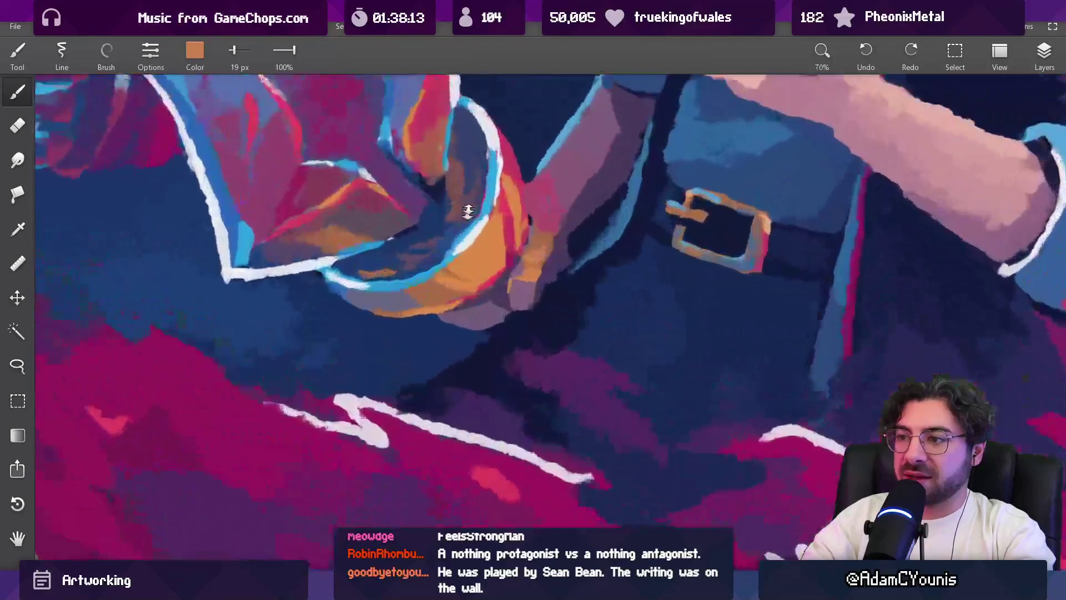
{"action": "left_click_drag", "start_coordinate": [465, 321], "coordinate": [509, 316]}
{"action": "left_click", "coordinate": [508, 316], "text": "alt"}
{"action": "scroll", "coordinate": [508, 316], "scroll_direction": "down", "scroll_amount": 7}
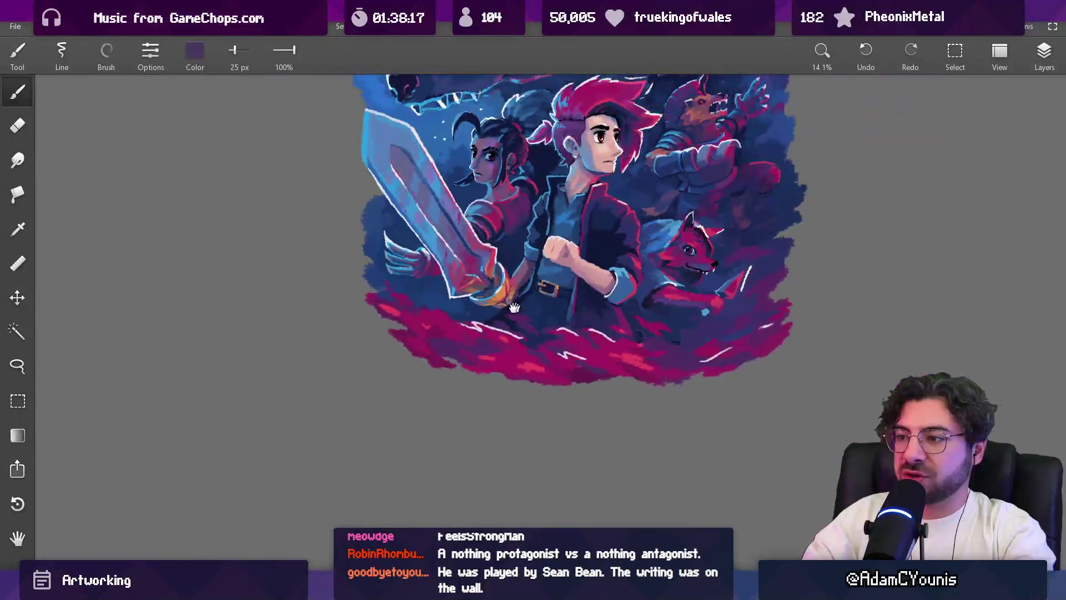
{"action": "scroll", "coordinate": [474, 301], "scroll_direction": "up", "scroll_amount": 5}
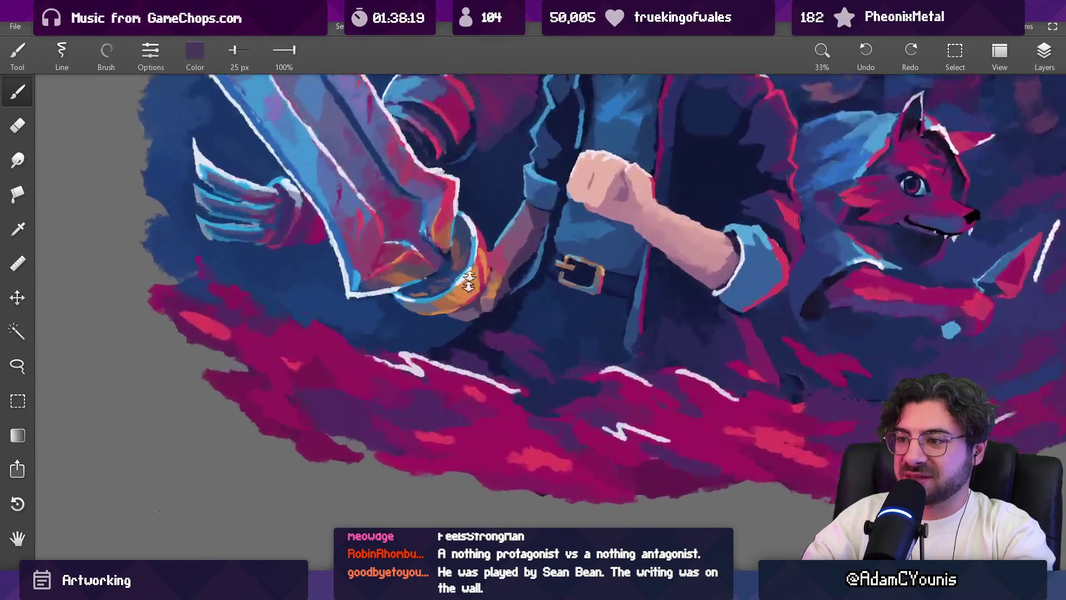
{"action": "left_click", "coordinate": [486, 308], "text": "alt"}
{"action": "left_click", "coordinate": [489, 315], "text": "alt"}
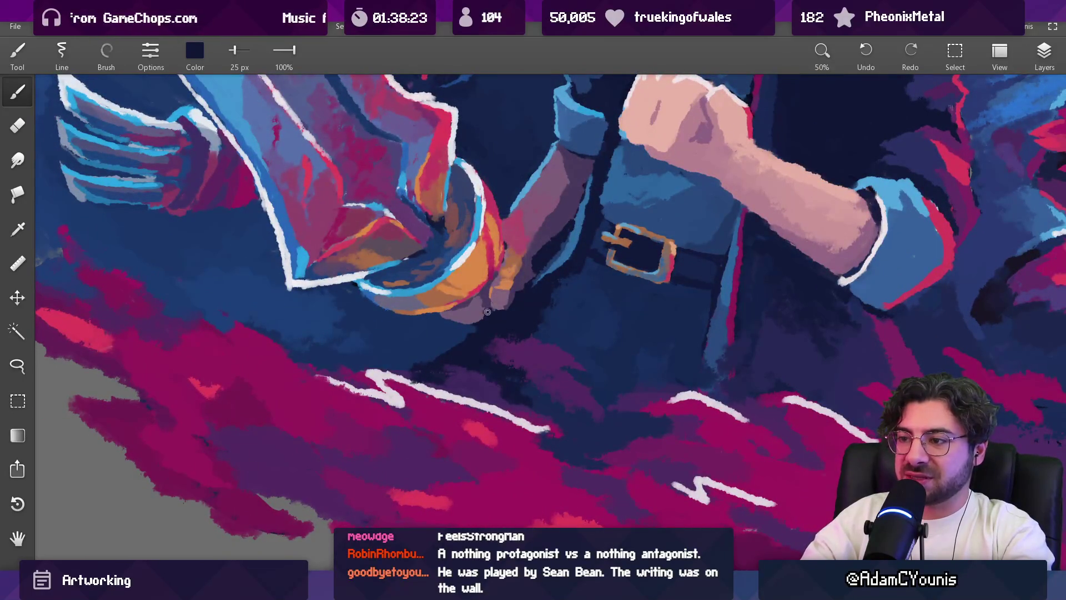
{"action": "left_click", "coordinate": [488, 310], "text": "alt"}
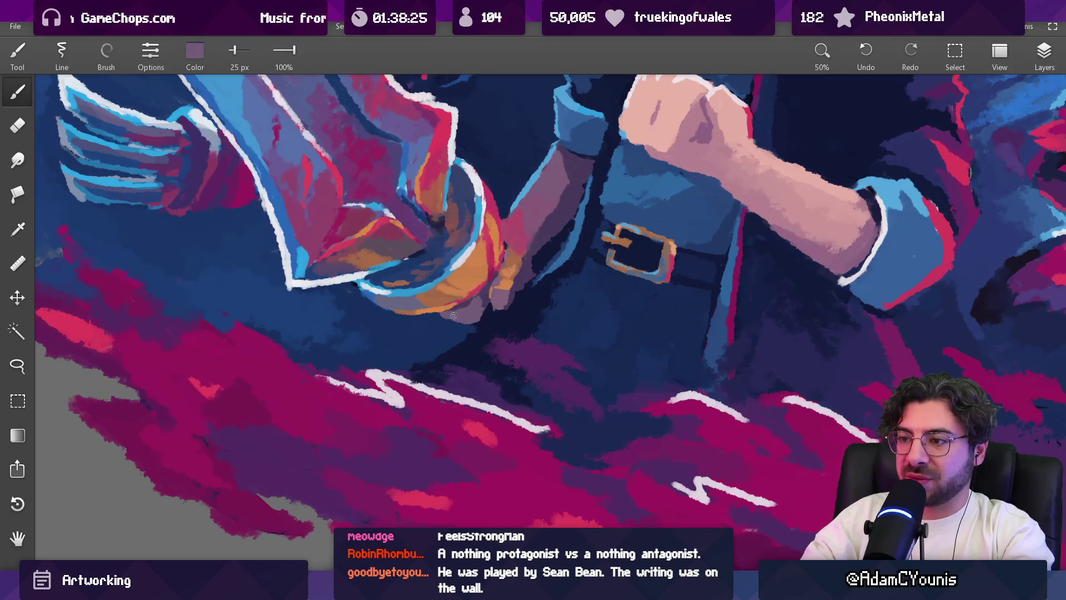
{"action": "mouse_move", "coordinate": [417, 311]}
{"action": "left_mouse_down"}
{"action": "mouse_move", "coordinate": [379, 303]}
{"action": "mouse_move", "coordinate": [451, 317]}
{"action": "left_mouse_up"}
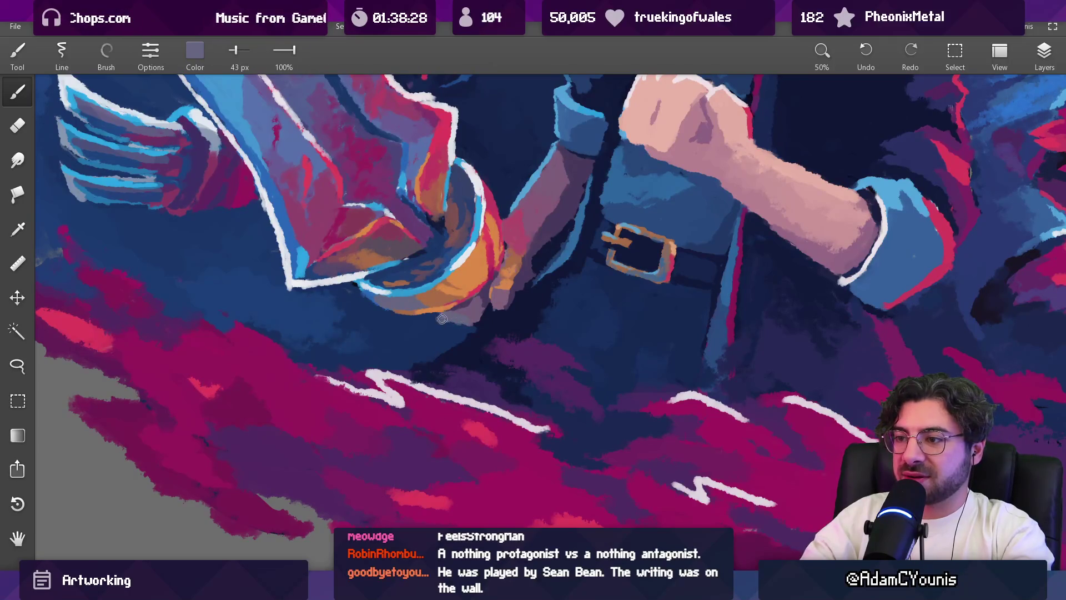
Step: Add a short bright-blue highlight on the hand with a 35 px brush
{"action": "scroll", "coordinate": [462, 305], "scroll_direction": "up", "scroll_amount": 3}
{"action": "left_click", "coordinate": [371, 285], "text": "alt"}
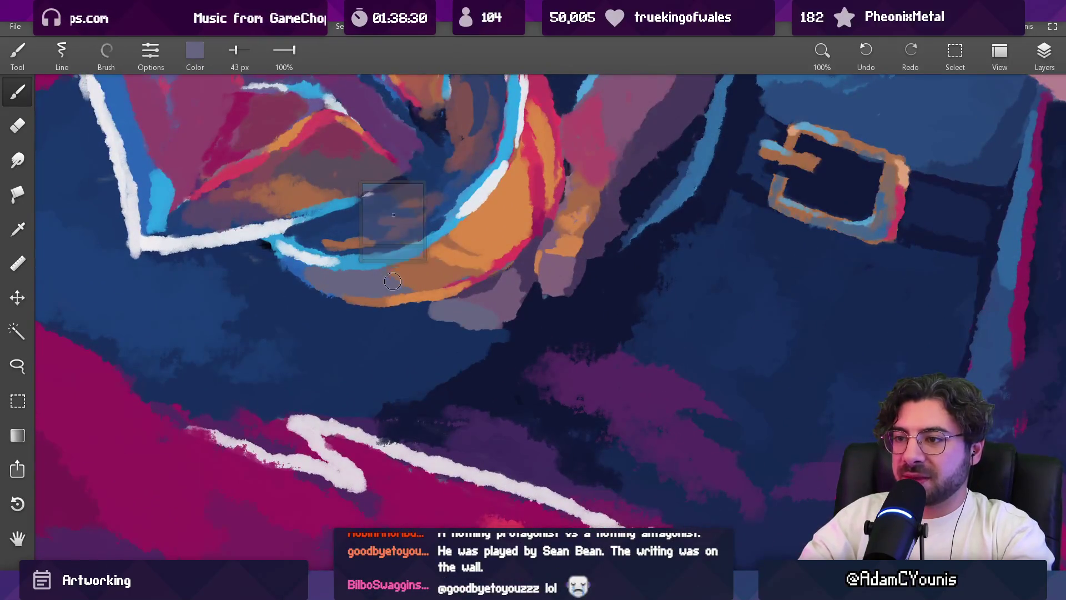
{"action": "key", "text": "bracketleft"}
{"action": "key", "text": "bracketleft"}
{"action": "left_click_drag", "start_coordinate": [466, 300], "coordinate": [488, 307]}
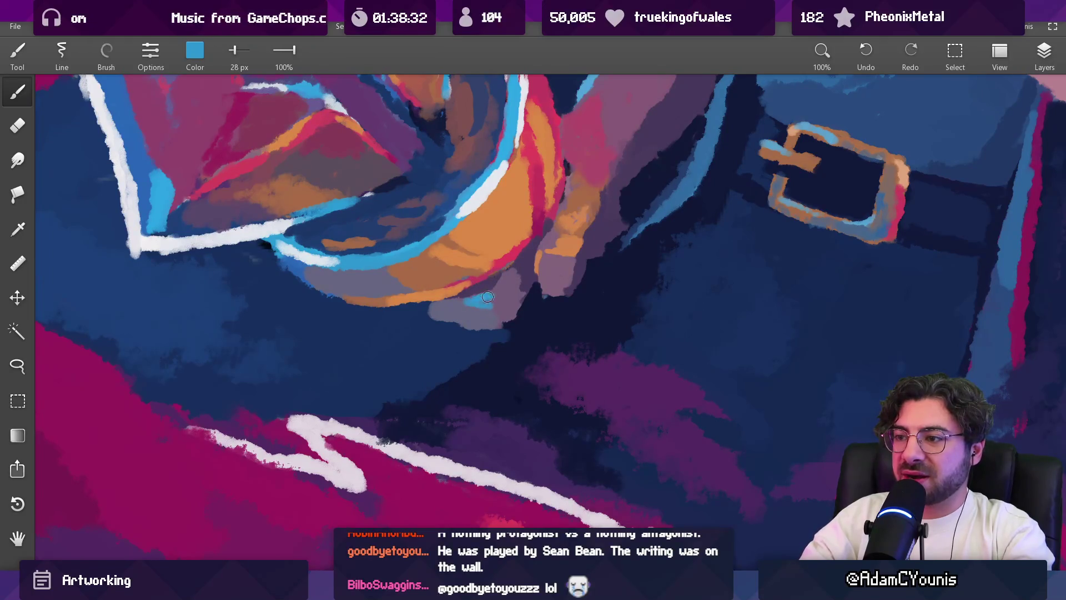
{"action": "scroll", "coordinate": [495, 305], "scroll_direction": "down", "scroll_amount": 10}
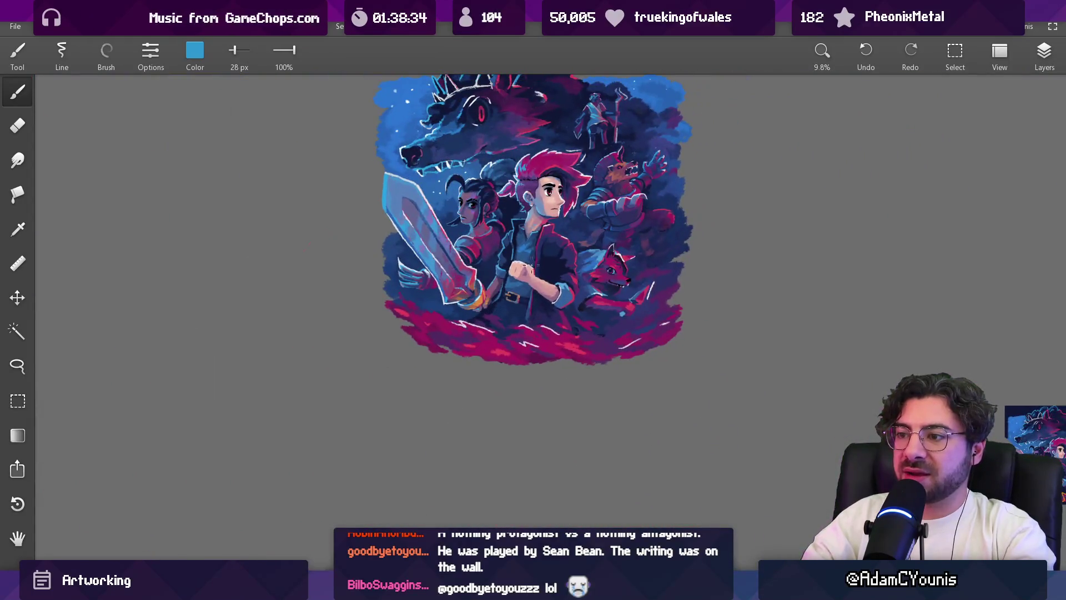
{"action": "scroll", "coordinate": [477, 305], "scroll_direction": "up", "scroll_amount": 7}
Step: Sample greyish purple and dark blue, resizing the brush between 15 and 31 px
{"action": "left_click", "coordinate": [465, 310], "text": "alt"}
{"action": "key", "text": "bracketleft"}
{"action": "key", "text": "bracketleft"}
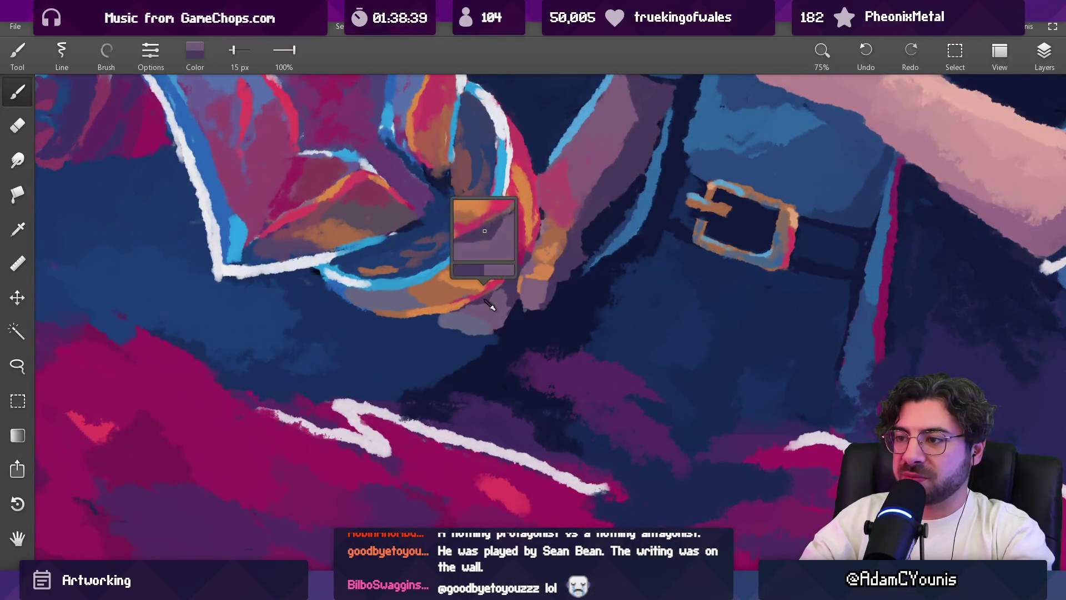
{"action": "scroll", "coordinate": [531, 250], "scroll_direction": "down", "scroll_amount": 8}
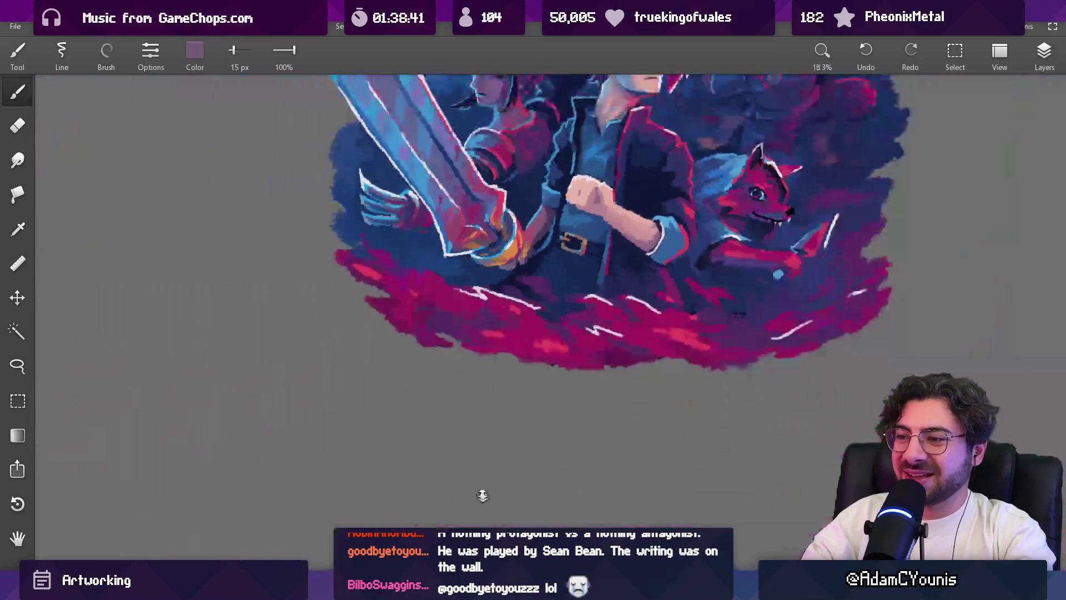
{"action": "scroll", "coordinate": [507, 281], "scroll_direction": "up", "scroll_amount": 6}
{"action": "left_click", "coordinate": [312, 286], "text": "alt"}
{"action": "key", "text": "bracketright"}
{"action": "key", "text": "bracketright"}
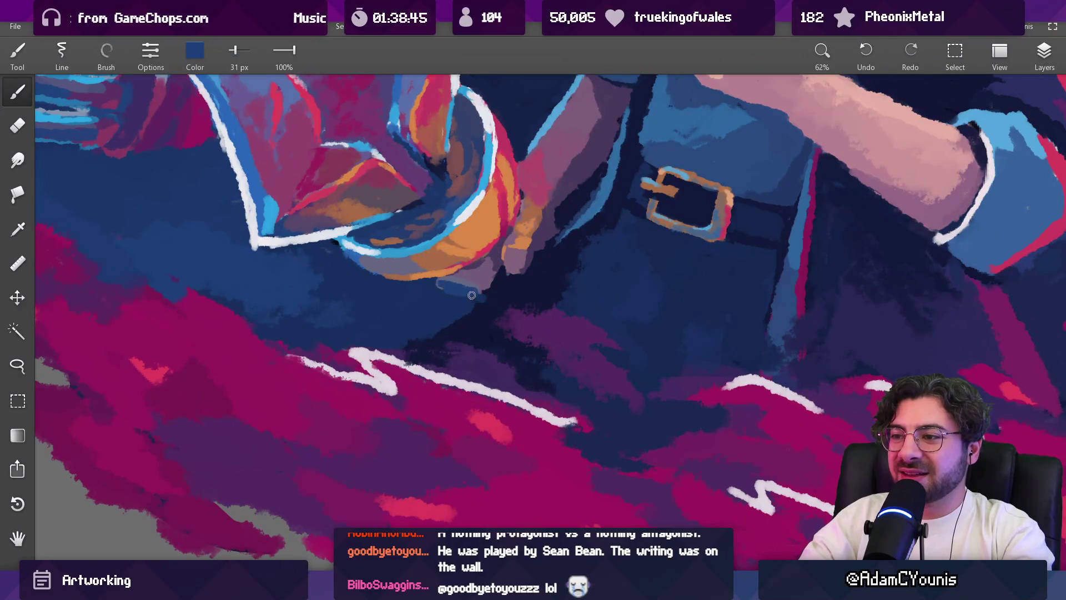
{"action": "mouse_move", "coordinate": [450, 281]}
{"action": "left_mouse_down"}
{"action": "mouse_move", "coordinate": [472, 284]}
{"action": "mouse_move", "coordinate": [477, 306]}
{"action": "mouse_move", "coordinate": [441, 458]}
{"action": "mouse_move", "coordinate": [476, 310]}
{"action": "mouse_move", "coordinate": [474, 242]}
{"action": "mouse_move", "coordinate": [455, 233]}
{"action": "mouse_move", "coordinate": [431, 257]}
{"action": "left_mouse_up"}
Step: Paint a short purple-grey stroke below the hand with a 23 px brush
{"action": "key", "text": "bracketleft"}
{"action": "key", "text": "bracketleft"}
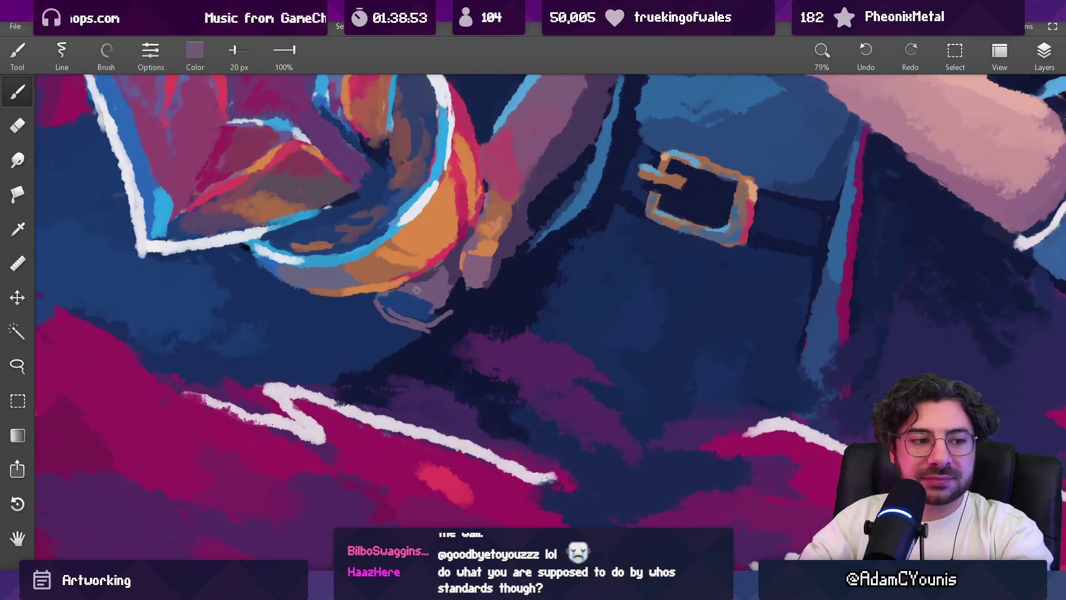
{"action": "left_click", "coordinate": [417, 289], "text": "alt"}
{"action": "key", "text": "bracketright"}
{"action": "key", "text": "bracketright"}
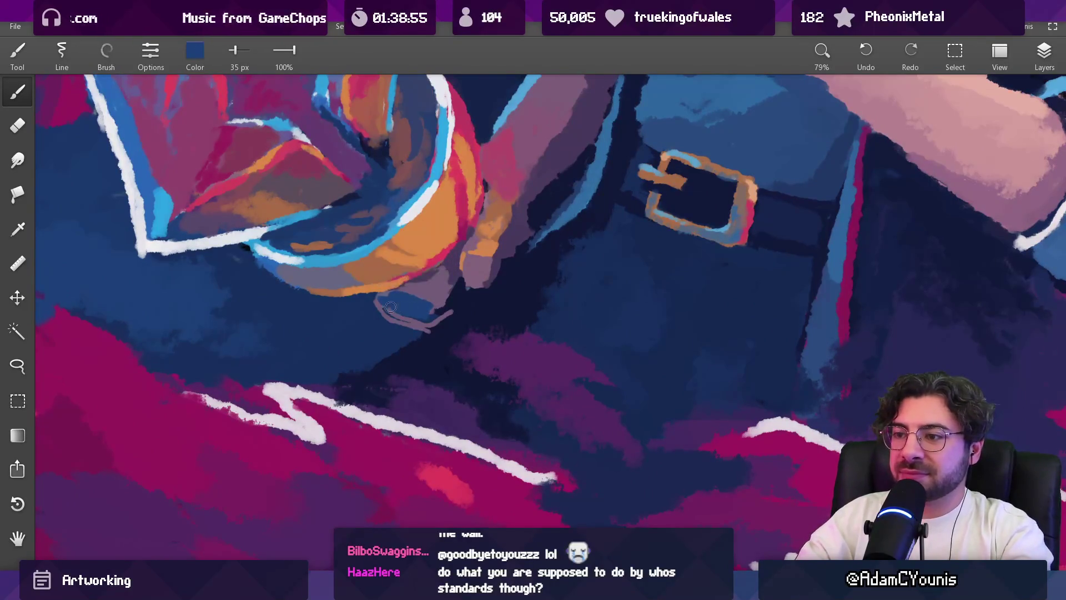
{"action": "left_click", "coordinate": [389, 309], "text": "alt"}
{"action": "key", "text": "bracketleft"}
{"action": "key", "text": "bracketleft"}
{"action": "mouse_move", "coordinate": [373, 300]}
{"action": "left_mouse_down"}
{"action": "mouse_move", "coordinate": [375, 320]}
{"action": "mouse_move", "coordinate": [402, 325]}
{"action": "mouse_move", "coordinate": [391, 302]}
{"action": "left_mouse_up"}
Step: Fill the shape below the hand with dark blue and edge it in purple-grey
{"action": "left_click", "coordinate": [380, 301], "text": "alt"}
{"action": "left_click", "coordinate": [378, 319], "text": "alt"}
{"action": "left_click", "coordinate": [387, 309], "text": "alt"}
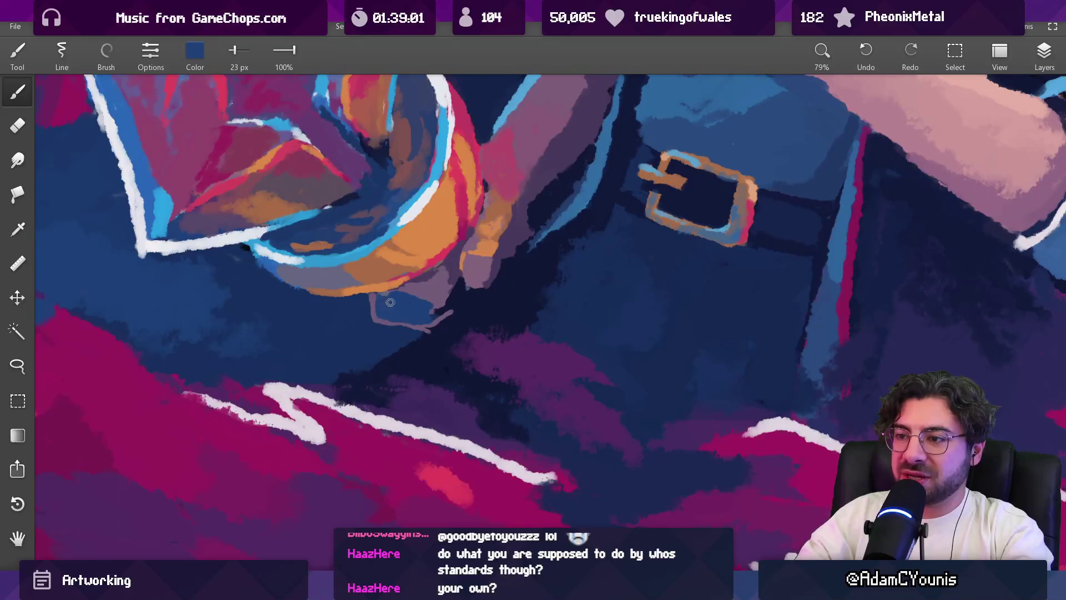
{"action": "left_click", "coordinate": [436, 287], "text": "alt"}
{"action": "left_click_drag", "start_coordinate": [429, 317], "coordinate": [436, 293]}
Step: Sample purple-grey, blue and a darker tone beside the hand
{"action": "scroll", "coordinate": [449, 303], "scroll_direction": "down", "scroll_amount": 6}
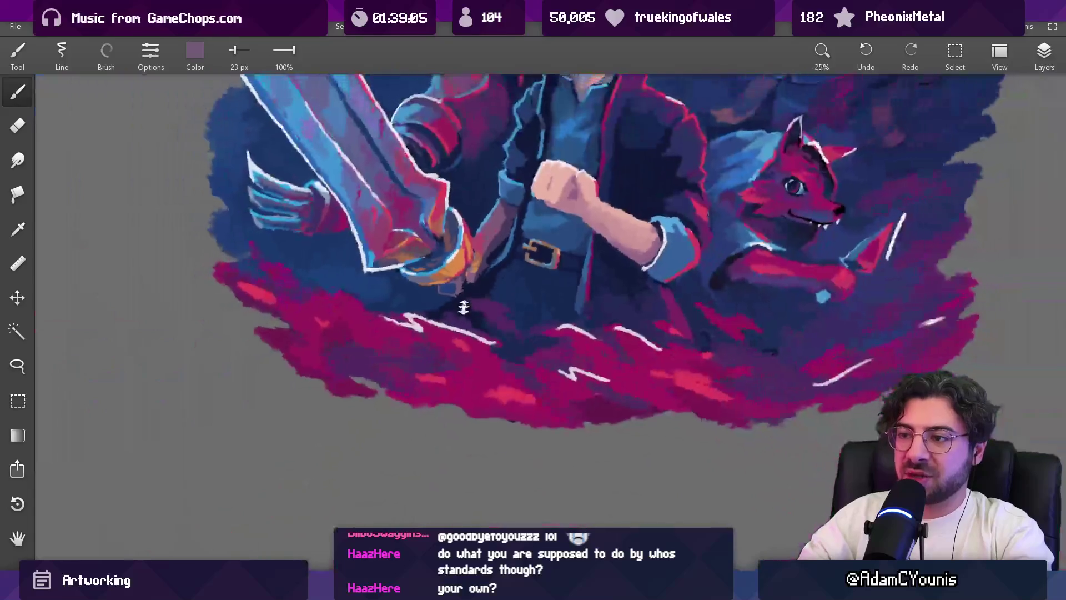
{"action": "scroll", "coordinate": [450, 304], "scroll_direction": "up", "scroll_amount": 3}
{"action": "left_click", "coordinate": [451, 305], "text": "alt"}
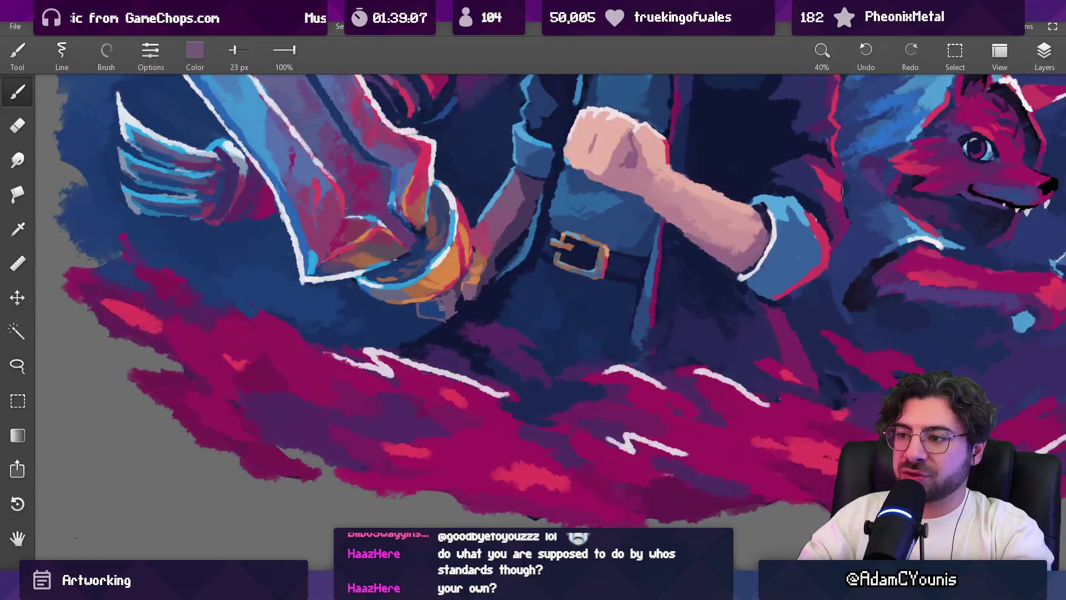
{"action": "left_click", "coordinate": [431, 303], "text": "alt"}
{"action": "left_click", "coordinate": [419, 307], "text": "alt"}
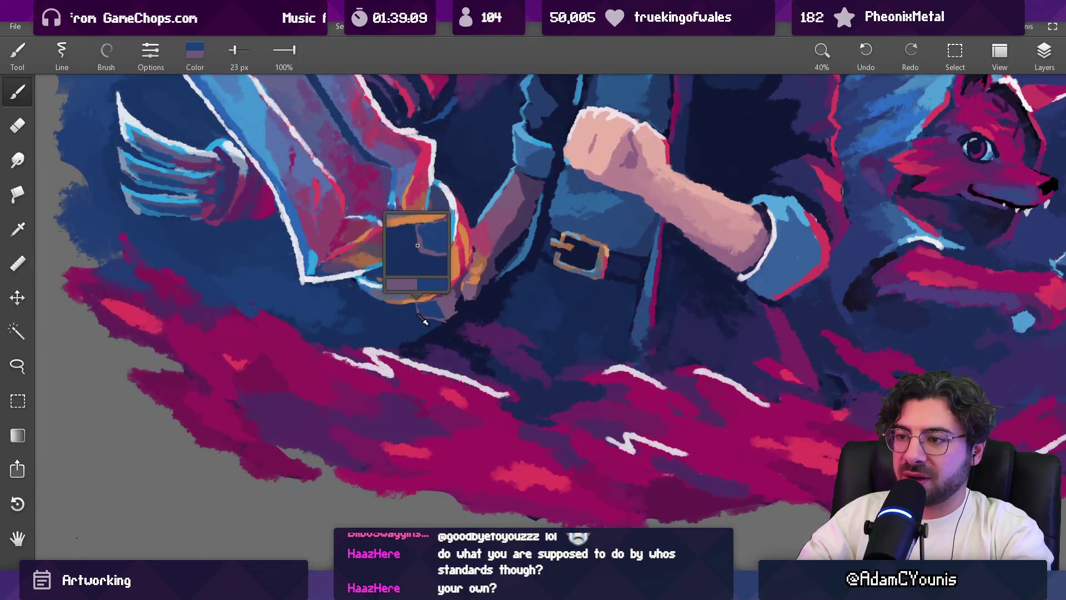
{"action": "left_click", "coordinate": [414, 305], "text": "alt"}
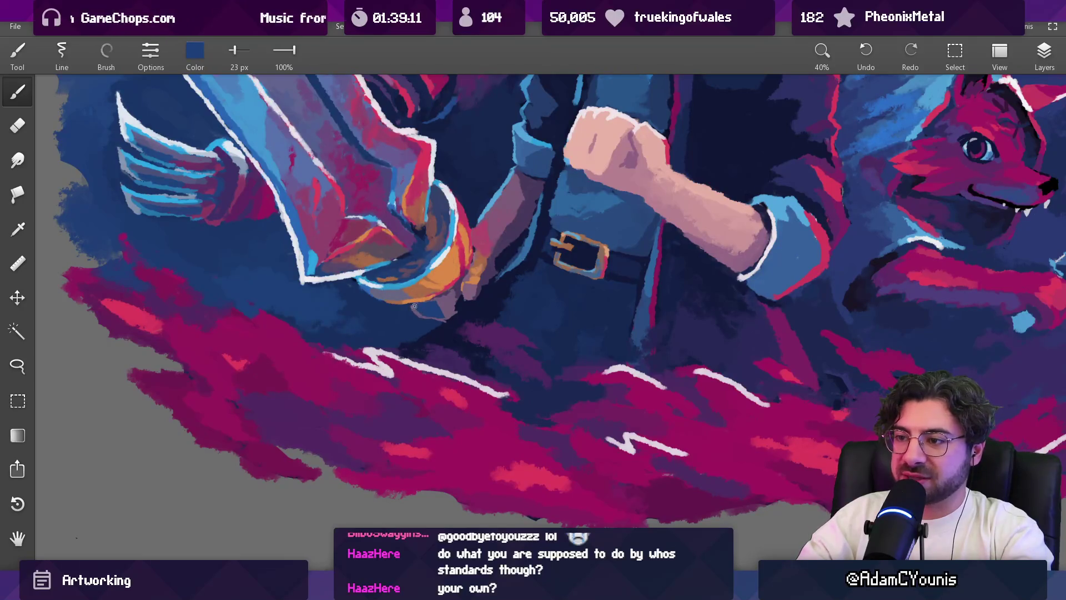
{"action": "scroll", "coordinate": [461, 278], "scroll_direction": "down", "scroll_amount": 5}
Step: Pan back to the hand and belt, alternating purple-grey and dark blue picks
{"action": "left_click_drag", "start_coordinate": [461, 278], "coordinate": [496, 327]}
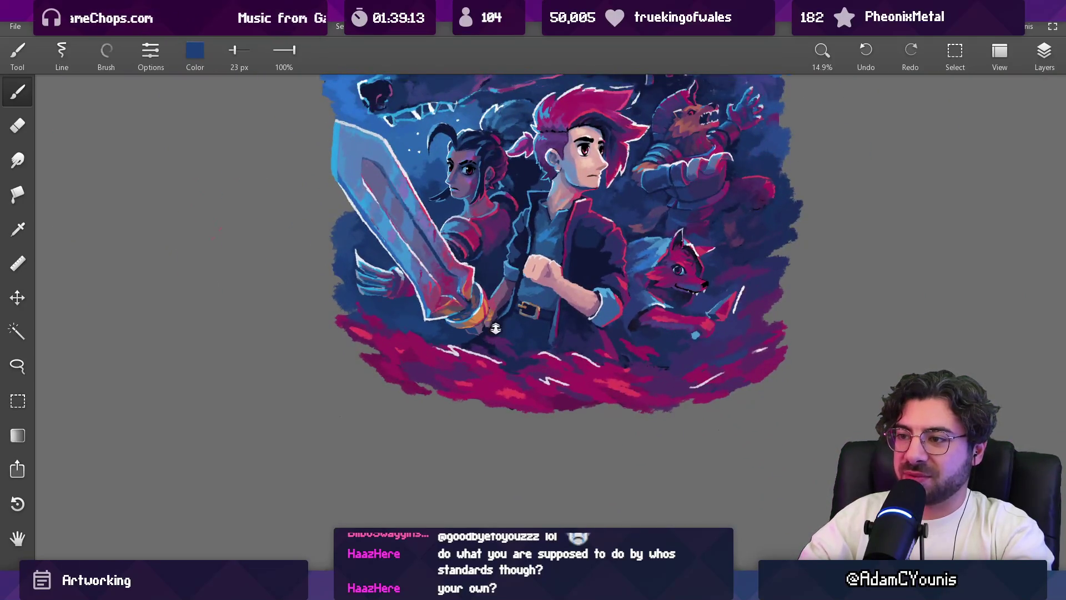
{"action": "scroll", "coordinate": [482, 333], "scroll_direction": "up", "scroll_amount": 5}
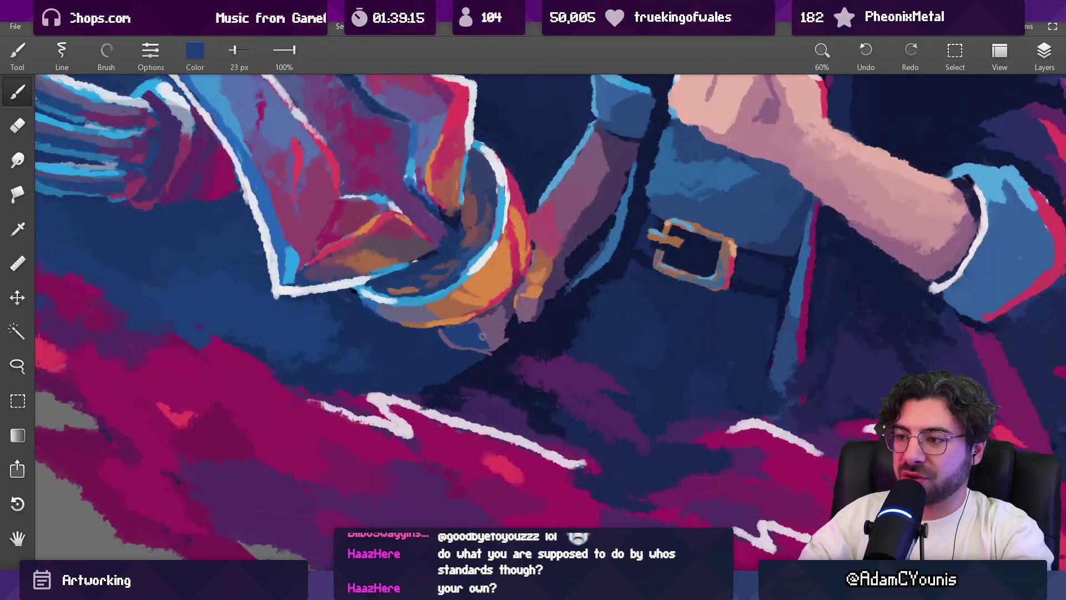
{"action": "left_click", "coordinate": [489, 346], "text": "alt"}
{"action": "left_click", "coordinate": [502, 357], "text": "alt"}
{"action": "left_click", "coordinate": [493, 352], "text": "alt"}
{"action": "left_click", "coordinate": [506, 340], "text": "alt"}
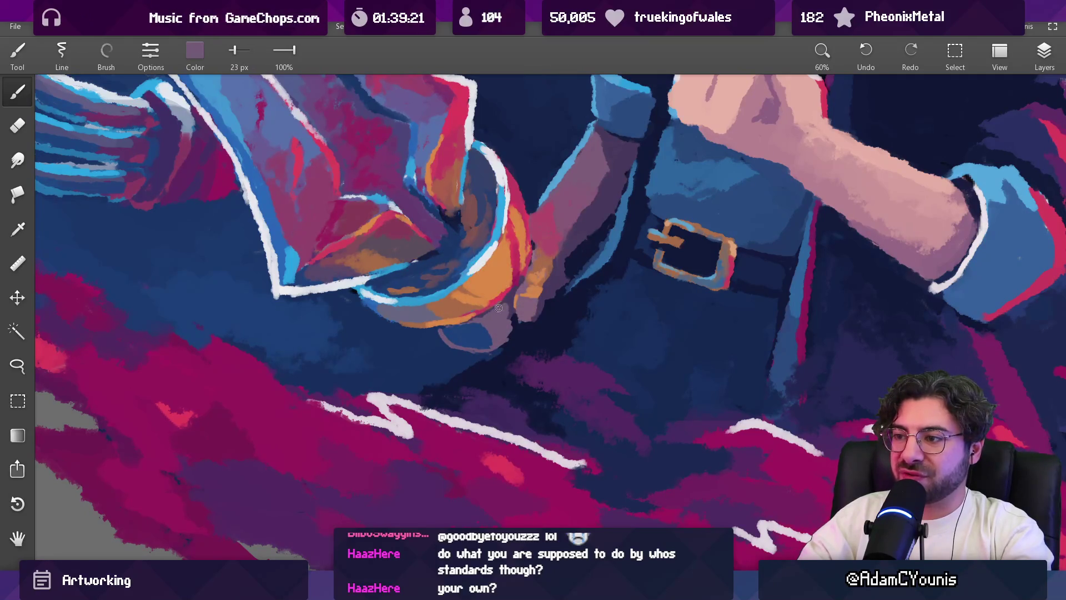
{"action": "left_click", "coordinate": [492, 343], "text": "alt"}
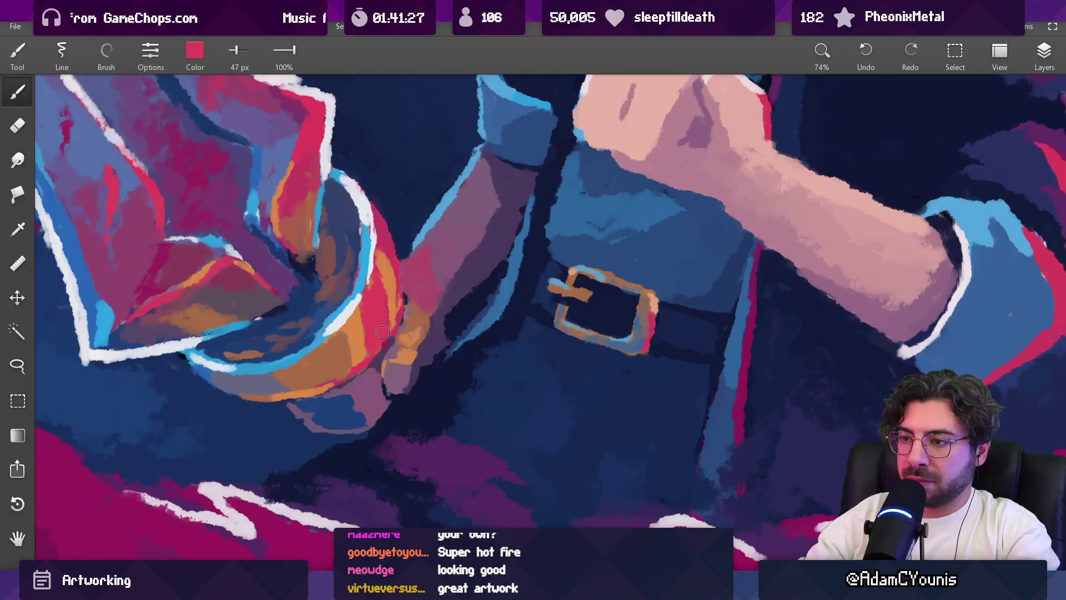
Step: Sample magenta, navy and mauve from the painting and lay a mauve stroke over the sword-grip forearm
{"action": "left_click", "coordinate": [389, 325], "text": "alt"}
{"action": "left_click", "coordinate": [396, 323], "text": "alt"}
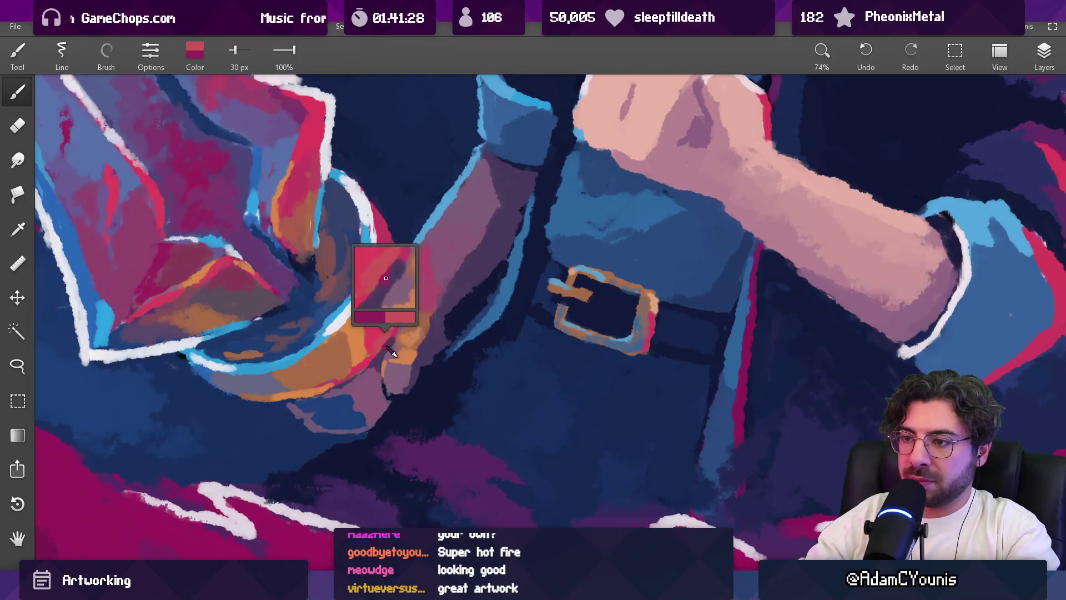
{"action": "left_click", "coordinate": [402, 296], "text": "alt"}
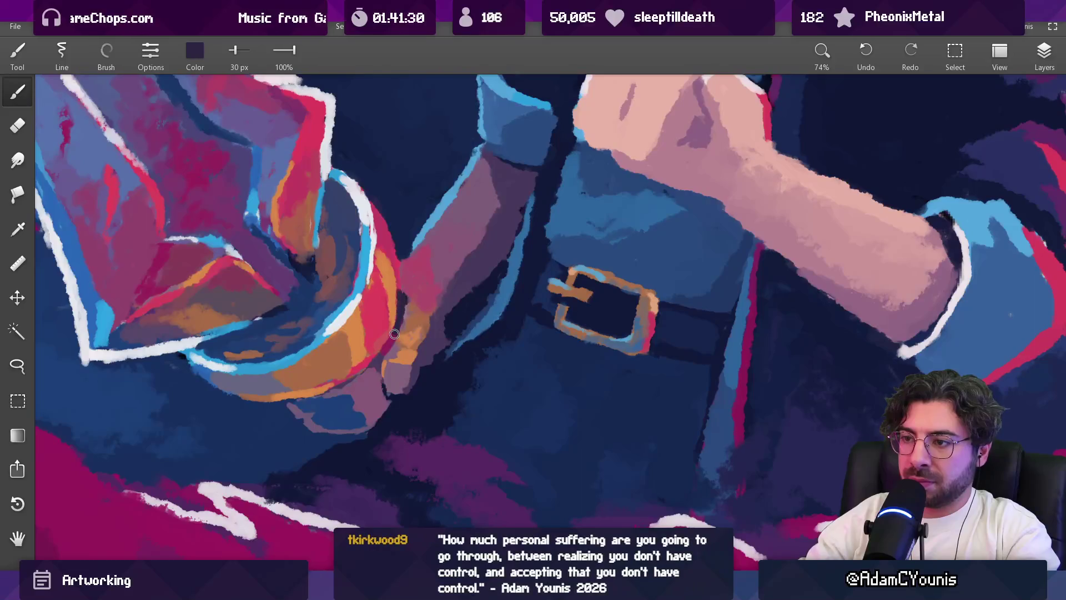
{"action": "scroll", "coordinate": [402, 296], "scroll_direction": "down", "scroll_amount": 10}
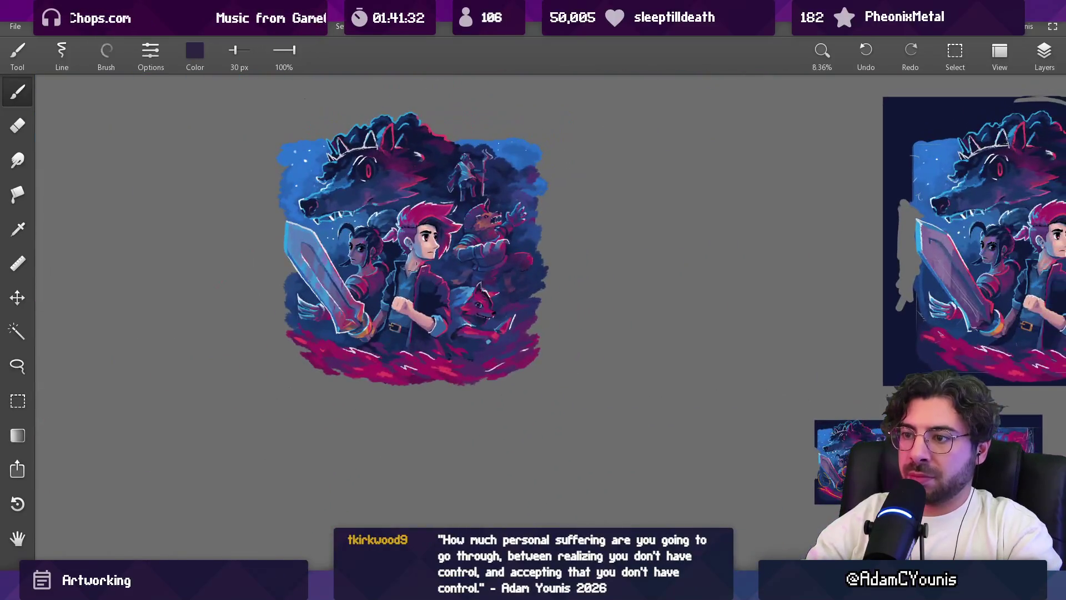
{"action": "scroll", "coordinate": [373, 325], "scroll_direction": "up", "scroll_amount": 5}
{"action": "left_click", "coordinate": [383, 316], "text": "alt"}
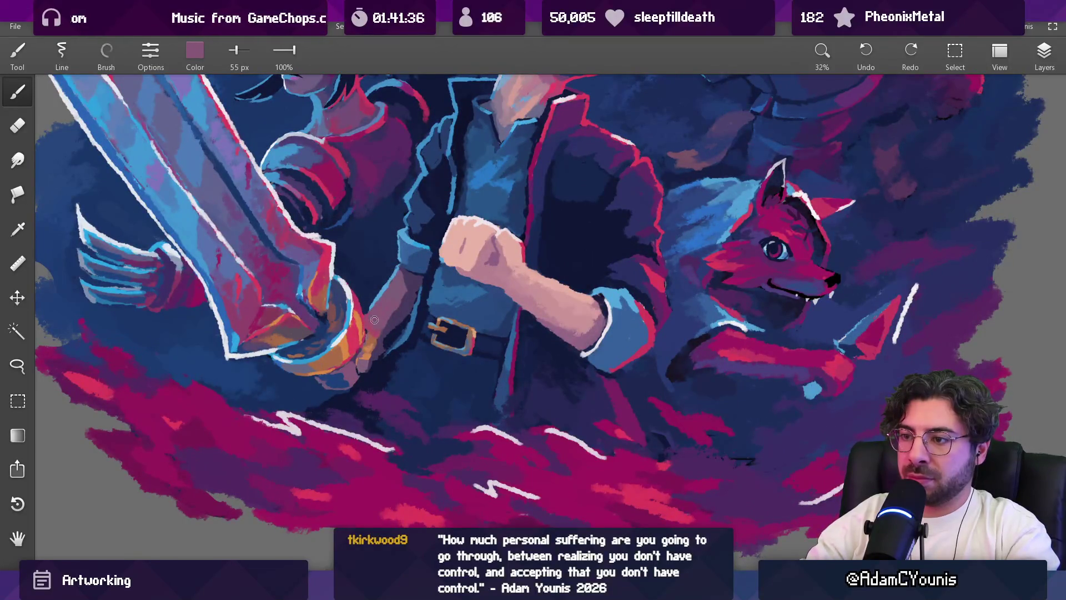
{"action": "mouse_move", "coordinate": [368, 322]}
{"action": "left_mouse_down"}
{"action": "mouse_move", "coordinate": [383, 266]}
{"action": "mouse_move", "coordinate": [368, 323]}
{"action": "left_mouse_up"}
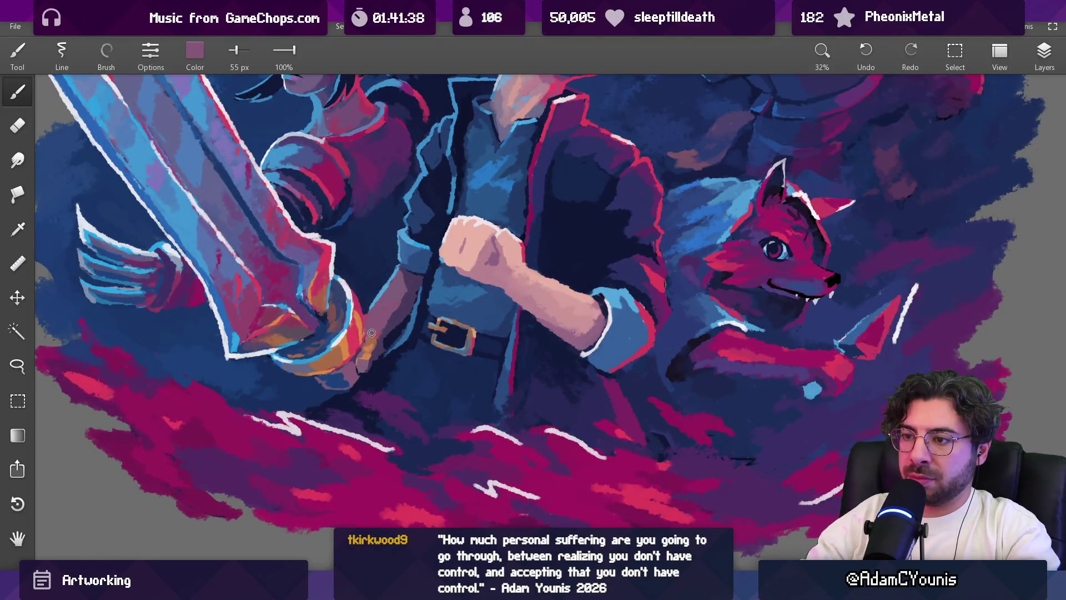
Step: Sample light pink and lavender, resizing the brush through 96 and 153 px down to 102 px
{"action": "scroll", "coordinate": [370, 325], "scroll_direction": "down", "scroll_amount": 5}
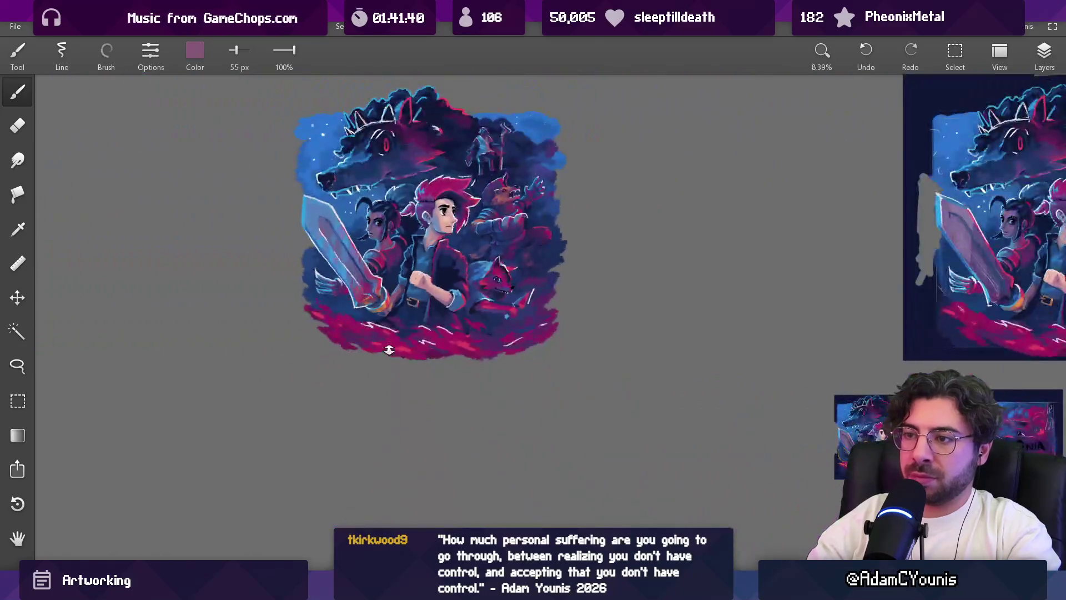
{"action": "scroll", "coordinate": [424, 233], "scroll_direction": "up", "scroll_amount": 4}
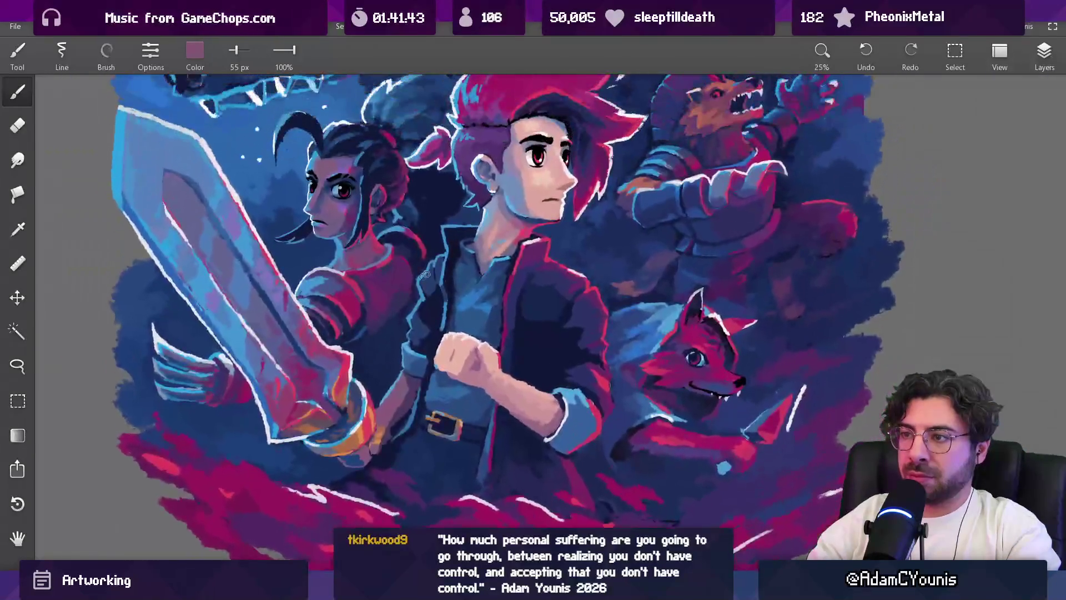
{"action": "left_click", "coordinate": [488, 133], "text": "alt"}
{"action": "key", "text": "bracketright"}
{"action": "key", "text": "bracketright"}
{"action": "key", "text": "bracketright"}
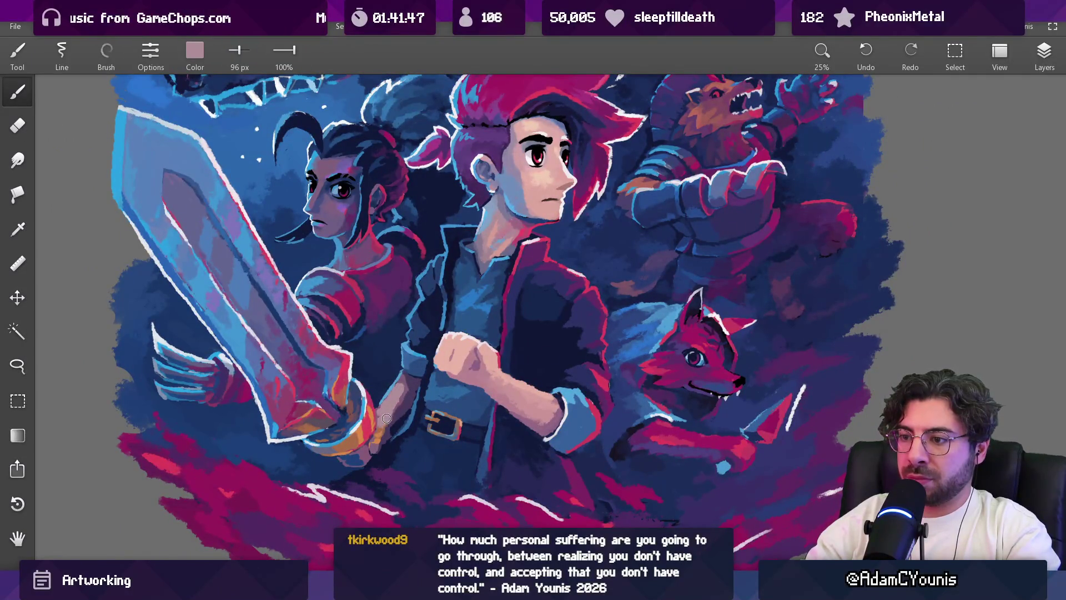
{"action": "scroll", "coordinate": [411, 364], "scroll_direction": "down", "scroll_amount": 2}
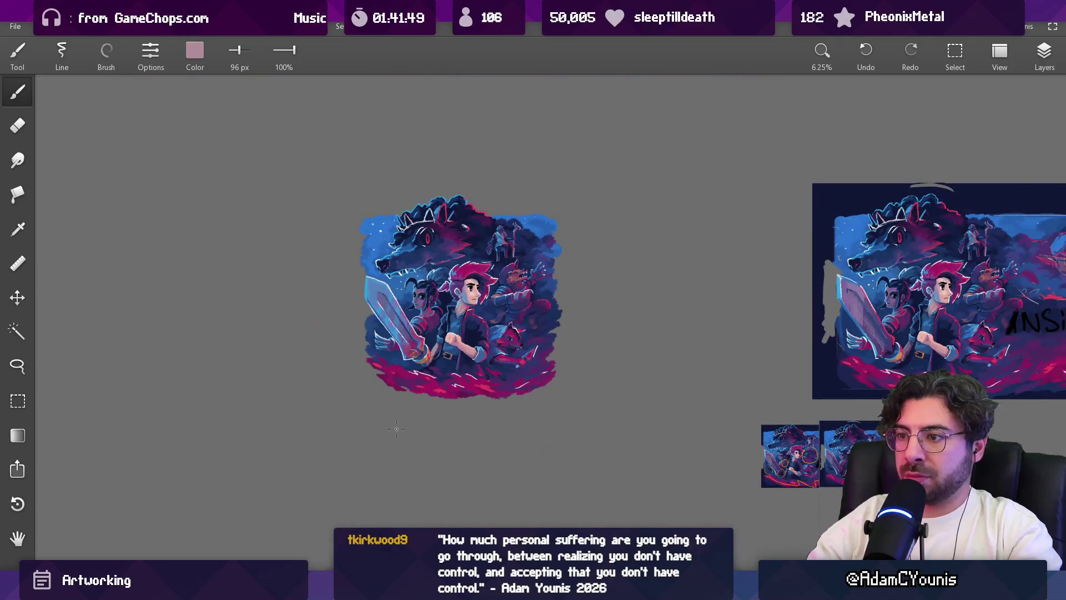
{"action": "scroll", "coordinate": [434, 305], "scroll_direction": "up", "scroll_amount": 2}
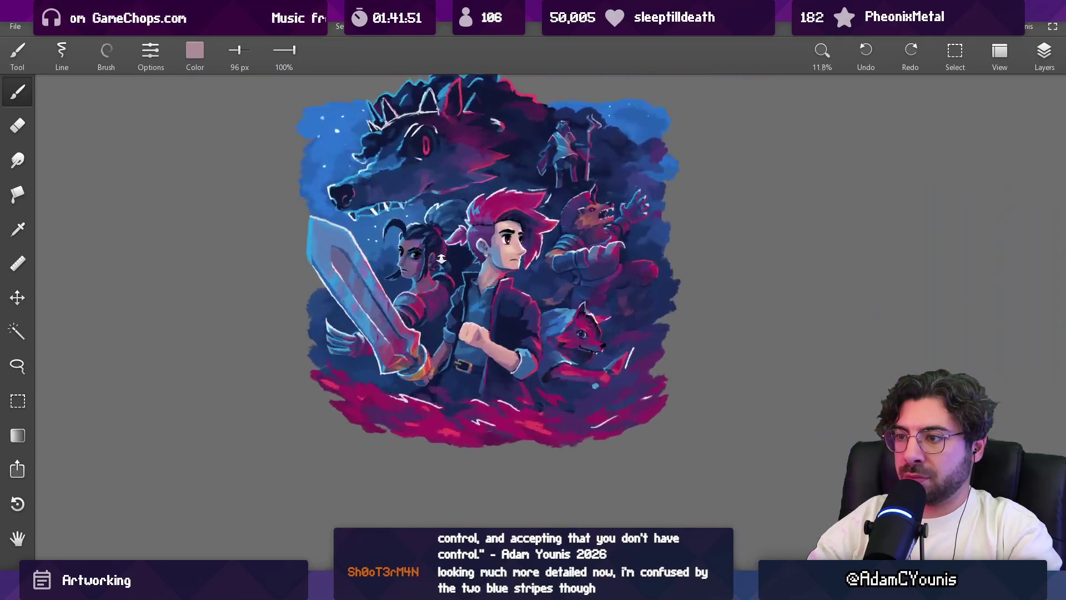
{"action": "left_click", "coordinate": [563, 221]}
{"action": "key", "text": "bracketright"}
{"action": "key", "text": "bracketright"}
{"action": "key", "text": "bracketright"}
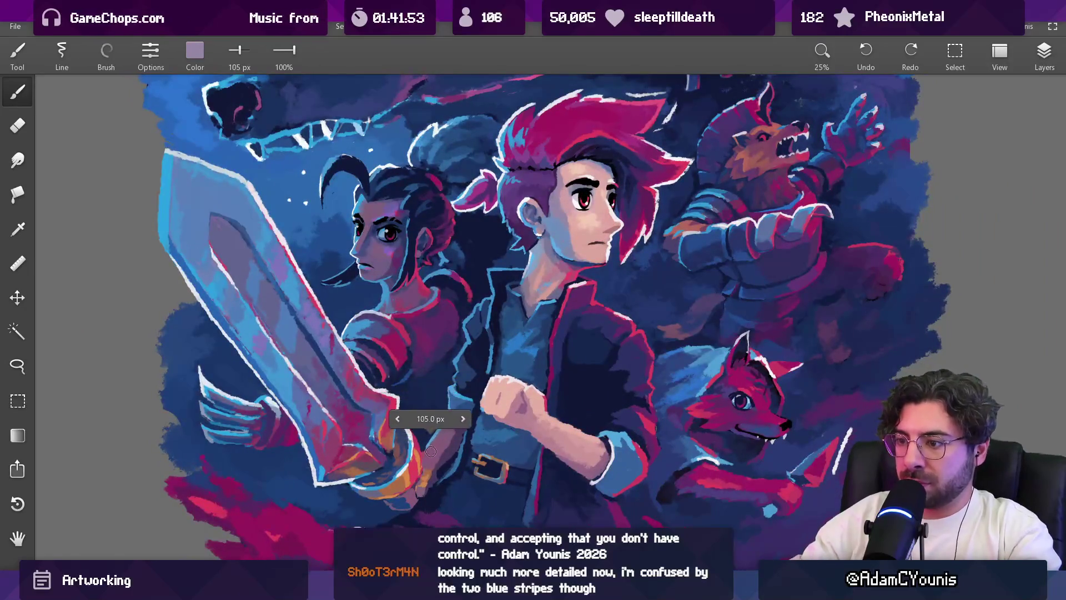
{"action": "key", "text": "alt"}
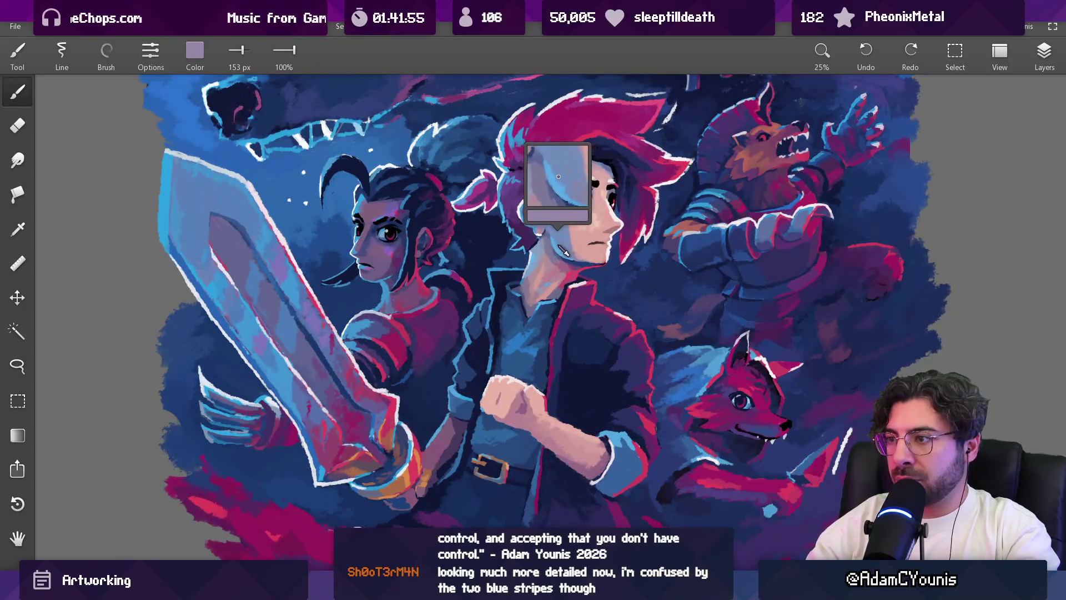
{"action": "key", "text": "bracketleft"}
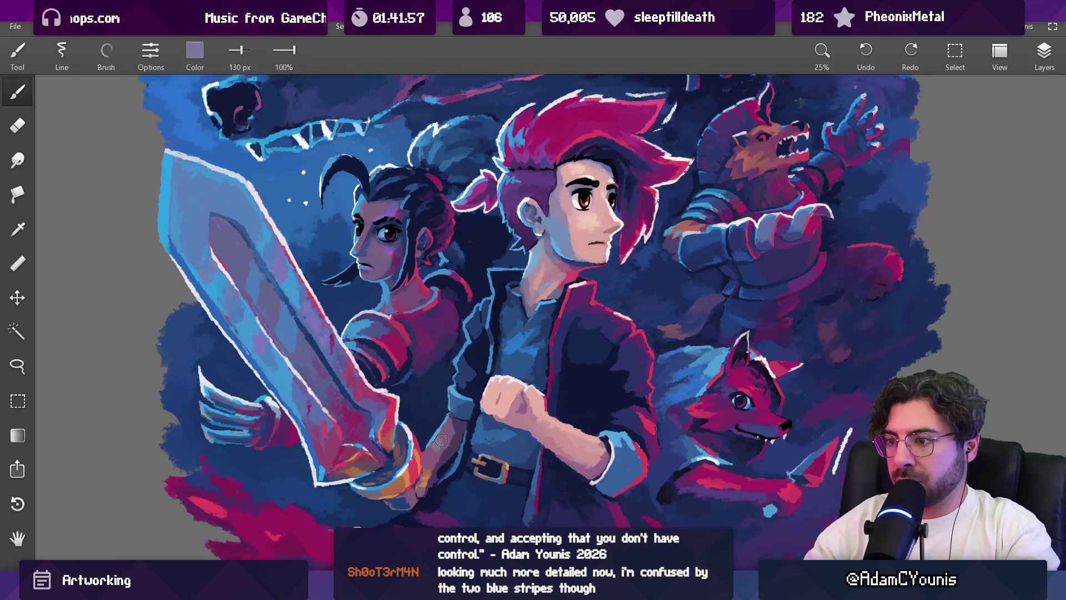
{"action": "key", "text": "bracketleft"}
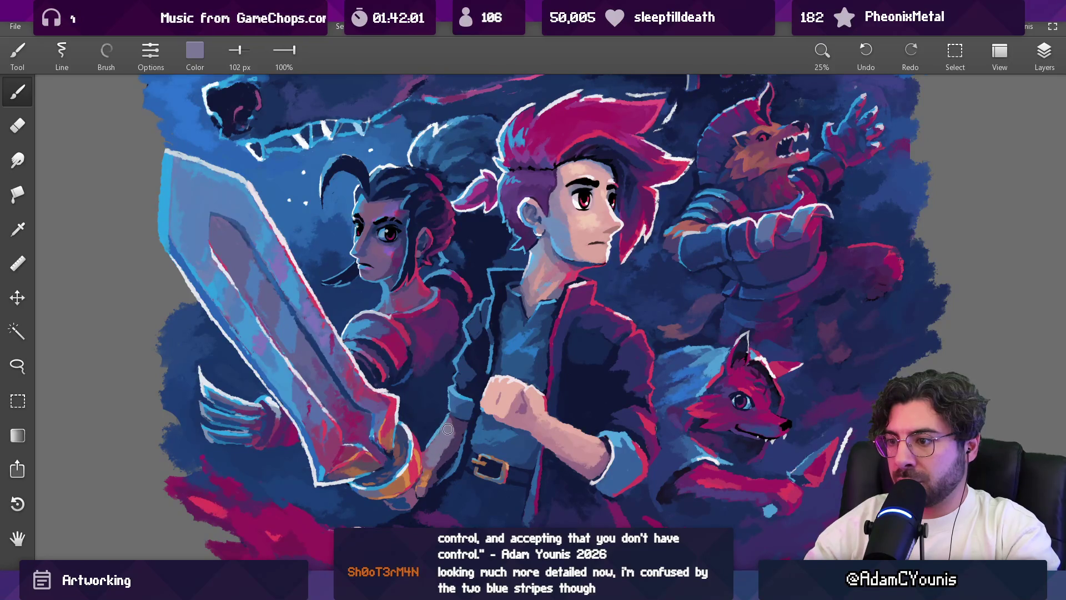
{"action": "scroll", "coordinate": [480, 395], "scroll_direction": "down", "scroll_amount": 5}
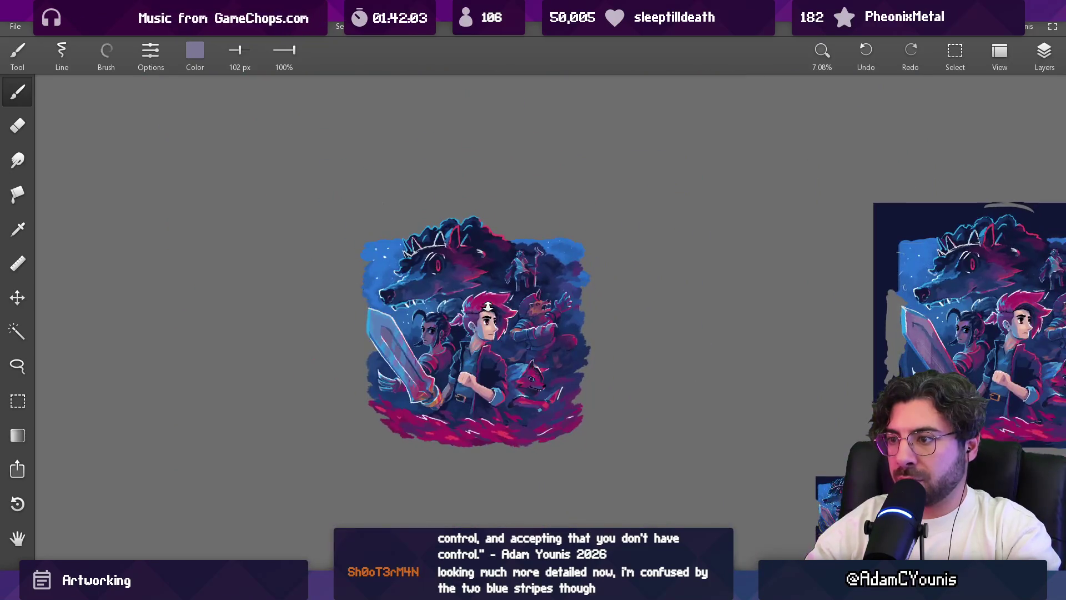
{"action": "scroll", "coordinate": [476, 367], "scroll_direction": "up", "scroll_amount": 6}
Step: Repaint the forearm upward in greyish lavender, then darken it with mauve at 76 px
{"action": "left_click", "coordinate": [513, 333], "text": "alt"}
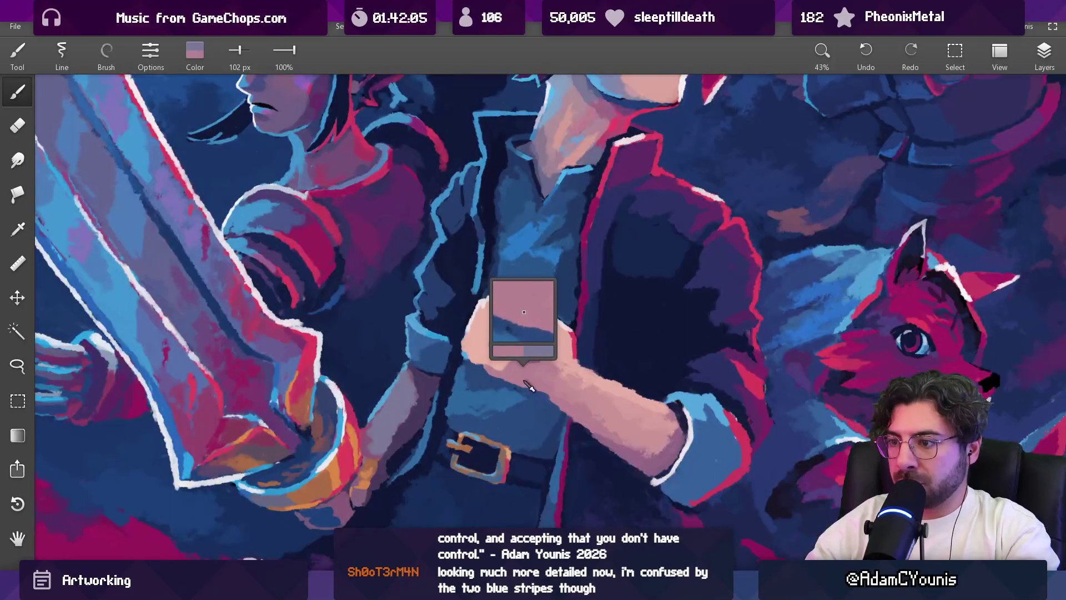
{"action": "left_click", "coordinate": [397, 405], "text": "alt"}
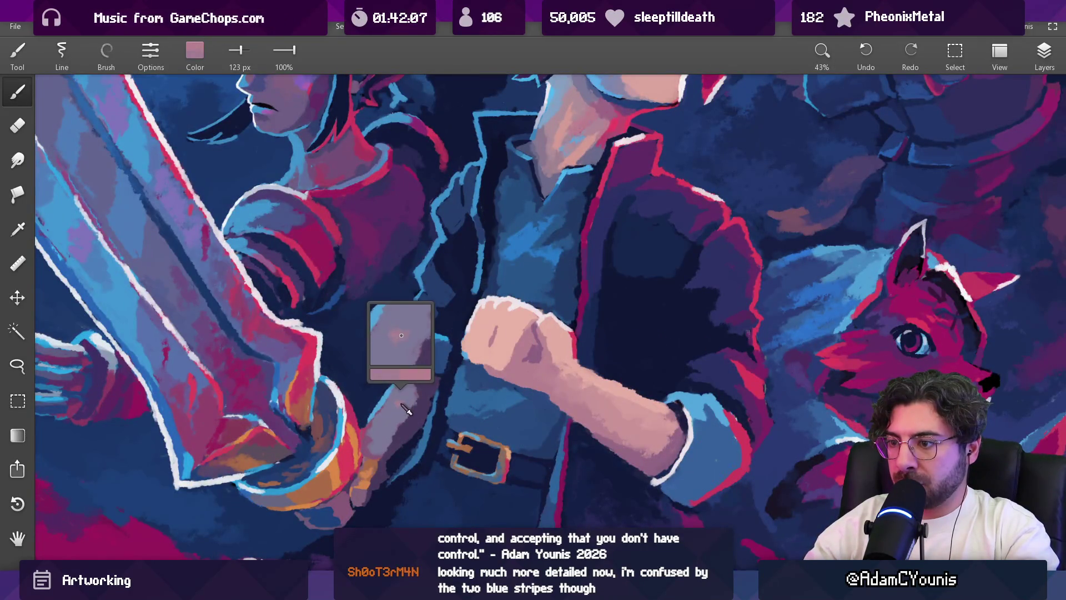
{"action": "key", "text": "bracketleft"}
{"action": "left_click_drag", "start_coordinate": [398, 404], "coordinate": [389, 414]}
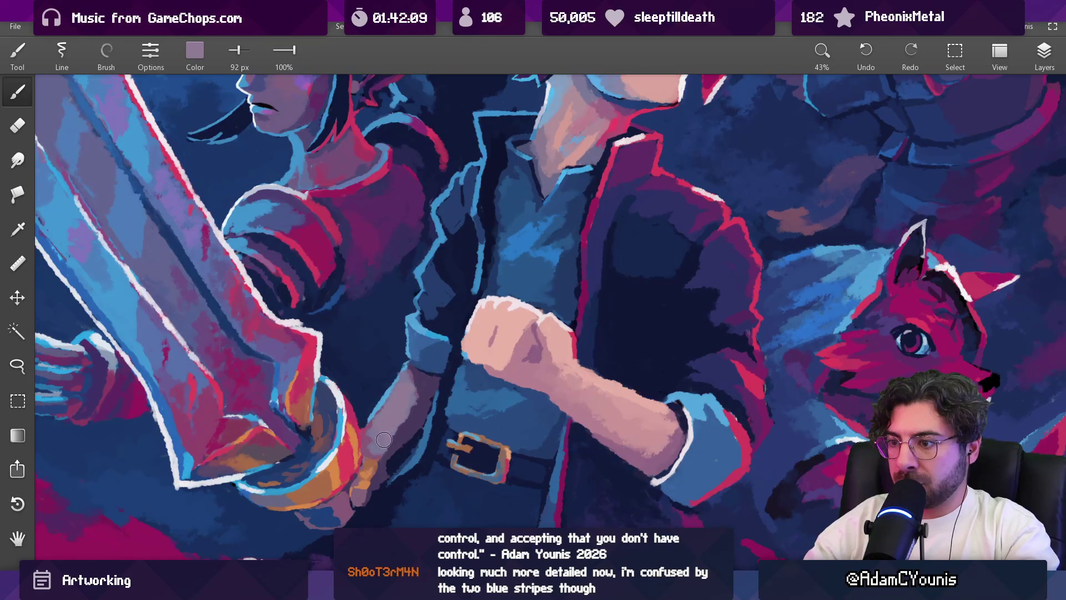
{"action": "key", "text": "bracketleft"}
{"action": "key", "text": "bracketleft"}
{"action": "left_click", "coordinate": [523, 361], "text": "alt"}
{"action": "left_click_drag", "start_coordinate": [453, 368], "coordinate": [392, 369]}
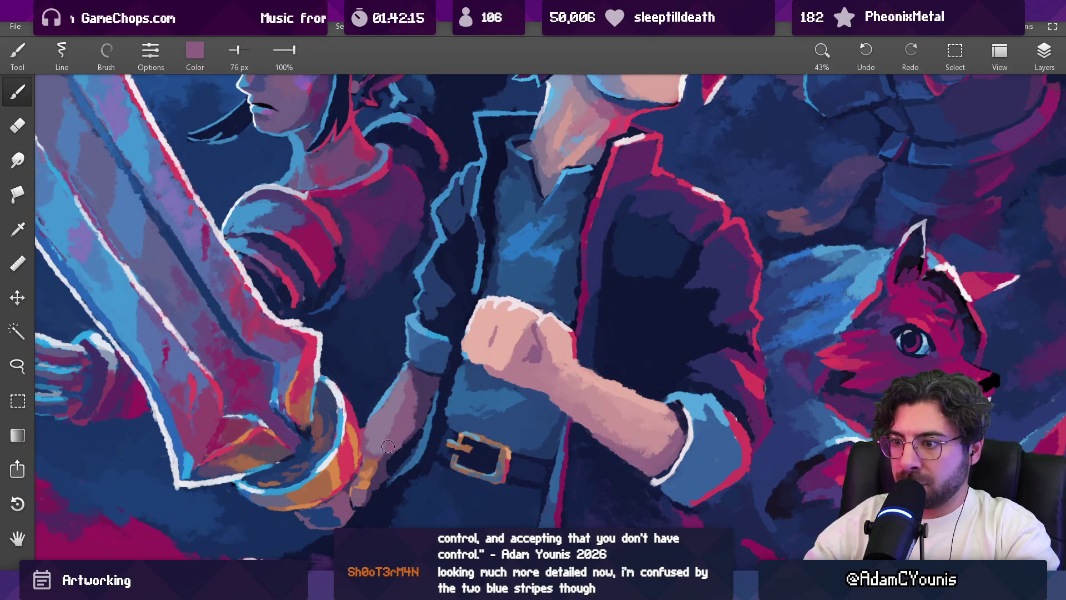
{"action": "mouse_move", "coordinate": [428, 374]}
{"action": "left_mouse_down"}
{"action": "mouse_move", "coordinate": [414, 485]}
{"action": "mouse_move", "coordinate": [406, 428]}
{"action": "mouse_move", "coordinate": [427, 354]}
{"action": "left_mouse_up"}
{"action": "scroll", "coordinate": [398, 439], "scroll_direction": "up", "scroll_amount": 2}
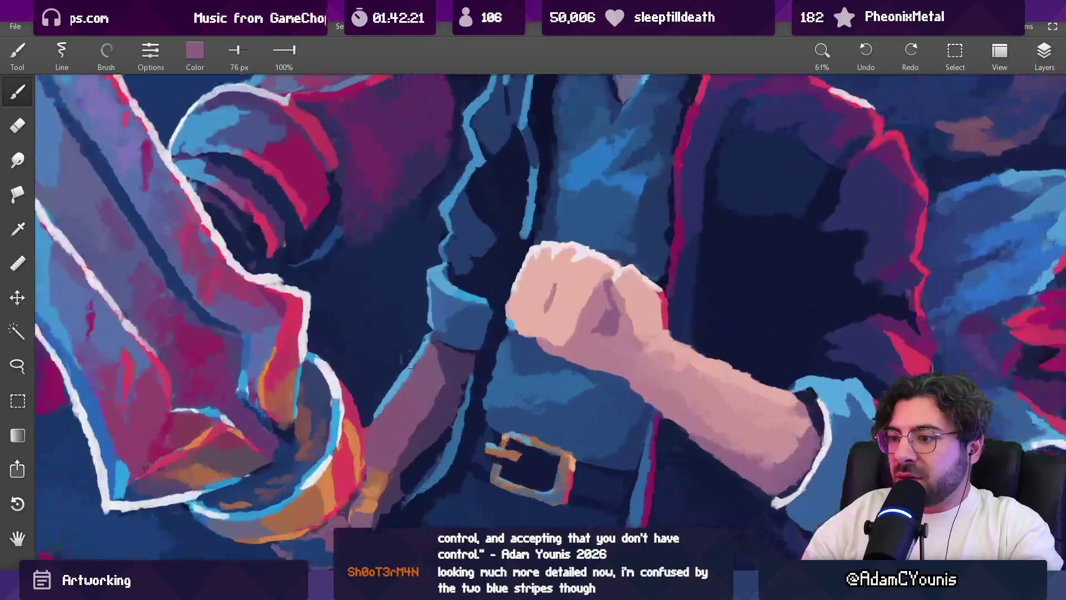
Step: Adjust the brush to a new pink via RGB values and paint the forearm, adding mauve strokes
{"action": "left_click", "coordinate": [197, 48]}
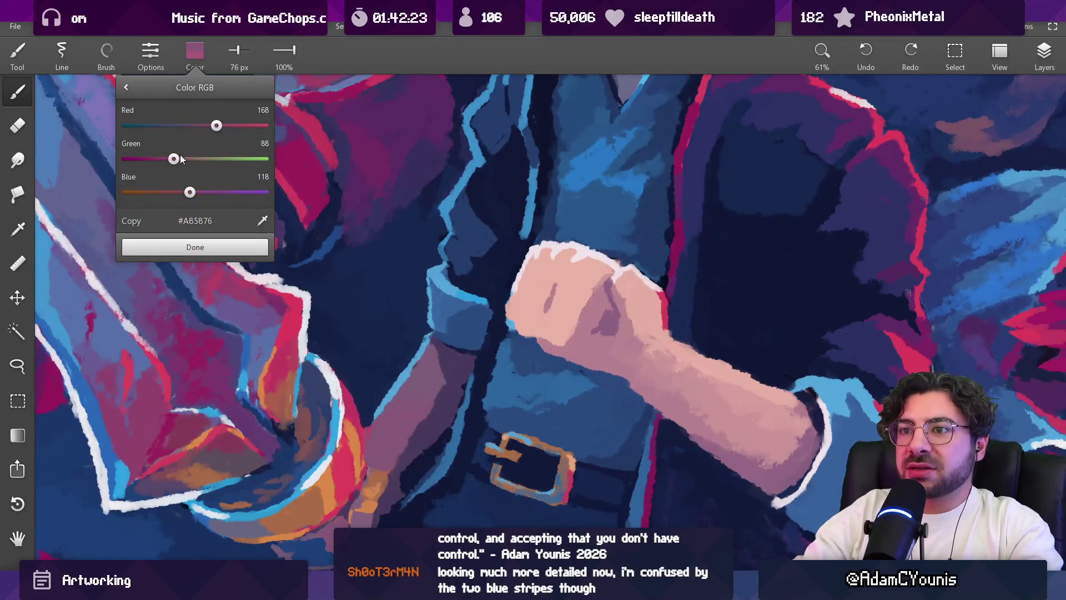
{"action": "left_click", "coordinate": [205, 247]}
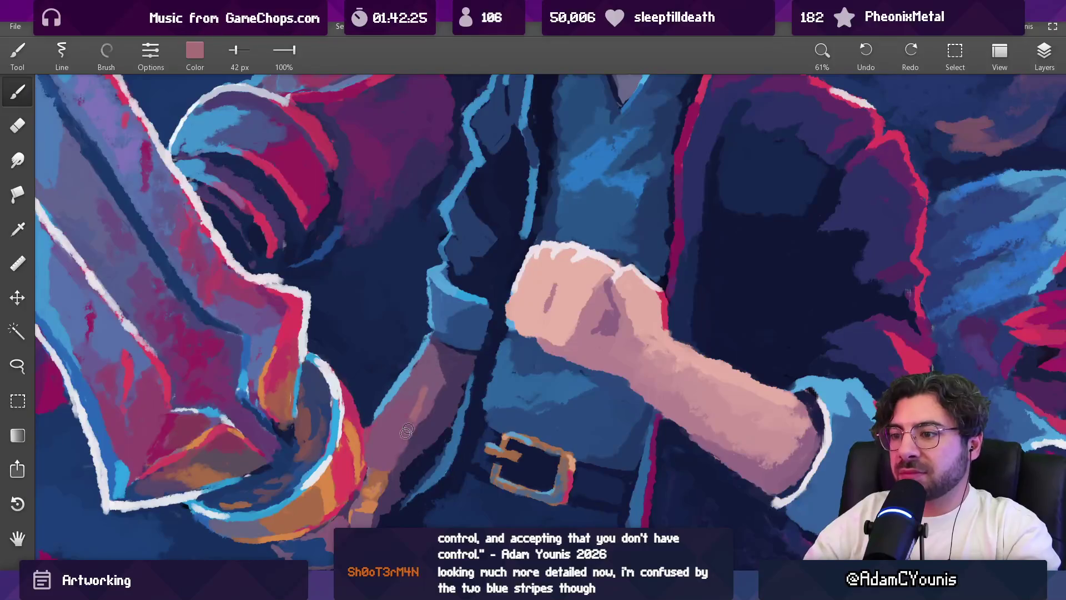
{"action": "mouse_move", "coordinate": [417, 384]}
{"action": "left_mouse_down"}
{"action": "mouse_move", "coordinate": [408, 411]}
{"action": "mouse_move", "coordinate": [388, 420]}
{"action": "mouse_move", "coordinate": [383, 412]}
{"action": "mouse_move", "coordinate": [370, 430]}
{"action": "mouse_move", "coordinate": [387, 423]}
{"action": "left_mouse_up"}
{"action": "left_click_drag", "start_coordinate": [439, 373], "coordinate": [440, 370]}
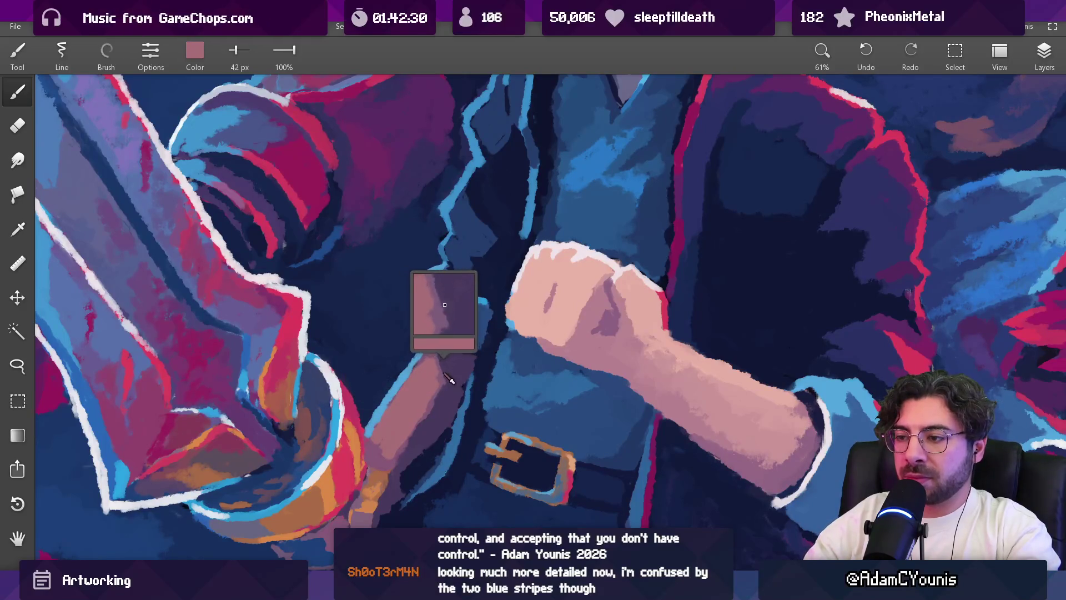
{"action": "mouse_move", "coordinate": [445, 334]}
{"action": "left_mouse_down"}
{"action": "mouse_move", "coordinate": [420, 439]}
{"action": "mouse_move", "coordinate": [425, 414]}
{"action": "left_mouse_up"}
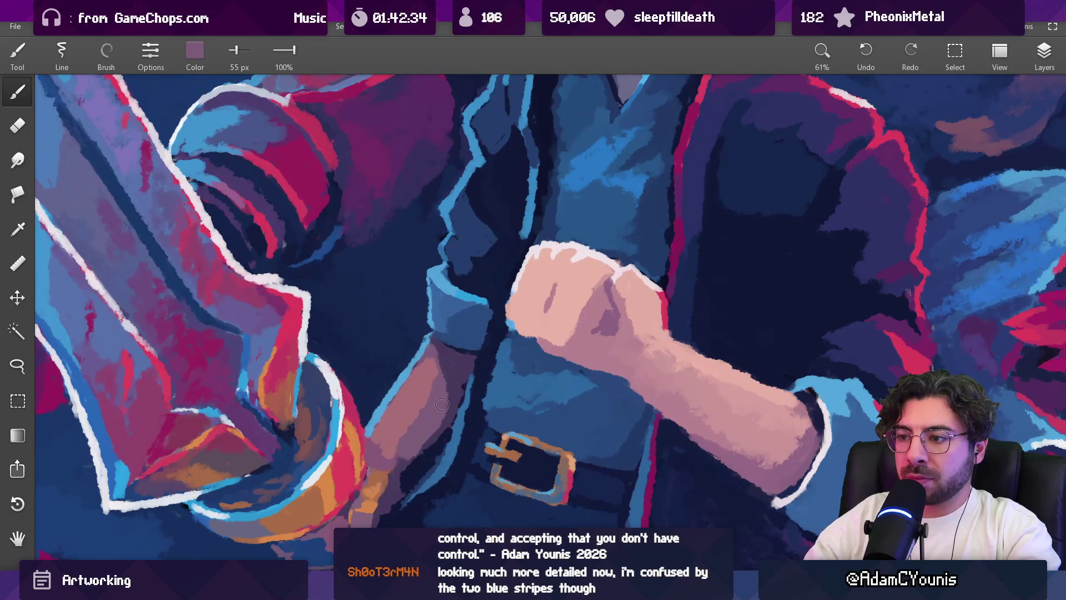
Step: Widen the forearm's light-blue edge, then return to a dark navy at 28 px
{"action": "scroll", "coordinate": [443, 401], "scroll_direction": "down", "scroll_amount": 10}
{"action": "scroll", "coordinate": [480, 344], "scroll_direction": "up", "scroll_amount": 10}
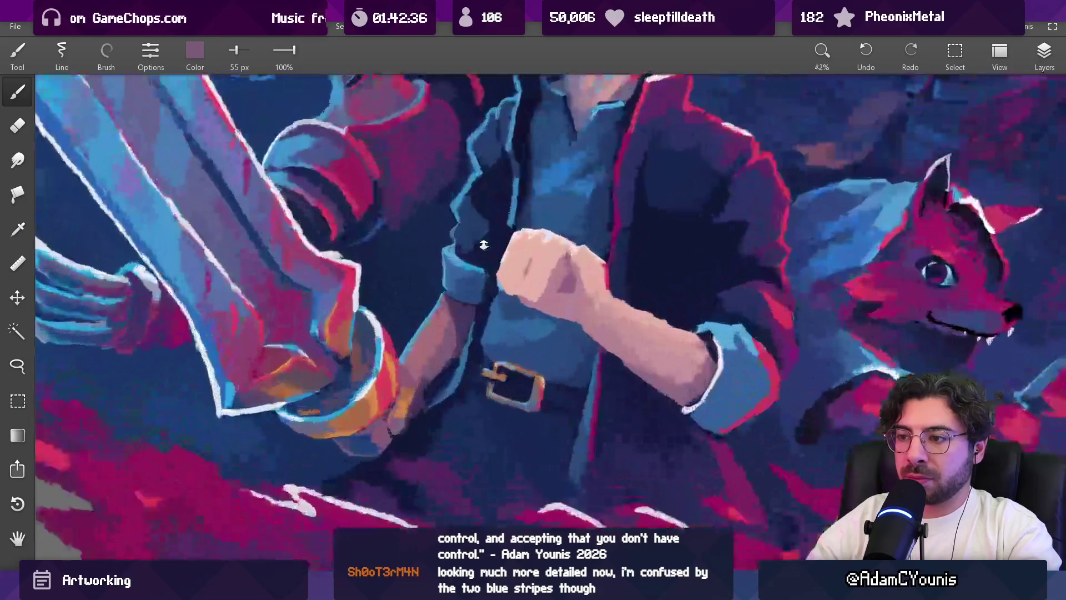
{"action": "left_click", "coordinate": [436, 313], "text": "alt"}
{"action": "left_click_drag", "start_coordinate": [439, 309], "coordinate": [431, 325]}
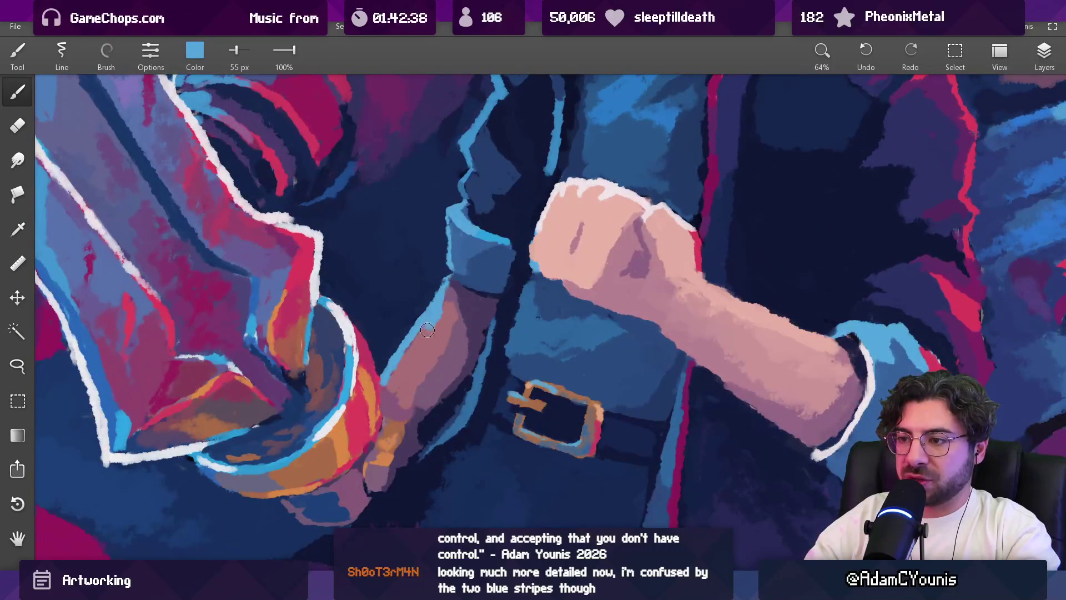
{"action": "key", "text": "e"}
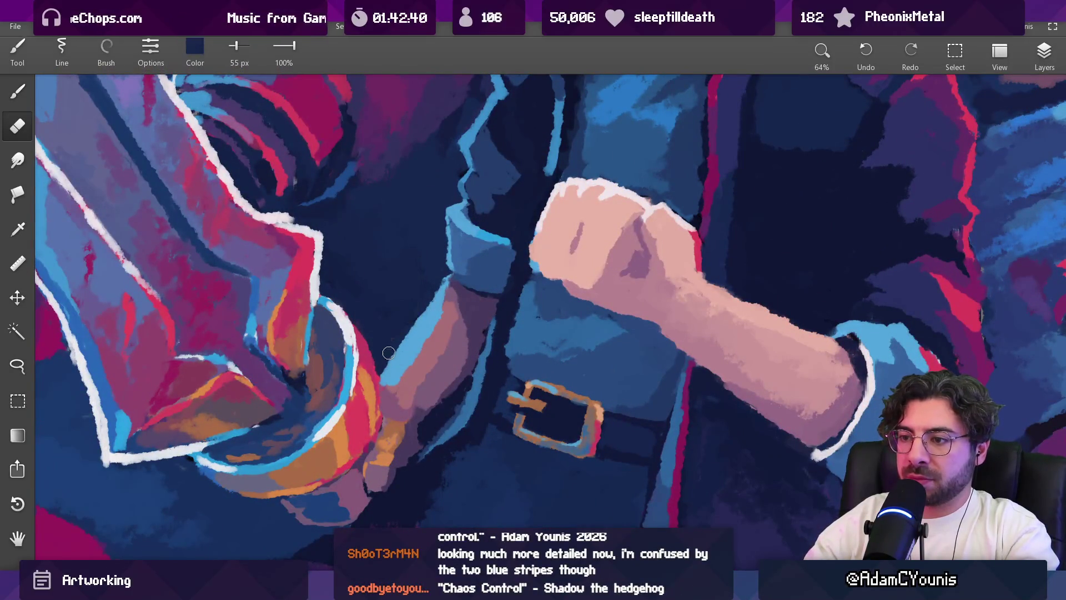
{"action": "left_click", "coordinate": [390, 353], "text": "alt"}
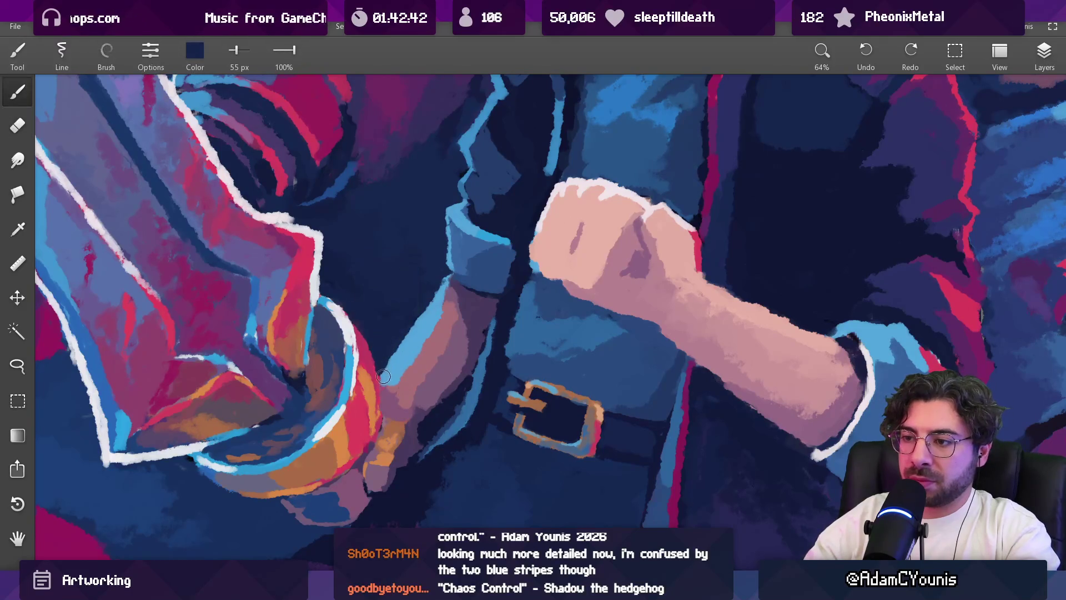
{"action": "key", "text": "bracketleft"}
{"action": "key", "text": "bracketleft"}
{"action": "key", "text": "bracketleft"}
Step: Sample light blue, mauve and rose-pink tones from the arm and sword grip, checking the whole painting
{"action": "left_click", "coordinate": [406, 345], "text": "alt"}
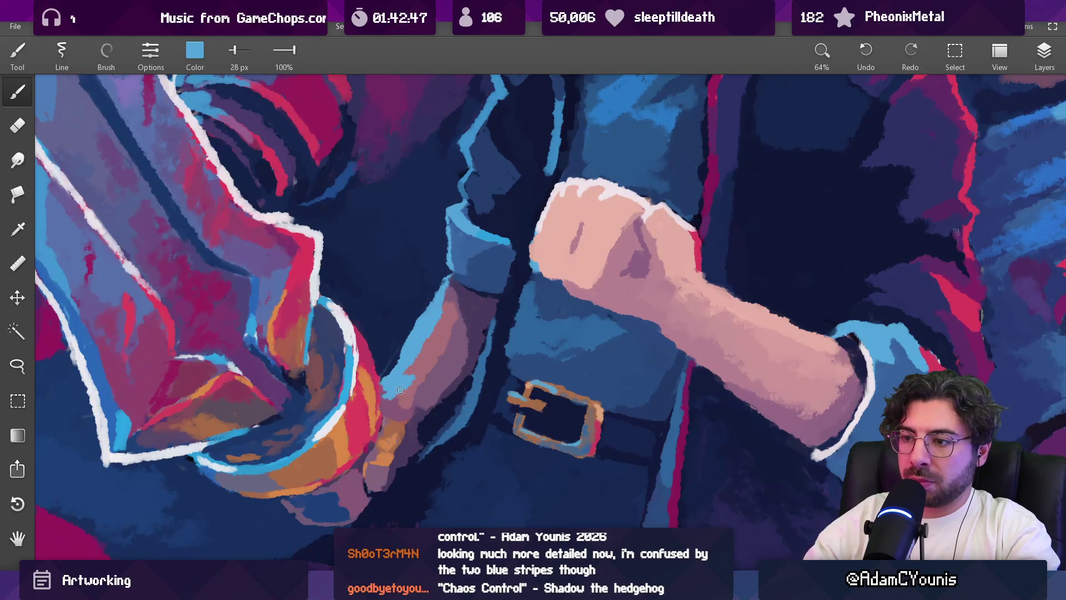
{"action": "left_click", "coordinate": [392, 398], "text": "alt"}
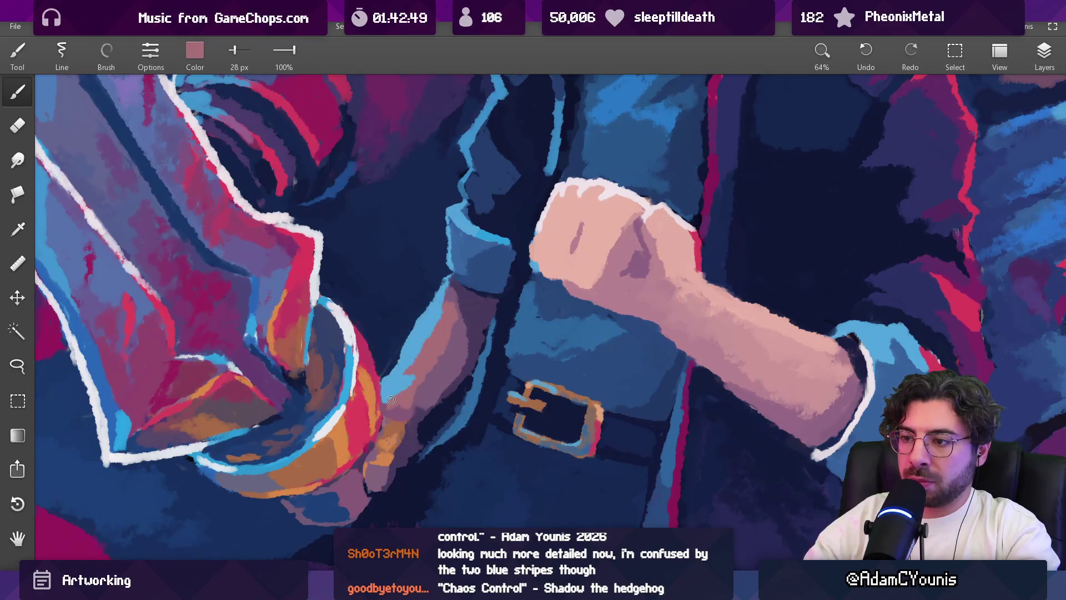
{"action": "left_click", "coordinate": [389, 407], "text": "alt"}
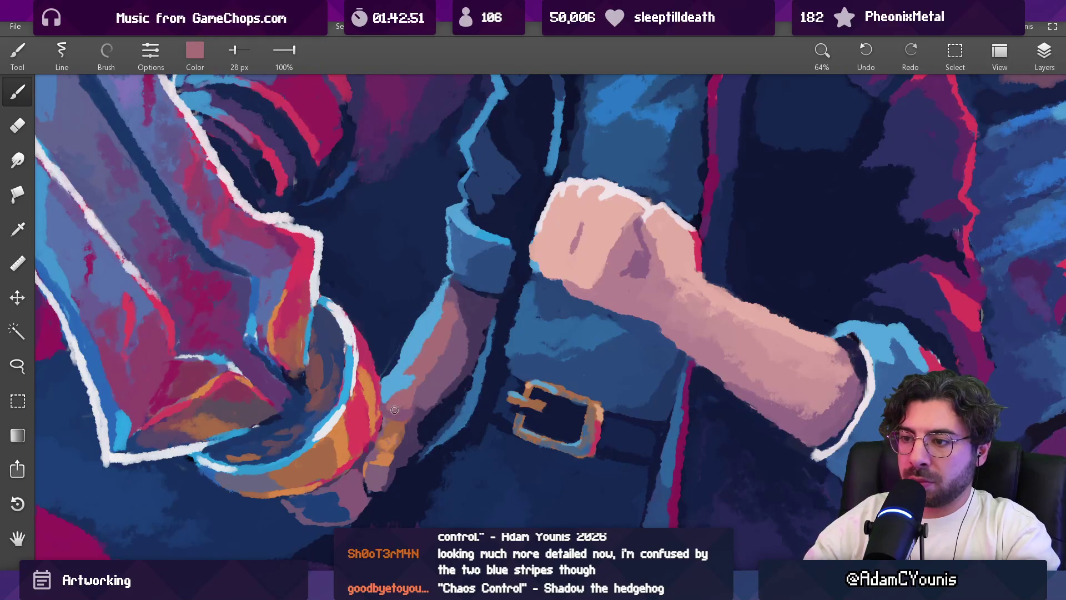
{"action": "mouse_move", "coordinate": [429, 381]}
{"action": "left_mouse_down"}
{"action": "mouse_move", "coordinate": [428, 483]}
{"action": "mouse_move", "coordinate": [461, 383]}
{"action": "mouse_move", "coordinate": [436, 390]}
{"action": "left_mouse_up"}
{"action": "left_click", "coordinate": [451, 400], "text": "alt"}
{"action": "left_click", "coordinate": [439, 391], "text": "alt"}
{"action": "left_click", "coordinate": [445, 395], "text": "alt"}
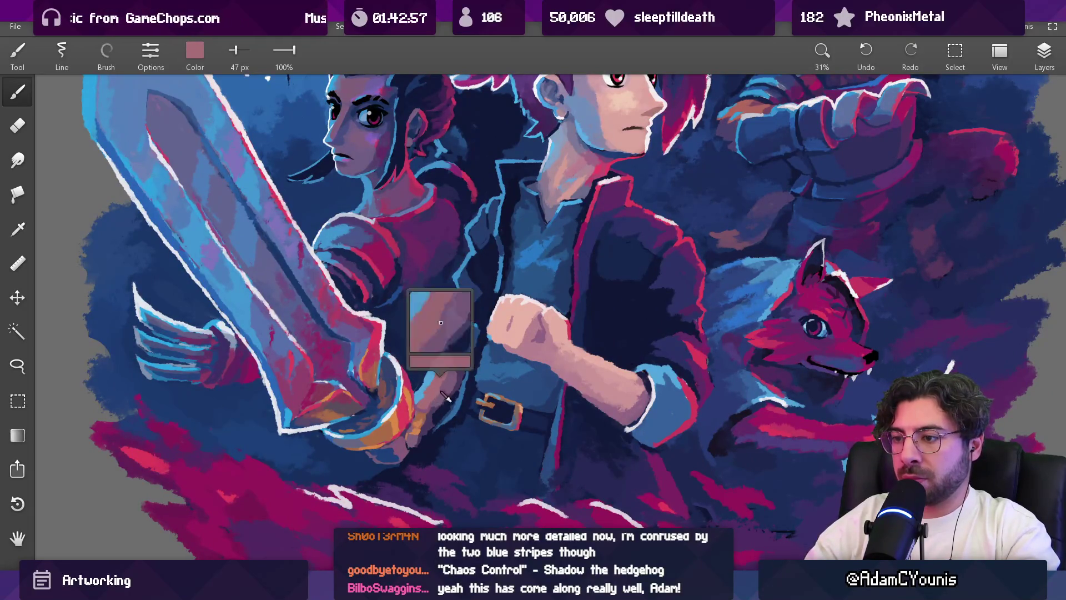
Step: Compare colours sampled around the arm, choosing a purple tone and enlarging the brush to 74 px
{"action": "left_click", "coordinate": [442, 389], "text": "alt"}
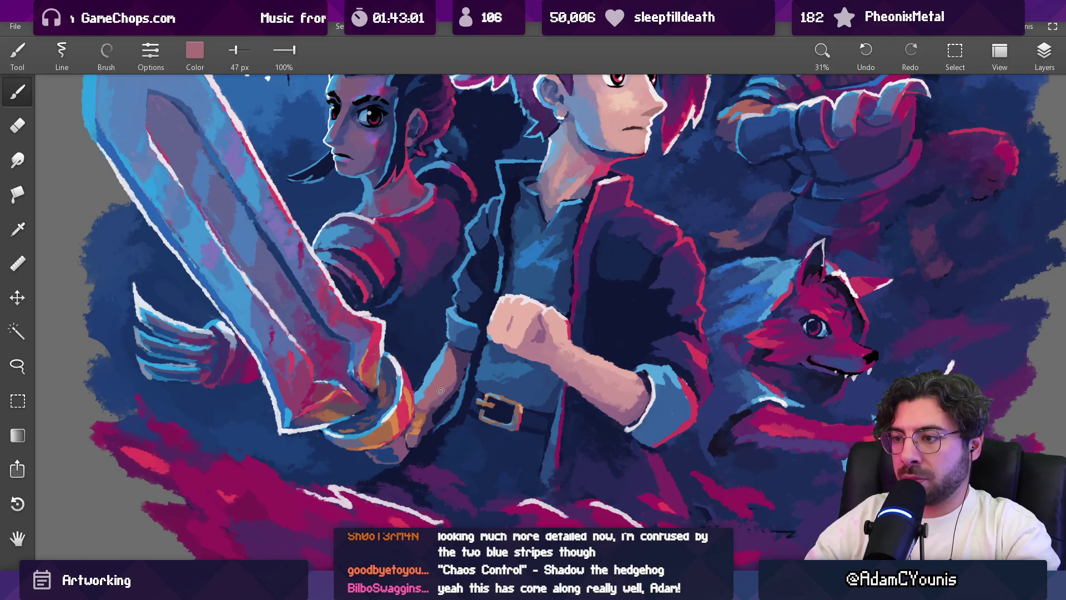
{"action": "left_click", "coordinate": [445, 383], "text": "alt"}
{"action": "left_click_drag", "start_coordinate": [453, 366], "coordinate": [459, 354]}
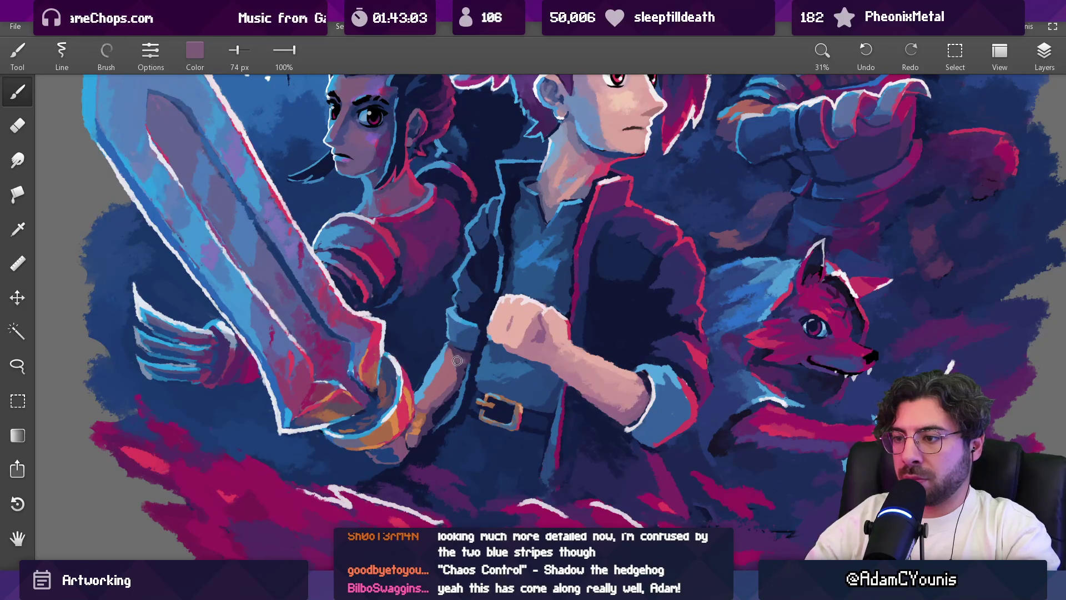
{"action": "left_click", "coordinate": [462, 366], "text": "alt"}
{"action": "left_click", "coordinate": [459, 370], "text": "alt"}
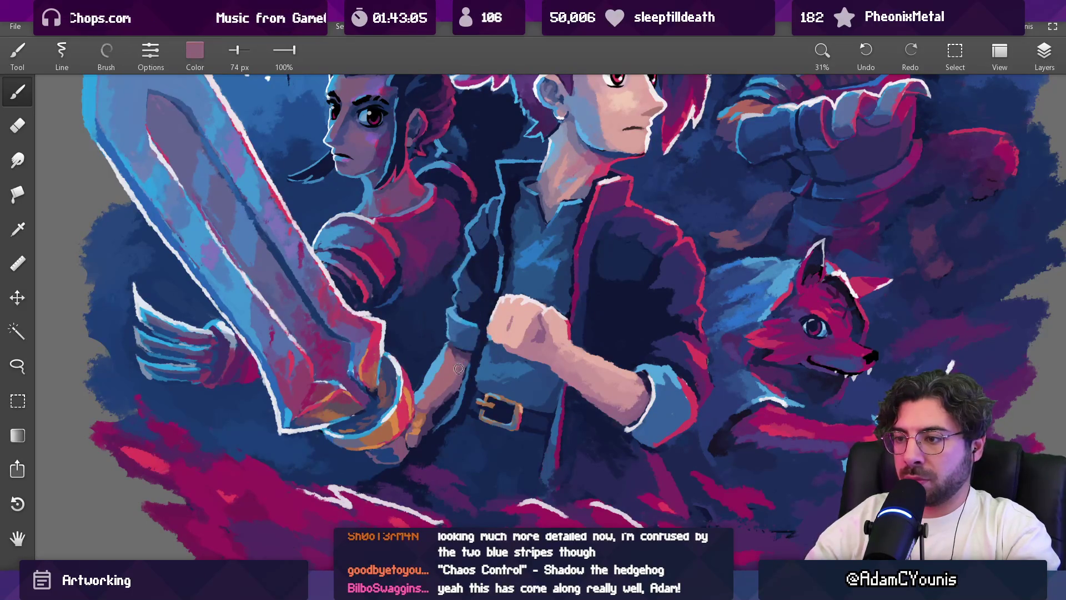
{"action": "left_click", "coordinate": [457, 388], "text": "alt"}
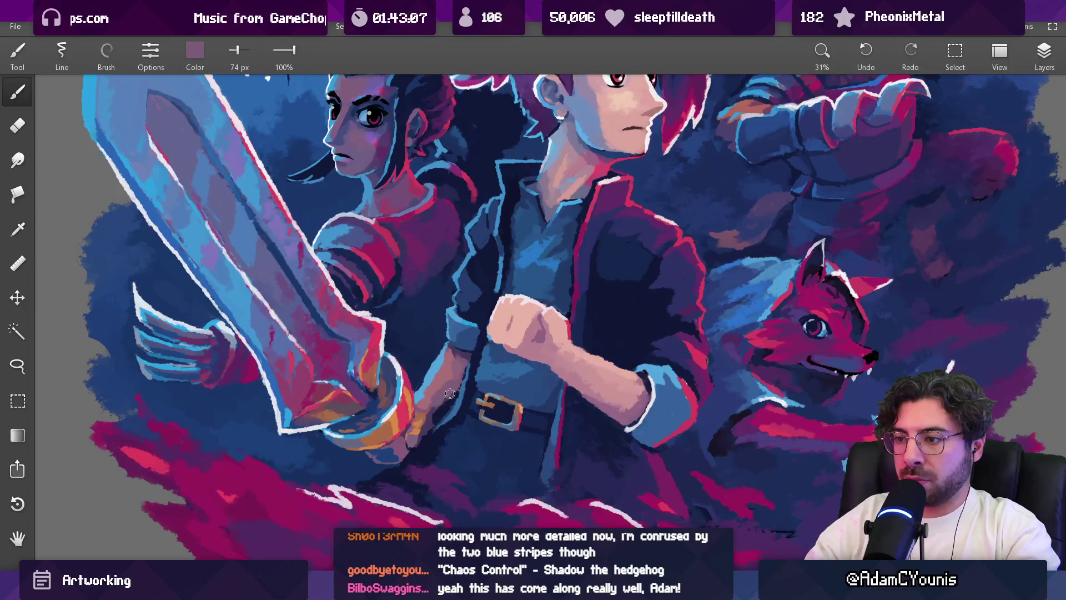
{"action": "scroll", "coordinate": [466, 369], "scroll_direction": "down", "scroll_amount": 5}
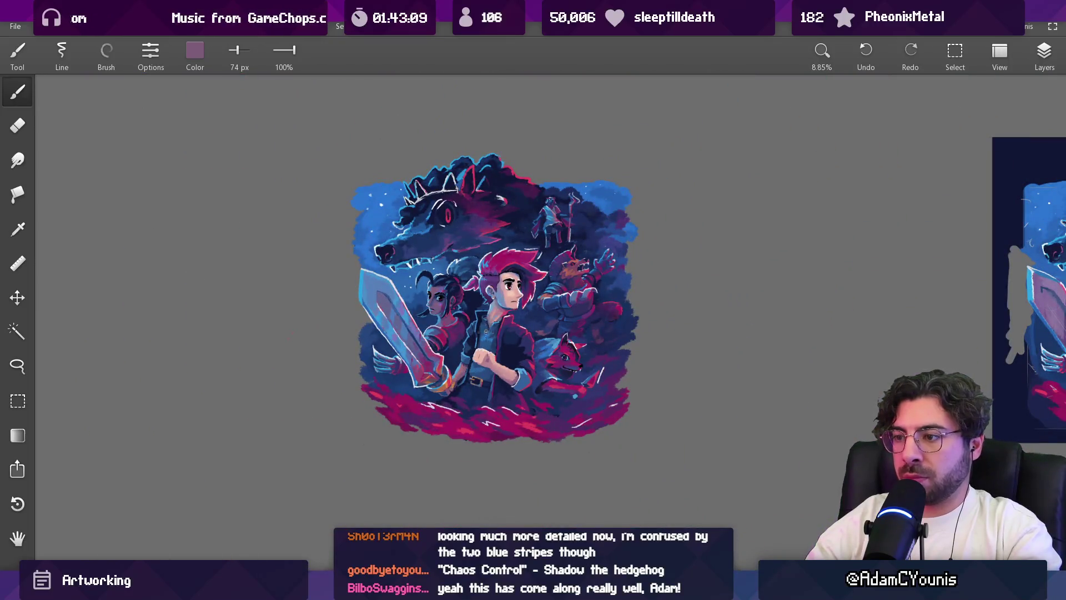
{"action": "scroll", "coordinate": [462, 373], "scroll_direction": "up", "scroll_amount": 2}
Step: Load a muted purple from the painting and shrink the brush from 98 to about 67 px
{"action": "left_click", "coordinate": [459, 371], "text": "alt"}
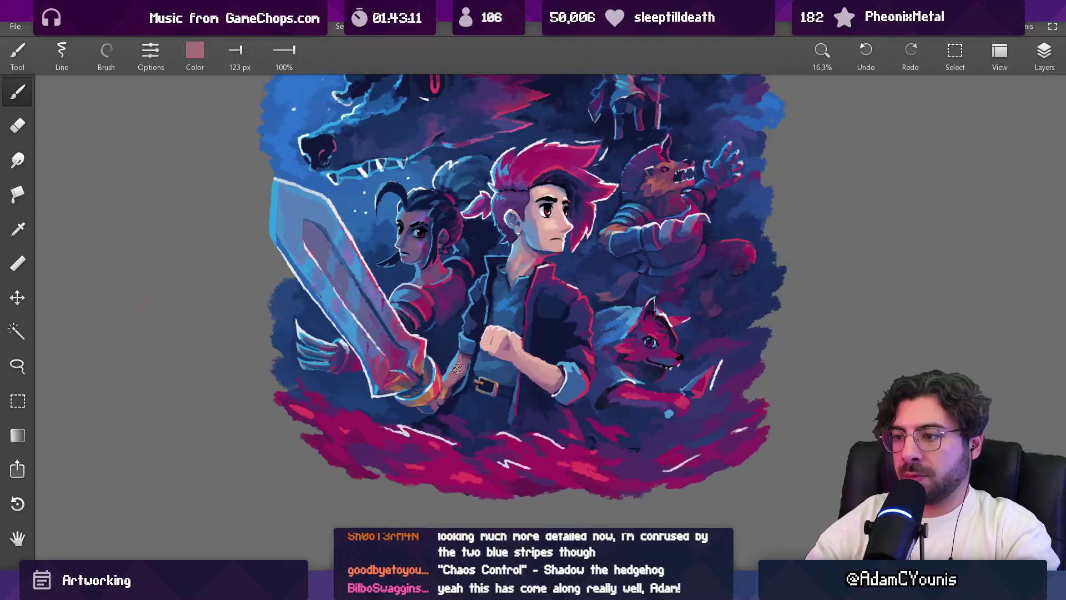
{"action": "scroll", "coordinate": [456, 372], "scroll_direction": "down", "scroll_amount": 3}
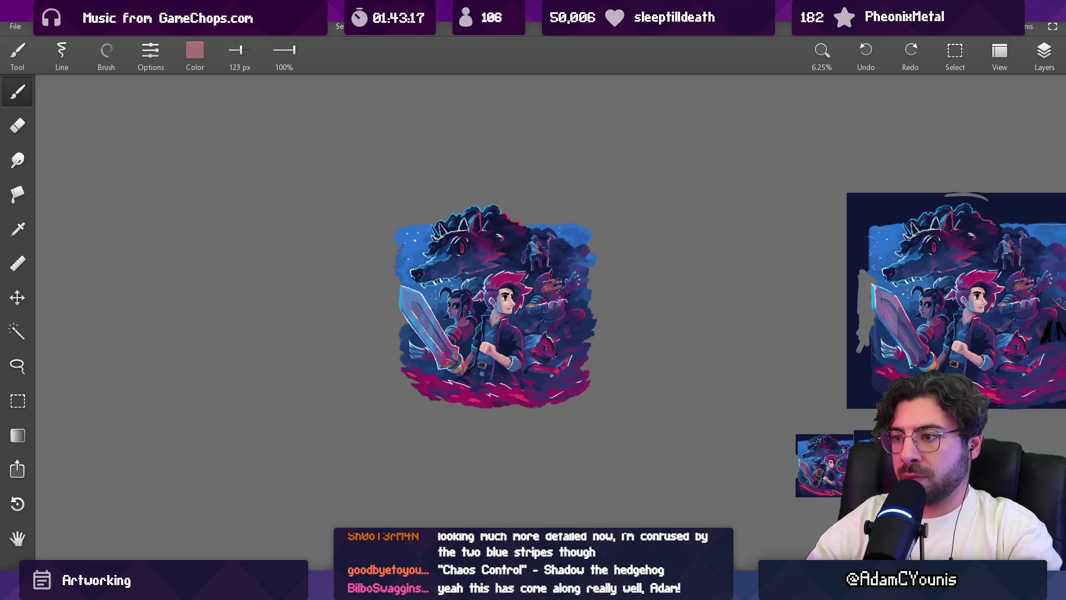
{"action": "scroll", "coordinate": [482, 375], "scroll_direction": "up", "scroll_amount": 4}
{"action": "left_click", "coordinate": [459, 337], "text": "alt"}
{"action": "key", "text": "bracketleft"}
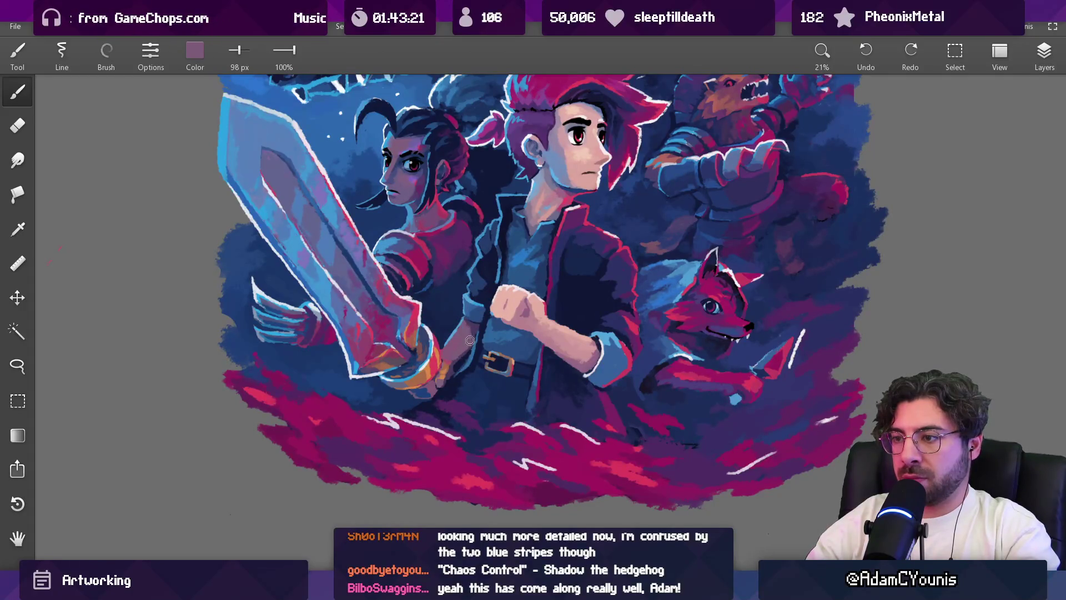
{"action": "scroll", "coordinate": [469, 334], "scroll_direction": "down", "scroll_amount": 4}
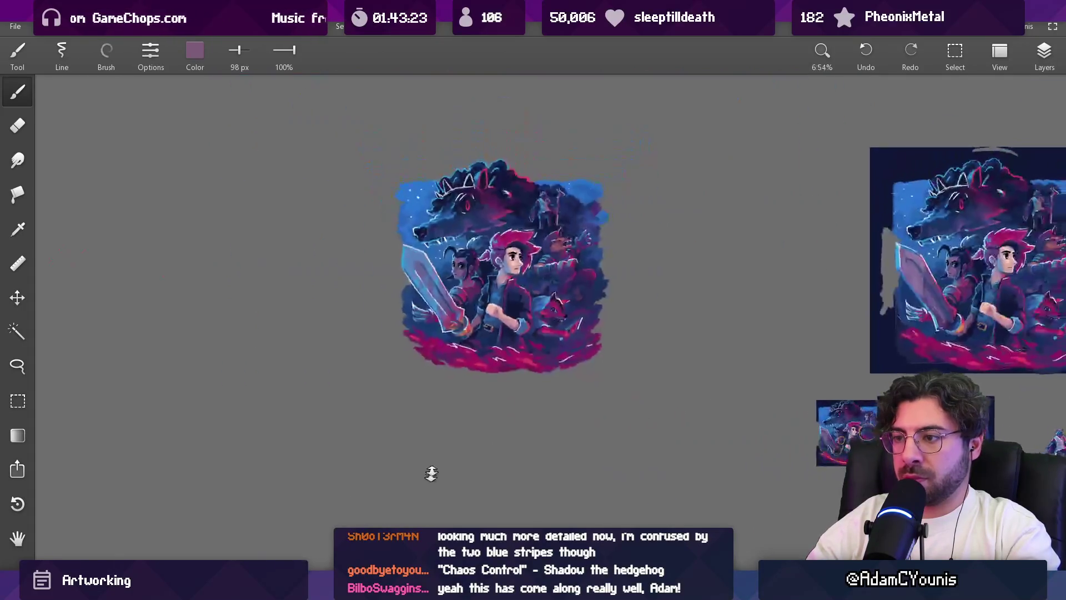
{"action": "scroll", "coordinate": [493, 310], "scroll_direction": "up", "scroll_amount": 5}
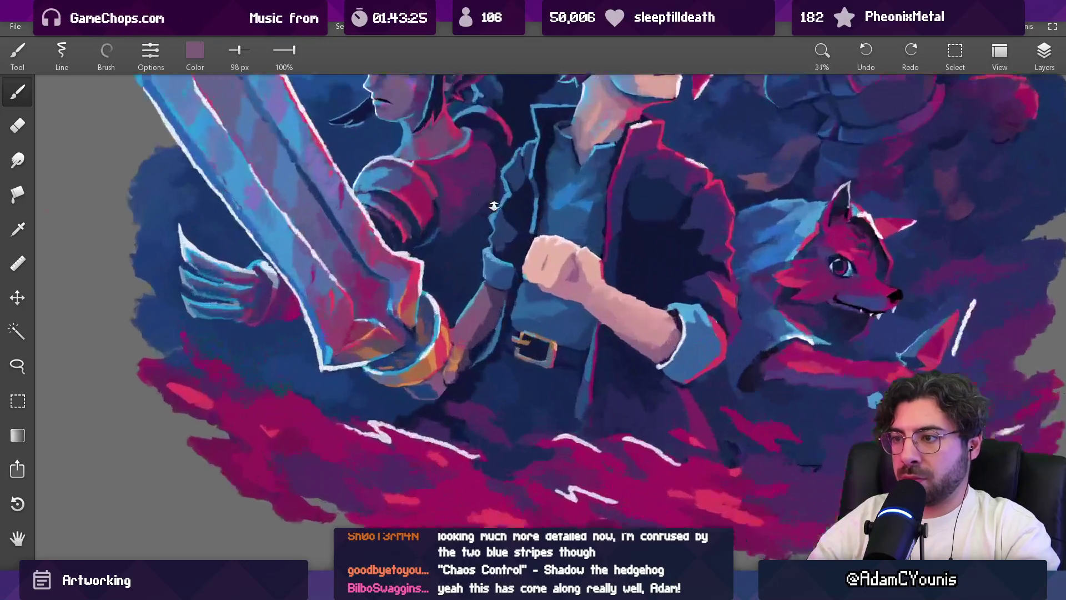
{"action": "key", "text": "bracketleft"}
{"action": "key", "text": "bracketleft"}
Step: Paint over the sword-grip forearm and dab dark purple shading onto the arm at 21 px
{"action": "left_click_drag", "start_coordinate": [485, 321], "coordinate": [460, 342]}
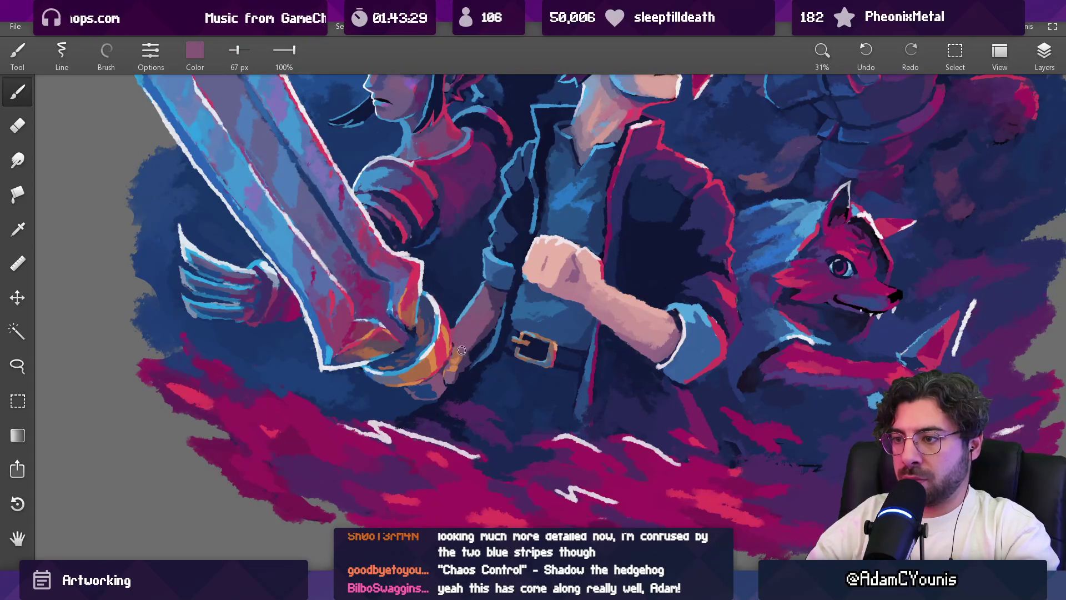
{"action": "scroll", "coordinate": [461, 350], "scroll_direction": "down", "scroll_amount": 3}
{"action": "scroll", "coordinate": [449, 333], "scroll_direction": "up", "scroll_amount": 5}
{"action": "left_click", "coordinate": [449, 333], "text": "alt"}
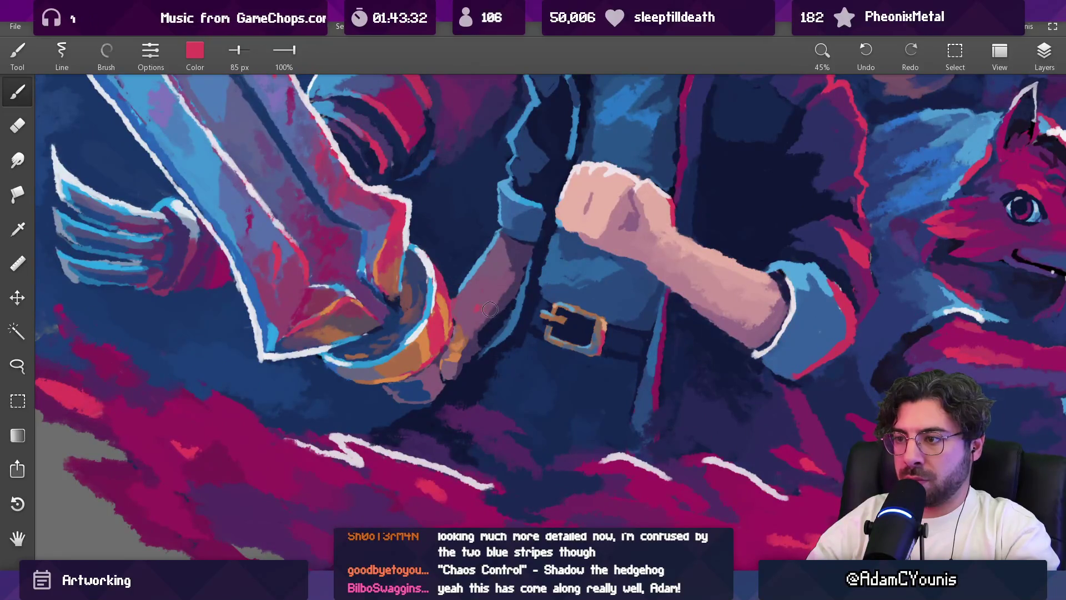
{"action": "left_click", "coordinate": [487, 306], "text": "alt"}
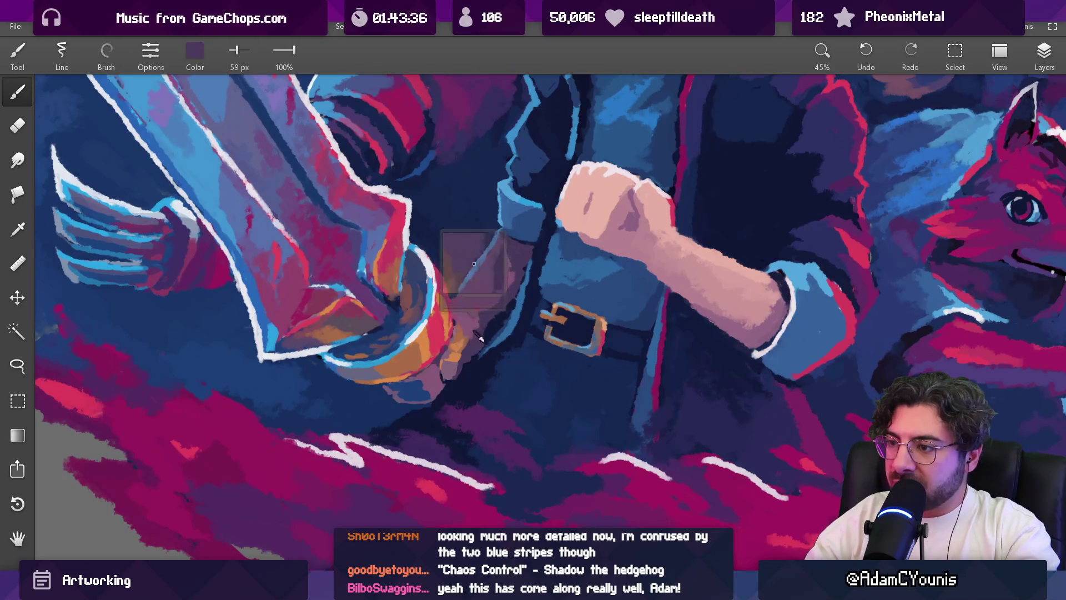
{"action": "left_click", "coordinate": [476, 321], "text": "alt"}
{"action": "left_click", "coordinate": [481, 308], "text": "alt"}
{"action": "left_click", "coordinate": [493, 305], "text": "alt"}
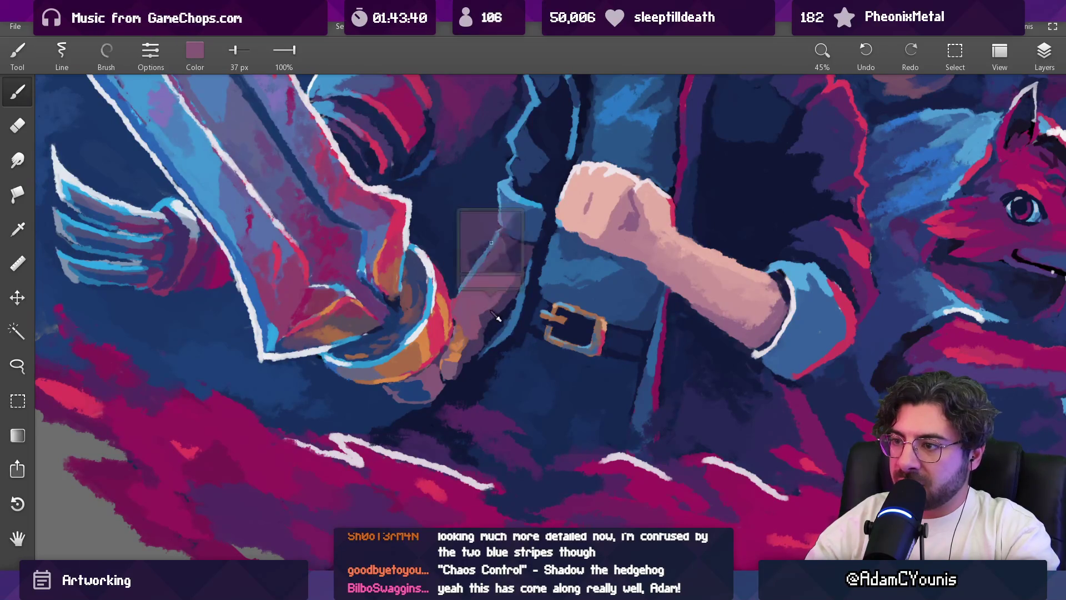
{"action": "left_click", "coordinate": [493, 306], "text": "alt"}
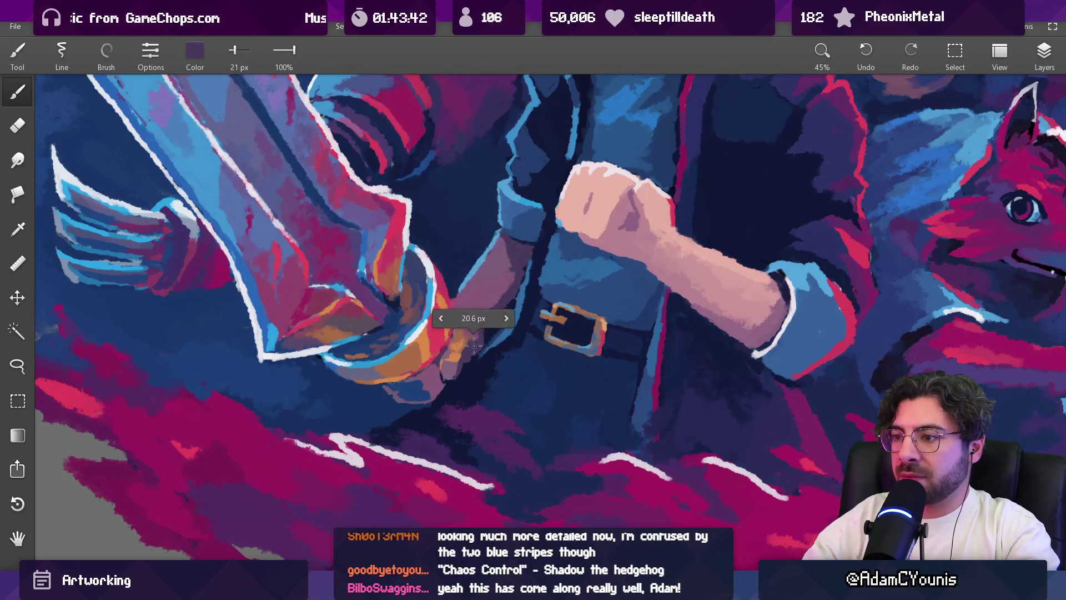
Step: Warm the gripping hand below the hilt with navy, muted purple and orange sampled nearby
{"action": "left_click", "coordinate": [486, 358], "text": "alt"}
{"action": "left_click", "coordinate": [487, 357], "text": "alt"}
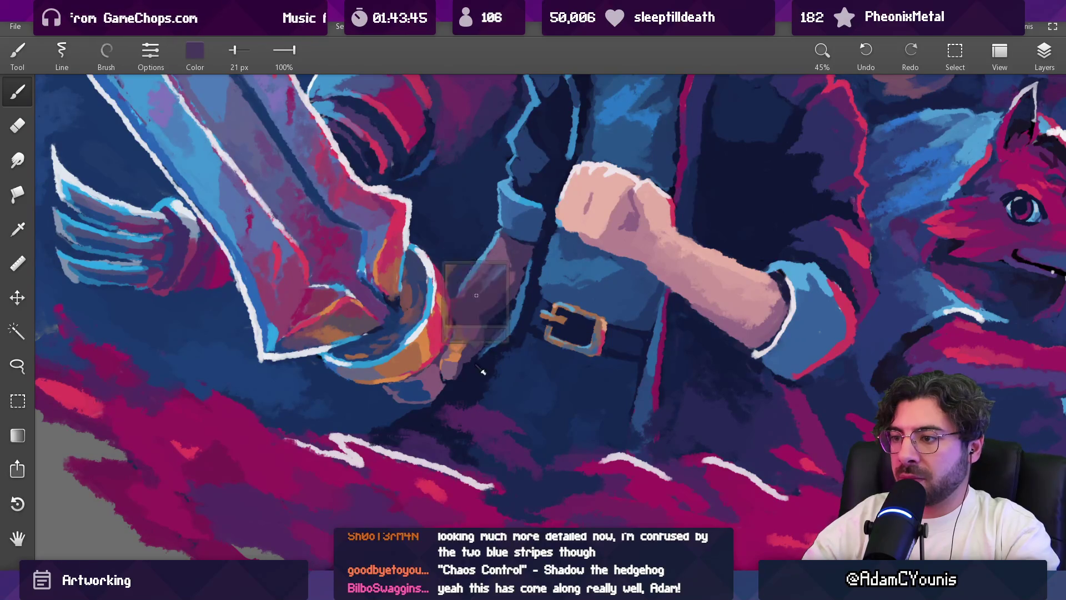
{"action": "left_click", "coordinate": [470, 364], "text": "alt"}
{"action": "left_click", "coordinate": [463, 370], "text": "alt"}
{"action": "mouse_move", "coordinate": [487, 342]}
{"action": "left_mouse_down"}
{"action": "mouse_move", "coordinate": [481, 411]}
{"action": "mouse_move", "coordinate": [489, 361]}
{"action": "mouse_move", "coordinate": [481, 374]}
{"action": "mouse_move", "coordinate": [436, 312]}
{"action": "left_mouse_up"}
{"action": "left_click", "coordinate": [405, 366], "text": "alt"}
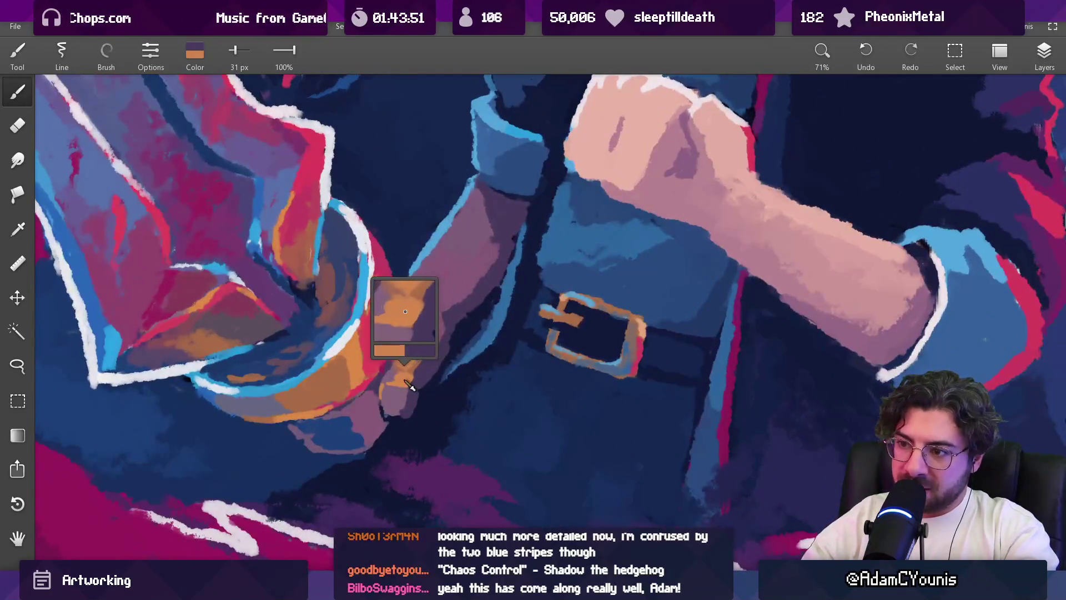
{"action": "left_click", "coordinate": [411, 331], "text": "alt"}
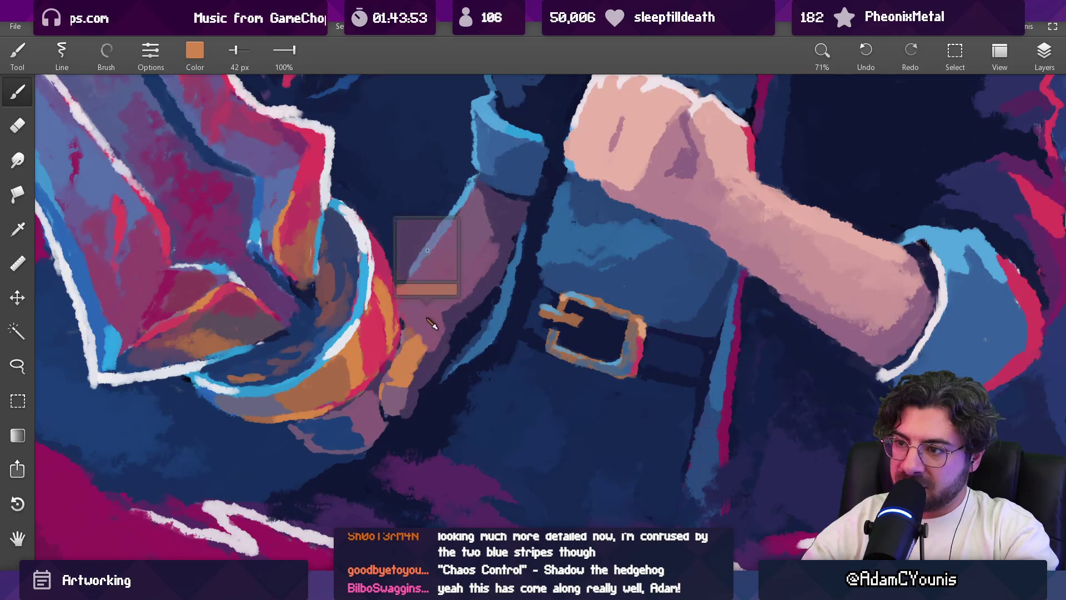
{"action": "left_click", "coordinate": [426, 350], "text": "alt"}
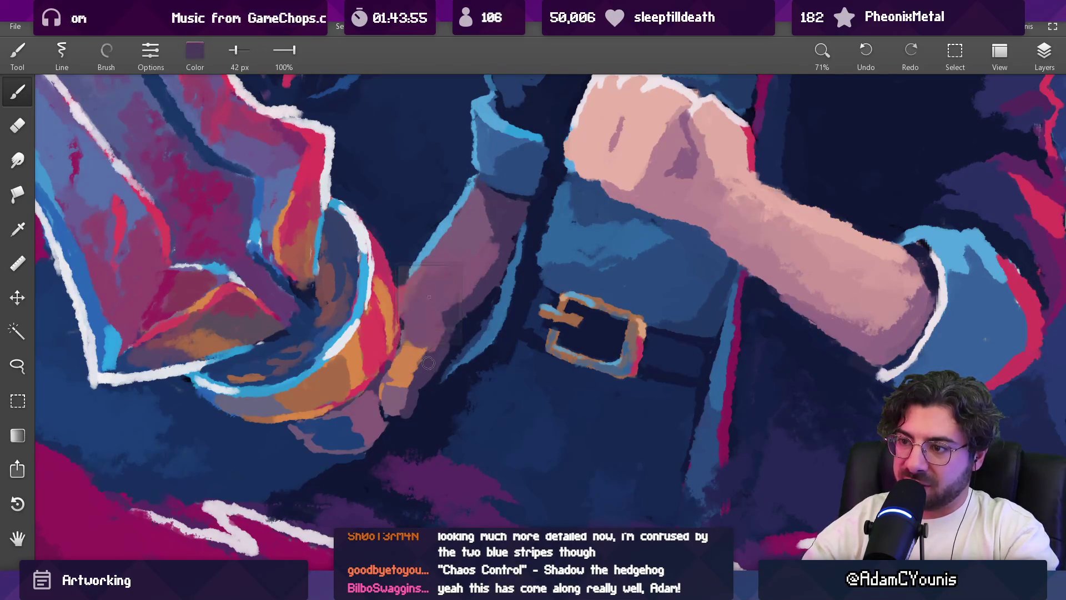
{"action": "scroll", "coordinate": [421, 368], "scroll_direction": "down", "scroll_amount": 5}
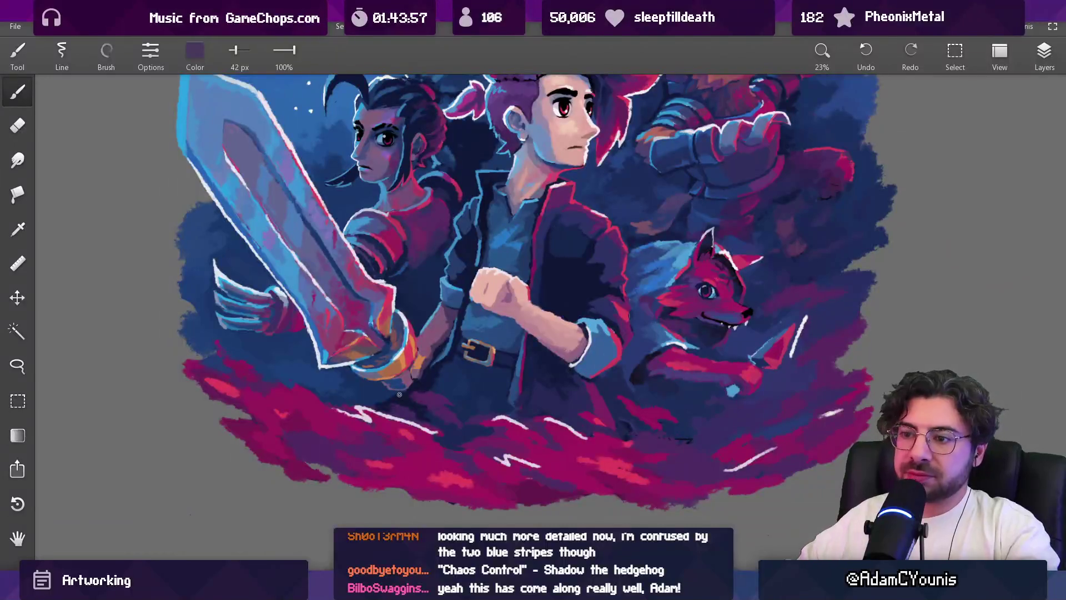
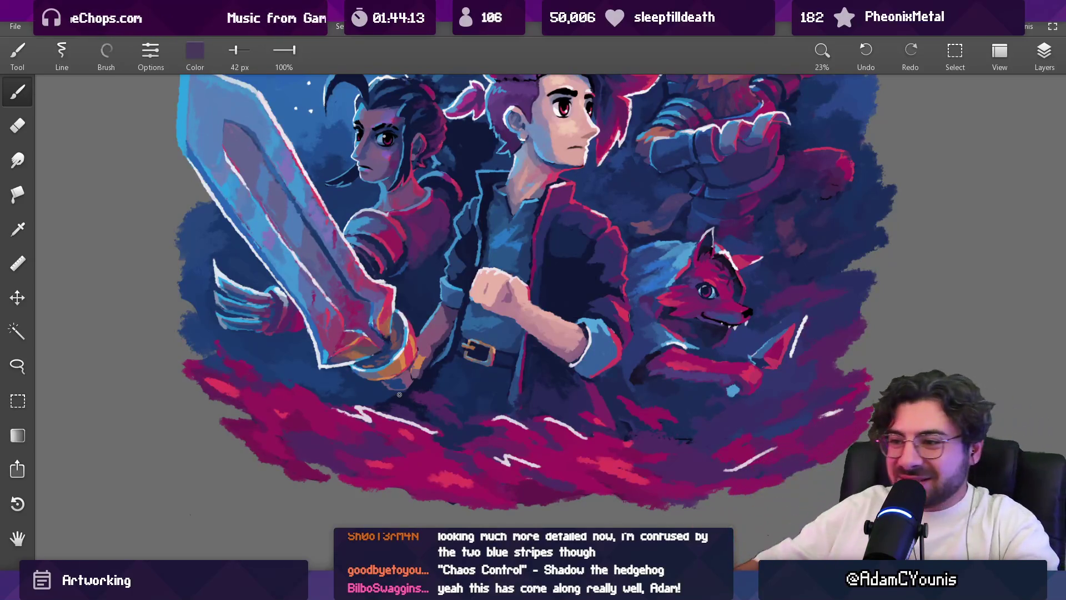
Step: Zoom into the wrist and sample orange, dark purple and mauve from the wrist and arm
{"action": "scroll", "coordinate": [422, 360], "scroll_direction": "up", "scroll_amount": 5}
{"action": "left_click", "coordinate": [406, 376], "text": "alt"}
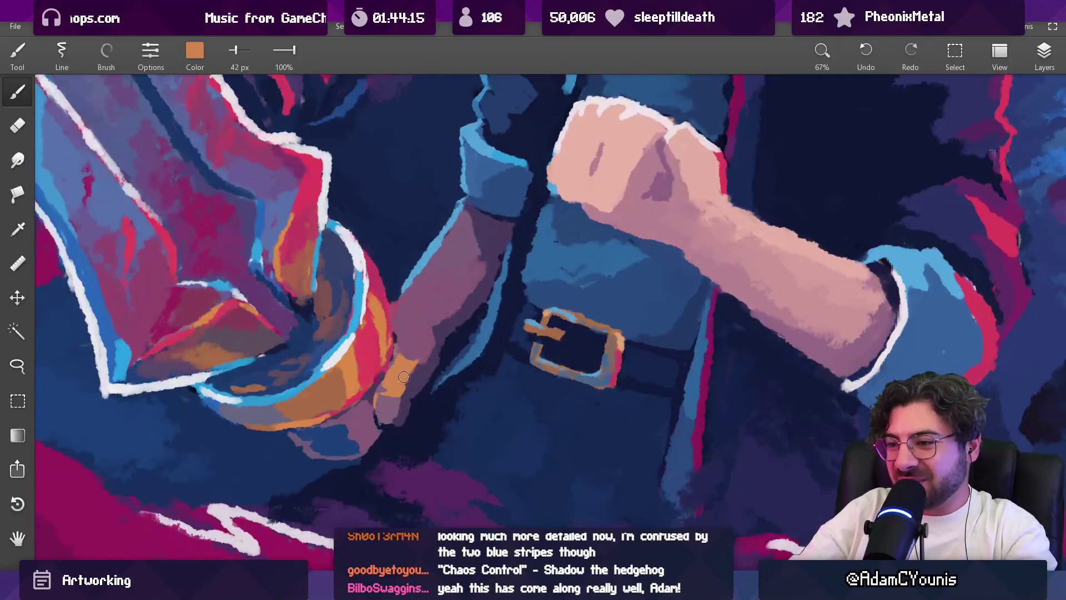
{"action": "left_click", "coordinate": [432, 356], "text": "alt"}
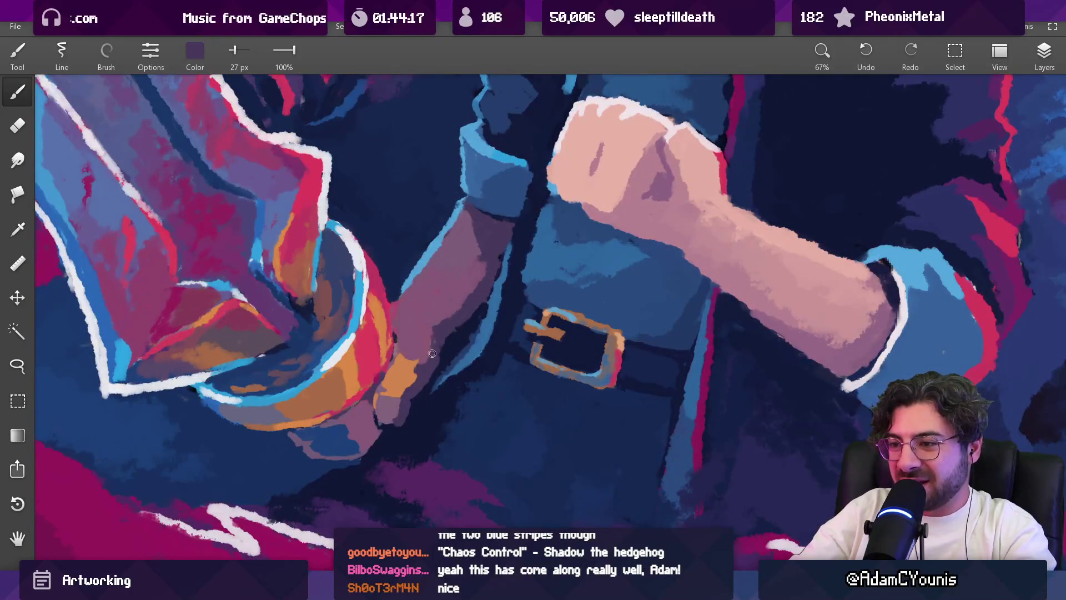
{"action": "left_click", "coordinate": [419, 350], "text": "alt"}
{"action": "mouse_move", "coordinate": [418, 351]}
{"action": "left_mouse_down"}
{"action": "mouse_move", "coordinate": [444, 320]}
{"action": "mouse_move", "coordinate": [427, 333]}
{"action": "left_mouse_up"}
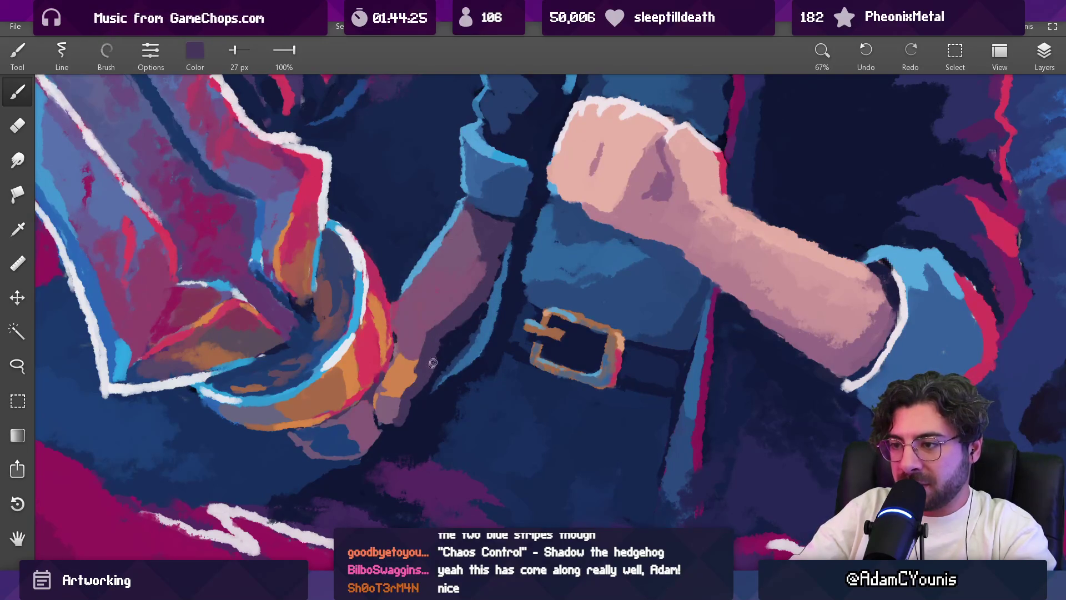
Step: Undo the last wrist stroke and brush blue over the purple patch at the wrist
{"action": "key", "text": "ctrl+0"}
{"action": "scroll", "coordinate": [447, 341], "scroll_direction": "up", "scroll_amount": 3}
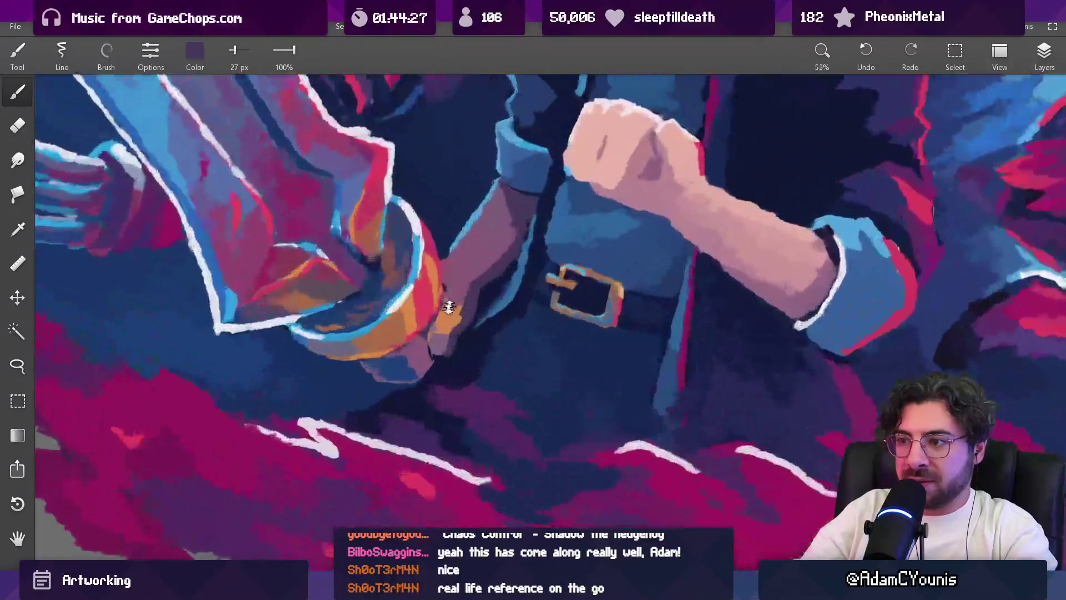
{"action": "scroll", "coordinate": [448, 342], "scroll_direction": "up", "scroll_amount": 2}
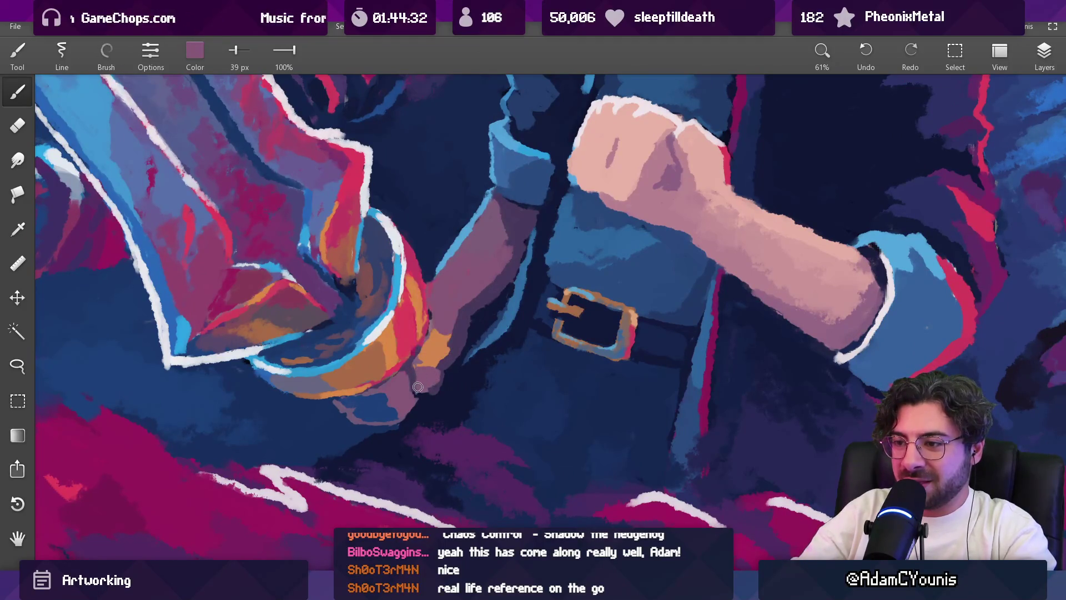
{"action": "scroll", "coordinate": [434, 381], "scroll_direction": "down", "scroll_amount": 10}
{"action": "scroll", "coordinate": [453, 340], "scroll_direction": "up", "scroll_amount": 10}
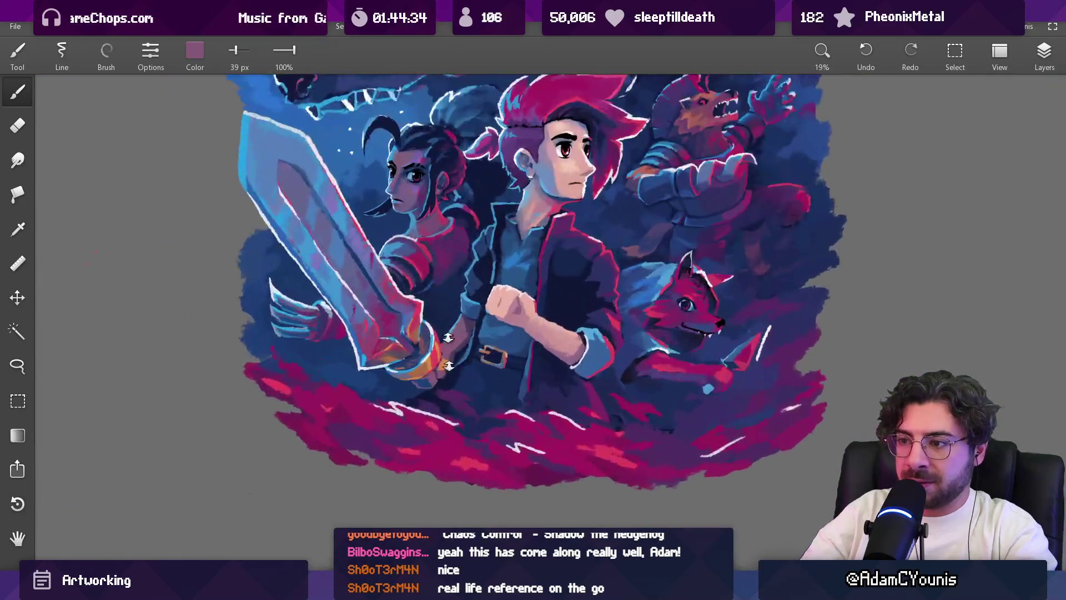
{"action": "key", "text": "ctrl+z"}
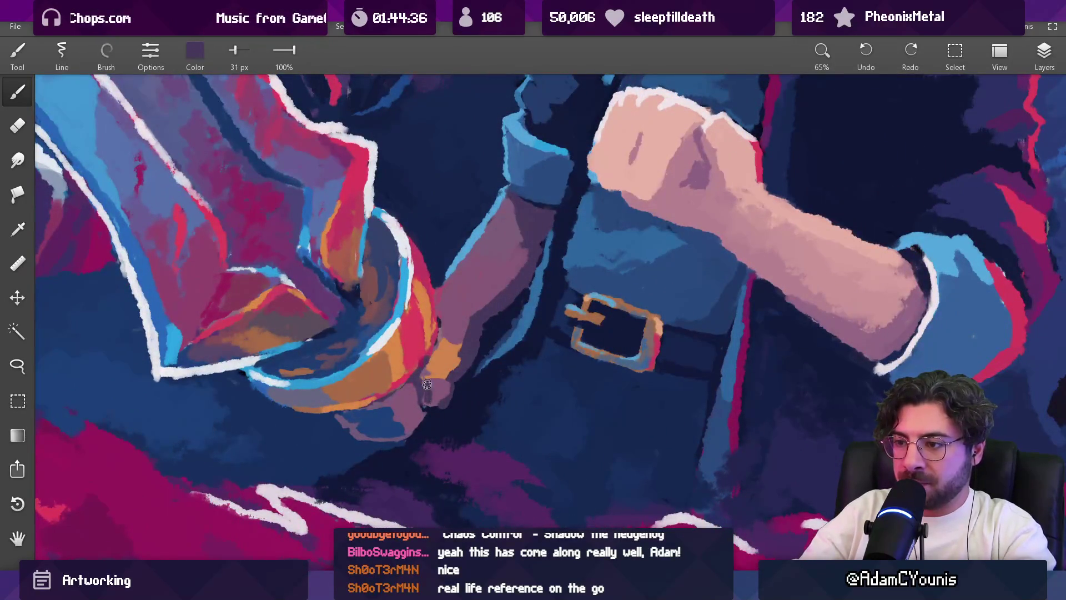
{"action": "left_click", "coordinate": [433, 402]}
{"action": "mouse_move", "coordinate": [442, 389]}
{"action": "left_mouse_down"}
{"action": "mouse_move", "coordinate": [431, 406]}
{"action": "mouse_move", "coordinate": [449, 381]}
{"action": "mouse_move", "coordinate": [448, 403]}
{"action": "mouse_move", "coordinate": [427, 405]}
{"action": "left_mouse_up"}
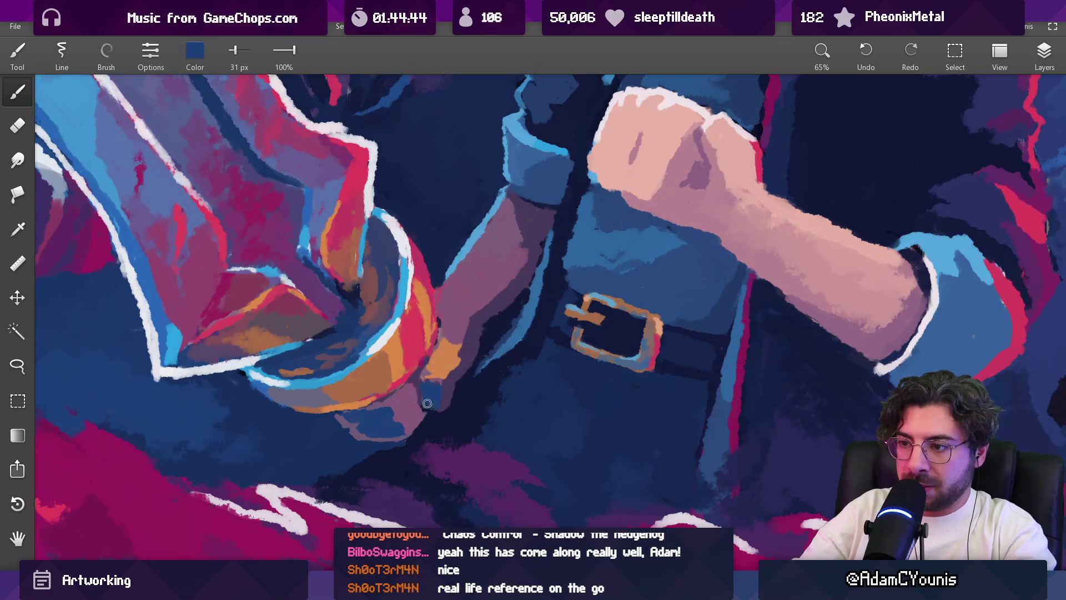
{"action": "scroll", "coordinate": [452, 375], "scroll_direction": "down", "scroll_amount": 5}
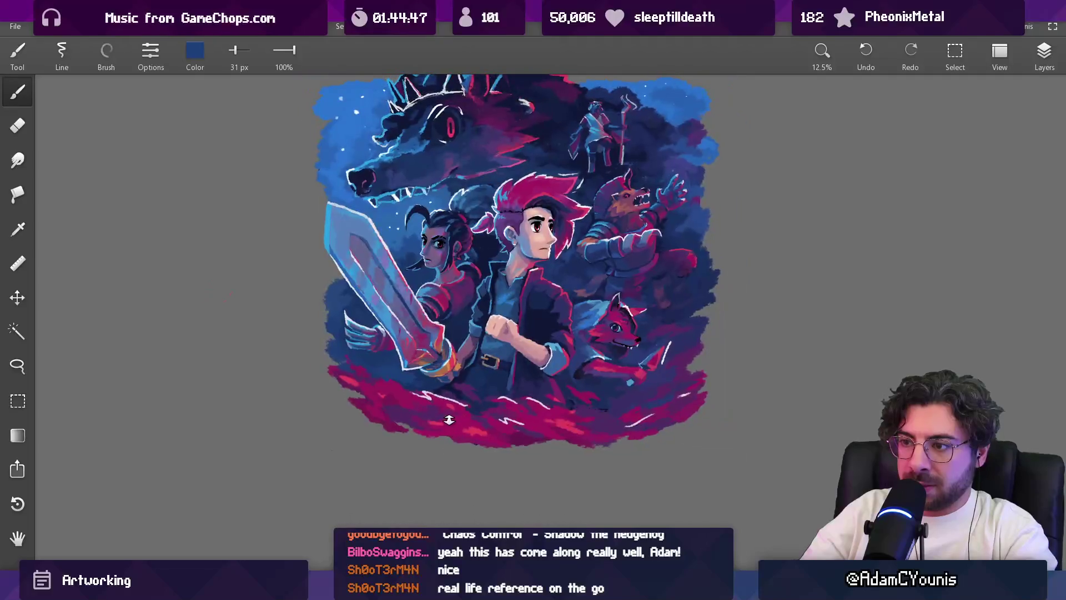
Step: Sample blue, red and muted purple around the sword hand and enlarge the brush to 29 px
{"action": "scroll", "coordinate": [458, 327], "scroll_direction": "up", "scroll_amount": 5}
{"action": "left_click_drag", "start_coordinate": [487, 326], "coordinate": [490, 327]}
{"action": "mouse_move", "coordinate": [364, 376]}
{"action": "left_mouse_down"}
{"action": "mouse_move", "coordinate": [310, 378]}
{"action": "mouse_move", "coordinate": [152, 321]}
{"action": "mouse_move", "coordinate": [108, 330]}
{"action": "left_mouse_up"}
{"action": "scroll", "coordinate": [422, 322], "scroll_direction": "up", "scroll_amount": 5}
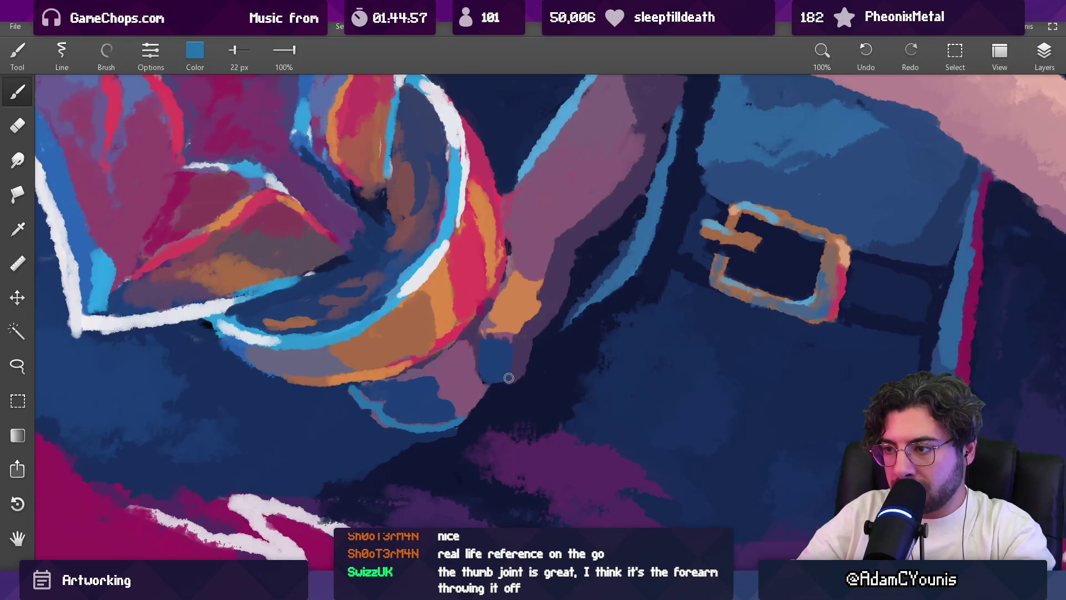
{"action": "scroll", "coordinate": [519, 345], "scroll_direction": "down", "scroll_amount": 10}
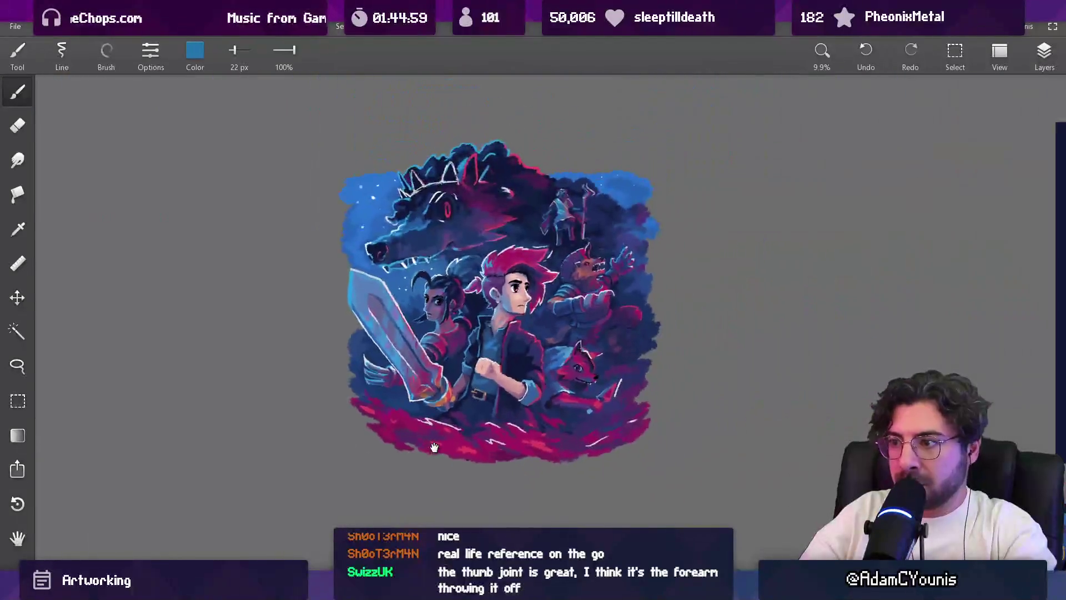
{"action": "scroll", "coordinate": [439, 416], "scroll_direction": "up", "scroll_amount": 8}
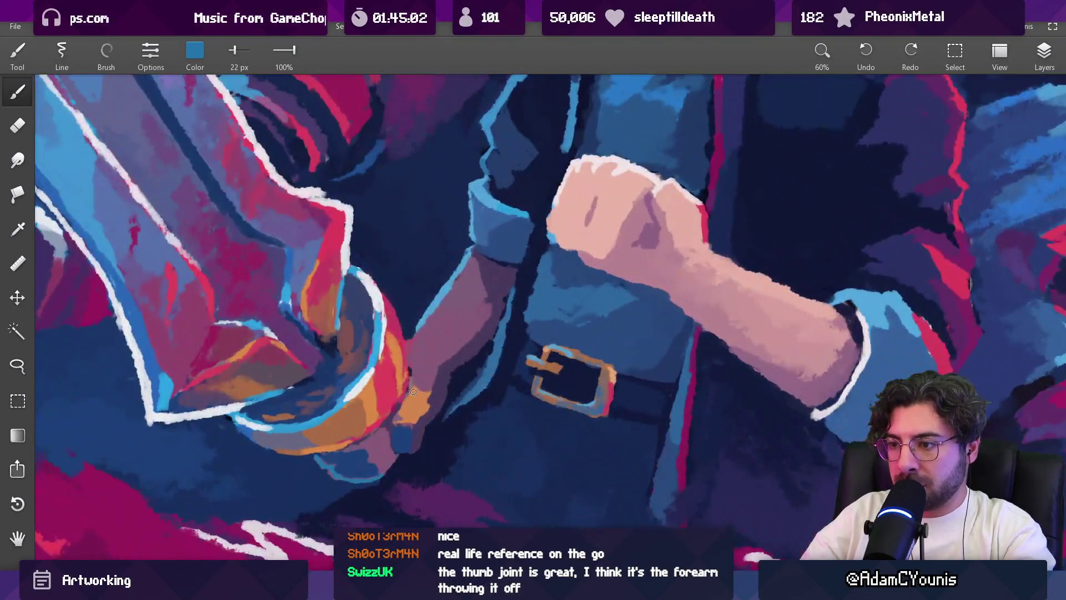
{"action": "left_click", "coordinate": [406, 402], "text": "alt"}
{"action": "key", "text": "bracketright"}
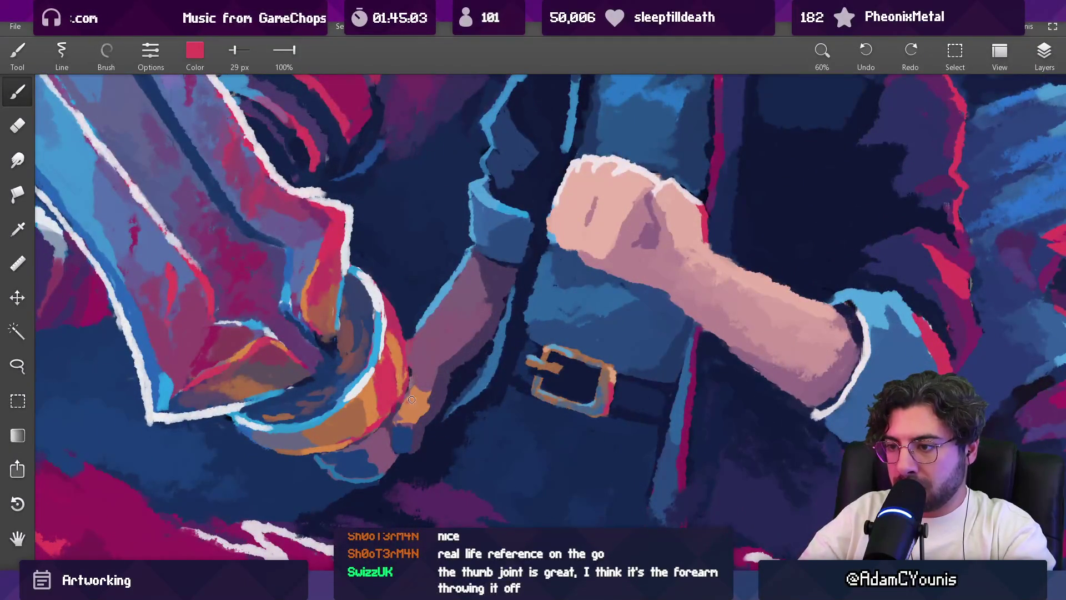
{"action": "mouse_move", "coordinate": [413, 406]}
{"action": "left_mouse_down", "text": "alt"}
{"action": "mouse_move", "coordinate": [413, 388]}
{"action": "mouse_move", "coordinate": [426, 397]}
{"action": "left_mouse_up", "text": "alt"}
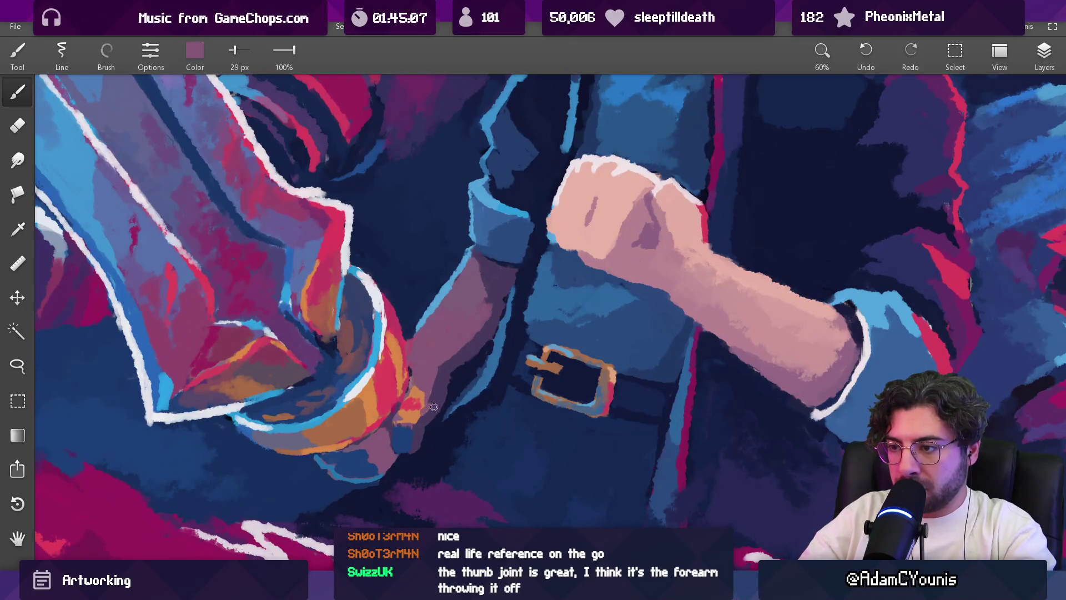
Step: Cover the orange patches under the sword hand with mauve strokes
{"action": "scroll", "coordinate": [433, 405], "scroll_direction": "up", "scroll_amount": 5}
{"action": "left_click", "coordinate": [422, 378], "text": "alt"}
{"action": "left_click", "coordinate": [432, 312], "text": "alt"}
{"action": "mouse_move", "coordinate": [422, 356]}
{"action": "left_mouse_down"}
{"action": "mouse_move", "coordinate": [433, 284]}
{"action": "mouse_move", "coordinate": [422, 350]}
{"action": "left_mouse_up"}
{"action": "mouse_move", "coordinate": [407, 413]}
{"action": "left_mouse_down"}
{"action": "mouse_move", "coordinate": [404, 389]}
{"action": "mouse_move", "coordinate": [387, 409]}
{"action": "mouse_move", "coordinate": [398, 439]}
{"action": "left_mouse_up"}
Step: Sample dark and light blue, briefly check the Baruk files folder, then return and zoom out
{"action": "left_click", "coordinate": [369, 450], "text": "alt"}
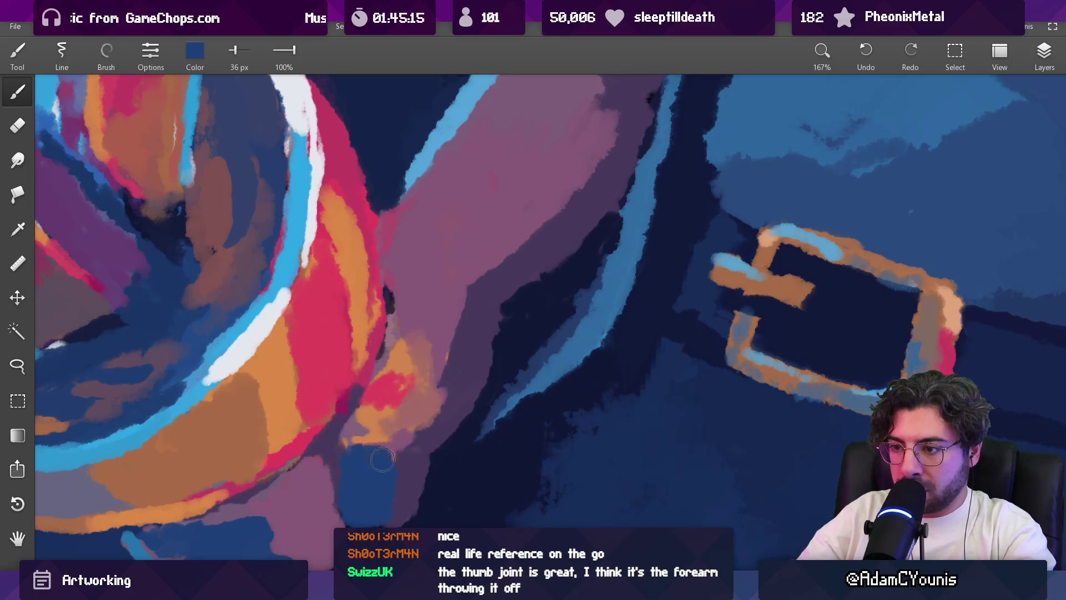
{"action": "left_click", "coordinate": [209, 403], "text": "alt"}
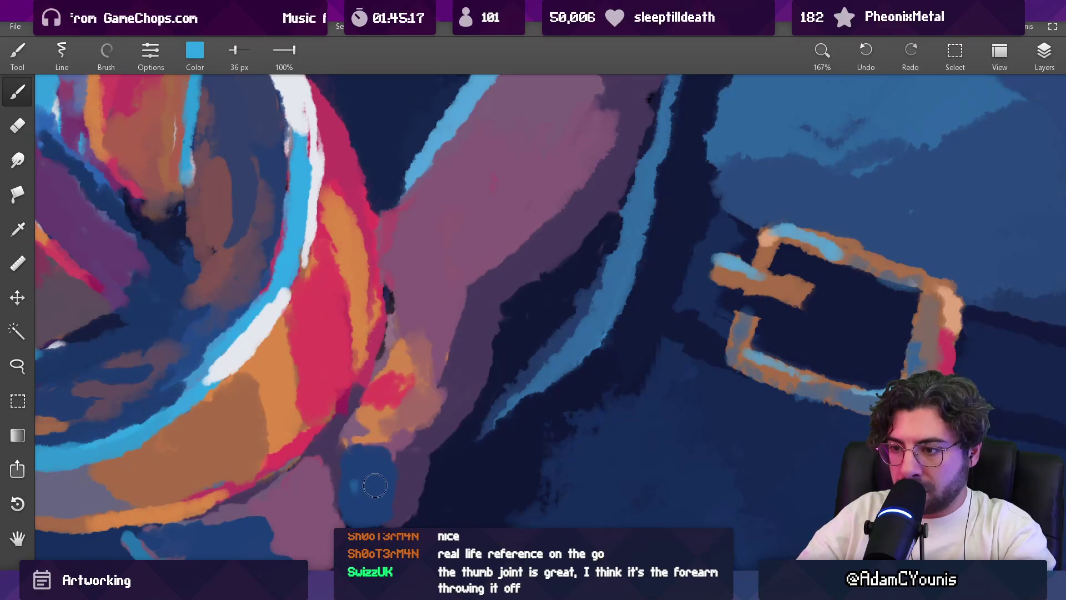
{"action": "key", "text": "alt+Tab"}
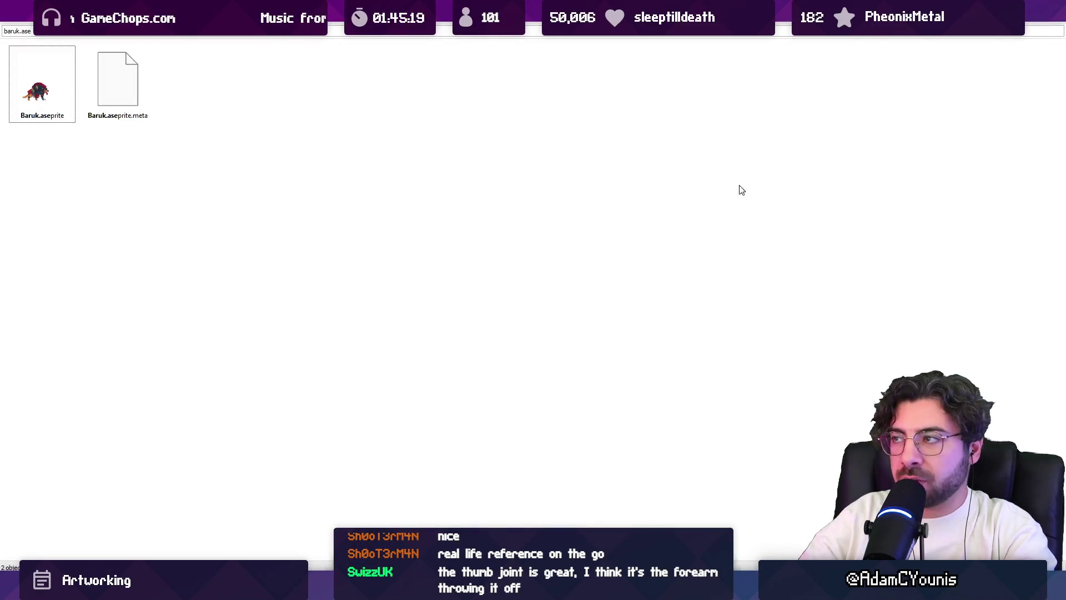
{"action": "key", "text": "alt+Tab"}
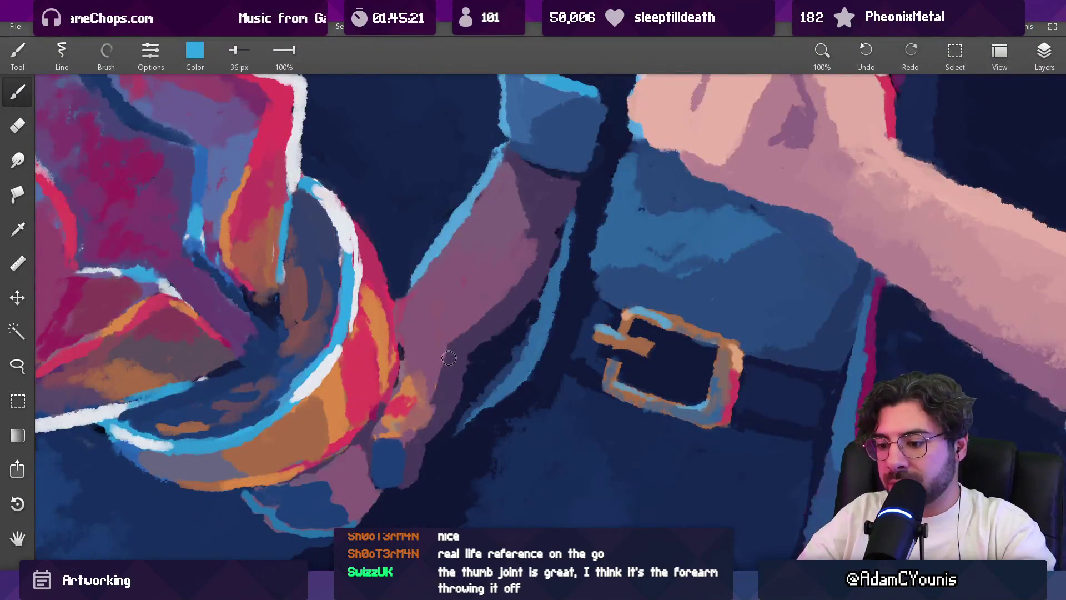
{"action": "scroll", "coordinate": [449, 357], "scroll_direction": "down", "scroll_amount": 10}
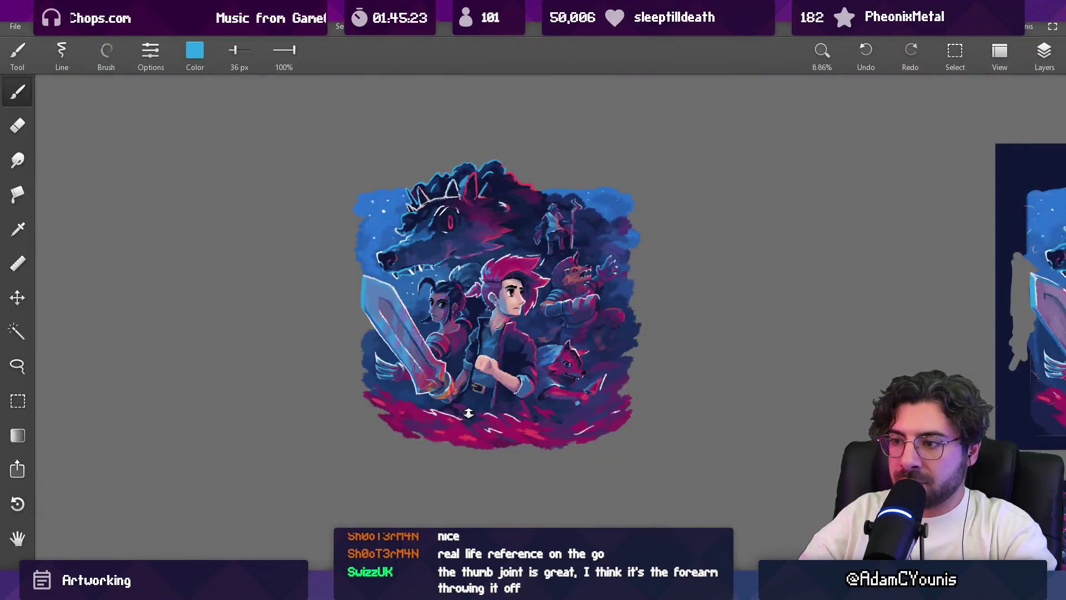
Step: Paint new strokes along the sword forearm and sample its dark purple
{"action": "scroll", "coordinate": [468, 413], "scroll_direction": "up", "scroll_amount": 10}
{"action": "mouse_move", "coordinate": [444, 211]}
{"action": "left_mouse_down"}
{"action": "mouse_move", "coordinate": [409, 356]}
{"action": "mouse_move", "coordinate": [436, 336]}
{"action": "mouse_move", "coordinate": [424, 328]}
{"action": "mouse_move", "coordinate": [452, 340]}
{"action": "mouse_move", "coordinate": [371, 434]}
{"action": "mouse_move", "coordinate": [376, 371]}
{"action": "mouse_move", "coordinate": [343, 414]}
{"action": "mouse_move", "coordinate": [331, 315]}
{"action": "left_mouse_up"}
{"action": "left_click", "coordinate": [444, 337], "text": "alt"}
{"action": "scroll", "coordinate": [448, 341], "scroll_direction": "down", "scroll_amount": 5}
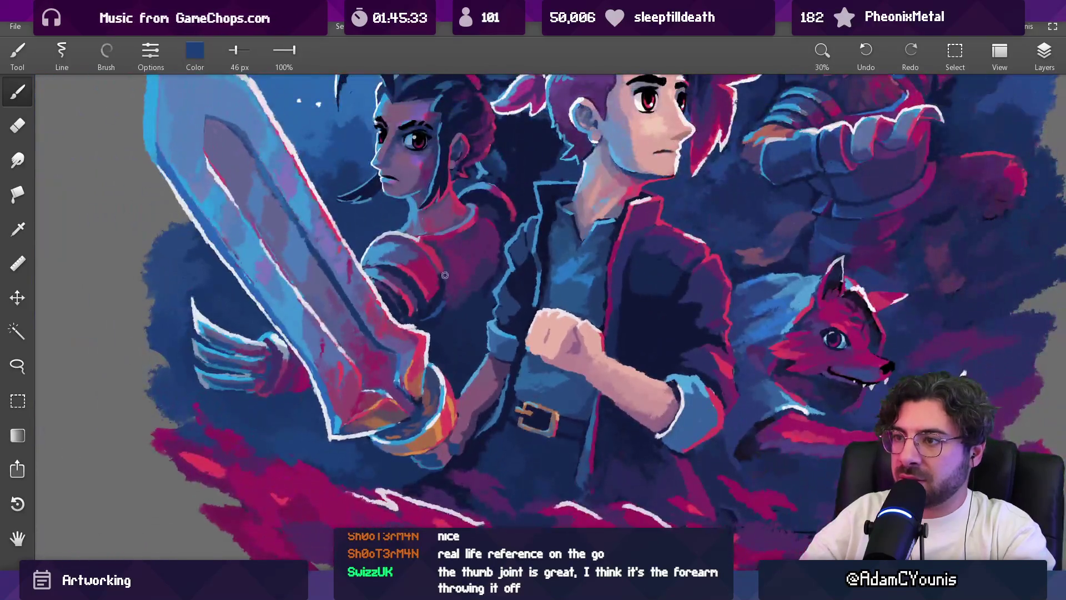
Step: Fill the two dark-blue gaps on the forearm with mauve using the Fill tool at 2.5% threshold
{"action": "left_click", "coordinate": [402, 195], "text": "alt"}
{"action": "scroll", "coordinate": [444, 365], "scroll_direction": "up", "scroll_amount": 5}
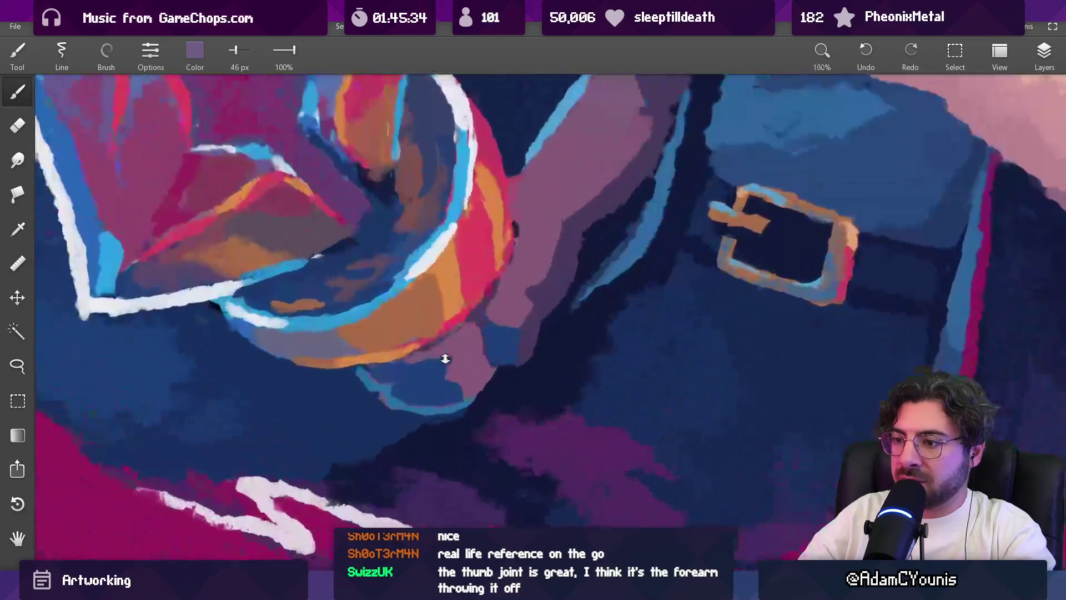
{"action": "key", "text": "g"}
{"action": "left_click", "coordinate": [423, 388]}
{"action": "left_click", "coordinate": [506, 341]}
{"action": "scroll", "coordinate": [507, 333], "scroll_direction": "down", "scroll_amount": 7}
{"action": "mouse_move", "coordinate": [444, 383]}
{"action": "left_mouse_down"}
{"action": "mouse_move", "coordinate": [377, 440]}
{"action": "mouse_move", "coordinate": [407, 451]}
{"action": "left_mouse_up"}
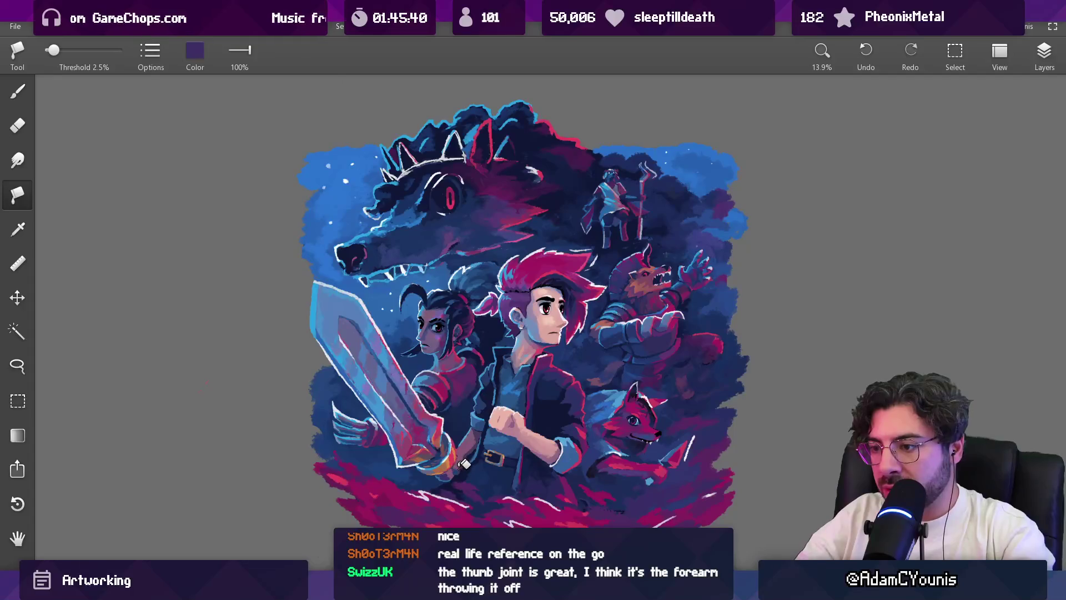
{"action": "scroll", "coordinate": [479, 418], "scroll_direction": "down", "scroll_amount": 2}
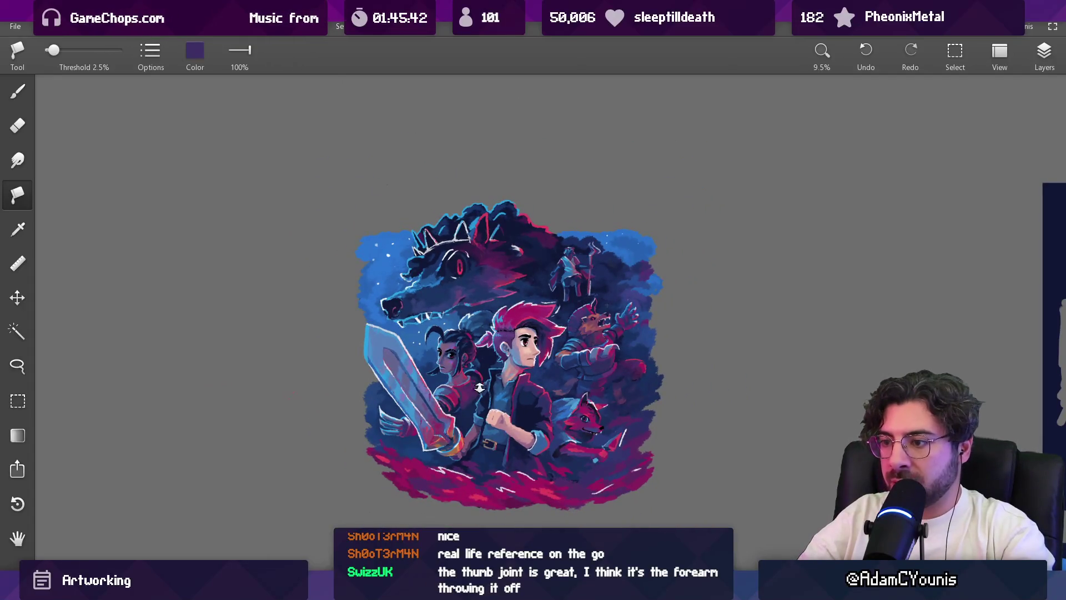
{"action": "scroll", "coordinate": [479, 383], "scroll_direction": "up", "scroll_amount": 10}
Step: Return to the Brush at 31 px loaded with dark purple from the forearm
{"action": "key", "text": "b"}
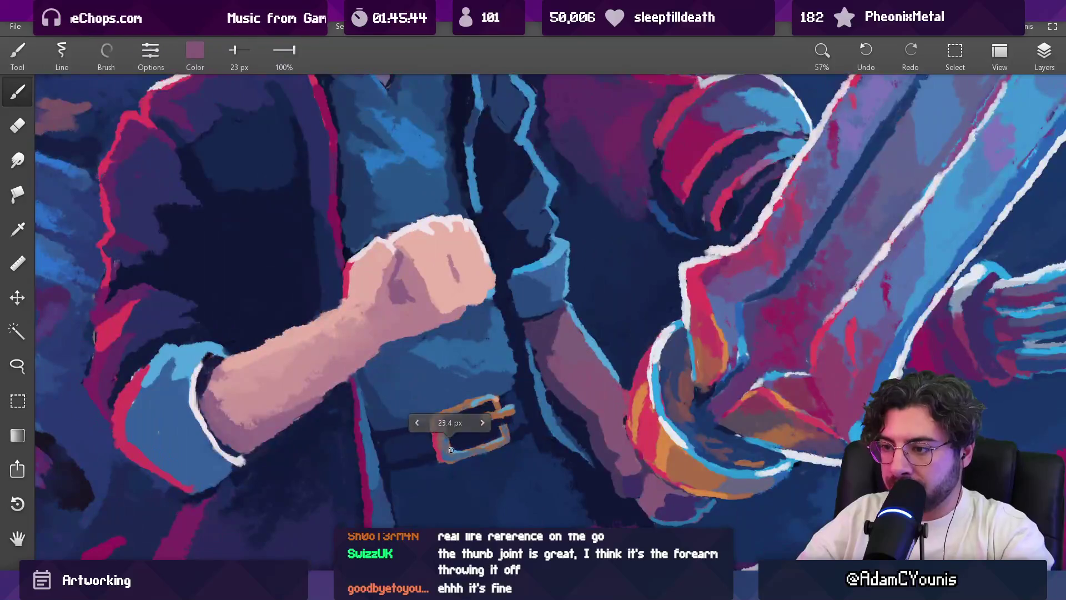
{"action": "scroll", "coordinate": [456, 423], "scroll_direction": "right", "scroll_amount": 5}
{"action": "scroll", "coordinate": [455, 422], "scroll_direction": "down", "scroll_amount": 2}
{"action": "key", "text": "bracketright"}
{"action": "mouse_move", "coordinate": [476, 390]}
{"action": "left_mouse_down"}
{"action": "mouse_move", "coordinate": [464, 334]}
{"action": "mouse_move", "coordinate": [439, 376]}
{"action": "mouse_move", "coordinate": [476, 425]}
{"action": "left_mouse_up"}
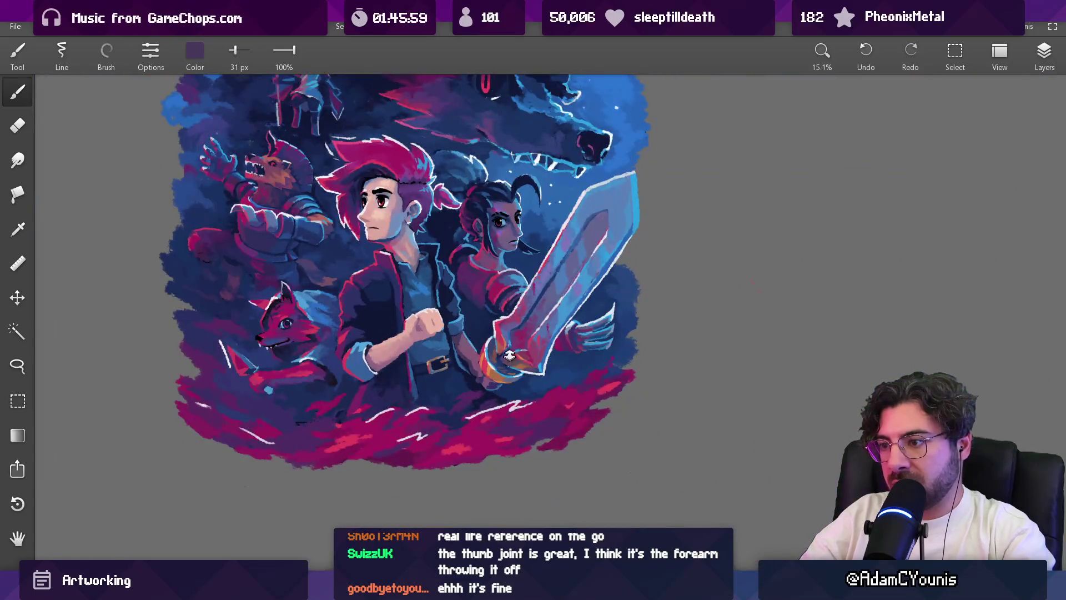
Step: Zoom in on the fist and sword hilt and sample a lighter mauve from the arm
{"action": "scroll", "coordinate": [510, 357], "scroll_direction": "up", "scroll_amount": 5}
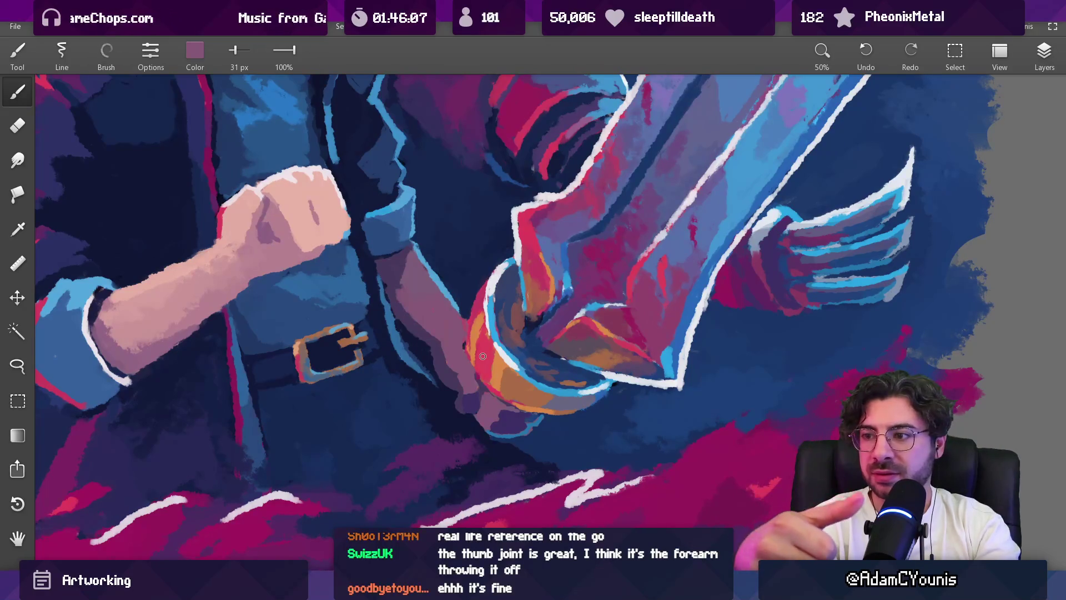
{"action": "mouse_move", "coordinate": [483, 356]}
{"action": "left_mouse_down"}
{"action": "mouse_move", "coordinate": [436, 345]}
{"action": "mouse_move", "coordinate": [430, 354]}
{"action": "mouse_move", "coordinate": [465, 403]}
{"action": "mouse_move", "coordinate": [459, 395]}
{"action": "left_mouse_up"}
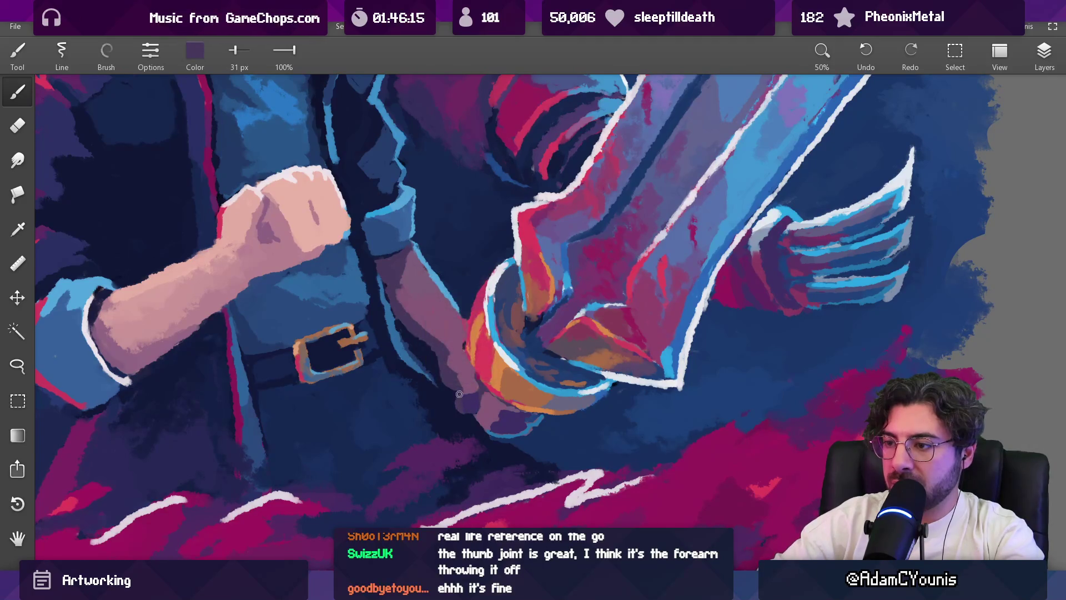
{"action": "scroll", "coordinate": [487, 357], "scroll_direction": "down", "scroll_amount": 5}
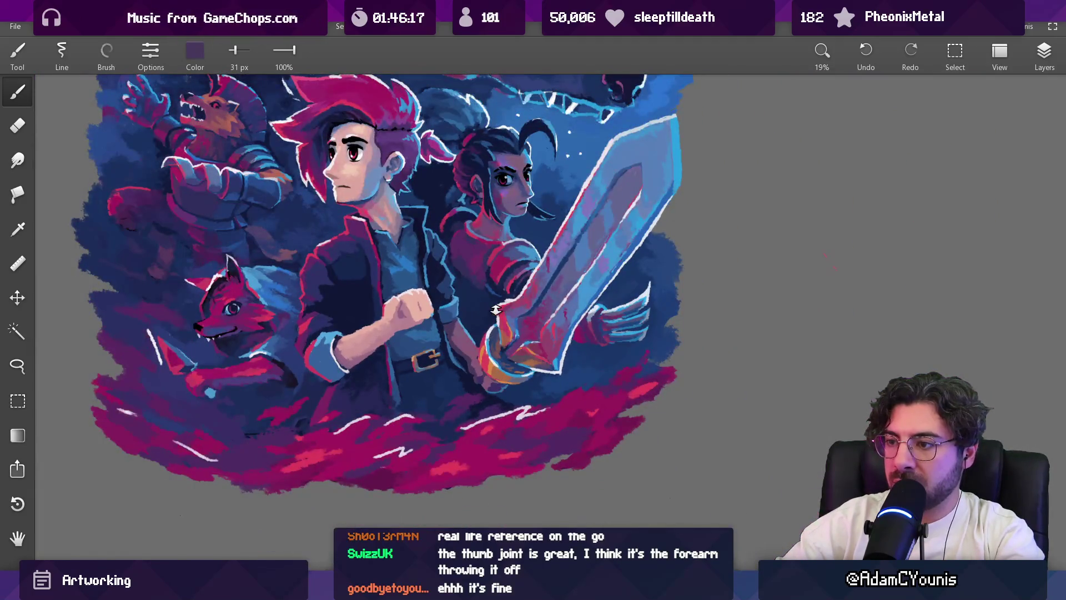
{"action": "scroll", "coordinate": [493, 328], "scroll_direction": "up", "scroll_amount": 4}
{"action": "left_click_drag", "start_coordinate": [448, 324], "coordinate": [447, 324]}
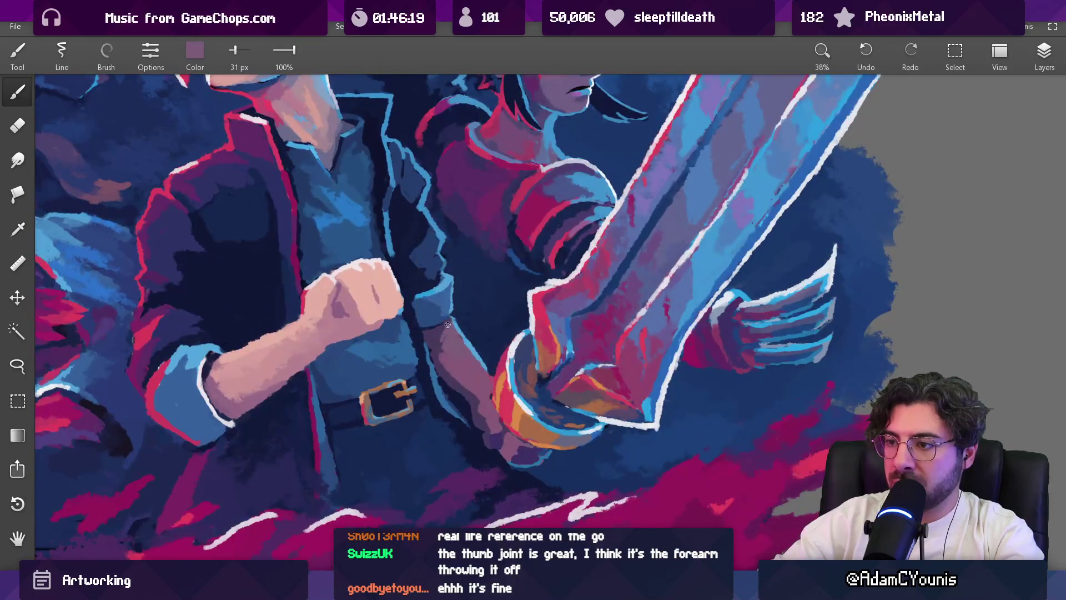
{"action": "scroll", "coordinate": [445, 356], "scroll_direction": "down", "scroll_amount": 7}
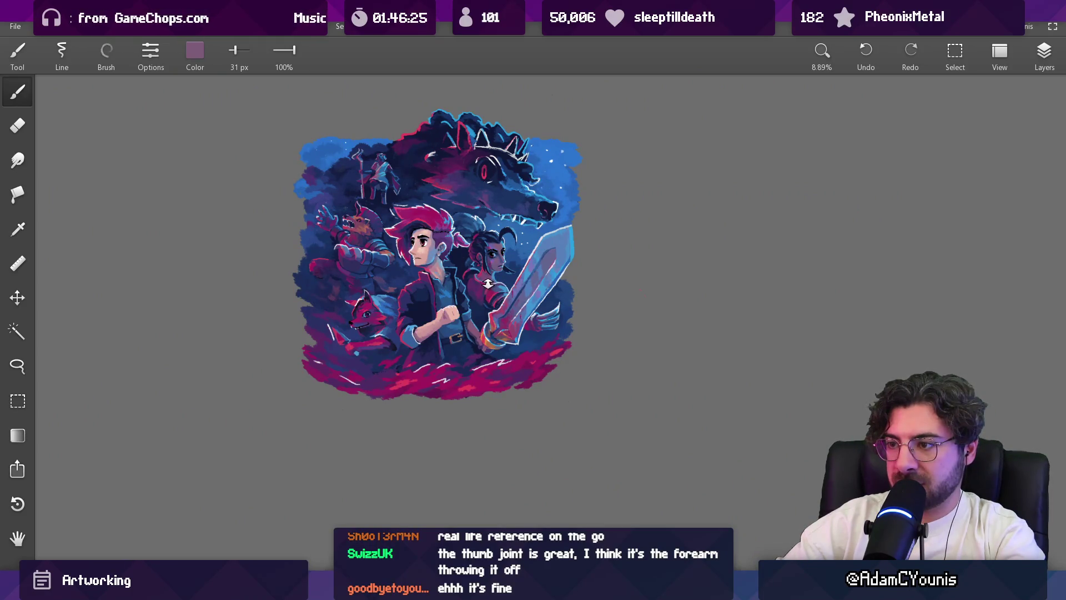
{"action": "scroll", "coordinate": [488, 284], "scroll_direction": "up", "scroll_amount": 3}
{"action": "scroll", "coordinate": [482, 291], "scroll_direction": "up", "scroll_amount": 3}
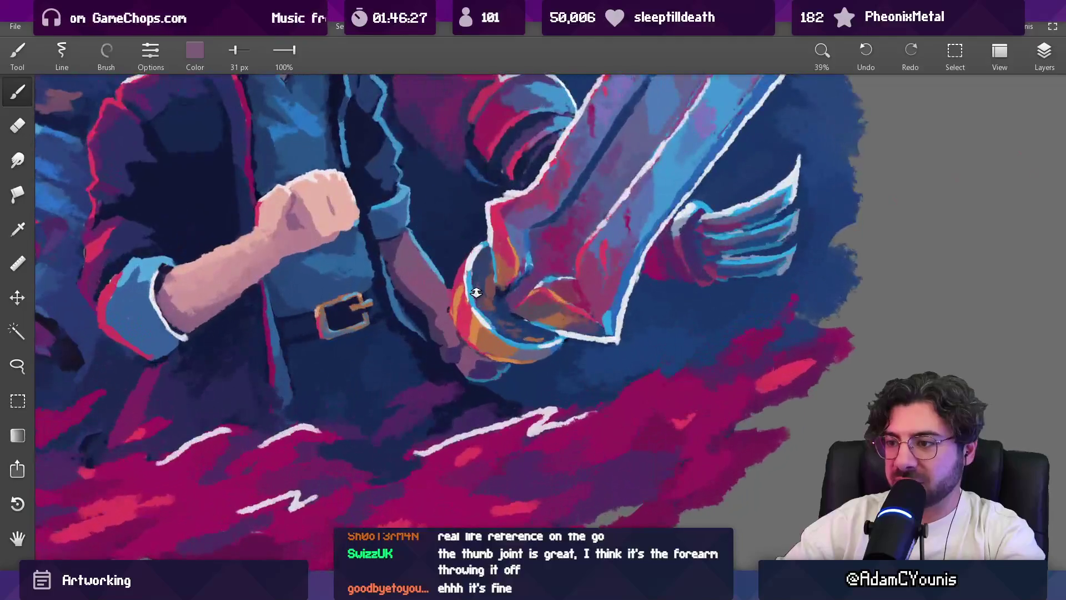
Step: Set the brush to 25 px while alternately sampling dark indigo and mauve beside the hand
{"action": "left_click_drag", "start_coordinate": [475, 350], "coordinate": [477, 360]}
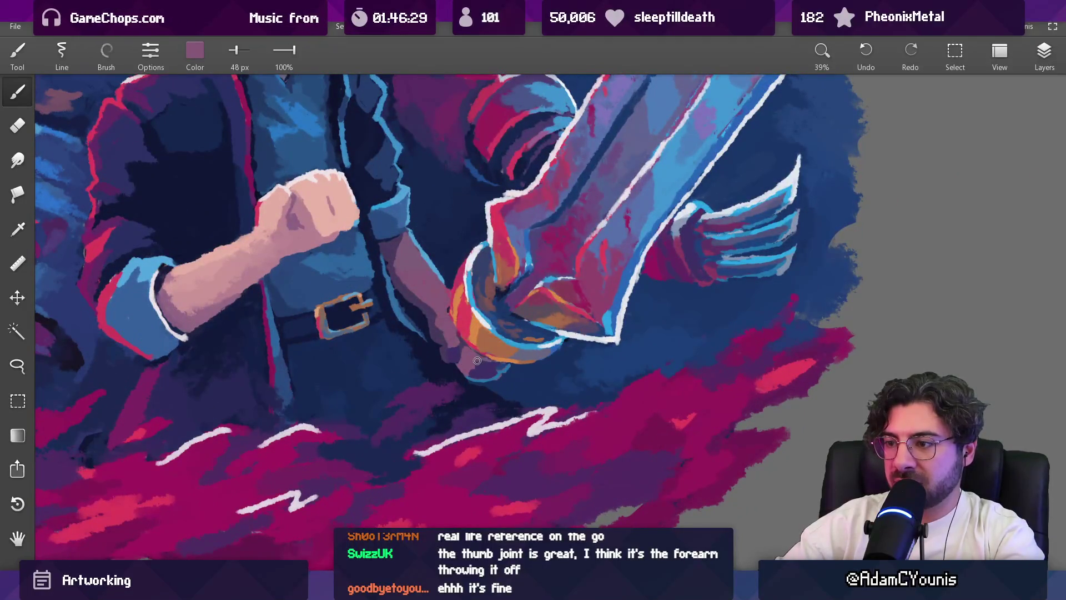
{"action": "left_click", "coordinate": [482, 370], "text": "alt"}
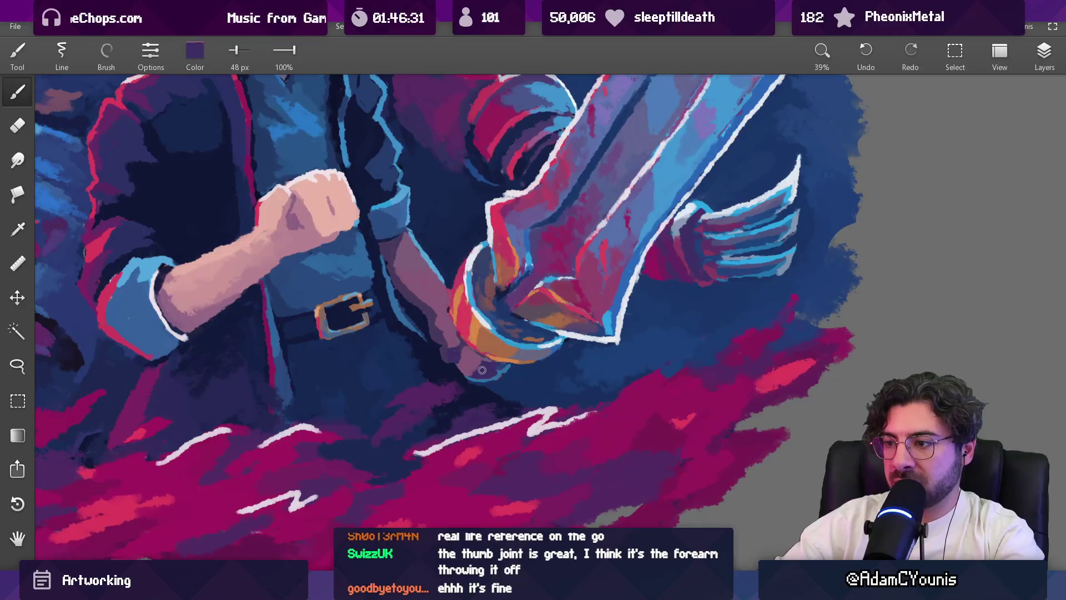
{"action": "left_click", "coordinate": [488, 367], "text": "alt"}
{"action": "left_click_drag", "start_coordinate": [483, 370], "coordinate": [471, 374]}
{"action": "left_click", "coordinate": [475, 372], "text": "alt"}
{"action": "left_click", "coordinate": [476, 369], "text": "alt"}
{"action": "left_click", "coordinate": [476, 366], "text": "alt"}
{"action": "left_click", "coordinate": [483, 368], "text": "alt"}
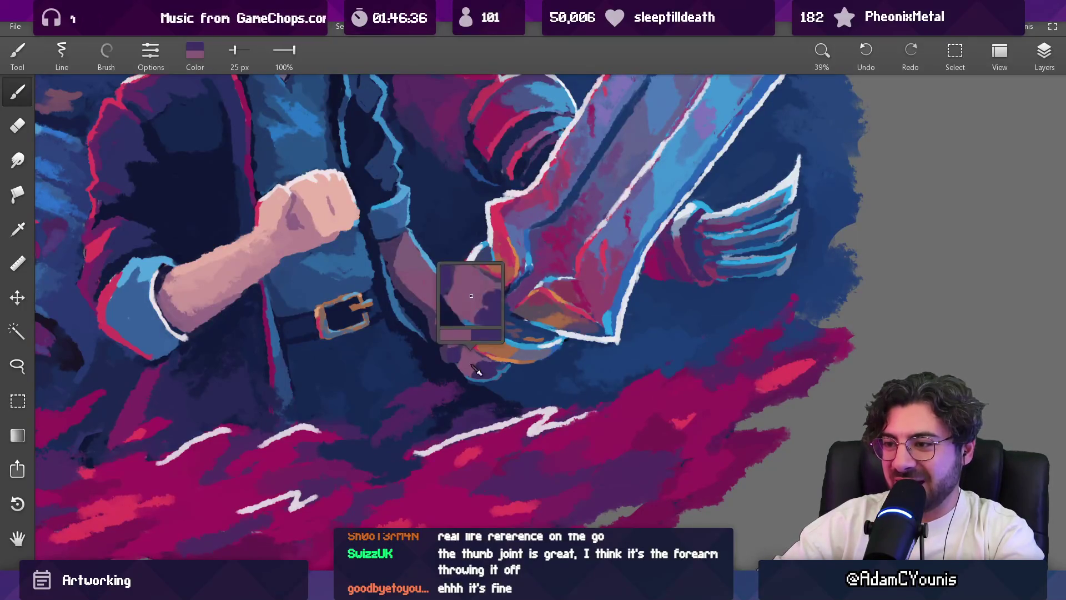
Step: Sample dark indigo, orange and red from the wrist and wristband, reducing the brush slightly
{"action": "scroll", "coordinate": [483, 368], "scroll_direction": "down", "scroll_amount": 5}
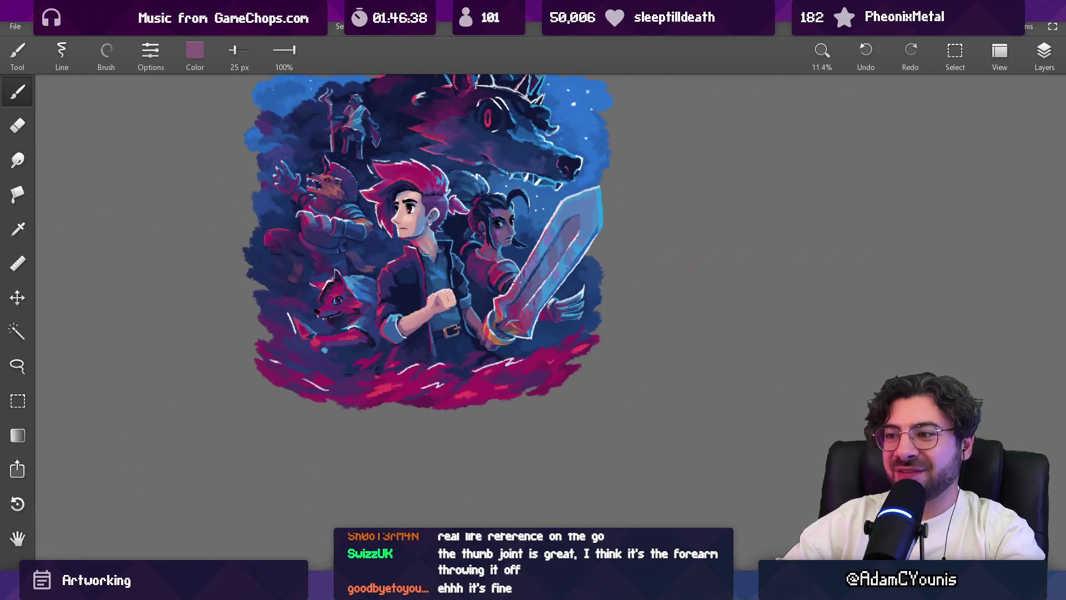
{"action": "scroll", "coordinate": [505, 316], "scroll_direction": "up", "scroll_amount": 5}
{"action": "left_click", "coordinate": [461, 319], "text": "alt"}
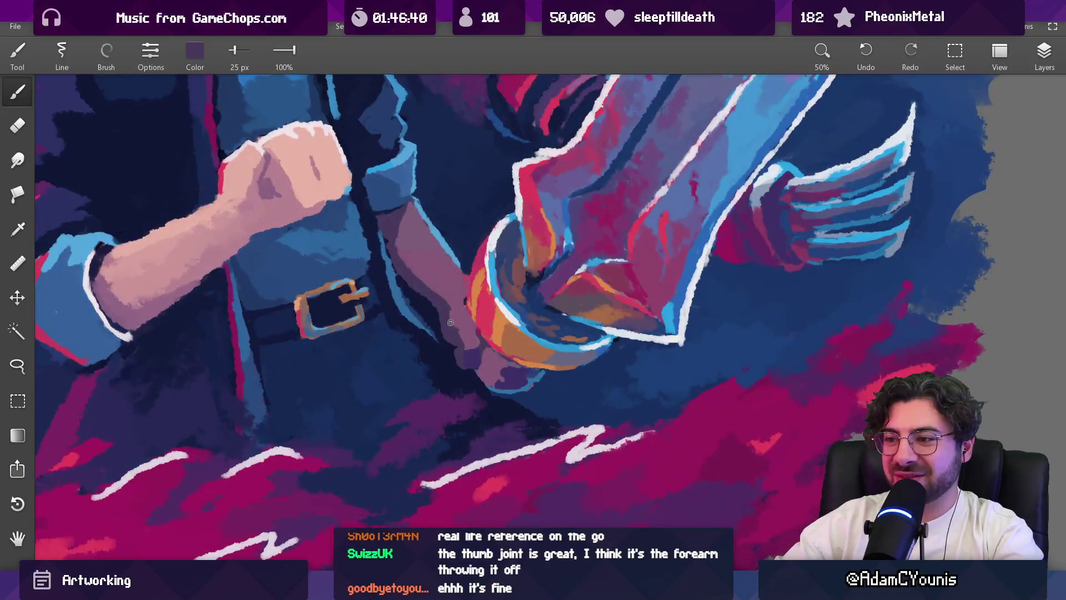
{"action": "left_click", "coordinate": [460, 333], "text": "alt"}
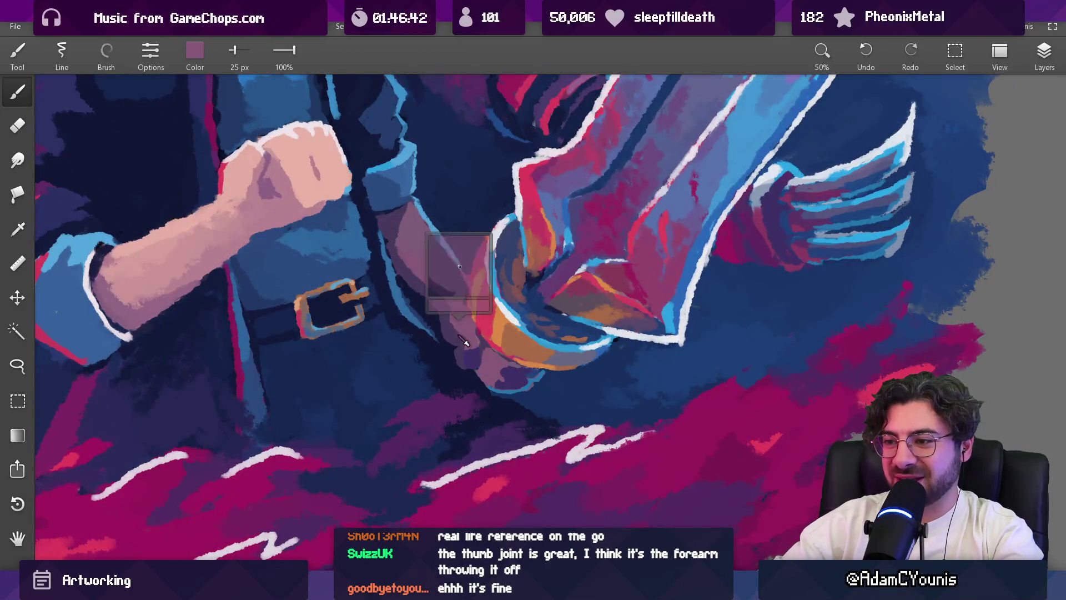
{"action": "scroll", "coordinate": [506, 382], "scroll_direction": "down", "scroll_amount": 4}
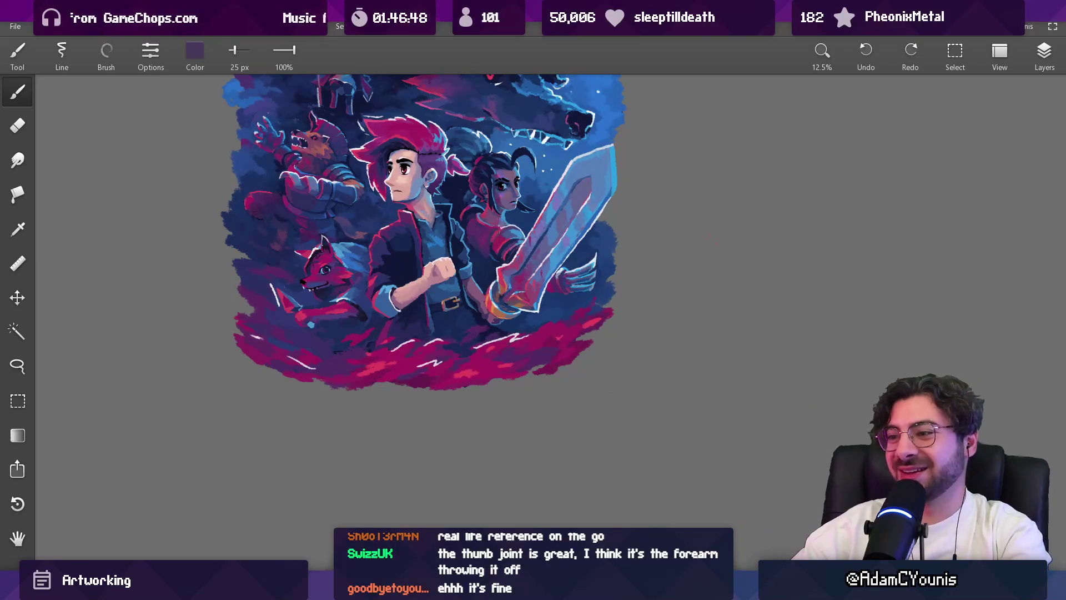
{"action": "scroll", "coordinate": [483, 304], "scroll_direction": "up", "scroll_amount": 4}
{"action": "left_click", "coordinate": [500, 287], "text": "alt"}
{"action": "key", "text": "bracketleft"}
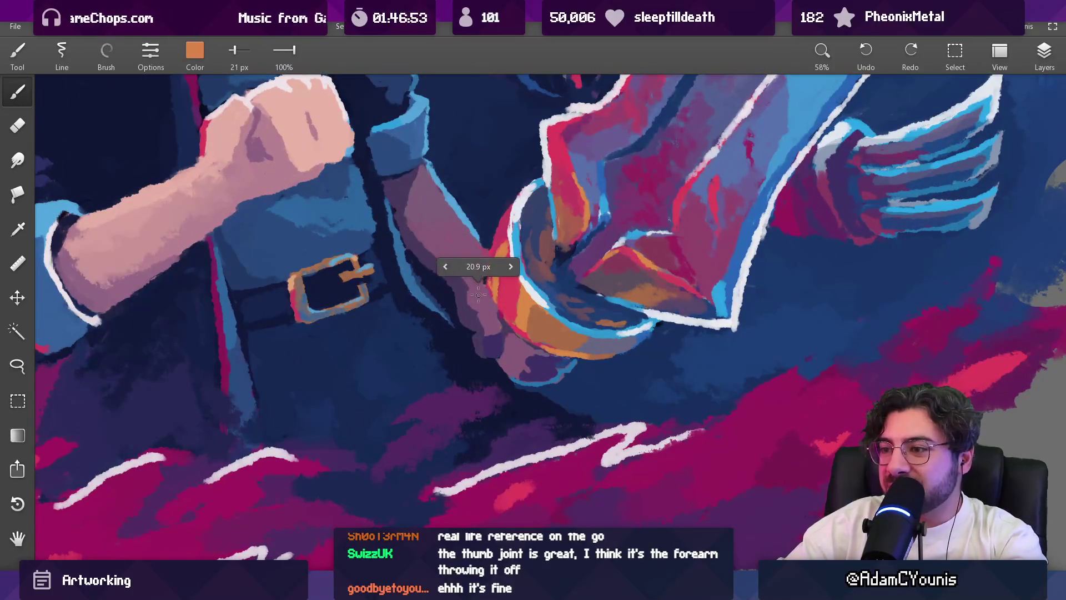
{"action": "left_click", "coordinate": [513, 305], "text": "alt"}
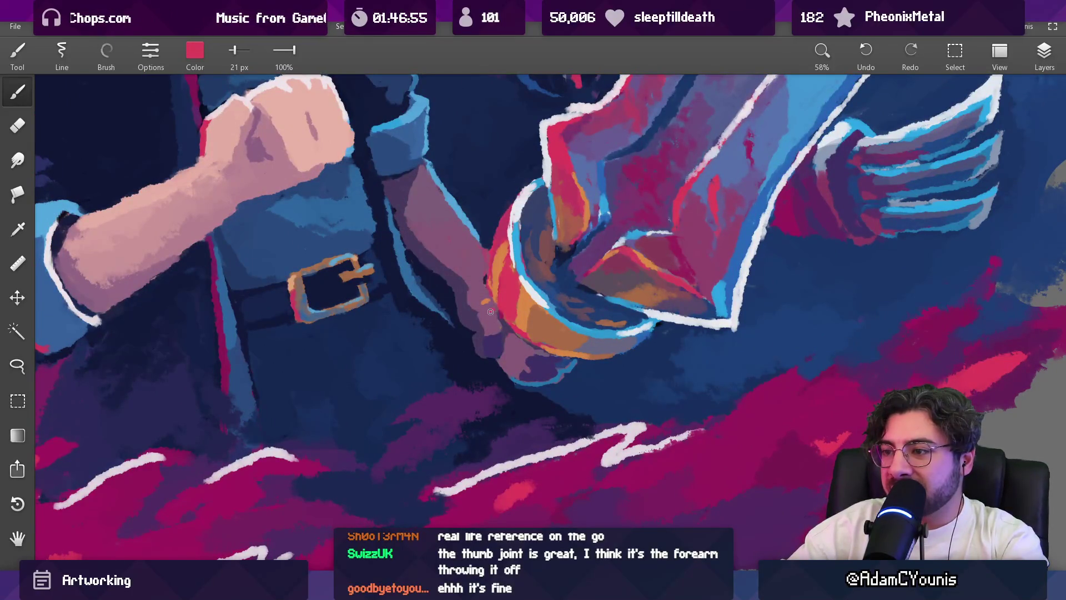
{"action": "left_click", "coordinate": [491, 311], "text": "alt"}
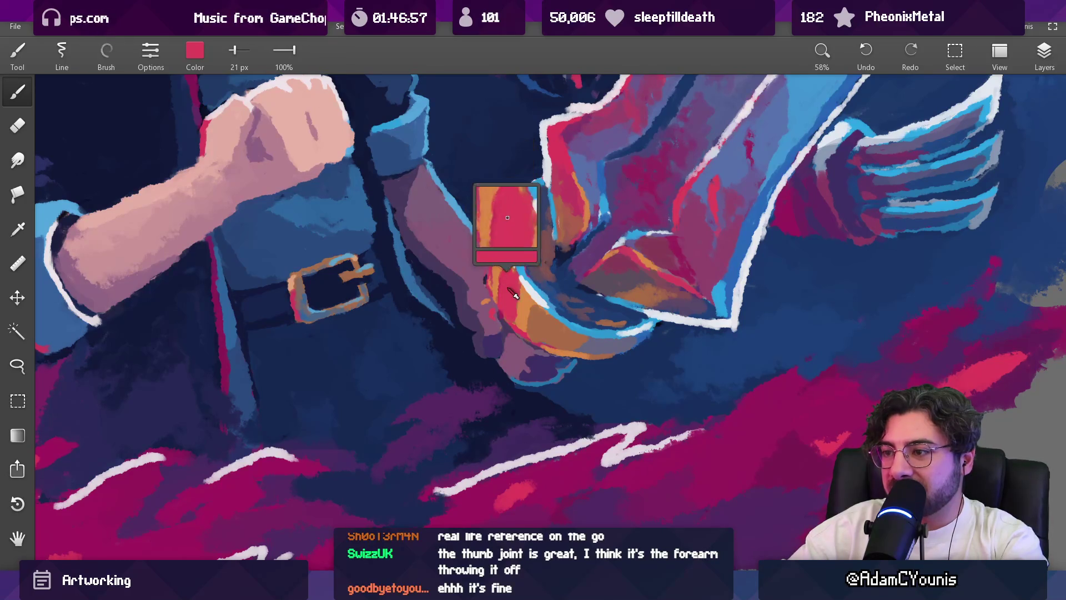
Step: Repaint the wrist with short mauve strokes sampled from the arm
{"action": "scroll", "coordinate": [478, 278], "scroll_direction": "down", "scroll_amount": 5}
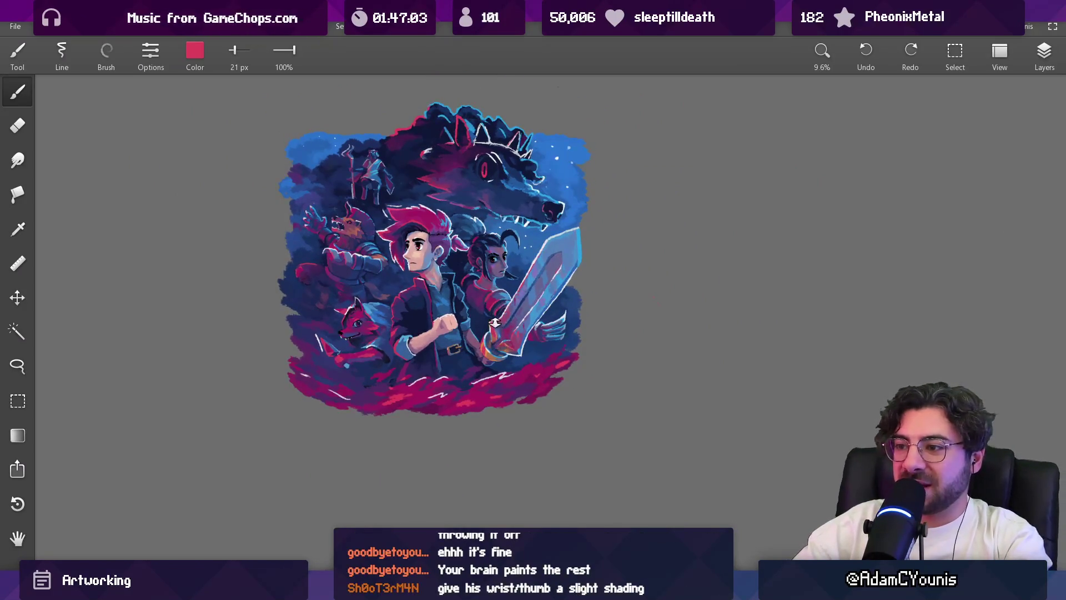
{"action": "scroll", "coordinate": [491, 350], "scroll_direction": "up", "scroll_amount": 4}
{"action": "scroll", "coordinate": [455, 330], "scroll_direction": "up", "scroll_amount": 2}
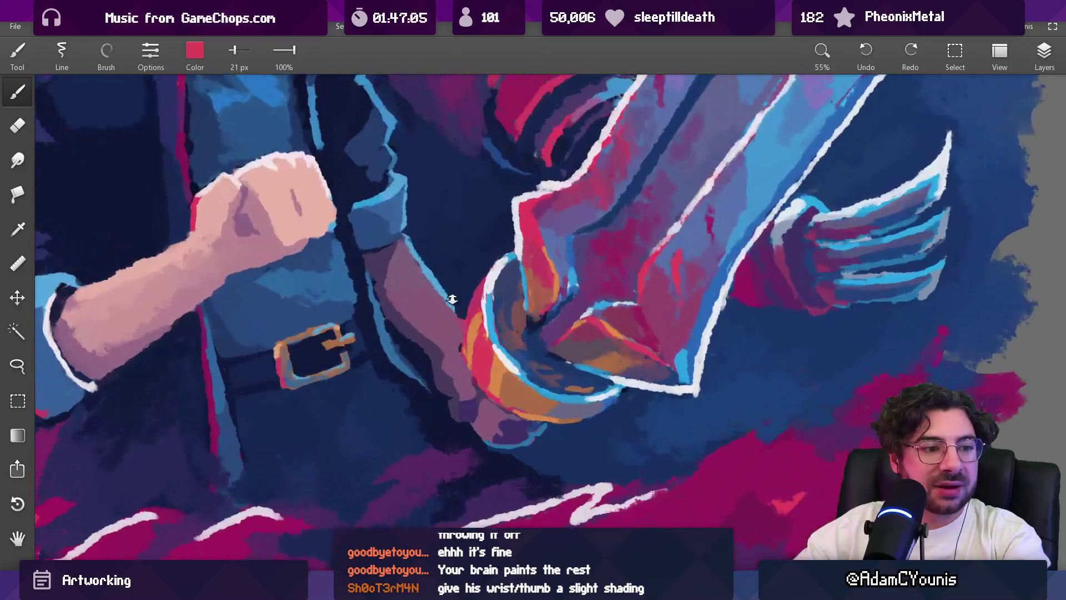
{"action": "left_click", "coordinate": [453, 331], "text": "alt"}
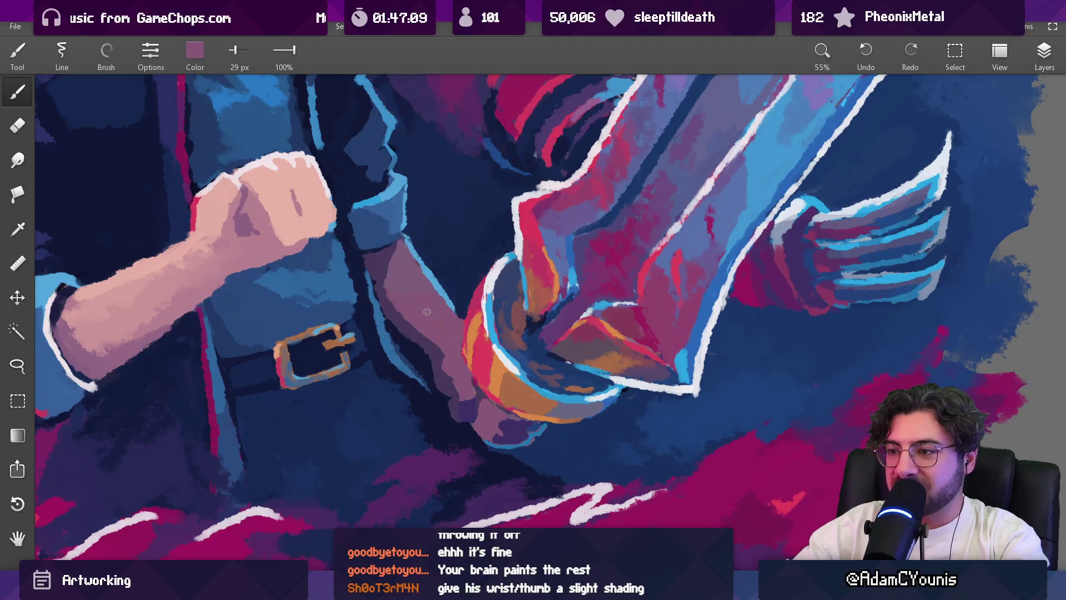
{"action": "mouse_move", "coordinate": [482, 323]}
{"action": "left_mouse_down"}
{"action": "mouse_move", "coordinate": [473, 334]}
{"action": "mouse_move", "coordinate": [489, 295]}
{"action": "left_mouse_up"}
Step: Sample red, mauve and a deeper magenta at the wrist edge, resizing the brush to about 14 px
{"action": "scroll", "coordinate": [489, 300], "scroll_direction": "down", "scroll_amount": 4}
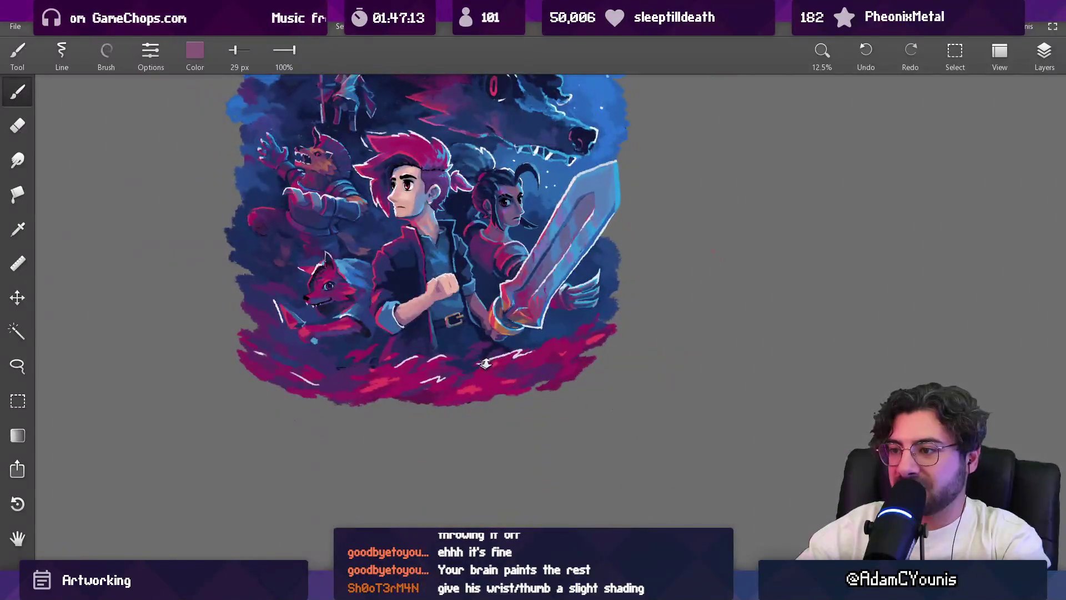
{"action": "scroll", "coordinate": [481, 283], "scroll_direction": "up", "scroll_amount": 6}
{"action": "left_click", "coordinate": [482, 282], "text": "alt"}
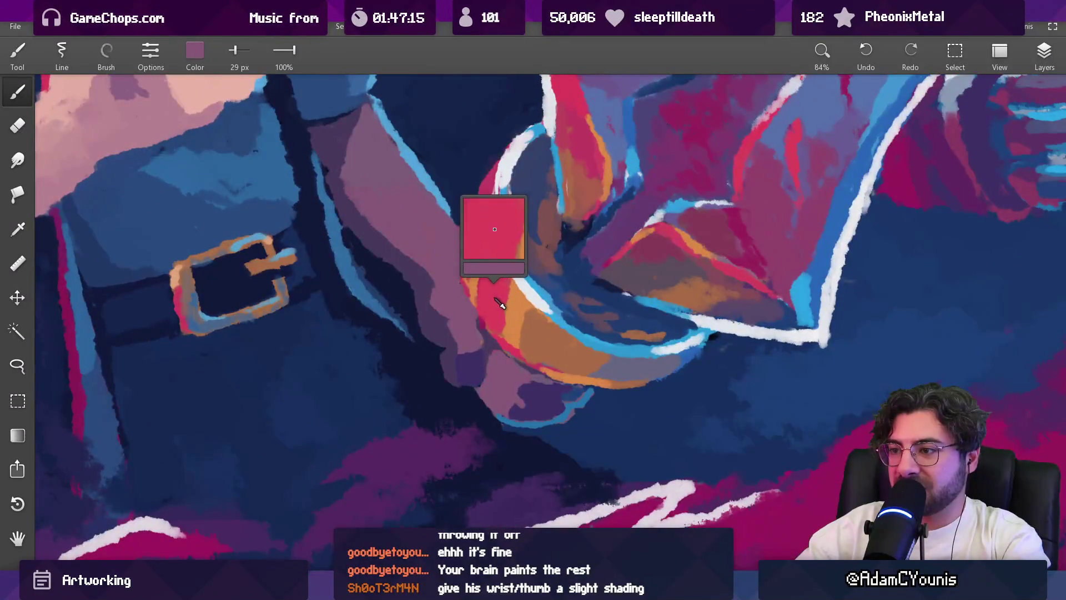
{"action": "key", "text": "bracketright"}
{"action": "key", "text": "bracketright"}
{"action": "key", "text": "bracketright"}
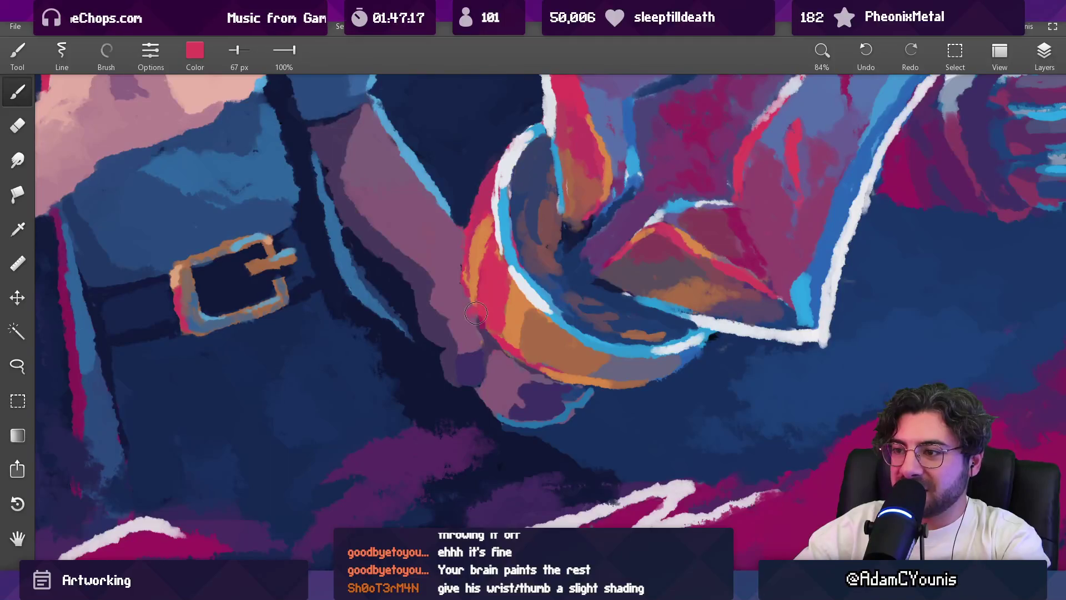
{"action": "scroll", "coordinate": [469, 319], "scroll_direction": "up", "scroll_amount": 4}
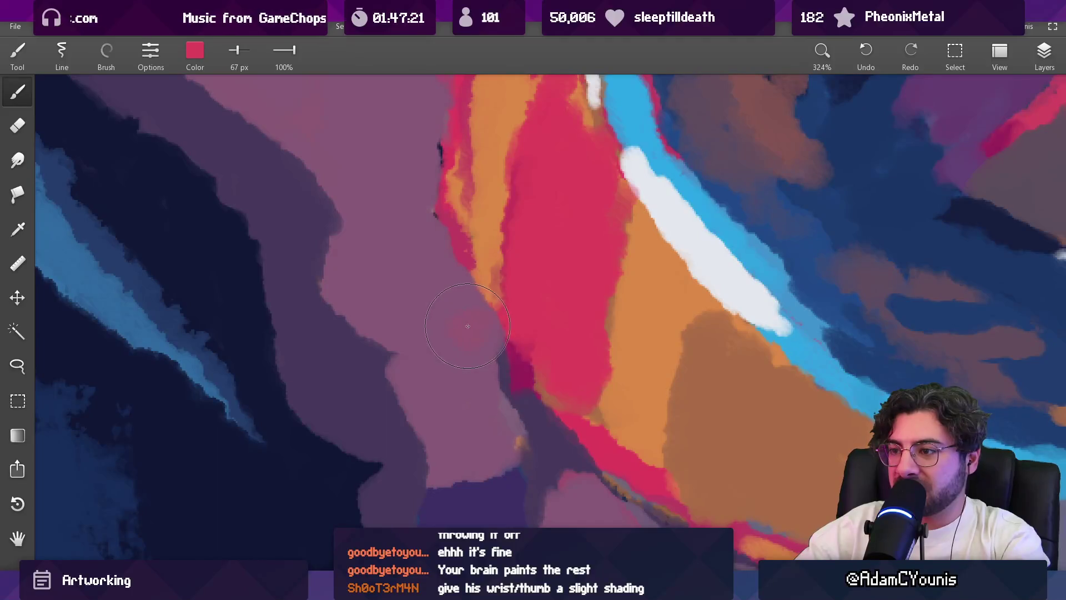
{"action": "left_click", "coordinate": [465, 327], "text": "alt"}
{"action": "key", "text": "bracketleft"}
{"action": "key", "text": "bracketleft"}
{"action": "key", "text": "bracketleft"}
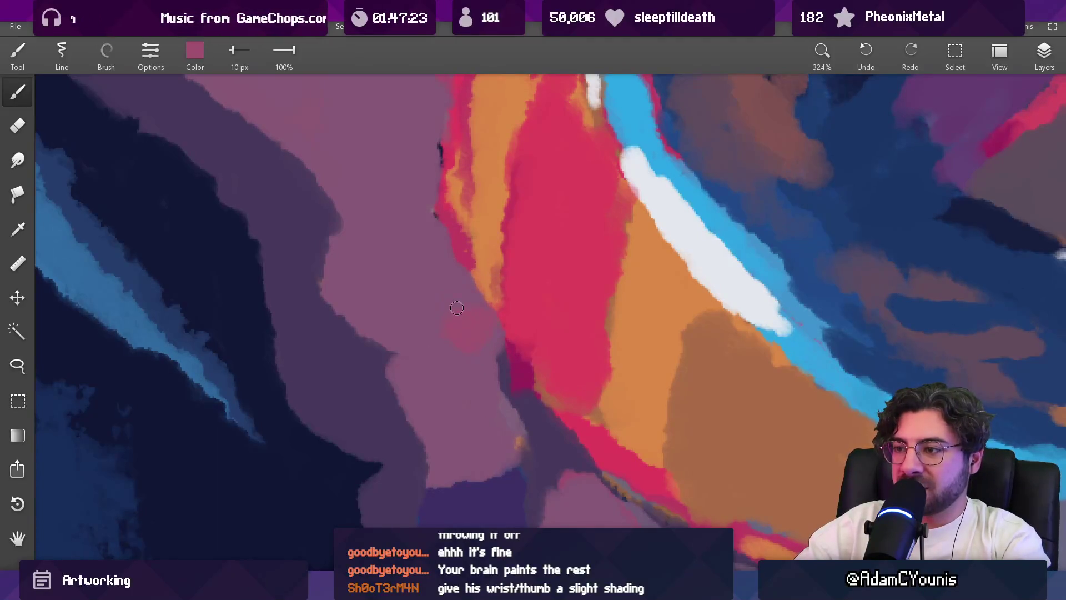
{"action": "left_click", "coordinate": [493, 319], "text": "alt"}
{"action": "key", "text": "bracketleft"}
{"action": "key", "text": "bracketleft"}
{"action": "key", "text": "bracketleft"}
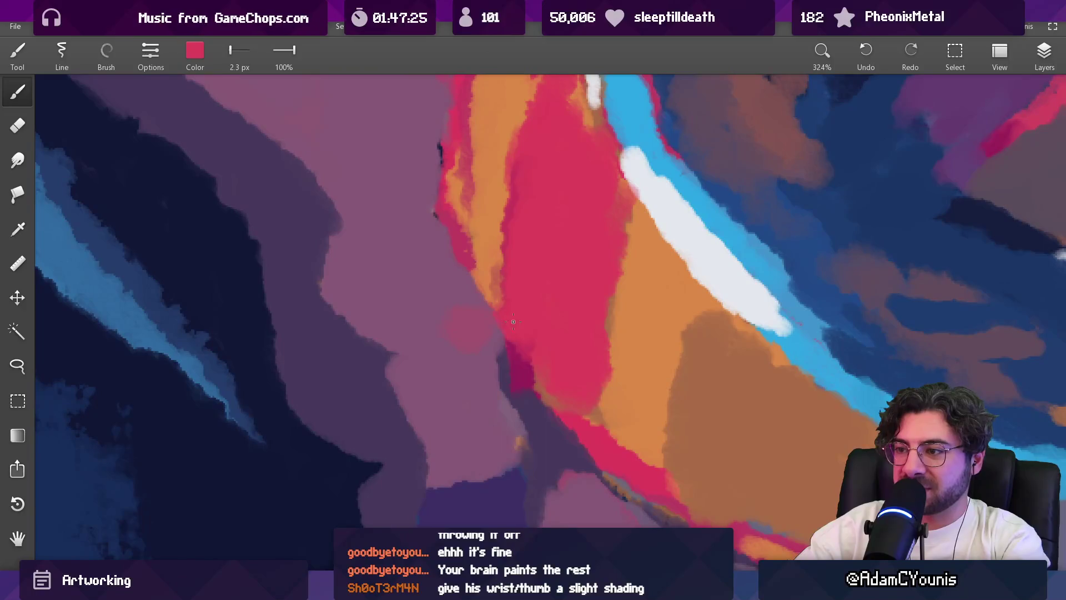
{"action": "left_click", "coordinate": [511, 348], "text": "alt"}
{"action": "key", "text": "bracketright"}
{"action": "key", "text": "bracketright"}
{"action": "key", "text": "bracketright"}
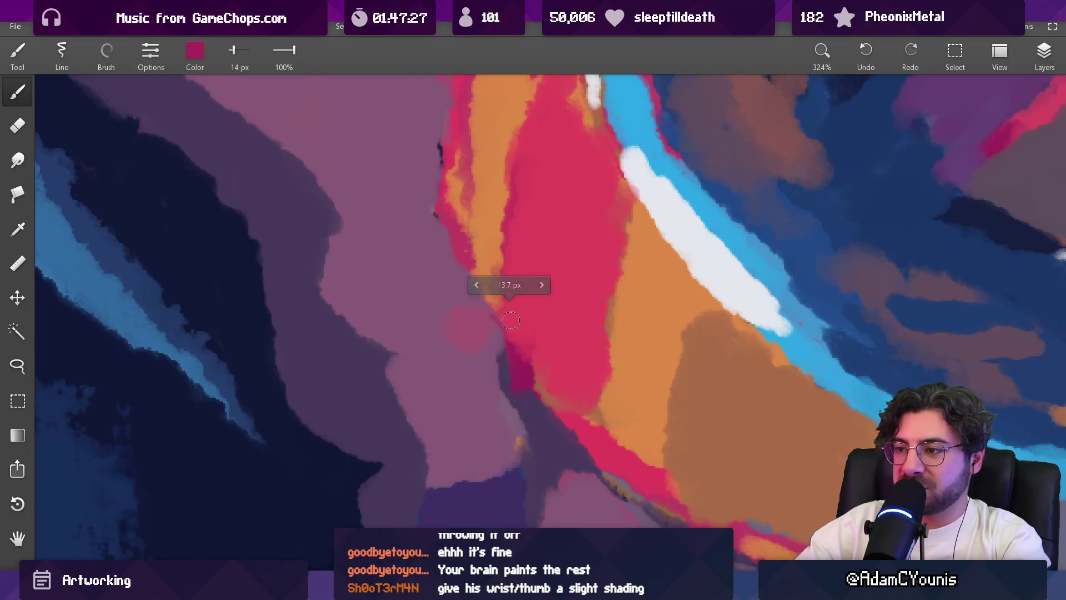
Step: Paint a short dark purple stroke along the pink wrist edge
{"action": "key", "text": "alt"}
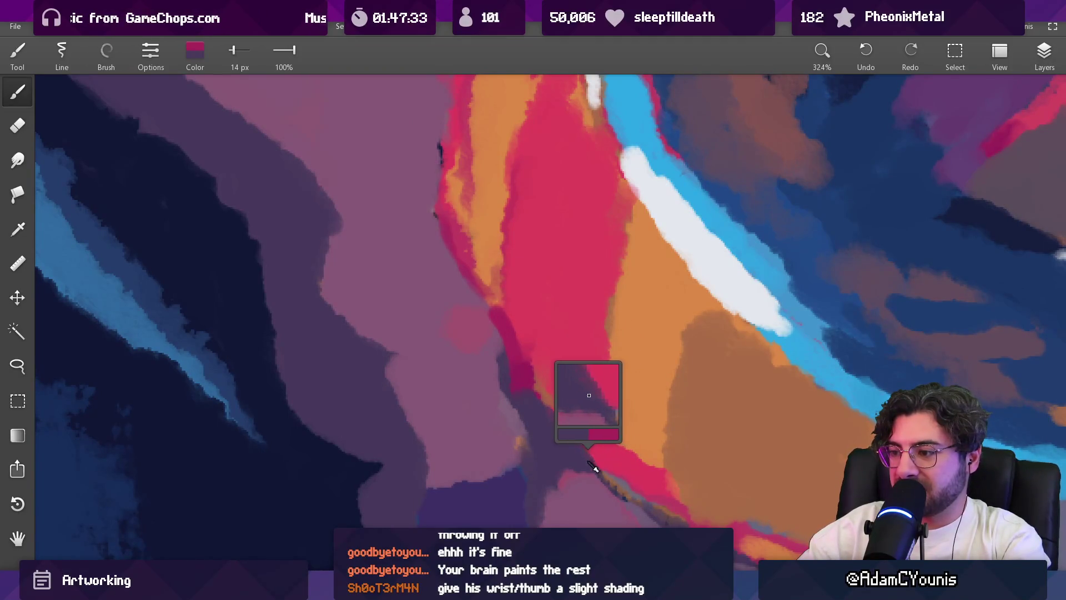
{"action": "left_click", "coordinate": [593, 462], "text": "alt"}
{"action": "key", "text": "bracketright"}
{"action": "key", "text": "alt"}
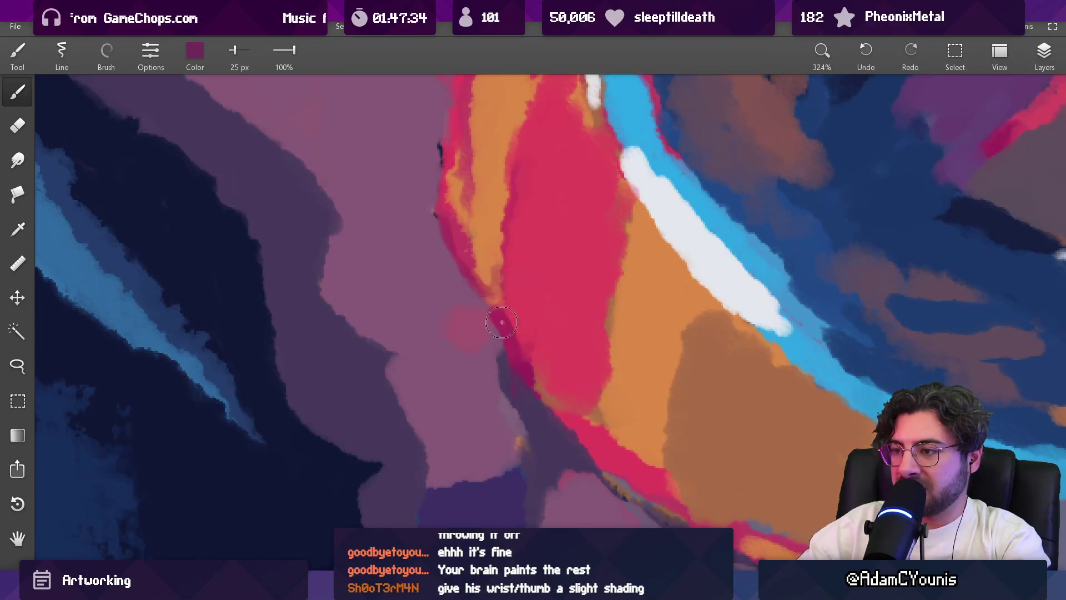
{"action": "left_click_drag", "start_coordinate": [468, 264], "coordinate": [469, 203]}
Step: Add a small orange stroke to the wrist using orange from the wristband
{"action": "scroll", "coordinate": [505, 352], "scroll_direction": "down", "scroll_amount": 15}
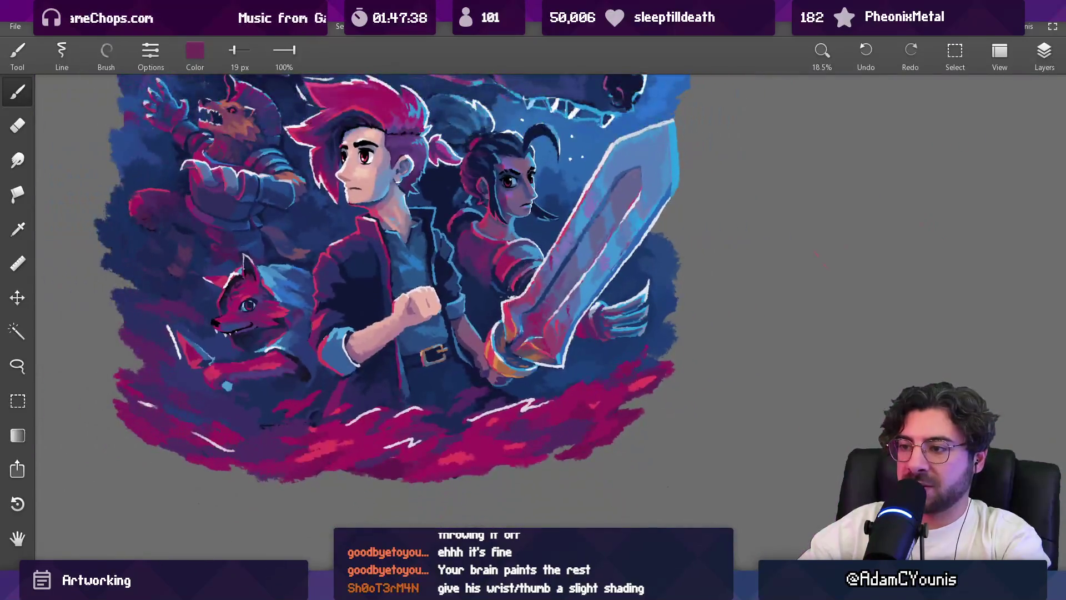
{"action": "scroll", "coordinate": [510, 294], "scroll_direction": "up", "scroll_amount": 11}
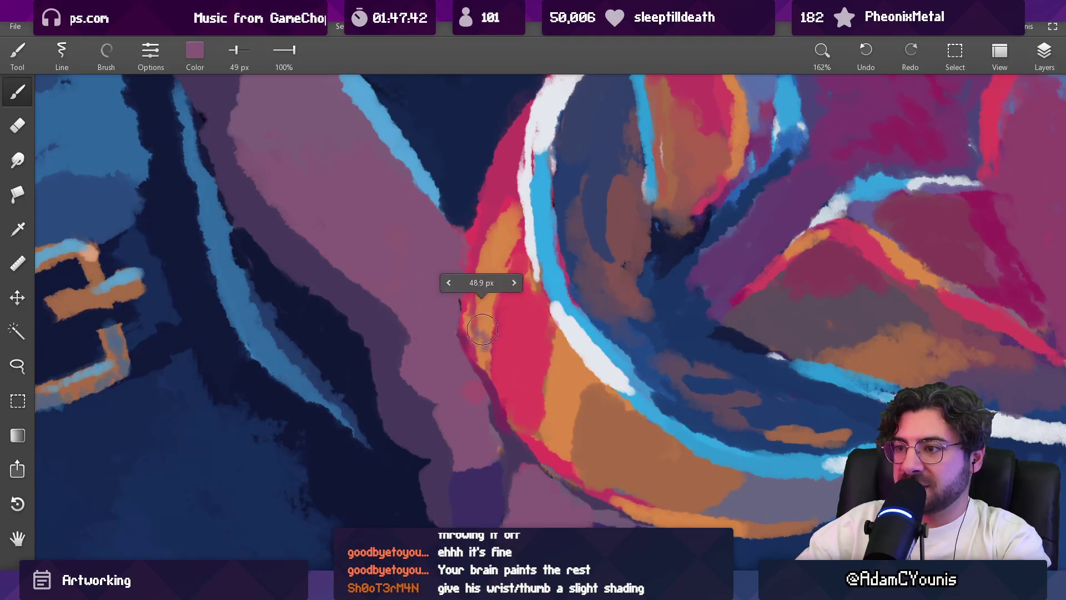
{"action": "key", "text": "bracketleft"}
{"action": "key", "text": "bracketleft"}
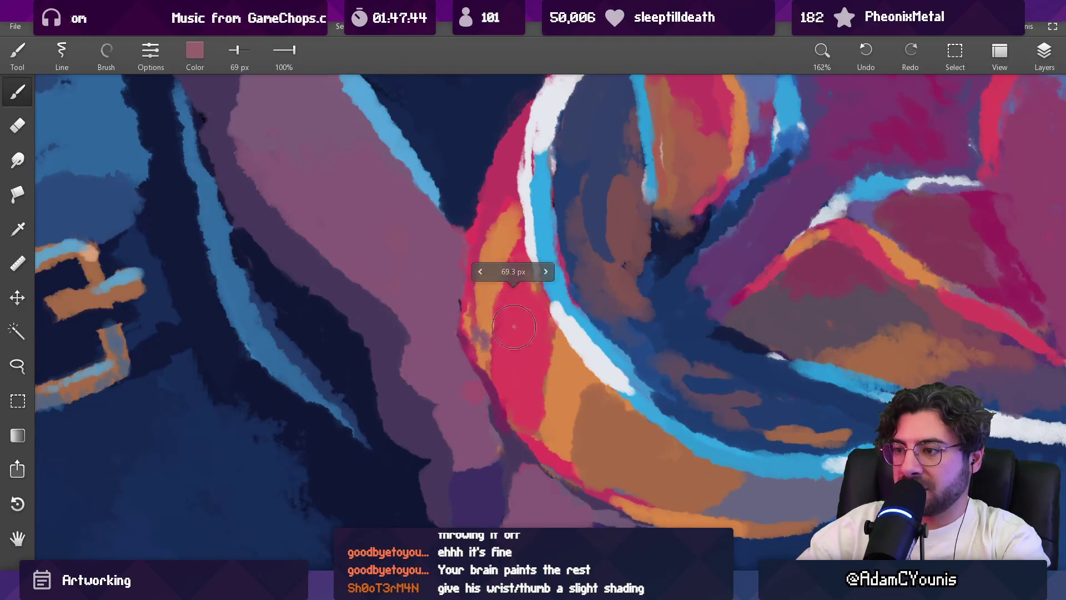
{"action": "left_click", "coordinate": [484, 313], "text": "alt"}
{"action": "left_click_drag", "start_coordinate": [465, 325], "coordinate": [479, 317]}
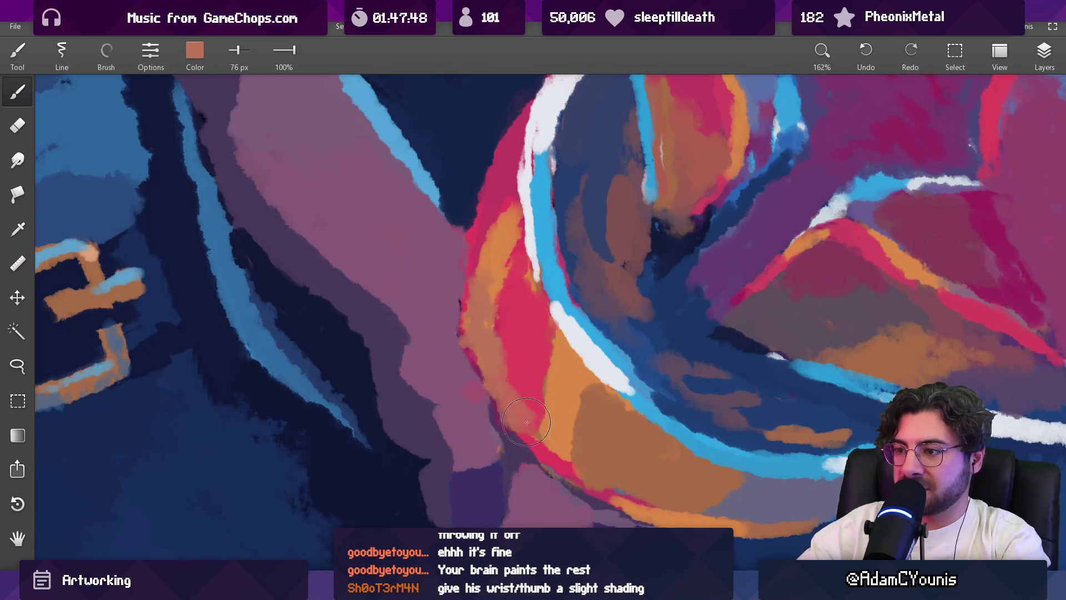
Step: Sample red, orange and greyish purple around the wristband and hilt cuff, adjusting brush size
{"action": "scroll", "coordinate": [531, 332], "scroll_direction": "down", "scroll_amount": 11}
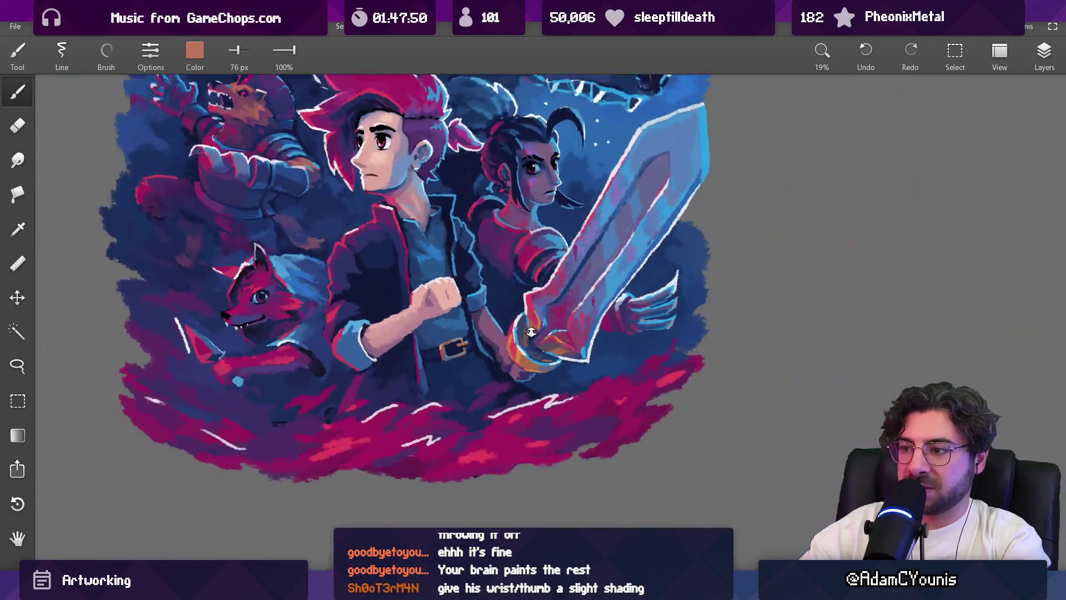
{"action": "scroll", "coordinate": [531, 332], "scroll_direction": "up", "scroll_amount": 7}
{"action": "left_click", "coordinate": [498, 343], "text": "alt"}
{"action": "left_click", "coordinate": [521, 379], "text": "alt"}
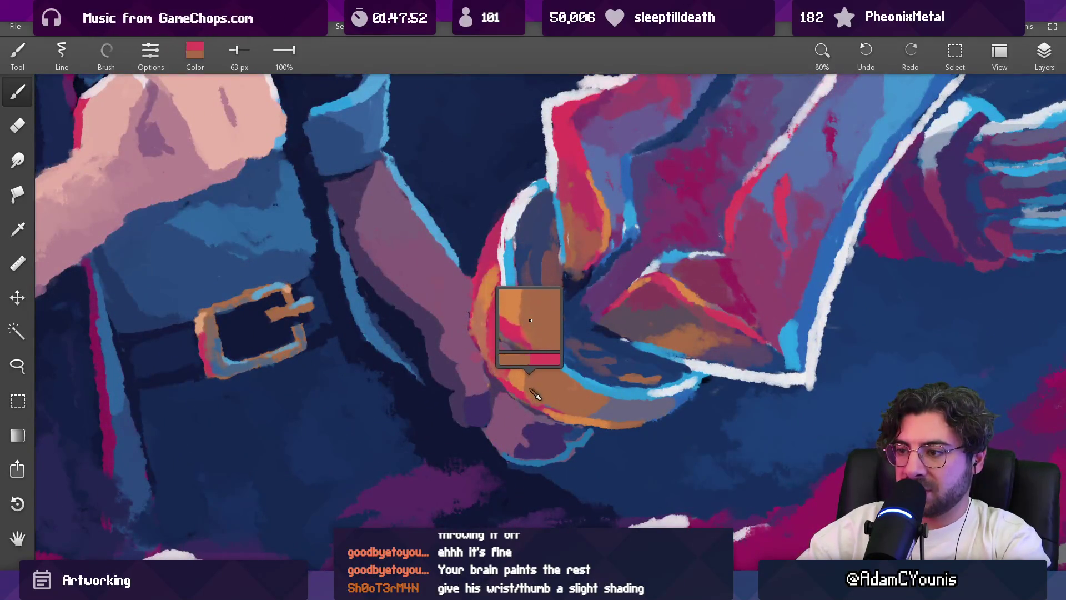
{"action": "key", "text": "bracketleft"}
{"action": "key", "text": "bracketleft"}
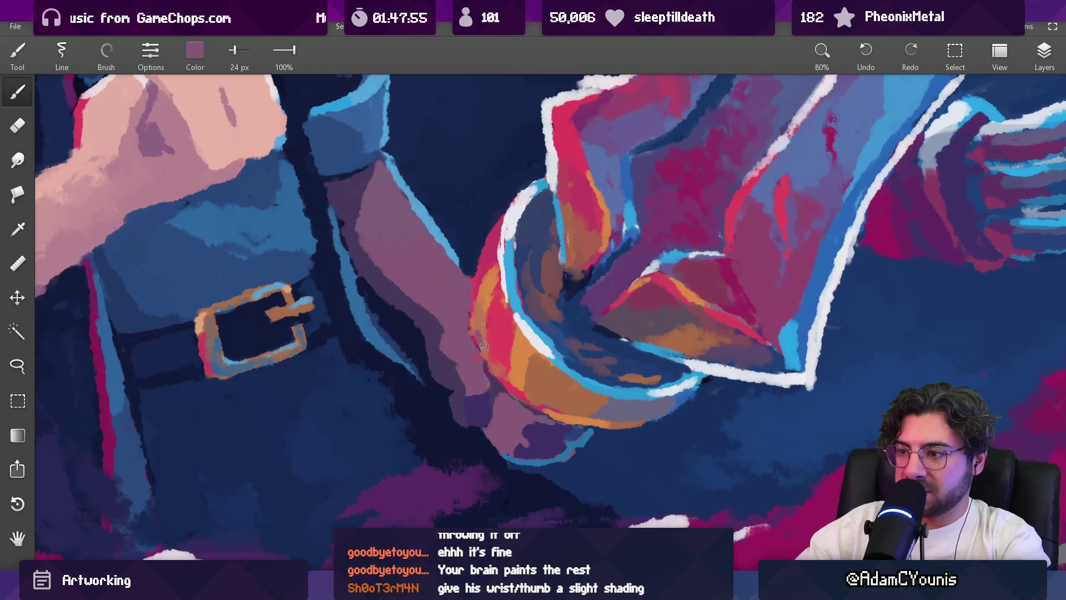
{"action": "mouse_move", "coordinate": [494, 367]}
{"action": "left_mouse_down"}
{"action": "mouse_move", "coordinate": [470, 370]}
{"action": "mouse_move", "coordinate": [497, 356]}
{"action": "mouse_move", "coordinate": [478, 377]}
{"action": "mouse_move", "coordinate": [485, 291]}
{"action": "mouse_move", "coordinate": [567, 405]}
{"action": "left_mouse_up"}
{"action": "key", "text": "bracketright"}
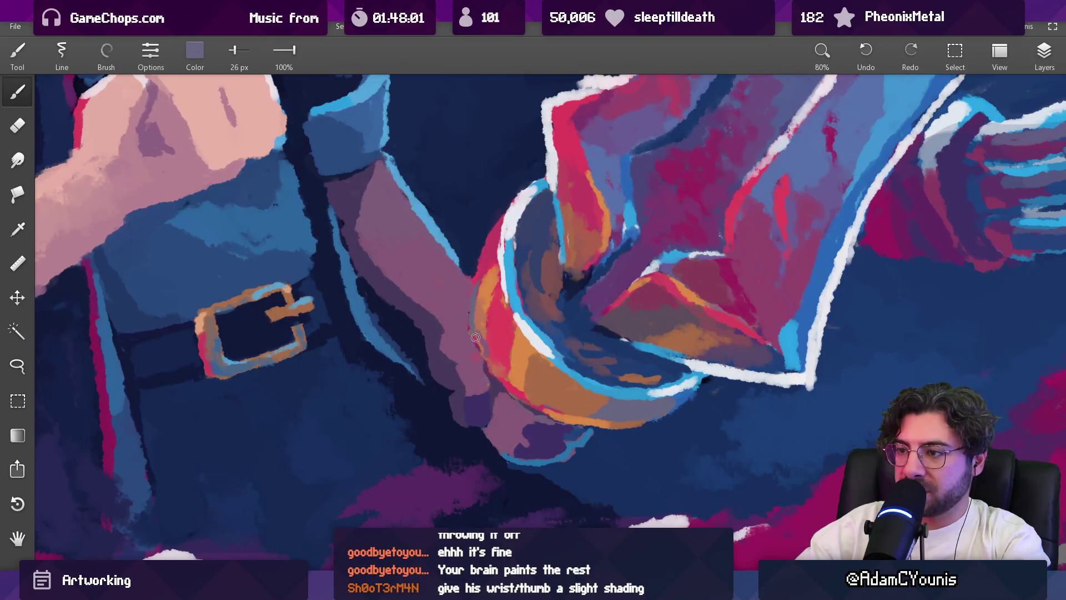
{"action": "left_click", "coordinate": [486, 280]}
{"action": "left_click", "coordinate": [481, 303]}
Step: Load near-white from the hilt outline on a 33 px brush and zoom out to the full illustration
{"action": "scroll", "coordinate": [478, 320], "scroll_direction": "down", "scroll_amount": 5}
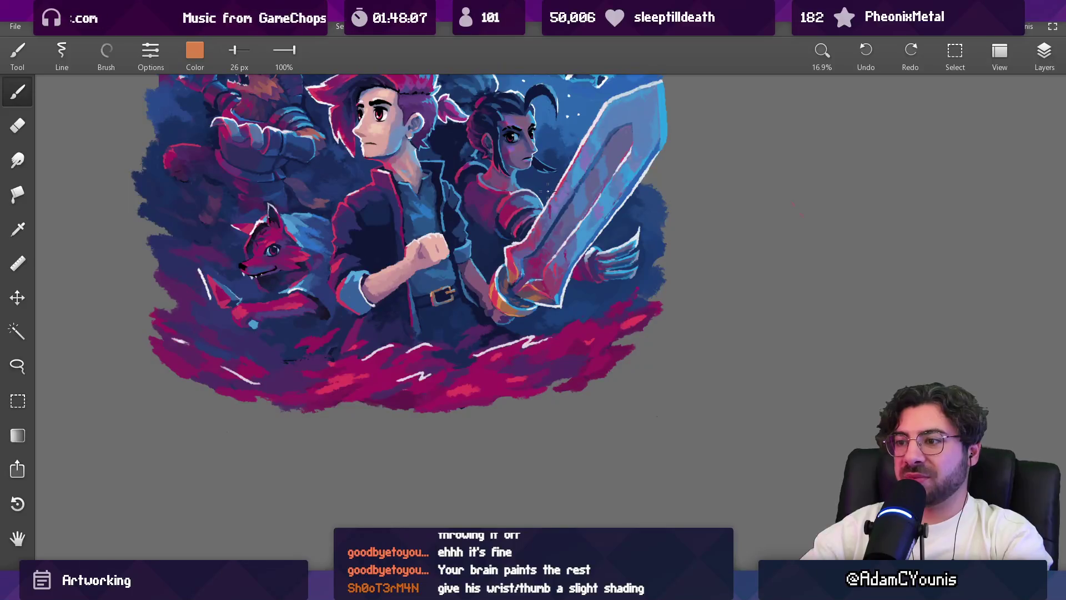
{"action": "scroll", "coordinate": [498, 284], "scroll_direction": "up", "scroll_amount": 5}
{"action": "left_click", "coordinate": [461, 213]}
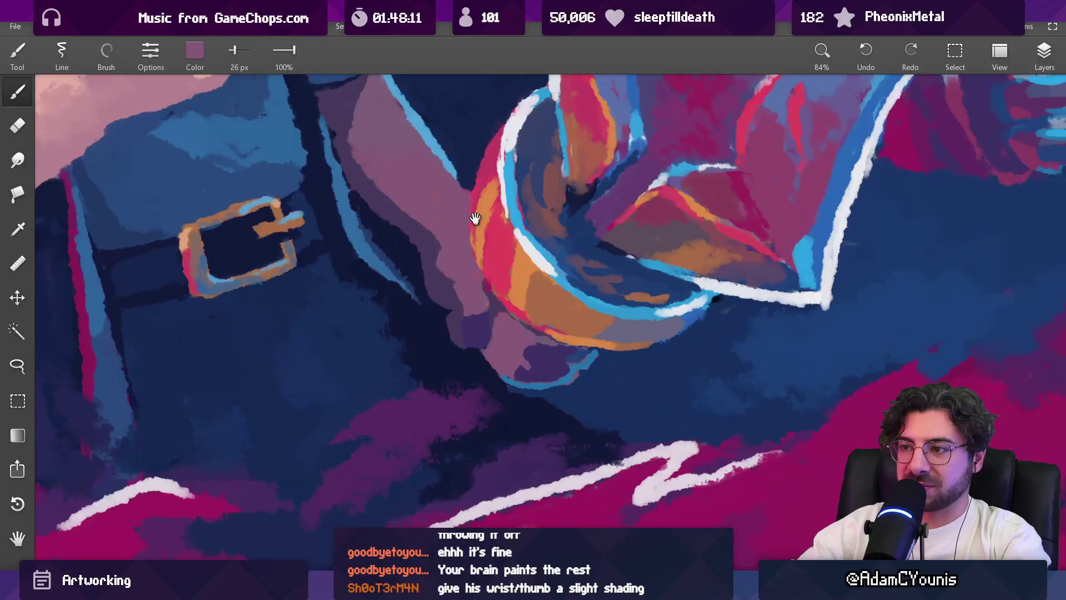
{"action": "left_click_drag", "start_coordinate": [476, 222], "coordinate": [476, 294]}
{"action": "left_click", "coordinate": [511, 215]}
{"action": "left_click", "coordinate": [519, 199]}
{"action": "key", "text": "bracketright"}
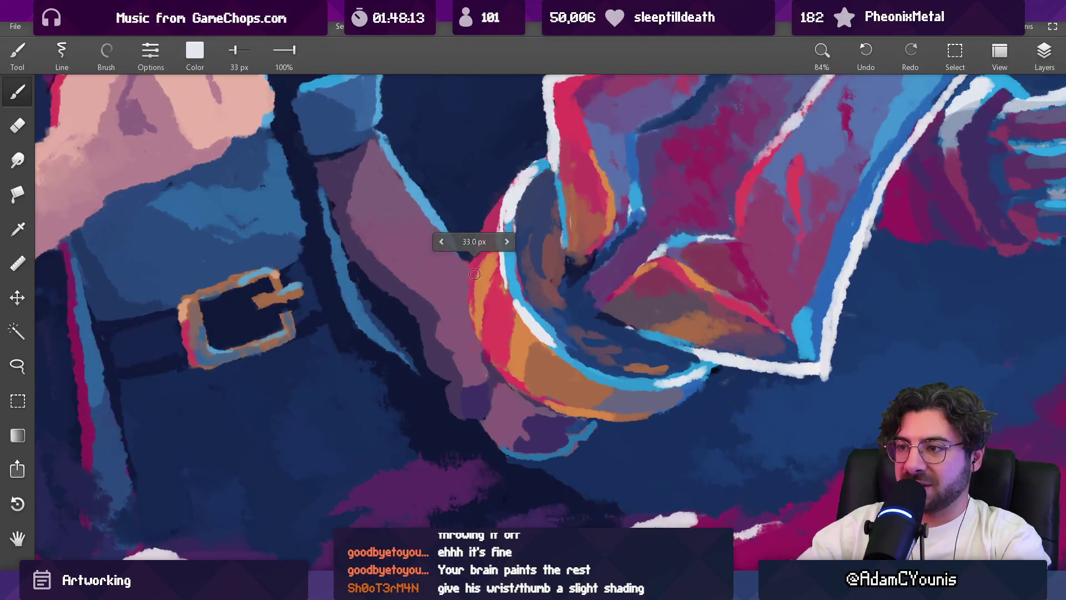
{"action": "scroll", "coordinate": [500, 363], "scroll_direction": "down", "scroll_amount": 10}
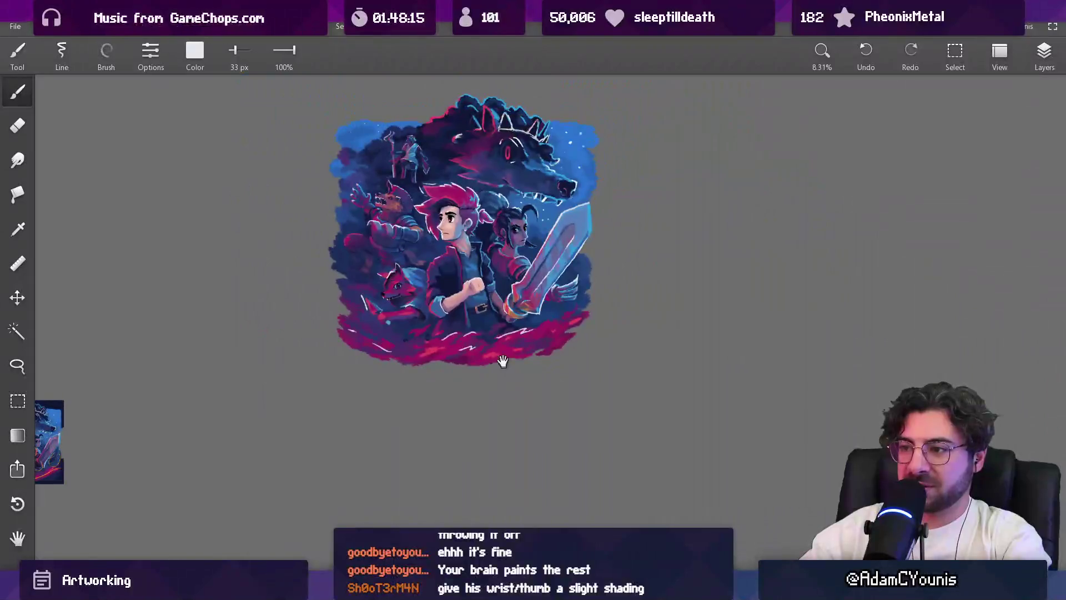
Step: Pick dark navy beside the wrist at a 30 px brush; paint and undo two wrist shadow strokes
{"action": "scroll", "coordinate": [517, 337], "scroll_direction": "up", "scroll_amount": 8}
{"action": "left_click", "coordinate": [467, 275]}
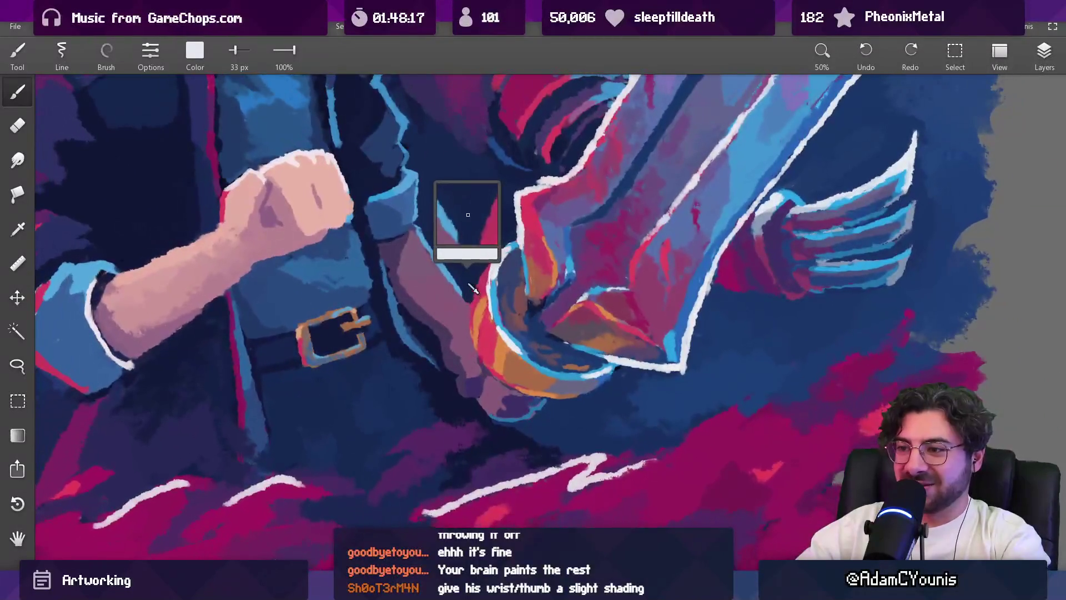
{"action": "key", "text": "bracketleft"}
{"action": "left_click_drag", "start_coordinate": [474, 357], "coordinate": [484, 375]}
{"action": "key", "text": "ctrl+z"}
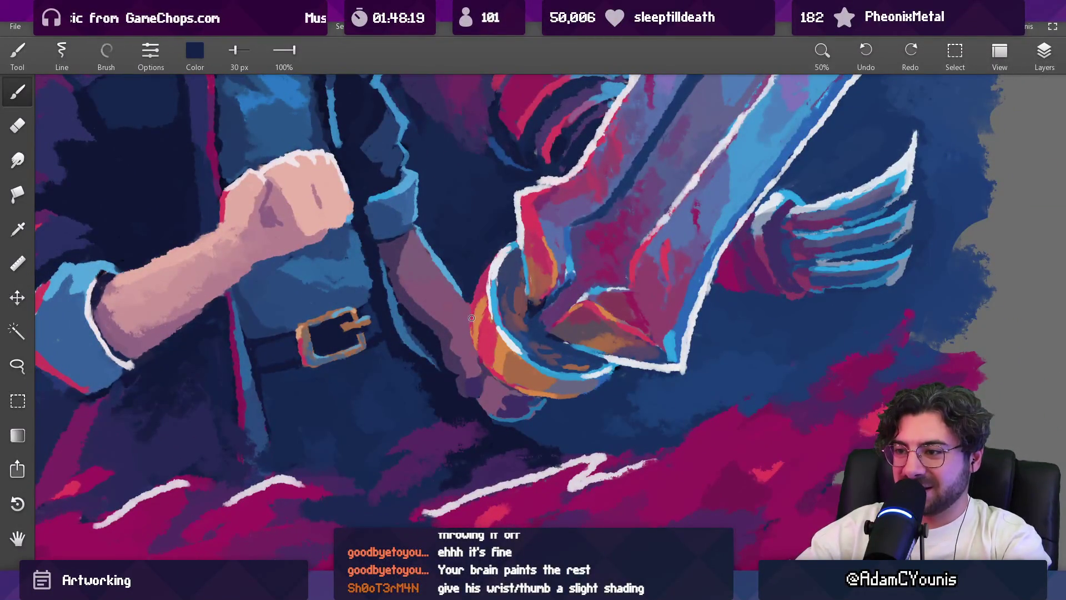
{"action": "left_click_drag", "start_coordinate": [472, 323], "coordinate": [485, 370]}
{"action": "key", "text": "ctrl+z"}
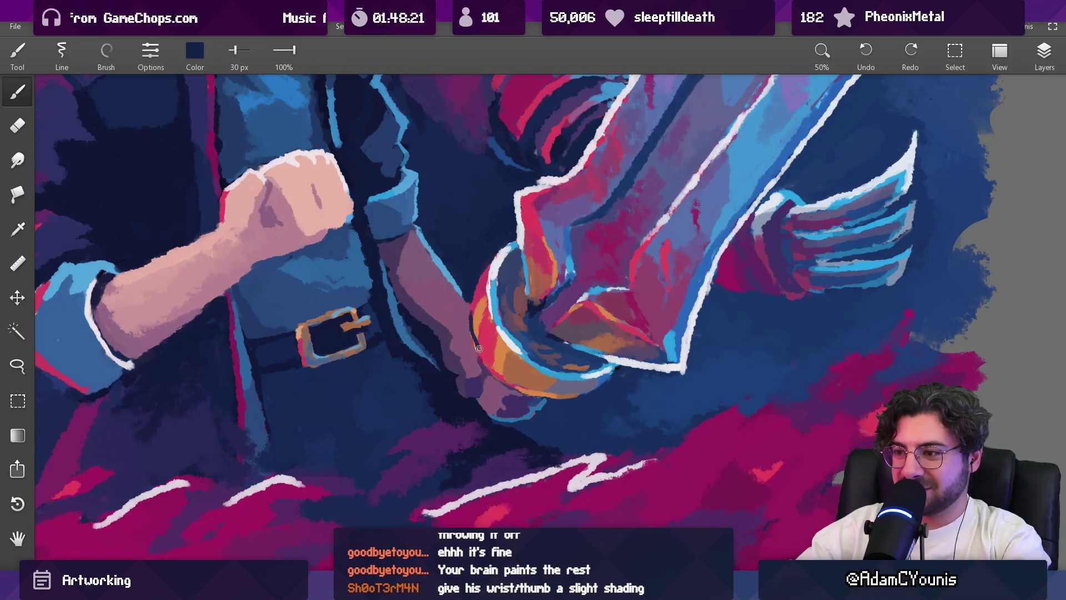
Step: Eyedrop purple and mauve from the arm, then orange and red from the hilt cuff
{"action": "scroll", "coordinate": [509, 385], "scroll_direction": "down", "scroll_amount": 5}
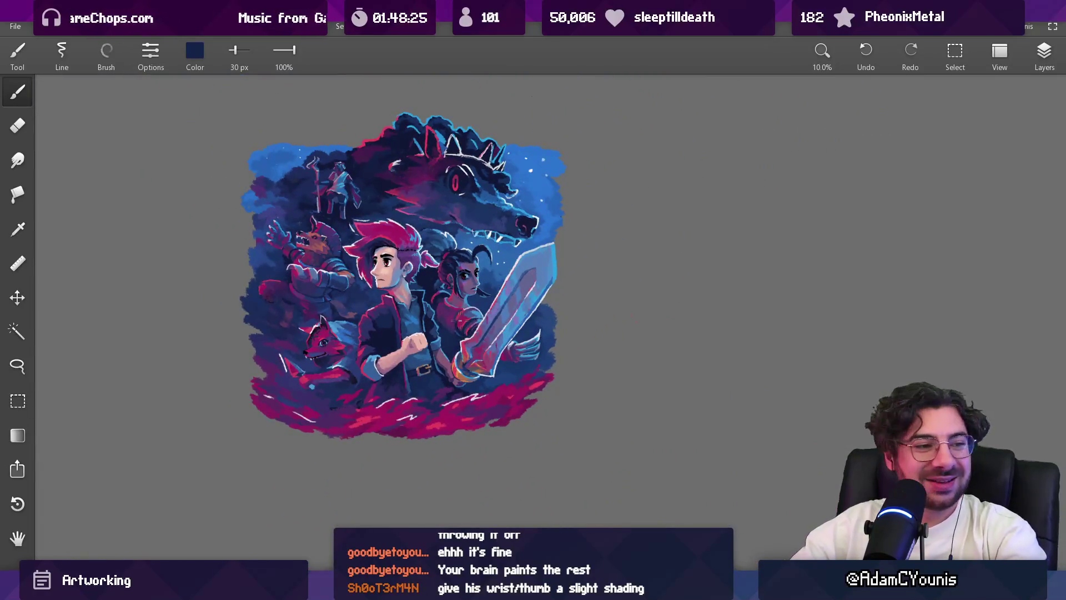
{"action": "scroll", "coordinate": [464, 367], "scroll_direction": "up", "scroll_amount": 2}
{"action": "left_click", "coordinate": [426, 333]}
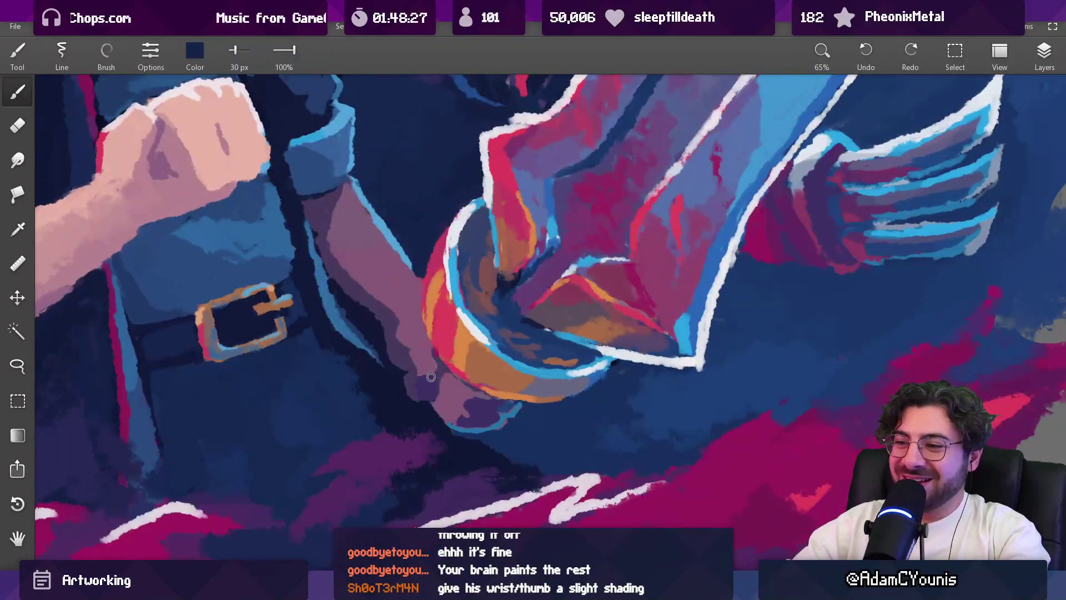
{"action": "left_click", "coordinate": [425, 292]}
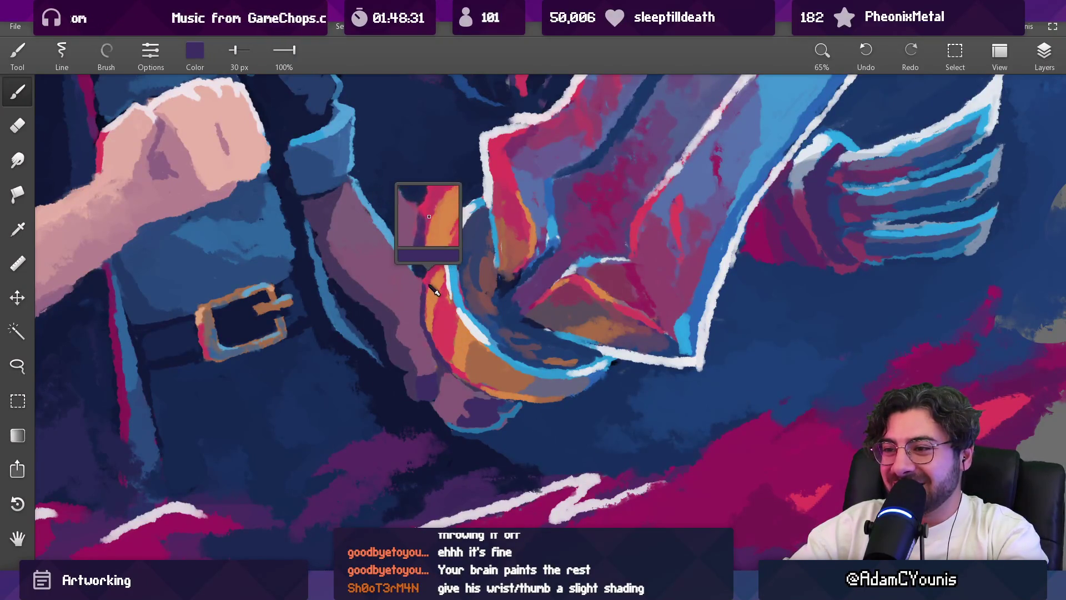
{"action": "left_click", "coordinate": [434, 298]}
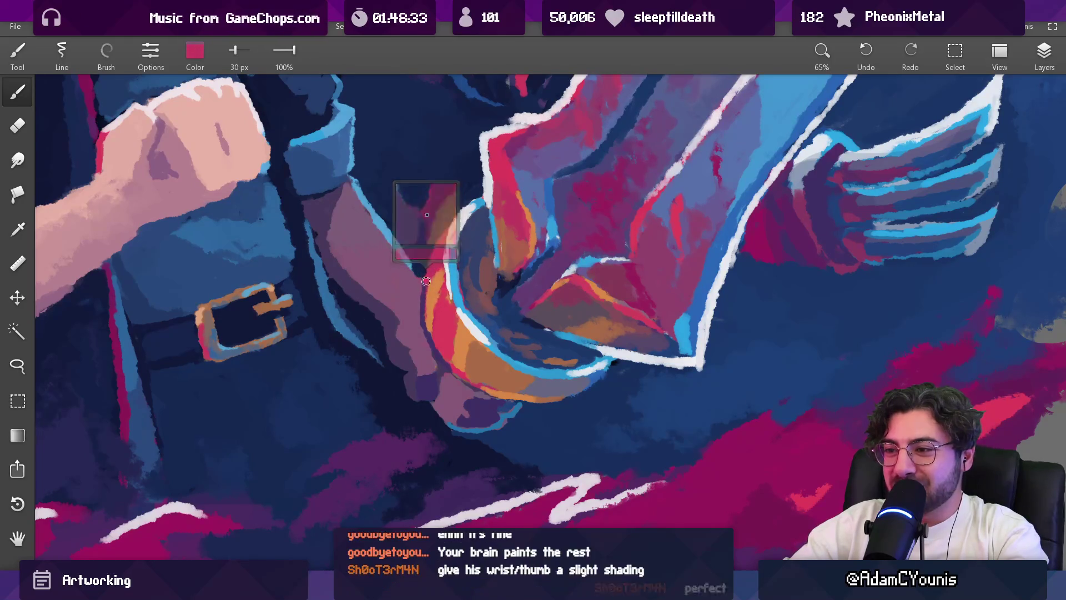
{"action": "left_click", "coordinate": [433, 305]}
{"action": "left_click", "coordinate": [430, 320]}
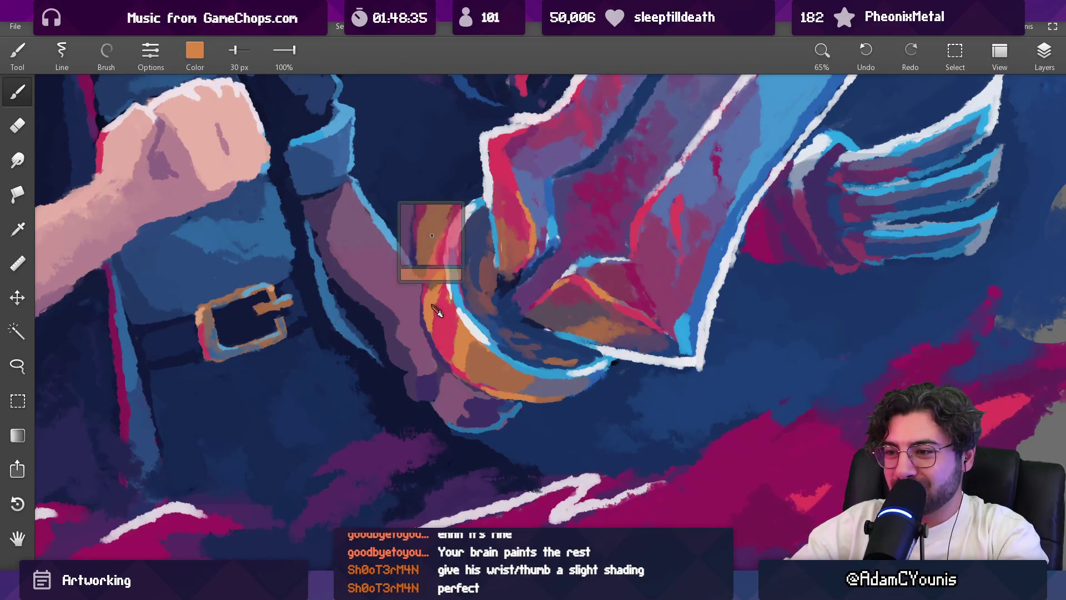
{"action": "left_click", "coordinate": [442, 313]}
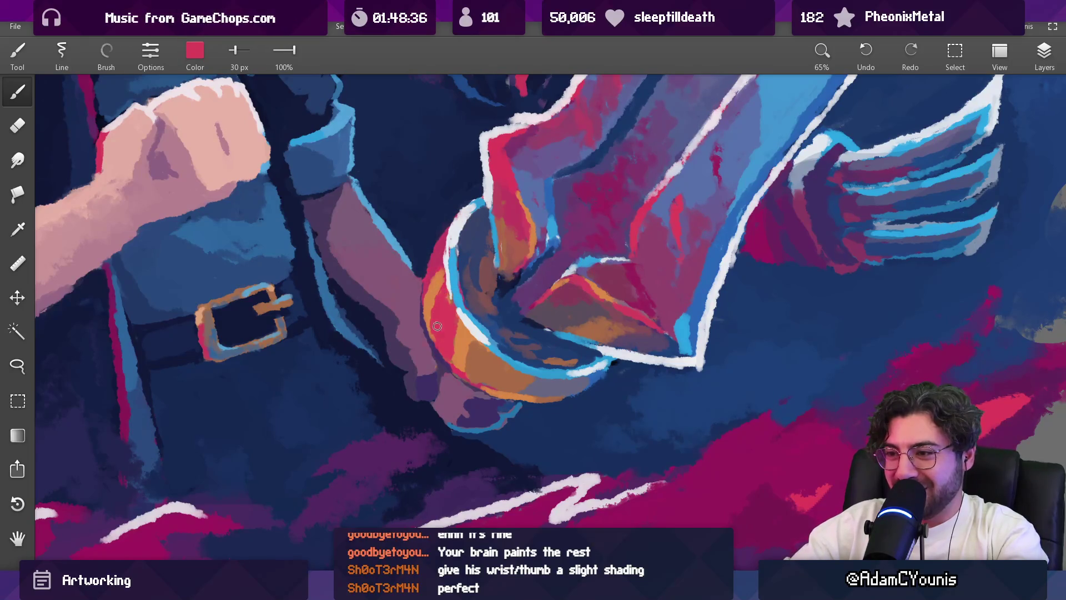
Step: Sample navy from the shadow by the wrist, shrink the brush, then sample mauve
{"action": "scroll", "coordinate": [447, 320], "scroll_direction": "down", "scroll_amount": 6}
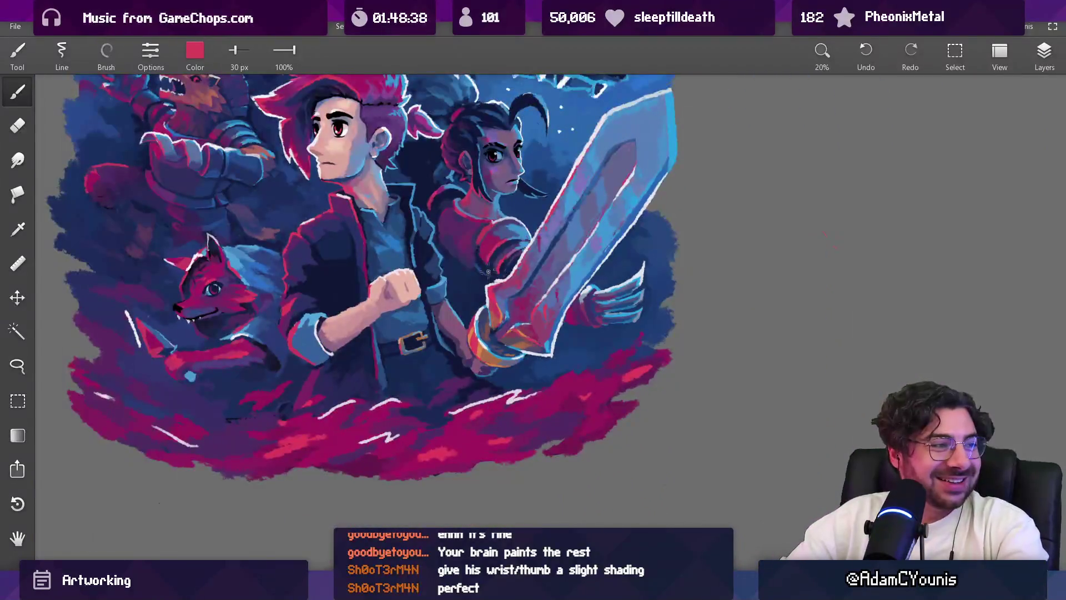
{"action": "scroll", "coordinate": [460, 321], "scroll_direction": "up", "scroll_amount": 7}
{"action": "left_click", "coordinate": [486, 327]}
{"action": "key", "text": "bracketleft"}
{"action": "key", "text": "bracketleft"}
{"action": "left_click", "coordinate": [486, 328]}
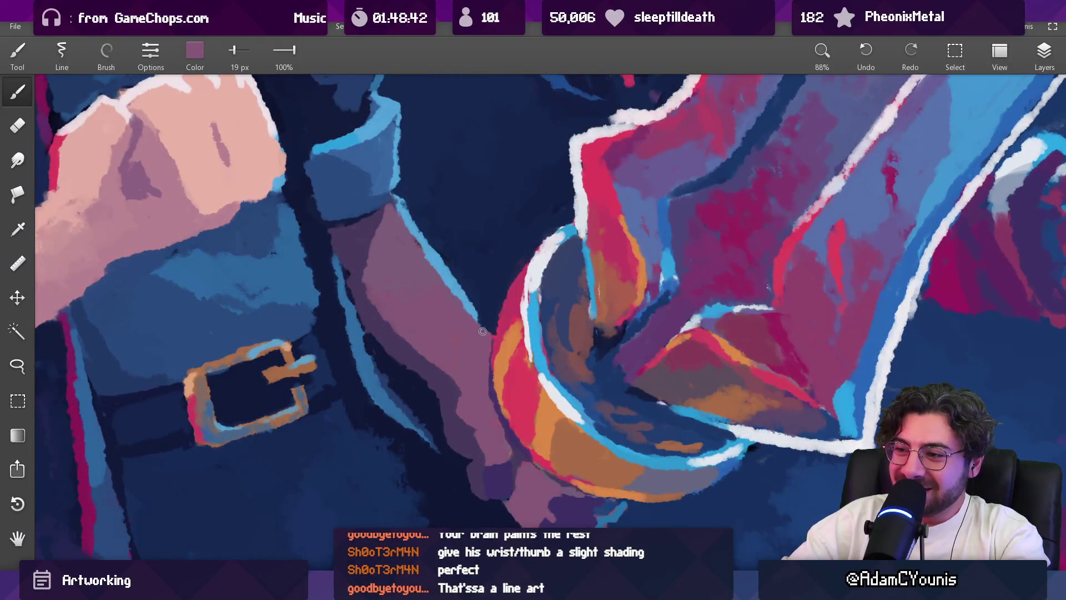
Step: Sample red near the wrist, mauve from the forearm and orange from the hilt, enlarging the brush to 51 px
{"action": "scroll", "coordinate": [494, 353], "scroll_direction": "down", "scroll_amount": 1}
{"action": "scroll", "coordinate": [494, 353], "scroll_direction": "down", "scroll_amount": 3}
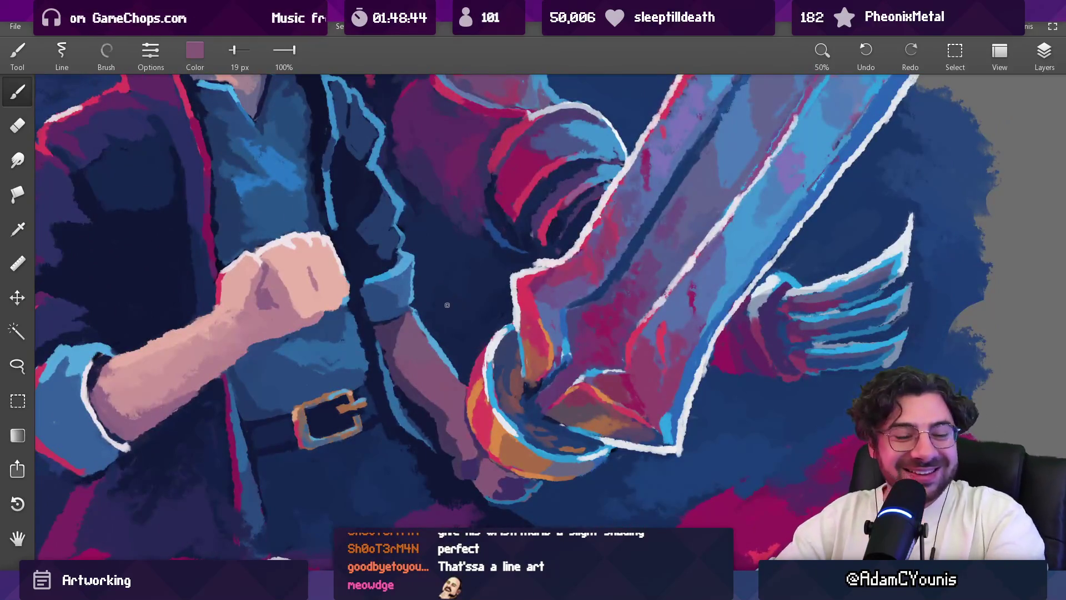
{"action": "scroll", "coordinate": [469, 389], "scroll_direction": "up", "scroll_amount": 3}
{"action": "left_click", "coordinate": [478, 383]}
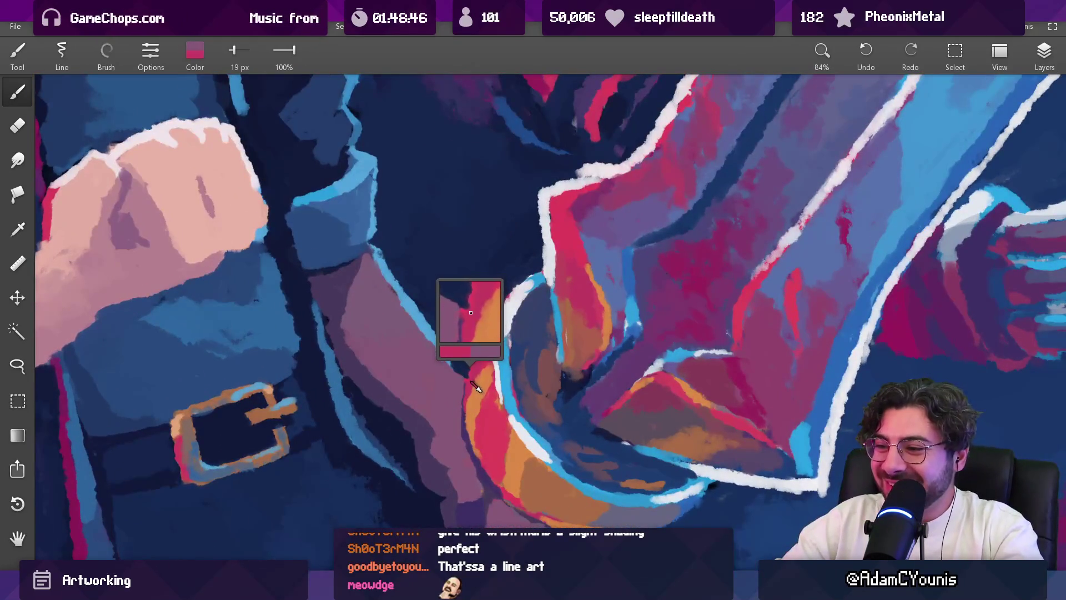
{"action": "key", "text": "bracketright"}
{"action": "key", "text": "bracketright"}
{"action": "key", "text": "bracketright"}
{"action": "key", "text": "bracketright"}
{"action": "key", "text": "bracketright"}
{"action": "left_click", "coordinate": [455, 387]}
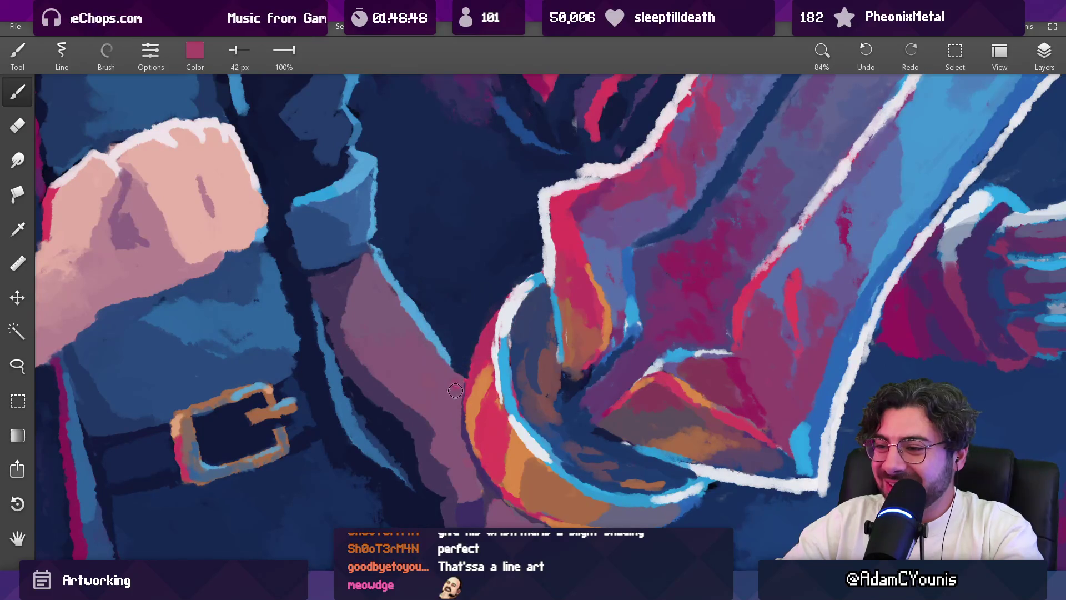
{"action": "left_click", "coordinate": [455, 438]}
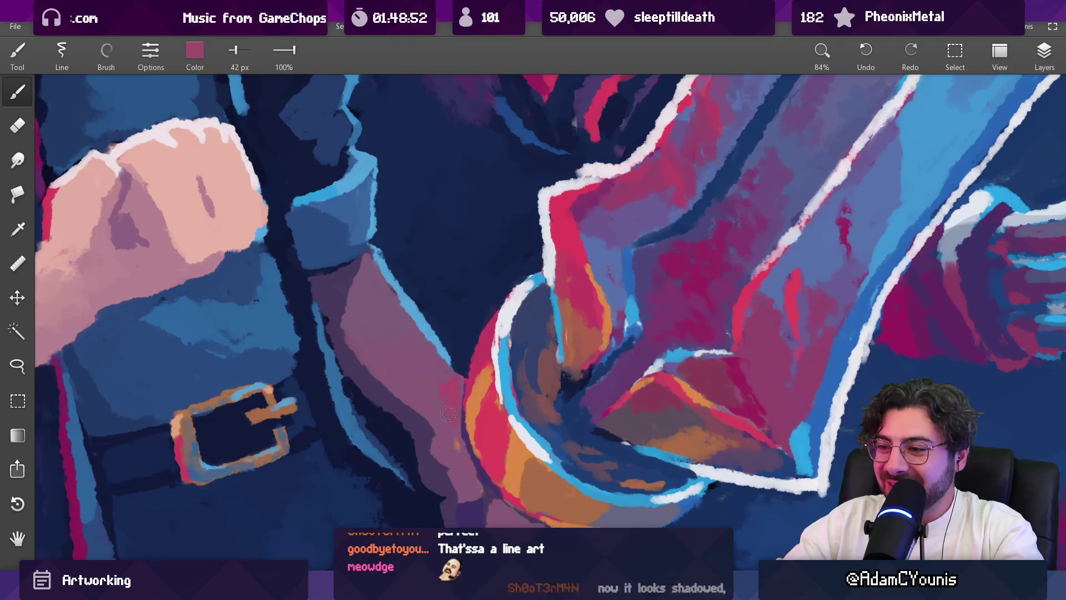
{"action": "key", "text": "bracketright"}
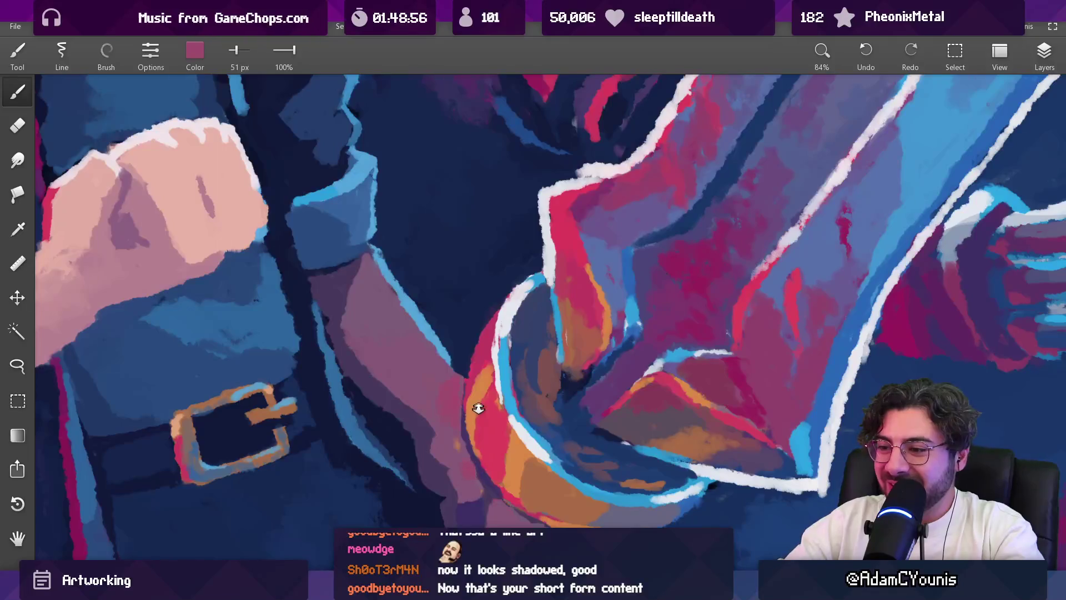
Step: Load light blue from the edge stroke at 29 px, then zoom out and mirror the view to check the composition
{"action": "scroll", "coordinate": [478, 408], "scroll_direction": "down", "scroll_amount": 10}
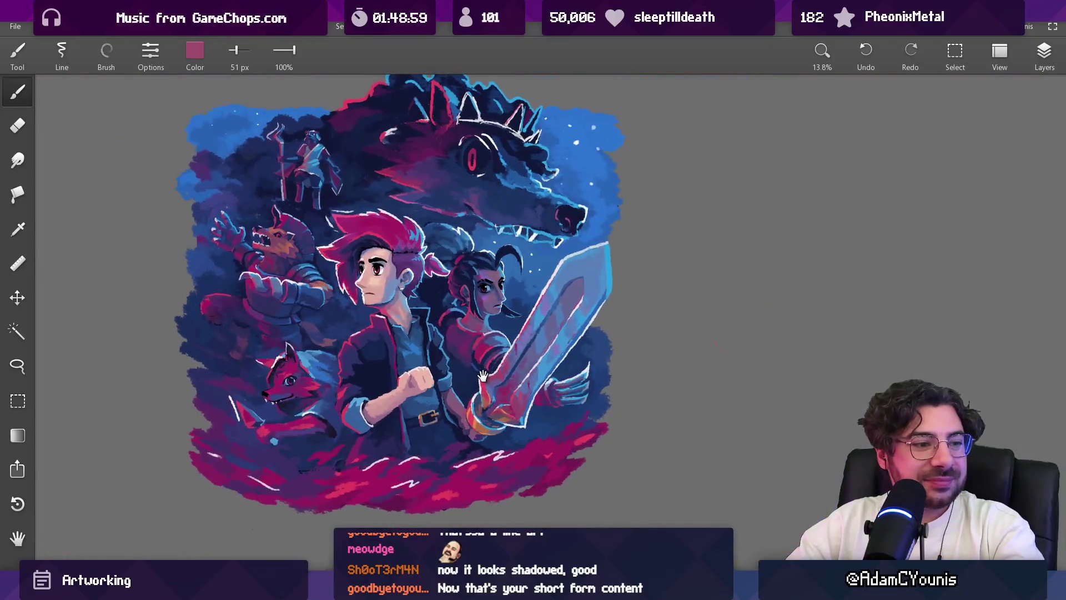
{"action": "scroll", "coordinate": [476, 363], "scroll_direction": "up", "scroll_amount": 8}
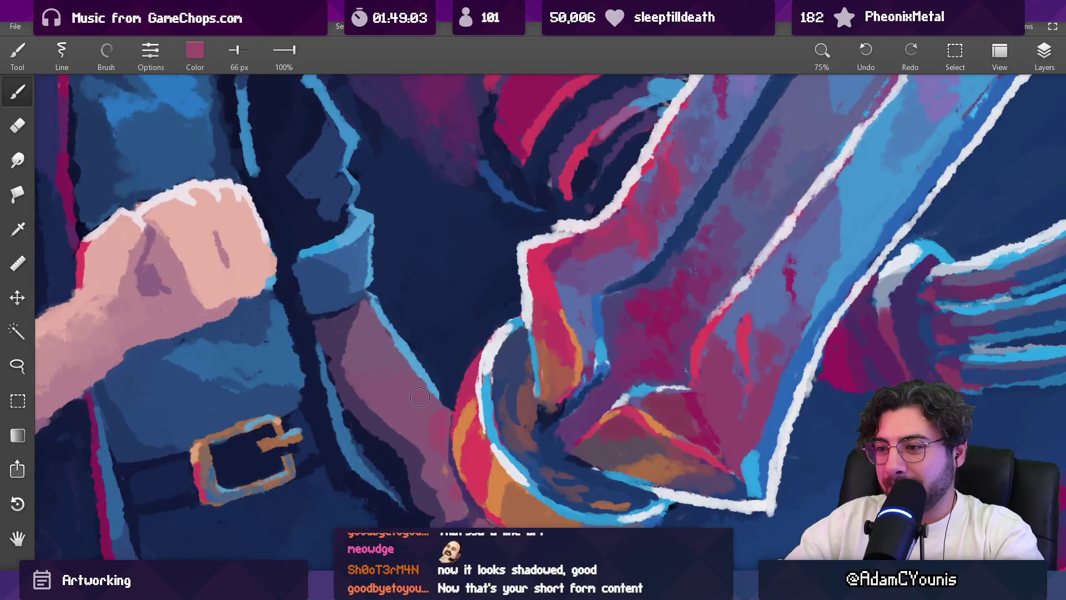
{"action": "left_click", "coordinate": [438, 397]}
{"action": "key", "text": "bracketright"}
{"action": "key", "text": "bracketleft"}
{"action": "key", "text": "bracketleft"}
{"action": "key", "text": "bracketleft"}
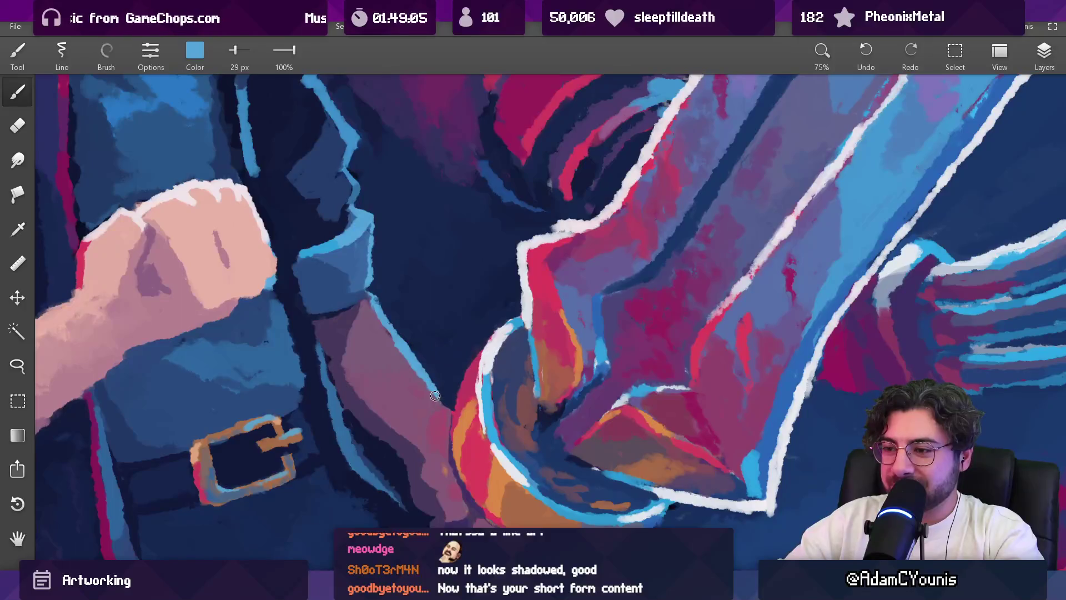
{"action": "scroll", "coordinate": [510, 335], "scroll_direction": "down", "scroll_amount": 8}
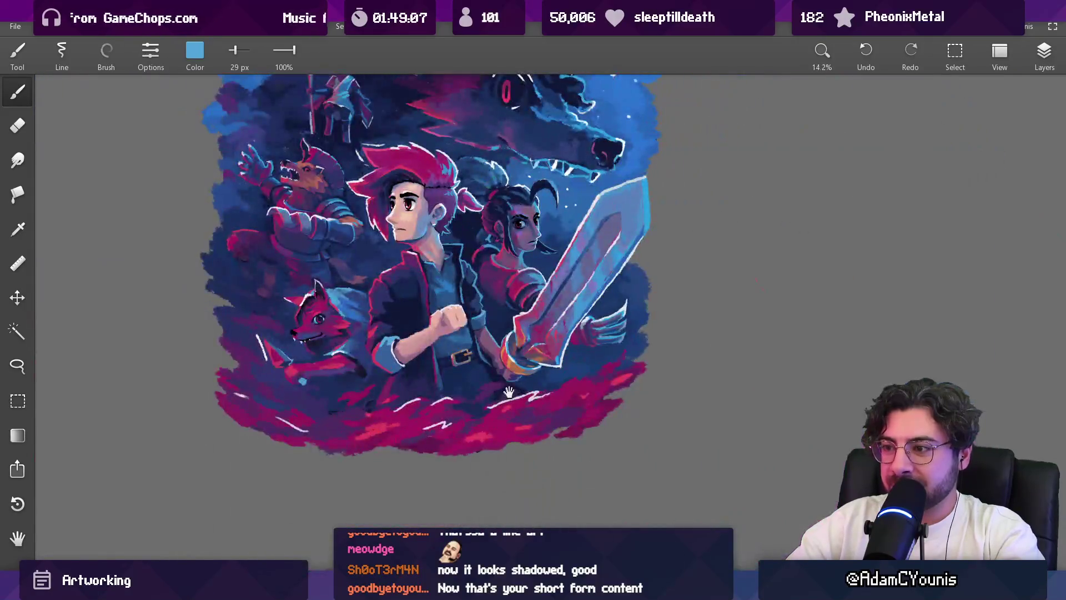
{"action": "left_click_drag", "start_coordinate": [504, 288], "coordinate": [505, 341]}
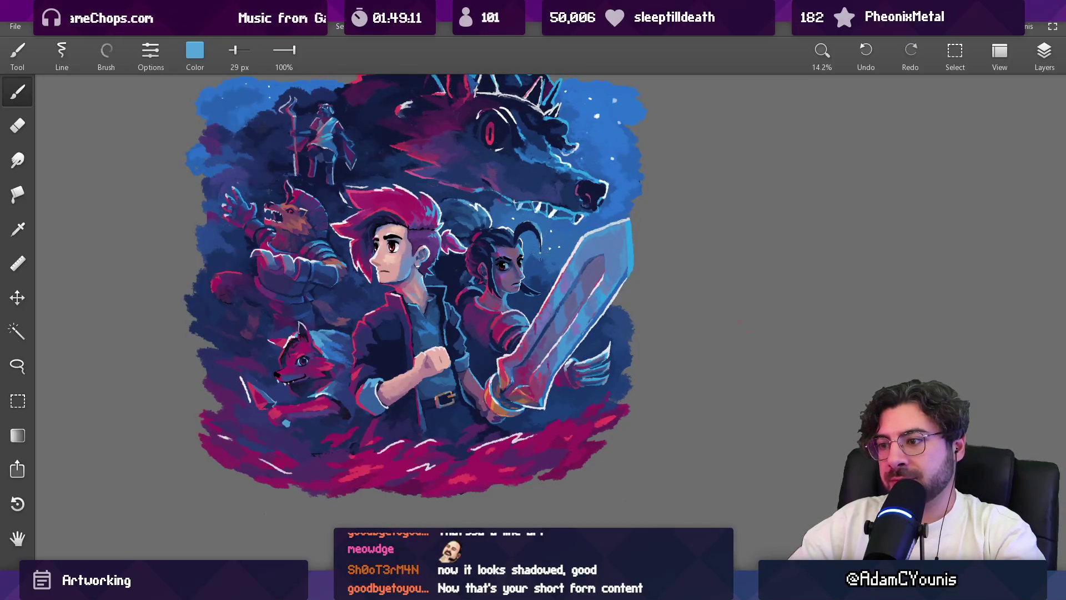
{"action": "key", "text": "h"}
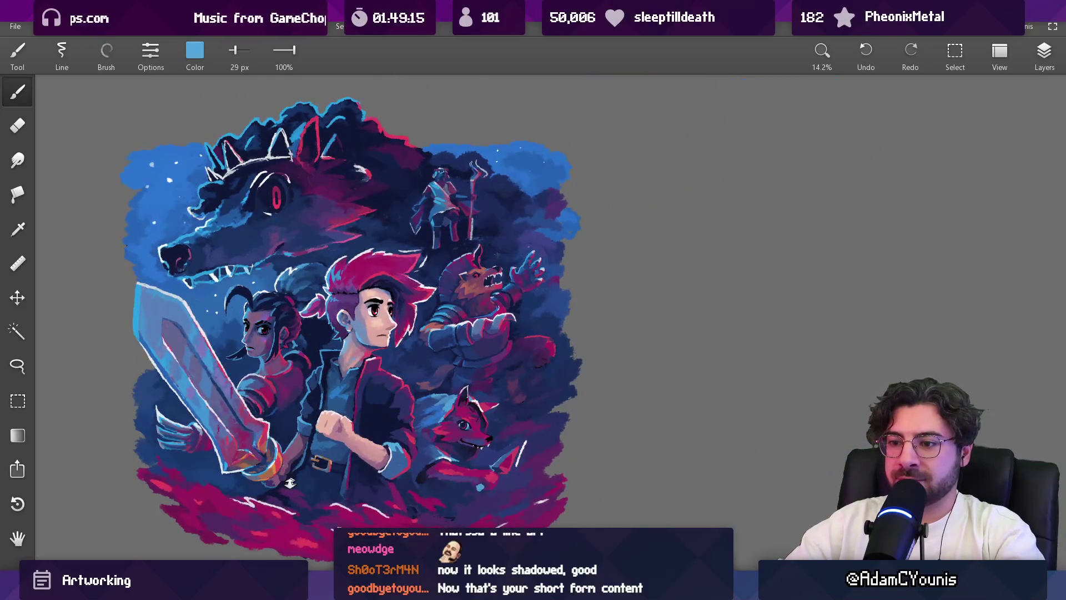
Step: Eyedrop mauve and dark purple near the hilt, shrink the brush to 34 px, then pick pinkish red
{"action": "scroll", "coordinate": [293, 479], "scroll_direction": "up", "scroll_amount": 5}
{"action": "left_click", "coordinate": [323, 429]}
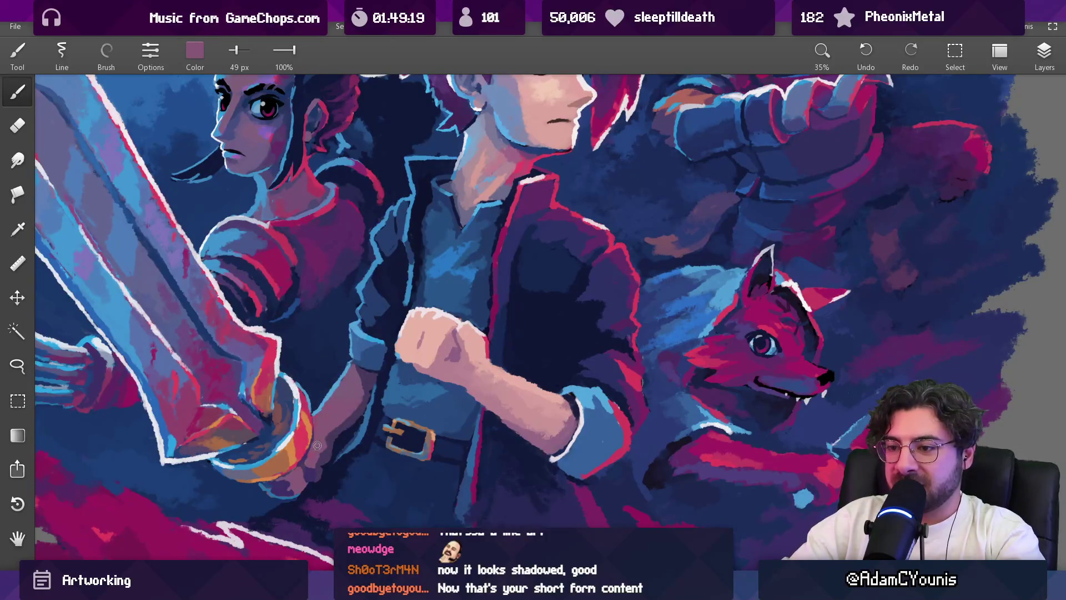
{"action": "left_click", "coordinate": [327, 446]}
{"action": "key", "text": "bracketleft"}
{"action": "key", "text": "bracketleft"}
{"action": "key", "text": "bracketleft"}
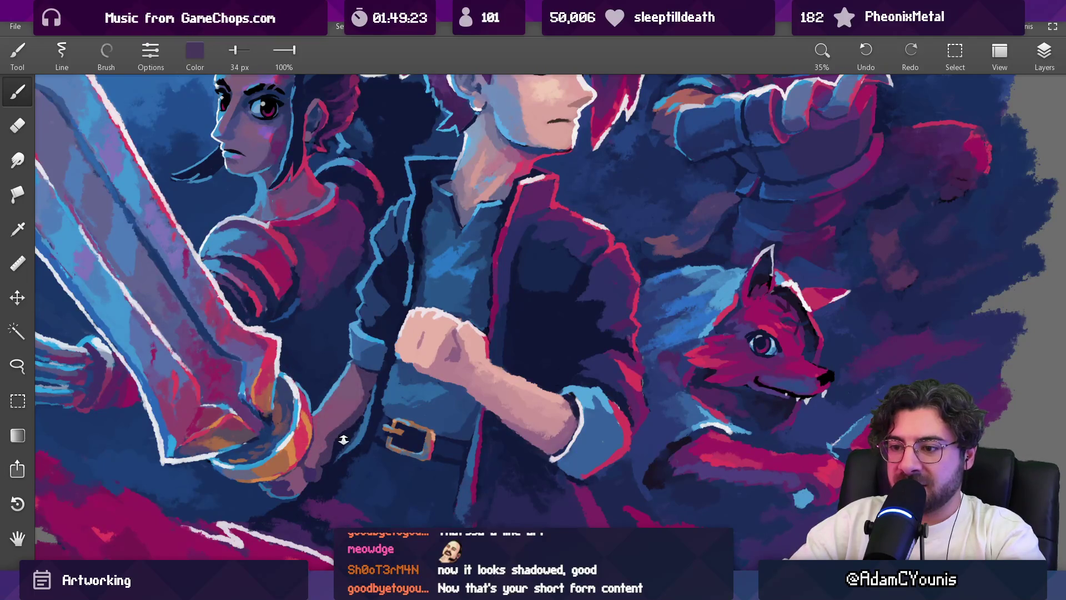
{"action": "scroll", "coordinate": [339, 446], "scroll_direction": "down", "scroll_amount": 3}
{"action": "scroll", "coordinate": [342, 447], "scroll_direction": "up", "scroll_amount": 6}
{"action": "left_click", "coordinate": [359, 419]}
{"action": "mouse_move", "coordinate": [359, 420]}
{"action": "left_mouse_down"}
{"action": "mouse_move", "coordinate": [211, 328]}
{"action": "mouse_move", "coordinate": [130, 341]}
{"action": "mouse_move", "coordinate": [124, 358]}
{"action": "mouse_move", "coordinate": [142, 362]}
{"action": "left_mouse_up"}
Step: Sample dark magenta, shrink the brush to 25 px, then pick the red glow colour
{"action": "scroll", "coordinate": [461, 333], "scroll_direction": "down", "scroll_amount": 3}
{"action": "left_click_drag", "start_coordinate": [690, 311], "coordinate": [692, 300]}
{"action": "scroll", "coordinate": [386, 338], "scroll_direction": "up", "scroll_amount": 5}
{"action": "key", "text": "bracketleft"}
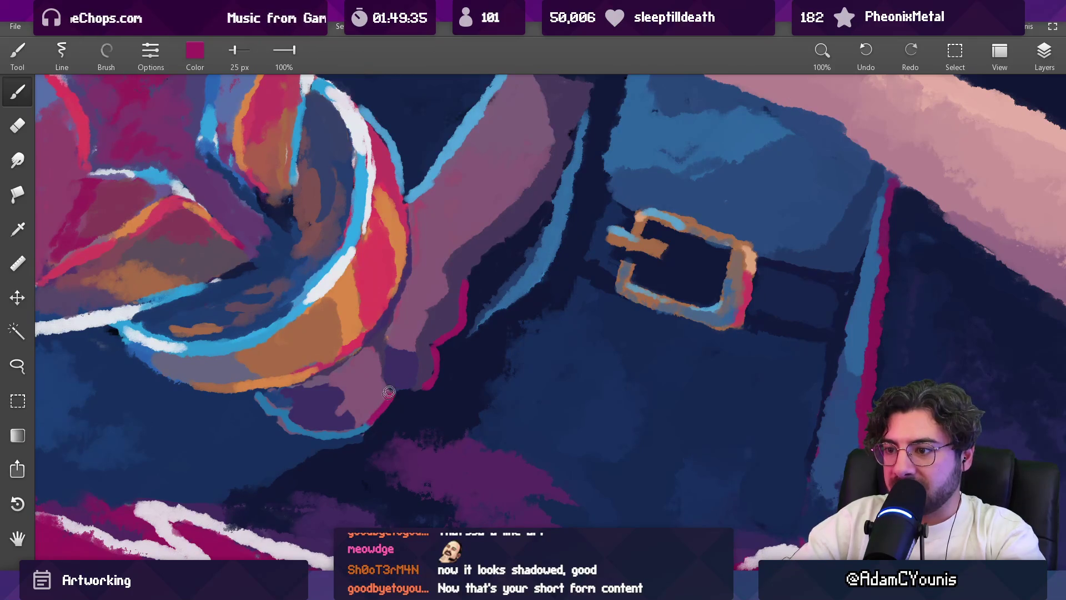
{"action": "scroll", "coordinate": [388, 397], "scroll_direction": "down", "scroll_amount": 10}
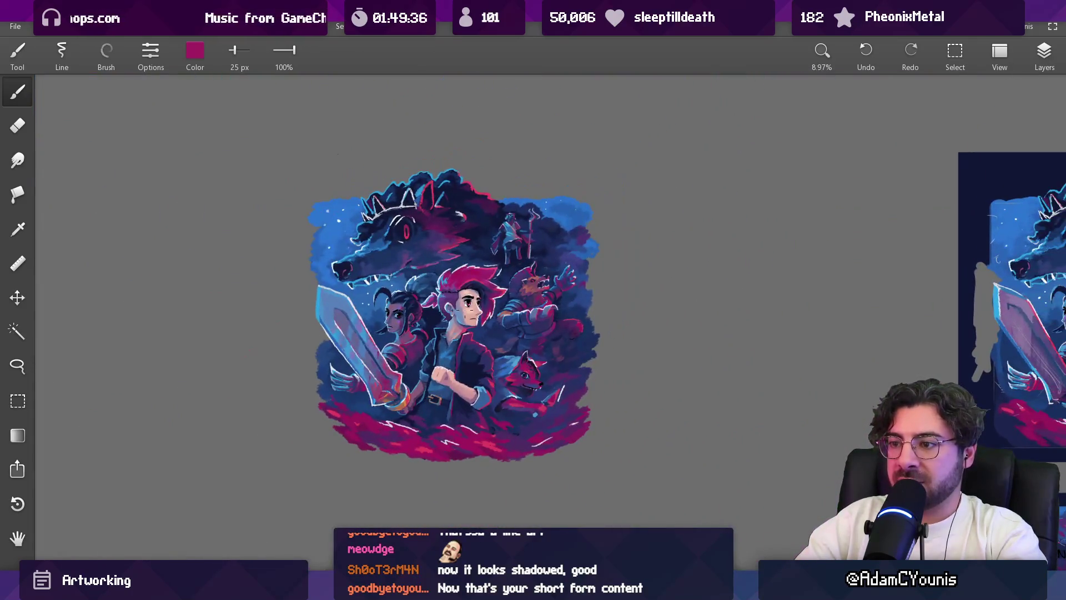
{"action": "scroll", "coordinate": [487, 404], "scroll_direction": "up", "scroll_amount": 7}
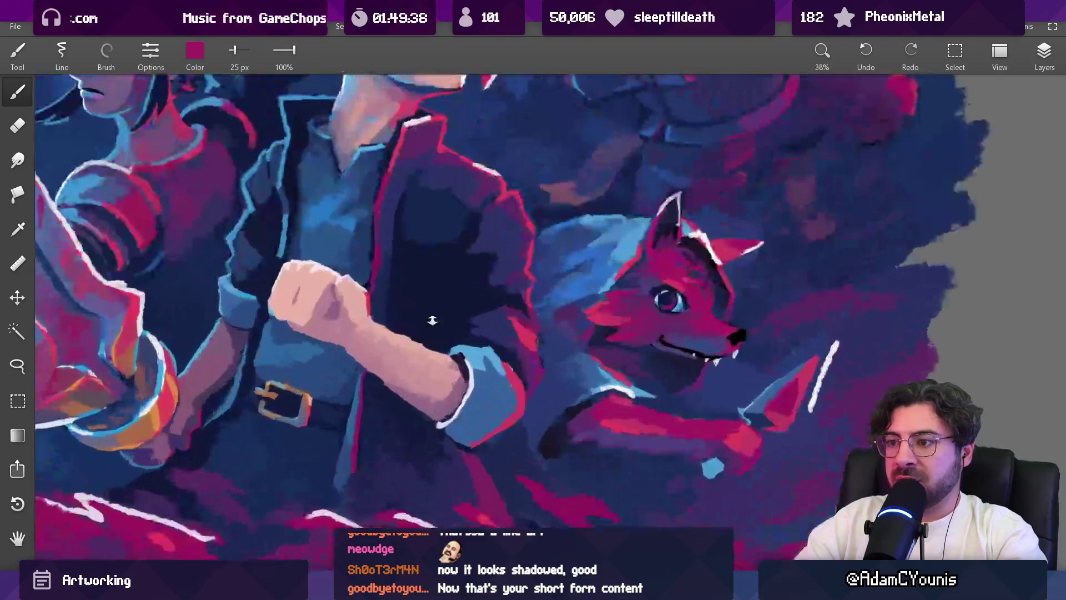
{"action": "left_click_drag", "start_coordinate": [499, 356], "coordinate": [456, 337]}
{"action": "key", "text": "bracketright"}
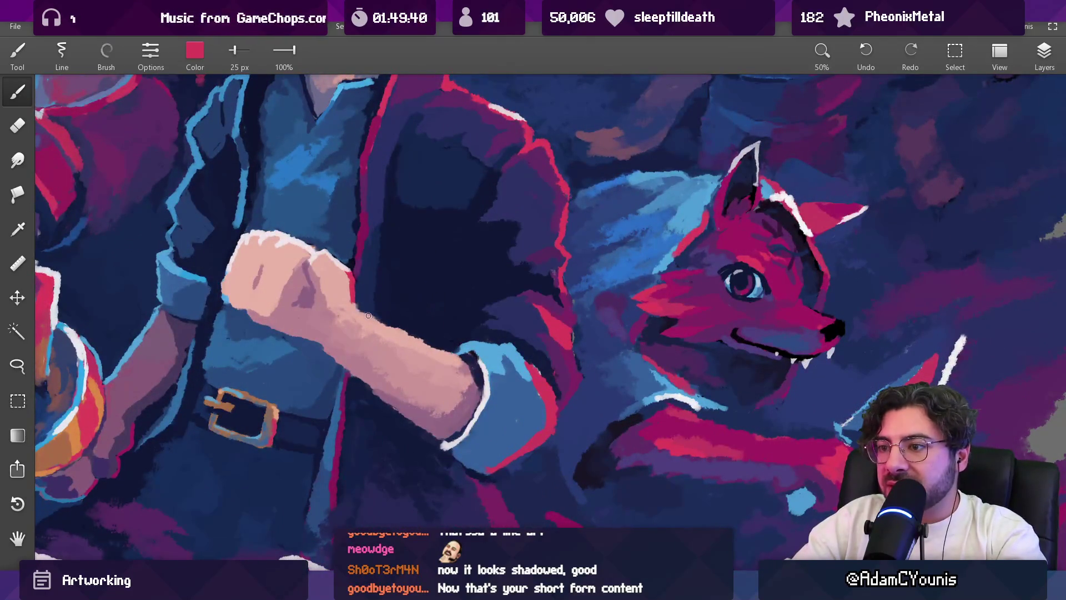
Step: Undo the red stroke on the arm's top and paint a red glow stroke under the arm instead
{"action": "key", "text": "ctrl+z"}
{"action": "key", "text": "bracketright"}
{"action": "left_click_drag", "start_coordinate": [390, 410], "coordinate": [425, 428]}
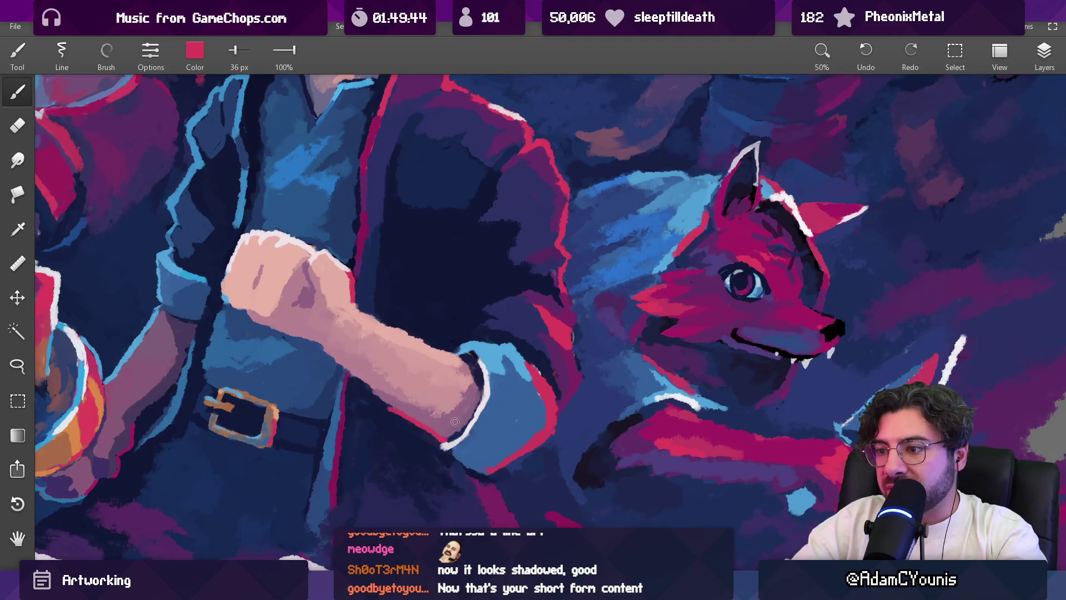
{"action": "scroll", "coordinate": [453, 428], "scroll_direction": "down", "scroll_amount": 7}
{"action": "scroll", "coordinate": [479, 407], "scroll_direction": "up", "scroll_amount": 6}
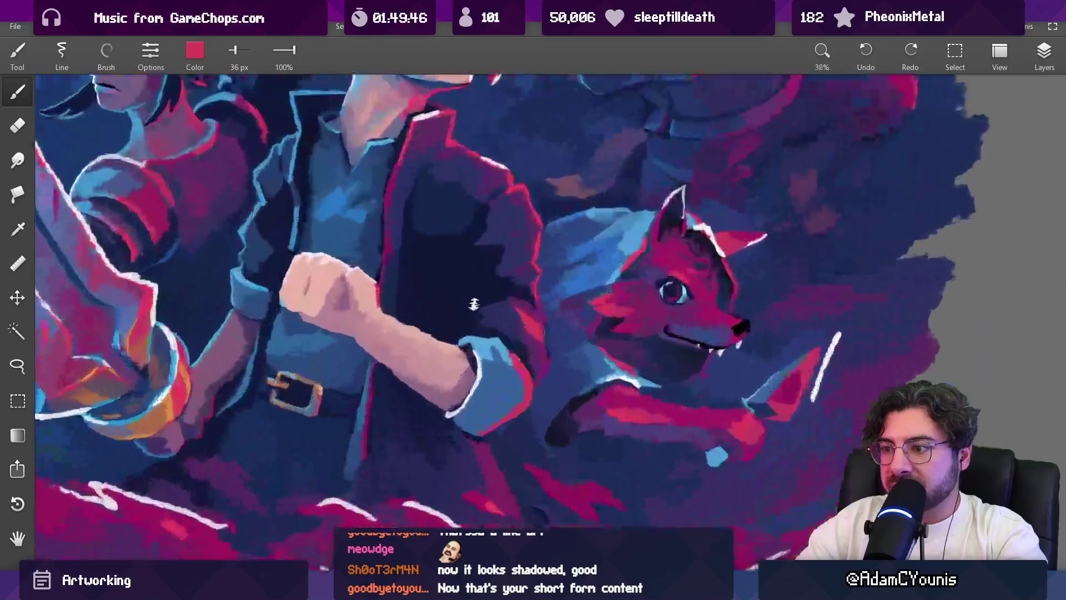
{"action": "scroll", "coordinate": [456, 344], "scroll_direction": "down", "scroll_amount": 3}
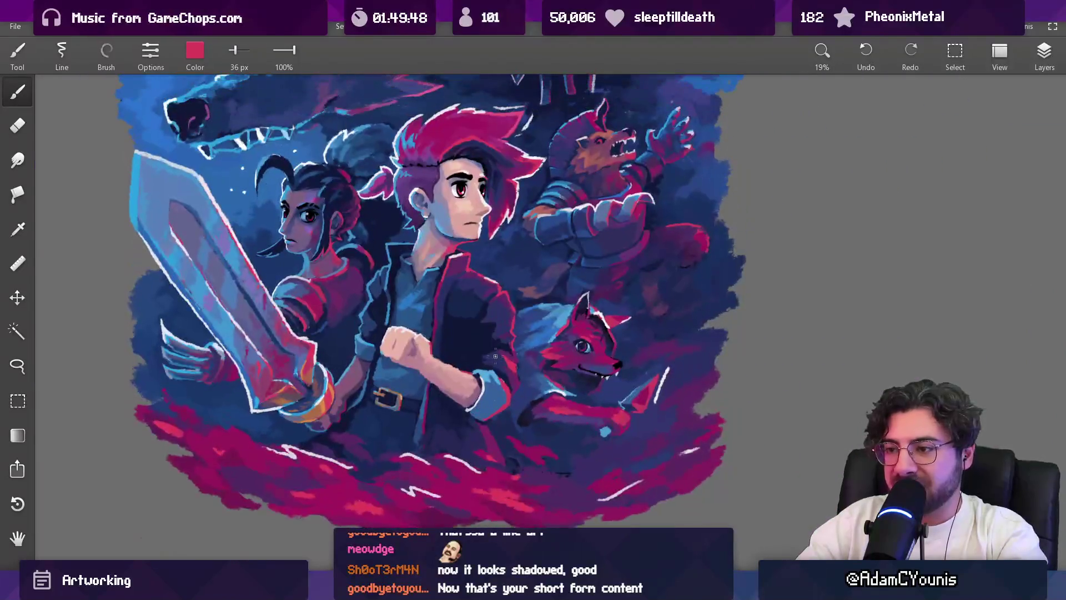
{"action": "scroll", "coordinate": [474, 389], "scroll_direction": "up", "scroll_amount": 4}
Step: Paint skin pink sampled from the forearm over the white highlight on the arm's top
{"action": "left_click", "coordinate": [471, 365], "text": "alt"}
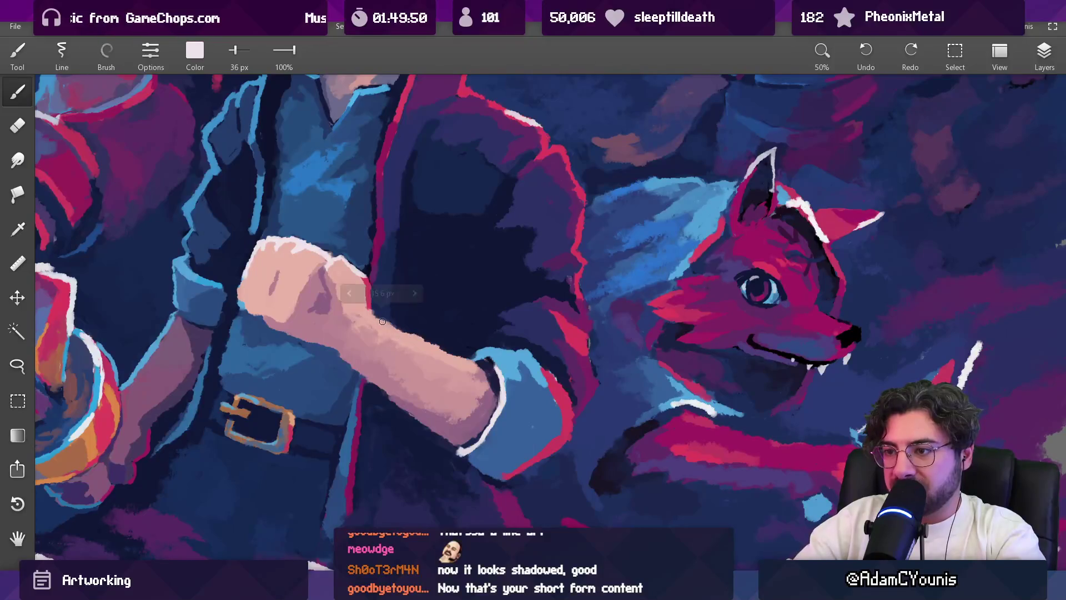
{"action": "left_click_drag", "start_coordinate": [441, 345], "coordinate": [379, 317]}
{"action": "key", "text": "bracketleft"}
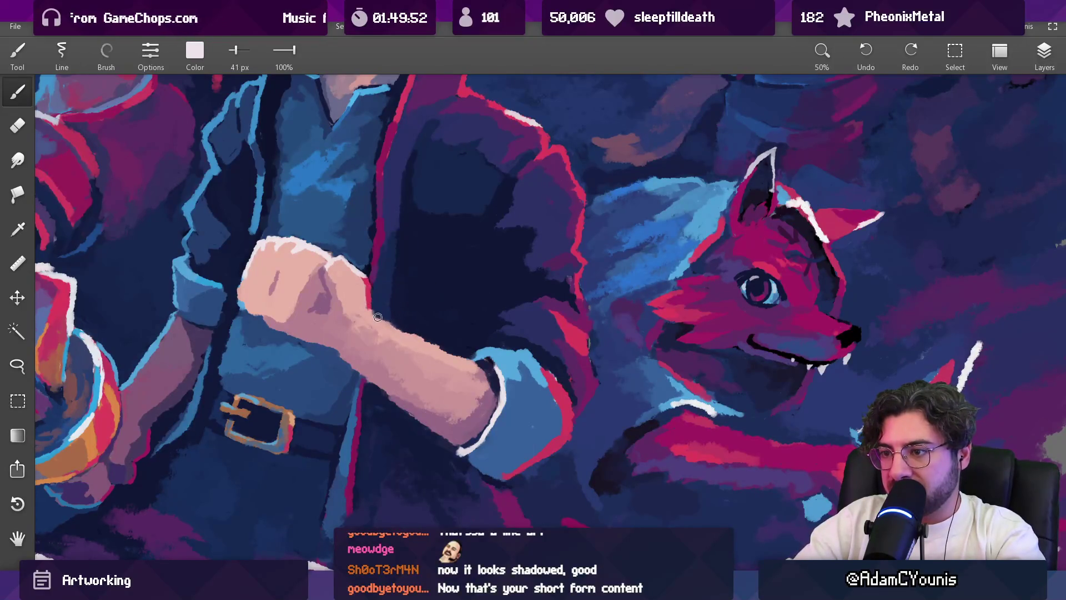
{"action": "scroll", "coordinate": [476, 351], "scroll_direction": "down", "scroll_amount": 3}
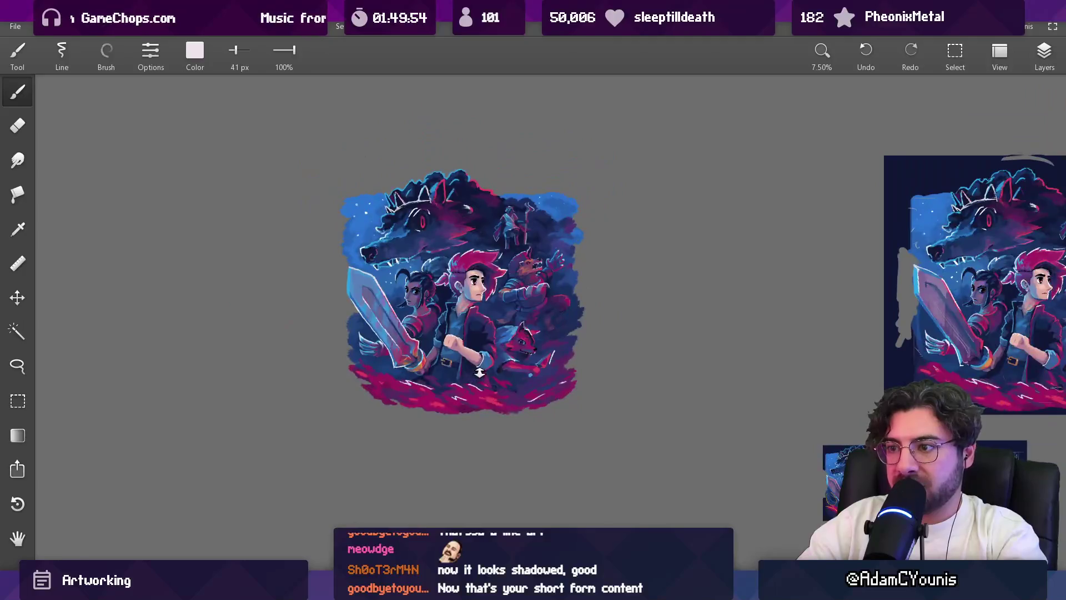
{"action": "scroll", "coordinate": [444, 303], "scroll_direction": "up", "scroll_amount": 3}
Step: Sample the arm's mauve shadow and pale pink, then the near-white edge and blues of the sleeve
{"action": "left_click", "coordinate": [444, 302], "text": "alt"}
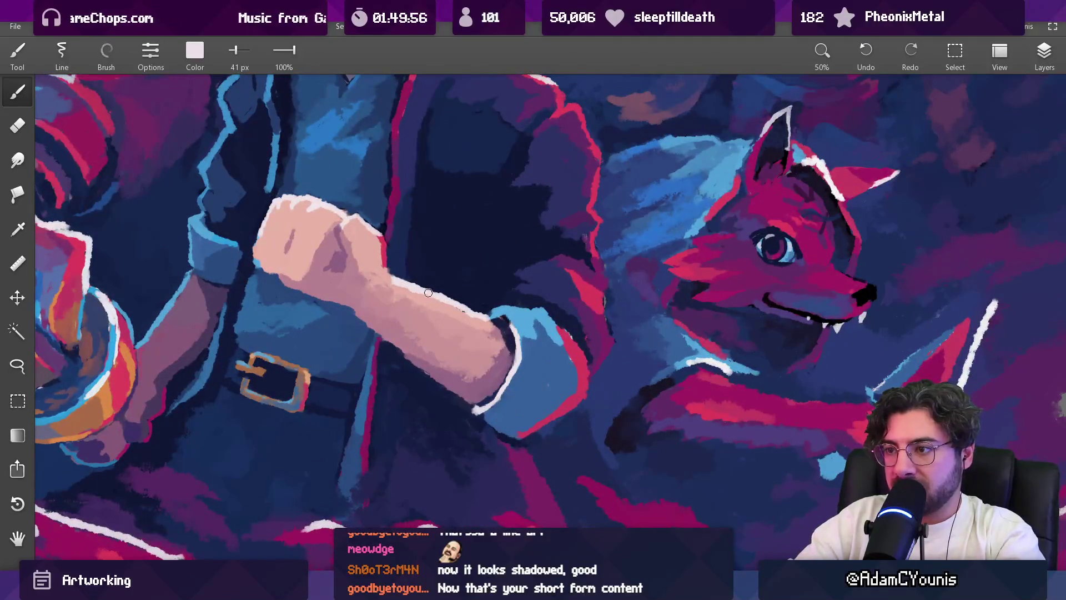
{"action": "left_click", "coordinate": [496, 322], "text": "alt"}
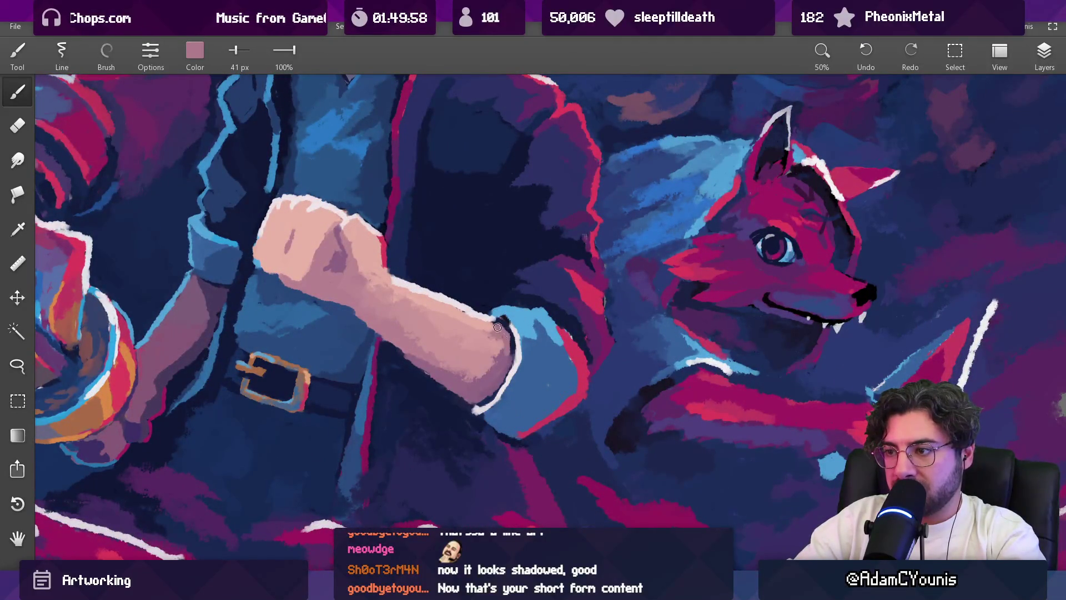
{"action": "left_click", "coordinate": [497, 343], "text": "alt"}
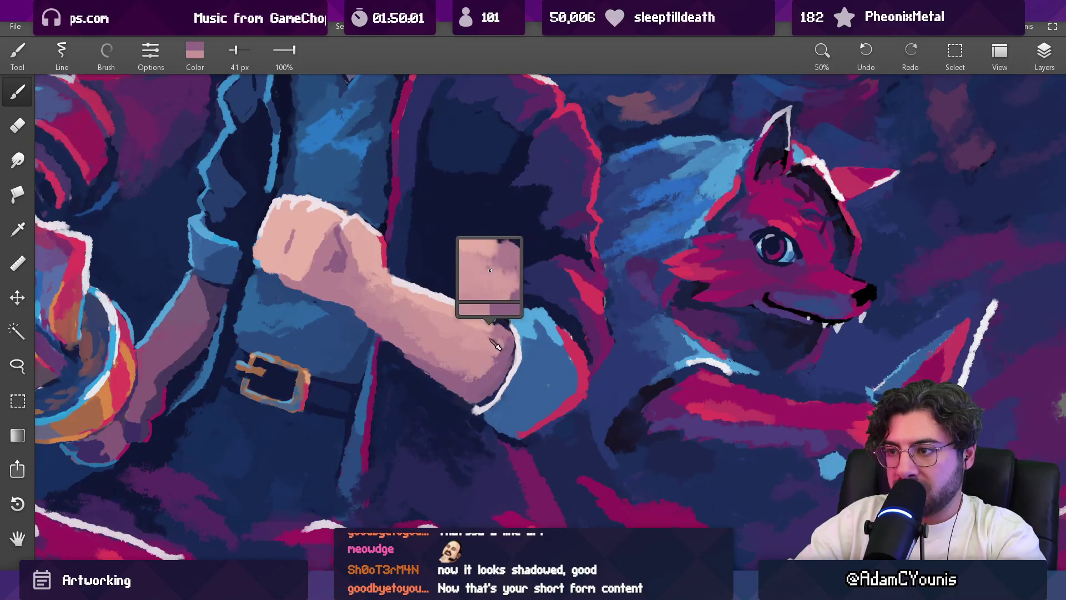
{"action": "key", "text": "bracketright"}
{"action": "left_click", "coordinate": [507, 314], "text": "alt"}
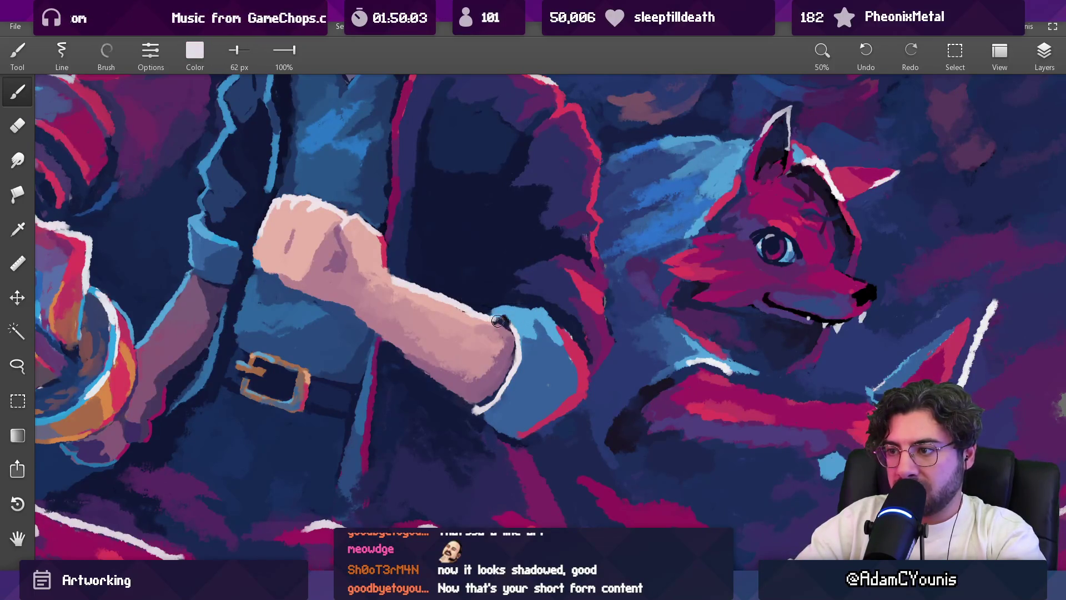
{"action": "left_click", "coordinate": [530, 350], "text": "alt"}
{"action": "left_click", "coordinate": [500, 317], "text": "alt"}
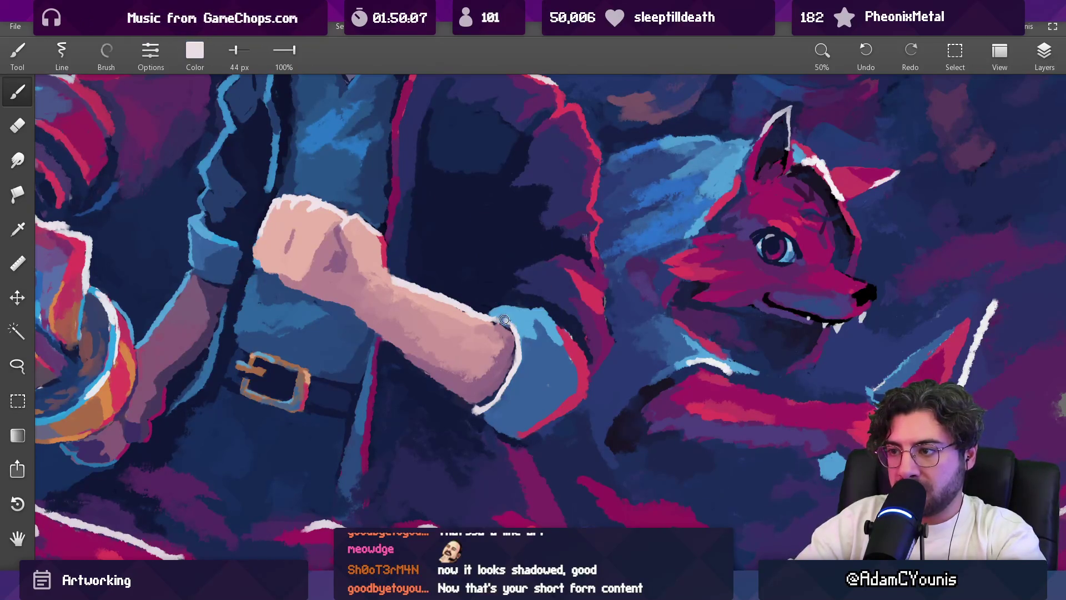
{"action": "left_click", "coordinate": [513, 330], "text": "alt"}
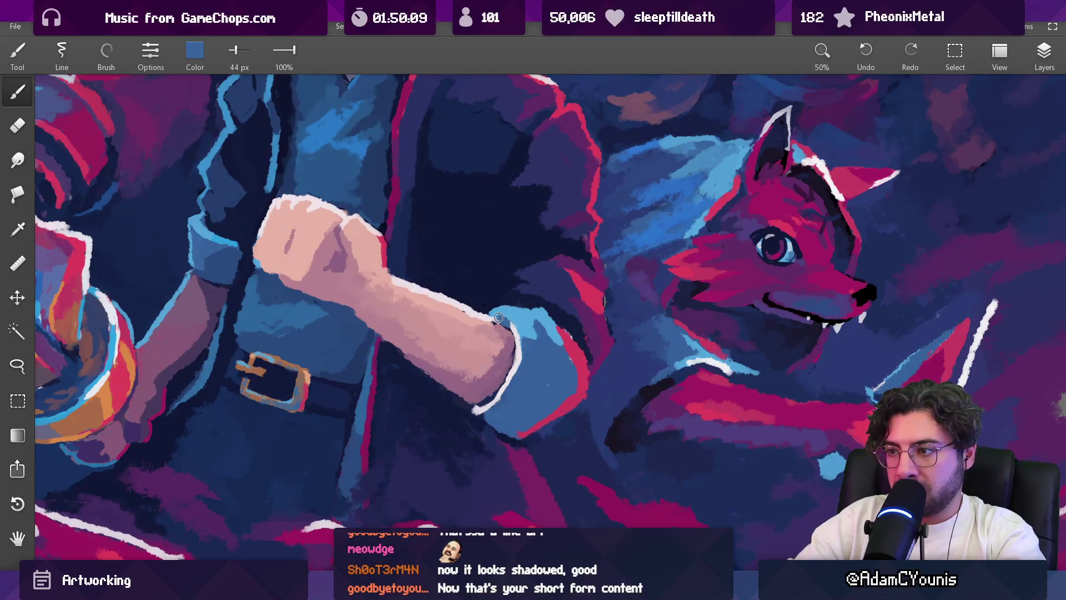
Step: Sample fist, arm-edge highlight and jacket navy tones, ending on the mauve-pink skin shadow
{"action": "scroll", "coordinate": [506, 318], "scroll_direction": "down", "scroll_amount": 5}
{"action": "scroll", "coordinate": [469, 333], "scroll_direction": "up", "scroll_amount": 6}
{"action": "left_click", "coordinate": [470, 333], "text": "alt"}
{"action": "left_click", "coordinate": [462, 312], "text": "alt"}
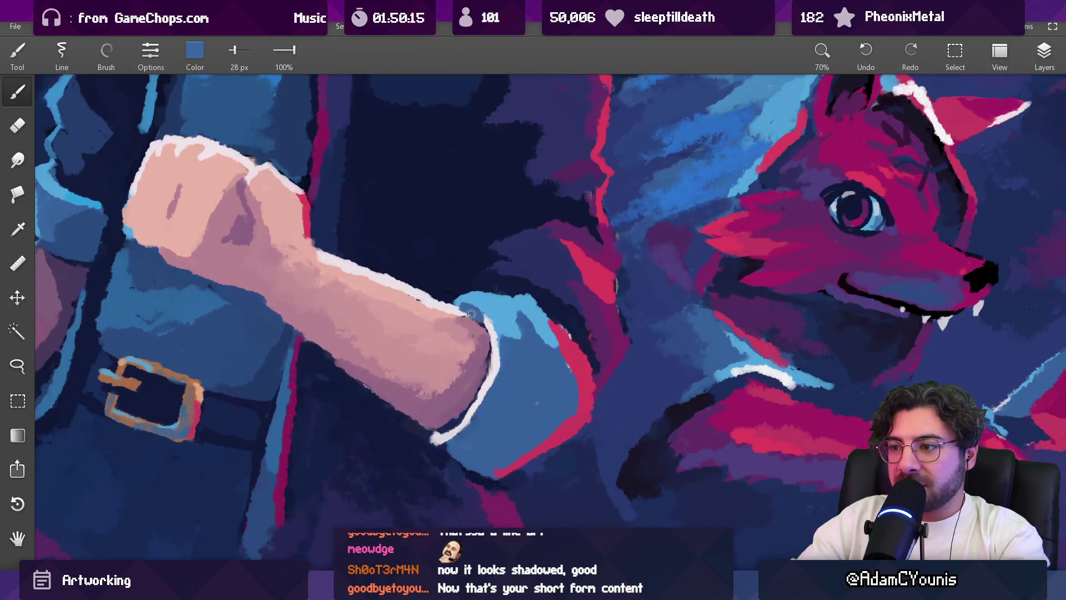
{"action": "left_click", "coordinate": [457, 293], "text": "alt"}
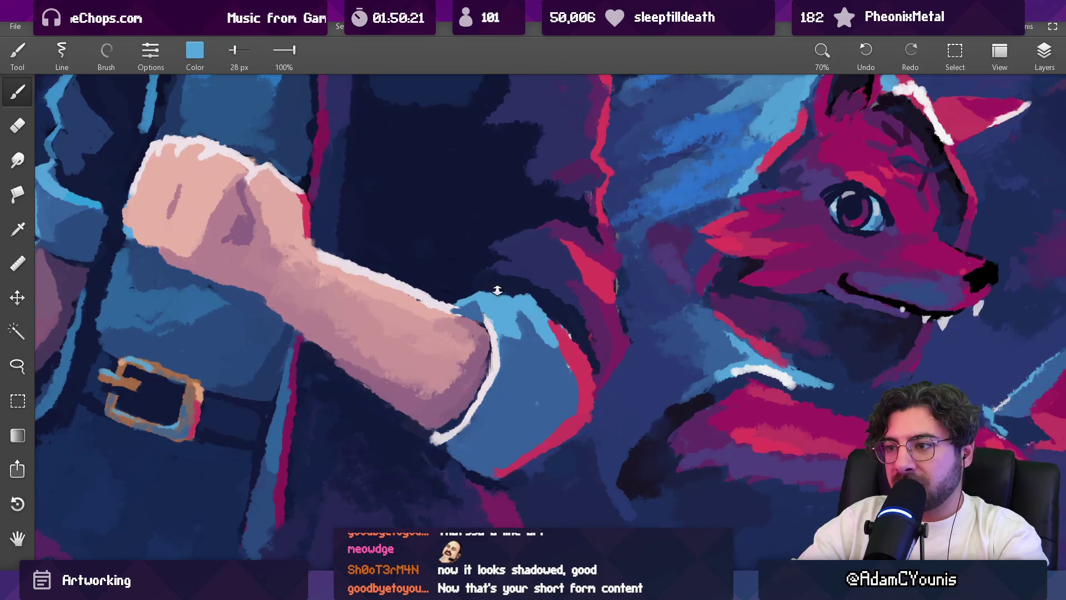
{"action": "scroll", "coordinate": [496, 290], "scroll_direction": "down", "scroll_amount": 5}
{"action": "scroll", "coordinate": [450, 311], "scroll_direction": "up", "scroll_amount": 6}
{"action": "left_click", "coordinate": [442, 309], "text": "alt"}
{"action": "left_click", "coordinate": [445, 316], "text": "alt"}
{"action": "scroll", "coordinate": [457, 400], "scroll_direction": "down", "scroll_amount": 5}
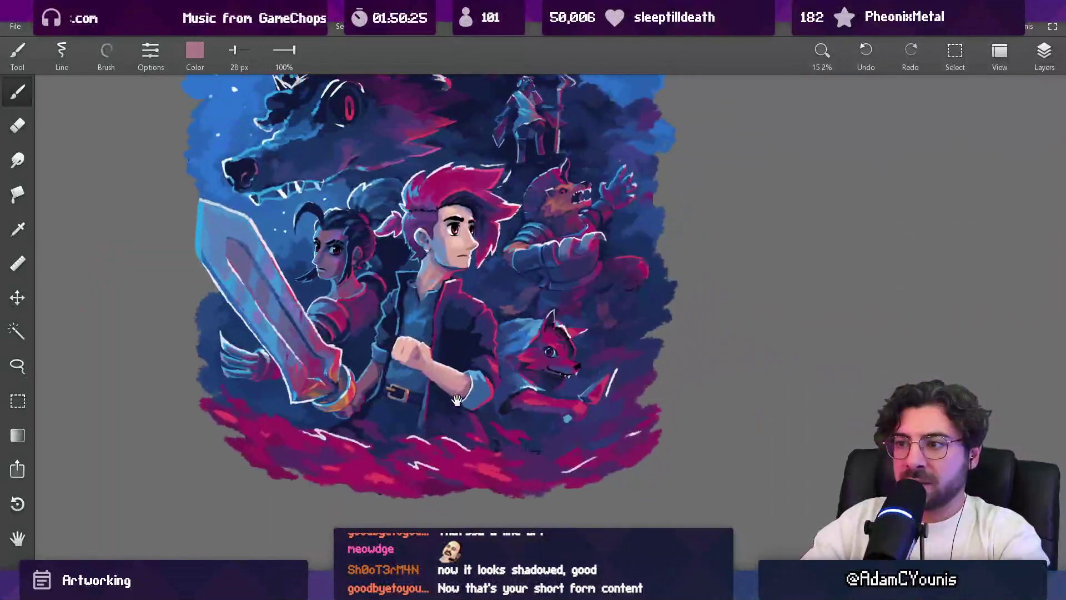
Step: Sample dark navy near the arm and mauve-pink from the fist, then shrink the brush
{"action": "scroll", "coordinate": [470, 386], "scroll_direction": "up", "scroll_amount": 4}
{"action": "left_click", "coordinate": [404, 337], "text": "alt"}
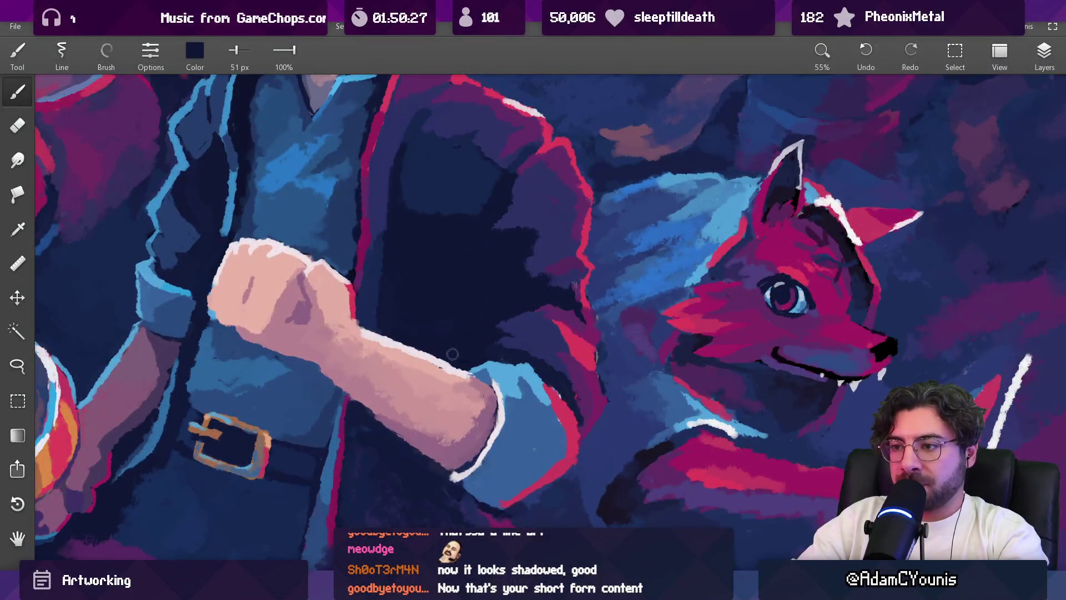
{"action": "scroll", "coordinate": [457, 348], "scroll_direction": "down", "scroll_amount": 5}
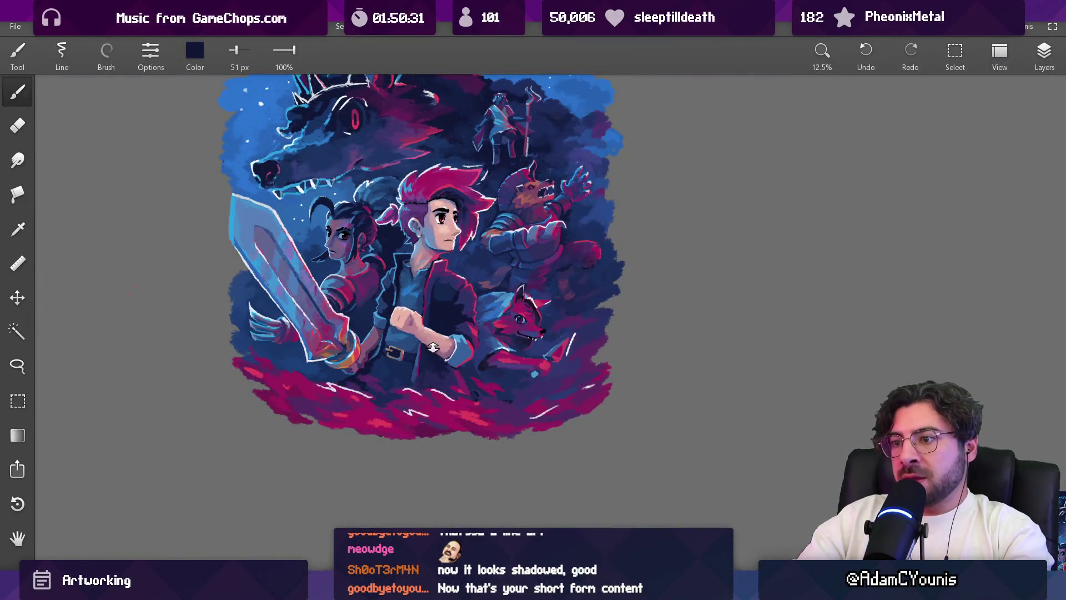
{"action": "scroll", "coordinate": [435, 348], "scroll_direction": "up", "scroll_amount": 4}
{"action": "left_click", "coordinate": [382, 312], "text": "alt"}
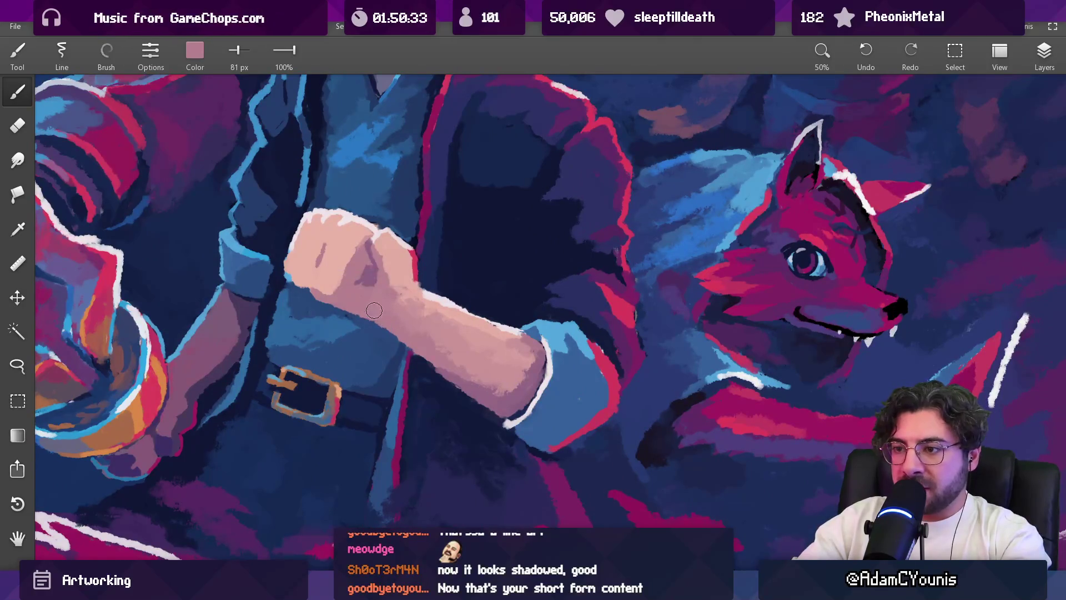
{"action": "key", "text": "bracketleft"}
{"action": "key", "text": "bracketleft"}
{"action": "key", "text": "bracketleft"}
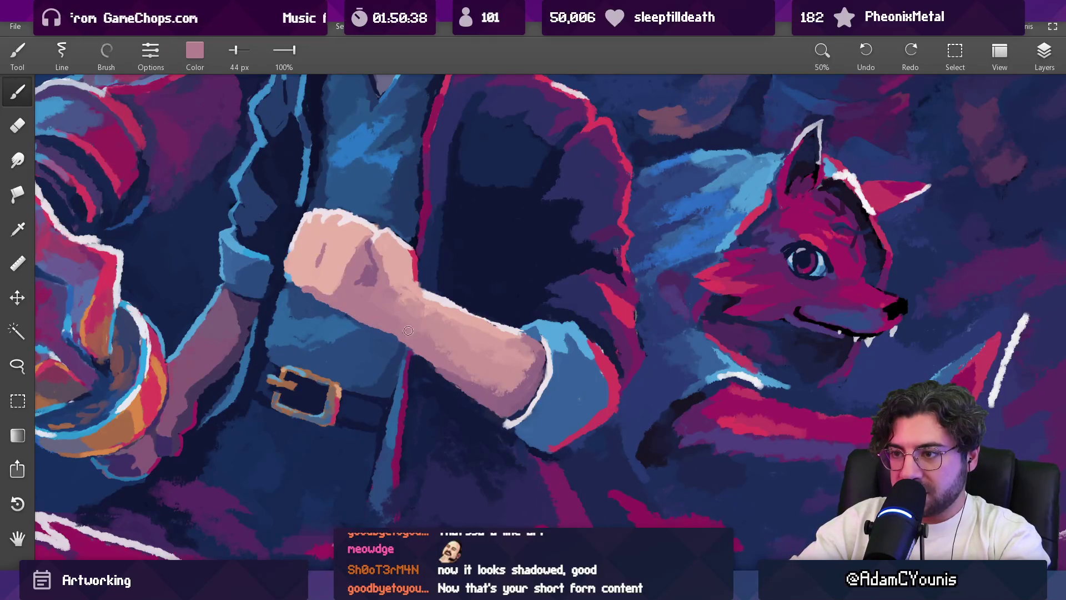
{"action": "scroll", "coordinate": [447, 334], "scroll_direction": "down", "scroll_amount": 4}
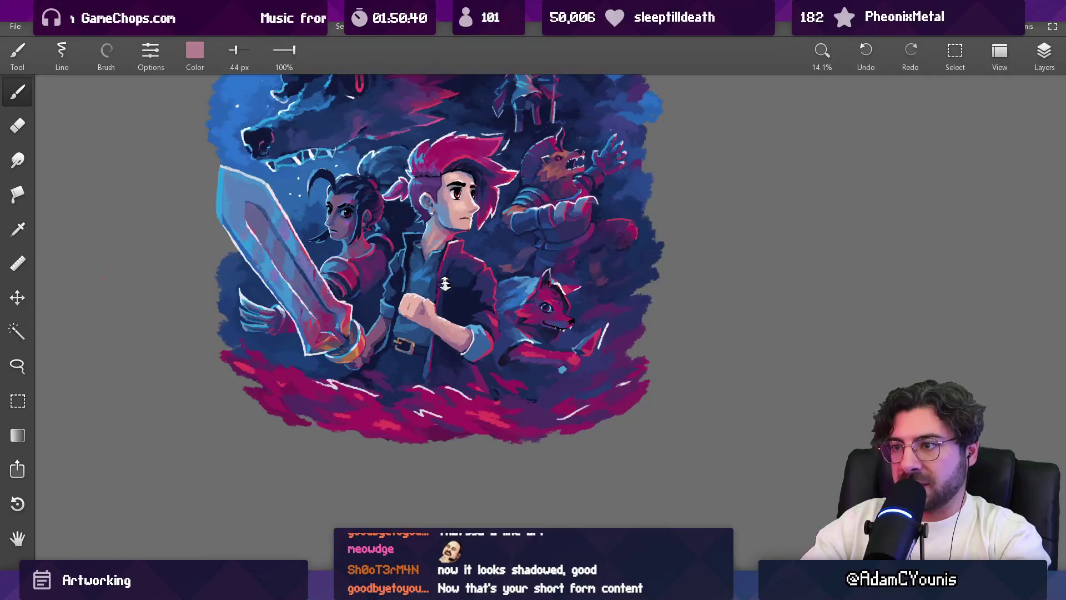
{"action": "scroll", "coordinate": [443, 277], "scroll_direction": "up", "scroll_amount": 1}
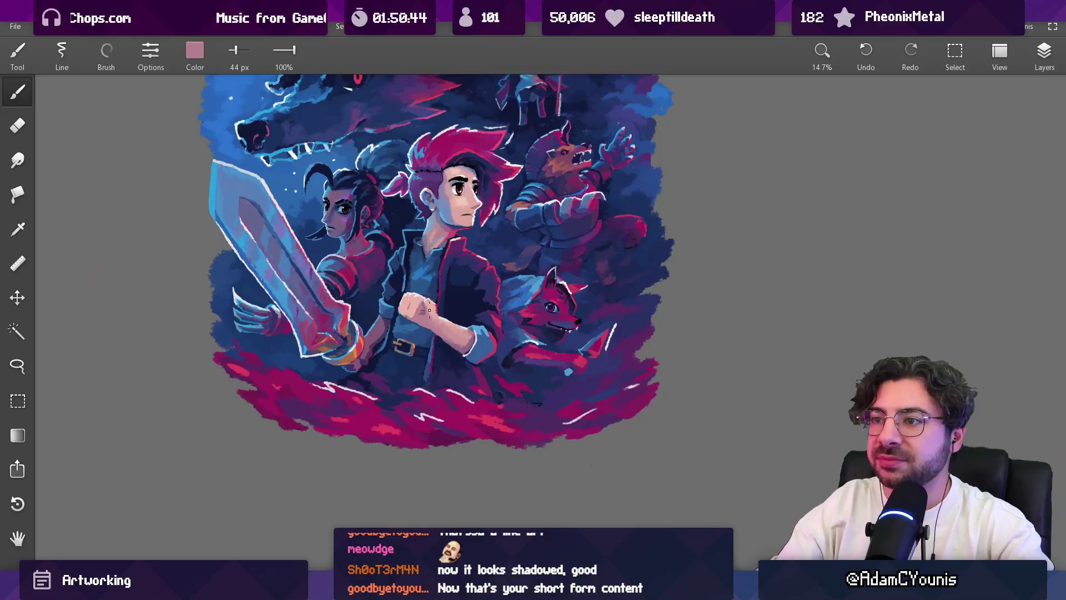
Step: Sample the fist's purple shadow tones with the brush at 37 px
{"action": "scroll", "coordinate": [429, 307], "scroll_direction": "up", "scroll_amount": 3}
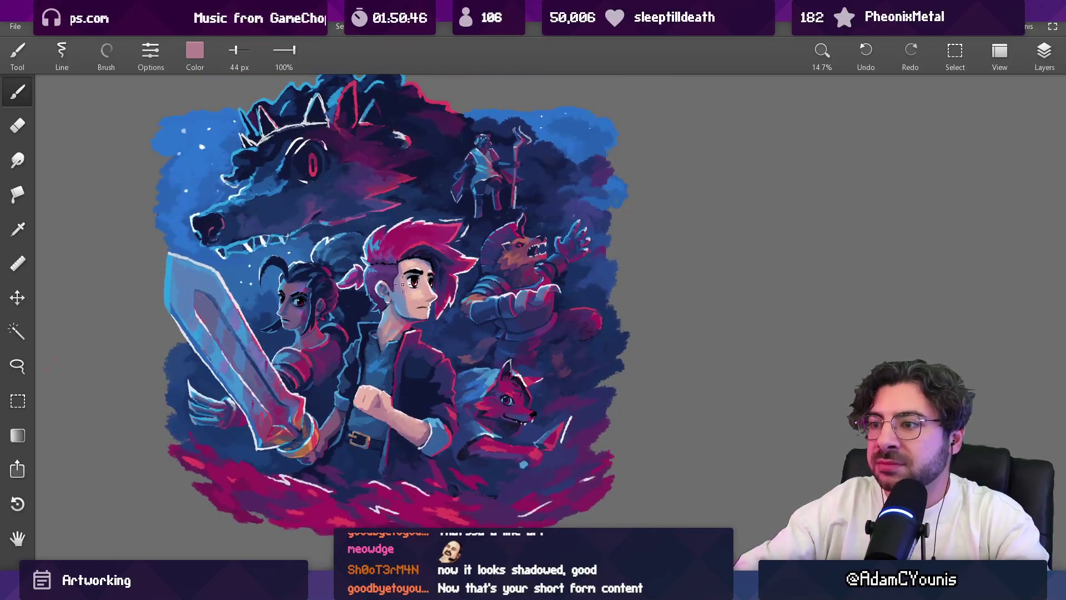
{"action": "scroll", "coordinate": [391, 375], "scroll_direction": "up", "scroll_amount": 5}
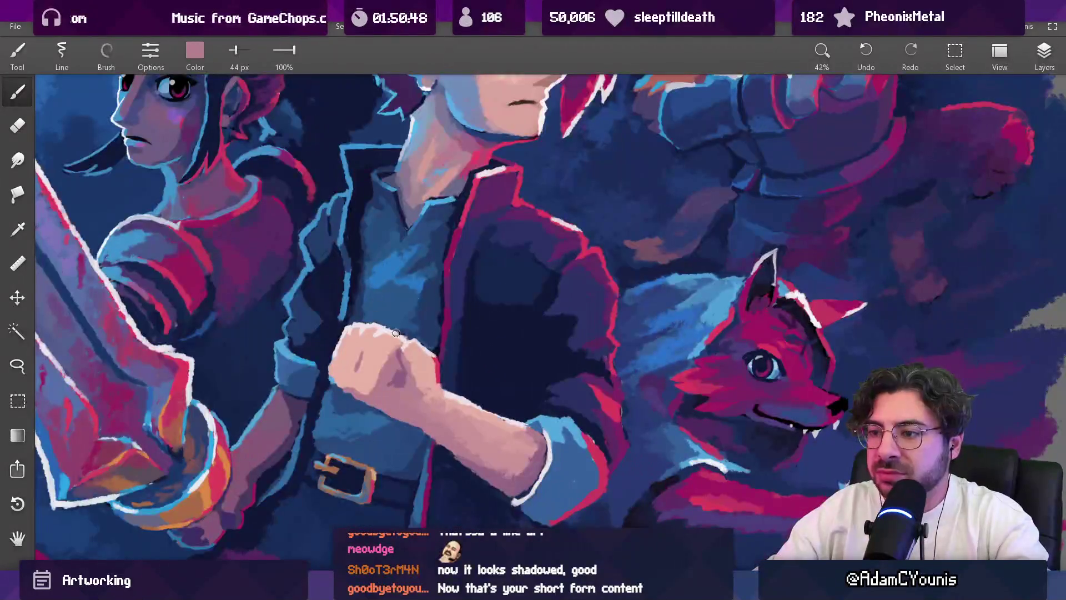
{"action": "left_click", "coordinate": [403, 367], "text": "alt"}
{"action": "key", "text": "bracketleft"}
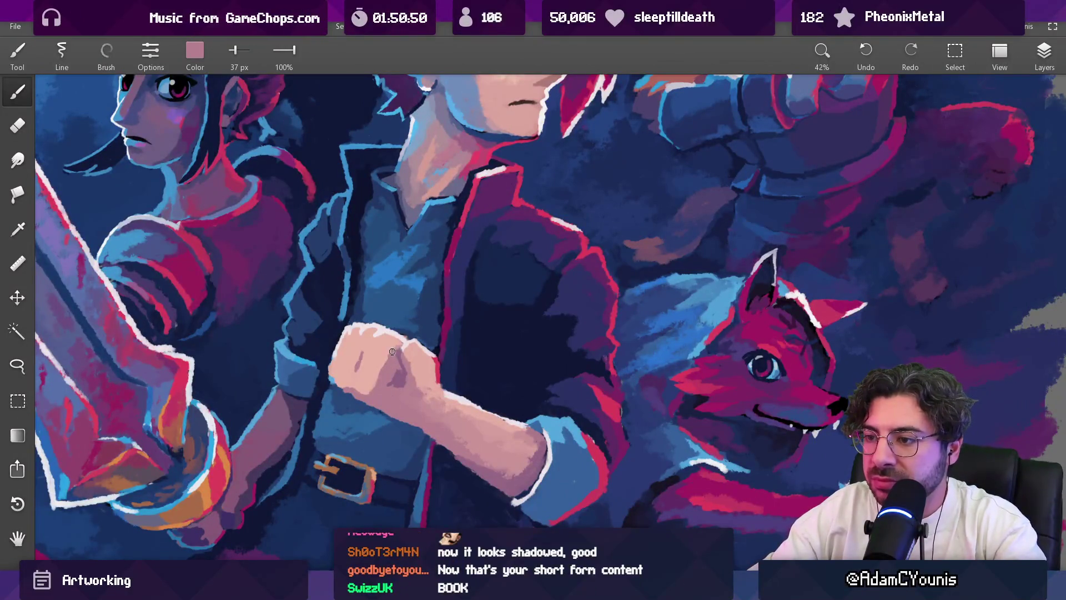
{"action": "left_click", "coordinate": [393, 377], "text": "alt"}
{"action": "left_click", "coordinate": [395, 373], "text": "alt"}
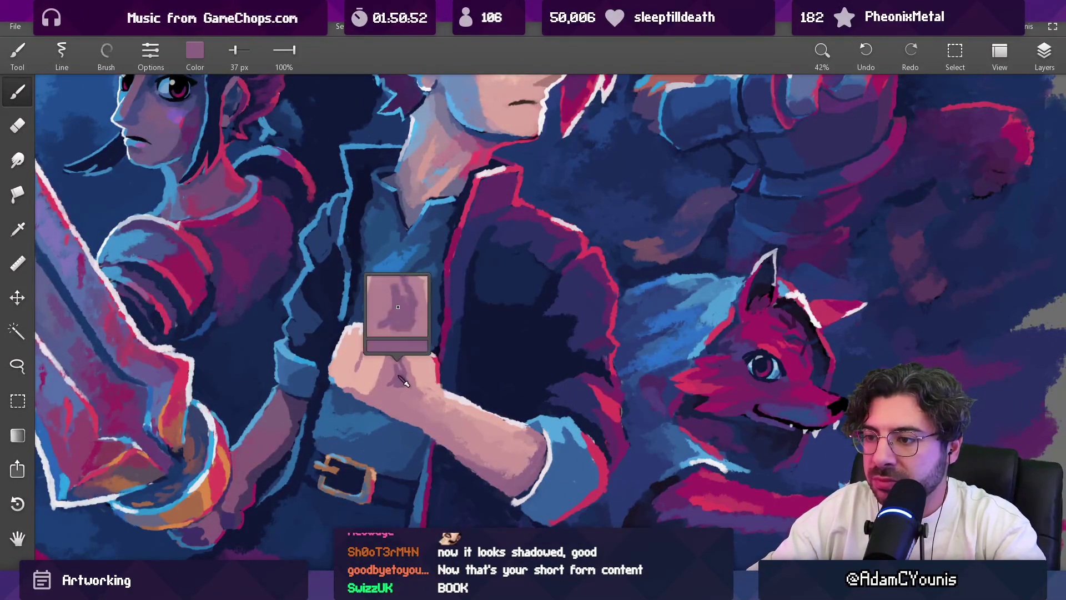
{"action": "scroll", "coordinate": [395, 383], "scroll_direction": "down", "scroll_amount": 2}
{"action": "scroll", "coordinate": [397, 415], "scroll_direction": "down", "scroll_amount": 2}
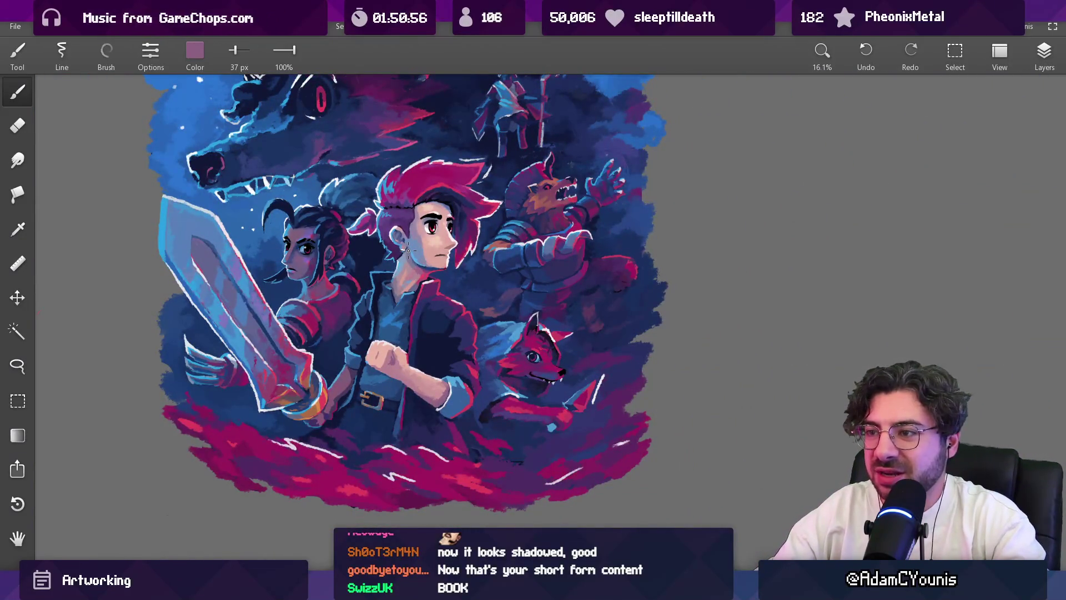
{"action": "scroll", "coordinate": [311, 397], "scroll_direction": "up", "scroll_amount": 5}
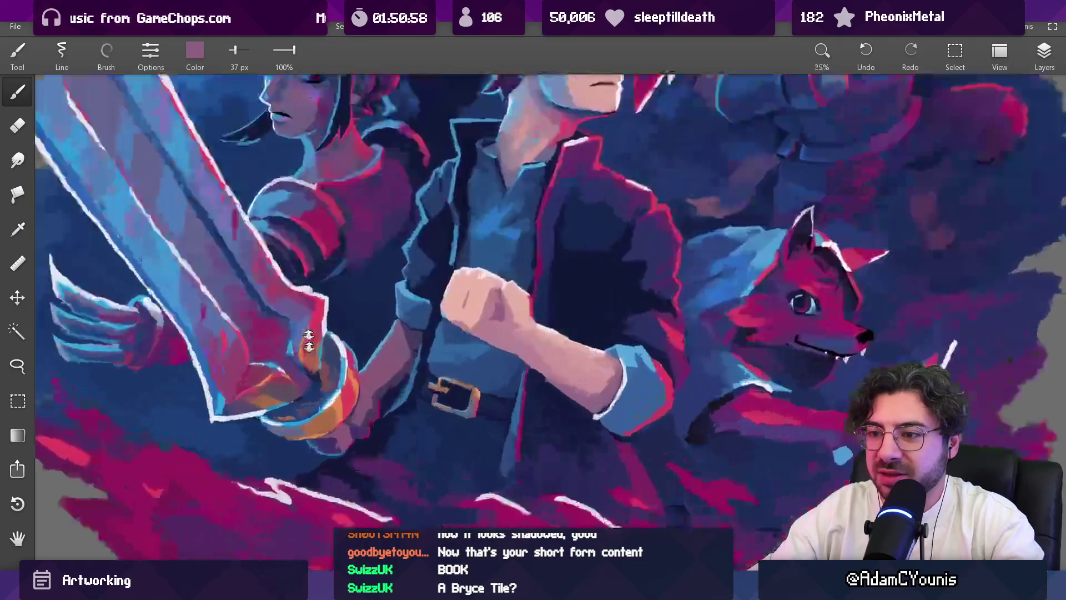
Step: Paint dark blue from near the hilt over the bracelet's white edge
{"action": "left_click", "coordinate": [340, 349], "text": "alt"}
{"action": "left_click", "coordinate": [340, 383], "text": "alt"}
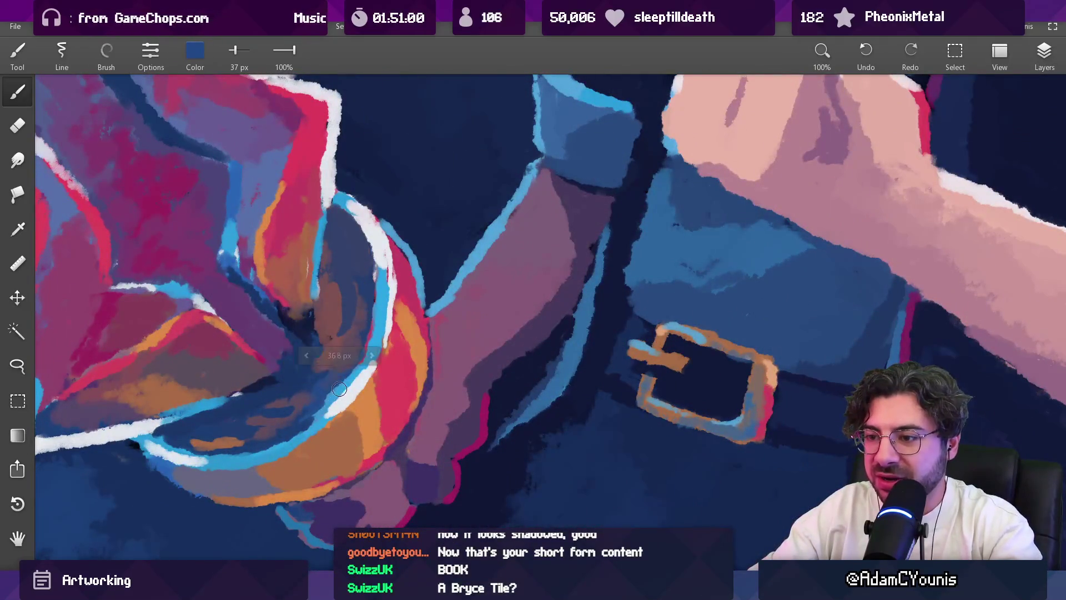
{"action": "left_click_drag", "start_coordinate": [340, 386], "coordinate": [317, 411]}
{"action": "scroll", "coordinate": [352, 370], "scroll_direction": "down", "scroll_amount": 6}
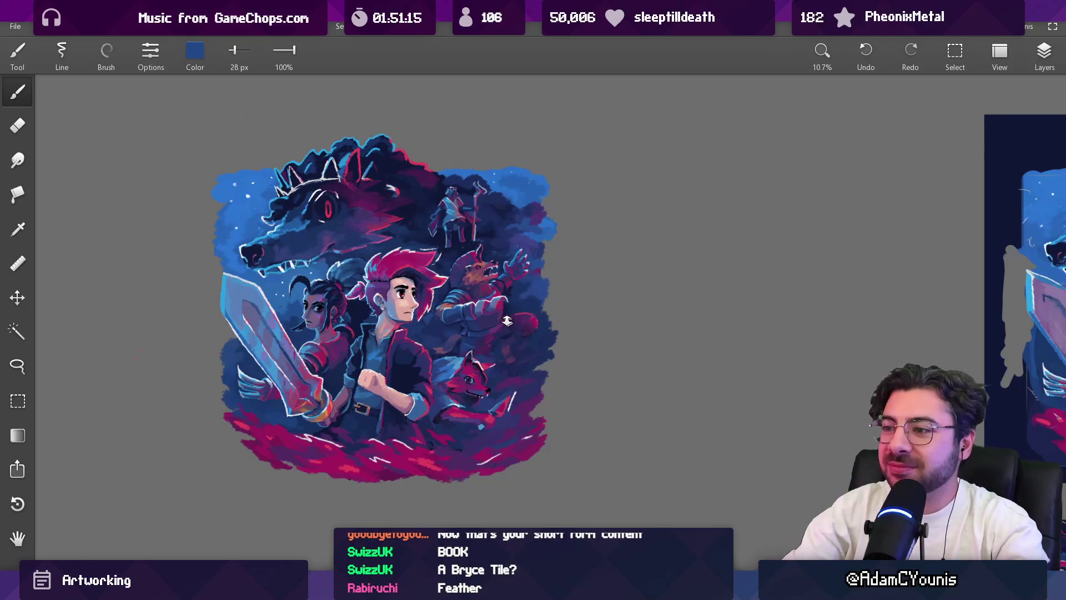
{"action": "scroll", "coordinate": [511, 324], "scroll_direction": "up", "scroll_amount": 10}
Step: Sample grey-blue from the armored arm, set the brush to 30 px, and check the red streak's tones
{"action": "left_click", "coordinate": [410, 318], "text": "alt"}
{"action": "key", "text": "bracketright"}
{"action": "key", "text": "bracketleft"}
{"action": "left_click", "coordinate": [431, 266], "text": "alt"}
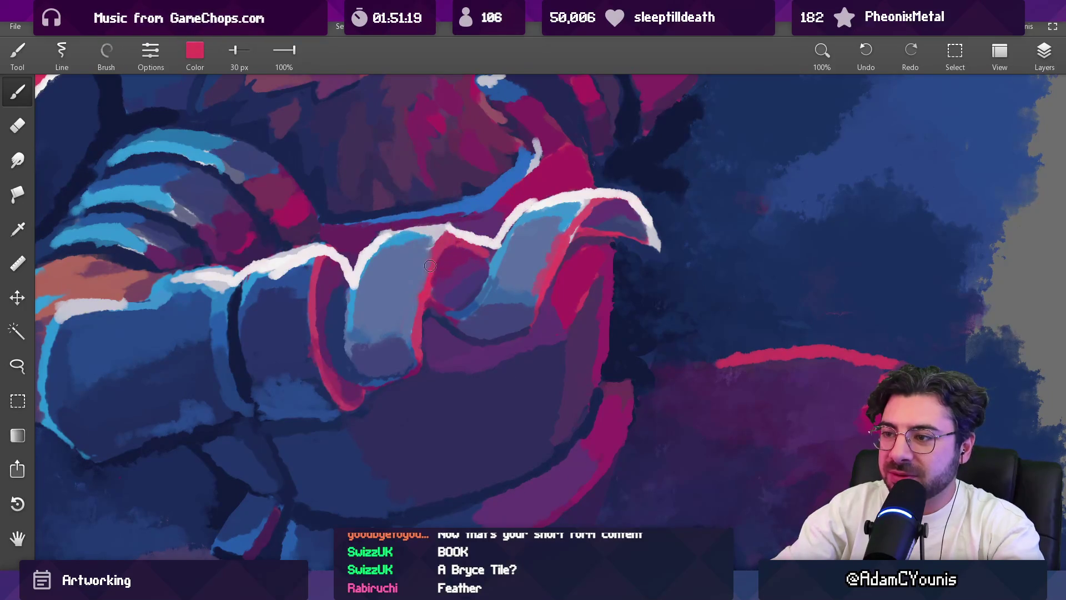
{"action": "left_click", "coordinate": [423, 304], "text": "alt"}
{"action": "left_click", "coordinate": [427, 283], "text": "alt"}
Step: Cover the red strip with two grey-blue strokes using a 23 px brush
{"action": "left_click", "coordinate": [411, 292], "text": "alt"}
{"action": "key", "text": "bracketleft"}
{"action": "key", "text": "bracketleft"}
{"action": "left_click_drag", "start_coordinate": [397, 239], "coordinate": [439, 236]}
{"action": "left_click_drag", "start_coordinate": [378, 275], "coordinate": [445, 275]}
{"action": "scroll", "coordinate": [431, 281], "scroll_direction": "down", "scroll_amount": 10}
{"action": "scroll", "coordinate": [484, 251], "scroll_direction": "up", "scroll_amount": 5}
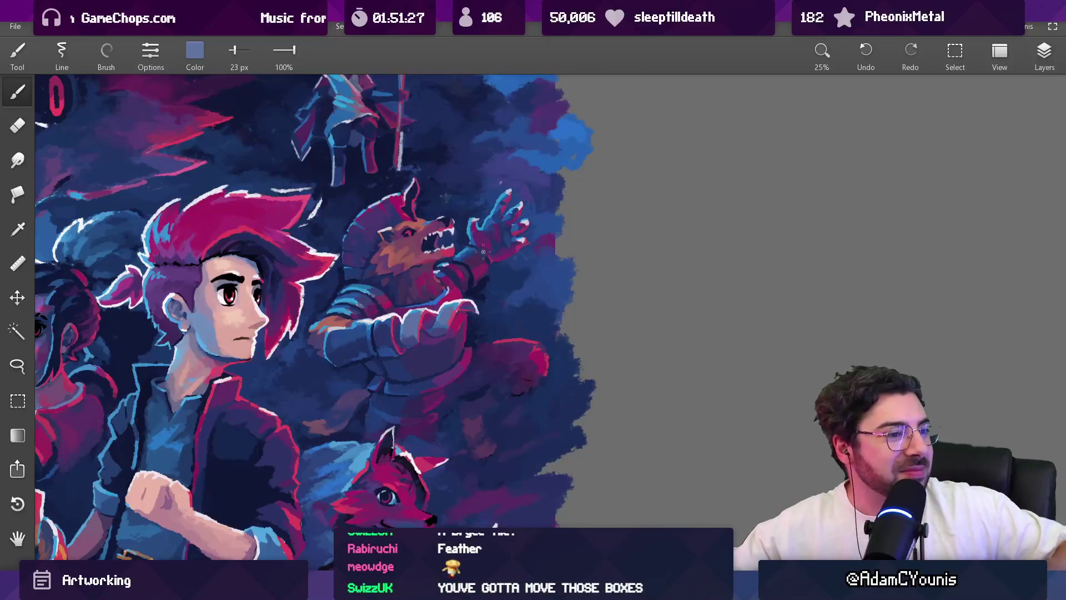
{"action": "scroll", "coordinate": [516, 275], "scroll_direction": "down", "scroll_amount": 3}
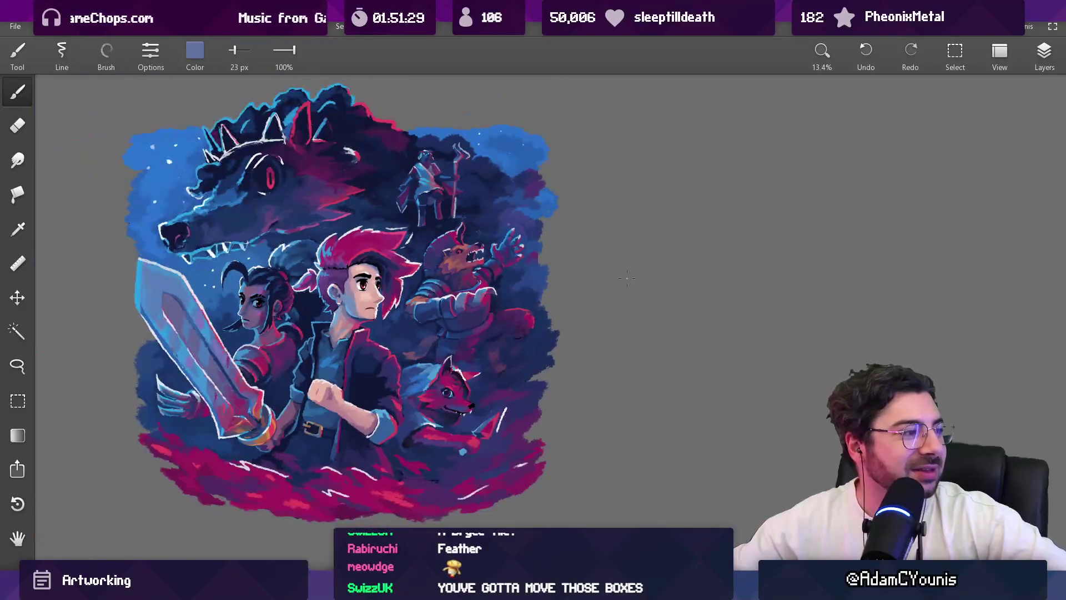
{"action": "scroll", "coordinate": [207, 288], "scroll_direction": "up", "scroll_amount": 1}
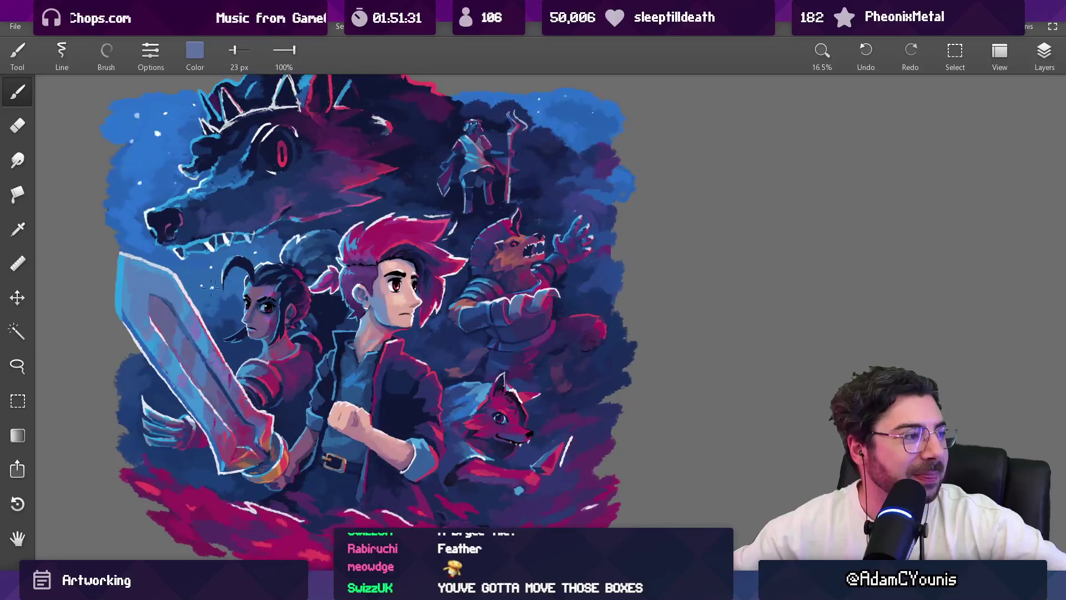
{"action": "scroll", "coordinate": [462, 379], "scroll_direction": "down", "scroll_amount": 3}
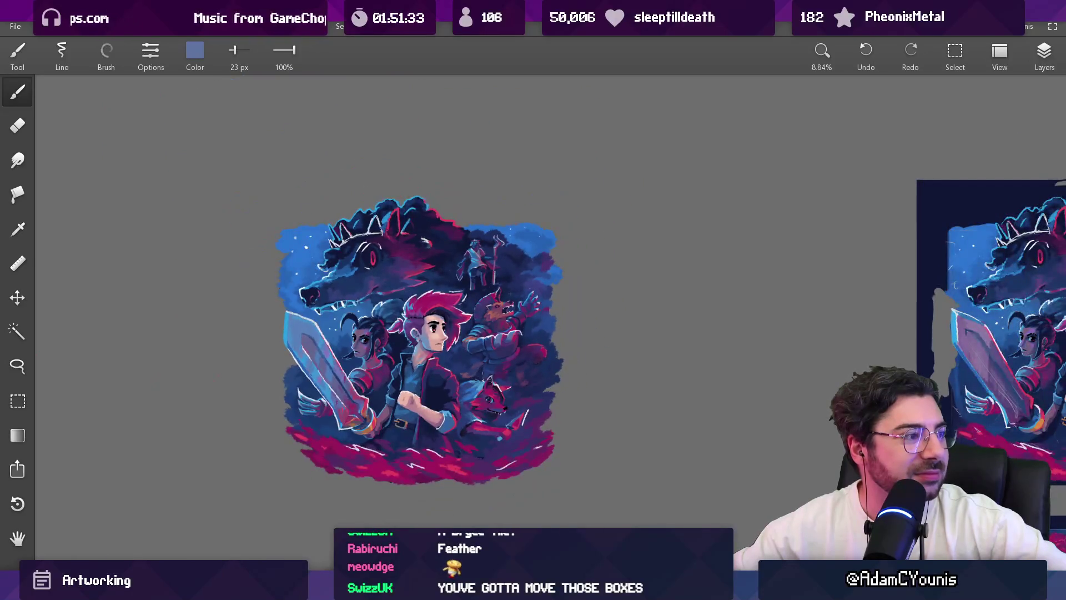
Step: Zoom out and pan past the middle creature sketch to the red-and-blue wolf head sketch
{"action": "scroll", "coordinate": [486, 336], "scroll_direction": "down", "scroll_amount": 2}
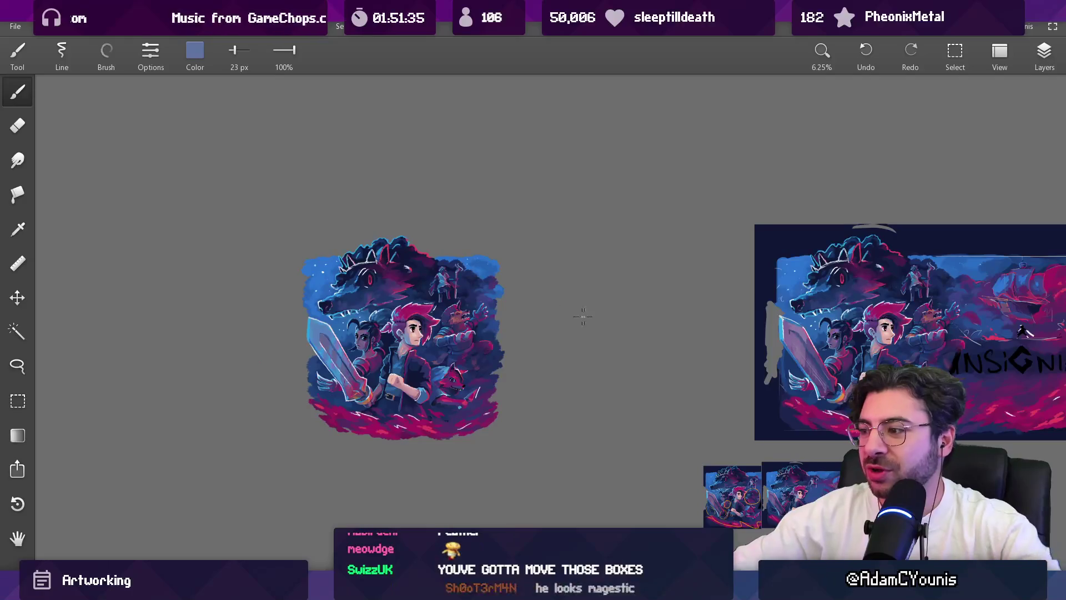
{"action": "mouse_move", "coordinate": [1033, 372]}
{"action": "left_mouse_down"}
{"action": "mouse_move", "coordinate": [686, 266]}
{"action": "mouse_move", "coordinate": [460, 245]}
{"action": "left_mouse_up"}
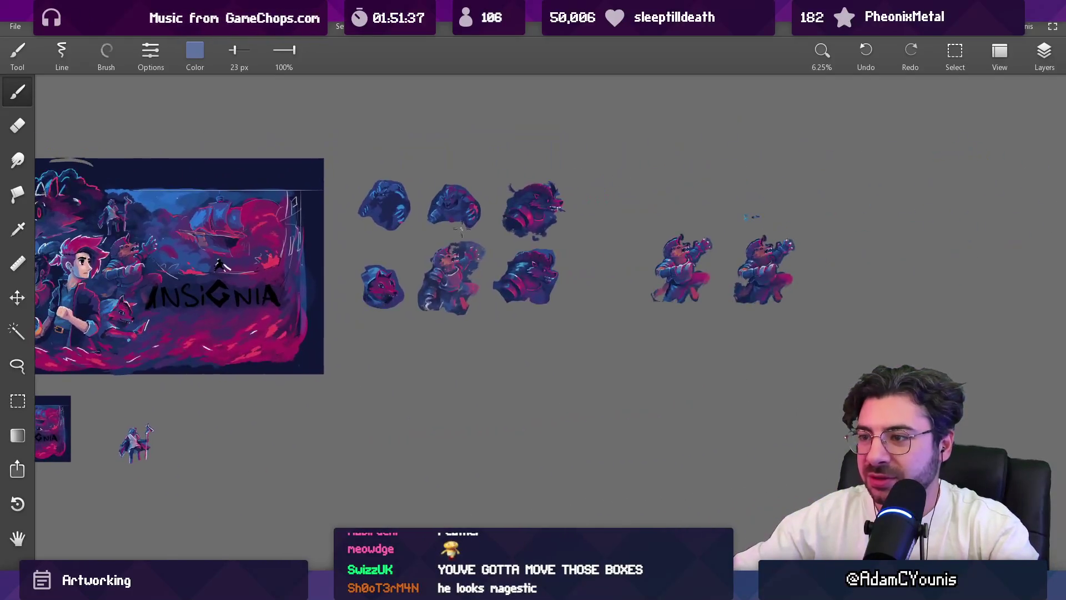
{"action": "scroll", "coordinate": [466, 352], "scroll_direction": "up", "scroll_amount": 10}
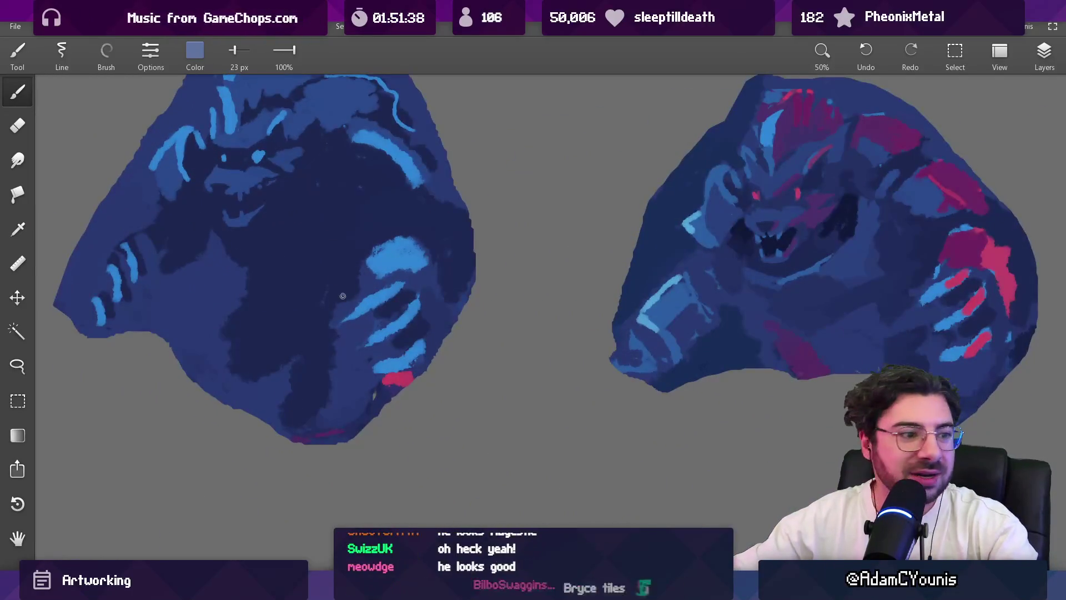
{"action": "scroll", "coordinate": [350, 342], "scroll_direction": "down", "scroll_amount": 2}
{"action": "left_click_drag", "start_coordinate": [554, 300], "coordinate": [249, 317]}
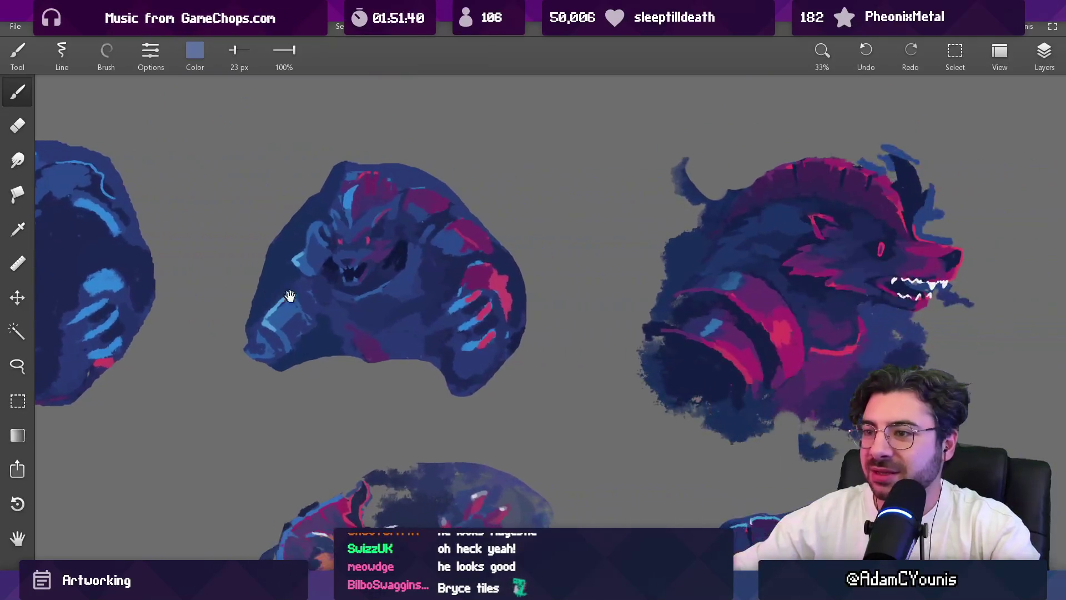
{"action": "left_click_drag", "start_coordinate": [564, 340], "coordinate": [237, 327]}
Step: Pan over the armored werewolf sketches and wolf heads
{"action": "scroll", "coordinate": [448, 281], "scroll_direction": "down", "scroll_amount": 3}
{"action": "scroll", "coordinate": [389, 278], "scroll_direction": "up", "scroll_amount": 4}
{"action": "left_click_drag", "start_coordinate": [334, 194], "coordinate": [228, 387]}
{"action": "scroll", "coordinate": [228, 387], "scroll_direction": "down", "scroll_amount": 3}
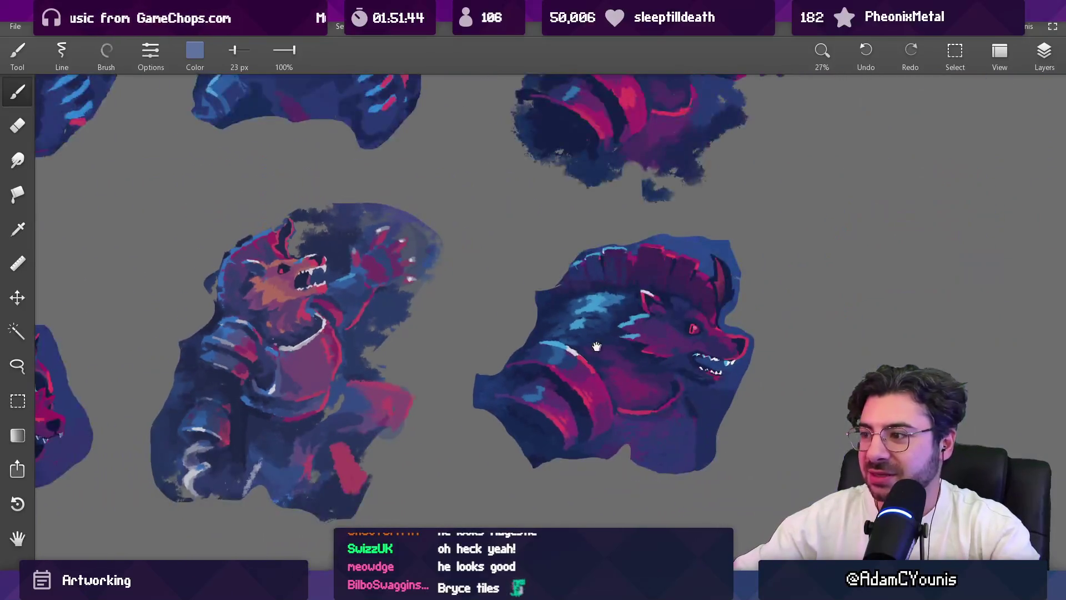
{"action": "left_click_drag", "start_coordinate": [694, 333], "coordinate": [440, 332]}
{"action": "scroll", "coordinate": [440, 333], "scroll_direction": "down", "scroll_amount": 2}
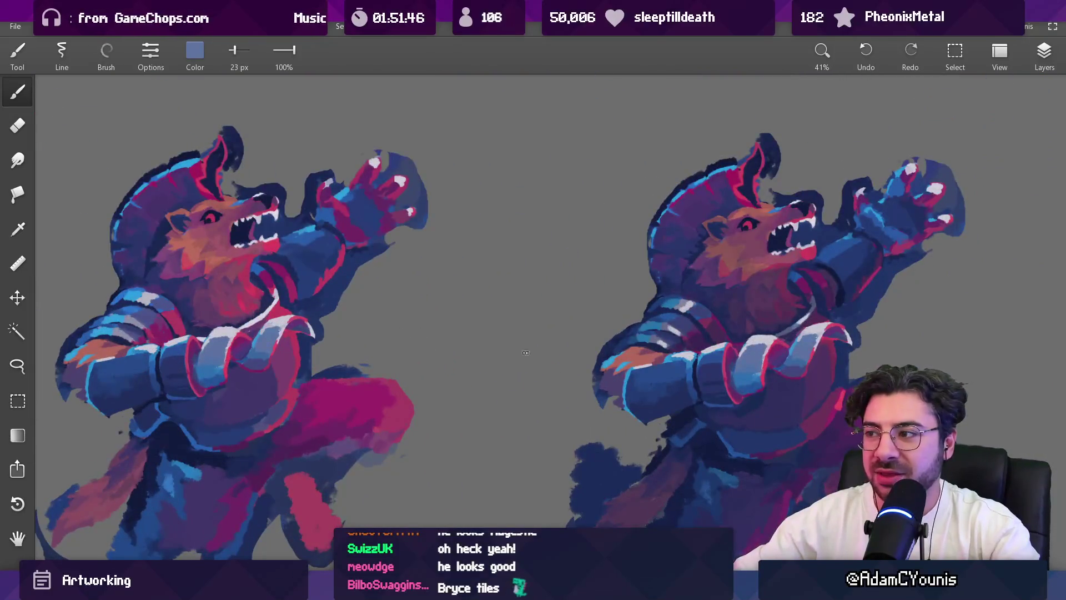
{"action": "scroll", "coordinate": [510, 352], "scroll_direction": "down", "scroll_amount": 10}
Step: Pan back to the Insignia banner and zoom into its werewolf
{"action": "left_click_drag", "start_coordinate": [64, 328], "coordinate": [434, 313]}
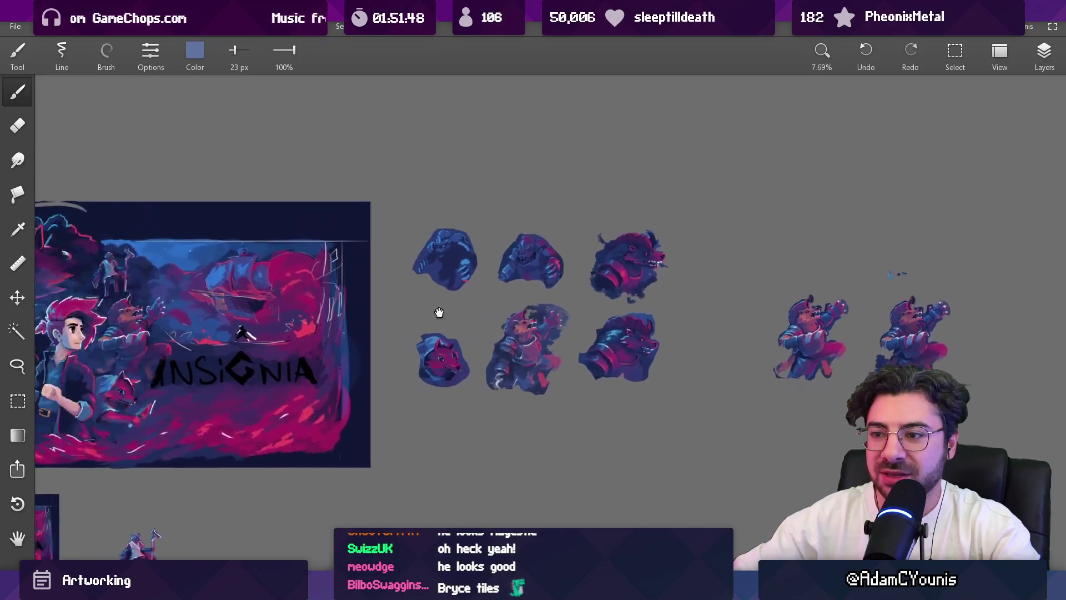
{"action": "scroll", "coordinate": [434, 313], "scroll_direction": "up", "scroll_amount": 5}
{"action": "scroll", "coordinate": [232, 344], "scroll_direction": "down", "scroll_amount": 8}
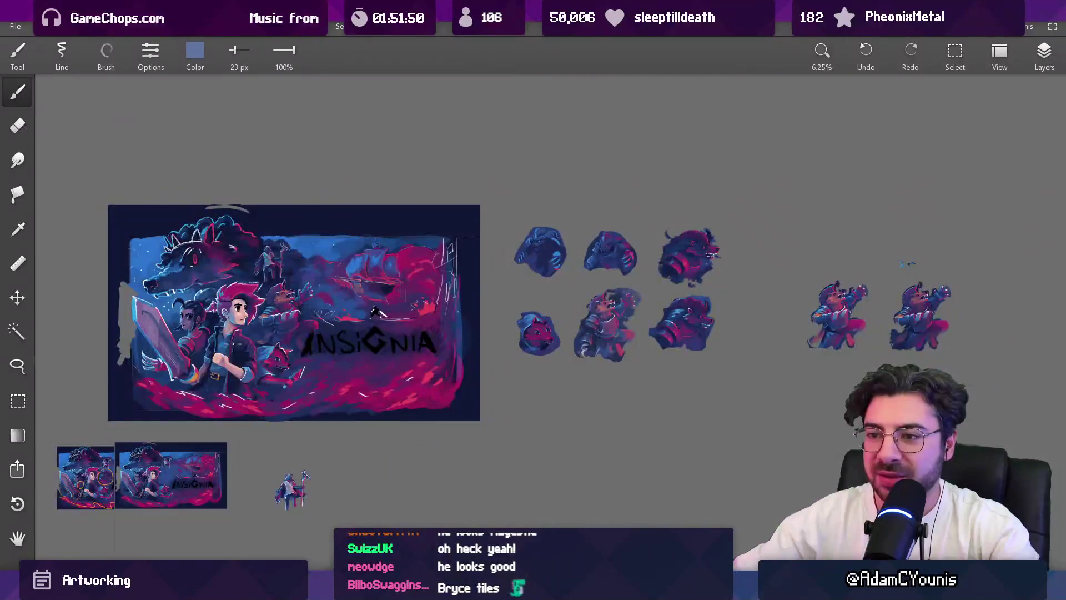
{"action": "scroll", "coordinate": [231, 344], "scroll_direction": "up", "scroll_amount": 3}
{"action": "scroll", "coordinate": [368, 257], "scroll_direction": "up", "scroll_amount": 4}
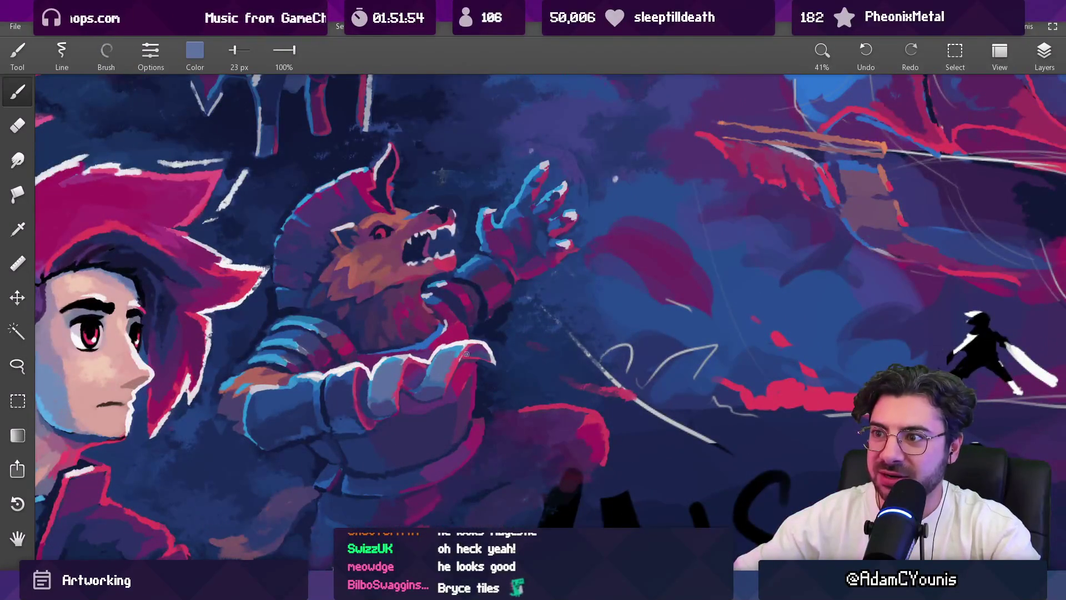
Step: Zoom in on the hilt, sample dark and light blue near the bracelet, and enlarge the brush to 24 px
{"action": "scroll", "coordinate": [462, 355], "scroll_direction": "down", "scroll_amount": 5}
{"action": "mouse_move", "coordinate": [308, 520]}
{"action": "left_mouse_down"}
{"action": "mouse_move", "coordinate": [288, 469]}
{"action": "mouse_move", "coordinate": [388, 280]}
{"action": "mouse_move", "coordinate": [866, 313]}
{"action": "left_mouse_up"}
{"action": "scroll", "coordinate": [448, 263], "scroll_direction": "up", "scroll_amount": 3}
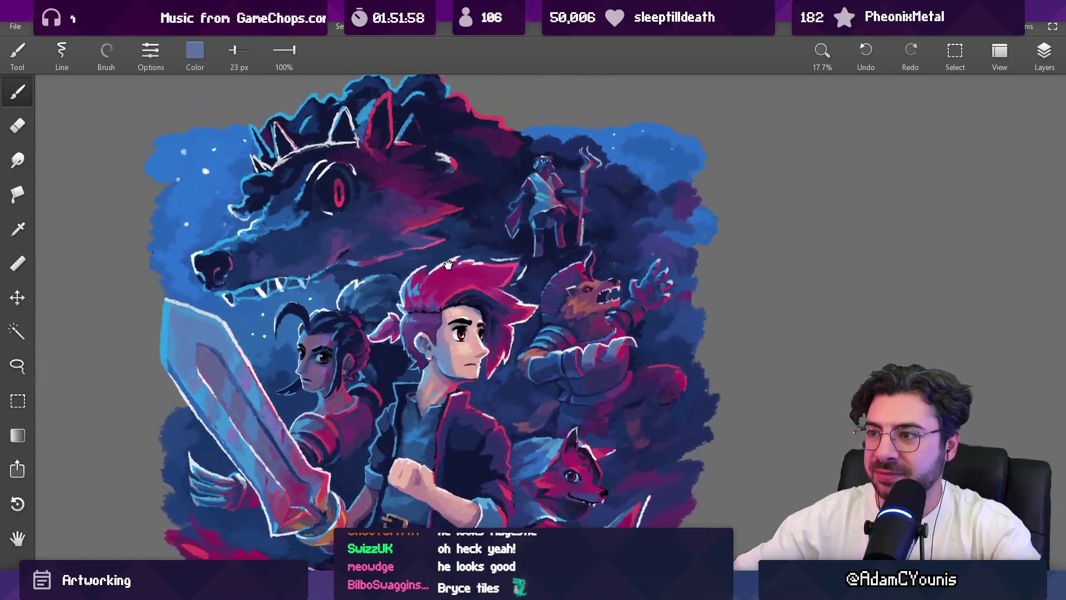
{"action": "left_click_drag", "start_coordinate": [492, 428], "coordinate": [473, 360]}
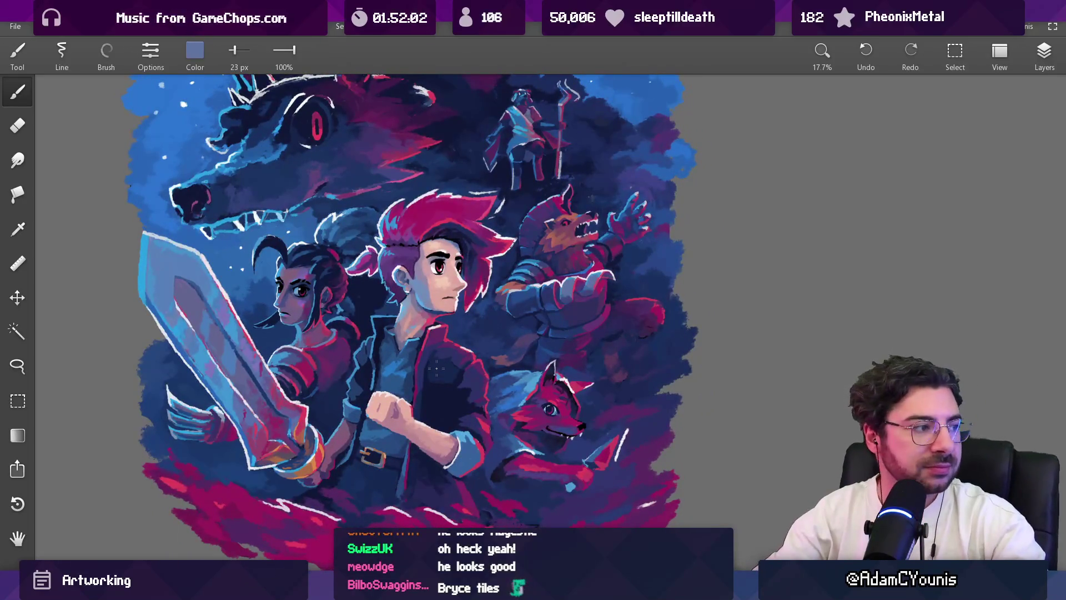
{"action": "left_click_drag", "start_coordinate": [442, 399], "coordinate": [445, 387]}
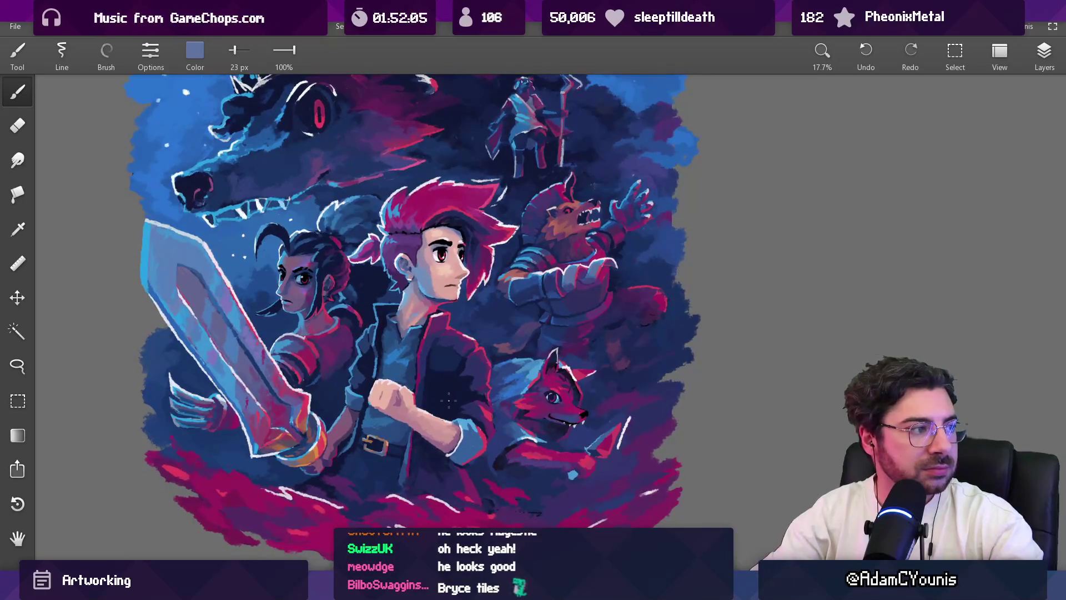
{"action": "scroll", "coordinate": [451, 405], "scroll_direction": "up", "scroll_amount": 3}
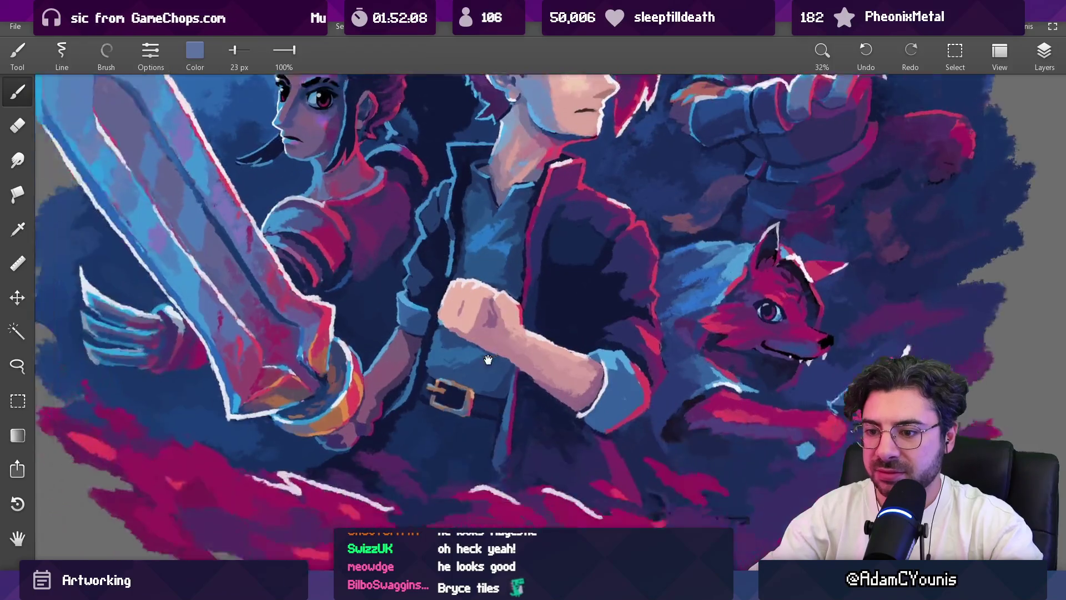
{"action": "scroll", "coordinate": [420, 371], "scroll_direction": "up", "scroll_amount": 5}
{"action": "mouse_move", "coordinate": [294, 334]}
{"action": "left_mouse_down"}
{"action": "mouse_move", "coordinate": [344, 347]}
{"action": "mouse_move", "coordinate": [289, 372]}
{"action": "mouse_move", "coordinate": [276, 410]}
{"action": "mouse_move", "coordinate": [310, 281]}
{"action": "mouse_move", "coordinate": [158, 336]}
{"action": "left_mouse_up"}
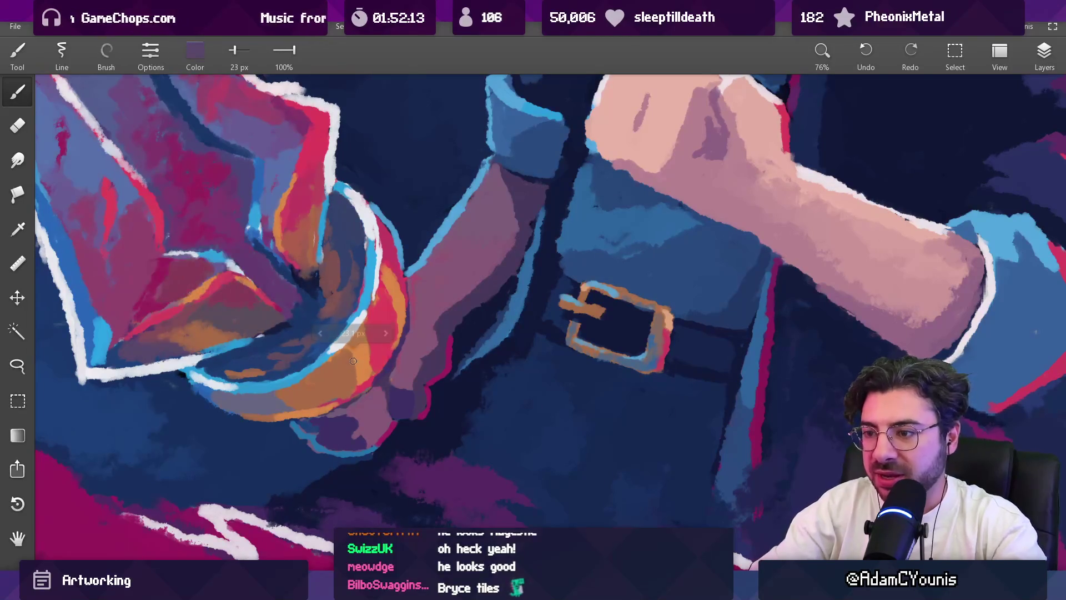
{"action": "left_click_drag", "start_coordinate": [321, 360], "coordinate": [376, 348]}
{"action": "key", "text": "bracketright"}
{"action": "key", "text": "bracketright"}
Step: Sample a bracelet blue, shrink the brush to 22 px, and add a thin blue stroke
{"action": "scroll", "coordinate": [369, 372], "scroll_direction": "down", "scroll_amount": 5}
{"action": "scroll", "coordinate": [372, 361], "scroll_direction": "up", "scroll_amount": 6}
{"action": "key", "text": "bracketright"}
{"action": "key", "text": "bracketright"}
{"action": "key", "text": "bracketright"}
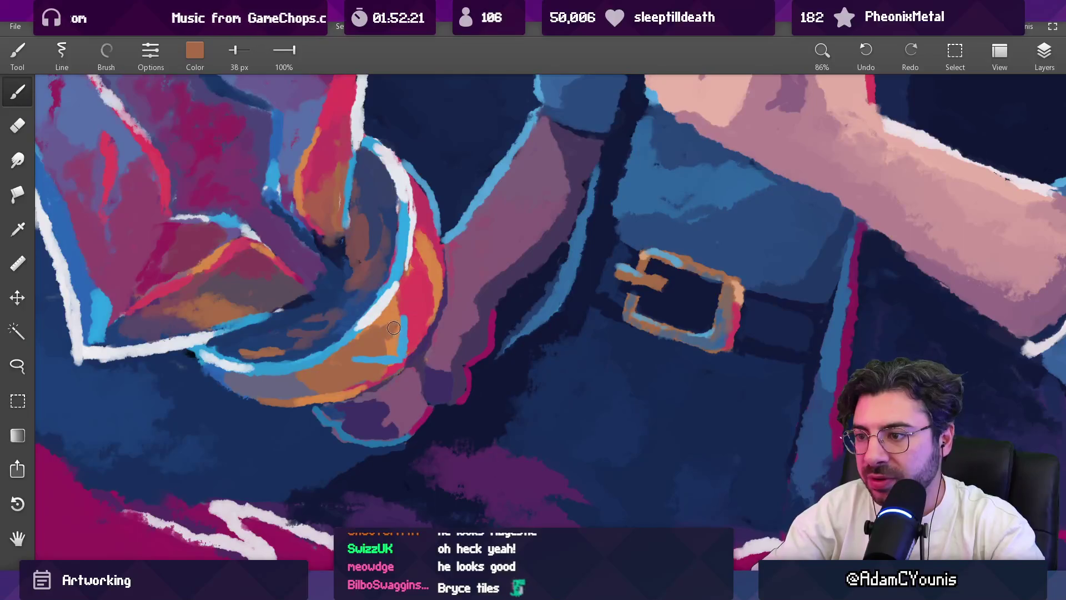
{"action": "key", "text": "bracketleft"}
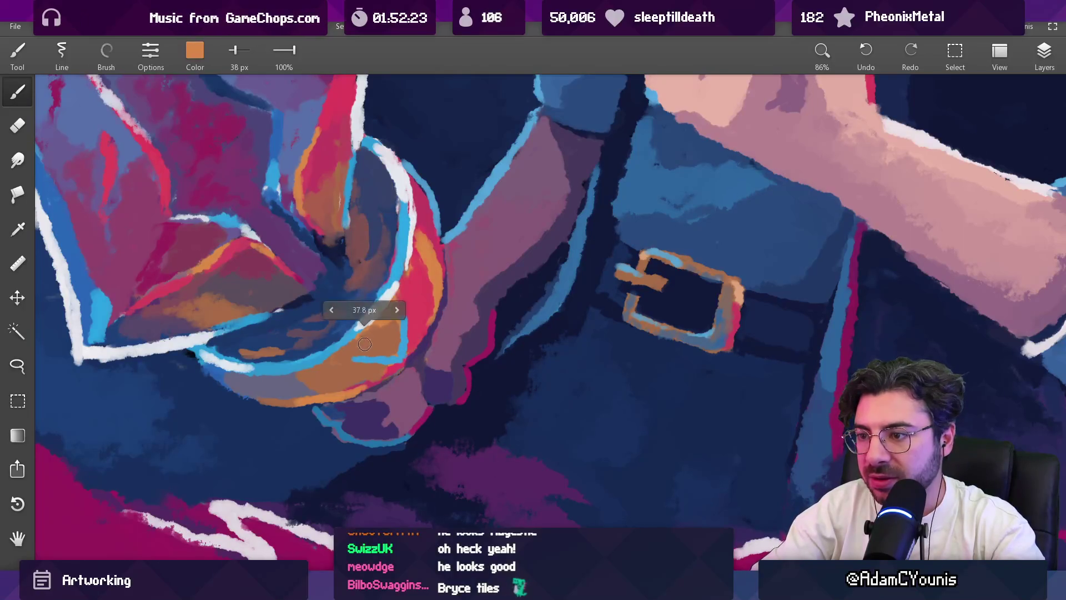
{"action": "scroll", "coordinate": [364, 359], "scroll_direction": "down", "scroll_amount": 10}
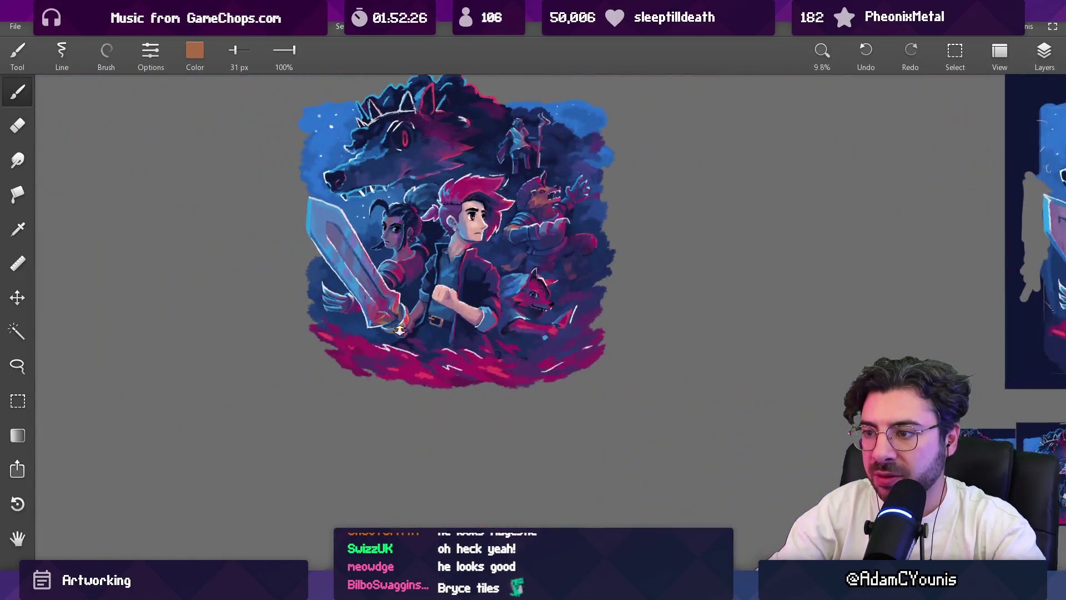
{"action": "scroll", "coordinate": [399, 329], "scroll_direction": "up", "scroll_amount": 5}
{"action": "left_click_drag", "start_coordinate": [316, 338], "coordinate": [216, 323]}
{"action": "key", "text": "bracketleft"}
{"action": "key", "text": "bracketleft"}
{"action": "left_click_drag", "start_coordinate": [425, 329], "coordinate": [417, 357]}
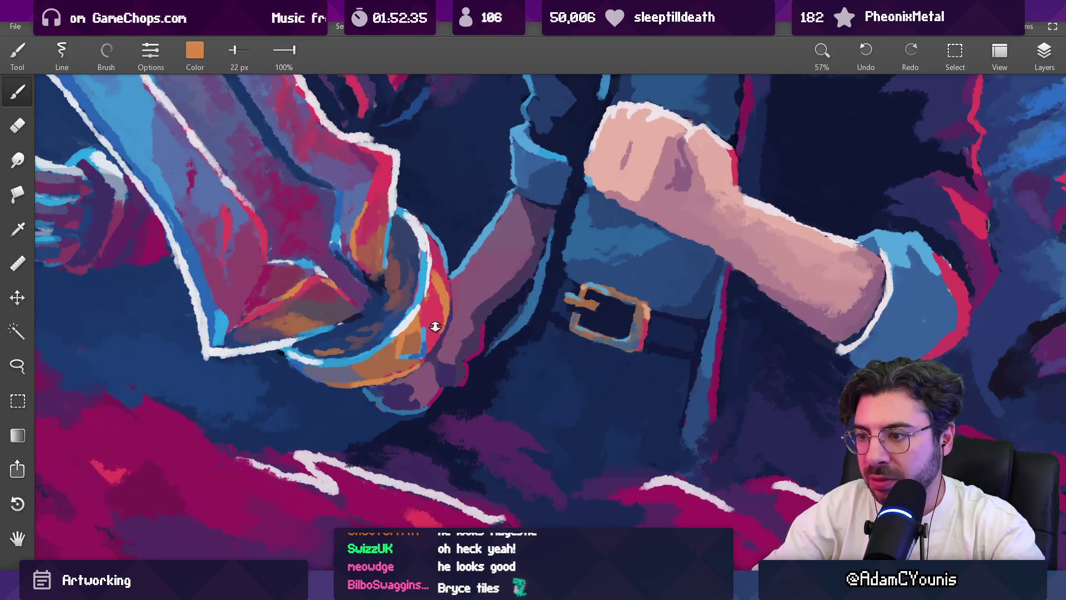
Step: Sample purple-grey and orange, then paint a blue-grey outline along the bracelet
{"action": "scroll", "coordinate": [434, 326], "scroll_direction": "down", "scroll_amount": 5}
{"action": "scroll", "coordinate": [451, 321], "scroll_direction": "up", "scroll_amount": 10}
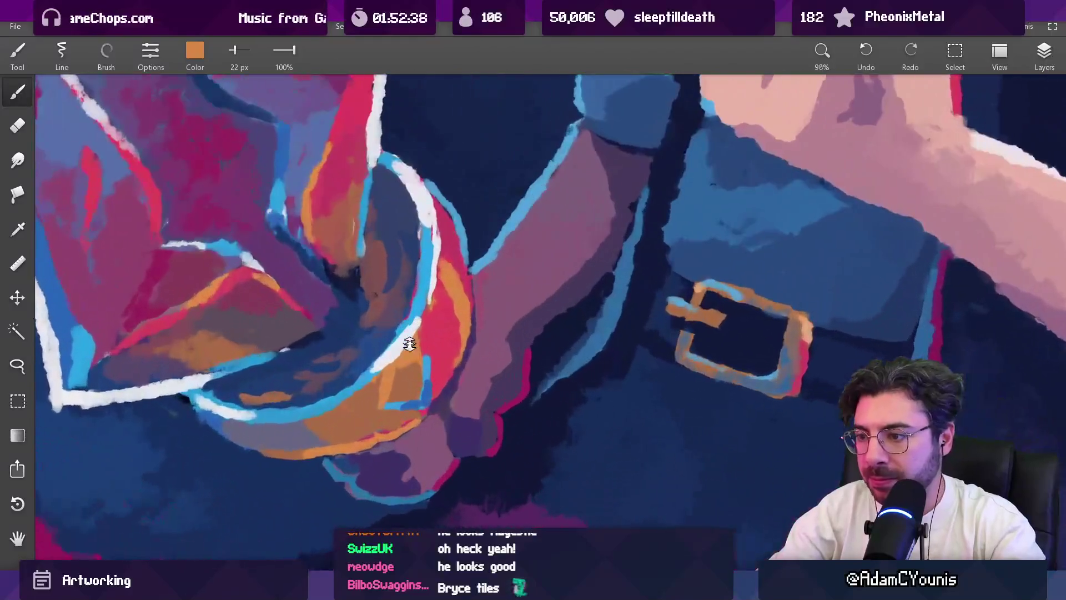
{"action": "left_click", "coordinate": [298, 430], "text": "alt"}
{"action": "scroll", "coordinate": [400, 355], "scroll_direction": "up", "scroll_amount": 1}
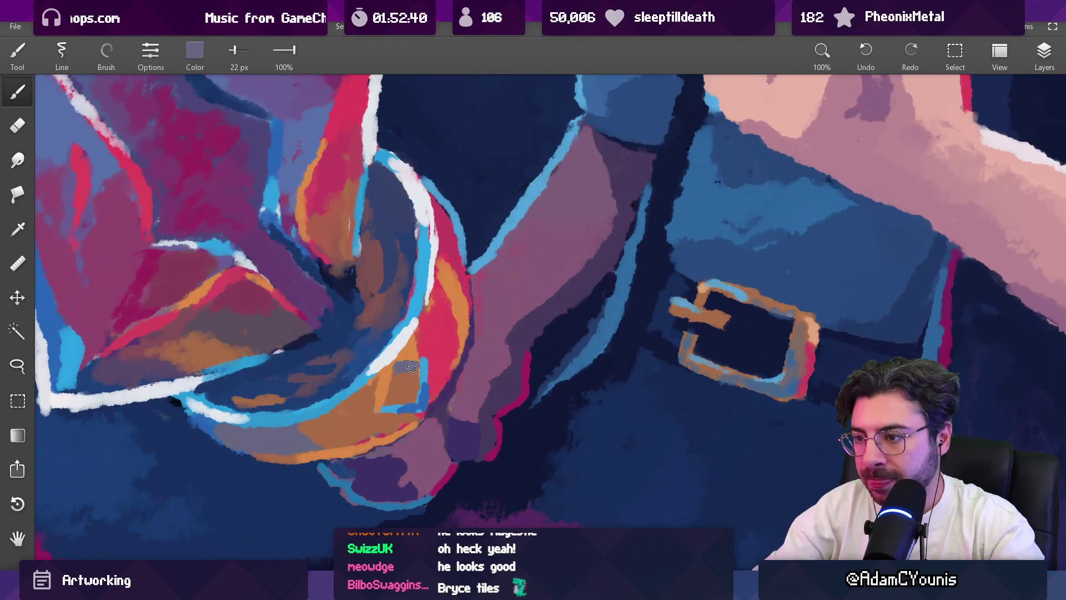
{"action": "left_click", "coordinate": [403, 377], "text": "alt"}
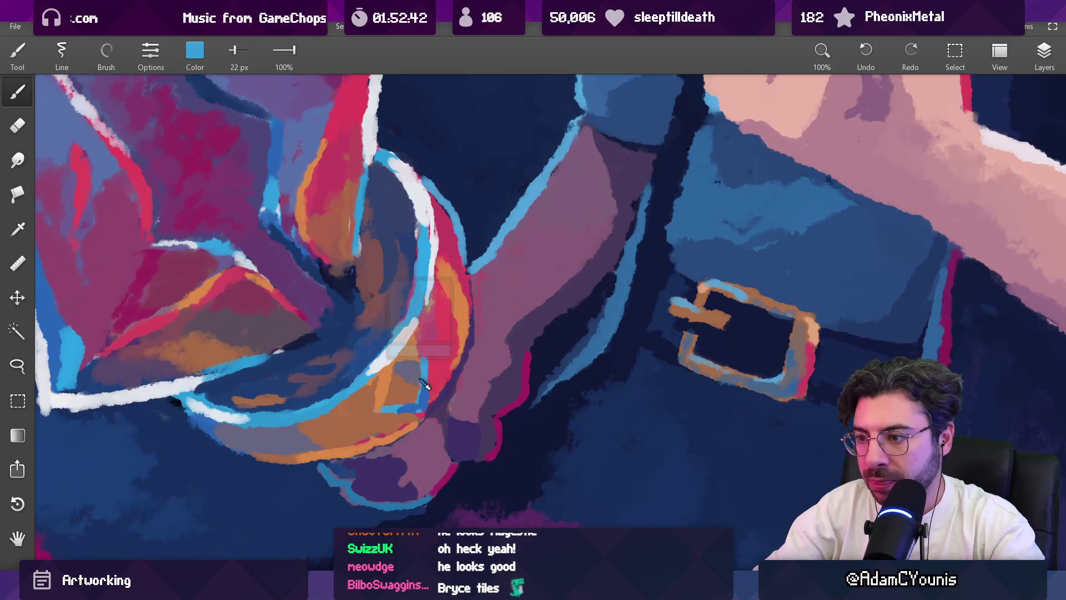
{"action": "left_click", "coordinate": [397, 370], "text": "alt"}
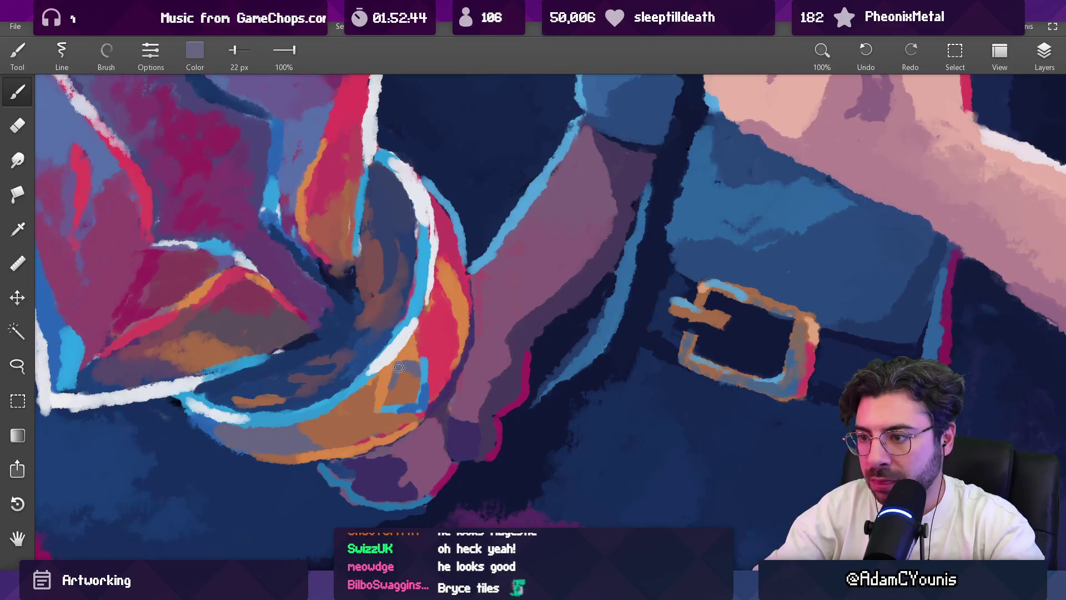
{"action": "scroll", "coordinate": [401, 368], "scroll_direction": "down", "scroll_amount": 10}
{"action": "scroll", "coordinate": [405, 444], "scroll_direction": "up", "scroll_amount": 10}
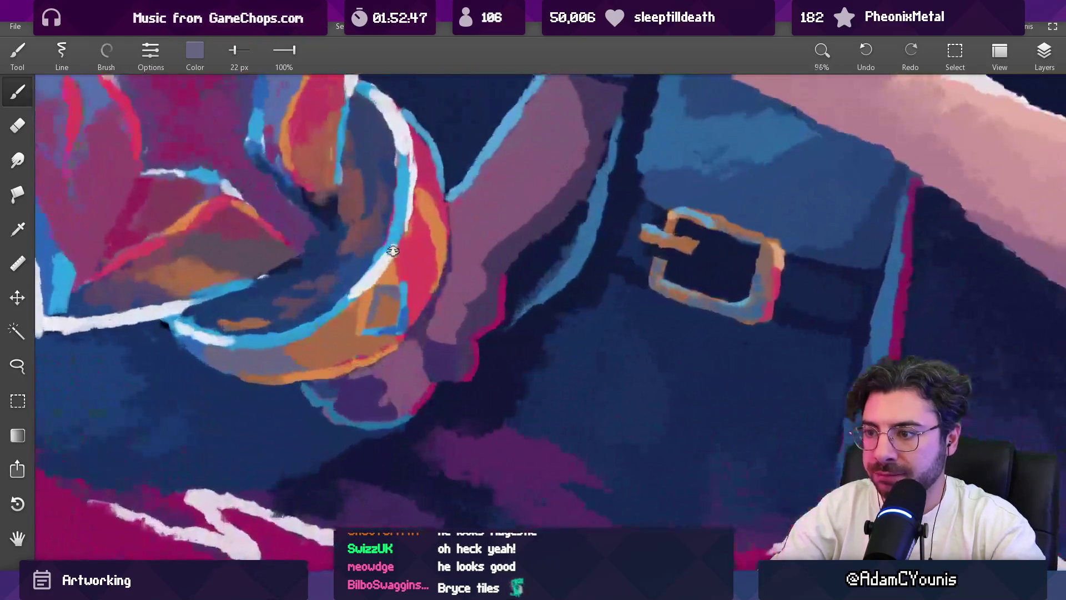
{"action": "scroll", "coordinate": [393, 251], "scroll_direction": "up", "scroll_amount": 1}
{"action": "mouse_move", "coordinate": [361, 316]}
{"action": "left_mouse_down"}
{"action": "mouse_move", "coordinate": [322, 383]}
{"action": "mouse_move", "coordinate": [371, 350]}
{"action": "left_mouse_up"}
{"action": "left_click_drag", "start_coordinate": [399, 285], "coordinate": [368, 337]}
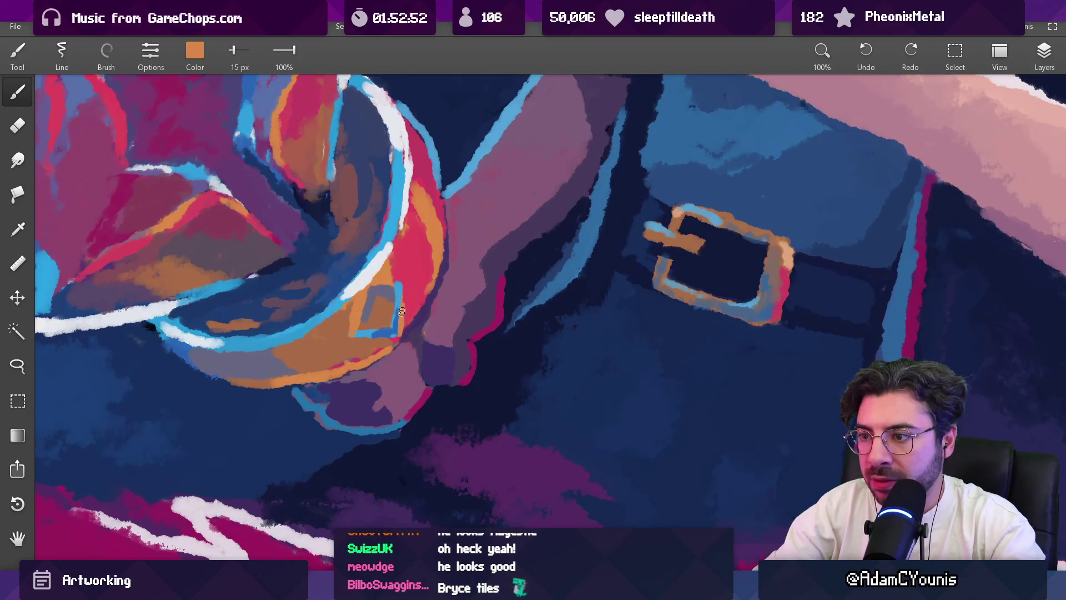
Step: Sample a blue-grey, fine-tune the brush size, and zoom in on the belt and fist
{"action": "mouse_move", "coordinate": [391, 324]}
{"action": "left_mouse_down"}
{"action": "mouse_move", "coordinate": [373, 277]}
{"action": "mouse_move", "coordinate": [258, 327]}
{"action": "mouse_move", "coordinate": [383, 325]}
{"action": "mouse_move", "coordinate": [395, 310]}
{"action": "mouse_move", "coordinate": [386, 289]}
{"action": "mouse_move", "coordinate": [189, 354]}
{"action": "left_mouse_up"}
{"action": "key", "text": "bracketright"}
{"action": "key", "text": "bracketleft"}
{"action": "scroll", "coordinate": [396, 301], "scroll_direction": "down", "scroll_amount": 6}
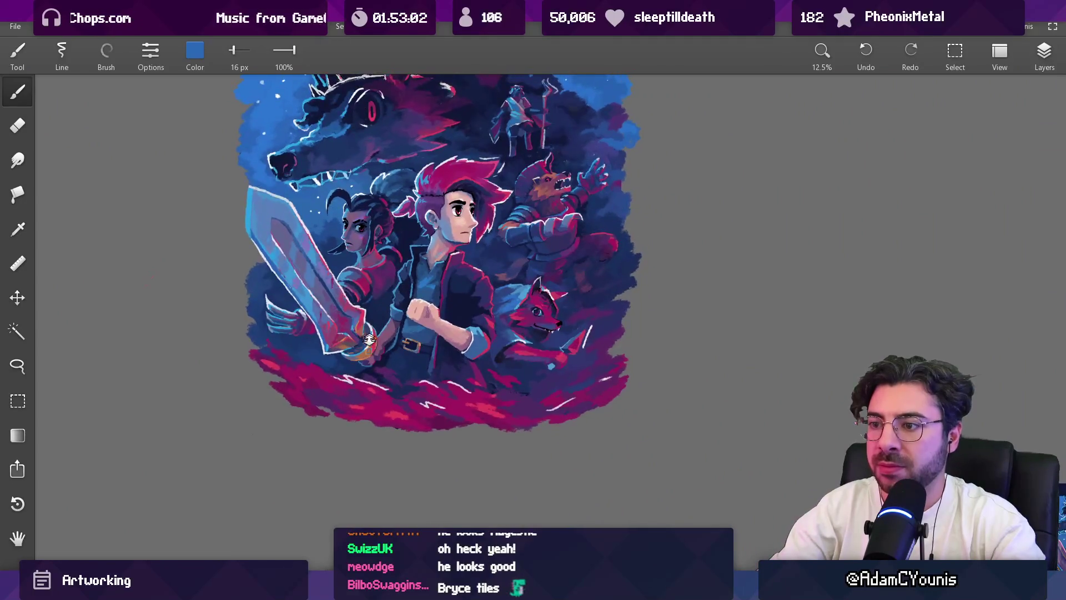
{"action": "scroll", "coordinate": [408, 277], "scroll_direction": "up", "scroll_amount": 8}
{"action": "left_click_drag", "start_coordinate": [392, 367], "coordinate": [401, 354]}
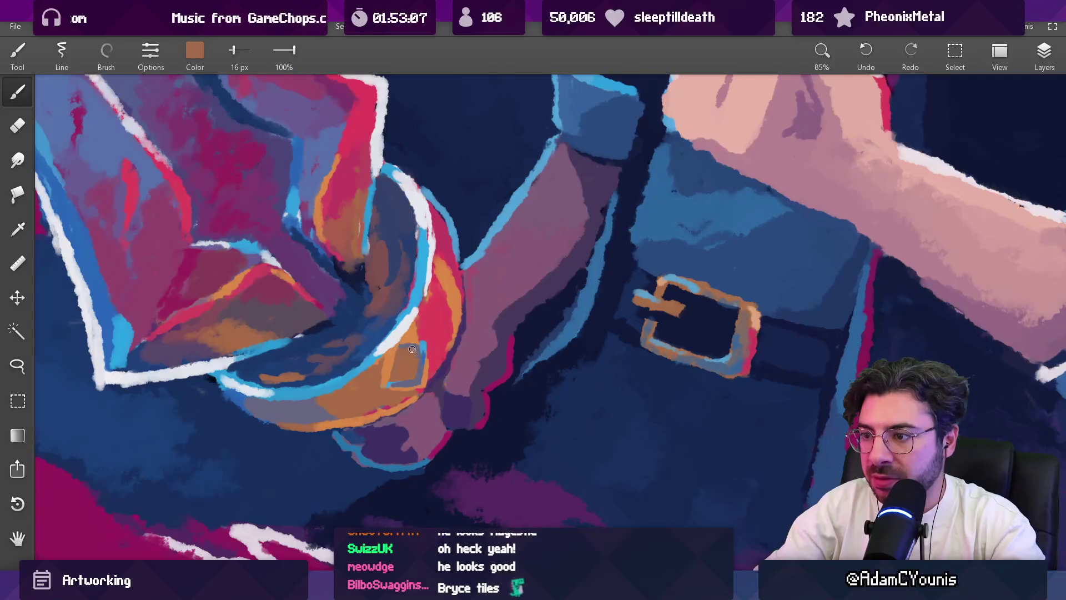
{"action": "scroll", "coordinate": [424, 322], "scroll_direction": "down", "scroll_amount": 6}
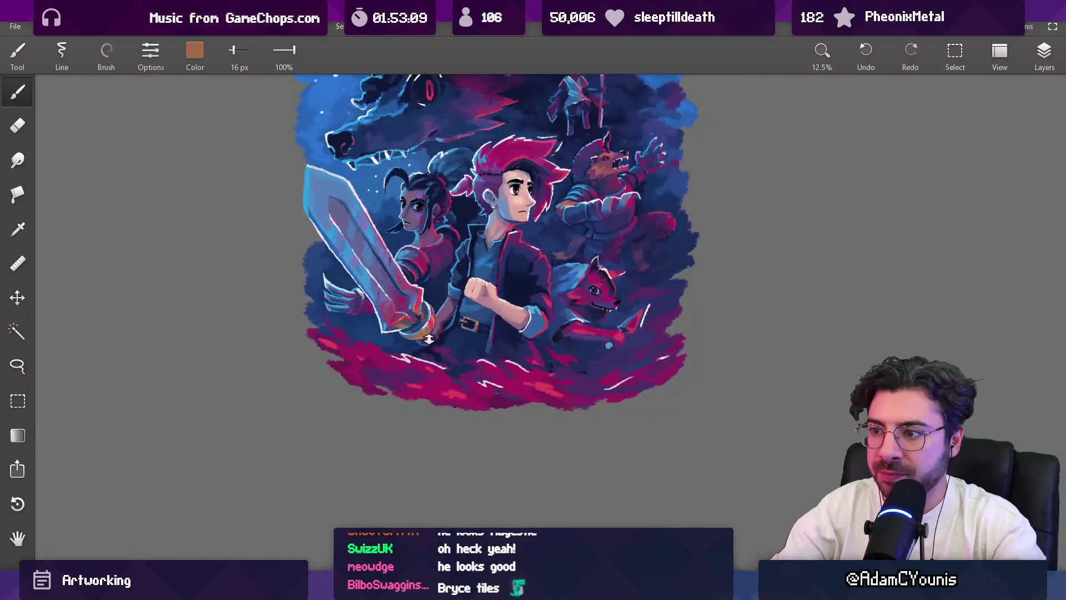
{"action": "scroll", "coordinate": [416, 311], "scroll_direction": "up", "scroll_amount": 6}
Step: Pick the bright orange from the hilt ring, then a brown beside the sword hilt
{"action": "left_click", "coordinate": [424, 327]}
{"action": "left_click_drag", "start_coordinate": [424, 326], "coordinate": [421, 332]}
{"action": "left_click", "coordinate": [420, 327]}
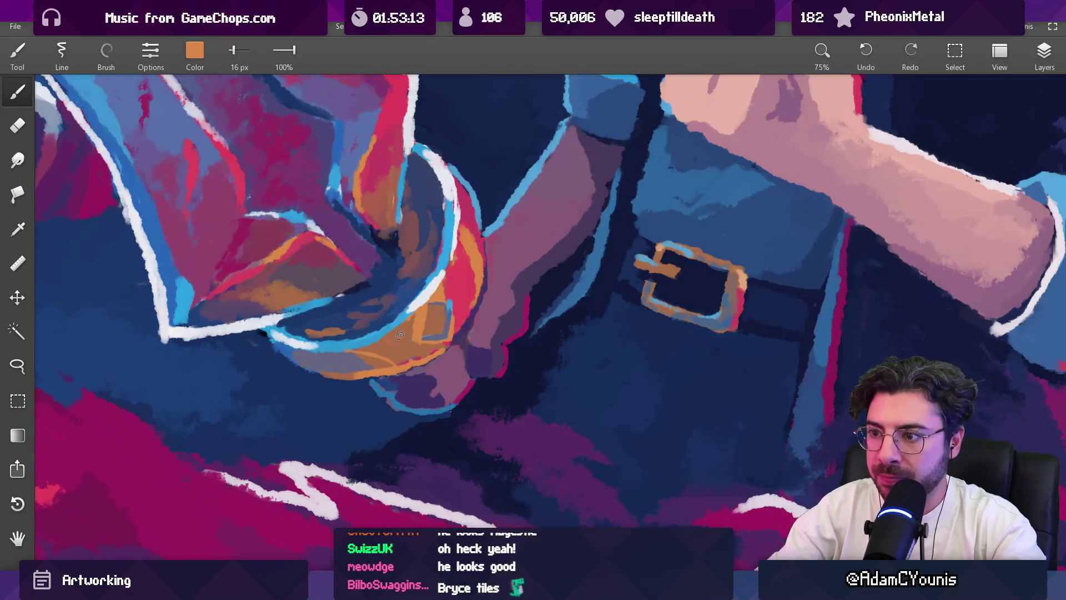
{"action": "scroll", "coordinate": [465, 233], "scroll_direction": "down", "scroll_amount": 6}
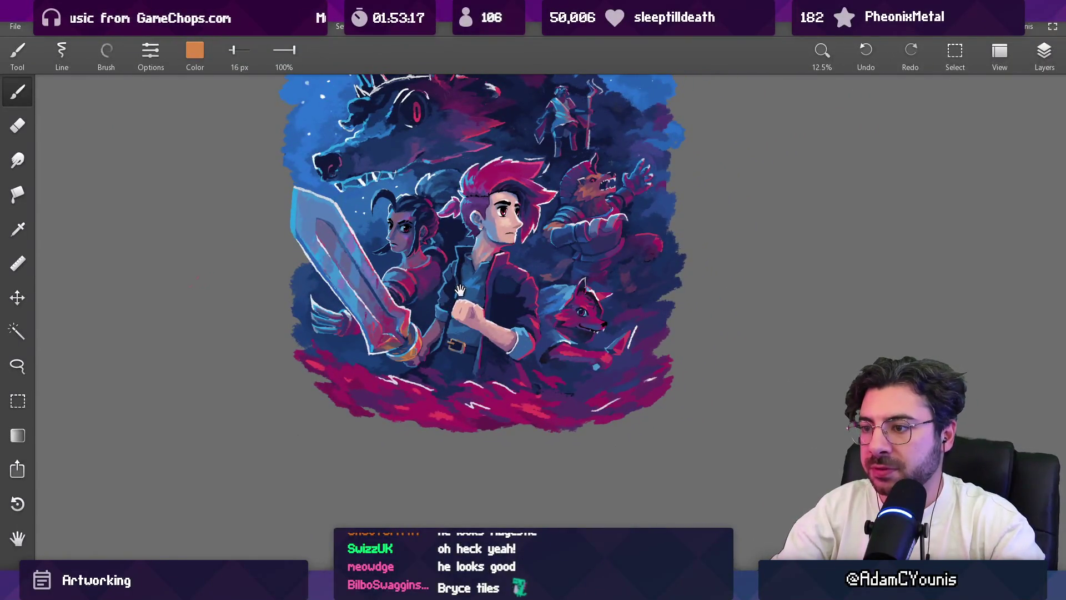
{"action": "left_click_drag", "start_coordinate": [461, 289], "coordinate": [442, 293]}
{"action": "scroll", "coordinate": [361, 340], "scroll_direction": "up", "scroll_amount": 5}
{"action": "left_click", "coordinate": [384, 356], "text": "alt"}
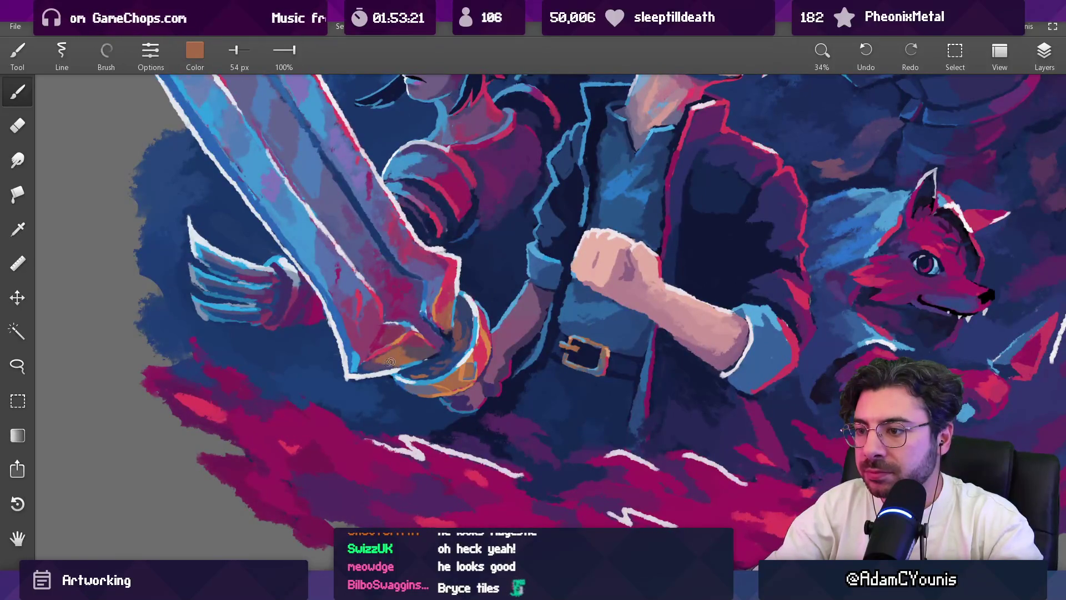
Step: Sample a redder brown, undo, then pick purple and dark magenta from the hilt and blade
{"action": "left_click", "coordinate": [444, 313], "text": "alt"}
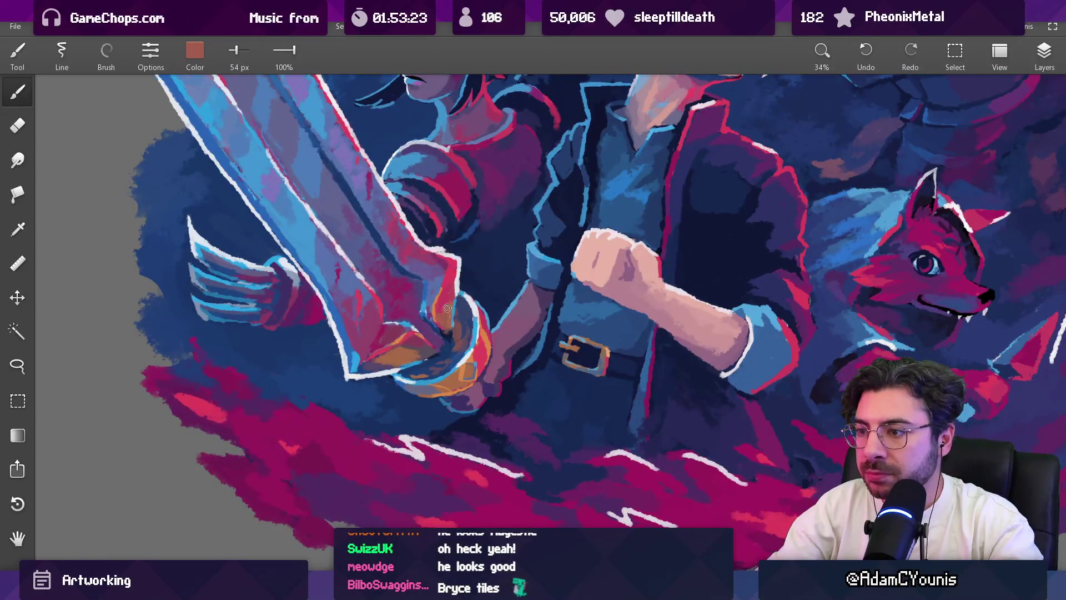
{"action": "key", "text": "ctrl+z"}
{"action": "key", "text": "ctrl+z"}
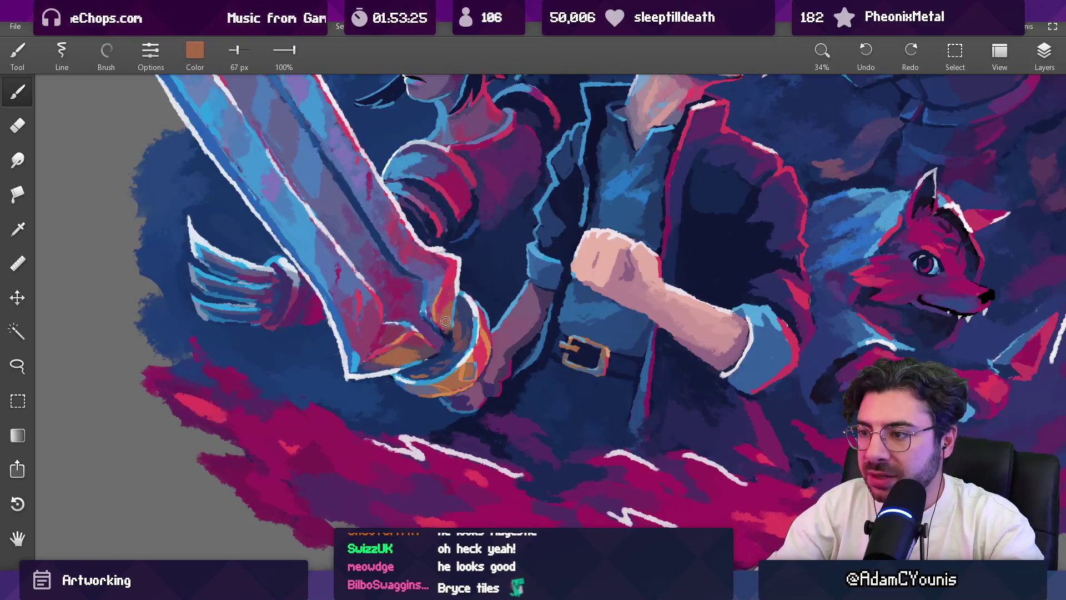
{"action": "mouse_move", "coordinate": [452, 296]}
{"action": "left_mouse_down"}
{"action": "mouse_move", "coordinate": [380, 366]}
{"action": "mouse_move", "coordinate": [371, 363]}
{"action": "mouse_move", "coordinate": [441, 350]}
{"action": "left_mouse_up"}
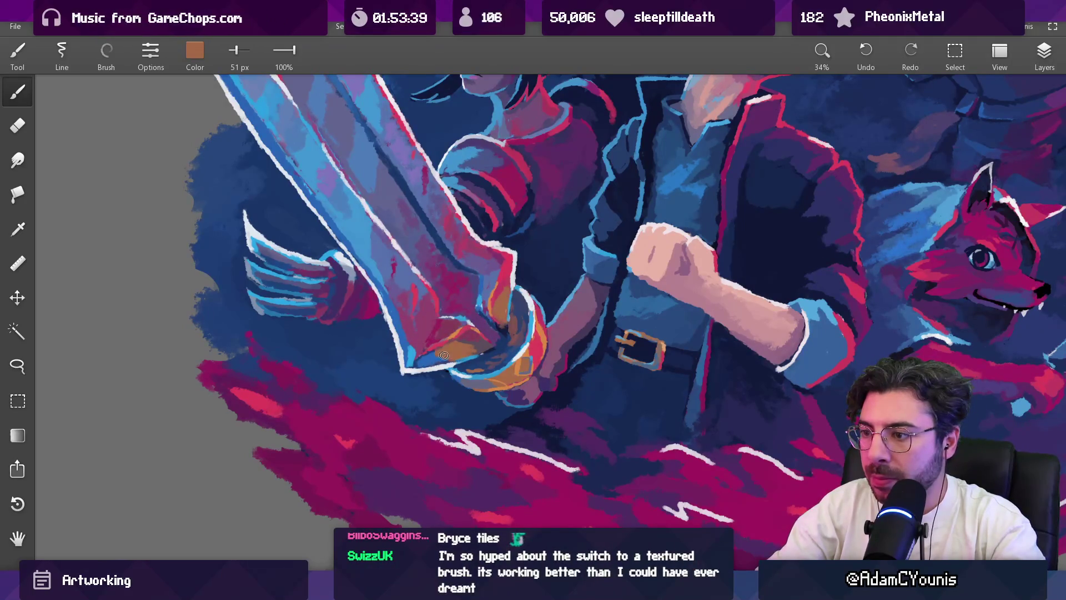
{"action": "scroll", "coordinate": [439, 355], "scroll_direction": "down", "scroll_amount": 10}
{"action": "scroll", "coordinate": [463, 231], "scroll_direction": "up", "scroll_amount": 10}
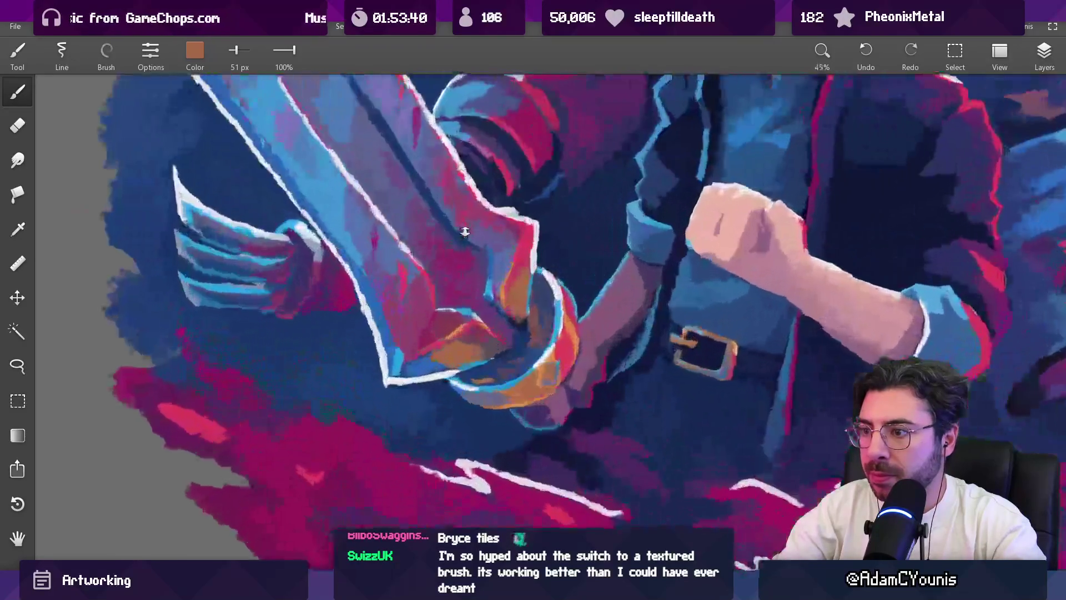
{"action": "left_click_drag", "start_coordinate": [473, 328], "coordinate": [432, 361]}
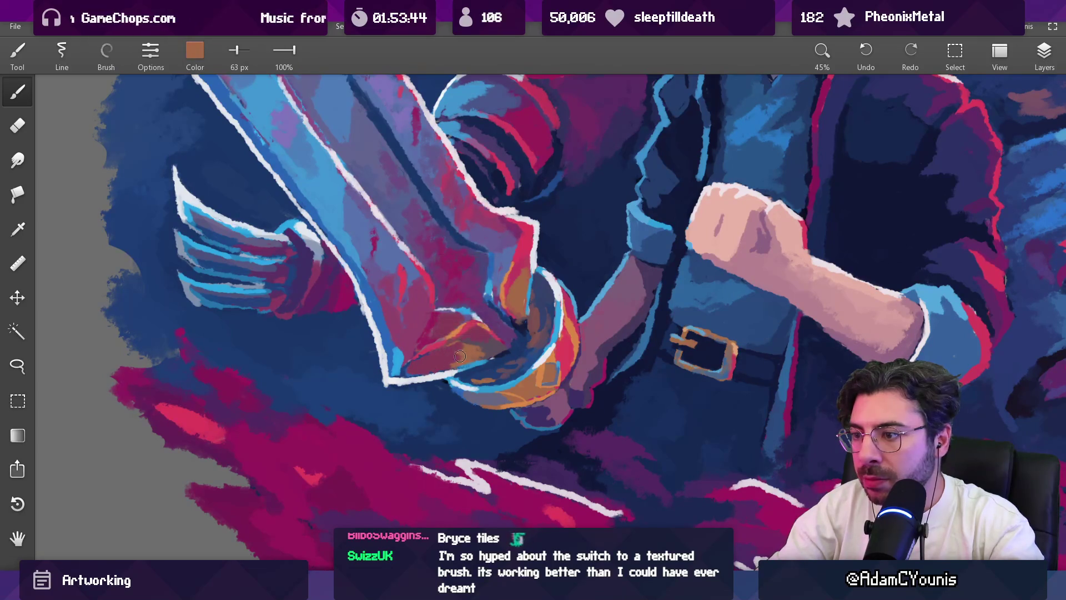
{"action": "left_click_drag", "start_coordinate": [472, 356], "coordinate": [484, 350]}
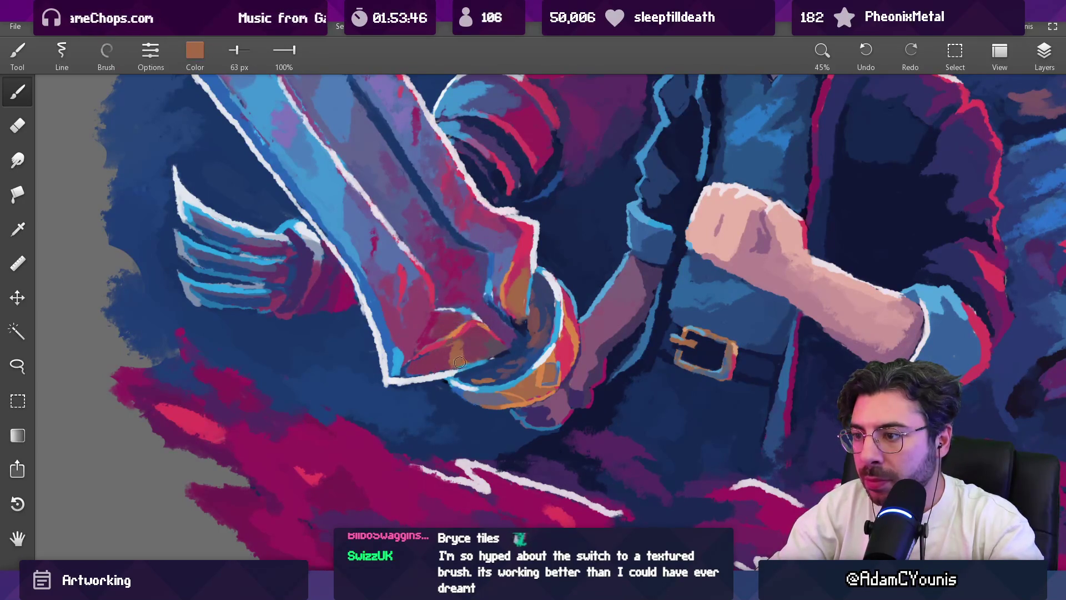
Step: Sample blues around the hilt and a maroon from the blade
{"action": "scroll", "coordinate": [466, 352], "scroll_direction": "down", "scroll_amount": 10}
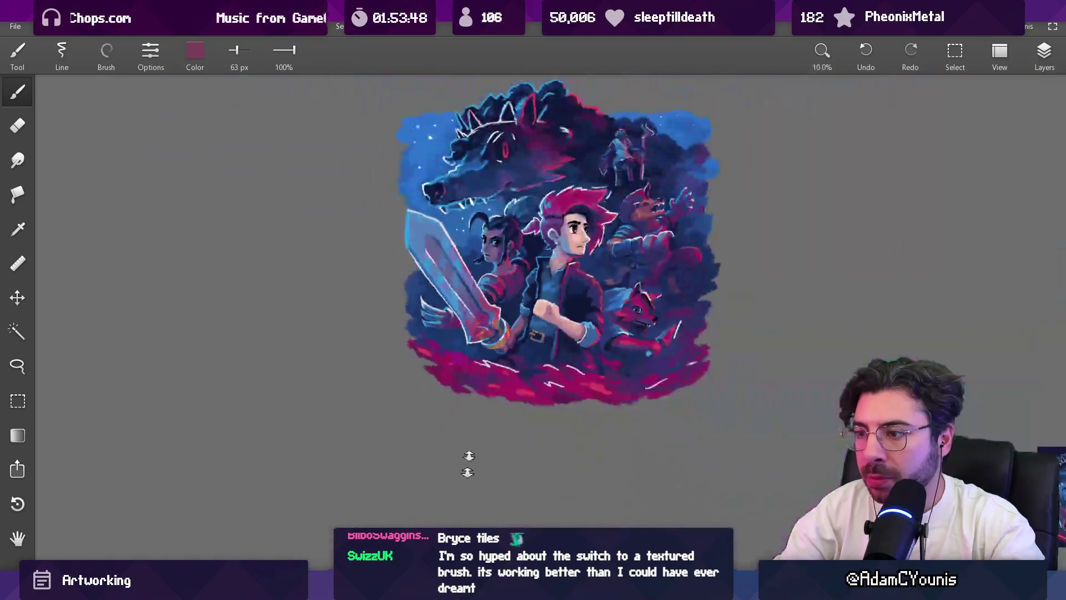
{"action": "scroll", "coordinate": [474, 308], "scroll_direction": "up", "scroll_amount": 8}
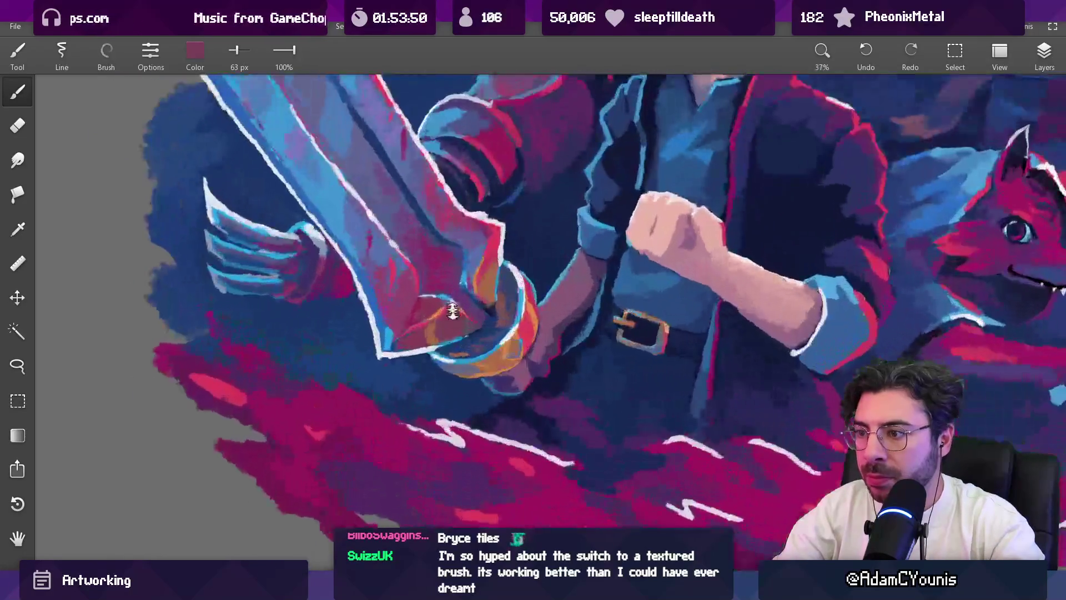
{"action": "mouse_move", "coordinate": [437, 332]}
{"action": "left_mouse_down"}
{"action": "mouse_move", "coordinate": [467, 345]}
{"action": "mouse_move", "coordinate": [422, 345]}
{"action": "left_mouse_up"}
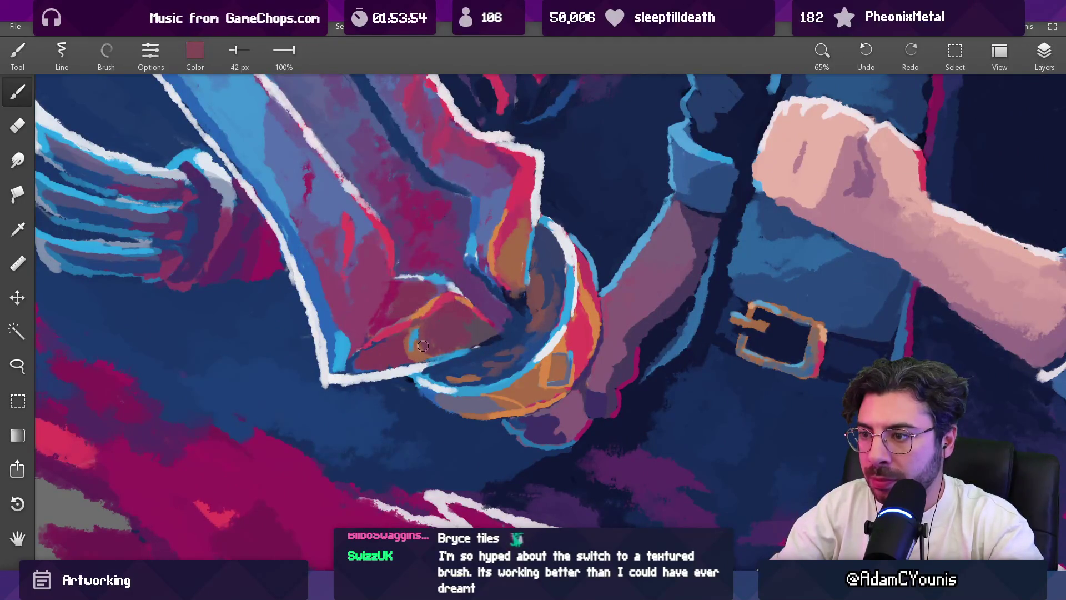
{"action": "scroll", "coordinate": [442, 347], "scroll_direction": "down", "scroll_amount": 9}
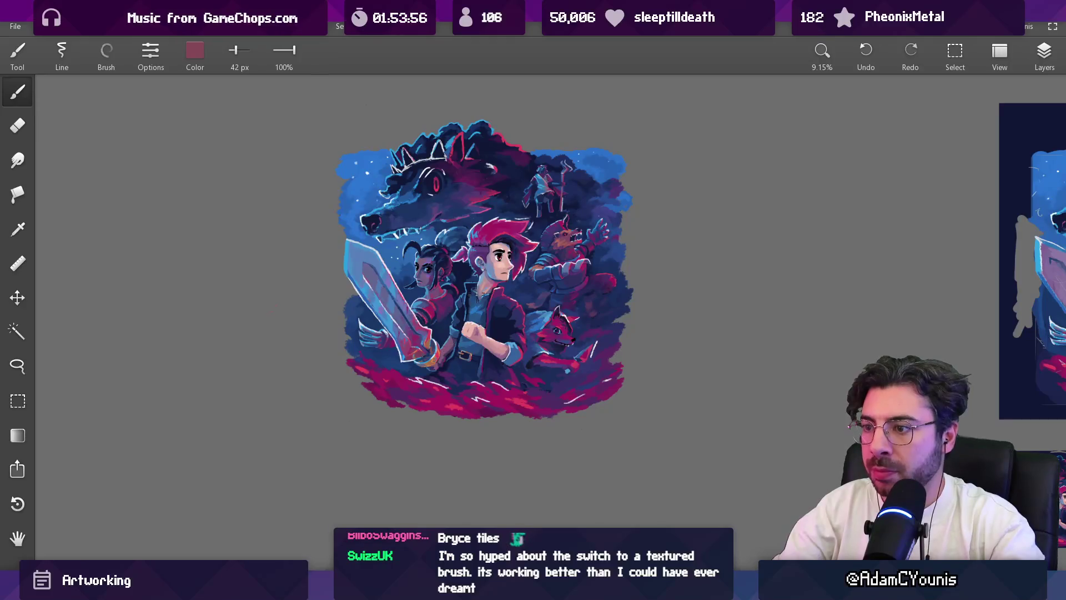
{"action": "scroll", "coordinate": [404, 347], "scroll_direction": "up", "scroll_amount": 7}
{"action": "left_click", "coordinate": [424, 321]}
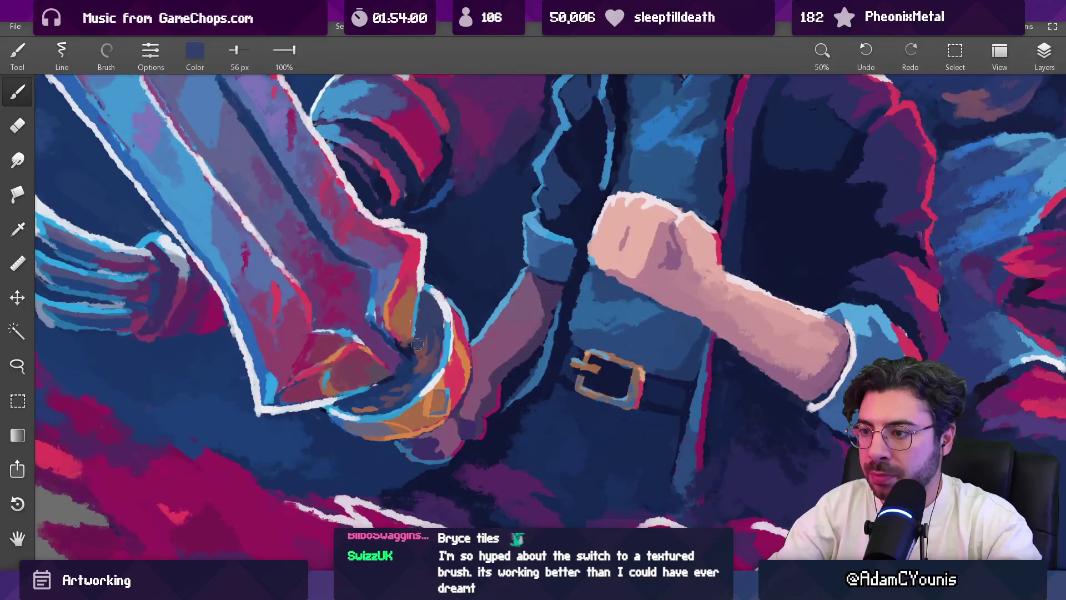
{"action": "left_click", "coordinate": [403, 395], "text": "alt"}
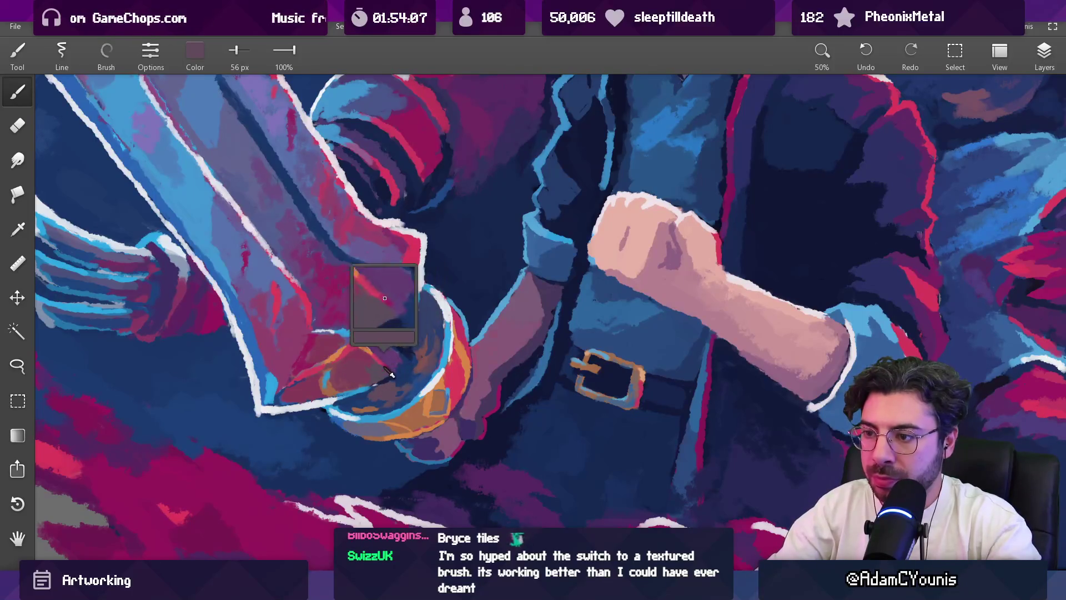
Step: Sample maroon, bright red, dark purple and a dark guard blue while resizing the brush
{"action": "left_click", "coordinate": [350, 361], "text": "alt"}
{"action": "left_click", "coordinate": [350, 300], "text": "alt"}
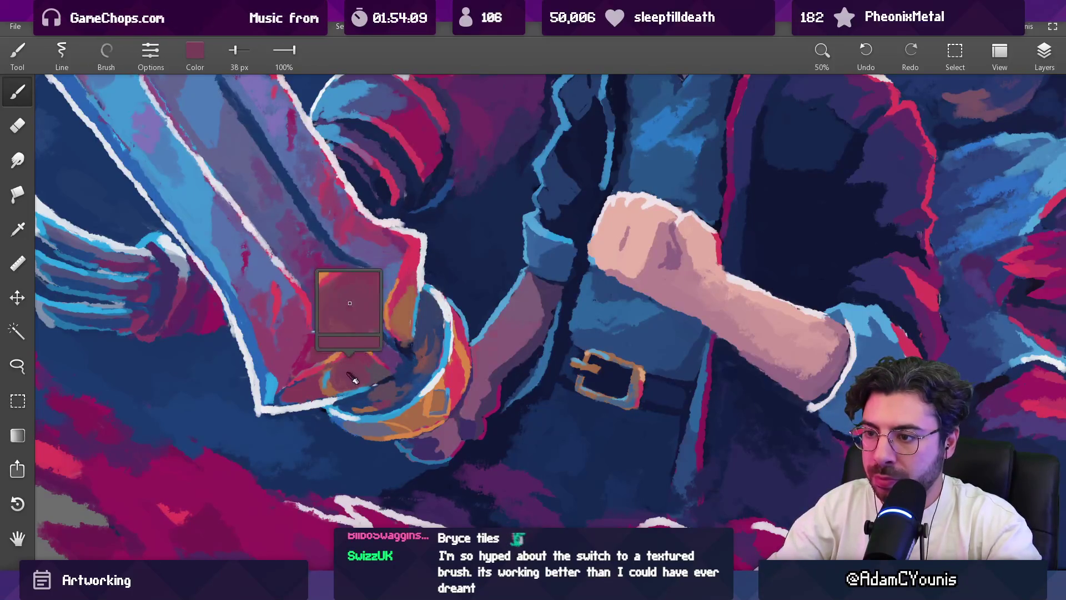
{"action": "key", "text": "bracketleft"}
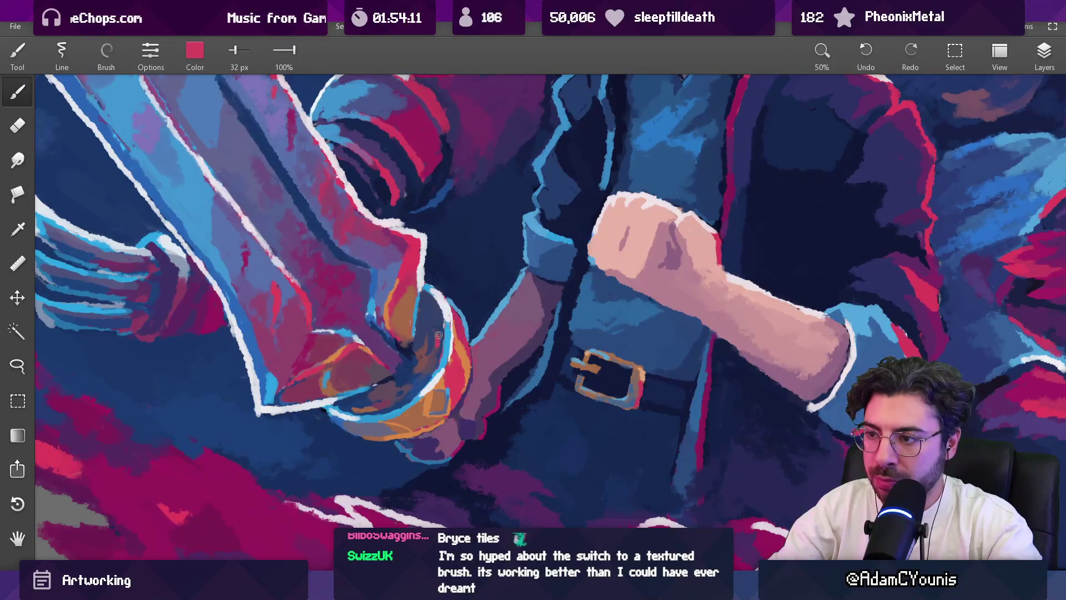
{"action": "left_click", "coordinate": [421, 298], "text": "alt"}
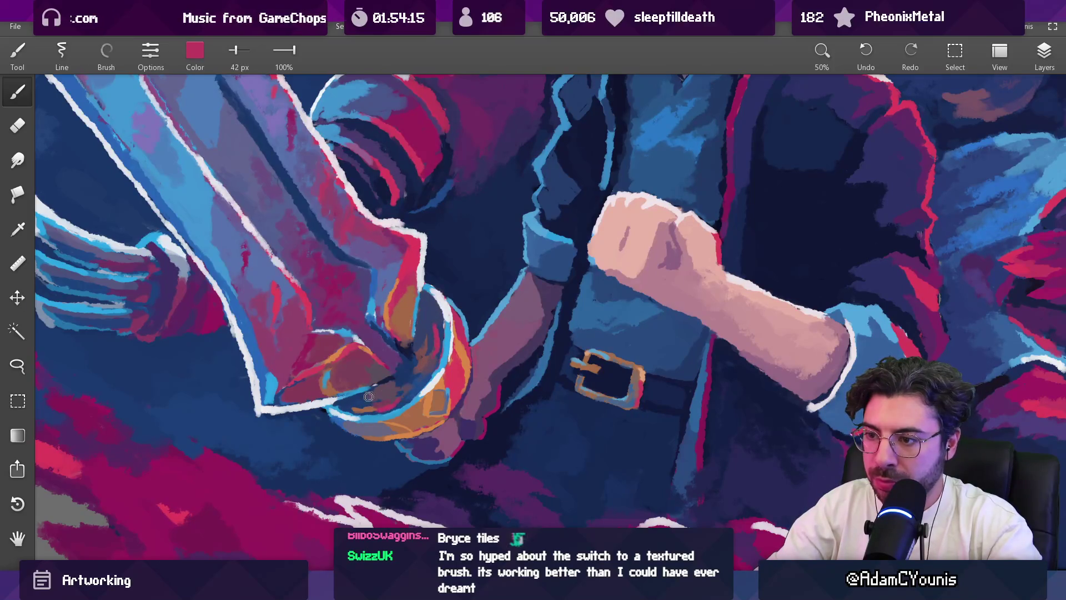
{"action": "scroll", "coordinate": [444, 310], "scroll_direction": "down", "scroll_amount": 5}
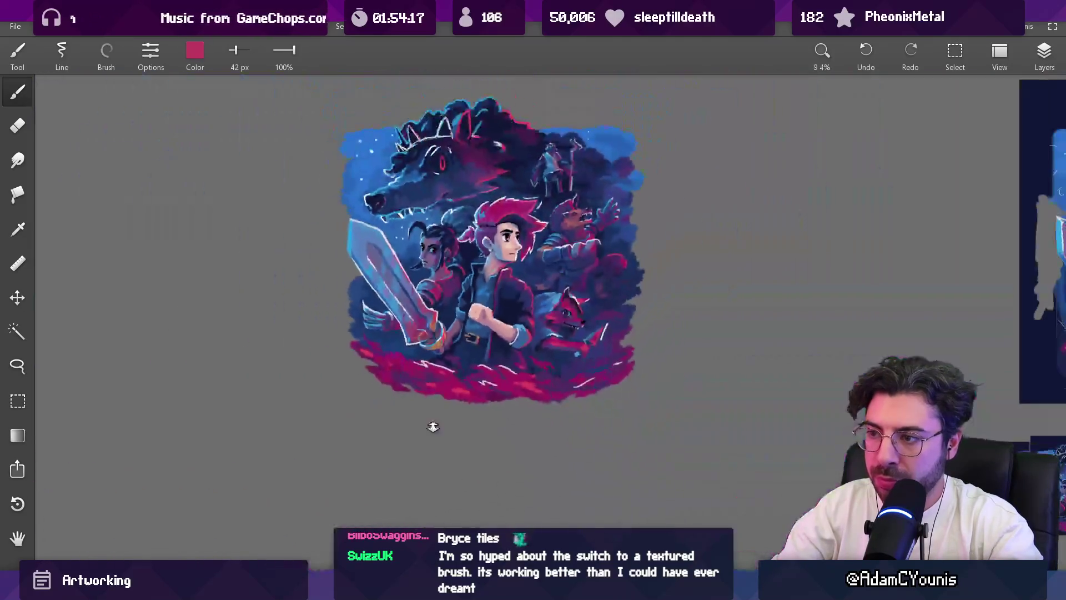
{"action": "scroll", "coordinate": [433, 421], "scroll_direction": "up", "scroll_amount": 6}
{"action": "key", "text": "bracketright"}
{"action": "key", "text": "bracketright"}
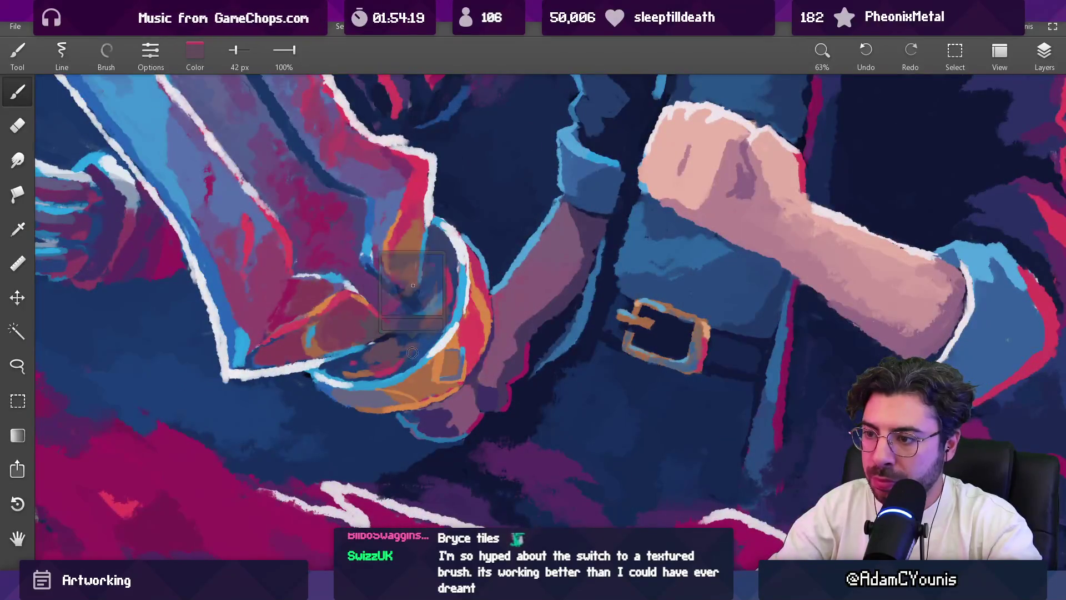
{"action": "left_click", "coordinate": [388, 369], "text": "alt"}
{"action": "key", "text": "bracketright"}
{"action": "key", "text": "bracketright"}
{"action": "key", "text": "bracketright"}
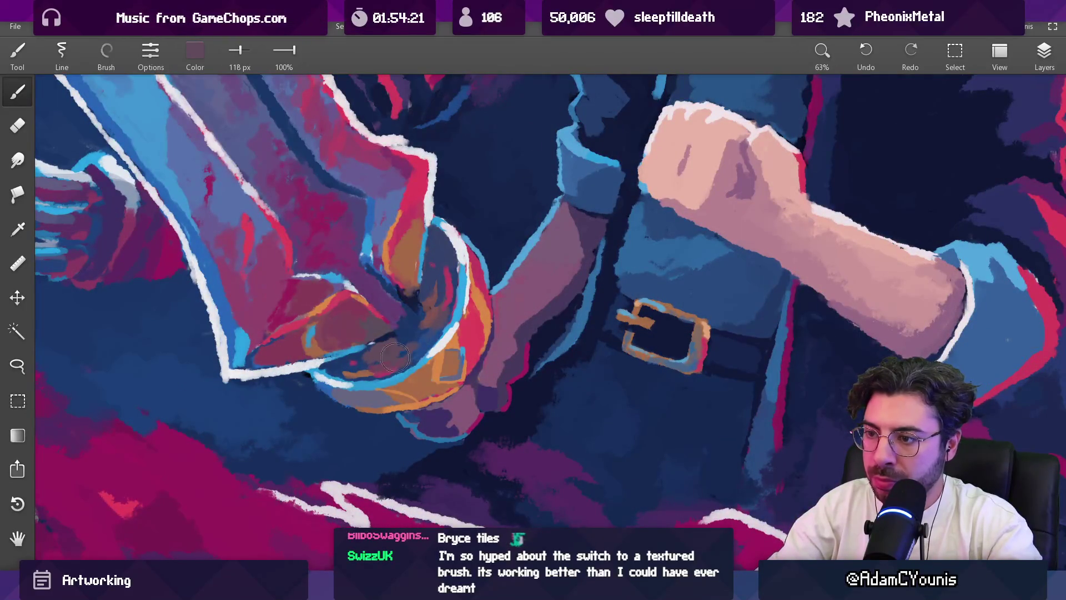
{"action": "left_click", "coordinate": [444, 292], "text": "alt"}
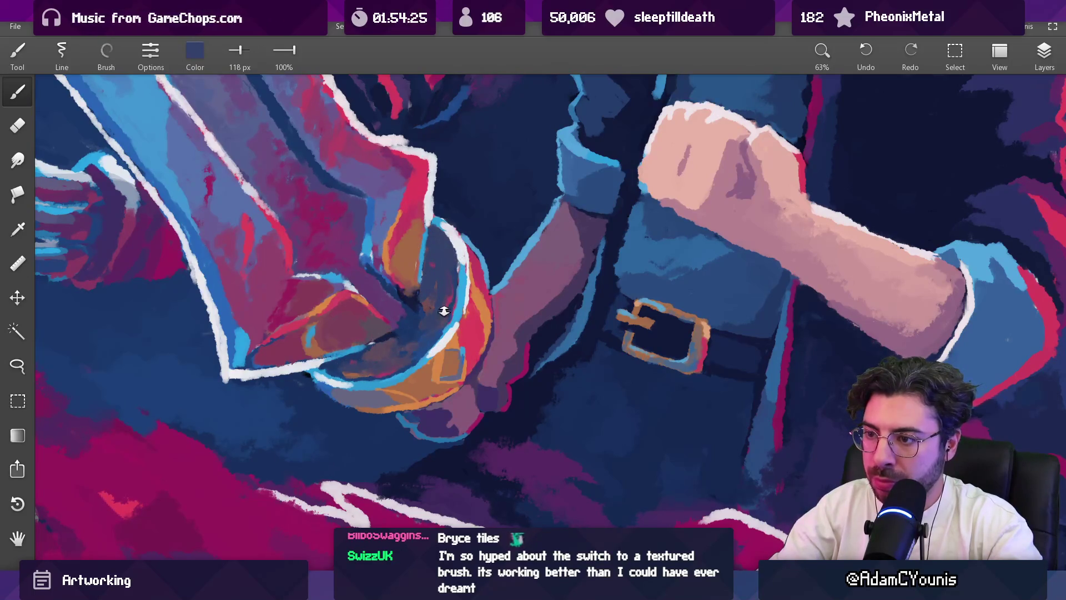
Step: Shrink the brush and paint dark blue shadow inside the guard bowl, ending at 32 px
{"action": "scroll", "coordinate": [411, 304], "scroll_direction": "down", "scroll_amount": 5}
{"action": "scroll", "coordinate": [411, 304], "scroll_direction": "up", "scroll_amount": 3}
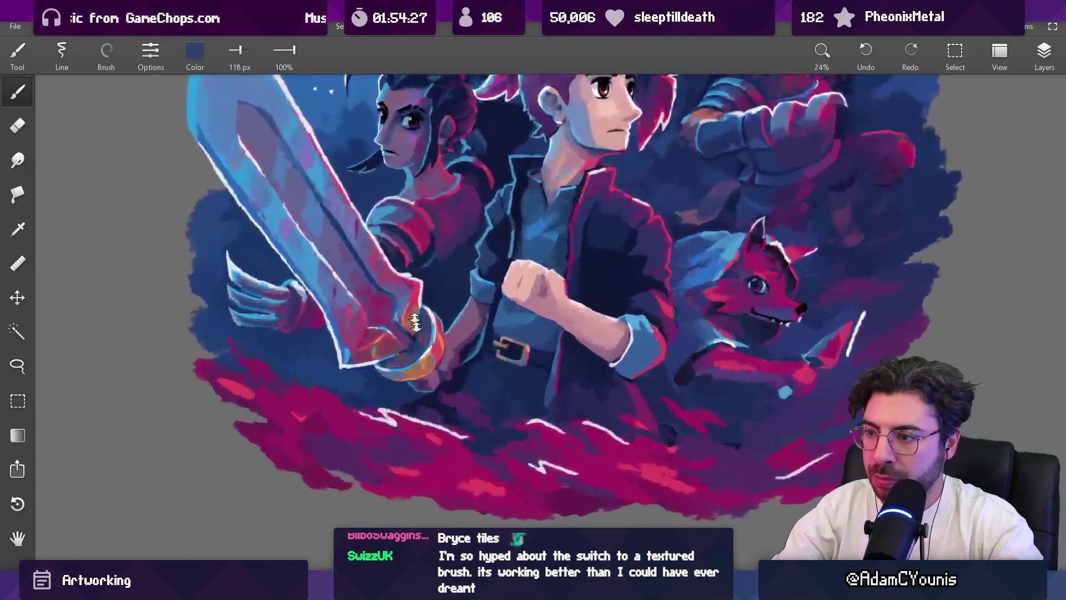
{"action": "scroll", "coordinate": [412, 304], "scroll_direction": "up", "scroll_amount": 5}
{"action": "key", "text": "bracketleft"}
{"action": "key", "text": "bracketleft"}
{"action": "key", "text": "bracketleft"}
{"action": "key", "text": "bracketleft"}
{"action": "key", "text": "bracketleft"}
{"action": "mouse_move", "coordinate": [422, 336]}
{"action": "left_mouse_down"}
{"action": "mouse_move", "coordinate": [304, 348]}
{"action": "mouse_move", "coordinate": [328, 324]}
{"action": "mouse_move", "coordinate": [423, 372]}
{"action": "mouse_move", "coordinate": [392, 365]}
{"action": "left_mouse_up"}
{"action": "key", "text": "bracketleft"}
{"action": "key", "text": "bracketleft"}
{"action": "left_click_drag", "start_coordinate": [395, 266], "coordinate": [386, 339]}
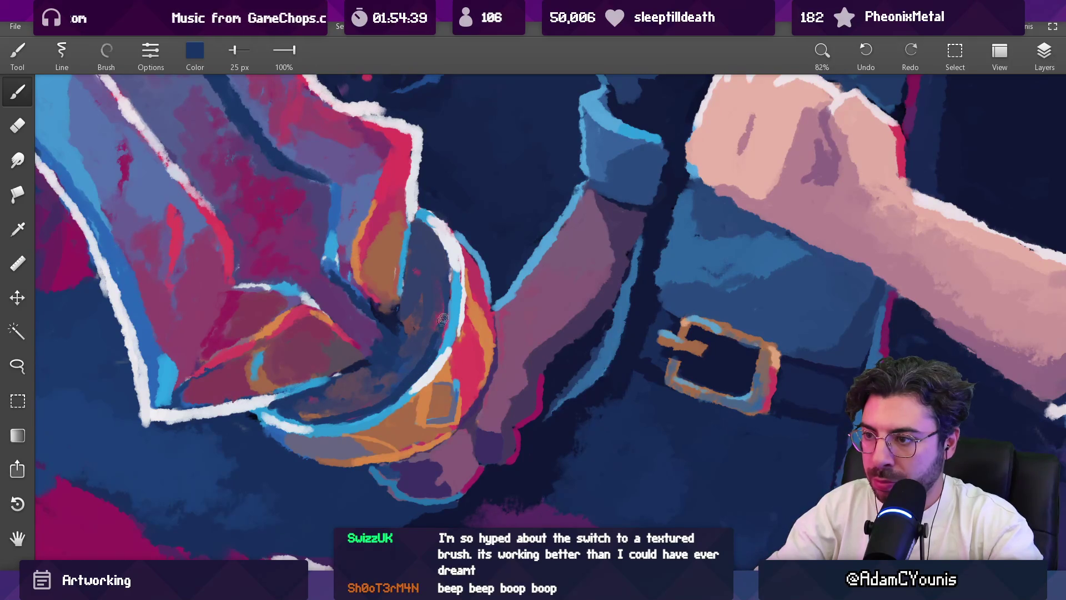
{"action": "key", "text": "bracketright"}
{"action": "scroll", "coordinate": [408, 377], "scroll_direction": "down", "scroll_amount": 5}
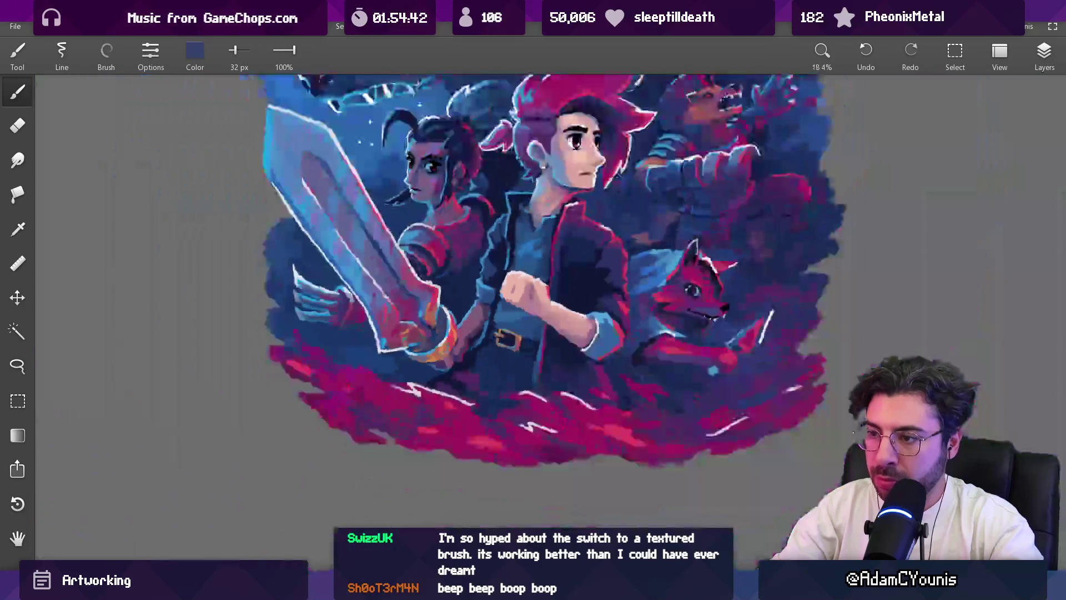
Step: Sample a light blue from the painting and return to the Brush
{"action": "scroll", "coordinate": [449, 340], "scroll_direction": "up", "scroll_amount": 3}
{"action": "scroll", "coordinate": [448, 340], "scroll_direction": "up", "scroll_amount": 4}
{"action": "mouse_move", "coordinate": [453, 350]}
{"action": "left_mouse_down"}
{"action": "mouse_move", "coordinate": [411, 352]}
{"action": "mouse_move", "coordinate": [426, 344]}
{"action": "mouse_move", "coordinate": [449, 368]}
{"action": "mouse_move", "coordinate": [439, 370]}
{"action": "mouse_move", "coordinate": [467, 375]}
{"action": "mouse_move", "coordinate": [423, 376]}
{"action": "left_mouse_up"}
{"action": "scroll", "coordinate": [428, 322], "scroll_direction": "down", "scroll_amount": 5}
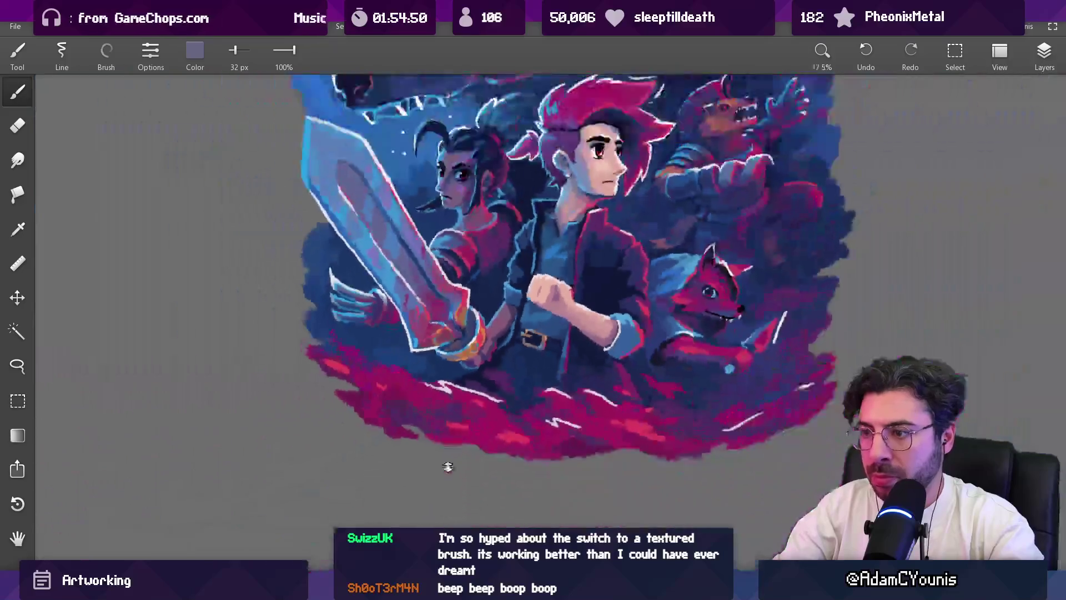
{"action": "scroll", "coordinate": [428, 322], "scroll_direction": "up", "scroll_amount": 1}
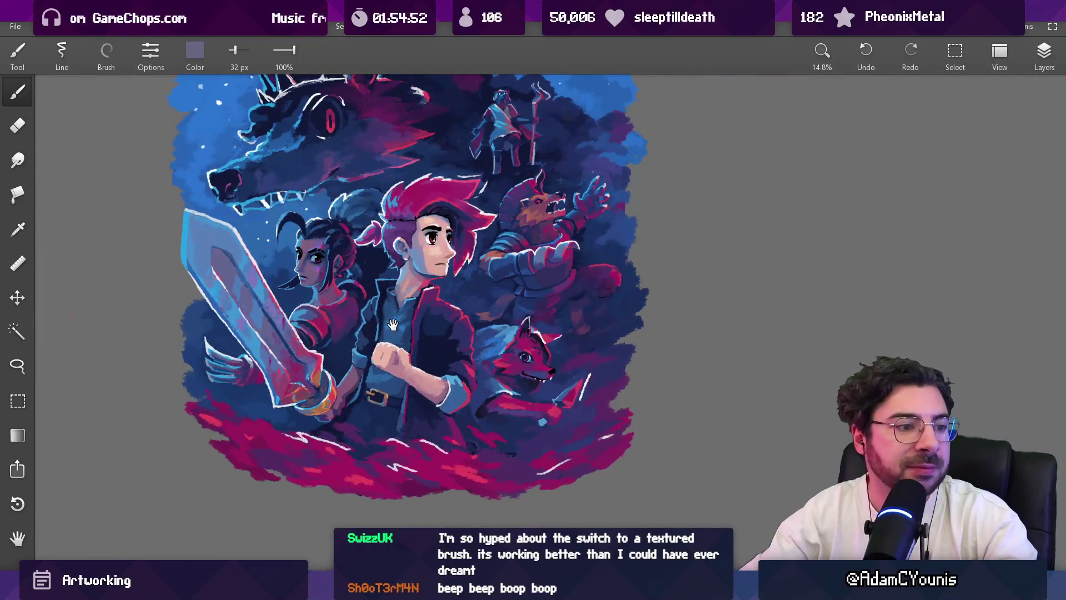
{"action": "scroll", "coordinate": [403, 301], "scroll_direction": "up", "scroll_amount": 1}
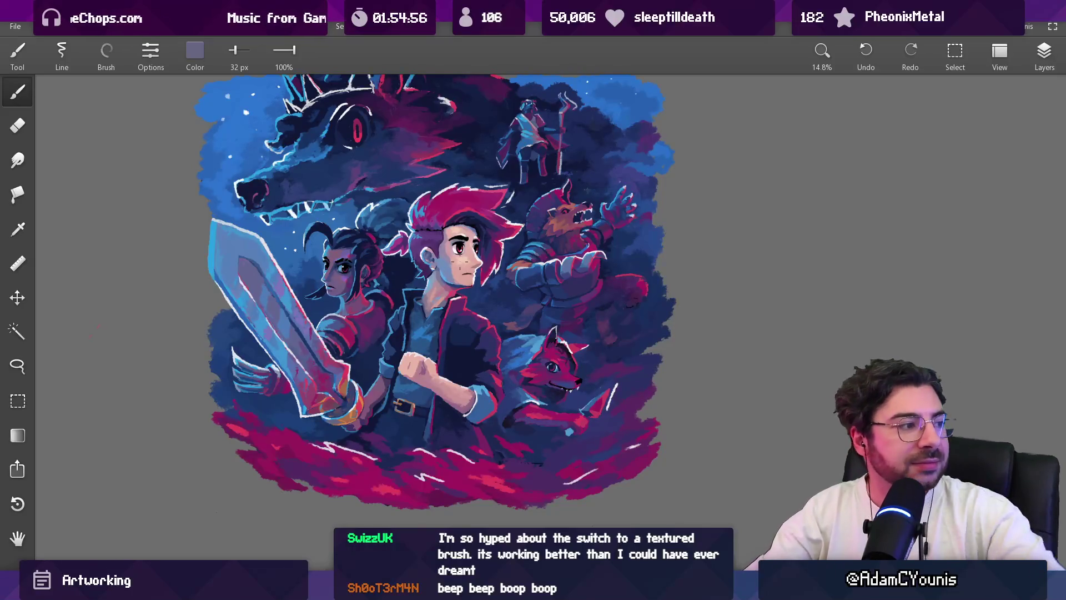
{"action": "scroll", "coordinate": [439, 283], "scroll_direction": "down", "scroll_amount": 1}
{"action": "scroll", "coordinate": [401, 317], "scroll_direction": "up", "scroll_amount": 7}
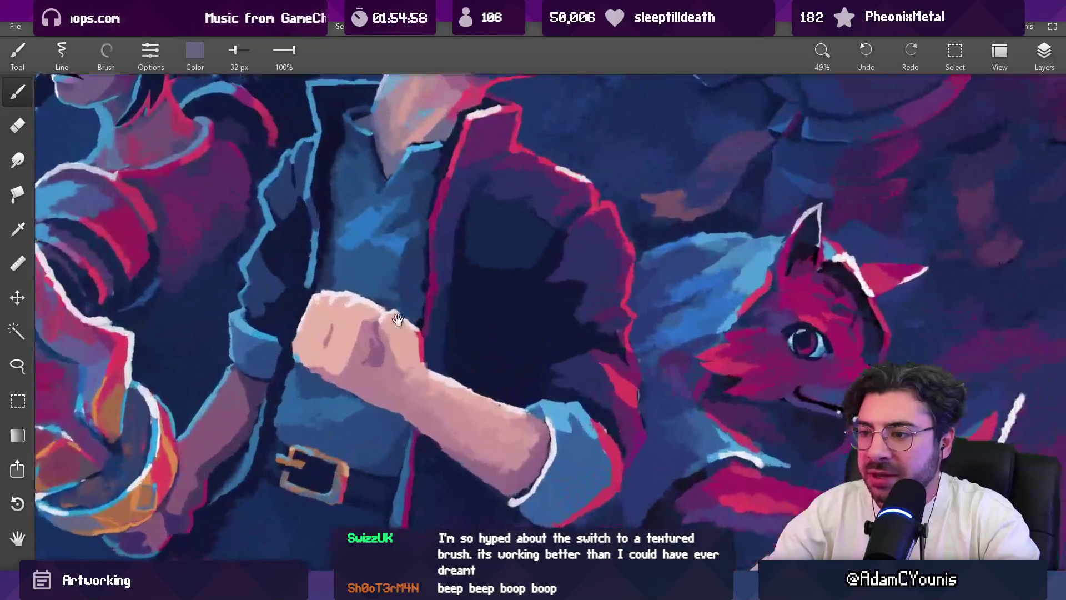
{"action": "scroll", "coordinate": [401, 317], "scroll_direction": "down", "scroll_amount": 3}
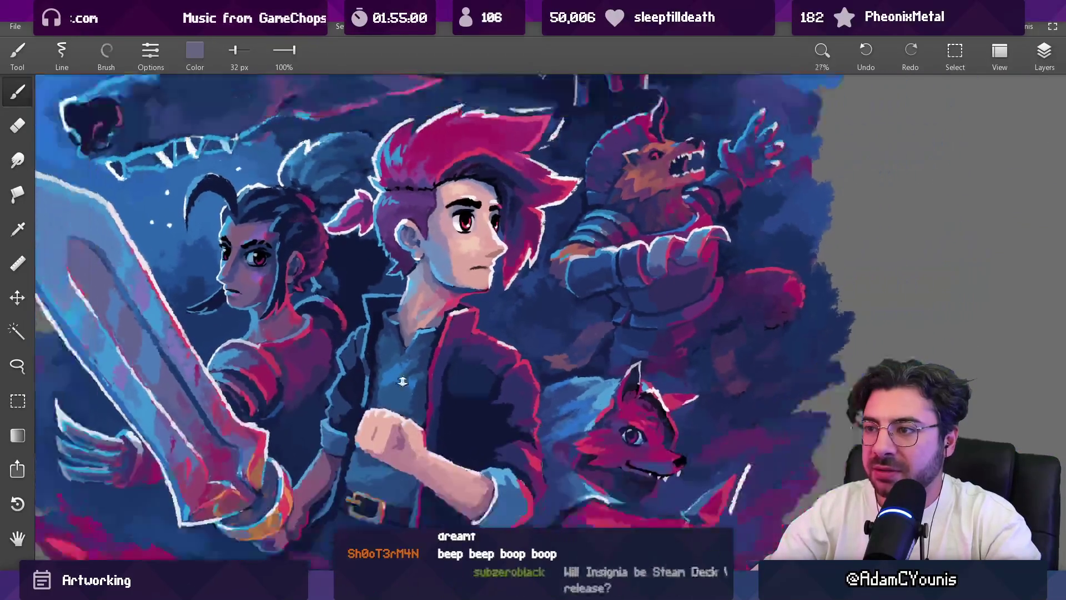
{"action": "scroll", "coordinate": [402, 381], "scroll_direction": "down", "scroll_amount": 3}
{"action": "scroll", "coordinate": [401, 361], "scroll_direction": "up", "scroll_amount": 3}
{"action": "key", "text": "v"}
{"action": "key", "text": "b"}
Step: Mix a warm yellow-orange (#FFBB3C) in the RGB mixer with Red at 255
{"action": "left_click", "coordinate": [202, 61]}
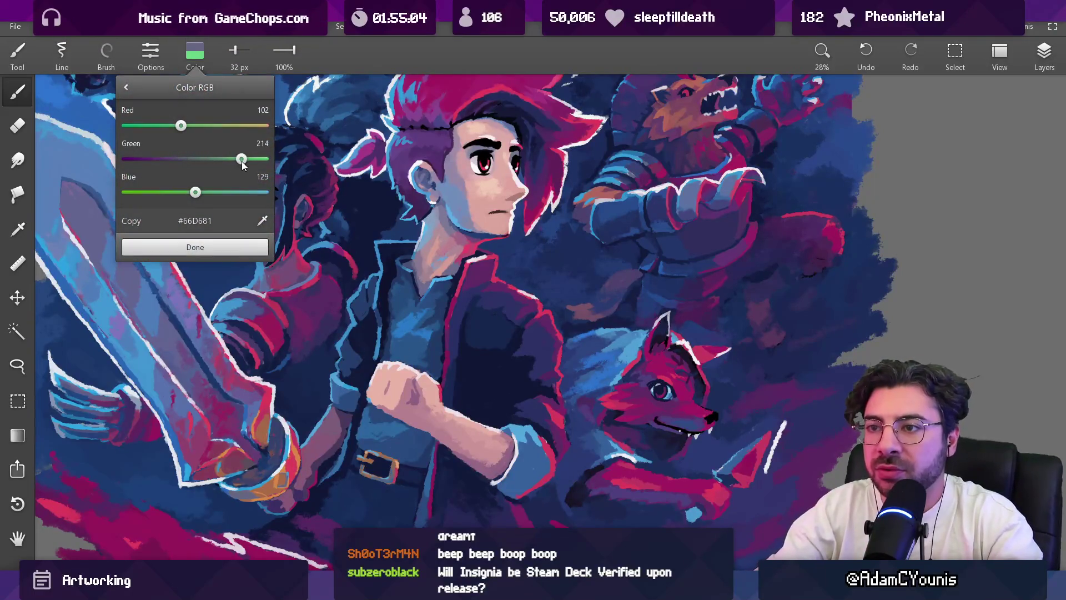
{"action": "left_click_drag", "start_coordinate": [181, 126], "coordinate": [180, 125]}
{"action": "left_click_drag", "start_coordinate": [156, 123], "coordinate": [152, 124]}
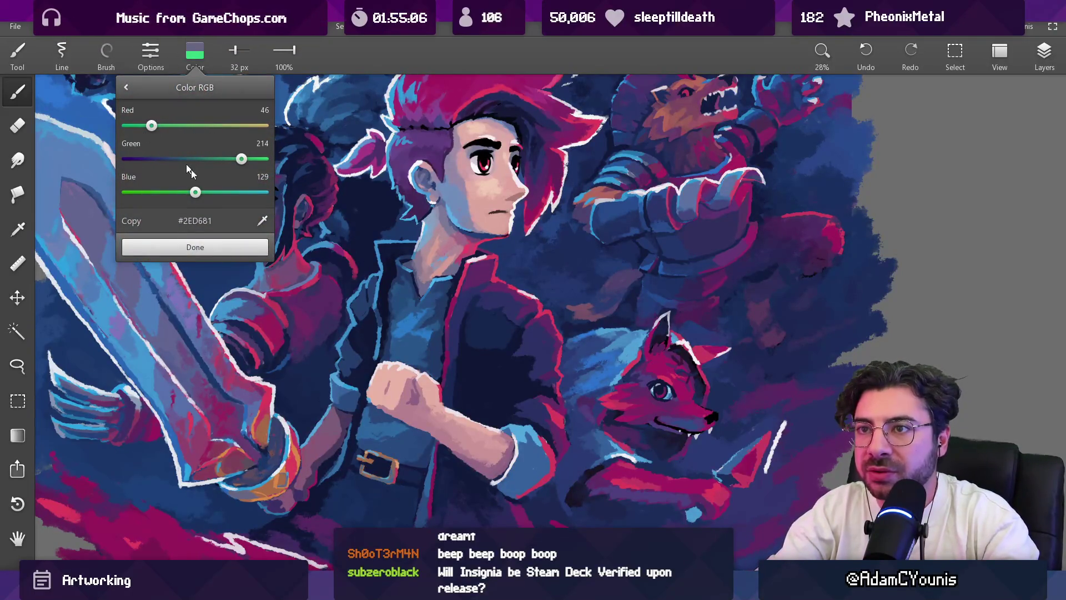
{"action": "left_click", "coordinate": [264, 126]}
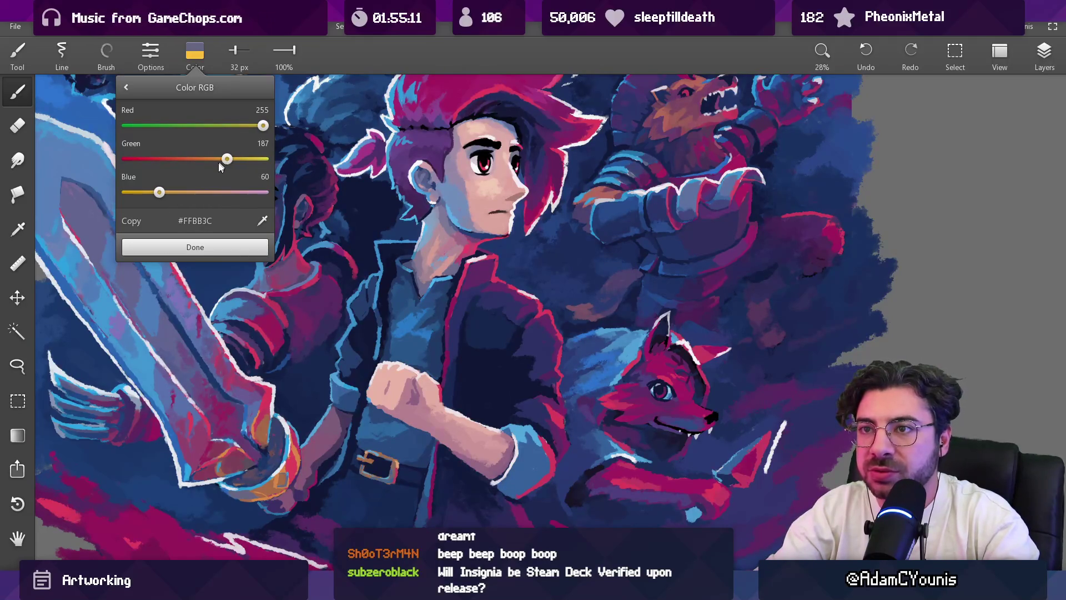
{"action": "left_click", "coordinate": [195, 248]}
Step: Set the brush to 38 px and dab a yellow highlight onto the hero's fist
{"action": "scroll", "coordinate": [402, 299], "scroll_direction": "up", "scroll_amount": 5}
{"action": "key", "text": "bracketleft"}
{"action": "key", "text": "bracketleft"}
{"action": "key", "text": "bracketleft"}
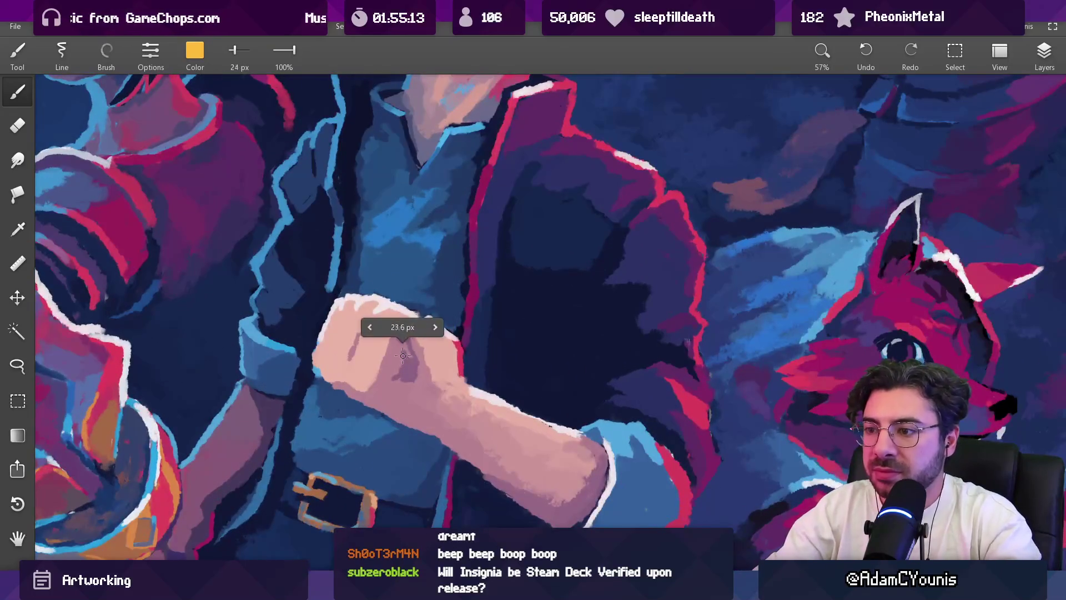
{"action": "left_click", "coordinate": [1044, 53]}
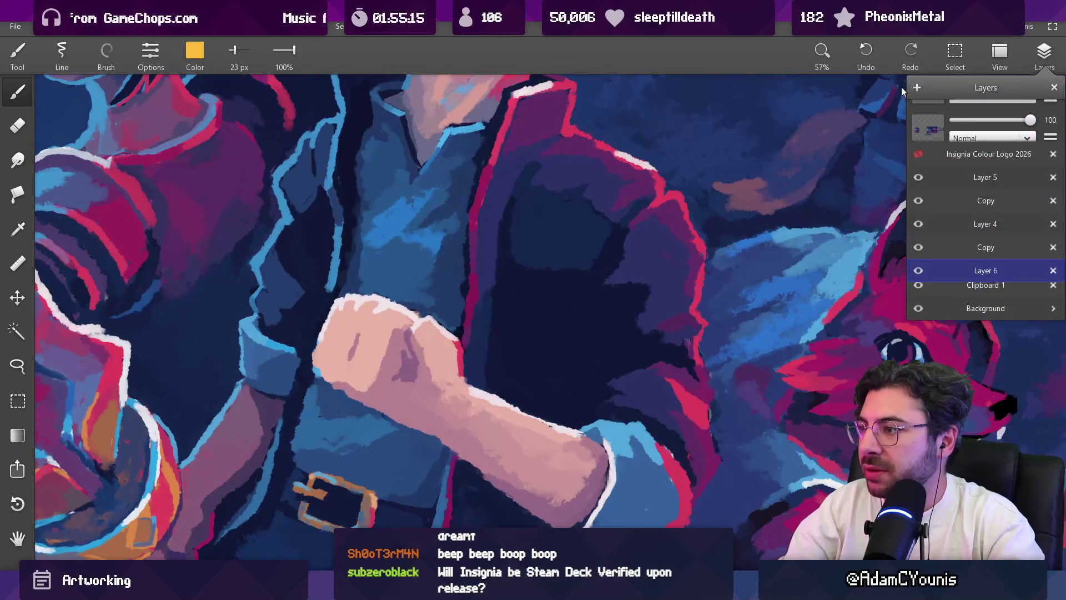
{"action": "left_click", "coordinate": [1045, 52]}
{"action": "key", "text": "bracketright"}
{"action": "key", "text": "bracketright"}
{"action": "key", "text": "bracketright"}
{"action": "key", "text": "bracketright"}
{"action": "left_click_drag", "start_coordinate": [406, 371], "coordinate": [402, 354]}
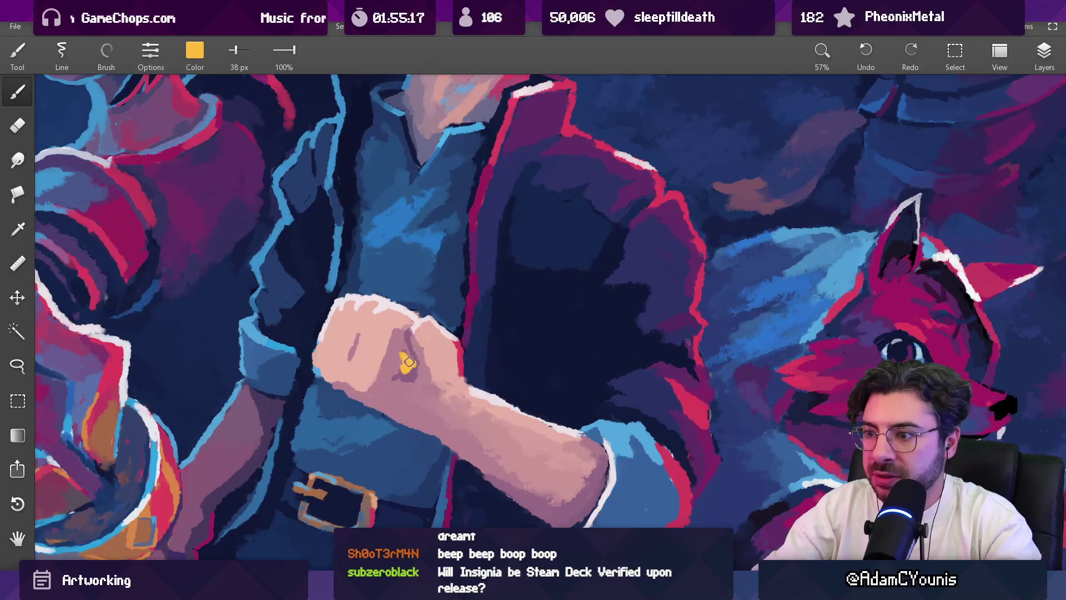
Step: Mix a bright minty green in the RGB colour mixer
{"action": "scroll", "coordinate": [440, 325], "scroll_direction": "down", "scroll_amount": 5}
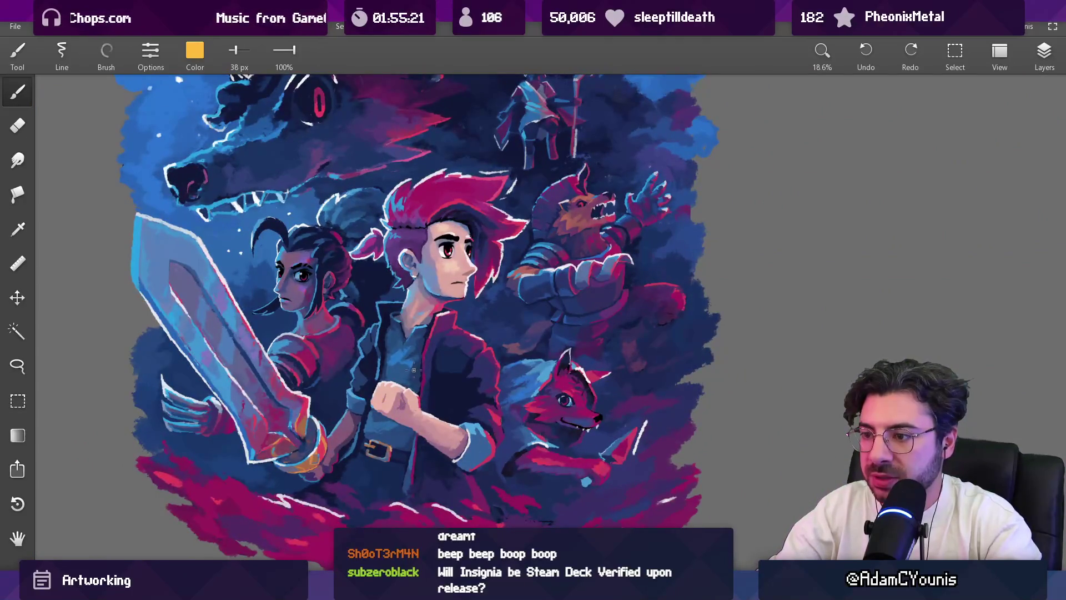
{"action": "scroll", "coordinate": [413, 371], "scroll_direction": "up", "scroll_amount": 1}
{"action": "left_click", "coordinate": [195, 53]}
{"action": "left_click_drag", "start_coordinate": [211, 127], "coordinate": [140, 125]}
{"action": "left_click_drag", "start_coordinate": [227, 158], "coordinate": [279, 152]}
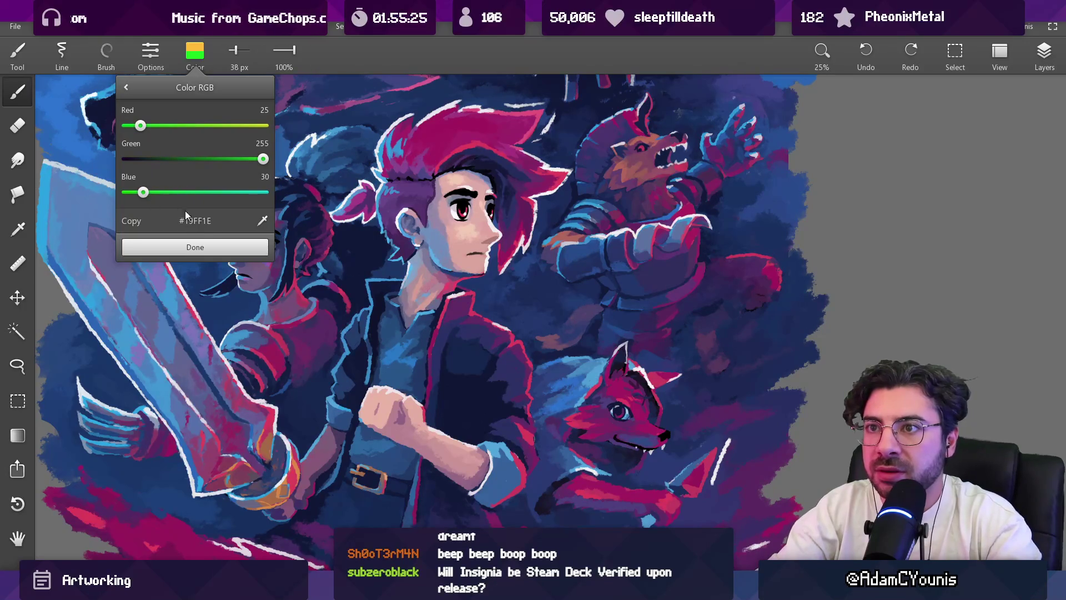
{"action": "left_click_drag", "start_coordinate": [155, 128], "coordinate": [169, 128]}
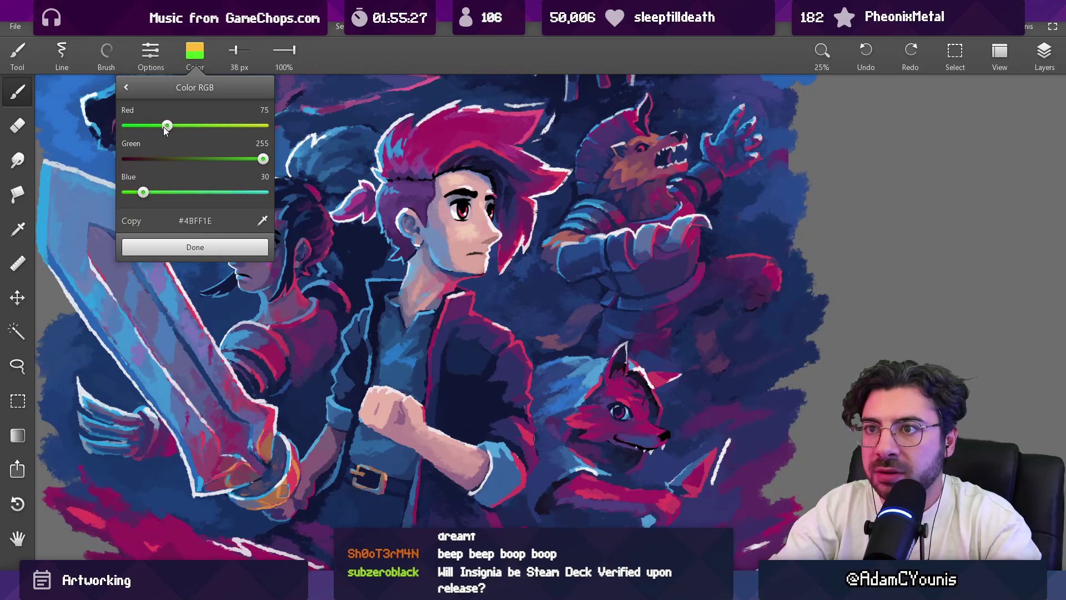
{"action": "left_click_drag", "start_coordinate": [143, 192], "coordinate": [195, 195]}
{"action": "left_click", "coordinate": [210, 248]}
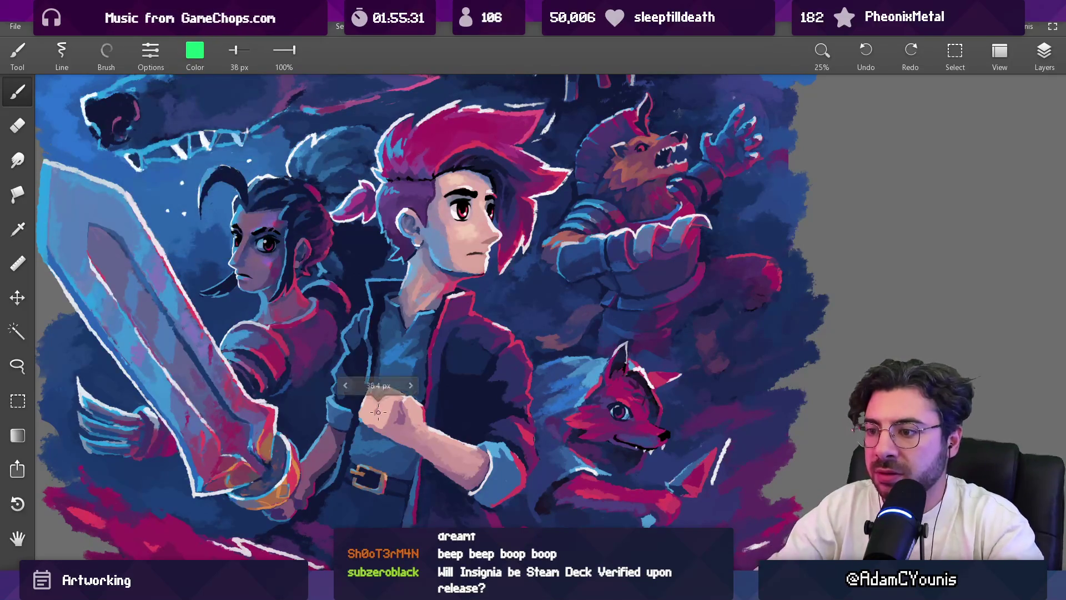
Step: Enlarge the brush and paint green glow strokes on the jacket, belt and chest
{"action": "scroll", "coordinate": [715, 157], "scroll_direction": "down", "scroll_amount": 1}
{"action": "left_click", "coordinate": [1044, 52]}
{"action": "left_click", "coordinate": [1044, 52]}
{"action": "left_click", "coordinate": [1042, 63]}
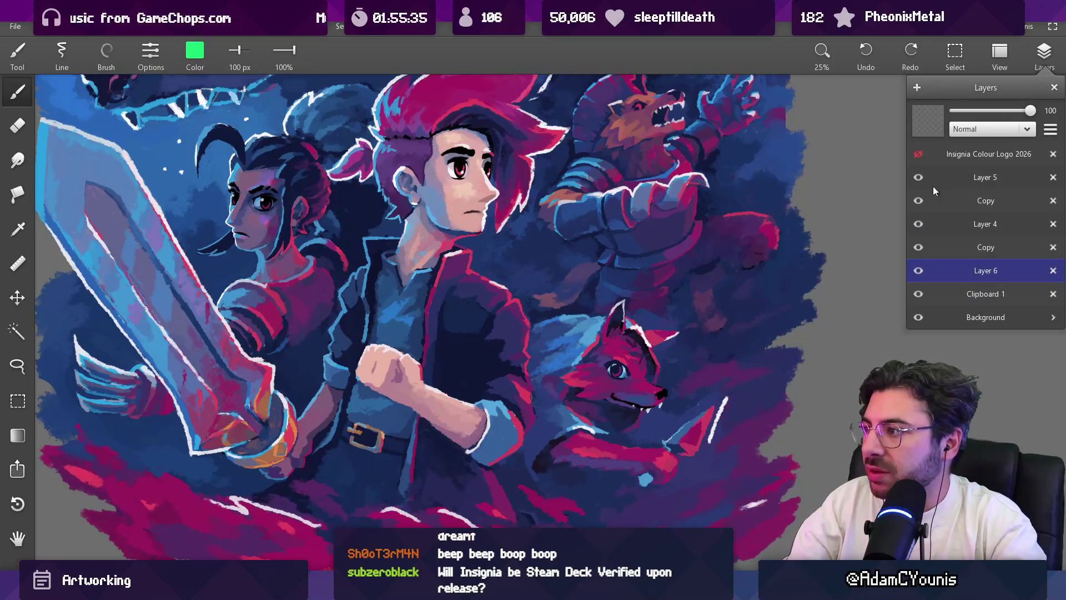
{"action": "mouse_move", "coordinate": [378, 371]}
{"action": "left_mouse_down"}
{"action": "mouse_move", "coordinate": [392, 371]}
{"action": "mouse_move", "coordinate": [360, 353]}
{"action": "mouse_move", "coordinate": [388, 334]}
{"action": "left_mouse_up"}
{"action": "left_click_drag", "start_coordinate": [442, 369], "coordinate": [470, 378]}
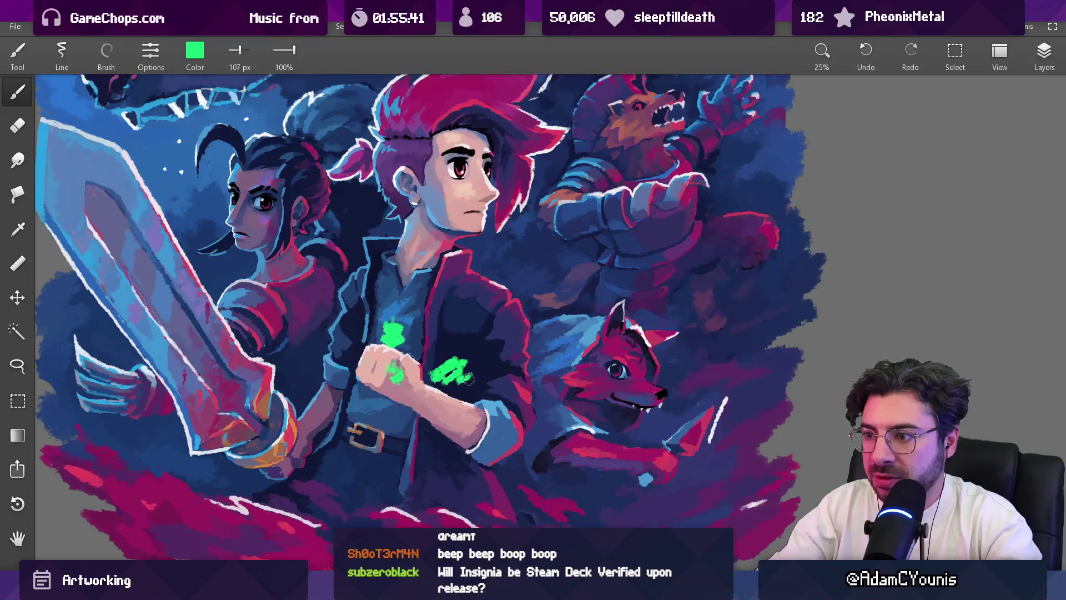
{"action": "left_click_drag", "start_coordinate": [361, 399], "coordinate": [328, 420]}
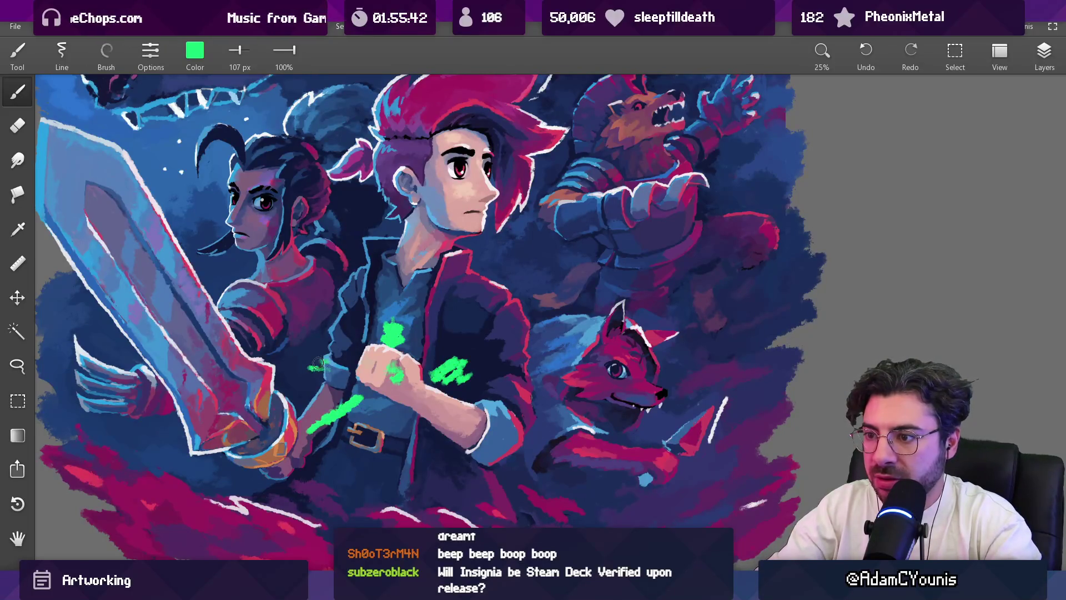
{"action": "scroll", "coordinate": [398, 407], "scroll_direction": "down", "scroll_amount": 4}
{"action": "scroll", "coordinate": [408, 322], "scroll_direction": "up", "scroll_amount": 2}
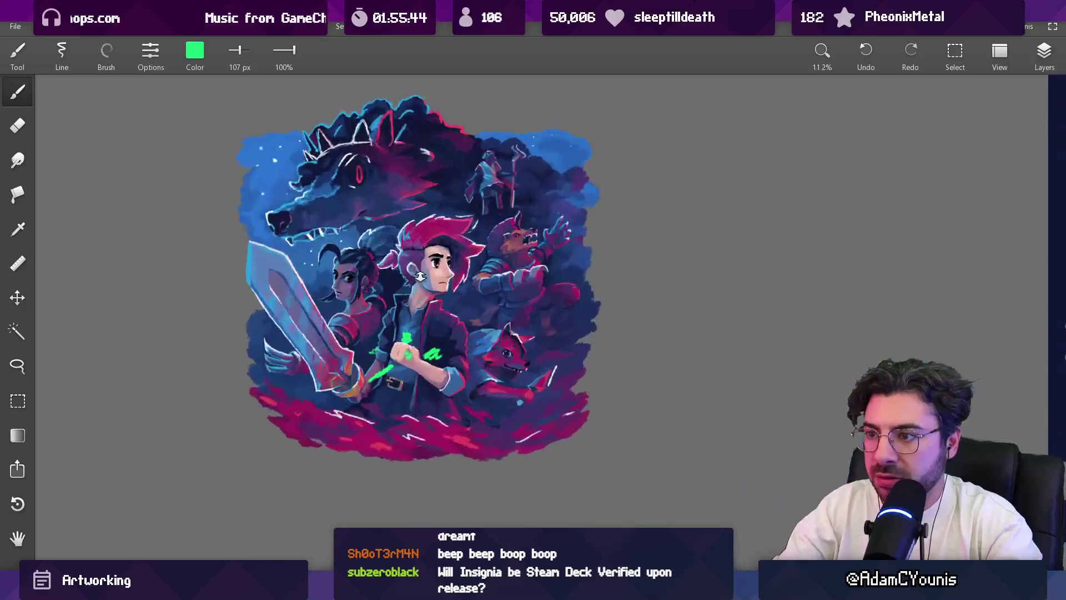
{"action": "mouse_move", "coordinate": [403, 309]}
{"action": "left_mouse_down"}
{"action": "mouse_move", "coordinate": [395, 327]}
{"action": "mouse_move", "coordinate": [408, 316]}
{"action": "left_mouse_up"}
Step: Erase the chest green strokes, repaint one beside the fist, and sweep a large green arc around the sword
{"action": "key", "text": "e"}
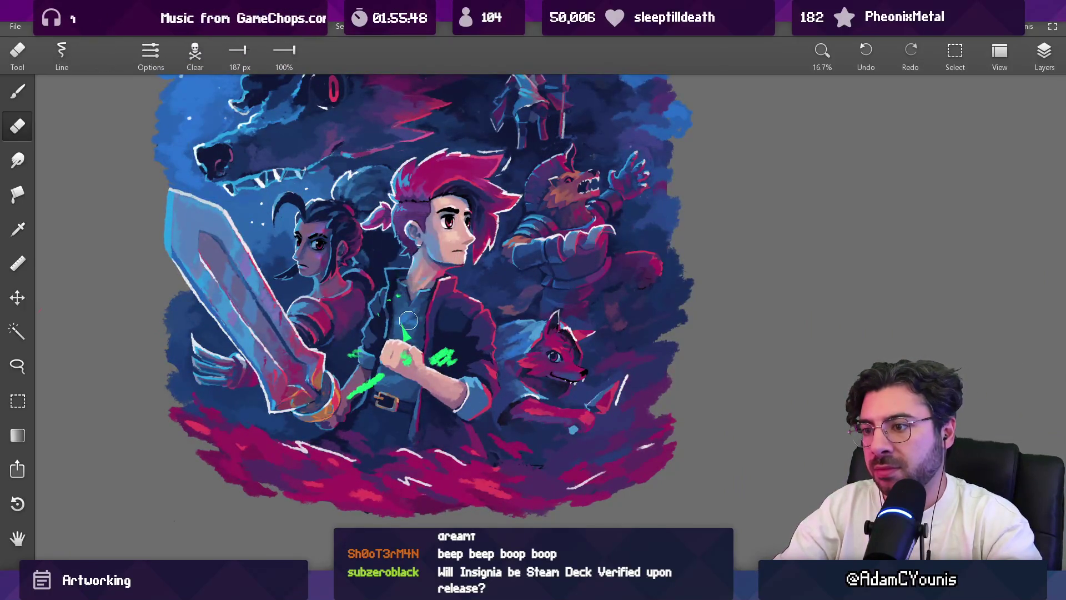
{"action": "key", "text": "b"}
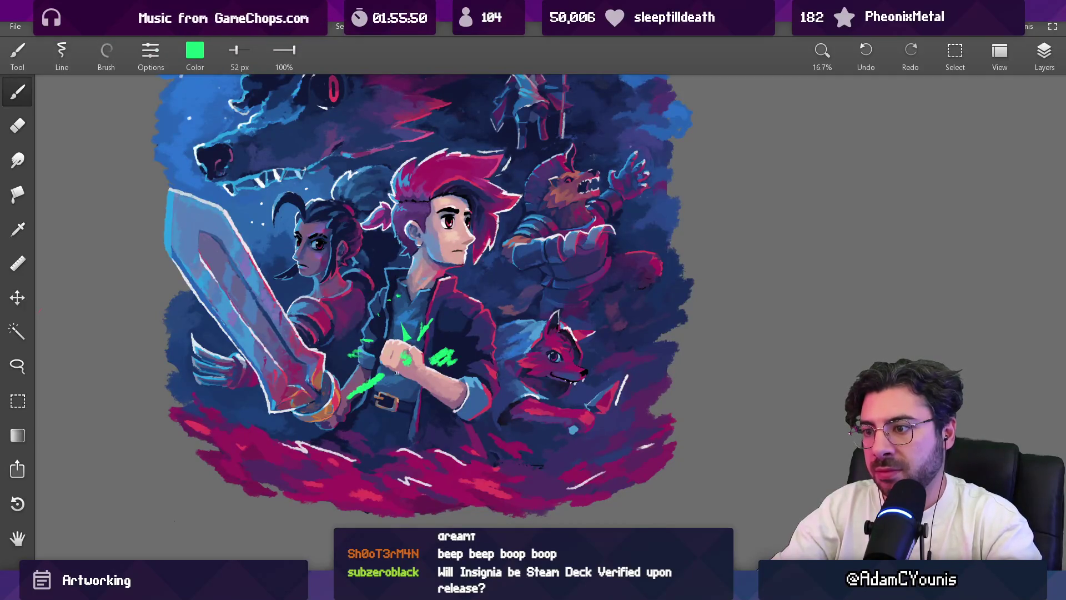
{"action": "key", "text": "e"}
{"action": "left_click_drag", "start_coordinate": [458, 359], "coordinate": [427, 349]}
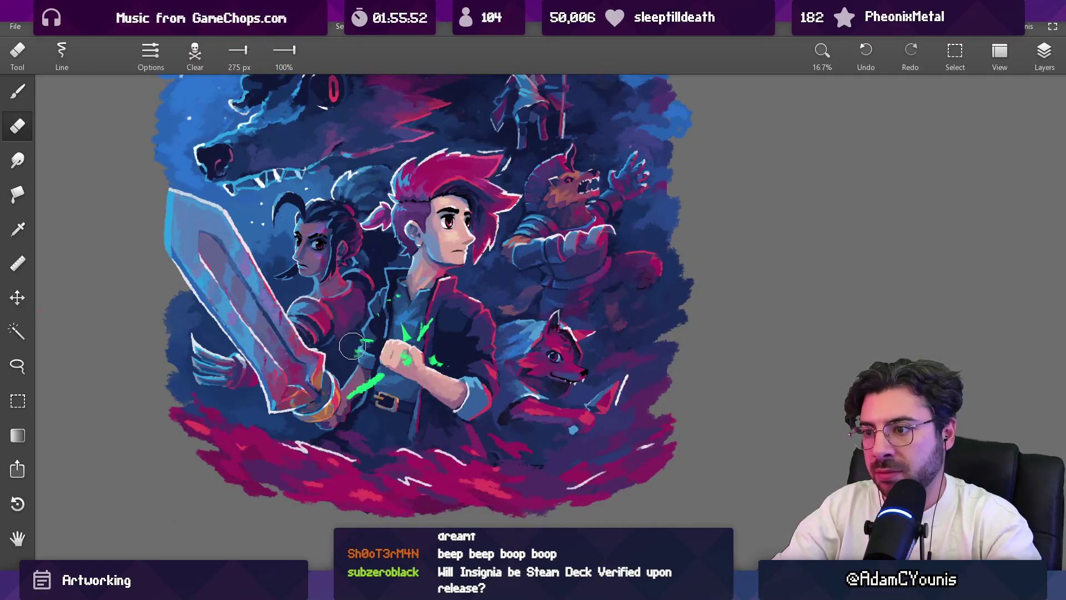
{"action": "key", "text": "b"}
{"action": "left_click_drag", "start_coordinate": [351, 365], "coordinate": [220, 289]}
{"action": "key", "text": "bracketright"}
{"action": "key", "text": "bracketright"}
{"action": "key", "text": "bracketright"}
{"action": "left_click_drag", "start_coordinate": [230, 206], "coordinate": [264, 253]}
{"action": "scroll", "coordinate": [305, 257], "scroll_direction": "down", "scroll_amount": 5}
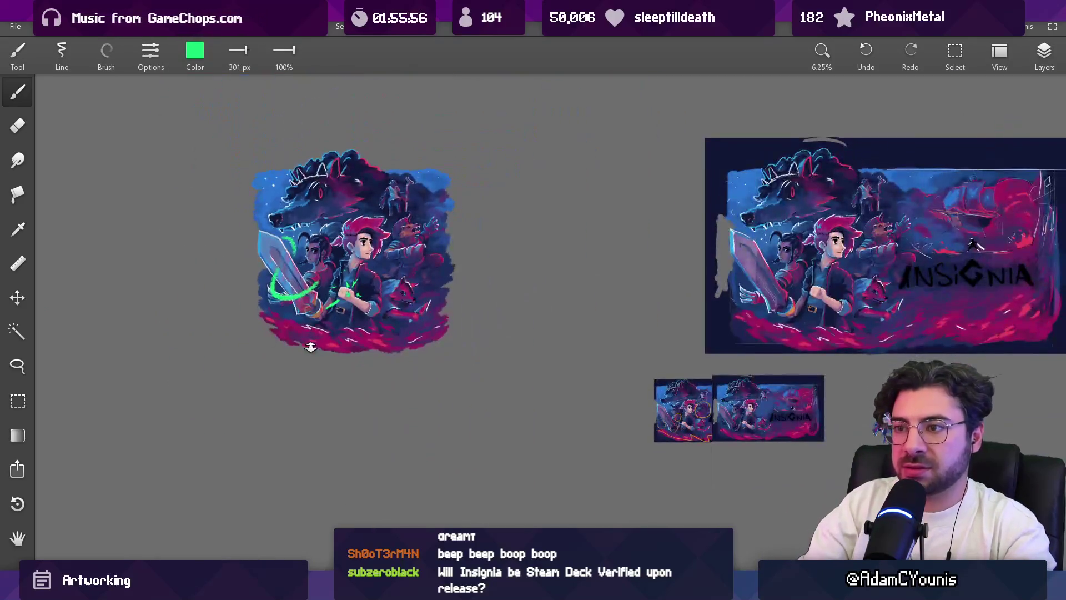
{"action": "scroll", "coordinate": [375, 291], "scroll_direction": "up", "scroll_amount": 3}
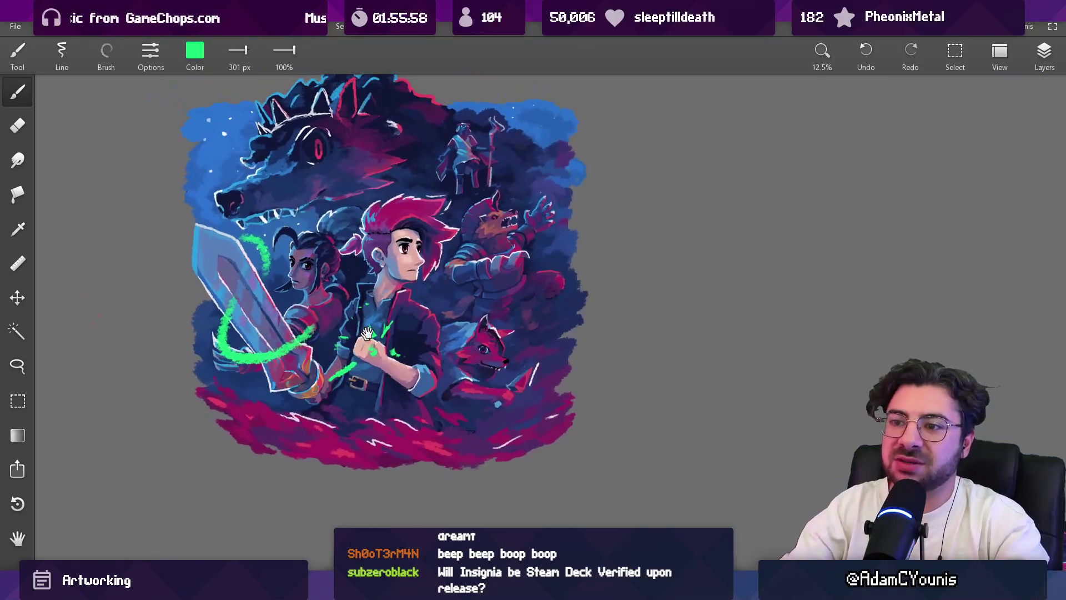
Step: Test yellow, green, purple and pink Colorize tints at full saturation, then cancel to keep green
{"action": "key", "text": "v"}
{"action": "left_click", "coordinate": [38, 26]}
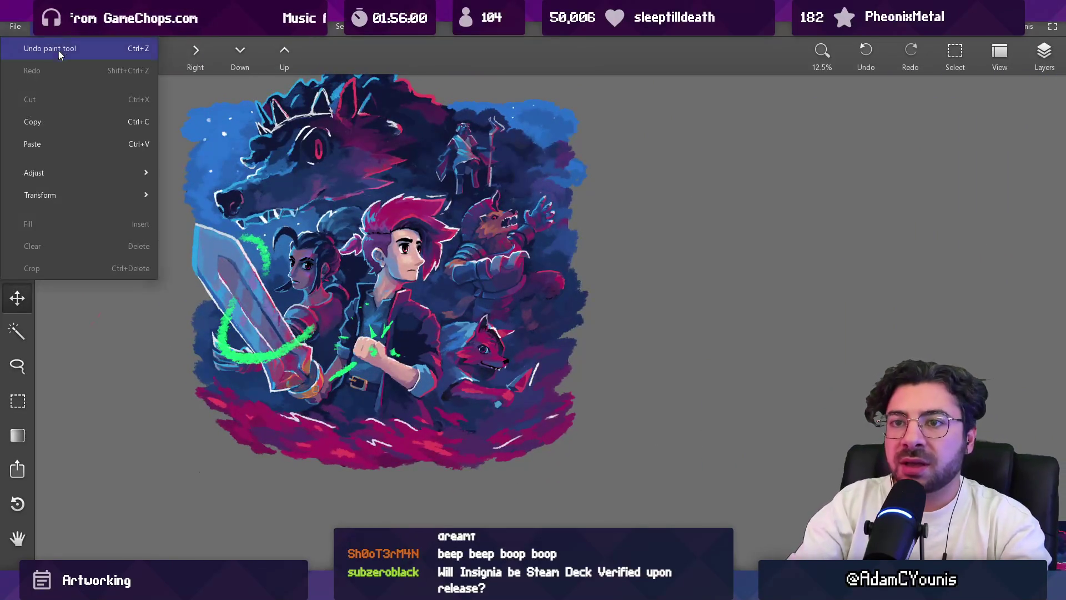
{"action": "mouse_move", "coordinate": [159, 169]}
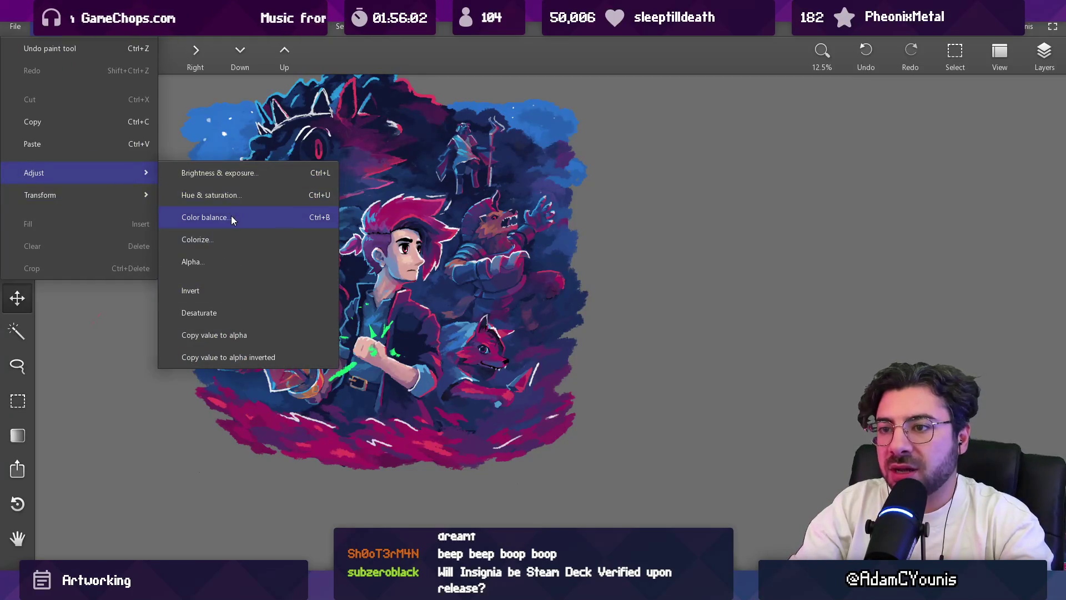
{"action": "left_click", "coordinate": [238, 241]}
{"action": "left_click_drag", "start_coordinate": [504, 303], "coordinate": [674, 302]}
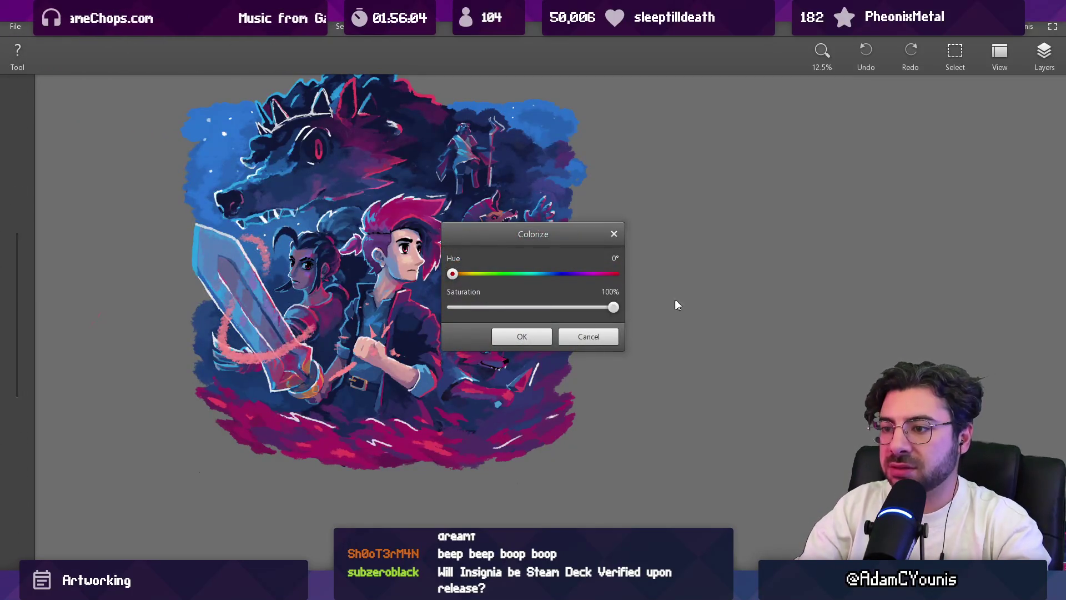
{"action": "left_click", "coordinate": [479, 274]}
{"action": "left_click_drag", "start_coordinate": [514, 278], "coordinate": [568, 277]}
{"action": "left_click_drag", "start_coordinate": [540, 237], "coordinate": [848, 191]}
{"action": "left_click_drag", "start_coordinate": [900, 229], "coordinate": [778, 244]}
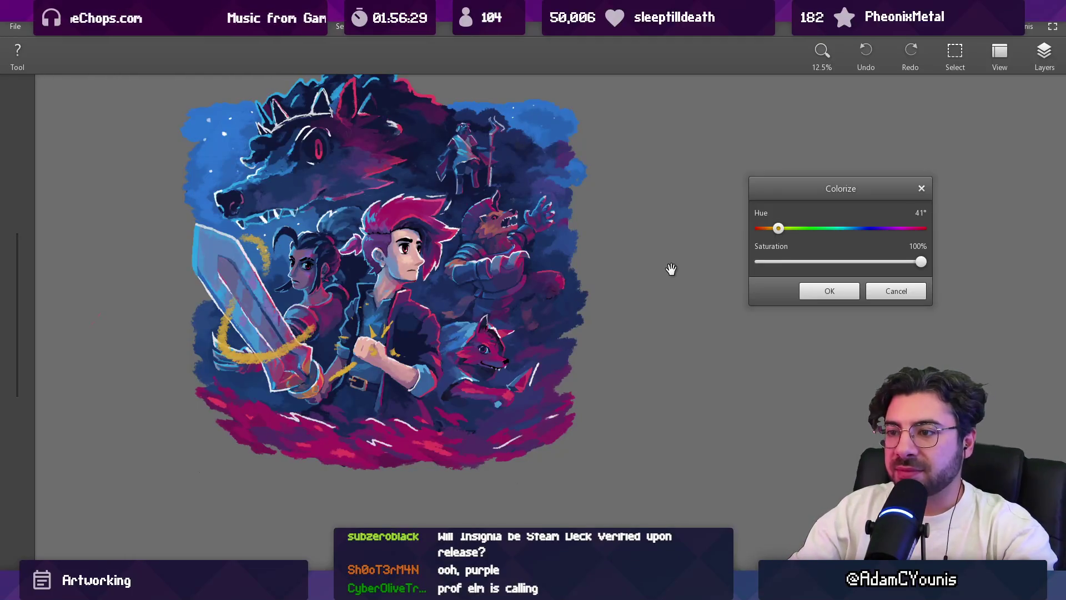
{"action": "key", "text": "Return"}
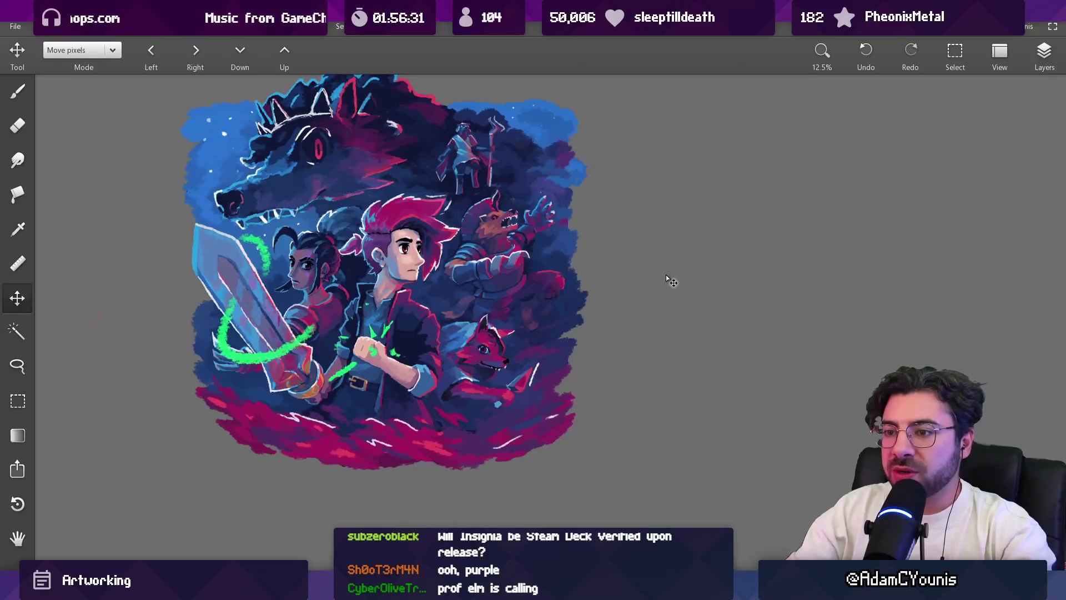
Step: Erase the green strokes on the sword and fist
{"action": "key", "text": "e"}
{"action": "mouse_move", "coordinate": [235, 330]}
{"action": "left_mouse_down"}
{"action": "mouse_move", "coordinate": [253, 311]}
{"action": "mouse_move", "coordinate": [266, 389]}
{"action": "mouse_move", "coordinate": [434, 311]}
{"action": "left_mouse_up"}
{"action": "scroll", "coordinate": [361, 333], "scroll_direction": "up", "scroll_amount": 3}
{"action": "scroll", "coordinate": [361, 333], "scroll_direction": "up", "scroll_amount": 4}
Step: Return to the green brush and resize it from 150 px down to 50 px
{"action": "key", "text": "b"}
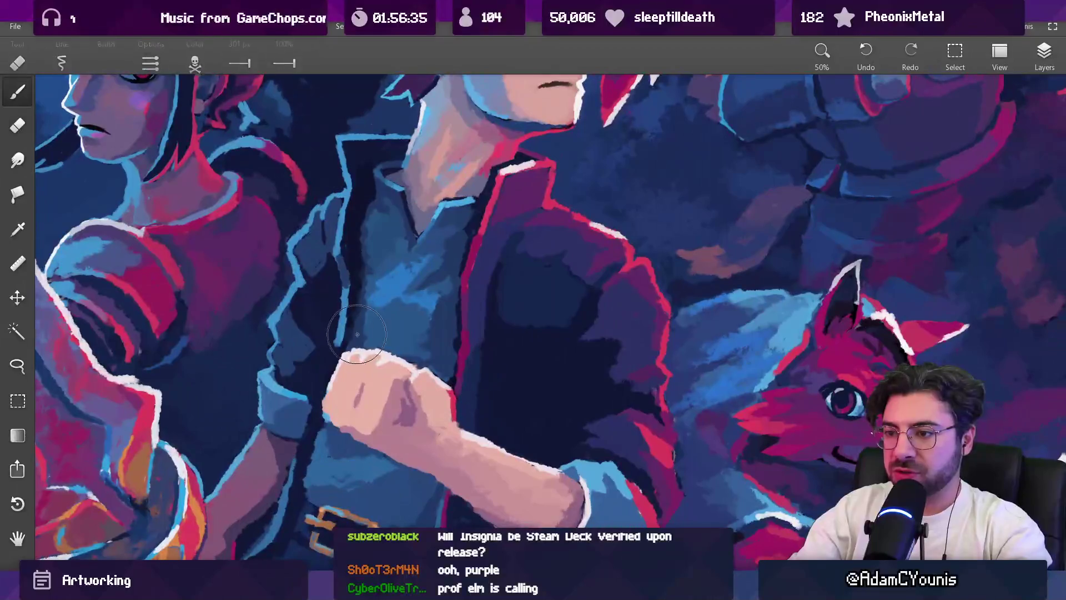
{"action": "left_click", "coordinate": [219, 65]}
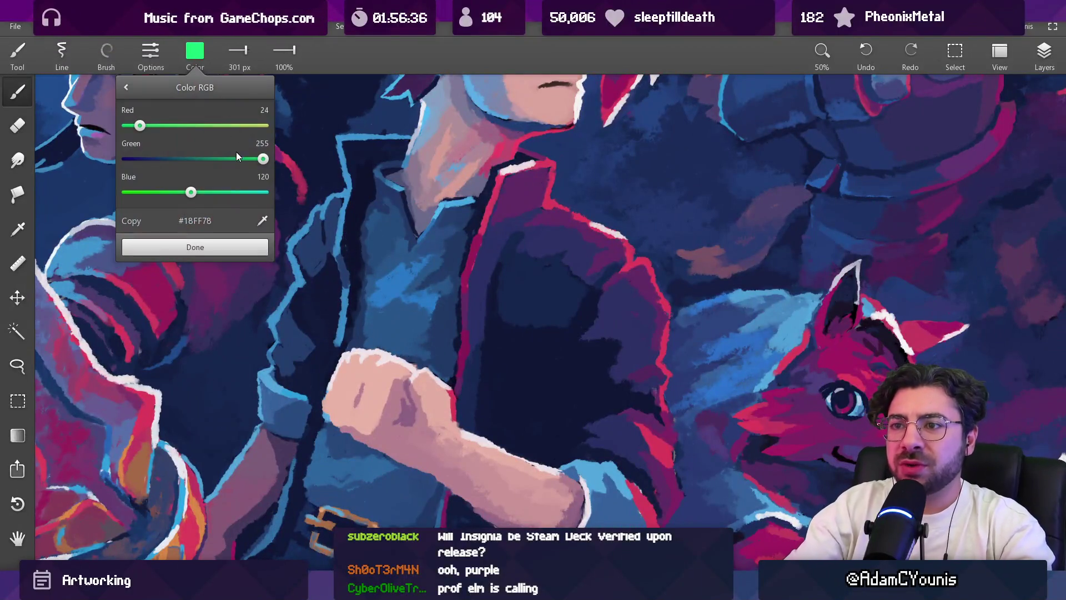
{"action": "left_click", "coordinate": [226, 240]}
{"action": "key", "text": "bracketleft"}
{"action": "key", "text": "bracketleft"}
Step: Paint thin green glow strokes beside the fist and on the jacket at 39 px
{"action": "left_click_drag", "start_coordinate": [461, 346], "coordinate": [464, 387]}
{"action": "key", "text": "ctrl+z"}
{"action": "key", "text": "bracketleft"}
{"action": "left_click_drag", "start_coordinate": [467, 349], "coordinate": [459, 382]}
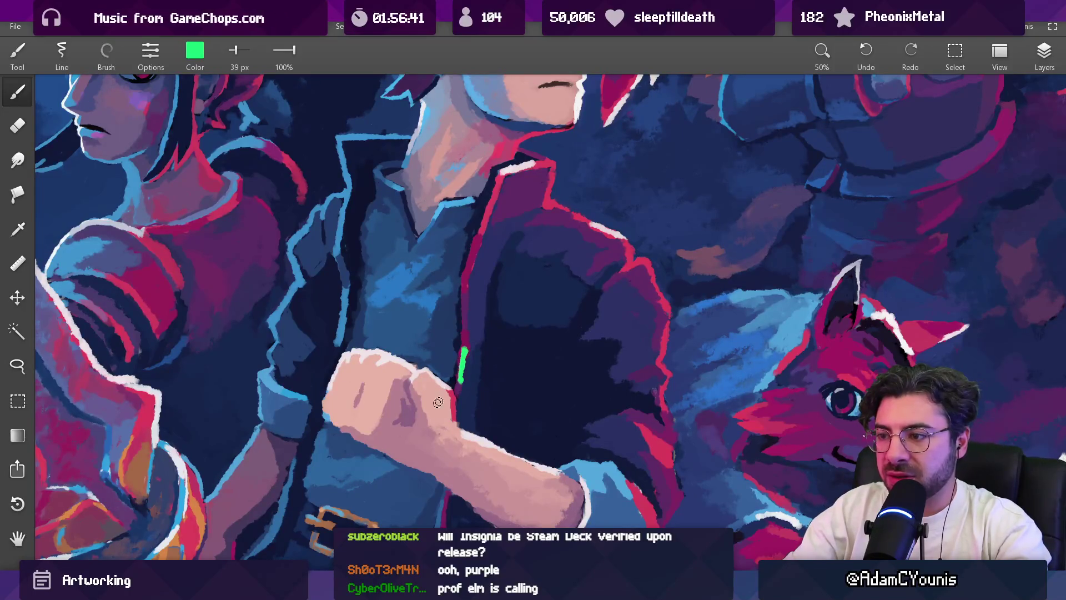
{"action": "scroll", "coordinate": [318, 430], "scroll_direction": "down", "scroll_amount": 1}
{"action": "left_click_drag", "start_coordinate": [318, 430], "coordinate": [311, 458]}
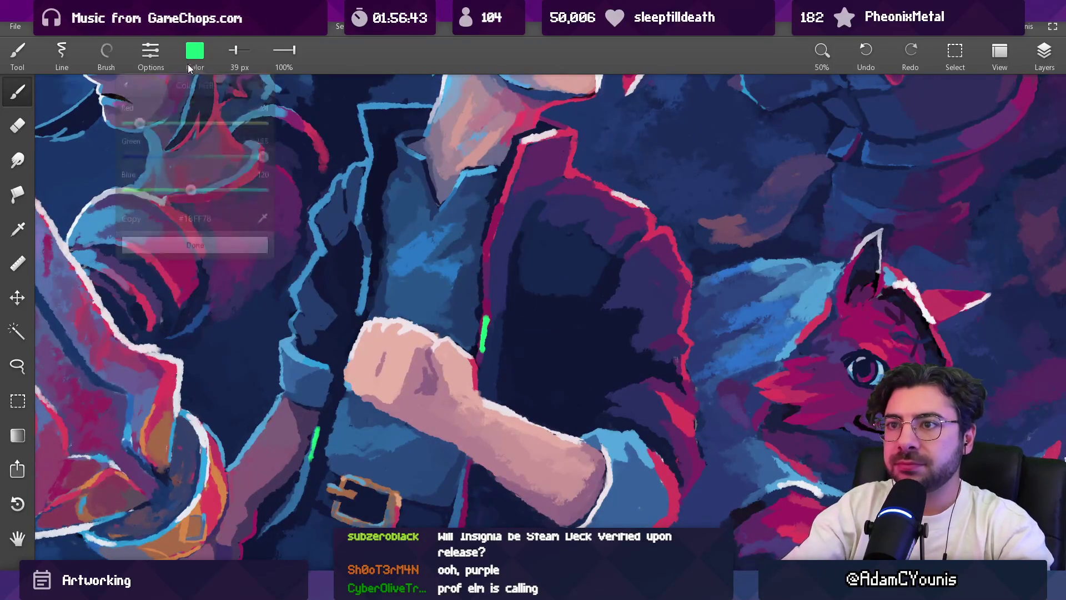
Step: Set a warm peach colour in RGB and paint a peach-yellow accent on the jacket edge
{"action": "left_click", "coordinate": [189, 60]}
{"action": "mouse_move", "coordinate": [201, 125]}
{"action": "left_mouse_down"}
{"action": "mouse_move", "coordinate": [278, 126]}
{"action": "mouse_move", "coordinate": [240, 160]}
{"action": "left_mouse_up"}
{"action": "left_click", "coordinate": [195, 247]}
{"action": "left_click_drag", "start_coordinate": [489, 273], "coordinate": [487, 308]}
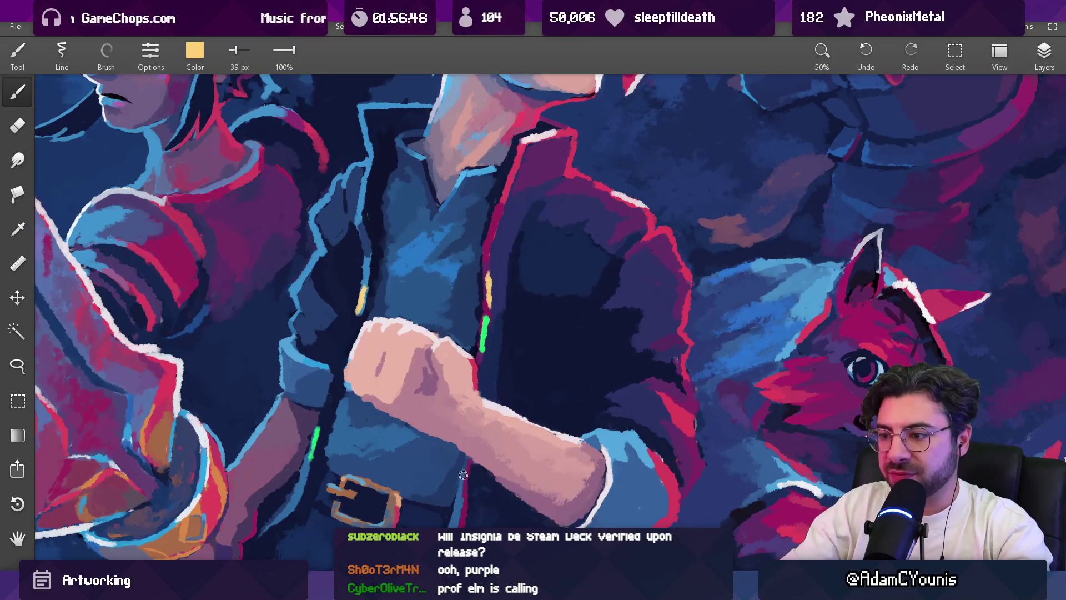
Step: Mix a cyan-blue (#1AAFE6) in RGB and dab a cyan glow accent on the fist
{"action": "key", "text": "ctrl+0"}
{"action": "scroll", "coordinate": [457, 447], "scroll_direction": "up", "scroll_amount": 5}
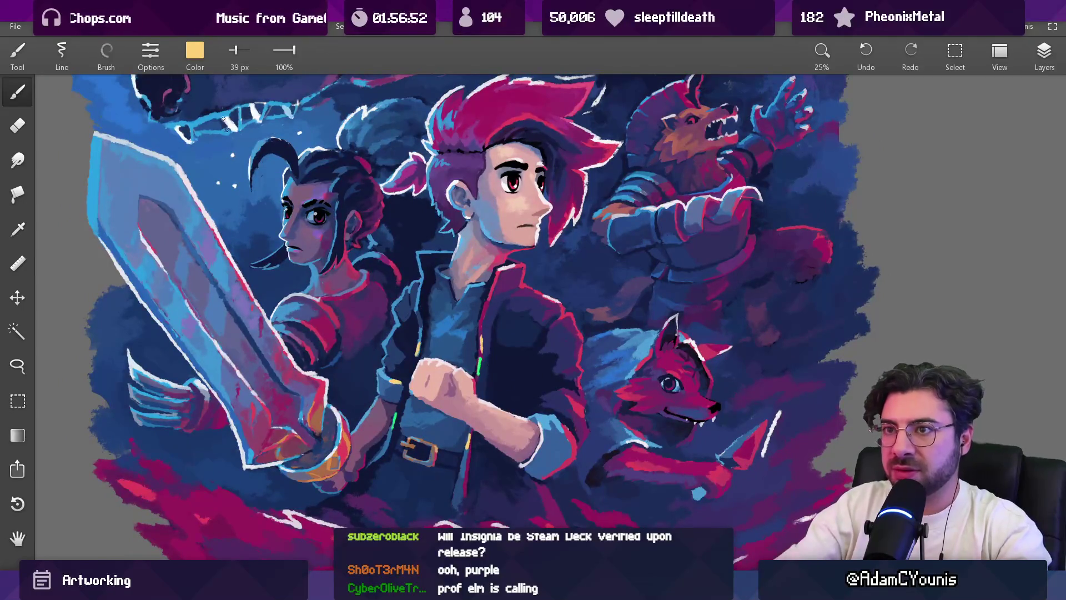
{"action": "left_click", "coordinate": [194, 52]}
{"action": "left_click_drag", "start_coordinate": [196, 127], "coordinate": [141, 125]}
{"action": "left_click", "coordinate": [263, 160]}
{"action": "left_click", "coordinate": [236, 192]}
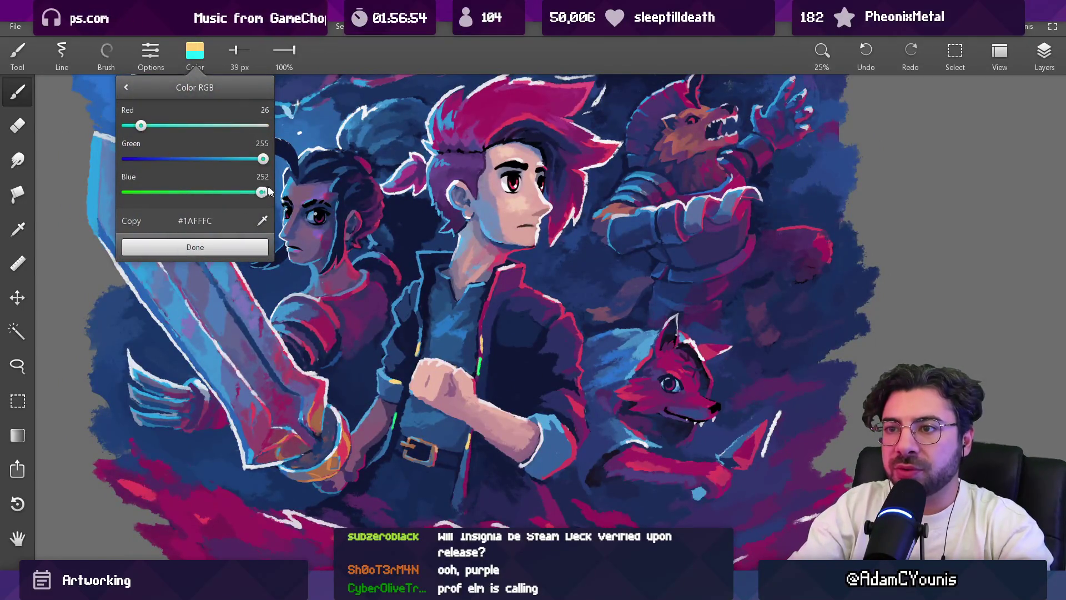
{"action": "left_click", "coordinate": [250, 192]}
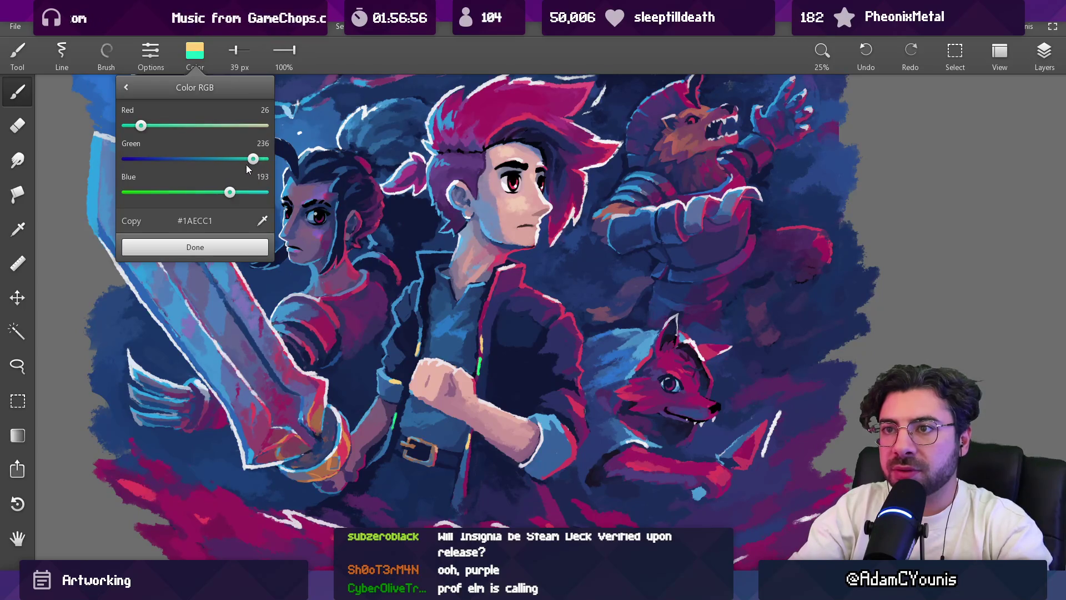
{"action": "left_click", "coordinate": [221, 159]}
{"action": "left_click", "coordinate": [239, 160]}
{"action": "left_click", "coordinate": [263, 250]}
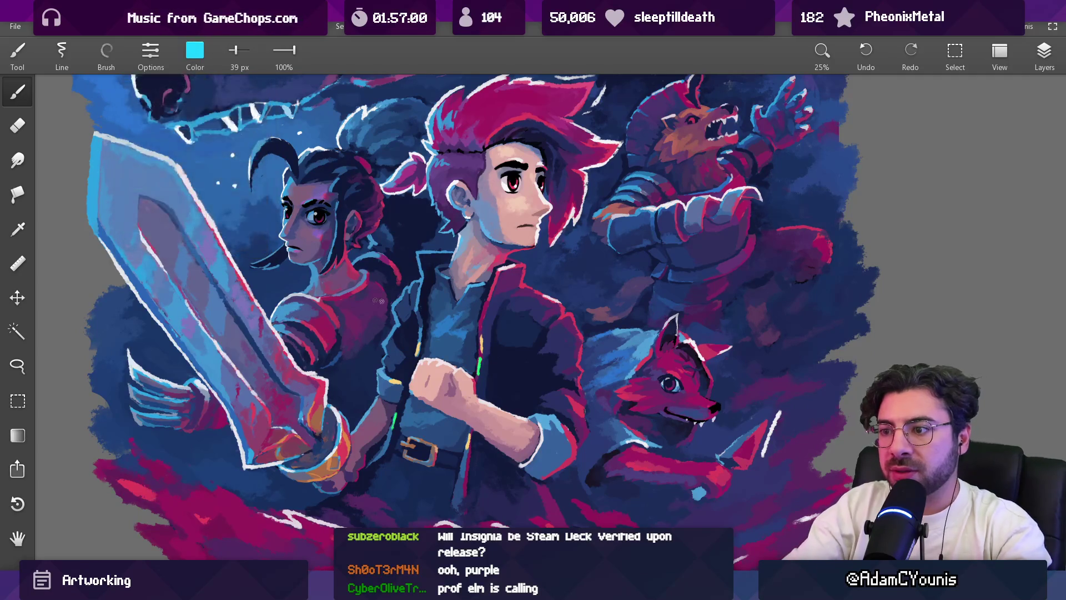
{"action": "left_click_drag", "start_coordinate": [452, 383], "coordinate": [453, 388]}
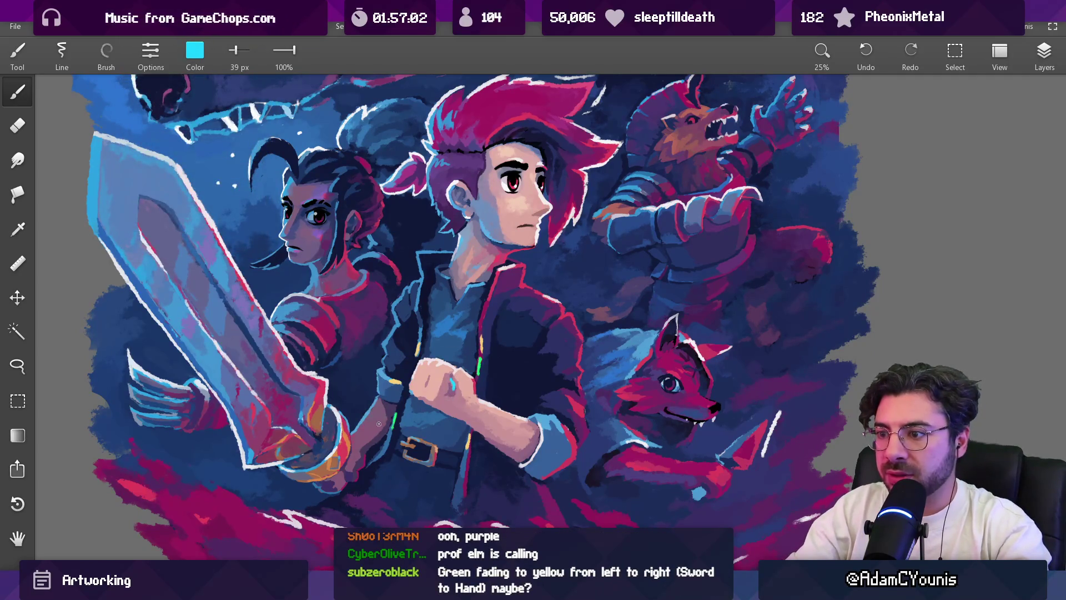
{"action": "scroll", "coordinate": [381, 400], "scroll_direction": "down", "scroll_amount": 5}
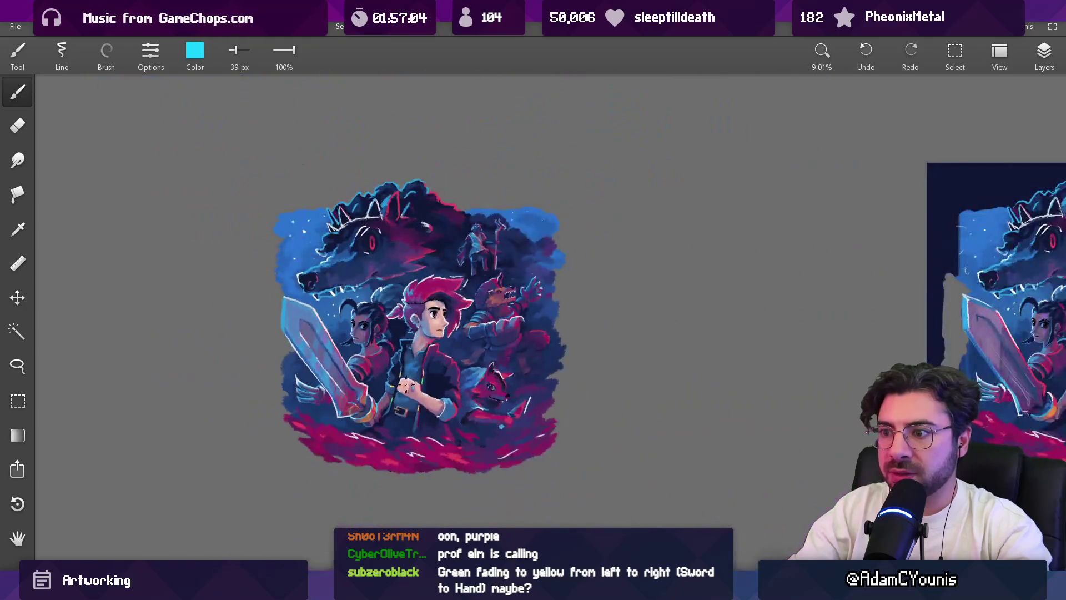
Step: Sample the fox's red and push it brighter and pinker in RGB
{"action": "scroll", "coordinate": [385, 339], "scroll_direction": "up", "scroll_amount": 3}
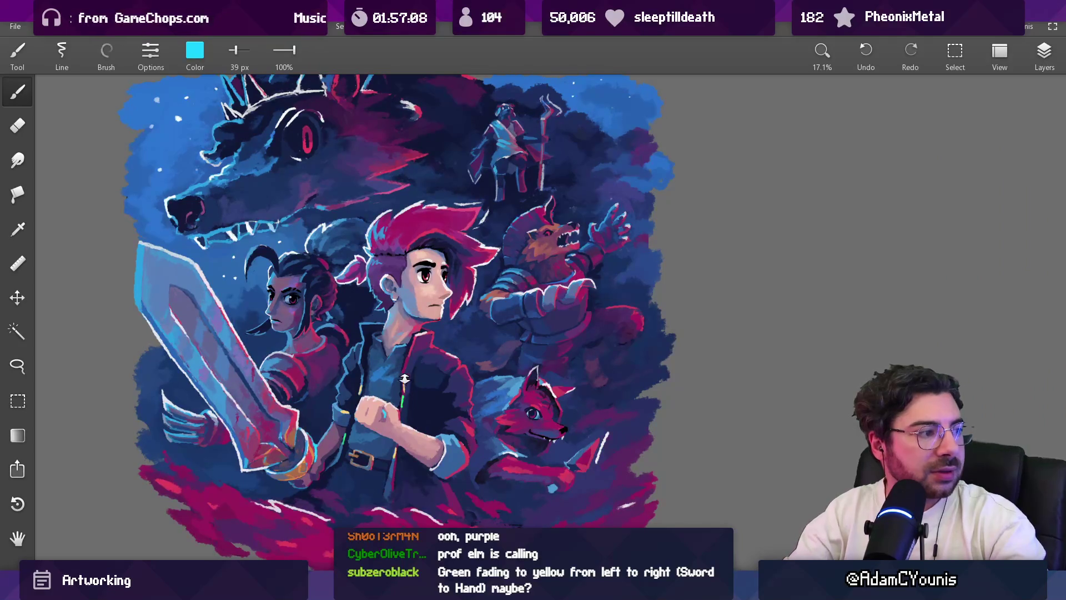
{"action": "scroll", "coordinate": [403, 373], "scroll_direction": "up", "scroll_amount": 4}
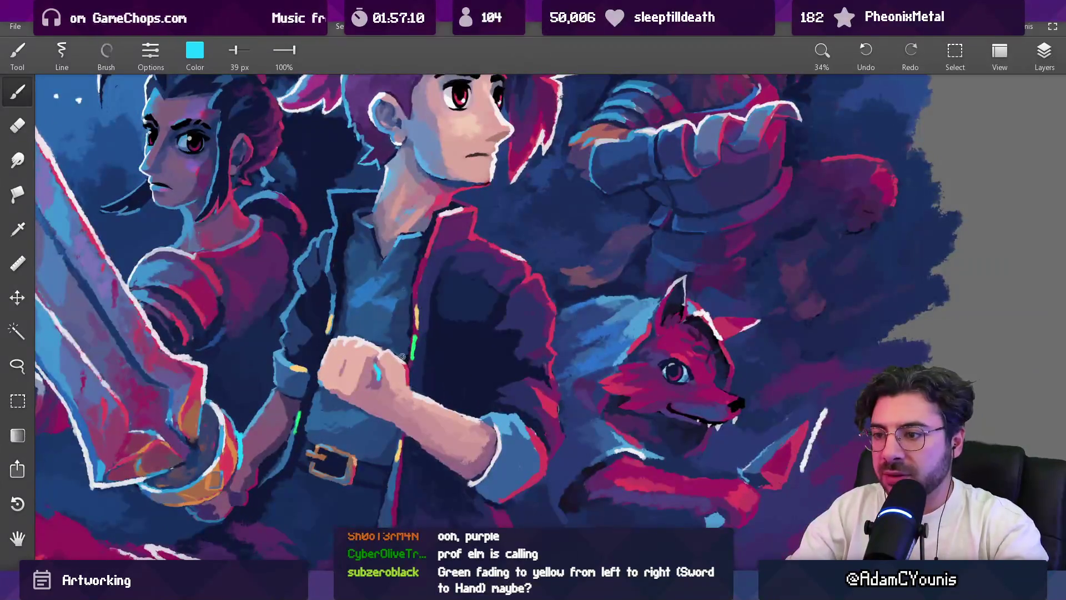
{"action": "mouse_move", "coordinate": [639, 314]}
{"action": "left_mouse_down"}
{"action": "mouse_move", "coordinate": [611, 322]}
{"action": "mouse_move", "coordinate": [568, 294]}
{"action": "left_mouse_up"}
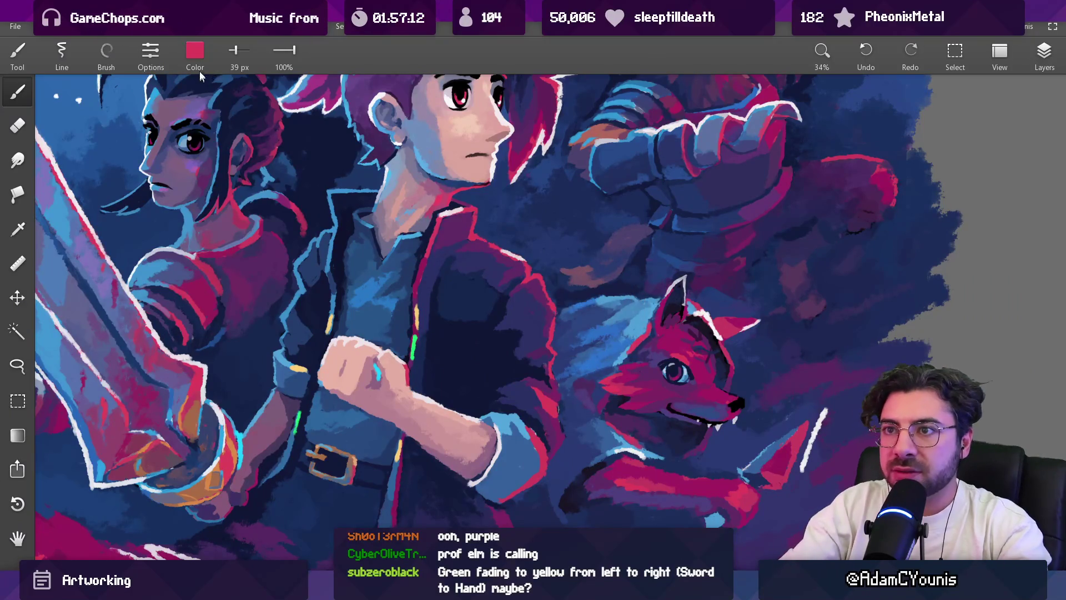
{"action": "left_click", "coordinate": [198, 66]}
{"action": "left_click_drag", "start_coordinate": [244, 126], "coordinate": [256, 127]}
{"action": "left_click_drag", "start_coordinate": [160, 160], "coordinate": [168, 160]}
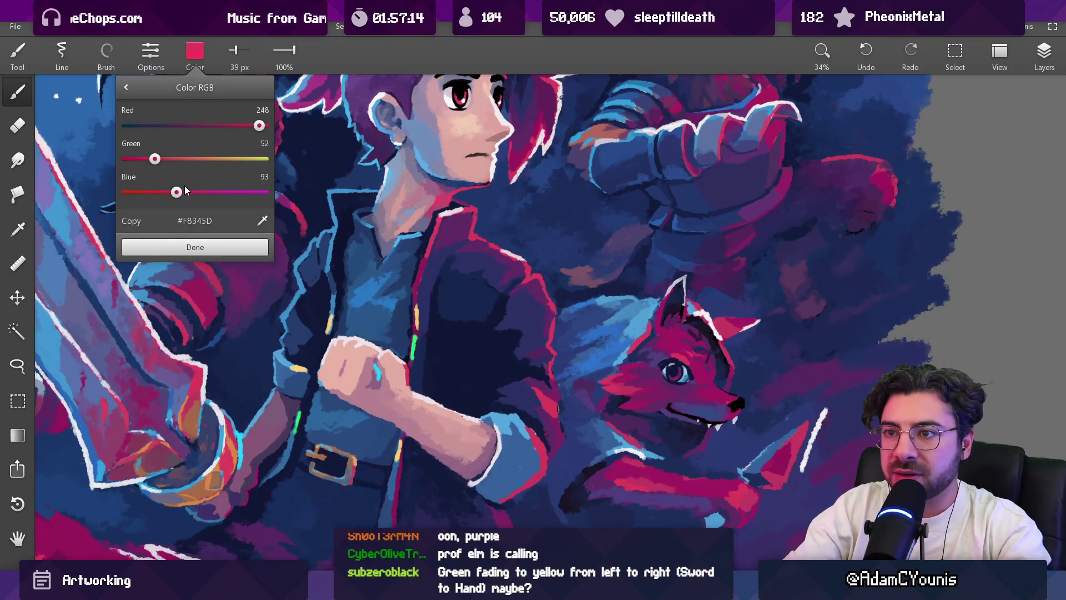
{"action": "left_click", "coordinate": [254, 251]}
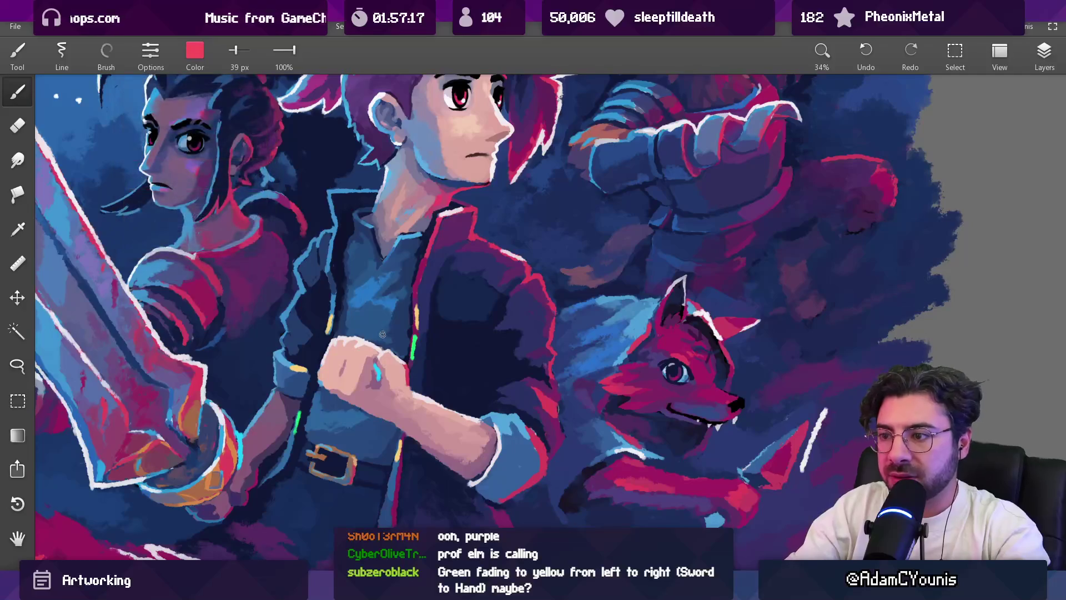
Step: Enlarge the brush and dab red glow near the belt
{"action": "key", "text": "bracketleft"}
{"action": "key", "text": "bracketleft"}
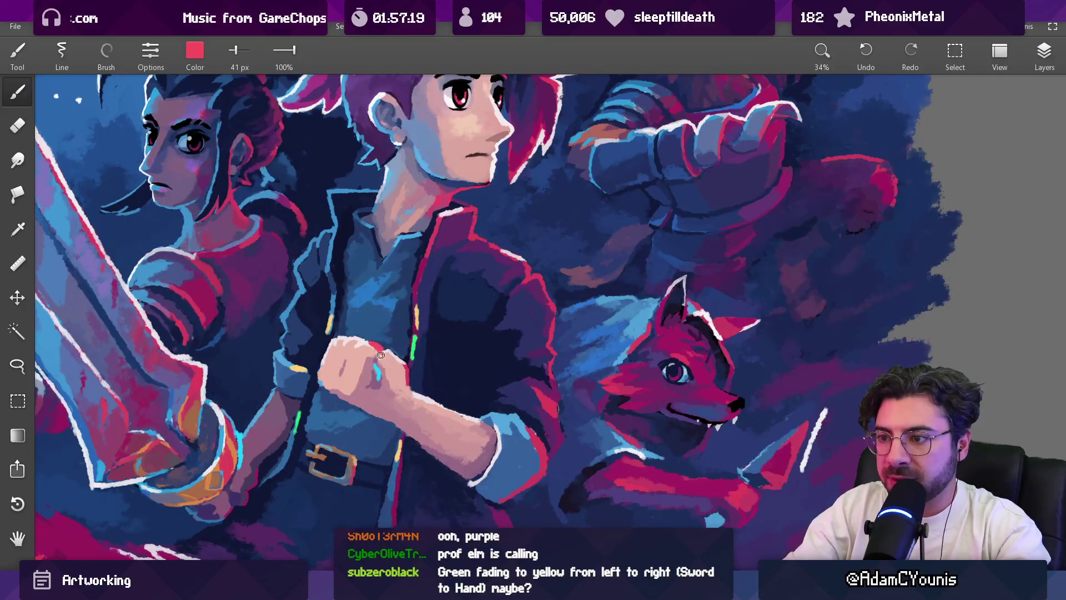
{"action": "key", "text": "bracketright"}
{"action": "key", "text": "bracketright"}
{"action": "key", "text": "bracketright"}
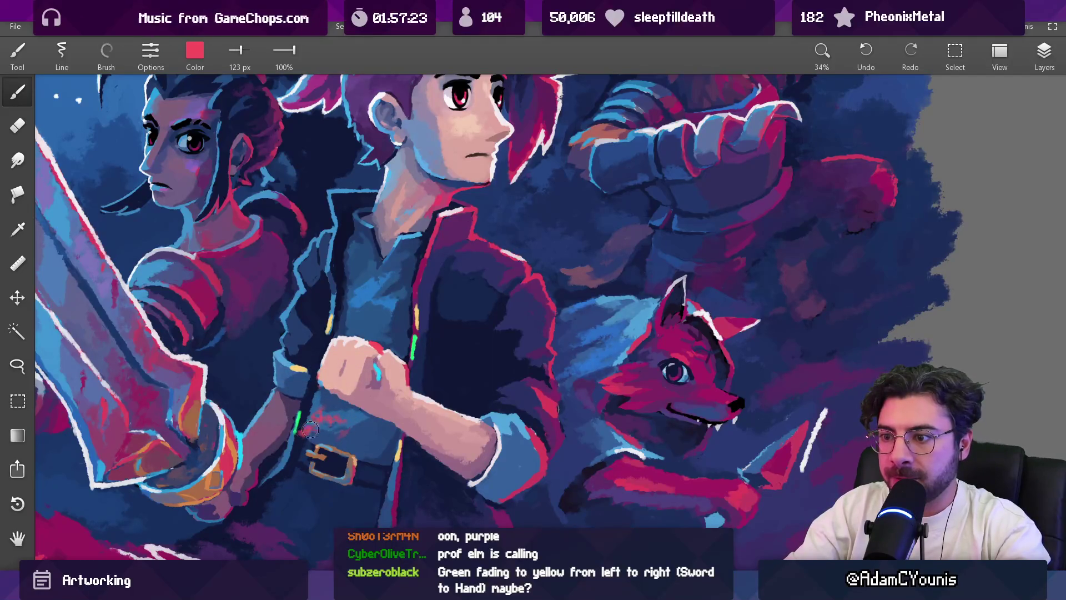
{"action": "scroll", "coordinate": [306, 413], "scroll_direction": "down", "scroll_amount": 5}
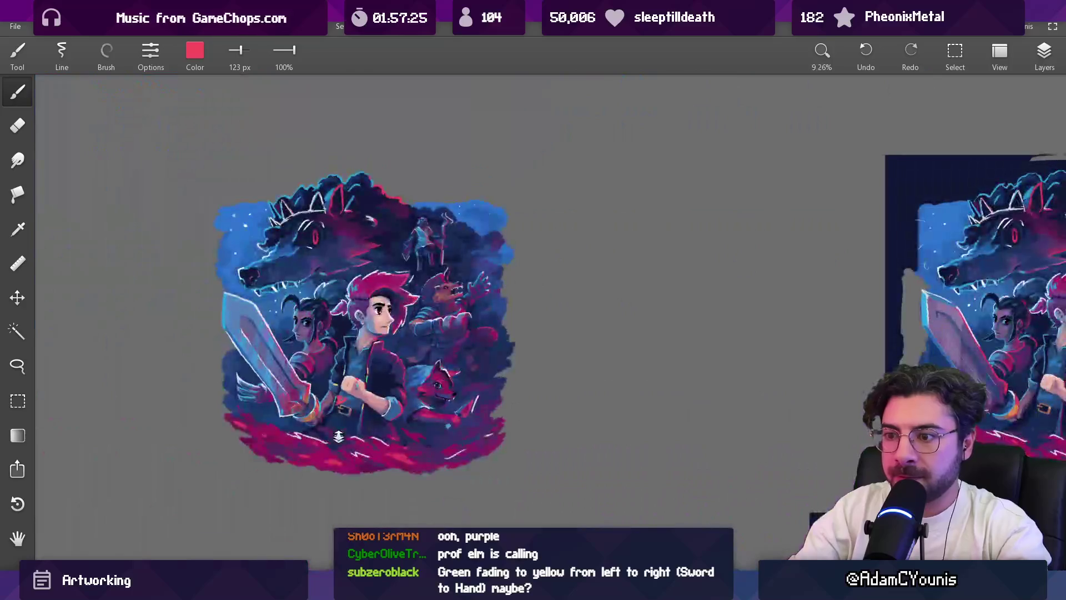
{"action": "scroll", "coordinate": [346, 426], "scroll_direction": "up", "scroll_amount": 5}
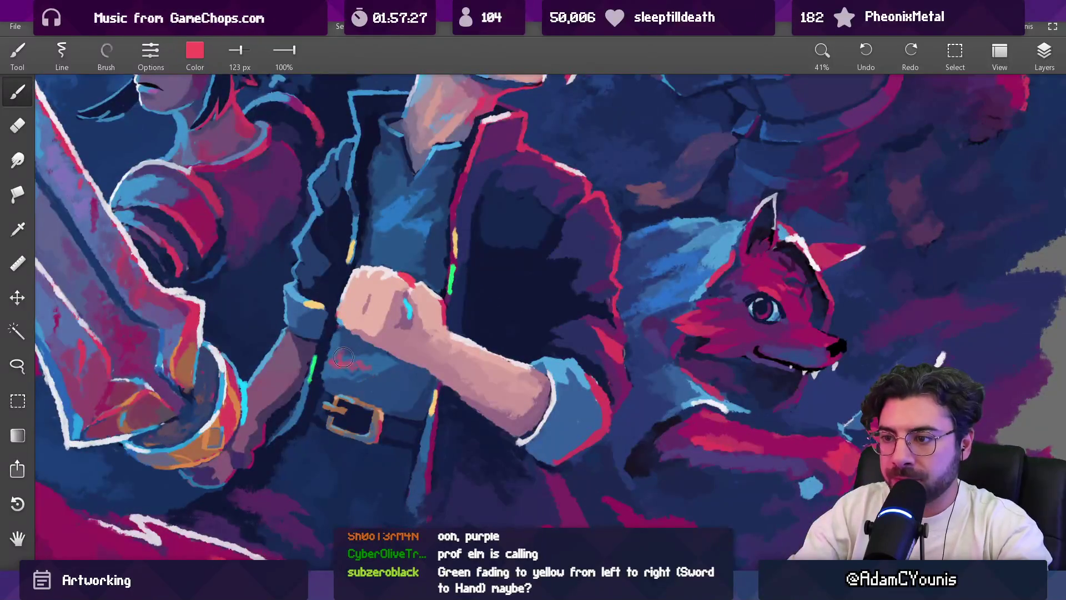
{"action": "key", "text": "bracketright"}
{"action": "key", "text": "bracketright"}
{"action": "key", "text": "bracketright"}
{"action": "left_click_drag", "start_coordinate": [324, 384], "coordinate": [314, 371]}
Step: Dab green below the fist and belt, tan on the jacket and wrist, and blue over the chest
{"action": "mouse_move", "coordinate": [392, 412]}
{"action": "left_mouse_down"}
{"action": "mouse_move", "coordinate": [388, 388]}
{"action": "mouse_move", "coordinate": [411, 449]}
{"action": "mouse_move", "coordinate": [408, 438]}
{"action": "mouse_move", "coordinate": [417, 517]}
{"action": "left_mouse_up"}
{"action": "left_click_drag", "start_coordinate": [434, 379], "coordinate": [434, 379]}
{"action": "mouse_move", "coordinate": [478, 270]}
{"action": "left_mouse_down"}
{"action": "mouse_move", "coordinate": [510, 253]}
{"action": "mouse_move", "coordinate": [504, 240]}
{"action": "mouse_move", "coordinate": [508, 250]}
{"action": "left_mouse_up"}
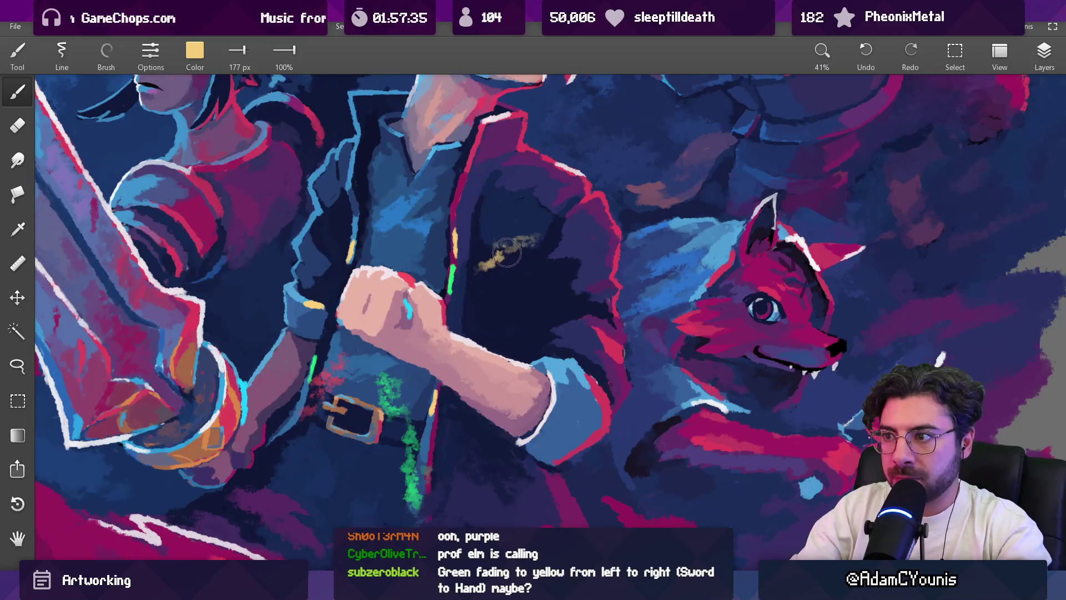
{"action": "scroll", "coordinate": [412, 332], "scroll_direction": "down", "scroll_amount": 8}
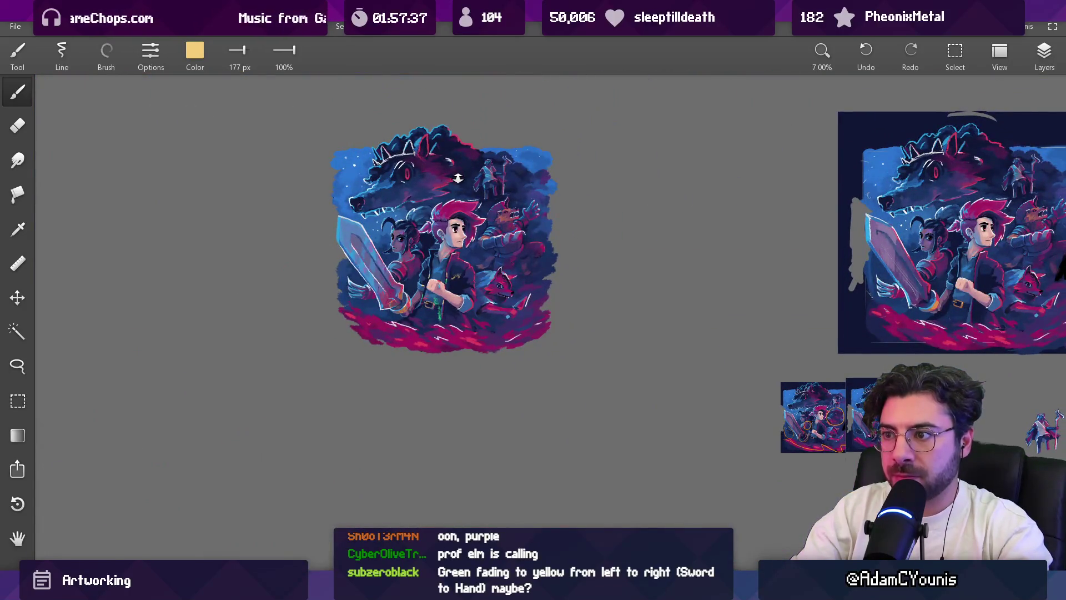
{"action": "scroll", "coordinate": [434, 270], "scroll_direction": "up", "scroll_amount": 8}
{"action": "left_click_drag", "start_coordinate": [383, 316], "coordinate": [322, 289]}
{"action": "mouse_move", "coordinate": [455, 172]}
{"action": "left_mouse_down"}
{"action": "mouse_move", "coordinate": [488, 261]}
{"action": "mouse_move", "coordinate": [465, 290]}
{"action": "left_mouse_up"}
Step: Sample colours near the fist, then switch to the eraser
{"action": "left_click", "coordinate": [465, 290]}
{"action": "left_click", "coordinate": [299, 300]}
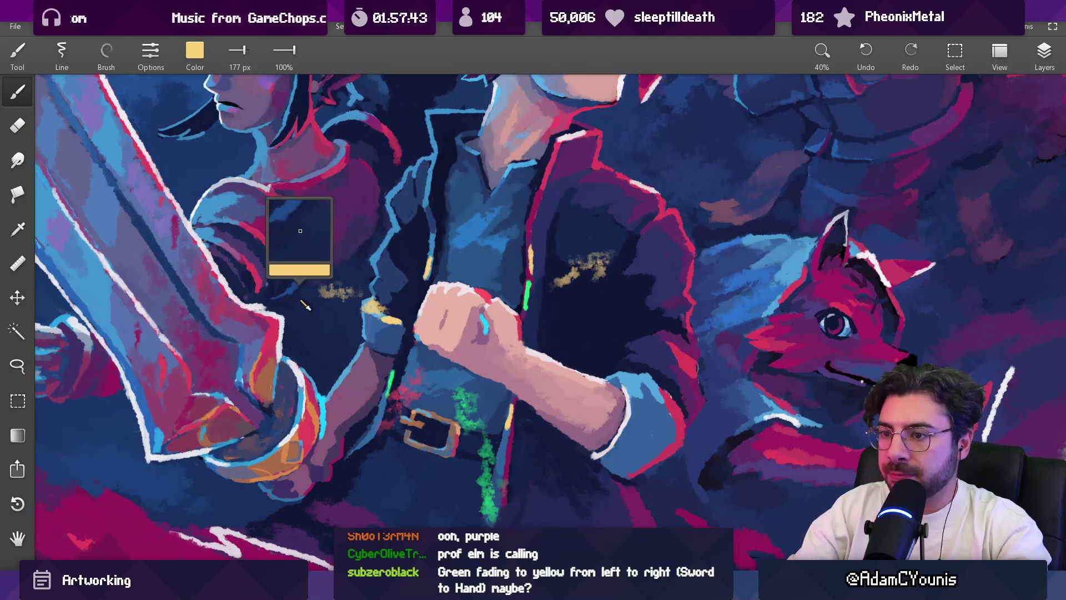
{"action": "scroll", "coordinate": [404, 365], "scroll_direction": "down", "scroll_amount": 5}
{"action": "key", "text": "e"}
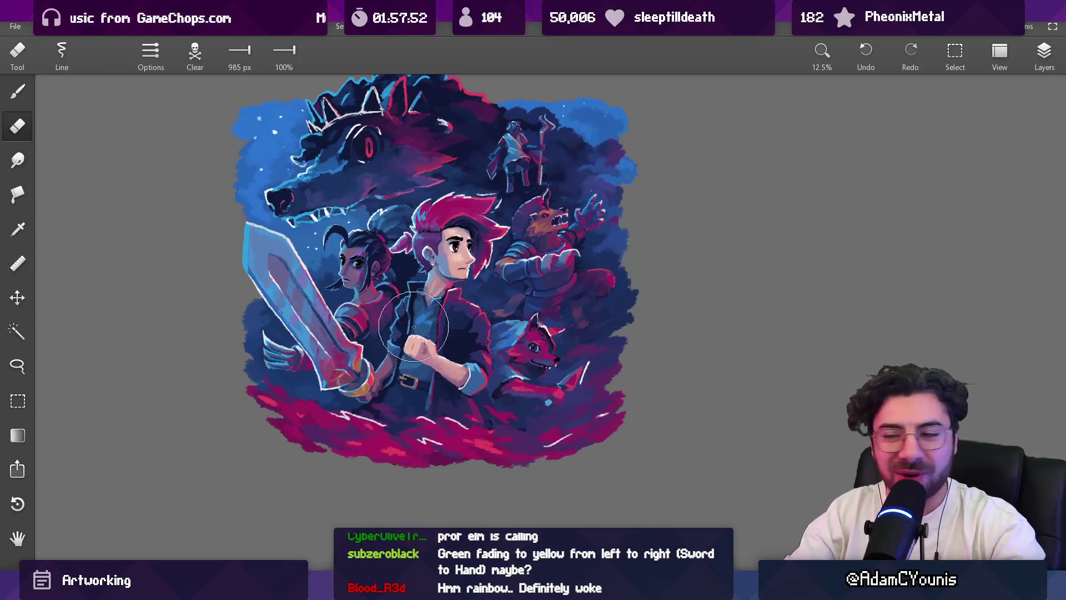
Step: Check the layer list, then return to the brush
{"action": "left_click", "coordinate": [1035, 68]}
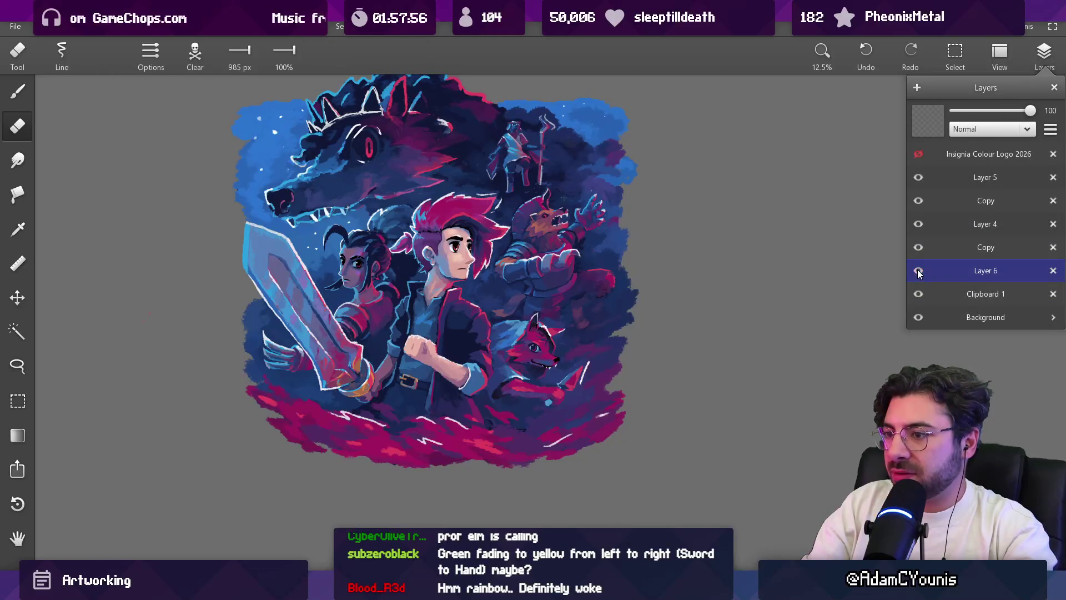
{"action": "left_click", "coordinate": [466, 300]}
{"action": "scroll", "coordinate": [414, 283], "scroll_direction": "up", "scroll_amount": 4}
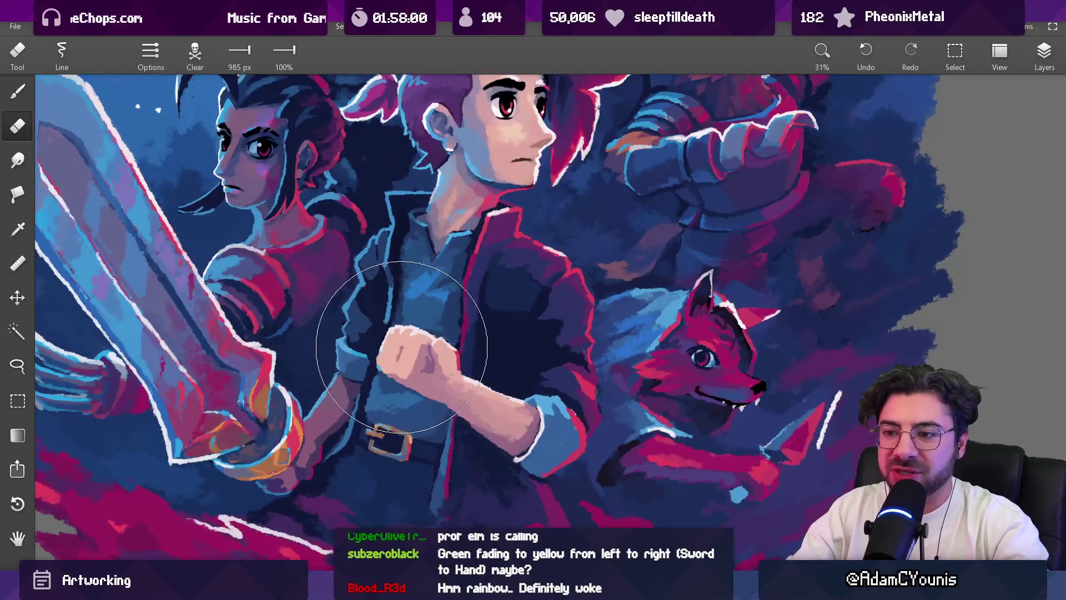
{"action": "key", "text": "b"}
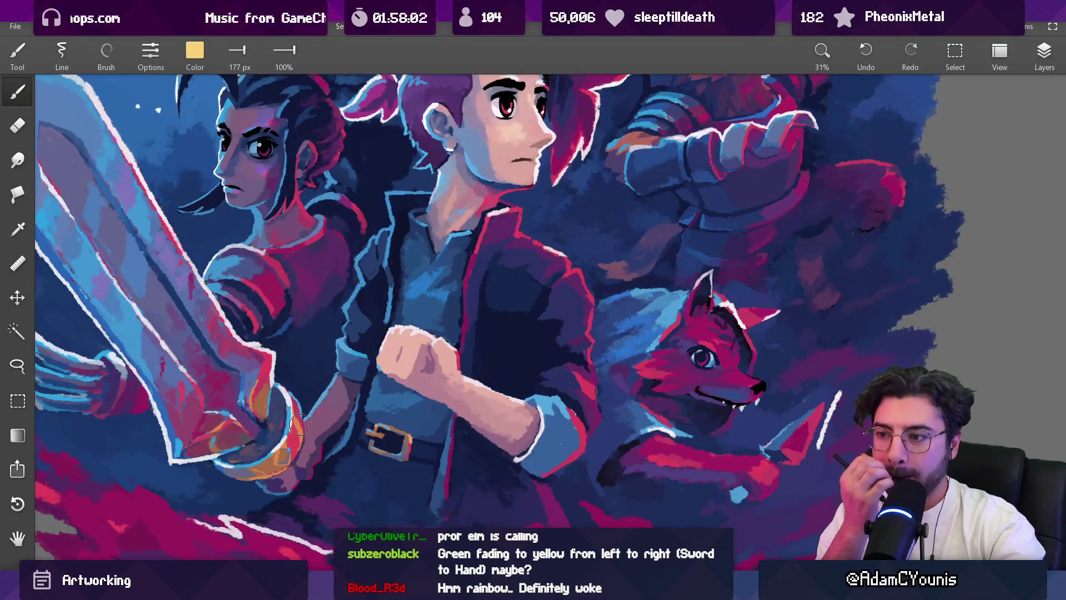
Step: Sample skin-pink and mauve shading tones from the fist, shrinking the brush to 36 px
{"action": "scroll", "coordinate": [488, 291], "scroll_direction": "up", "scroll_amount": 2}
{"action": "left_click", "coordinate": [414, 367], "text": "alt"}
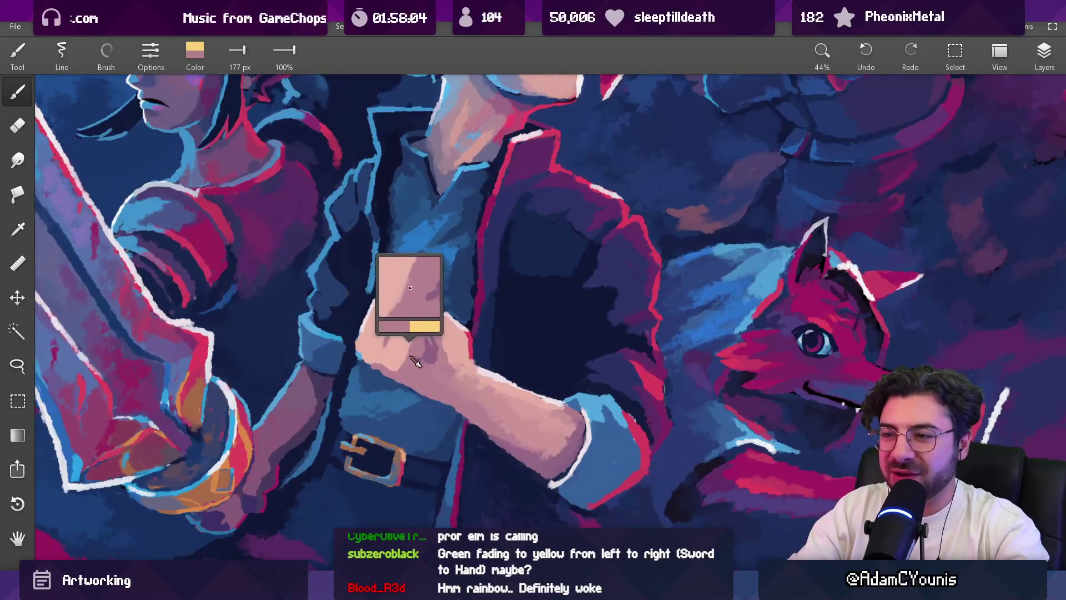
{"action": "mouse_move", "coordinate": [451, 361]}
{"action": "left_mouse_down"}
{"action": "mouse_move", "coordinate": [382, 373]}
{"action": "mouse_move", "coordinate": [422, 364]}
{"action": "left_mouse_up"}
{"action": "mouse_move", "coordinate": [425, 362]}
{"action": "left_mouse_down"}
{"action": "mouse_move", "coordinate": [417, 360]}
{"action": "mouse_move", "coordinate": [437, 364]}
{"action": "mouse_move", "coordinate": [416, 361]}
{"action": "mouse_move", "coordinate": [429, 342]}
{"action": "mouse_move", "coordinate": [436, 353]}
{"action": "mouse_move", "coordinate": [425, 348]}
{"action": "mouse_move", "coordinate": [436, 361]}
{"action": "mouse_move", "coordinate": [425, 363]}
{"action": "mouse_move", "coordinate": [424, 349]}
{"action": "left_mouse_up"}
{"action": "left_click", "coordinate": [427, 351]}
{"action": "left_click", "coordinate": [432, 363]}
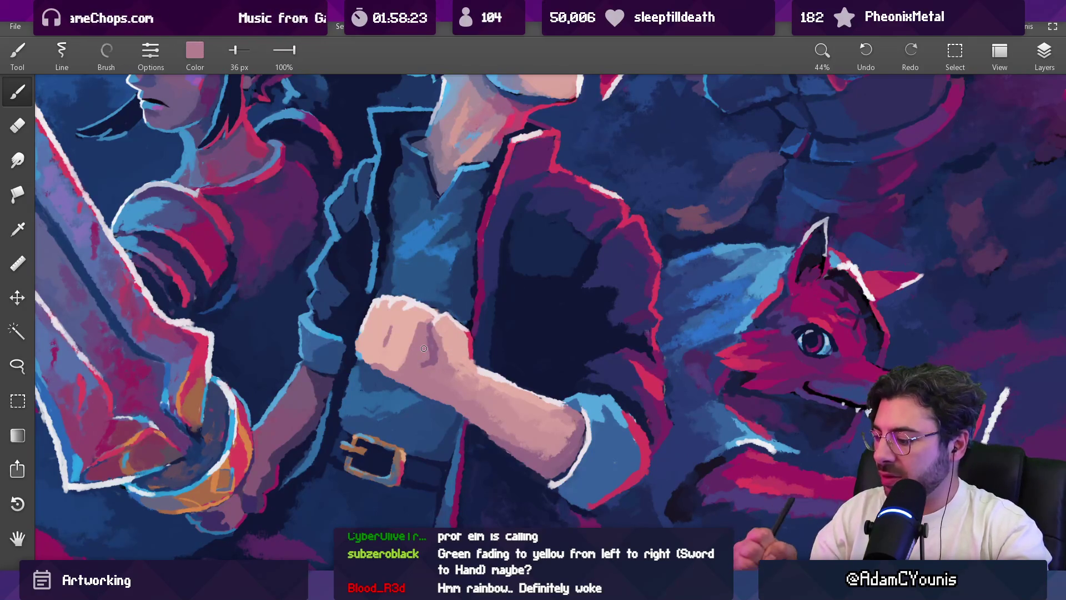
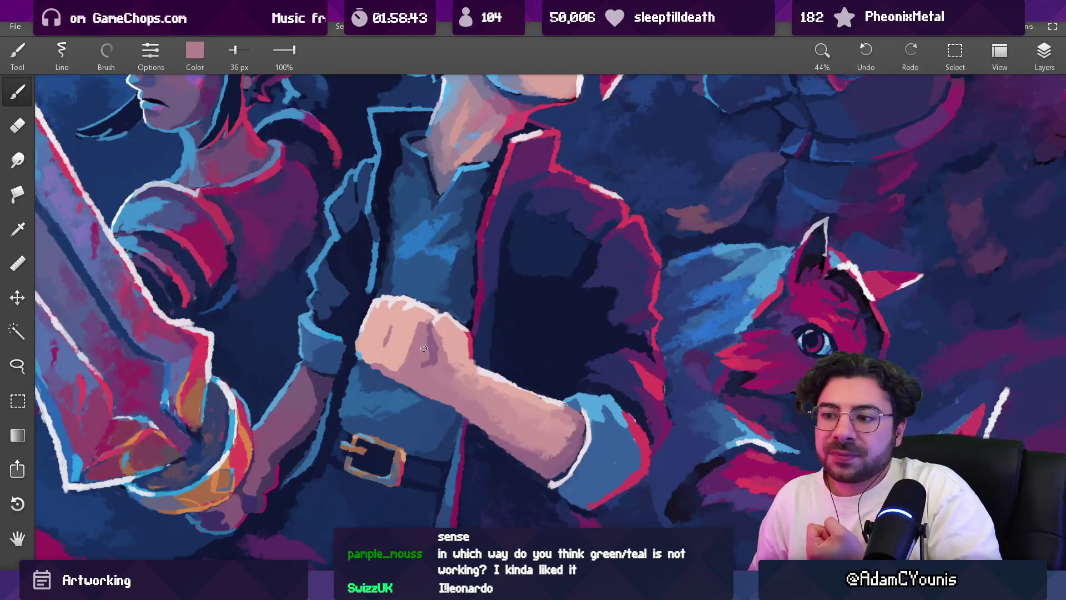
Step: Eyedrop pink skin tones and a duller mauve from the hero's fist
{"action": "left_click_drag", "start_coordinate": [414, 350], "coordinate": [437, 354]}
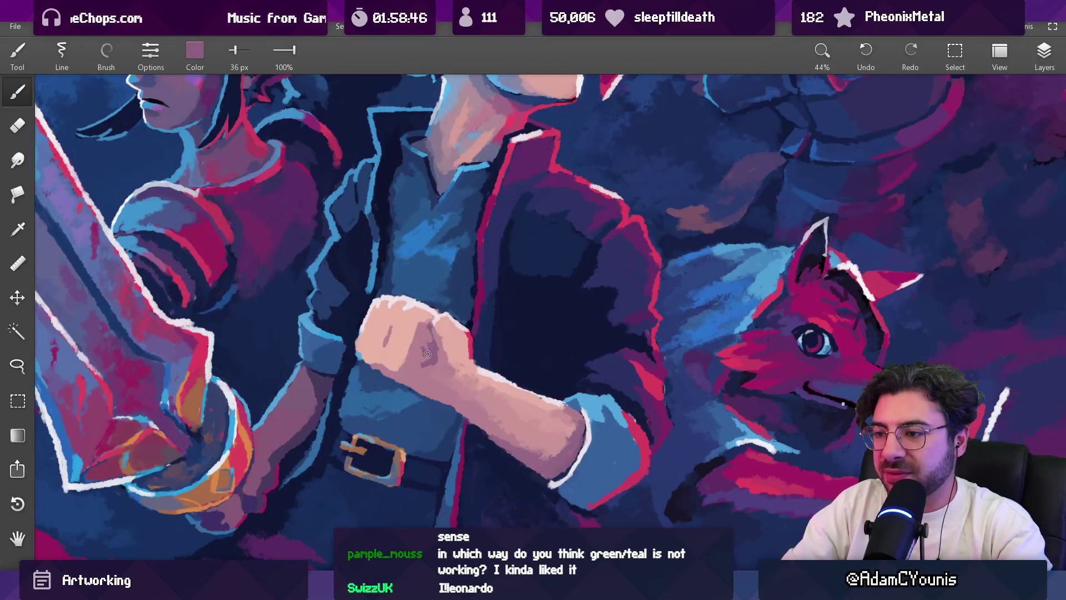
{"action": "left_click_drag", "start_coordinate": [429, 356], "coordinate": [425, 356]}
{"action": "left_click", "coordinate": [418, 355]}
{"action": "left_click", "coordinate": [416, 352]}
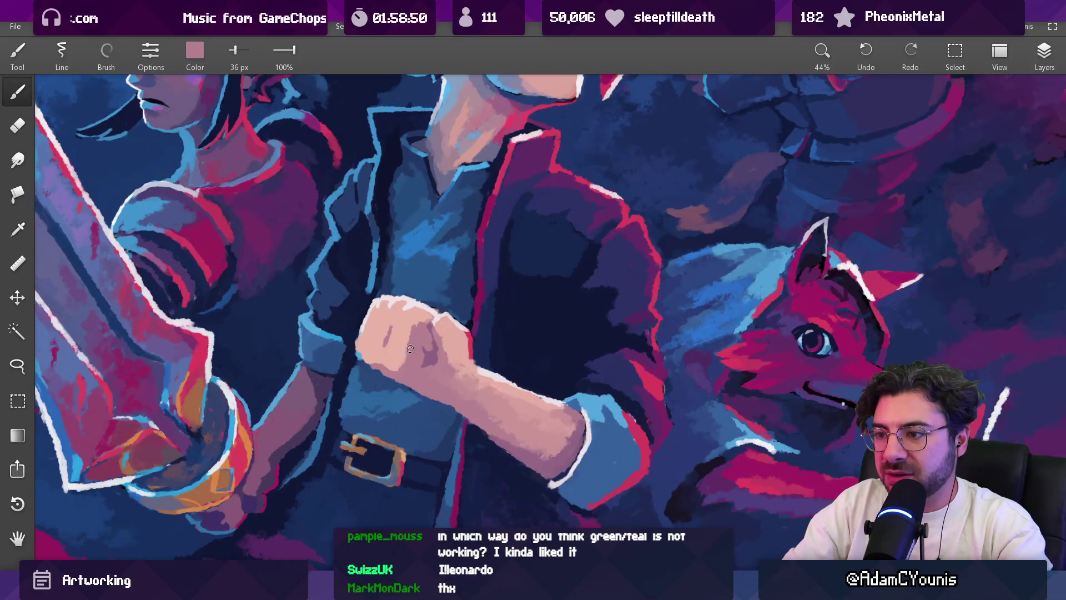
{"action": "left_click", "coordinate": [408, 353]}
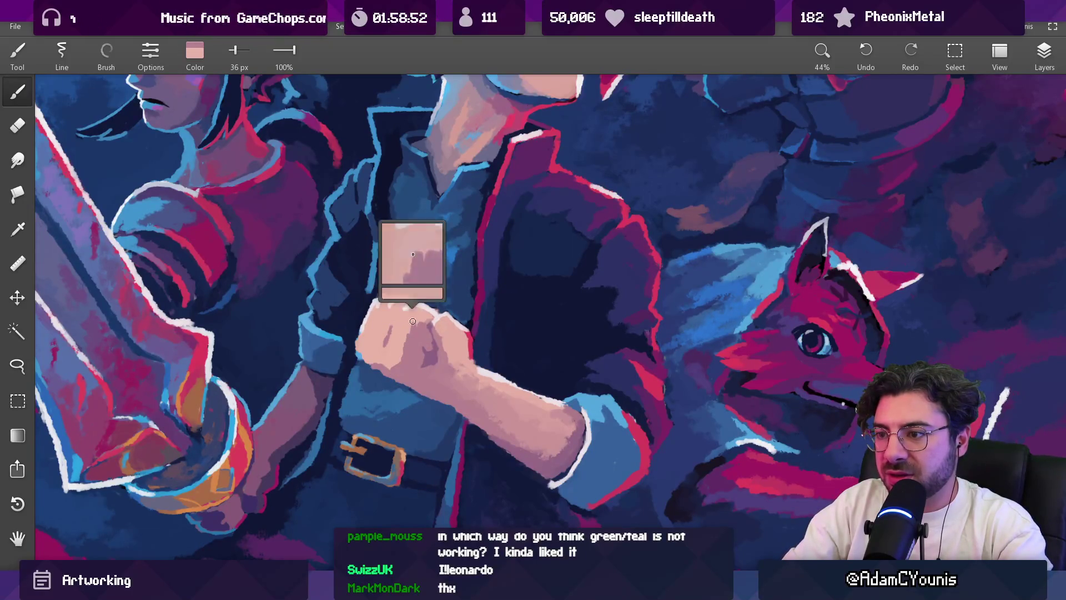
{"action": "left_click", "coordinate": [424, 348]}
{"action": "left_click", "coordinate": [425, 348]}
{"action": "left_click", "coordinate": [426, 349]}
{"action": "left_click", "coordinate": [428, 347]}
{"action": "left_click", "coordinate": [430, 345]}
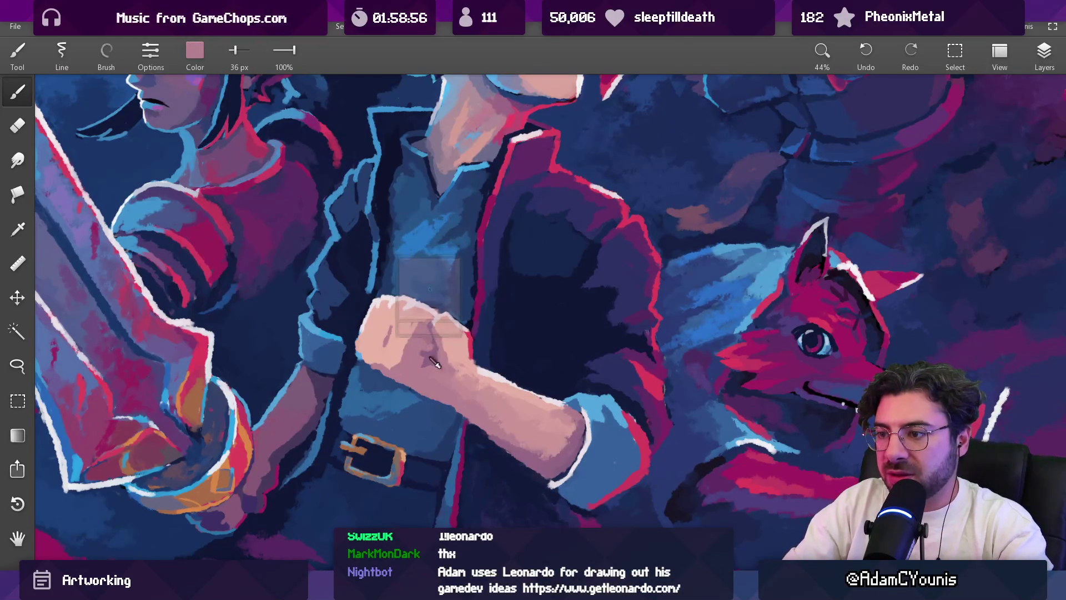
Step: Zoom in on the fist, sample the dark blue beside it, then the skin pink at 22 px
{"action": "scroll", "coordinate": [454, 326], "scroll_direction": "down", "scroll_amount": 5}
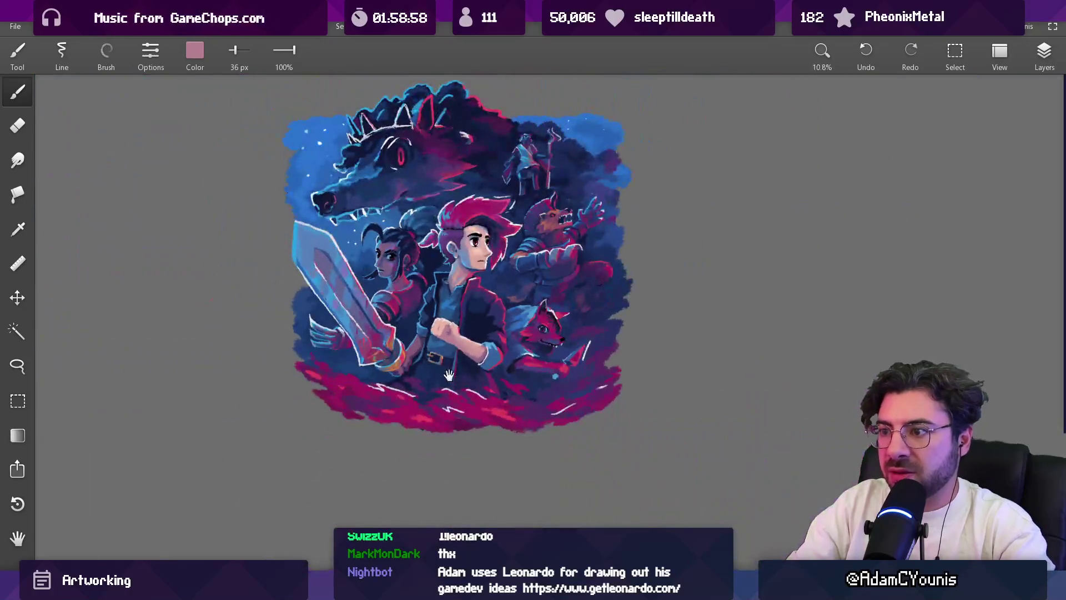
{"action": "left_click_drag", "start_coordinate": [453, 347], "coordinate": [449, 269]}
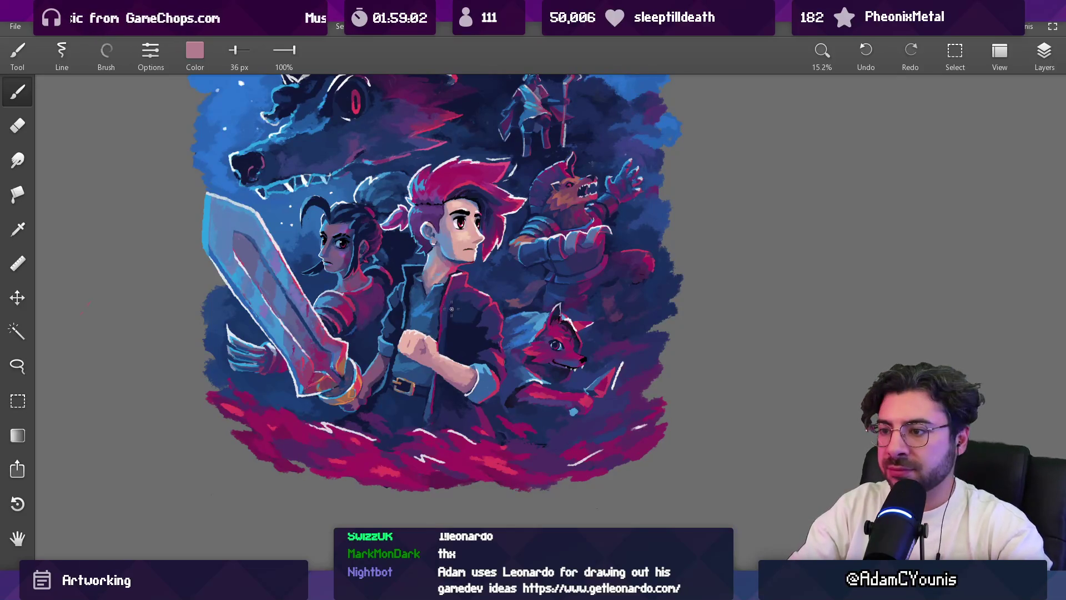
{"action": "mouse_move", "coordinate": [421, 347]}
{"action": "left_mouse_down"}
{"action": "mouse_move", "coordinate": [408, 286]}
{"action": "mouse_move", "coordinate": [410, 337]}
{"action": "mouse_move", "coordinate": [431, 350]}
{"action": "left_mouse_up"}
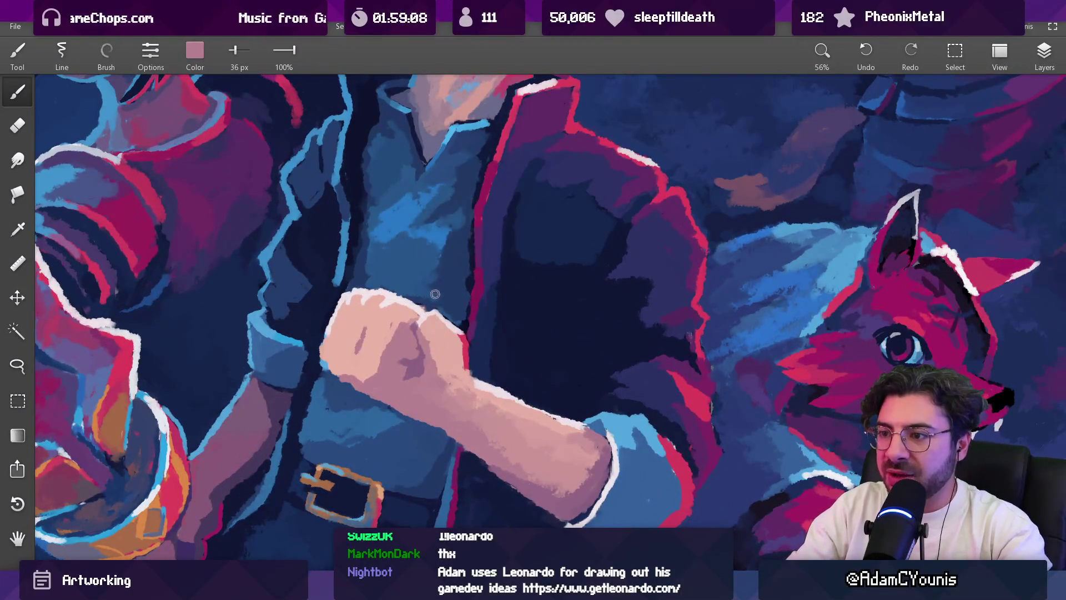
{"action": "left_click", "coordinate": [396, 292]}
{"action": "left_click", "coordinate": [421, 303]}
{"action": "left_click", "coordinate": [431, 305]}
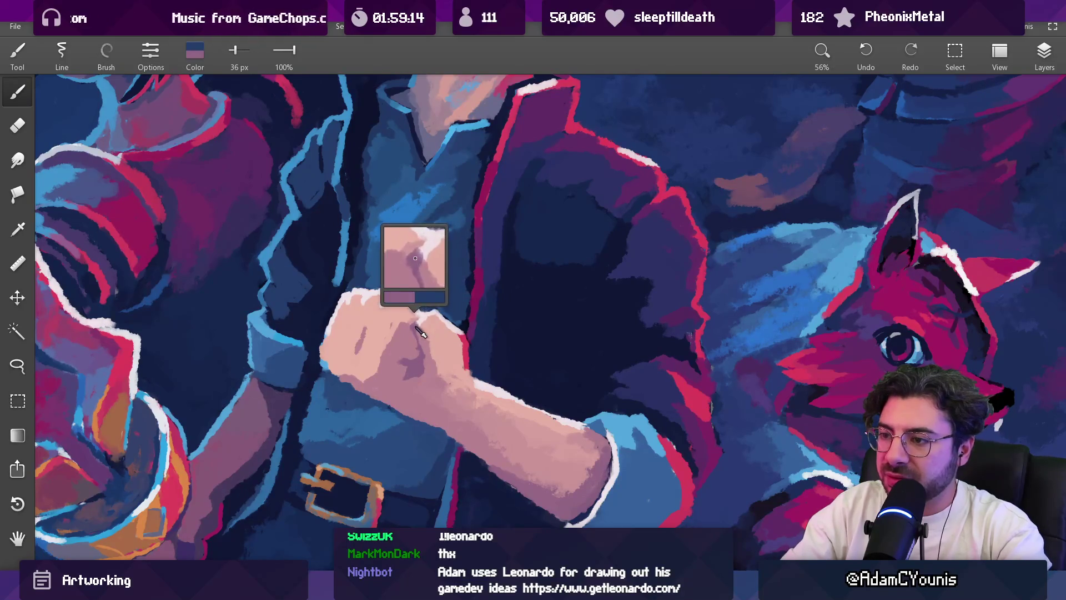
{"action": "scroll", "coordinate": [455, 298], "scroll_direction": "down", "scroll_amount": 5}
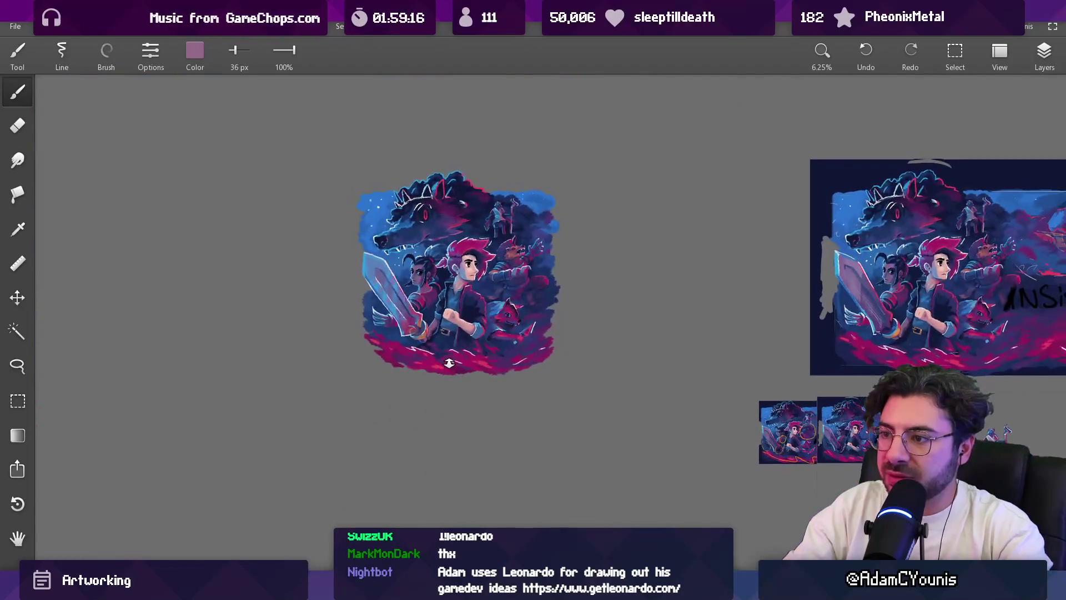
{"action": "scroll", "coordinate": [434, 264], "scroll_direction": "up", "scroll_amount": 5}
{"action": "scroll", "coordinate": [434, 264], "scroll_direction": "up", "scroll_amount": 2}
{"action": "left_click", "coordinate": [430, 334]}
{"action": "key", "text": "bracketleft"}
{"action": "key", "text": "bracketleft"}
{"action": "key", "text": "bracketleft"}
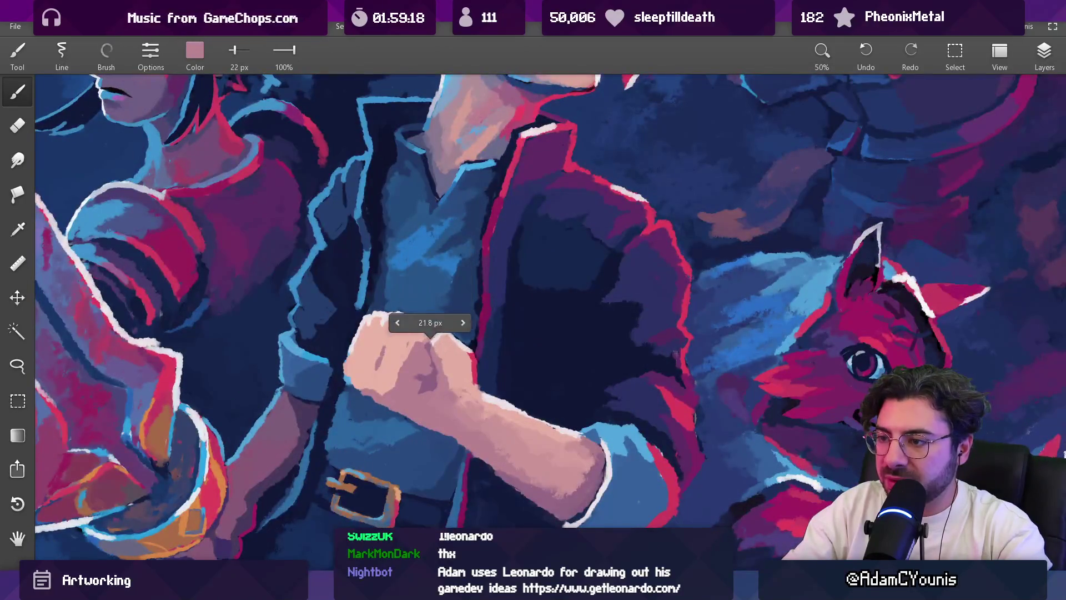
Step: Sample the skin pink, light knuckle highlight and deeper pink from the knuckles
{"action": "left_click", "coordinate": [438, 356]}
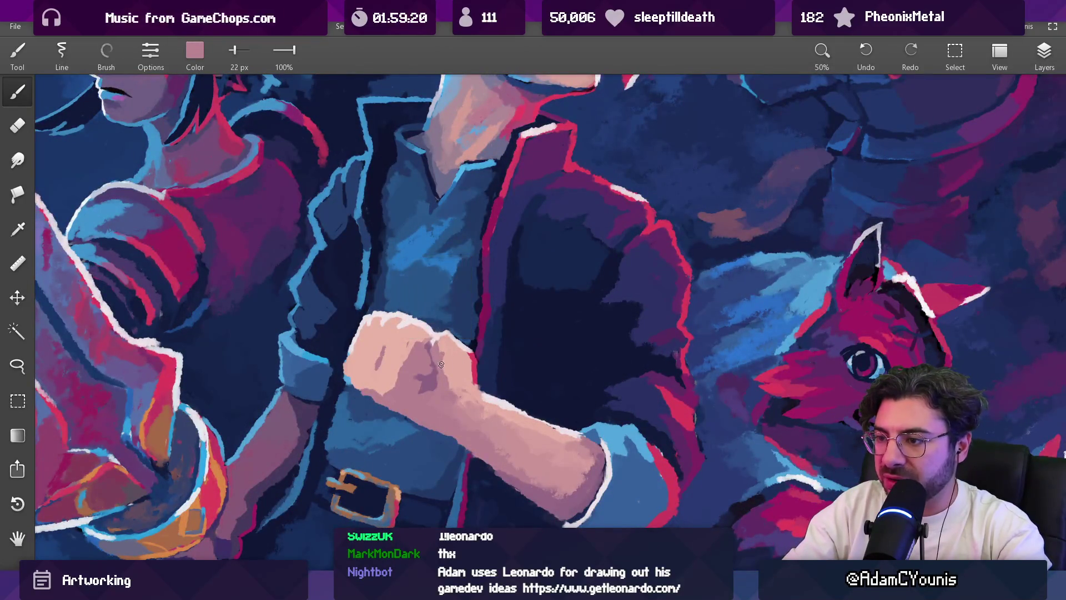
{"action": "left_click", "coordinate": [450, 333]}
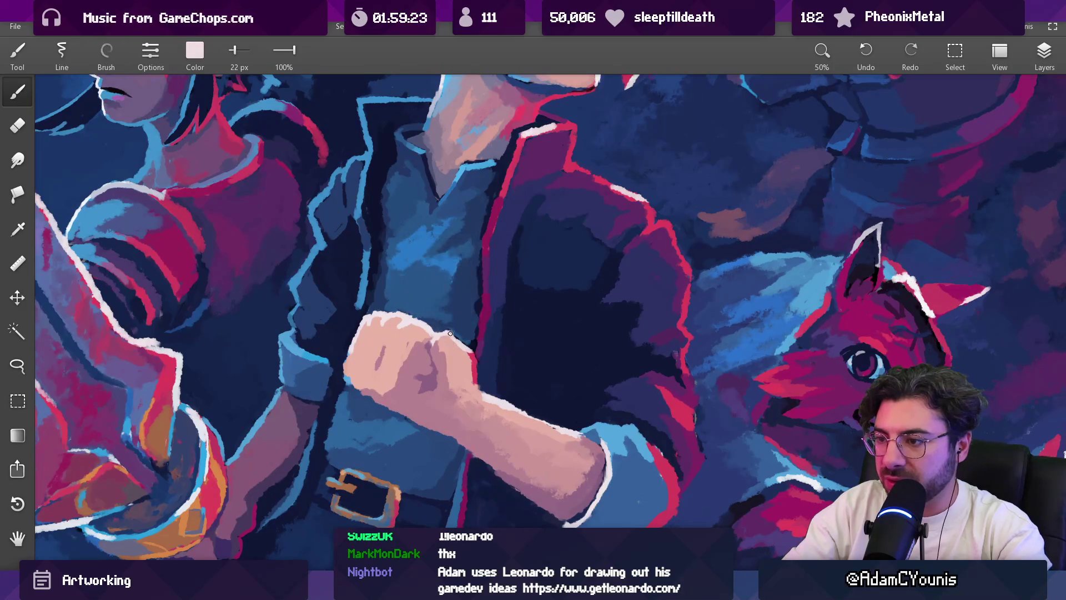
{"action": "left_click", "coordinate": [457, 339]}
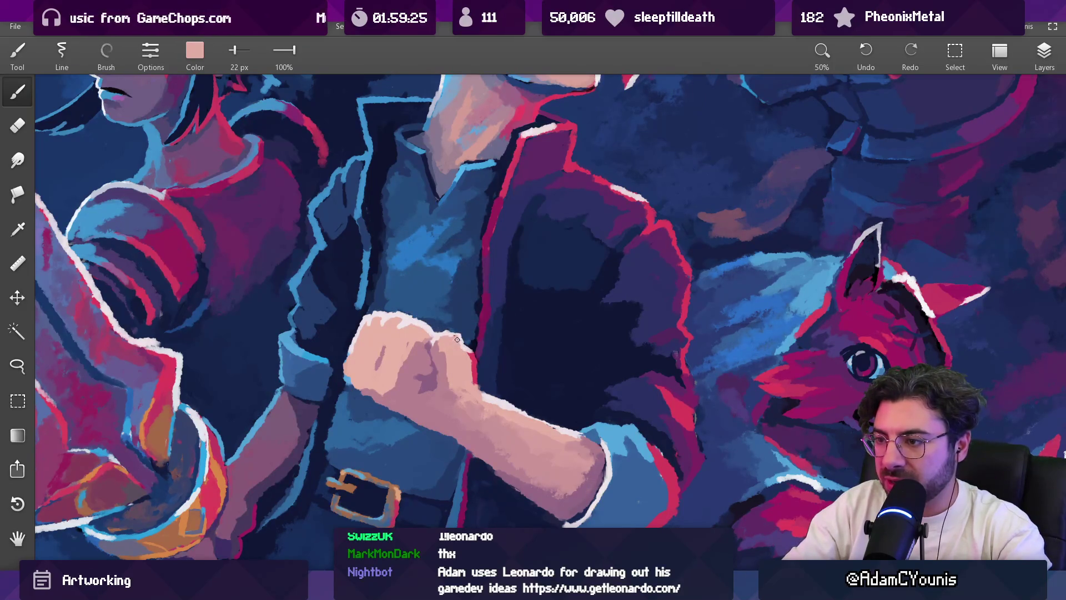
{"action": "scroll", "coordinate": [469, 307], "scroll_direction": "down", "scroll_amount": 5}
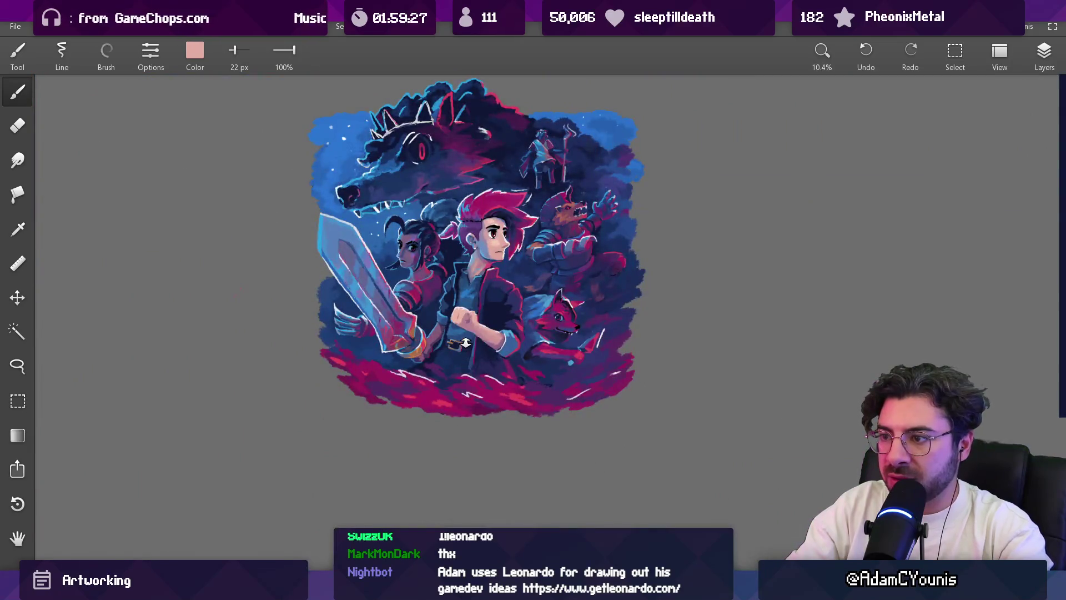
{"action": "scroll", "coordinate": [469, 327], "scroll_direction": "up", "scroll_amount": 5}
{"action": "left_click", "coordinate": [475, 329]}
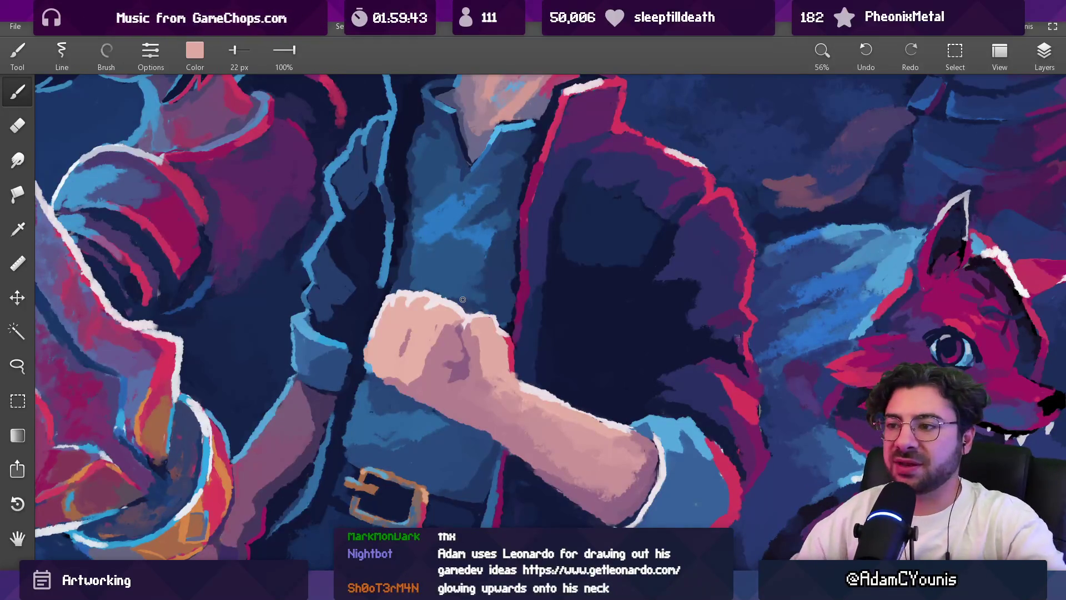
{"action": "scroll", "coordinate": [368, 393], "scroll_direction": "down", "scroll_amount": 4}
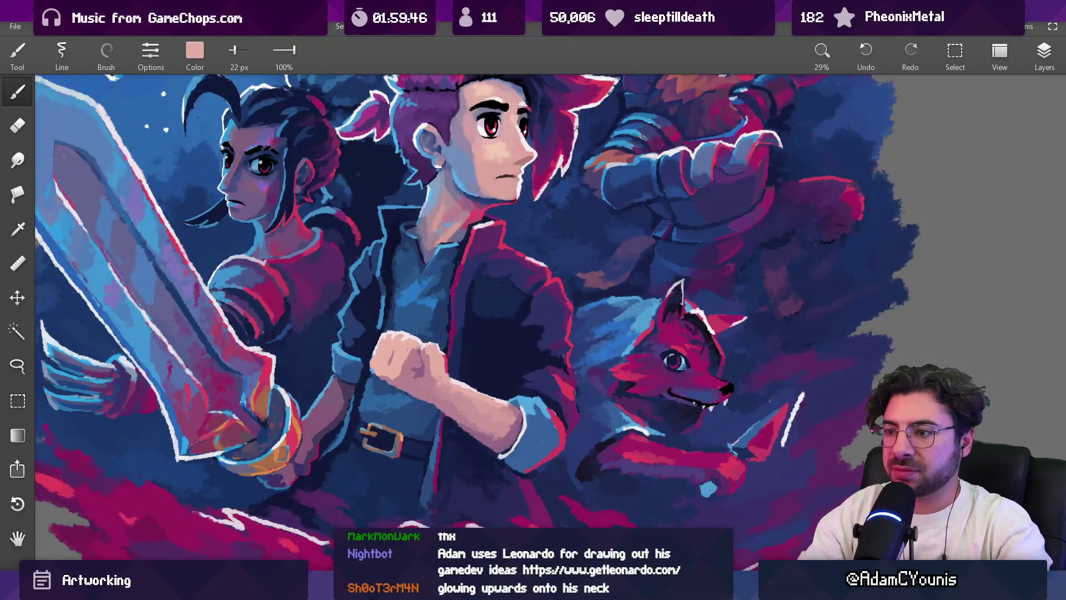
{"action": "scroll", "coordinate": [421, 313], "scroll_direction": "up", "scroll_amount": 5}
Step: Pick the muted purple shadow tones on the fist and zoom out to check the piece
{"action": "left_click", "coordinate": [417, 359], "text": "alt"}
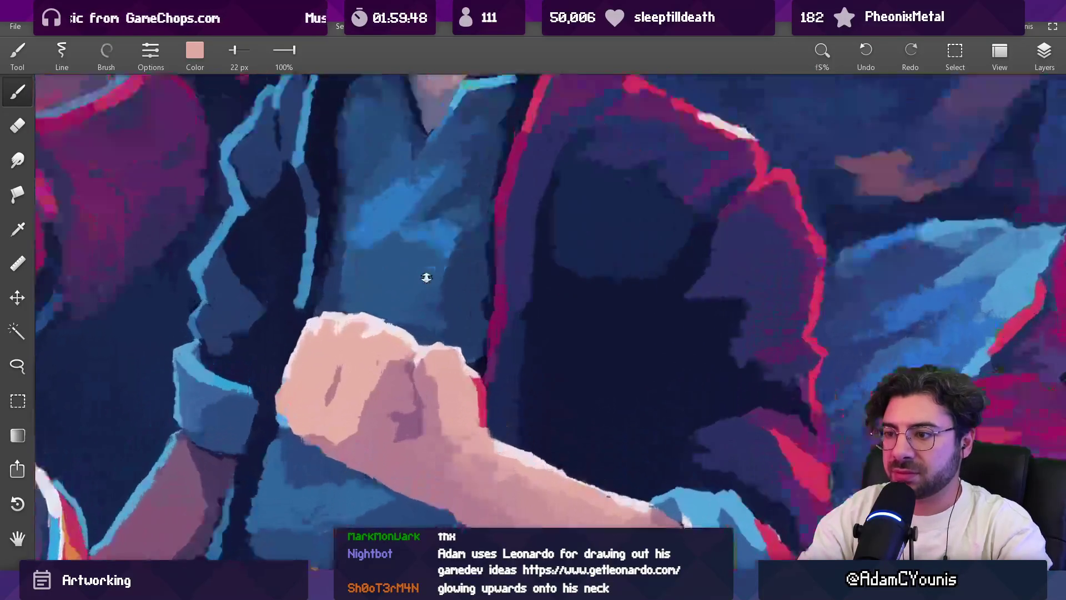
{"action": "left_click", "coordinate": [409, 373], "text": "alt"}
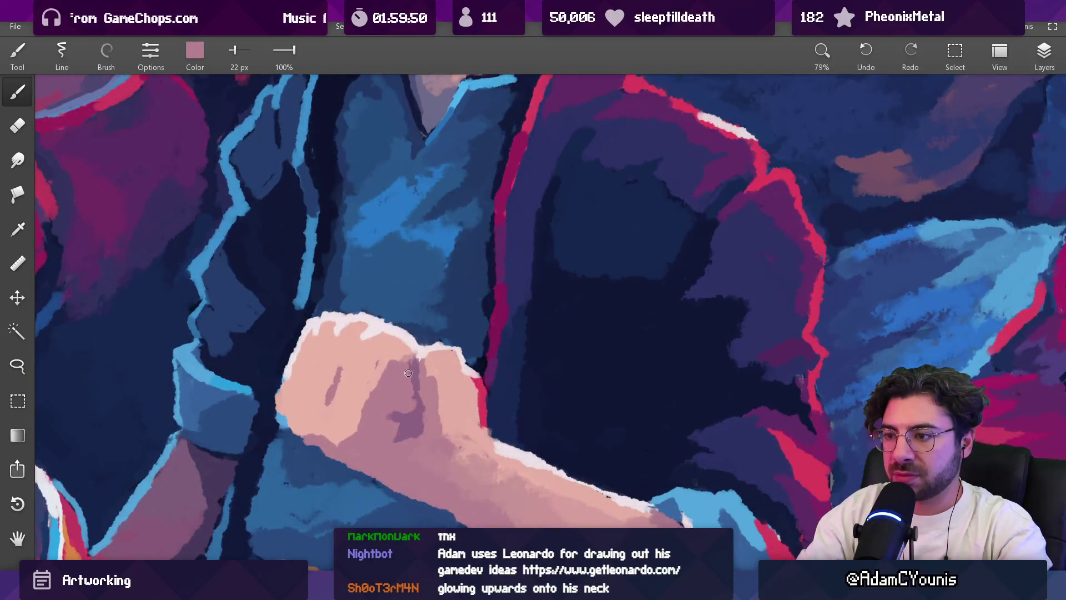
{"action": "left_click", "coordinate": [410, 387], "text": "alt"}
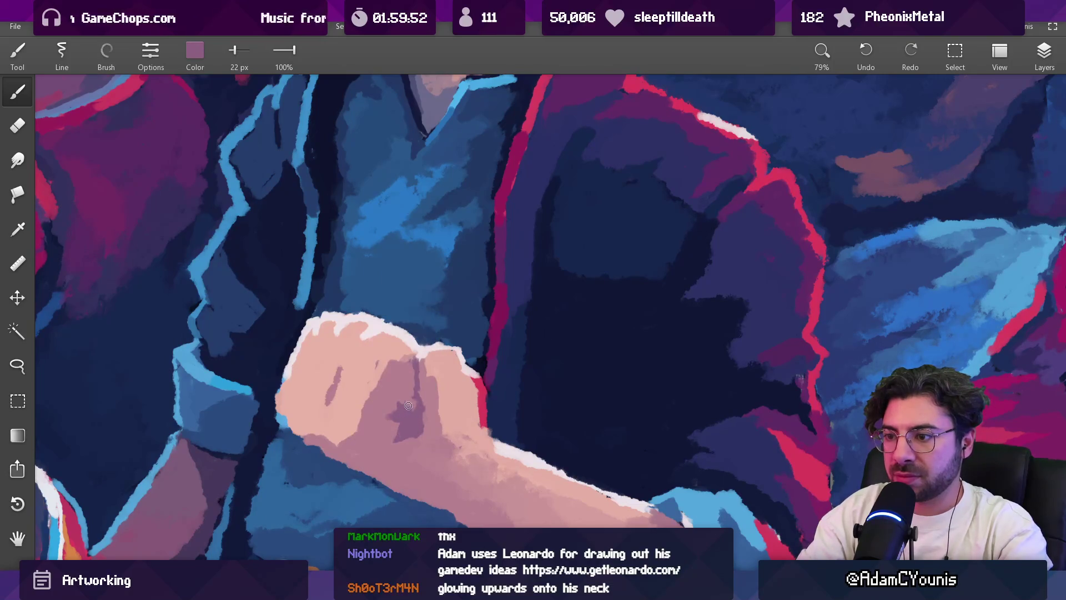
{"action": "left_click", "coordinate": [407, 399], "text": "alt"}
{"action": "left_click", "coordinate": [399, 394], "text": "alt"}
{"action": "scroll", "coordinate": [389, 415], "scroll_direction": "down", "scroll_amount": 10}
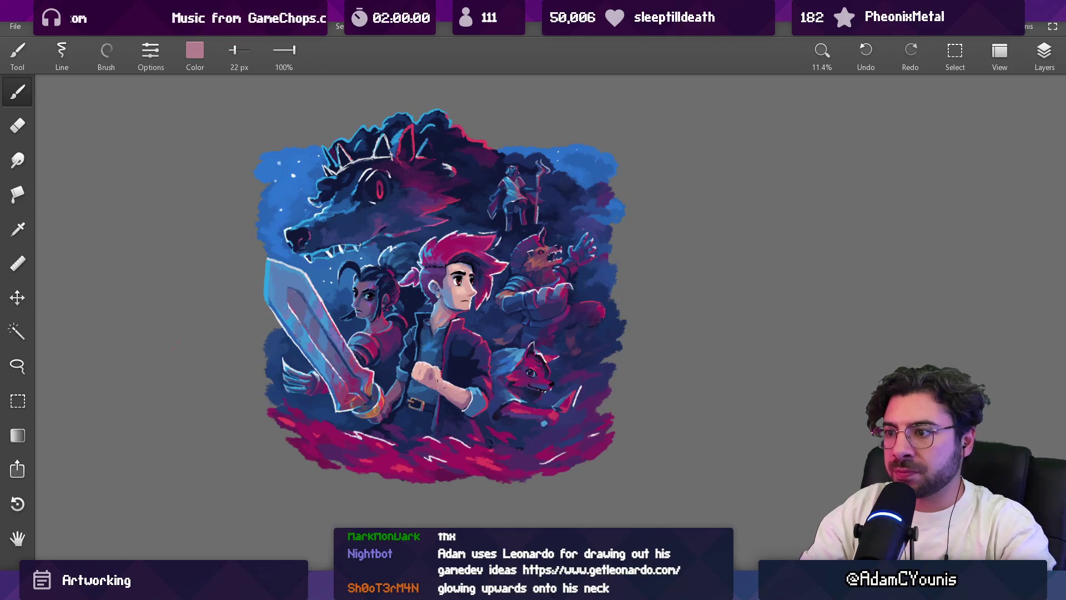
{"action": "scroll", "coordinate": [439, 384], "scroll_direction": "up", "scroll_amount": 5}
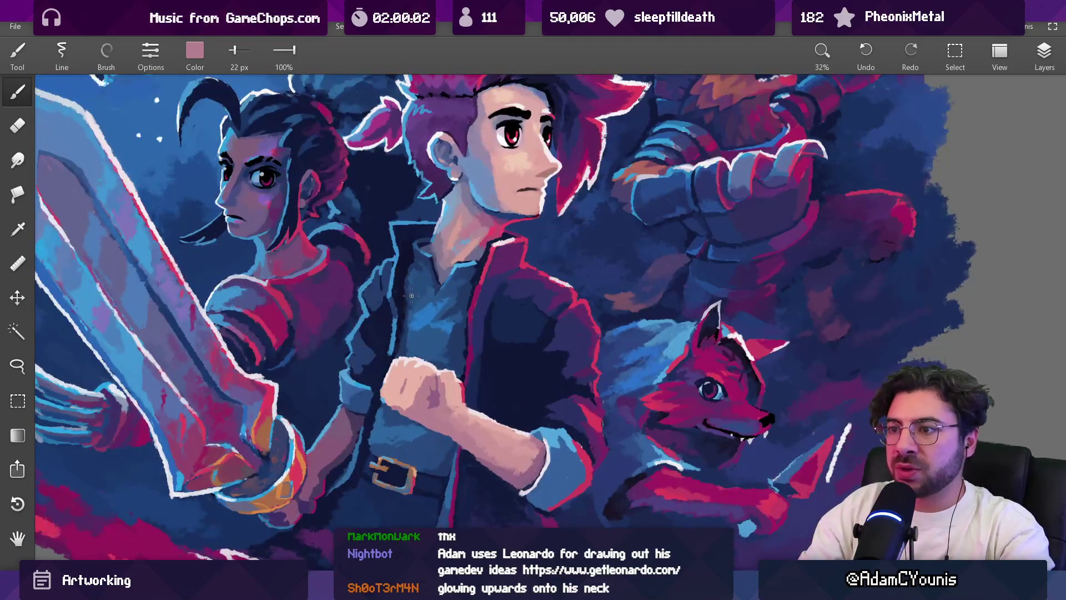
Step: Merge away Layer 6, select the Copy layer and switch to the Eraser
{"action": "left_click", "coordinate": [1045, 54]}
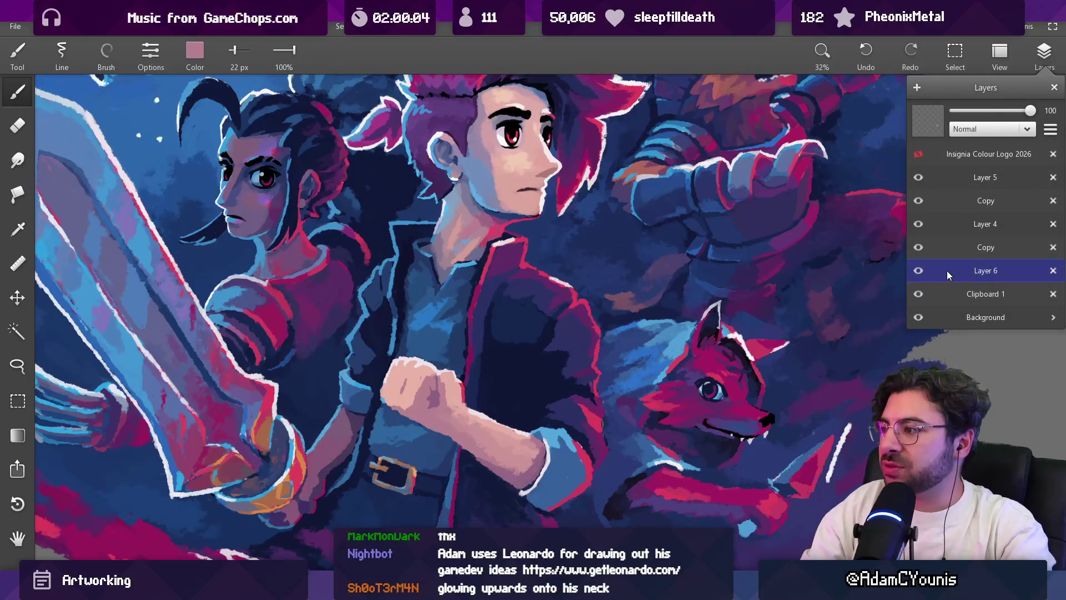
{"action": "key", "text": "ctrl+e"}
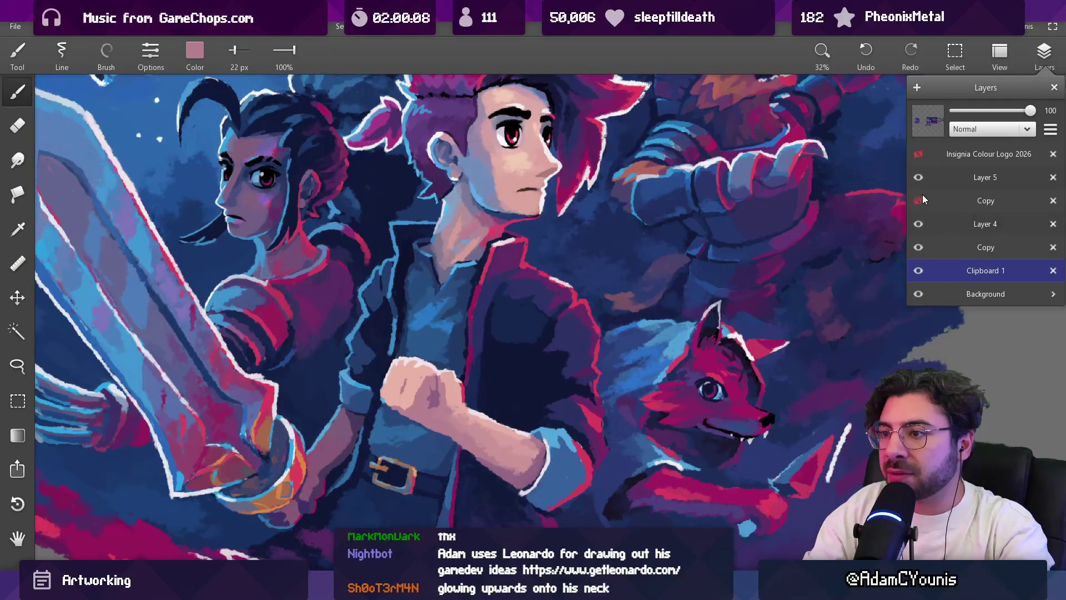
{"action": "left_click", "coordinate": [922, 199]}
{"action": "key", "text": "e"}
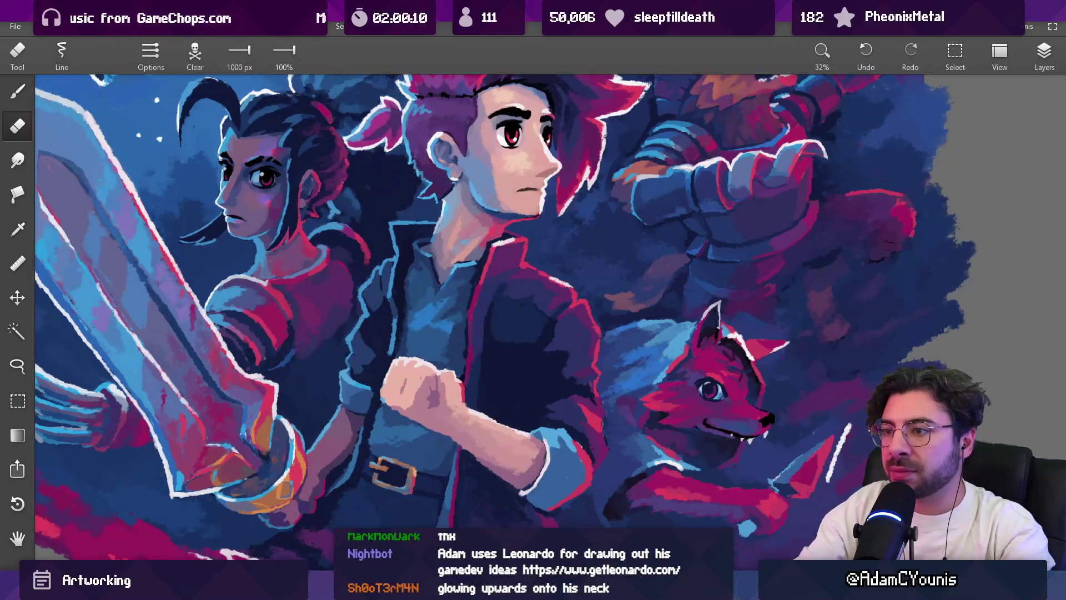
{"action": "scroll", "coordinate": [436, 270], "scroll_direction": "down", "scroll_amount": 4}
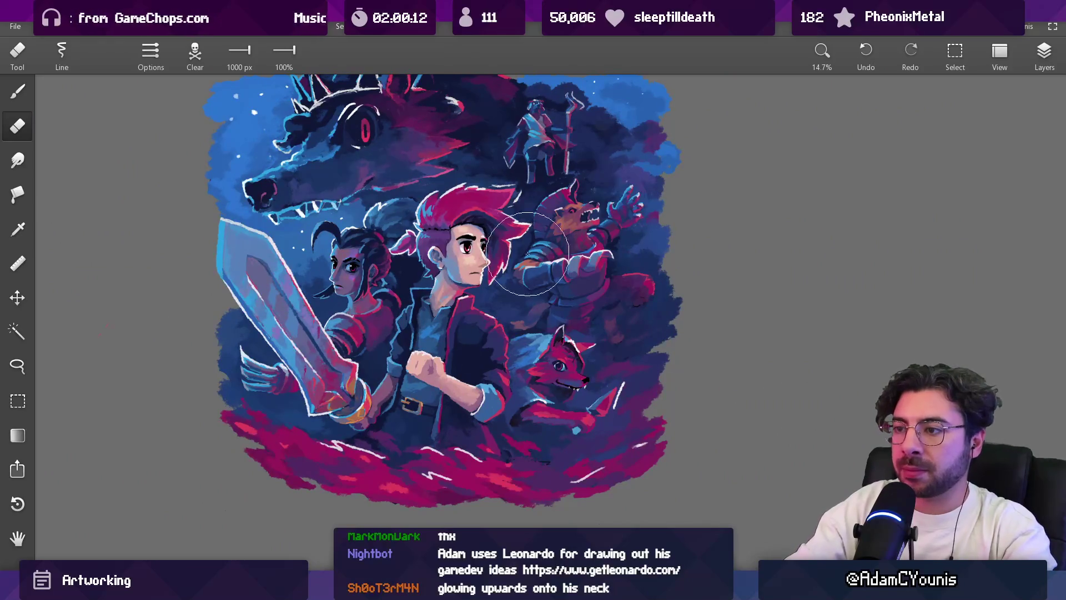
Step: Make Clipboard 1 the active layer and return to the Brush tool
{"action": "left_click", "coordinate": [1044, 56]}
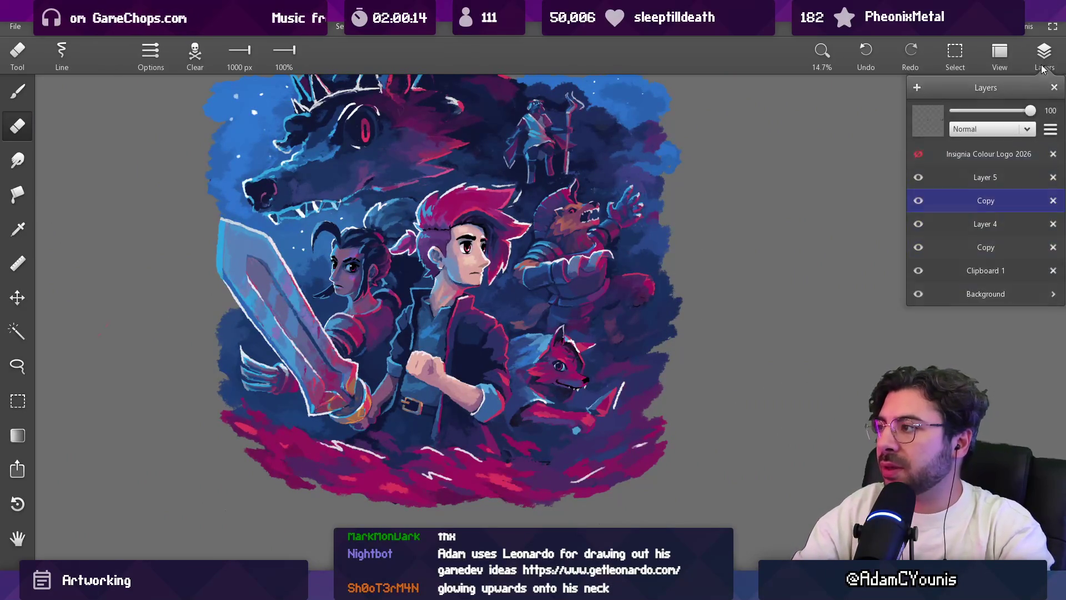
{"action": "left_click", "coordinate": [922, 270]}
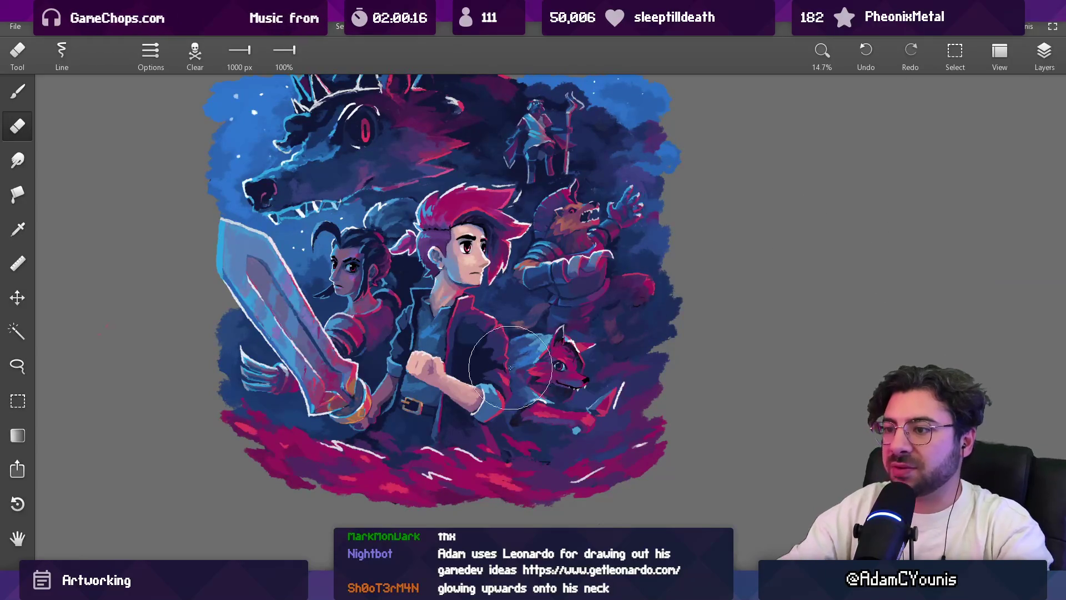
{"action": "scroll", "coordinate": [437, 334], "scroll_direction": "up", "scroll_amount": 5}
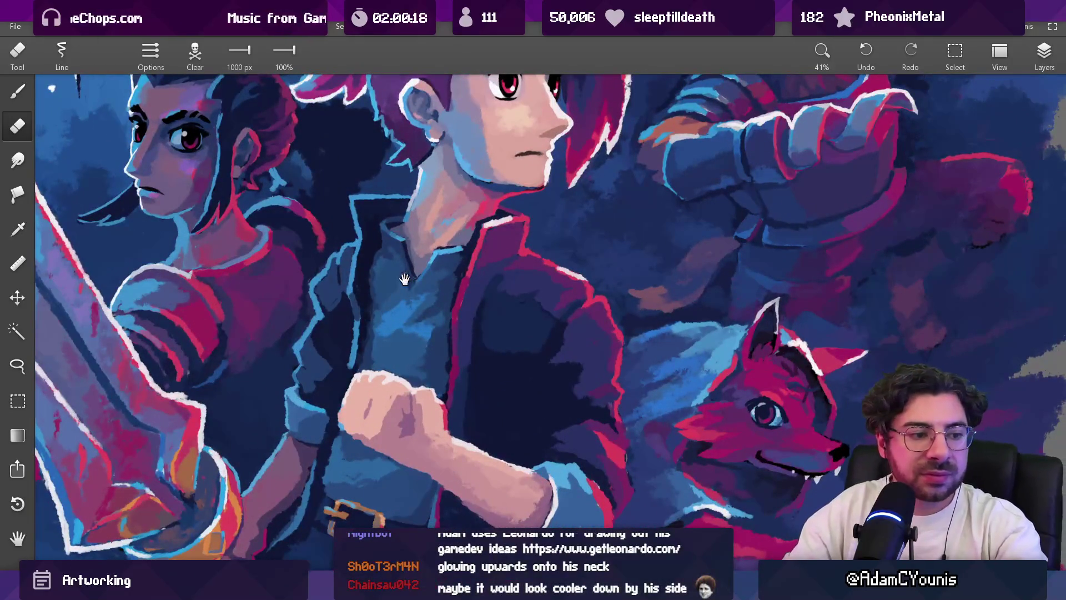
{"action": "key", "text": "b"}
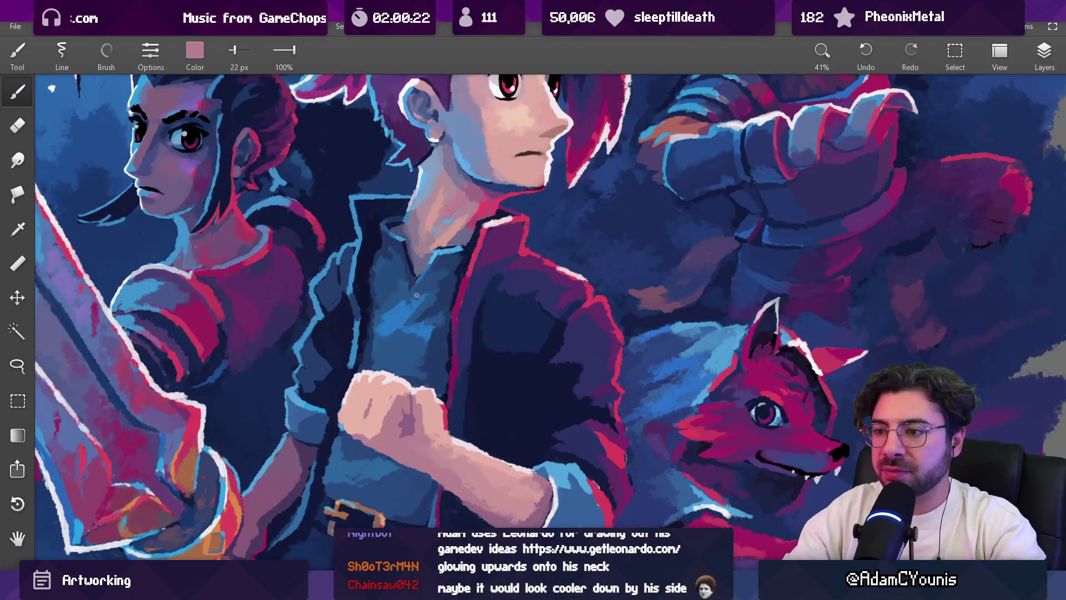
Step: Set the brush colour to pale yellow #FFE590 and enlarge the brush
{"action": "left_click", "coordinate": [195, 53]}
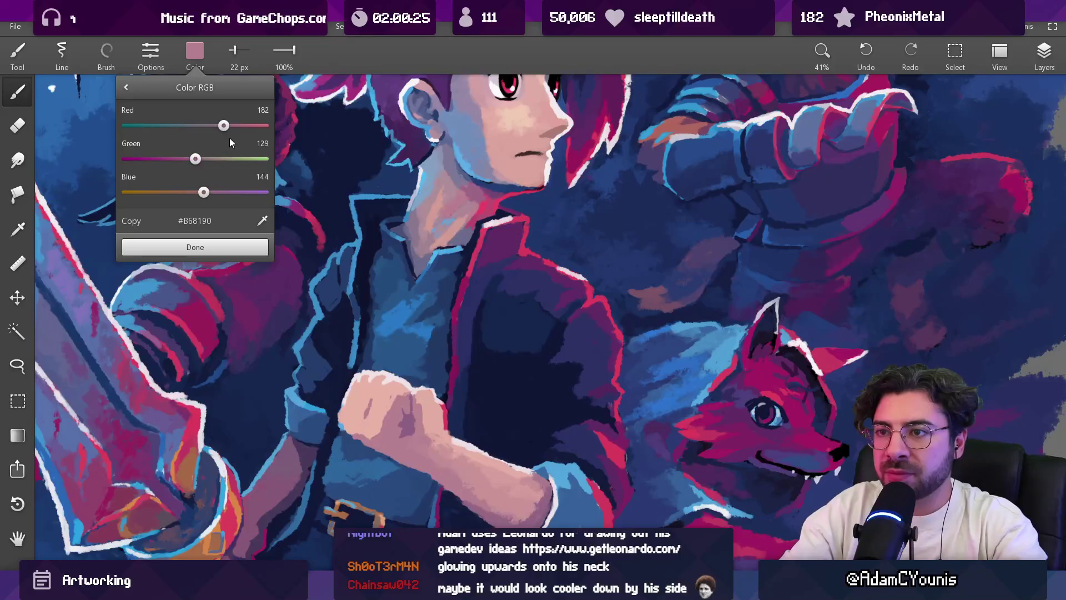
{"action": "left_click", "coordinate": [263, 126]}
{"action": "left_click", "coordinate": [249, 158]}
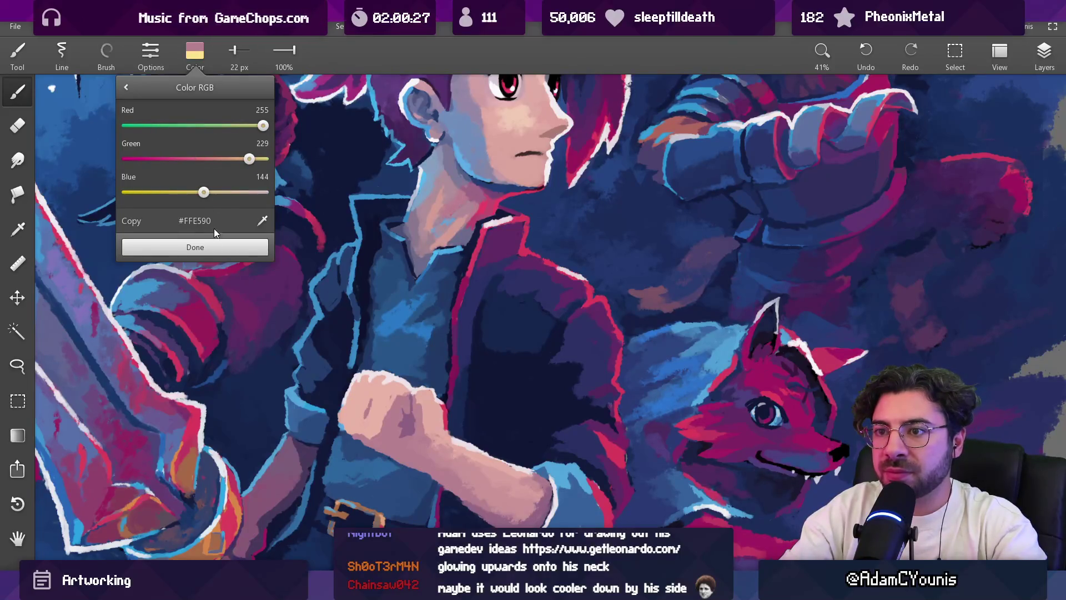
{"action": "left_click", "coordinate": [216, 247]}
{"action": "key", "text": "bracketright"}
{"action": "key", "text": "bracketright"}
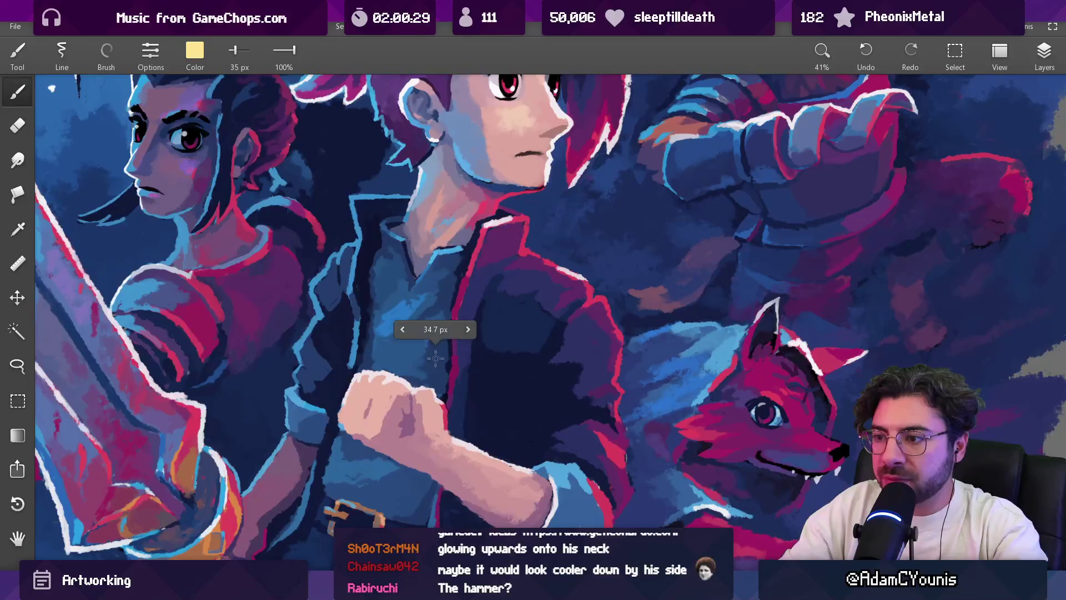
{"action": "key", "text": "bracketright"}
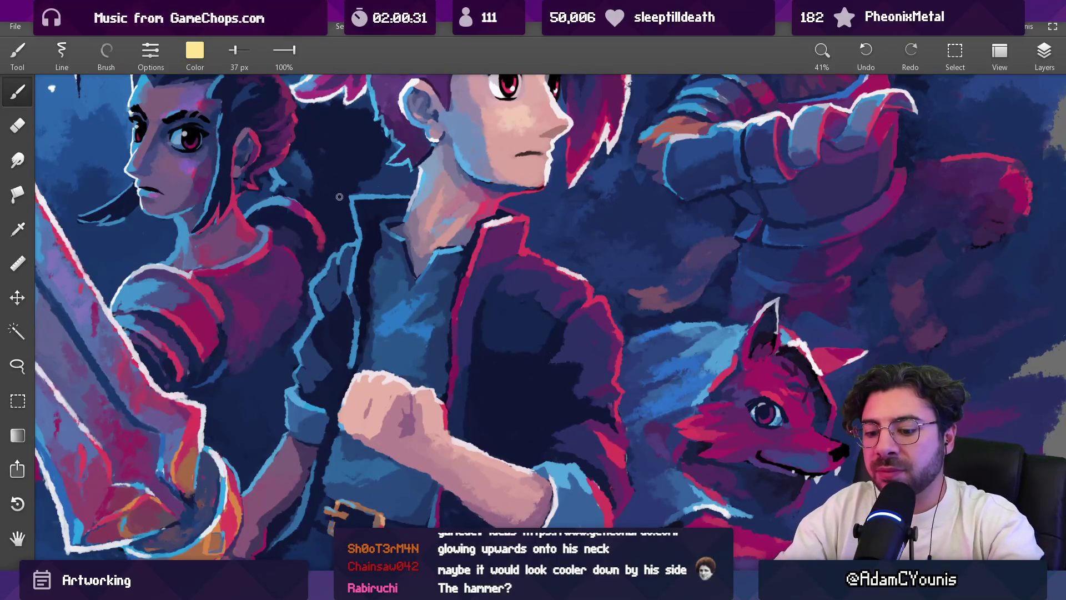
Step: Switch to the Round brush and paint yellow glow streaks above and beside the fist
{"action": "left_click", "coordinate": [106, 52]}
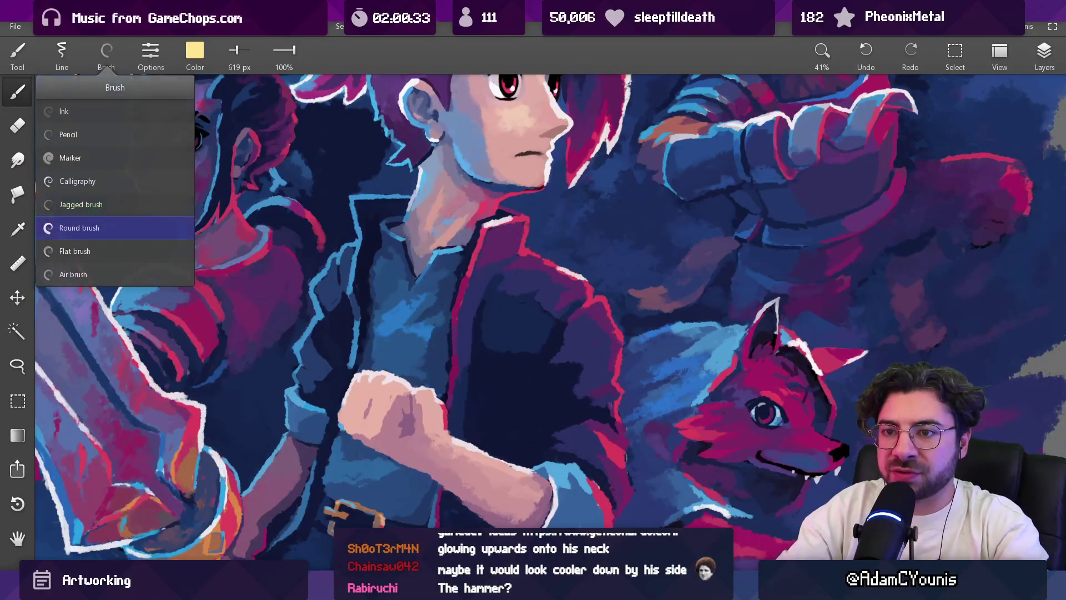
{"action": "left_click", "coordinate": [131, 237]}
{"action": "key", "text": "bracketright"}
{"action": "scroll", "coordinate": [431, 317], "scroll_direction": "up", "scroll_amount": 3}
{"action": "key", "text": "bracketleft"}
{"action": "key", "text": "bracketleft"}
{"action": "key", "text": "bracketleft"}
{"action": "mouse_move", "coordinate": [431, 345]}
{"action": "left_mouse_down"}
{"action": "mouse_move", "coordinate": [465, 293]}
{"action": "mouse_move", "coordinate": [427, 371]}
{"action": "left_mouse_up"}
{"action": "key", "text": "bracketright"}
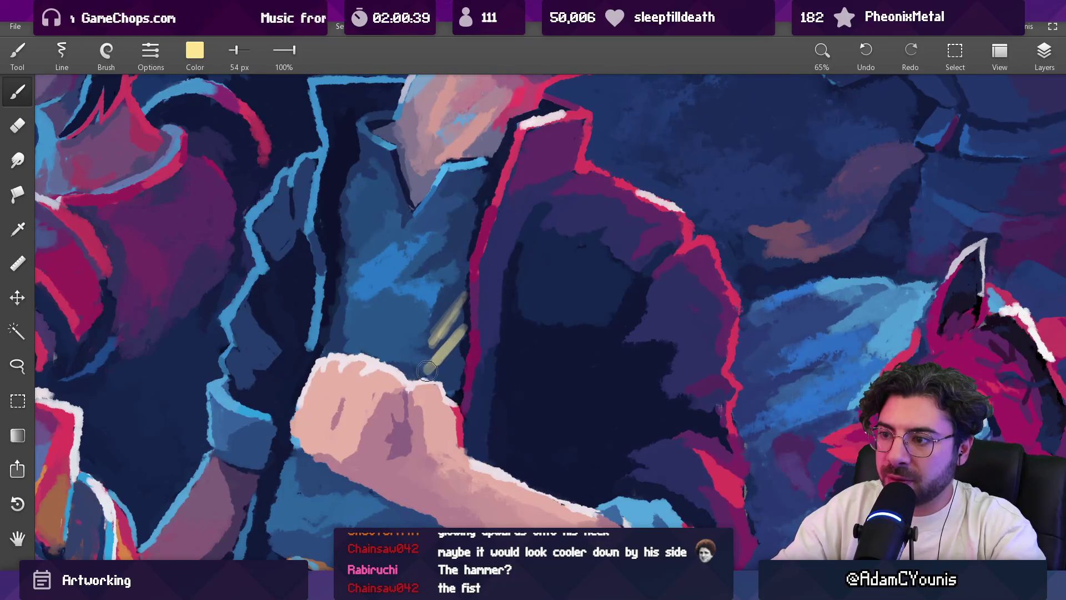
{"action": "key", "text": "bracketleft"}
{"action": "key", "text": "bracketleft"}
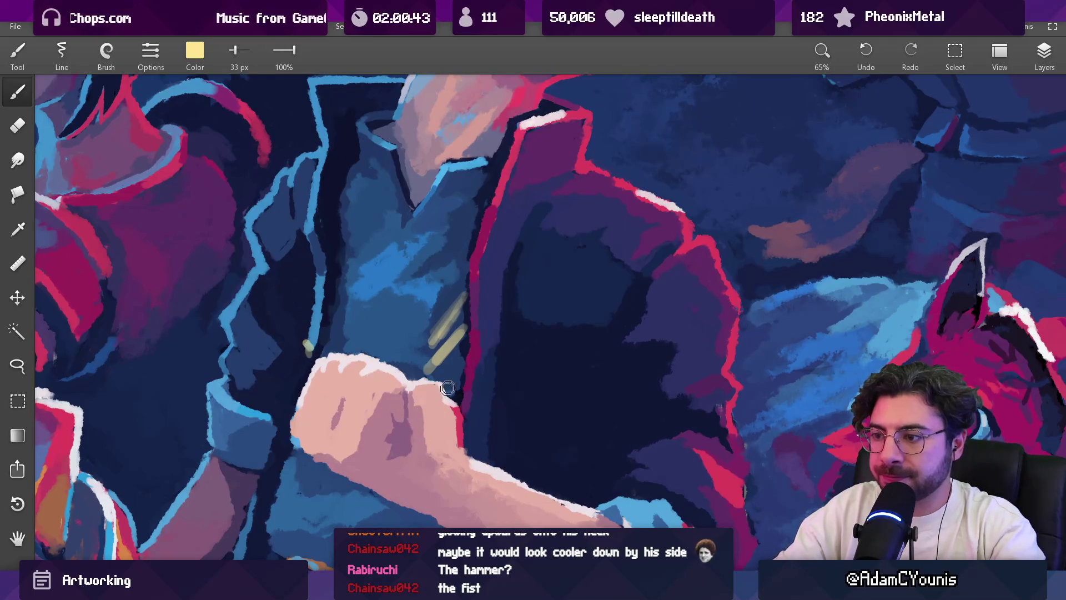
{"action": "left_click_drag", "start_coordinate": [459, 372], "coordinate": [514, 333]}
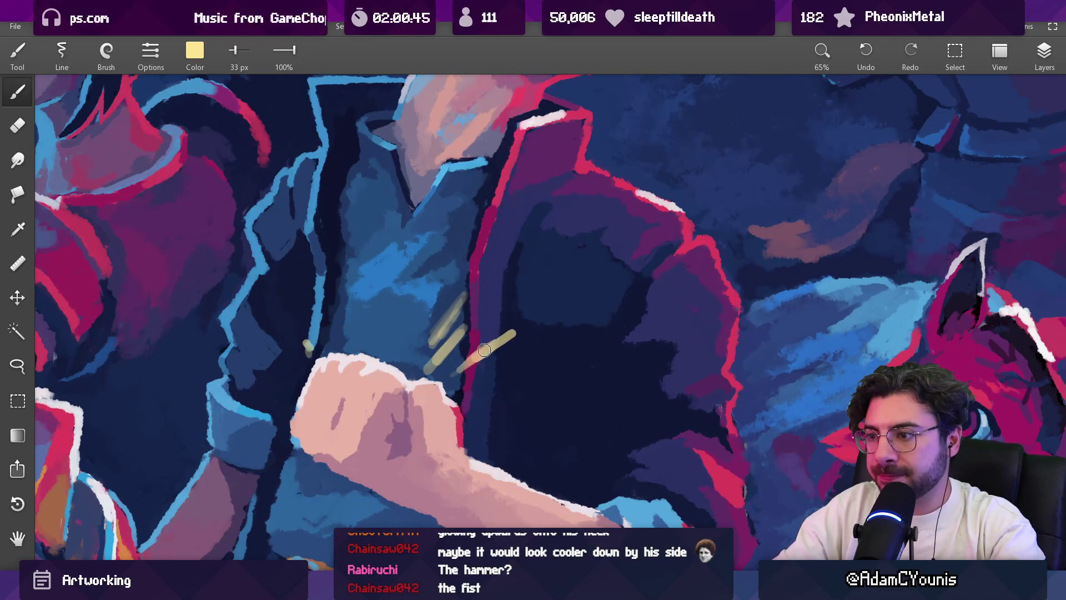
{"action": "mouse_move", "coordinate": [418, 432]}
{"action": "left_mouse_down"}
{"action": "mouse_move", "coordinate": [418, 422]}
{"action": "mouse_move", "coordinate": [415, 444]}
{"action": "mouse_move", "coordinate": [384, 416]}
{"action": "mouse_move", "coordinate": [399, 425]}
{"action": "left_mouse_up"}
Step: Undo the yellow marks on the fist and add a new layer for the glow
{"action": "scroll", "coordinate": [392, 460], "scroll_direction": "down", "scroll_amount": 5}
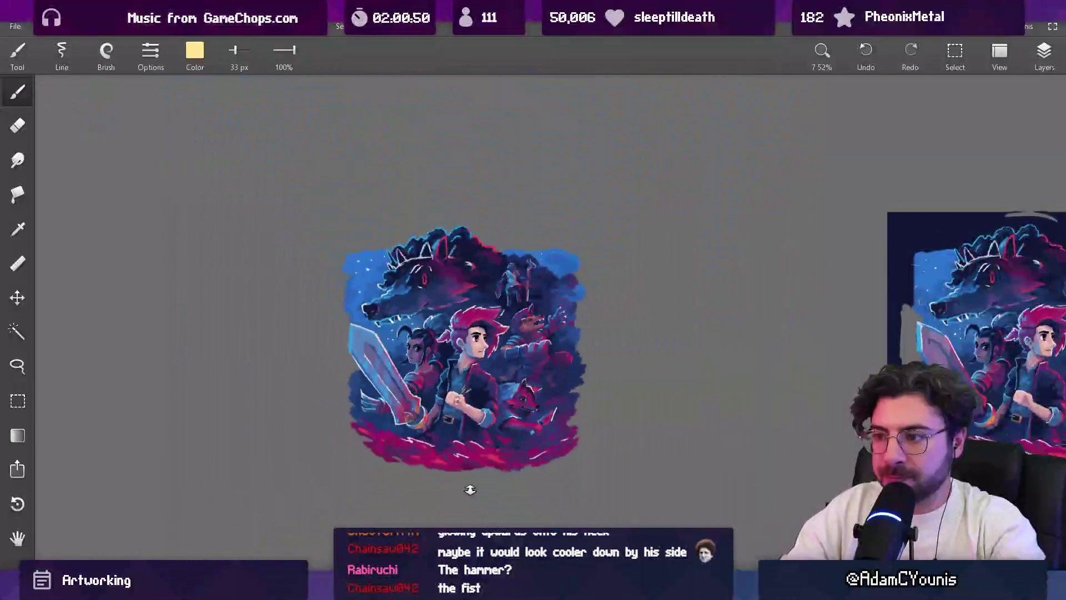
{"action": "scroll", "coordinate": [454, 340], "scroll_direction": "up", "scroll_amount": 3}
{"action": "scroll", "coordinate": [455, 340], "scroll_direction": "up", "scroll_amount": 2}
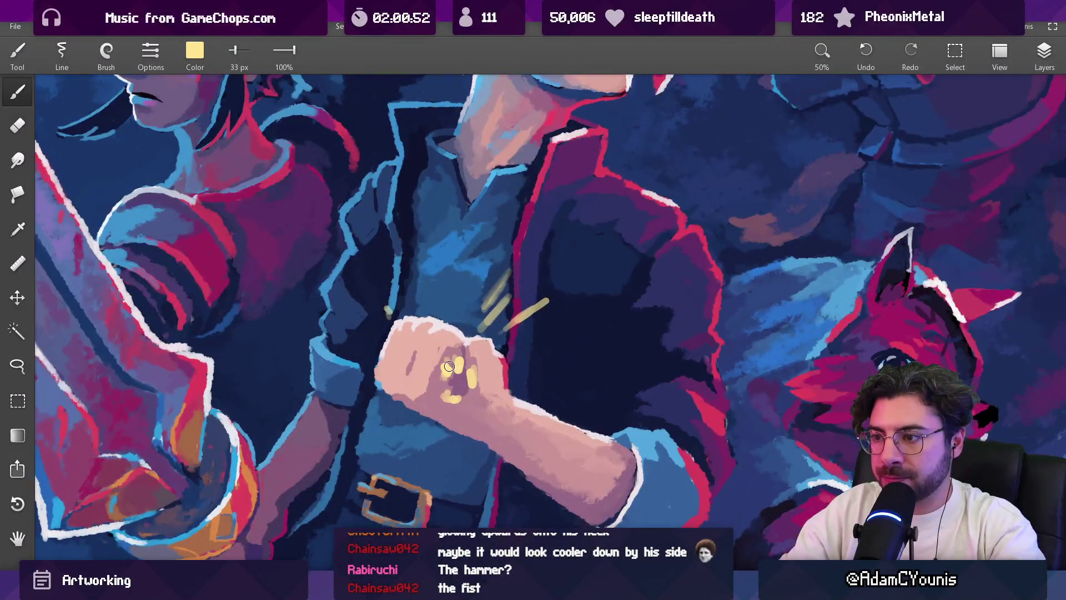
{"action": "key", "text": "e"}
{"action": "key", "text": "ctrl+z"}
{"action": "key", "text": "ctrl+z"}
{"action": "key", "text": "ctrl+z"}
{"action": "key", "text": "ctrl+z"}
{"action": "key", "text": "ctrl+z"}
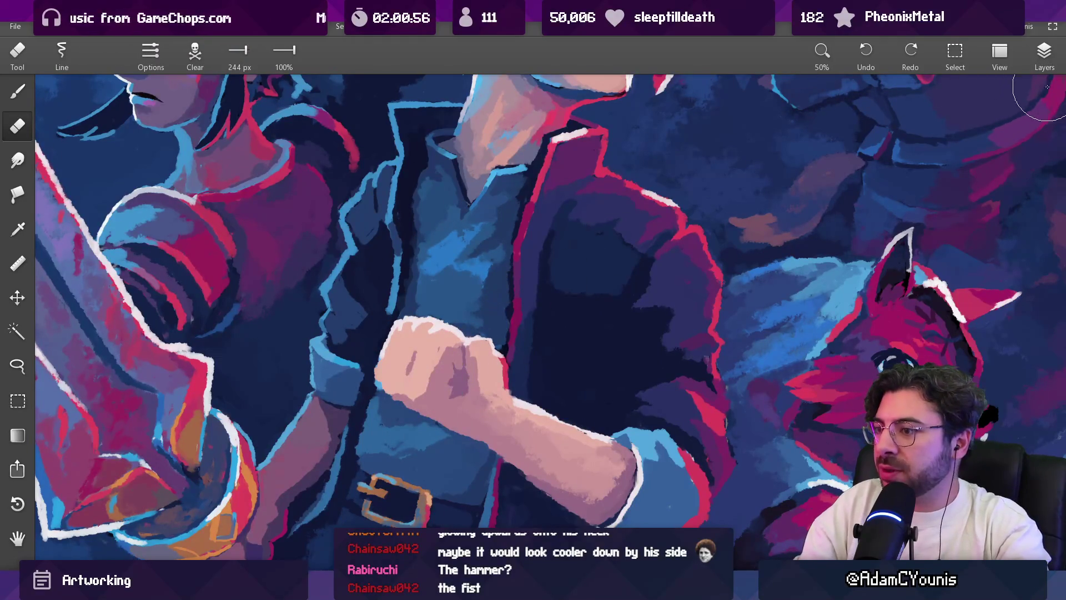
{"action": "left_click", "coordinate": [1044, 55]}
{"action": "left_click", "coordinate": [917, 88]}
{"action": "key", "text": "b"}
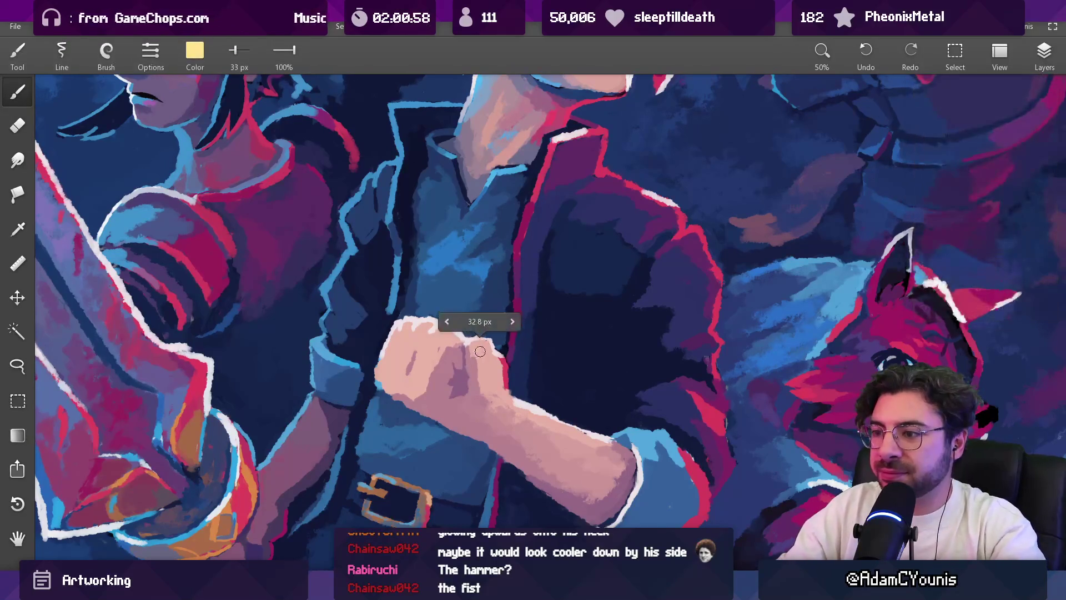
Step: Paint yellow glow streaks from the fist toward the chest and above the fist
{"action": "left_click_drag", "start_coordinate": [491, 318], "coordinate": [493, 295]}
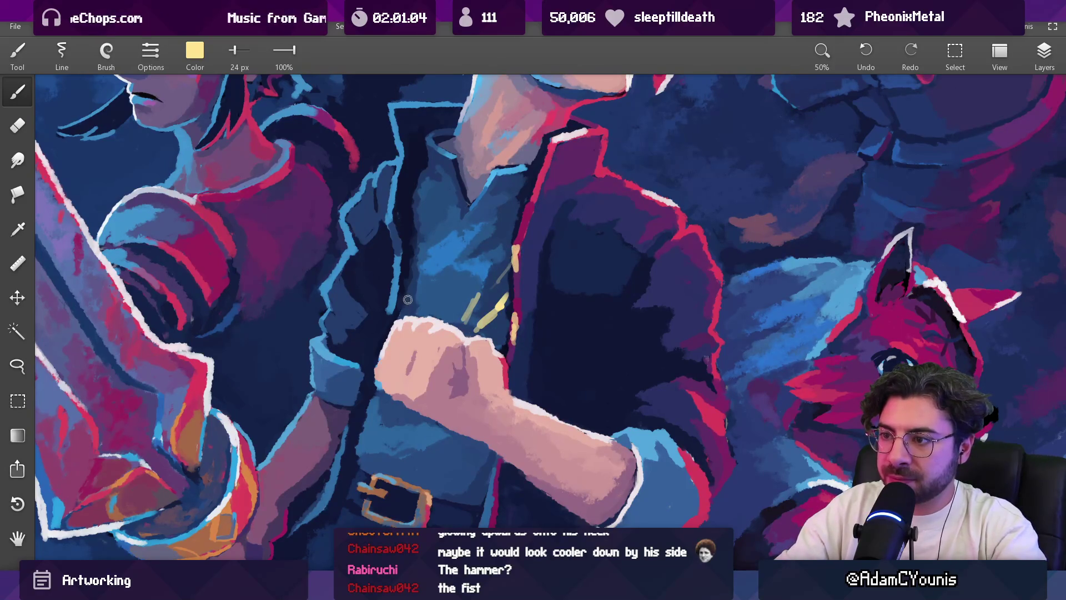
{"action": "mouse_move", "coordinate": [394, 299]}
{"action": "left_mouse_down"}
{"action": "mouse_move", "coordinate": [401, 336]}
{"action": "mouse_move", "coordinate": [391, 335]}
{"action": "left_mouse_up"}
{"action": "key", "text": "ctrl+z"}
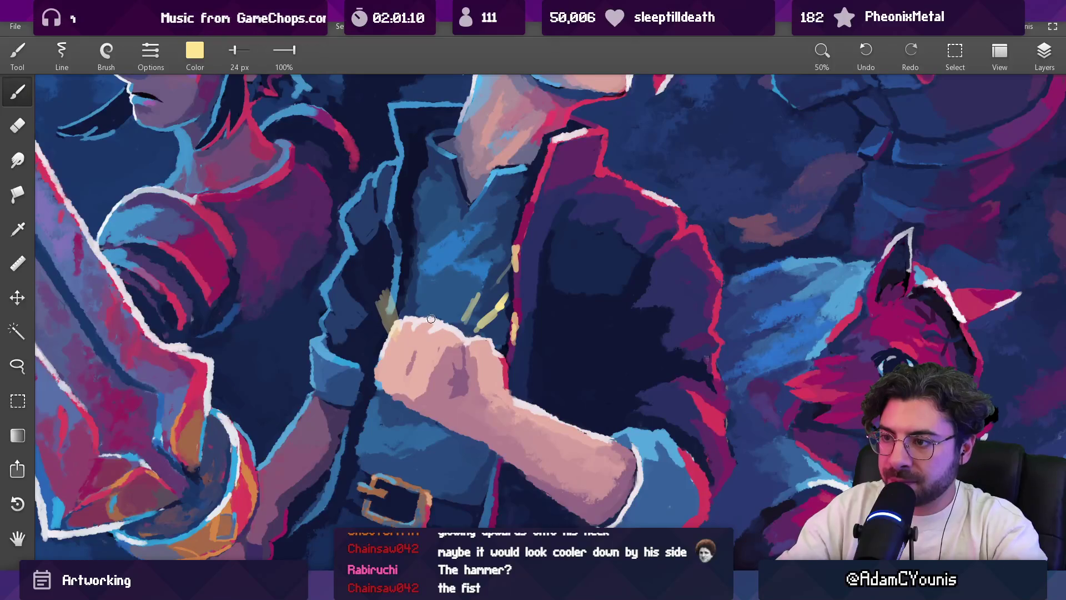
{"action": "left_click_drag", "start_coordinate": [435, 321], "coordinate": [436, 288]}
{"action": "scroll", "coordinate": [456, 286], "scroll_direction": "down", "scroll_amount": 5}
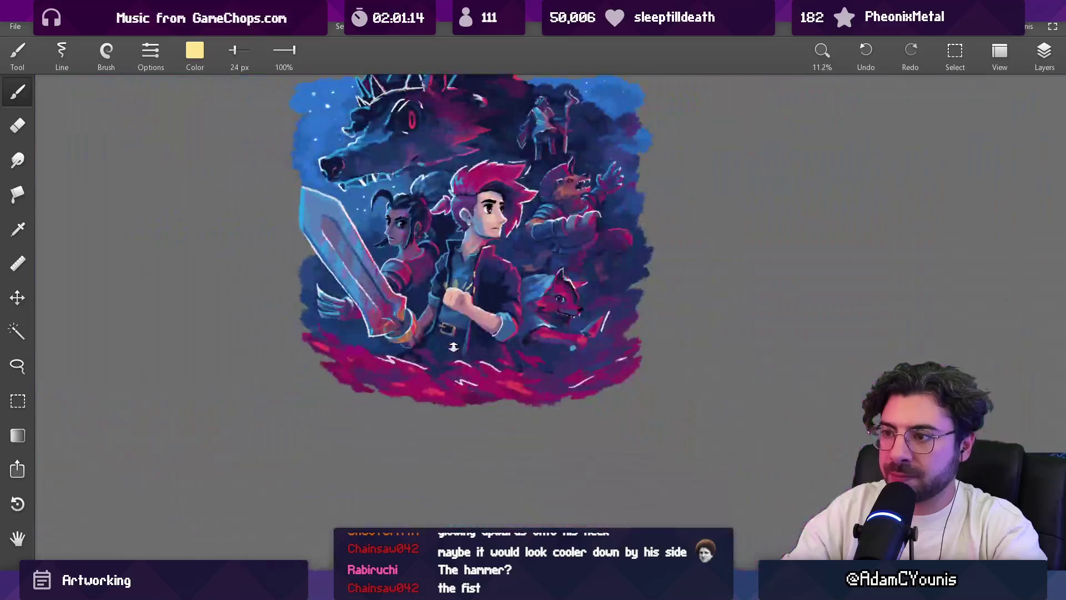
{"action": "scroll", "coordinate": [470, 321], "scroll_direction": "up", "scroll_amount": 3}
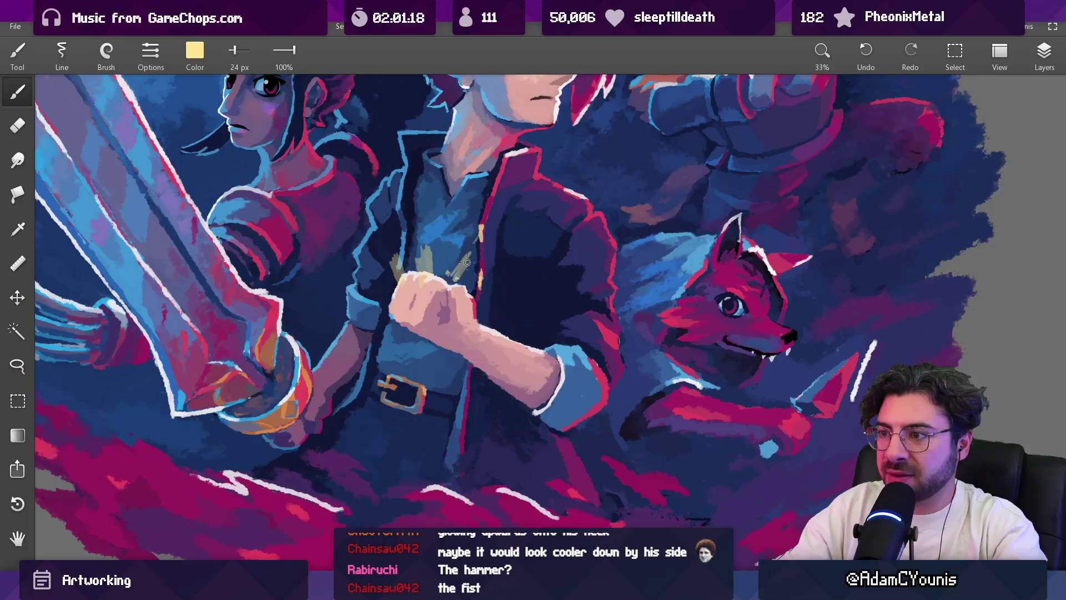
Step: Sample the dark navy of the jacket beside the fist and shrink the brush to 11 px
{"action": "key", "text": "e"}
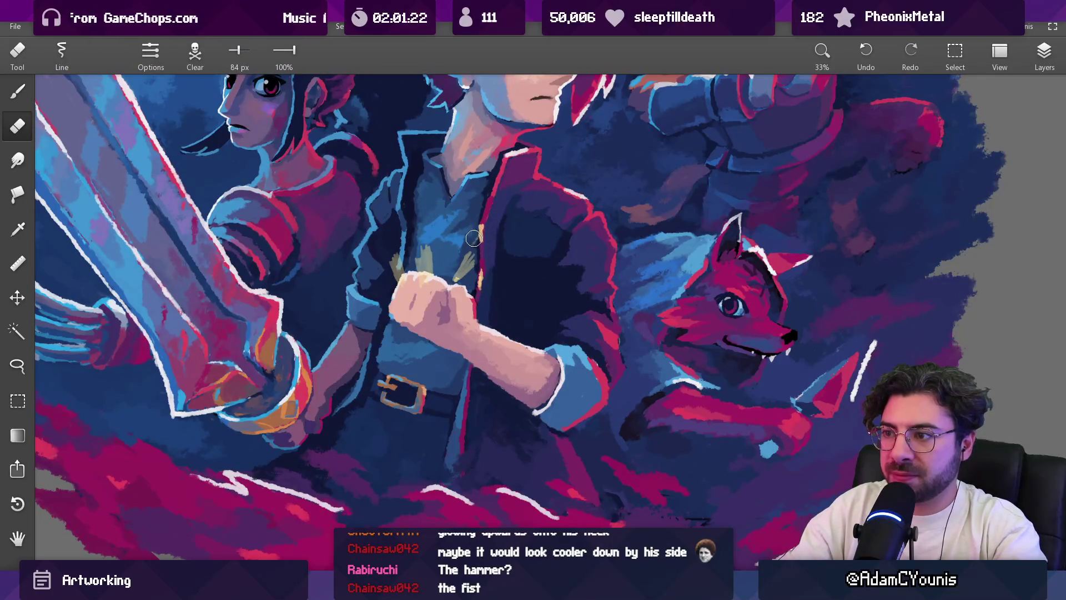
{"action": "scroll", "coordinate": [478, 389], "scroll_direction": "down", "scroll_amount": 3}
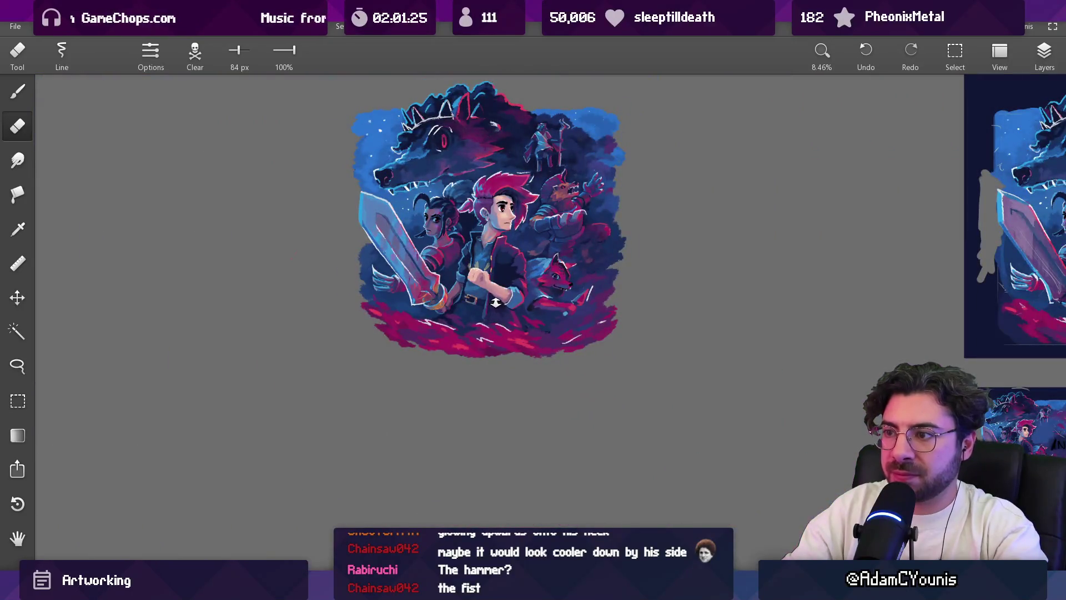
{"action": "scroll", "coordinate": [496, 294], "scroll_direction": "up", "scroll_amount": 3}
{"action": "key", "text": "b"}
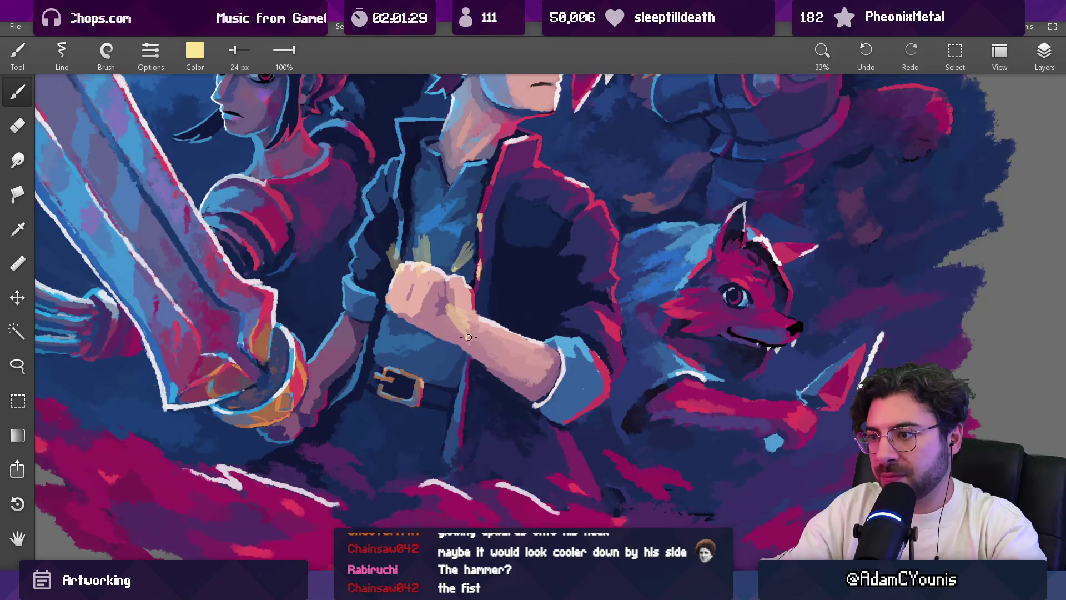
{"action": "scroll", "coordinate": [481, 356], "scroll_direction": "down", "scroll_amount": 3}
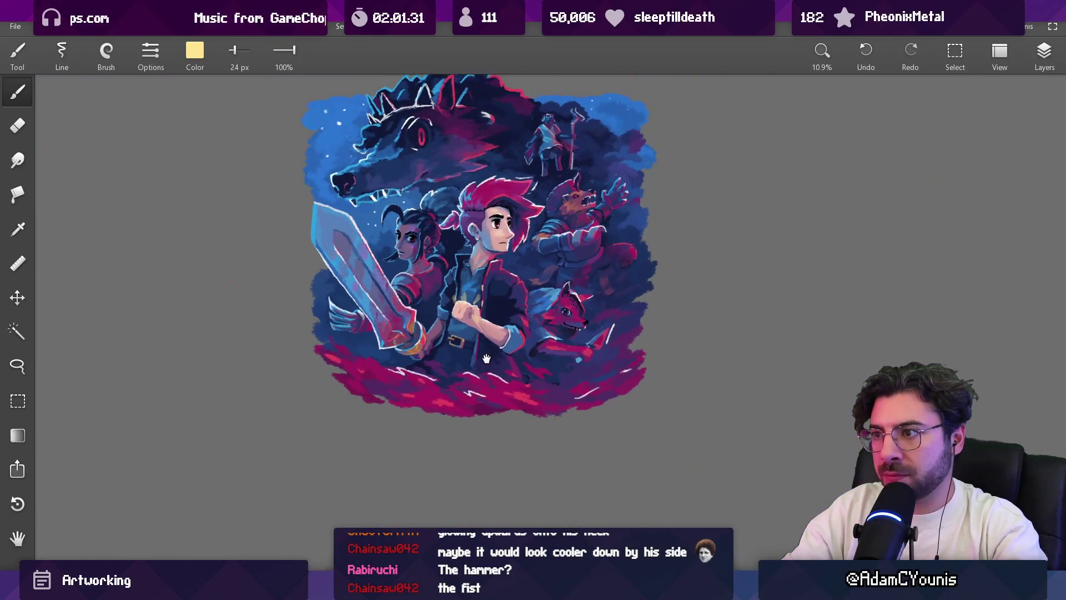
{"action": "scroll", "coordinate": [478, 362], "scroll_direction": "up", "scroll_amount": 4}
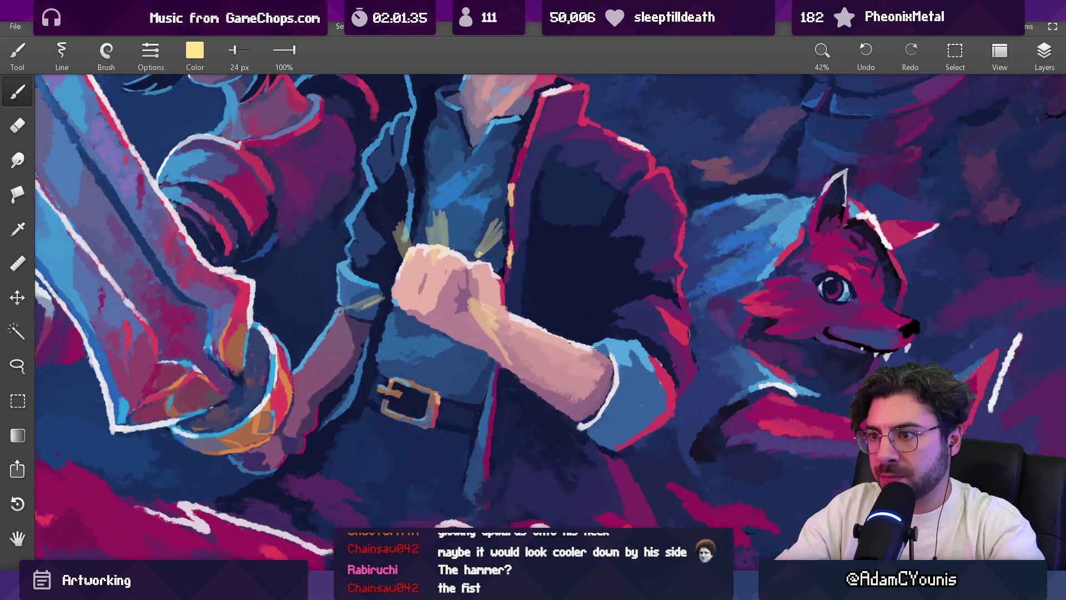
{"action": "scroll", "coordinate": [454, 286], "scroll_direction": "down", "scroll_amount": 4}
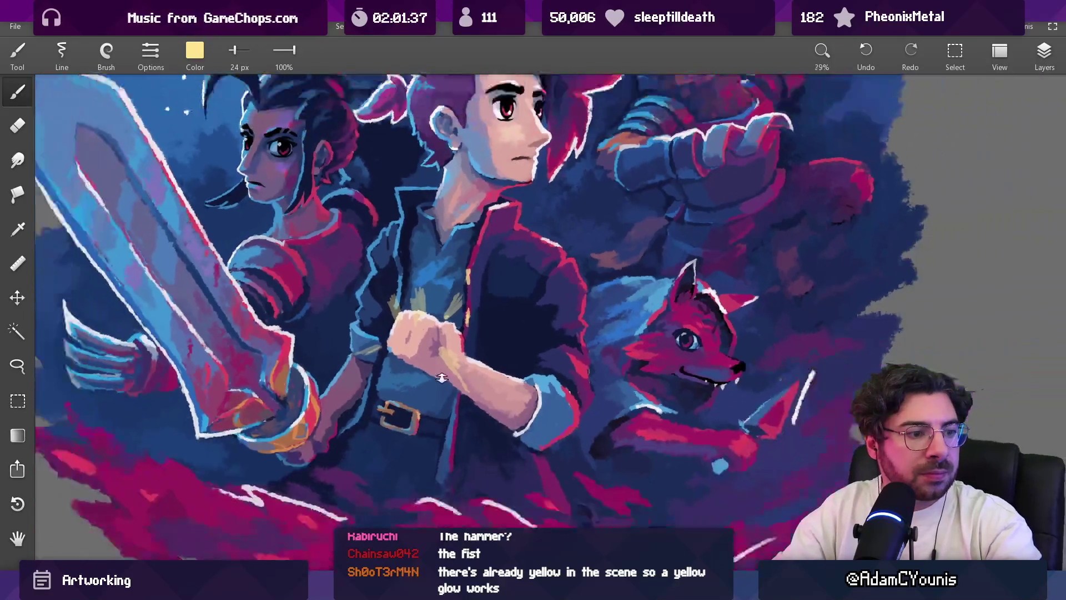
{"action": "scroll", "coordinate": [460, 294], "scroll_direction": "up", "scroll_amount": 4}
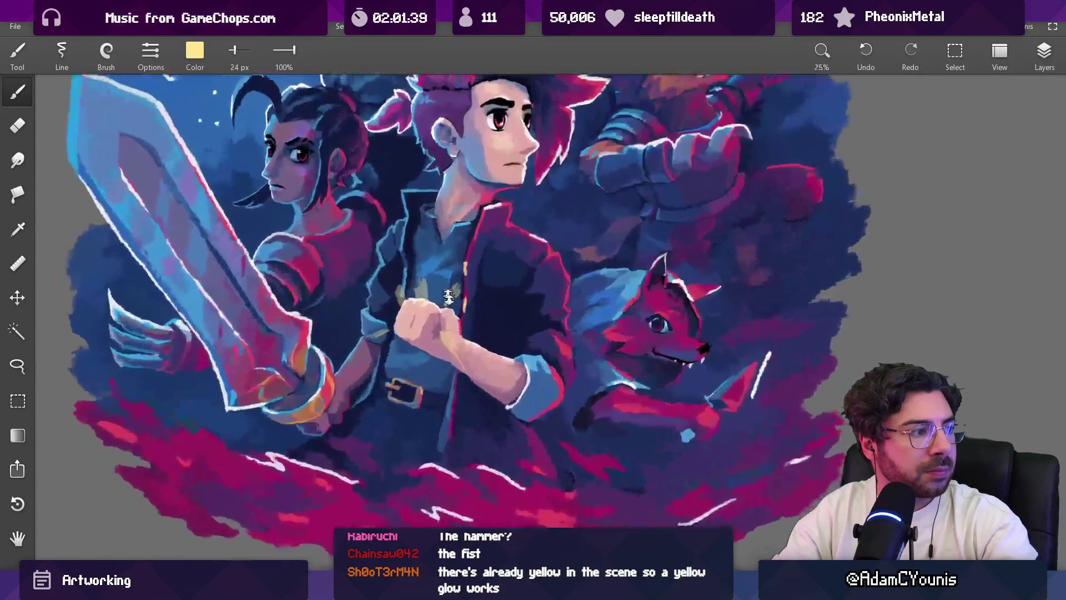
{"action": "left_click", "coordinate": [365, 279], "text": "alt"}
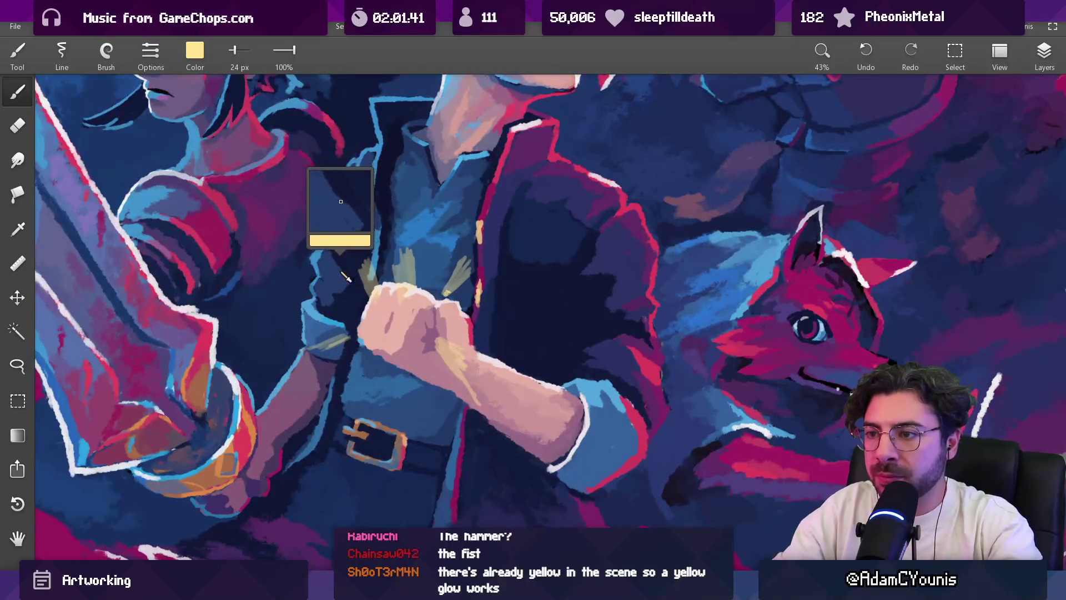
{"action": "key", "text": "bracketleft"}
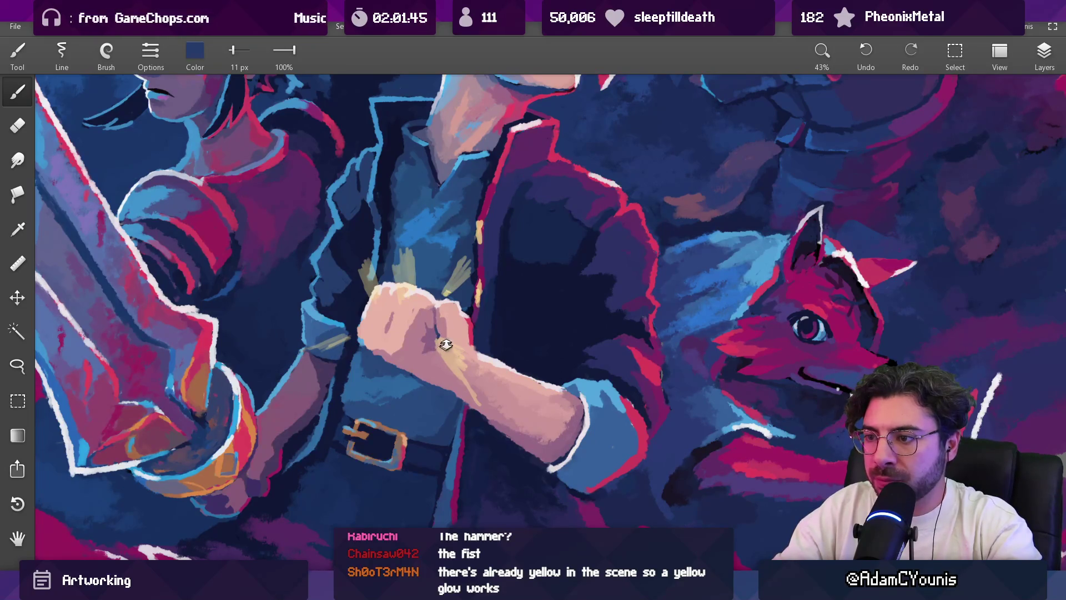
Step: Paint muted purple and purple-pink tint strokes over the forearm below the fist
{"action": "scroll", "coordinate": [444, 346], "scroll_direction": "down", "scroll_amount": 5}
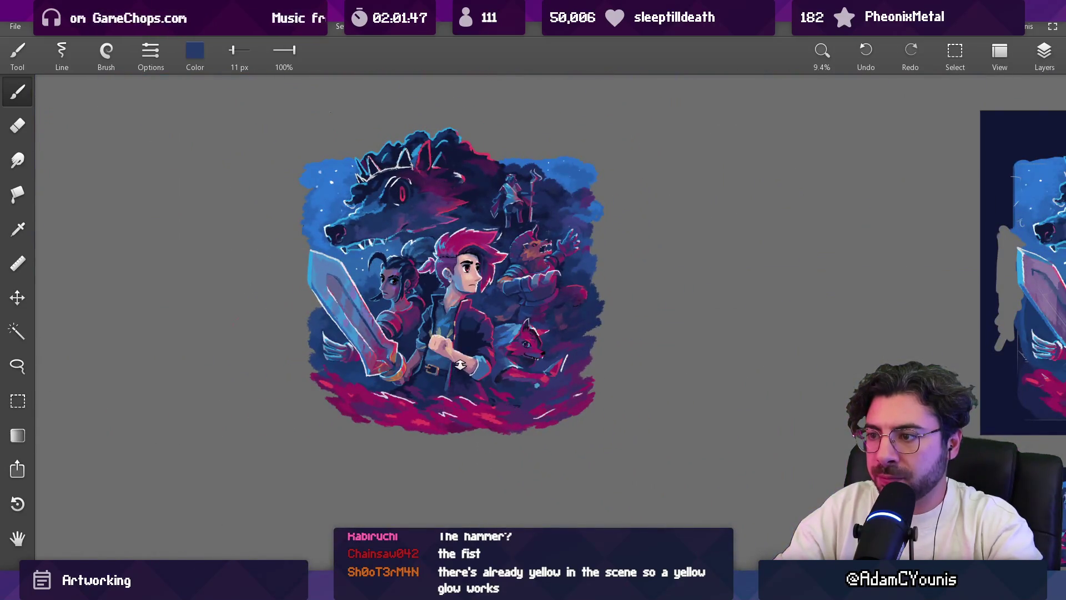
{"action": "scroll", "coordinate": [460, 365], "scroll_direction": "up", "scroll_amount": 4}
{"action": "left_click", "coordinate": [418, 348], "text": "alt"}
{"action": "key", "text": "bracketright"}
{"action": "key", "text": "bracketright"}
{"action": "key", "text": "bracketright"}
{"action": "mouse_move", "coordinate": [442, 332]}
{"action": "left_mouse_down"}
{"action": "mouse_move", "coordinate": [467, 361]}
{"action": "mouse_move", "coordinate": [411, 336]}
{"action": "mouse_move", "coordinate": [446, 360]}
{"action": "left_mouse_up"}
{"action": "scroll", "coordinate": [472, 359], "scroll_direction": "down", "scroll_amount": 5}
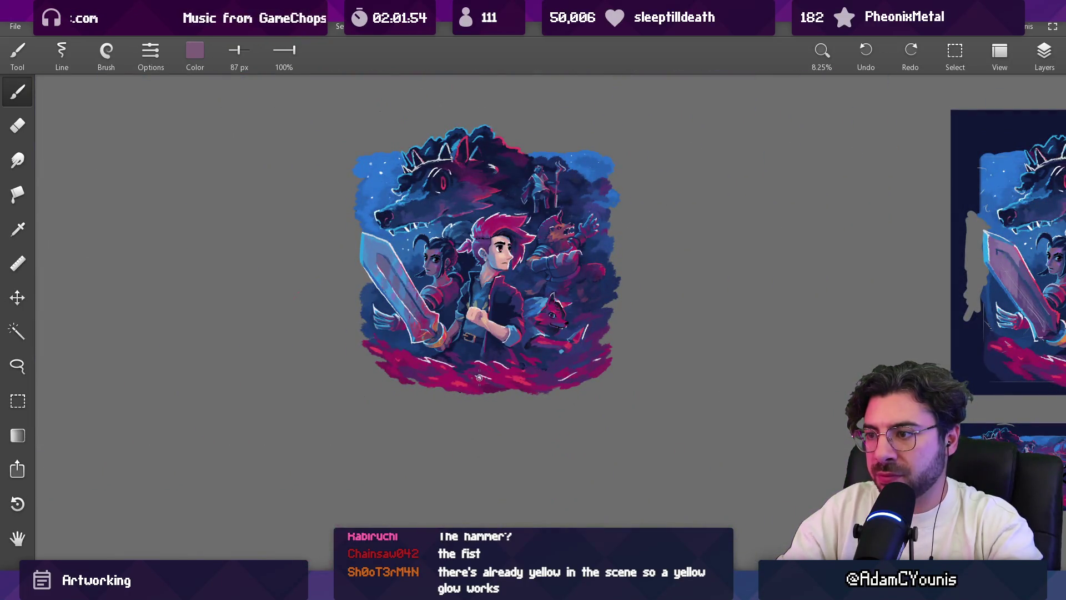
{"action": "scroll", "coordinate": [500, 324], "scroll_direction": "up", "scroll_amount": 5}
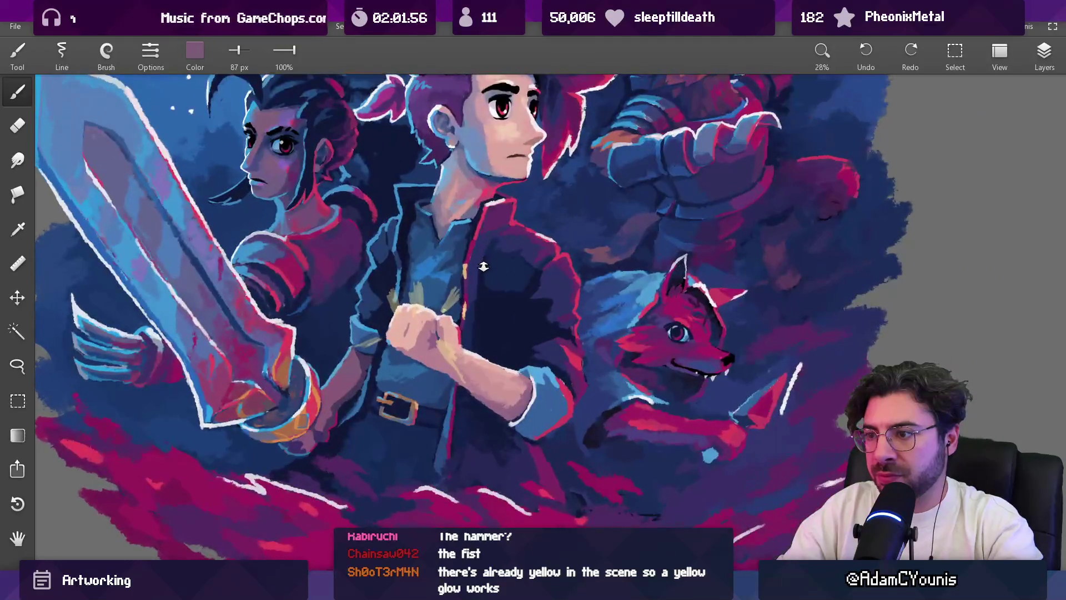
{"action": "mouse_move", "coordinate": [529, 165]}
{"action": "left_mouse_down"}
{"action": "mouse_move", "coordinate": [550, 176]}
{"action": "mouse_move", "coordinate": [502, 205]}
{"action": "mouse_move", "coordinate": [473, 195]}
{"action": "mouse_move", "coordinate": [483, 191]}
{"action": "left_mouse_up"}
{"action": "mouse_move", "coordinate": [480, 380]}
{"action": "left_mouse_down"}
{"action": "mouse_move", "coordinate": [503, 389]}
{"action": "mouse_move", "coordinate": [444, 361]}
{"action": "mouse_move", "coordinate": [467, 363]}
{"action": "mouse_move", "coordinate": [451, 342]}
{"action": "left_mouse_up"}
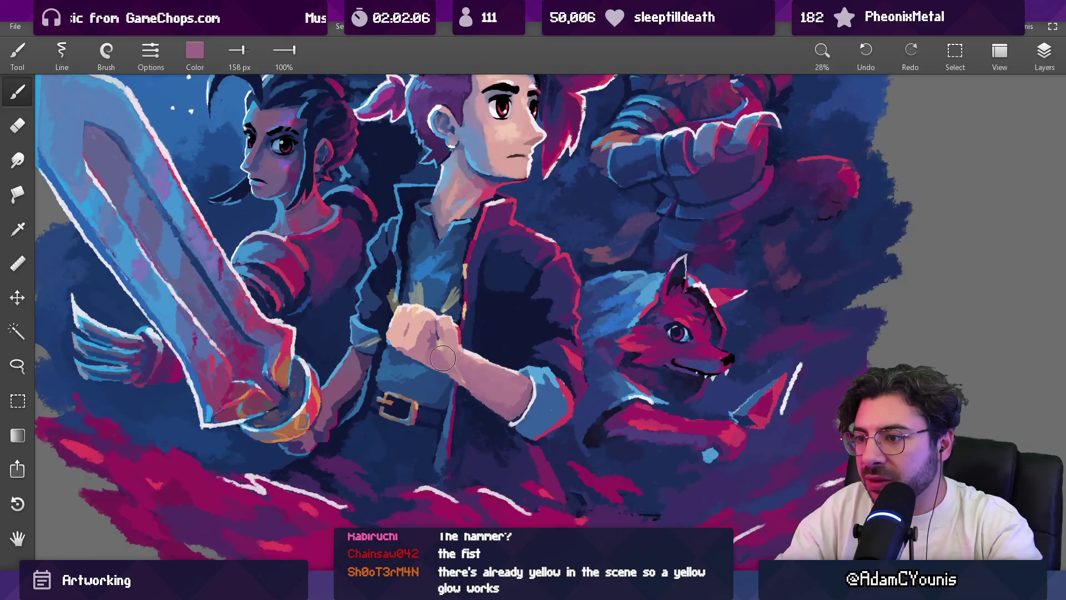
Step: Sample the fist's skin colour and the forearm's pink tone, enlarging the brush
{"action": "scroll", "coordinate": [447, 334], "scroll_direction": "down", "scroll_amount": 5}
{"action": "scroll", "coordinate": [426, 276], "scroll_direction": "up", "scroll_amount": 8}
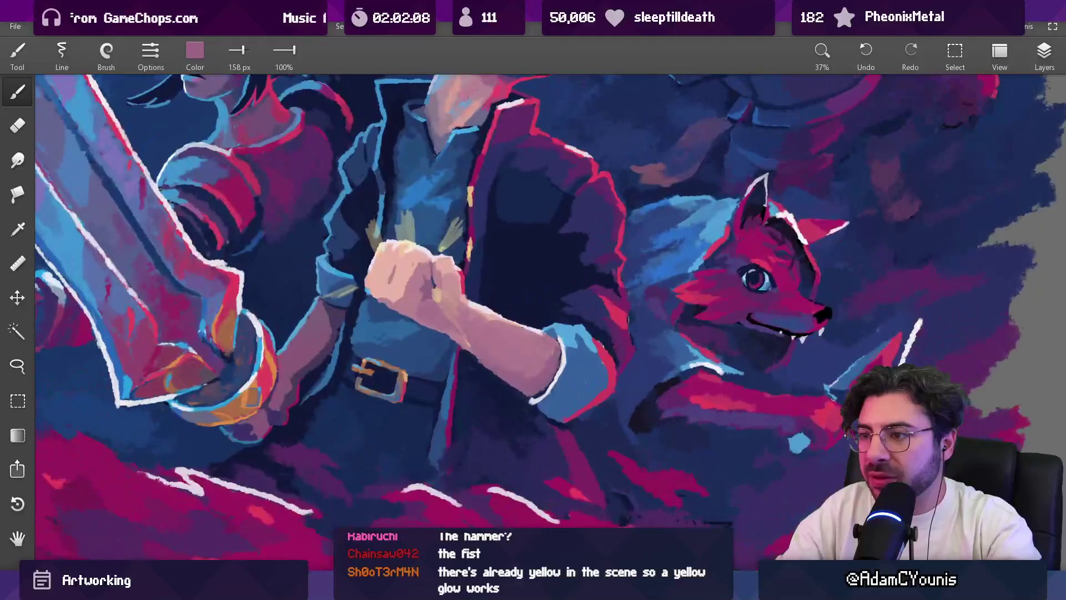
{"action": "left_click", "coordinate": [426, 277]}
{"action": "mouse_move", "coordinate": [426, 277]}
{"action": "left_mouse_down"}
{"action": "mouse_move", "coordinate": [410, 272]}
{"action": "mouse_move", "coordinate": [517, 329]}
{"action": "mouse_move", "coordinate": [628, 341]}
{"action": "mouse_move", "coordinate": [598, 322]}
{"action": "left_mouse_up"}
{"action": "key", "text": "bracketright"}
{"action": "left_click_drag", "start_coordinate": [529, 346], "coordinate": [528, 347]}
{"action": "key", "text": "bracketright"}
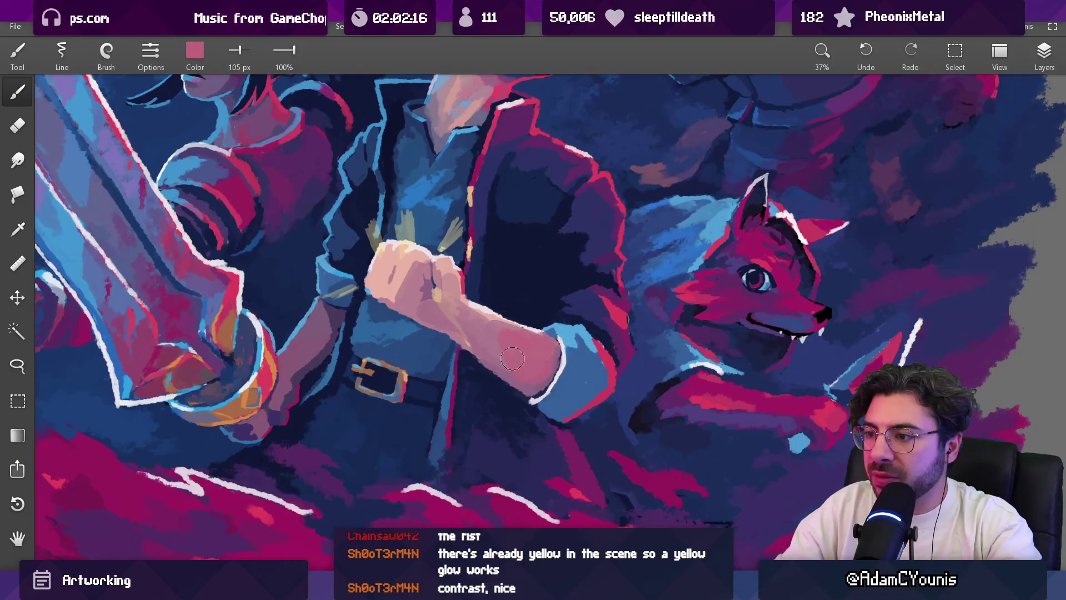
Step: Eyedrop pink from the fist and arm, then a deep purple from the jacket at 97 px
{"action": "scroll", "coordinate": [489, 311], "scroll_direction": "down", "scroll_amount": 5}
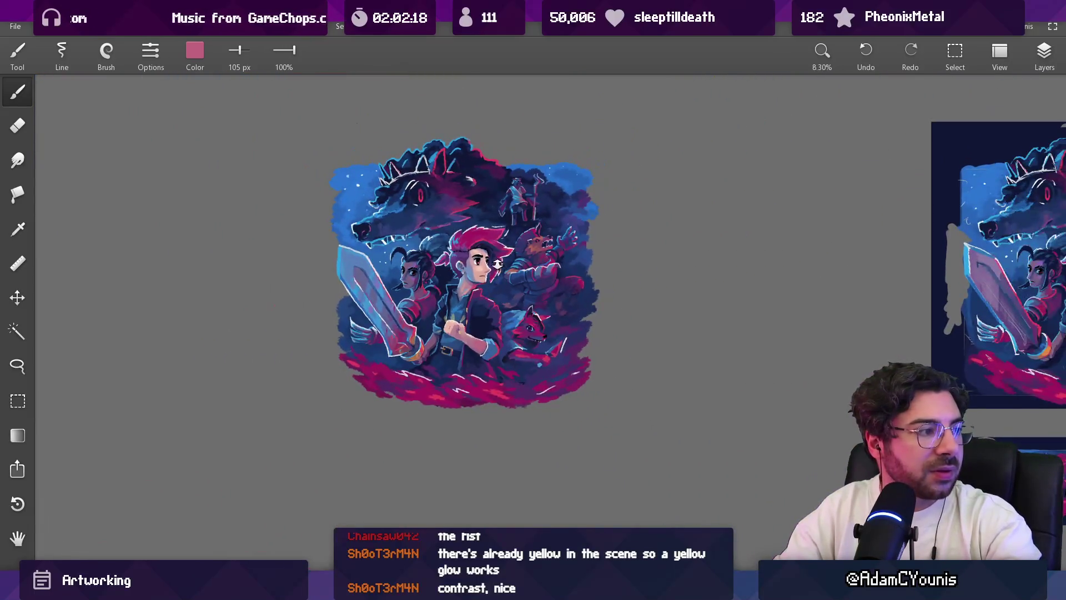
{"action": "scroll", "coordinate": [487, 324], "scroll_direction": "up", "scroll_amount": 6}
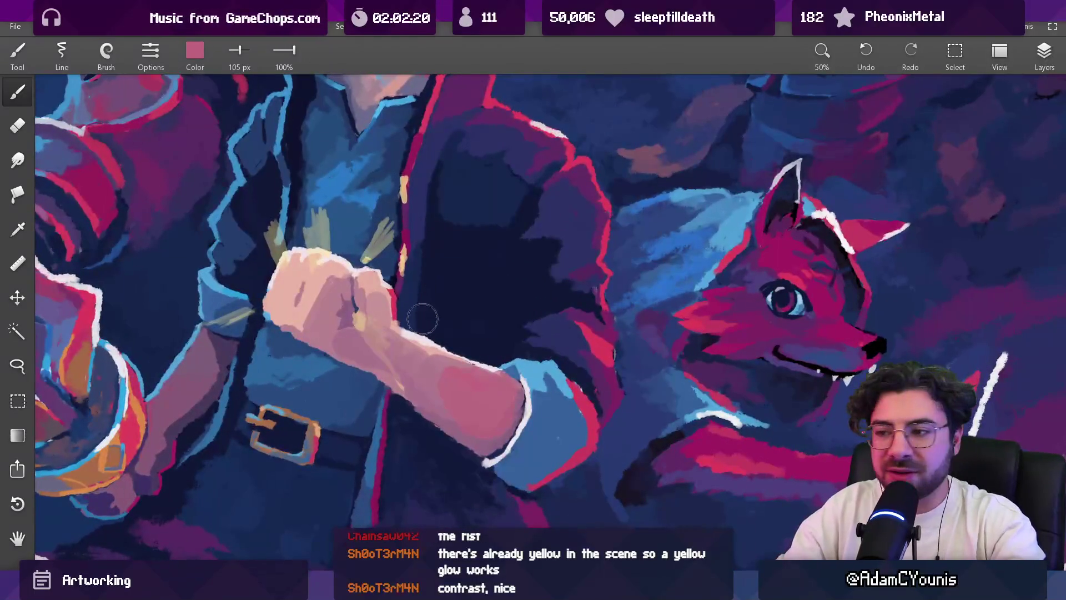
{"action": "mouse_move", "coordinate": [427, 345]}
{"action": "left_mouse_down"}
{"action": "mouse_move", "coordinate": [364, 306]}
{"action": "mouse_move", "coordinate": [385, 337]}
{"action": "mouse_move", "coordinate": [476, 393]}
{"action": "mouse_move", "coordinate": [386, 342]}
{"action": "mouse_move", "coordinate": [377, 290]}
{"action": "mouse_move", "coordinate": [322, 290]}
{"action": "mouse_move", "coordinate": [315, 315]}
{"action": "mouse_move", "coordinate": [350, 309]}
{"action": "left_mouse_up"}
{"action": "key", "text": "bracketleft"}
{"action": "key", "text": "bracketleft"}
{"action": "key", "text": "bracketleft"}
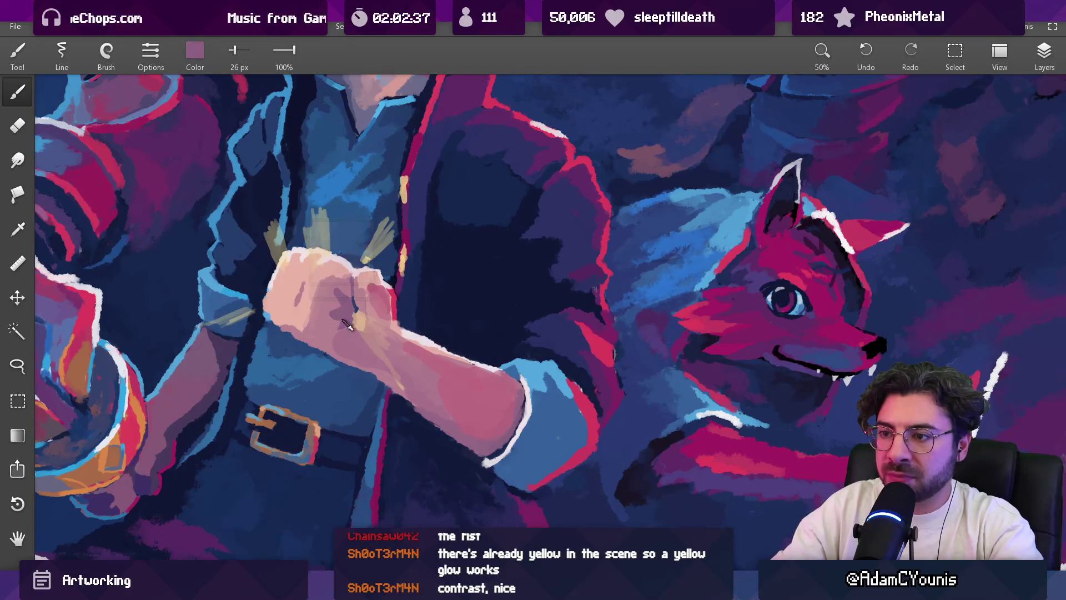
{"action": "left_click_drag", "start_coordinate": [346, 293], "coordinate": [331, 308]}
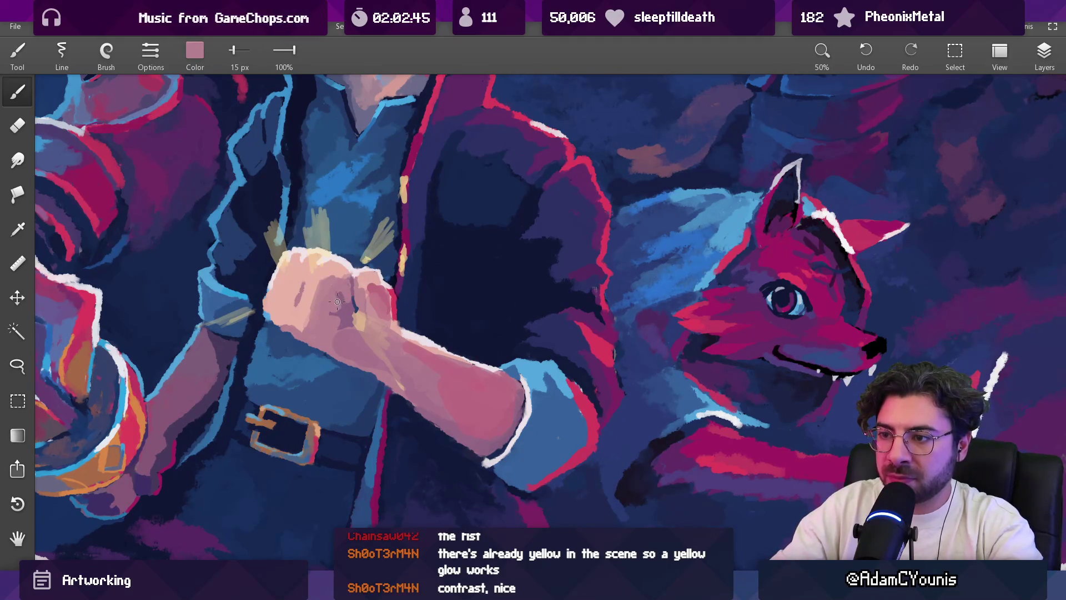
{"action": "scroll", "coordinate": [337, 302], "scroll_direction": "down", "scroll_amount": 5}
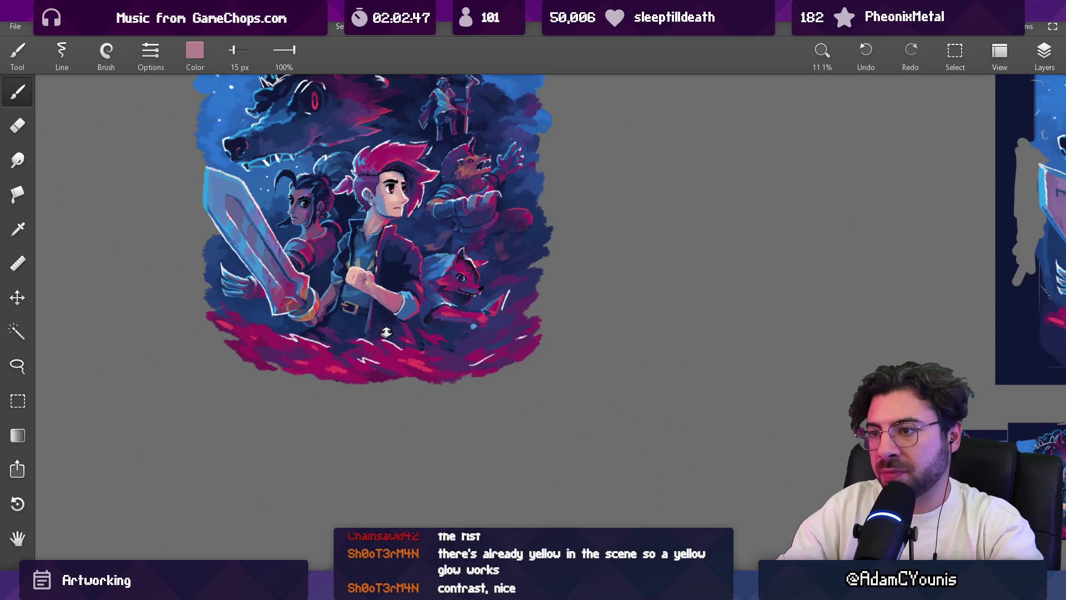
{"action": "scroll", "coordinate": [424, 299], "scroll_direction": "up", "scroll_amount": 5}
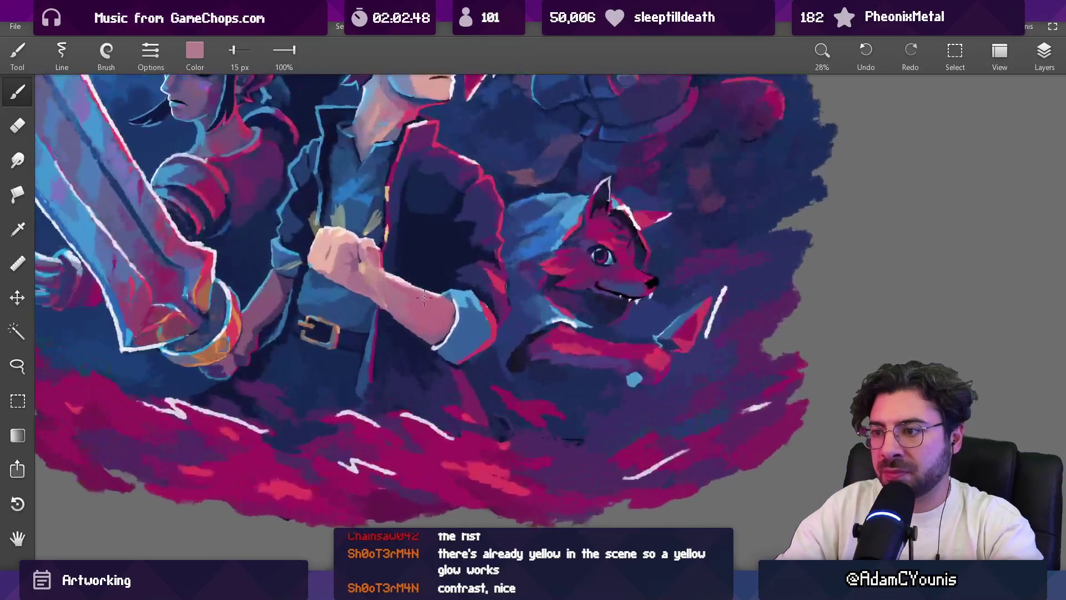
{"action": "mouse_move", "coordinate": [424, 298]}
{"action": "left_mouse_down"}
{"action": "mouse_move", "coordinate": [420, 335]}
{"action": "mouse_move", "coordinate": [500, 364]}
{"action": "mouse_move", "coordinate": [544, 360]}
{"action": "mouse_move", "coordinate": [391, 311]}
{"action": "mouse_move", "coordinate": [423, 326]}
{"action": "left_mouse_up"}
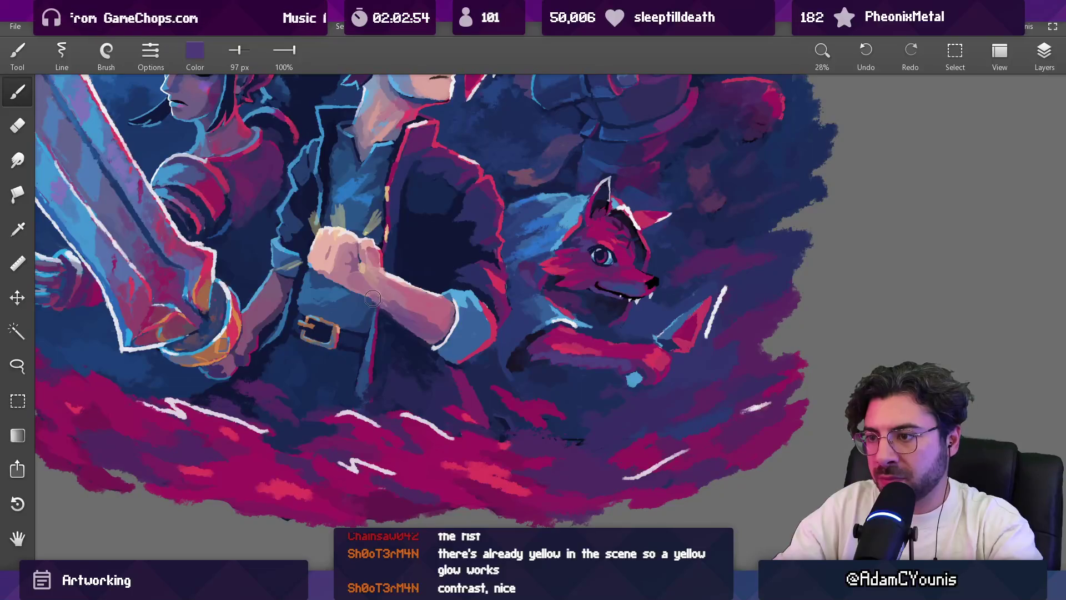
Step: Sample mauve, purple and pink from the forearm, resizing the brush to 34 then 58 px
{"action": "left_click", "coordinate": [431, 316]}
{"action": "scroll", "coordinate": [456, 332], "scroll_direction": "down", "scroll_amount": 5}
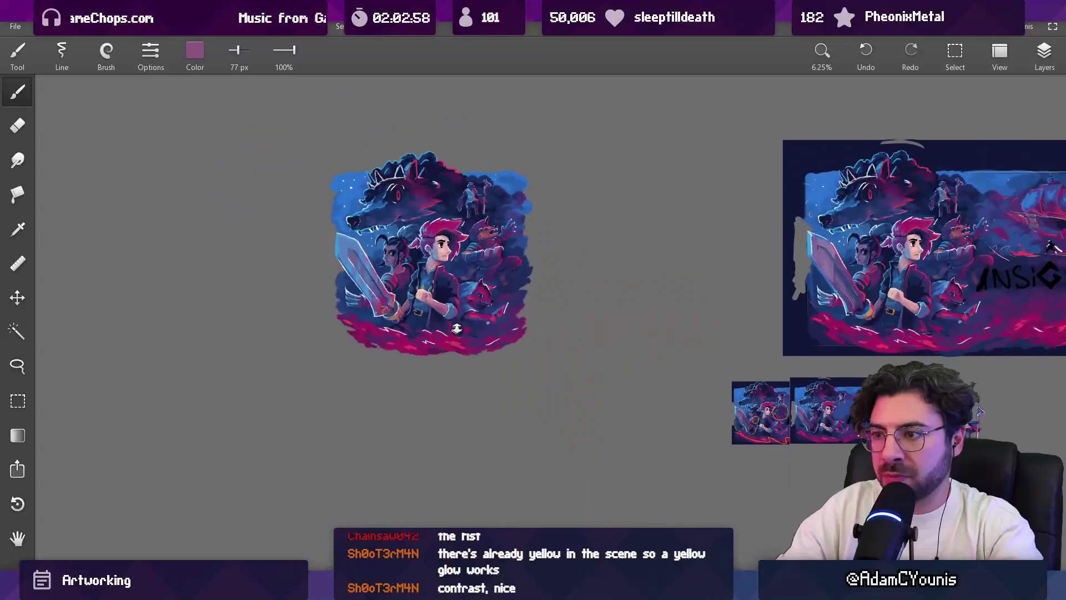
{"action": "scroll", "coordinate": [456, 305], "scroll_direction": "up", "scroll_amount": 5}
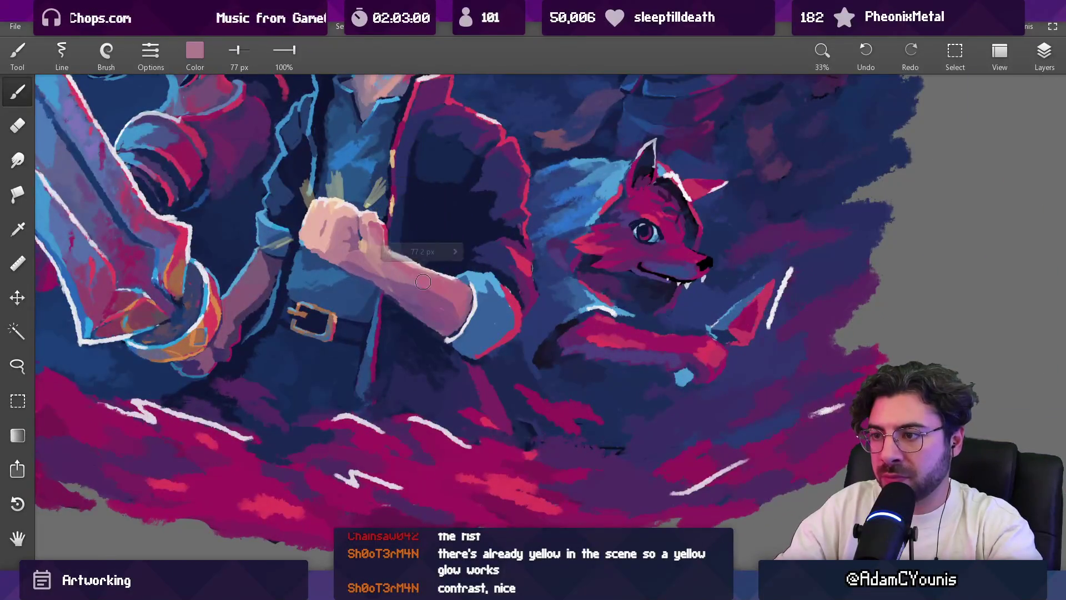
{"action": "left_click", "coordinate": [439, 299]}
{"action": "left_click", "coordinate": [458, 314]}
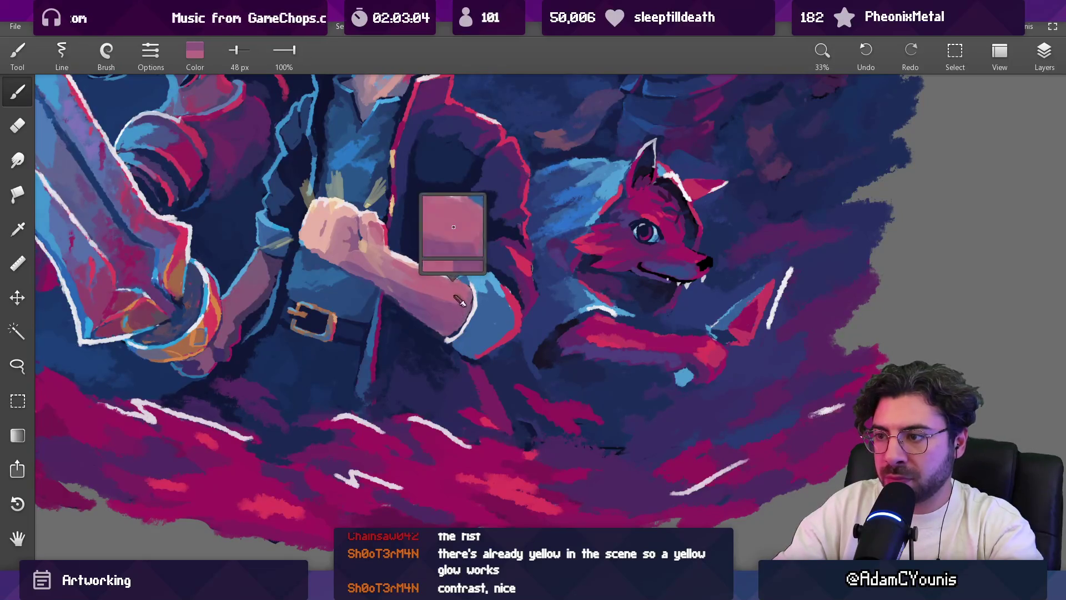
{"action": "key", "text": "bracketleft"}
{"action": "key", "text": "bracketleft"}
{"action": "key", "text": "bracketleft"}
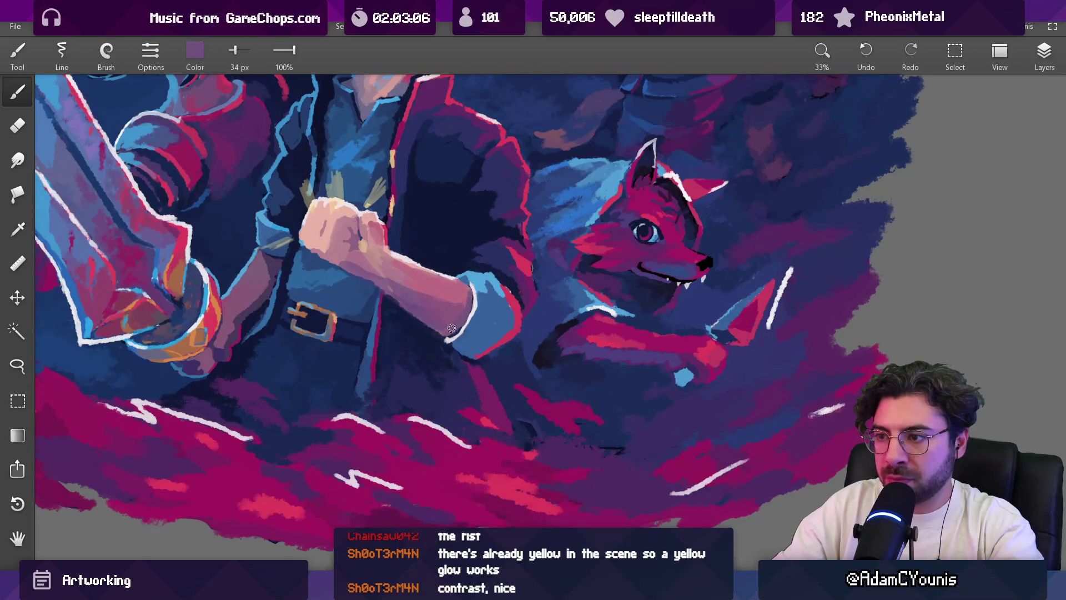
{"action": "left_click", "coordinate": [459, 303]}
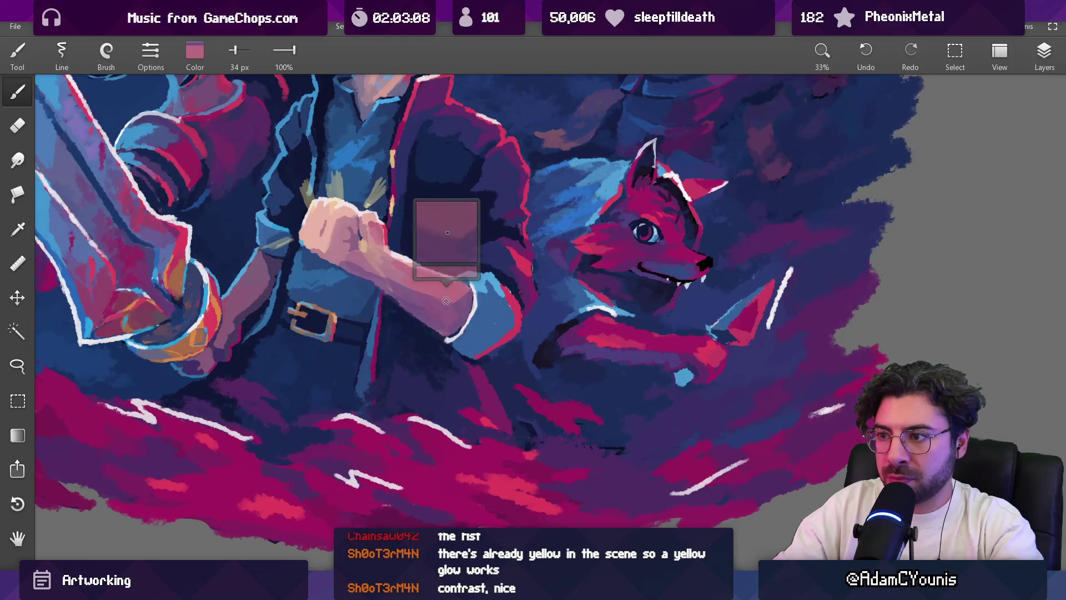
{"action": "scroll", "coordinate": [464, 299], "scroll_direction": "down", "scroll_amount": 5}
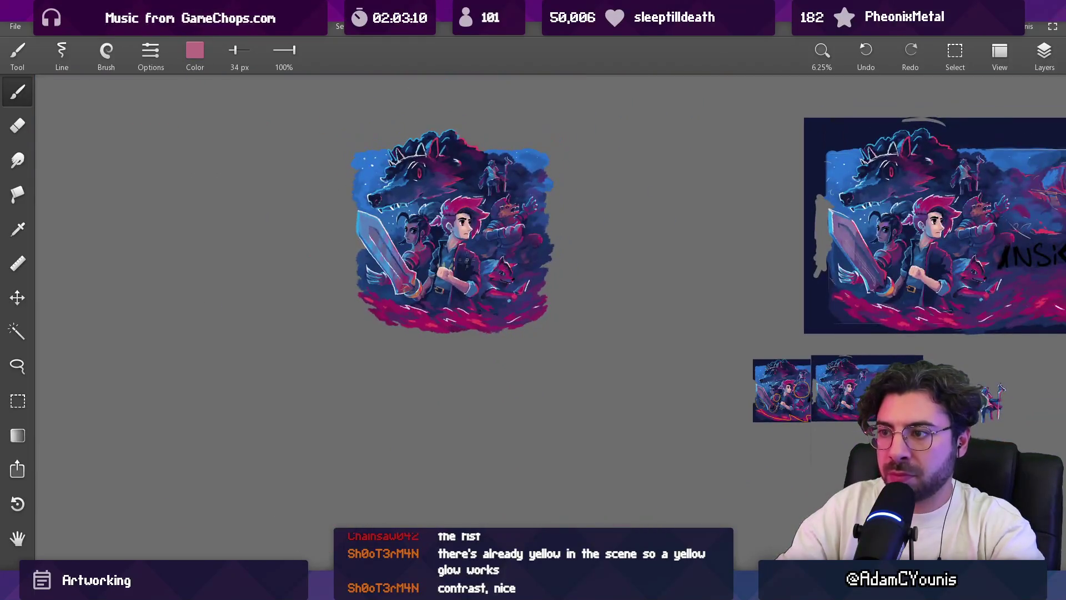
{"action": "scroll", "coordinate": [457, 278], "scroll_direction": "up", "scroll_amount": 6}
{"action": "left_click", "coordinate": [404, 243]}
{"action": "key", "text": "bracketright"}
{"action": "key", "text": "bracketright"}
{"action": "key", "text": "bracketright"}
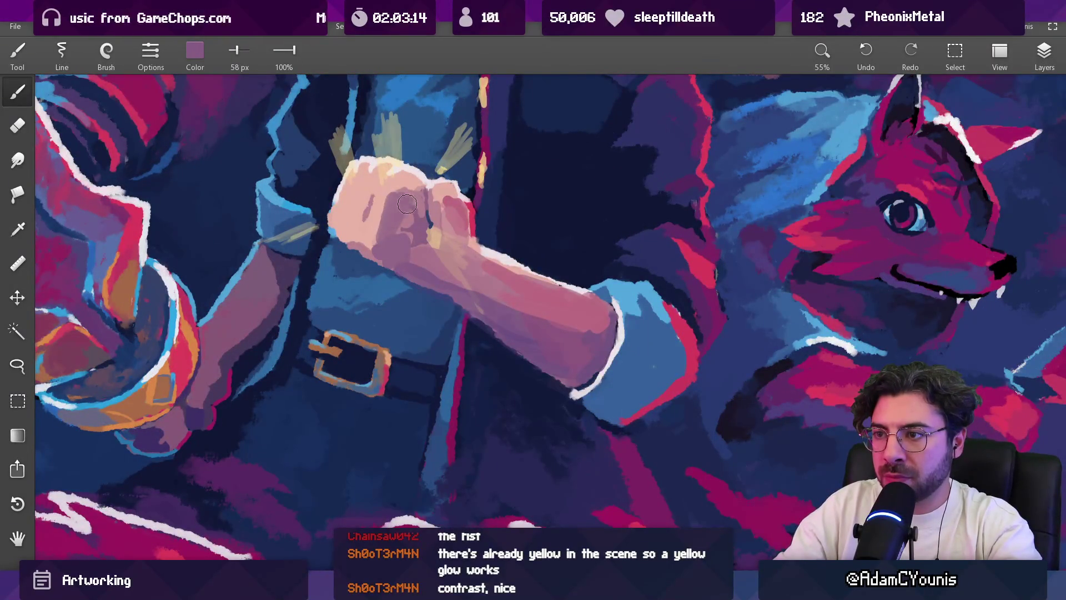
Step: Paint a dark shadow between the knuckles, then sample a blue from beside the fist
{"action": "mouse_move", "coordinate": [421, 231]}
{"action": "left_mouse_down"}
{"action": "mouse_move", "coordinate": [328, 293]}
{"action": "mouse_move", "coordinate": [303, 386]}
{"action": "mouse_move", "coordinate": [671, 345]}
{"action": "mouse_move", "coordinate": [793, 408]}
{"action": "mouse_move", "coordinate": [875, 295]}
{"action": "mouse_move", "coordinate": [416, 222]}
{"action": "left_mouse_up"}
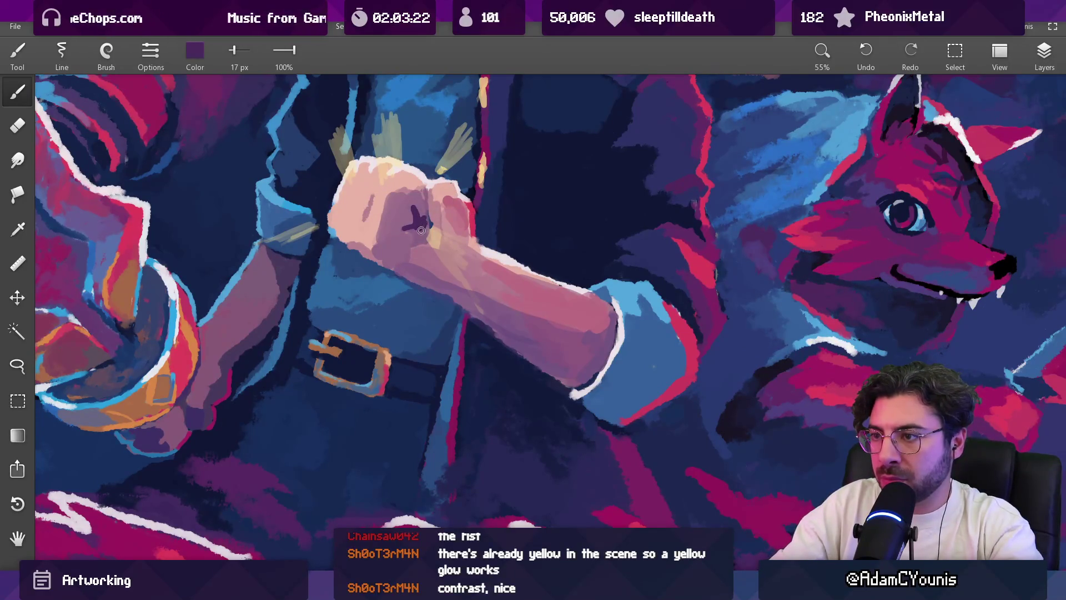
{"action": "left_click_drag", "start_coordinate": [432, 220], "coordinate": [434, 210]}
{"action": "left_click_drag", "start_coordinate": [280, 183], "coordinate": [280, 181]}
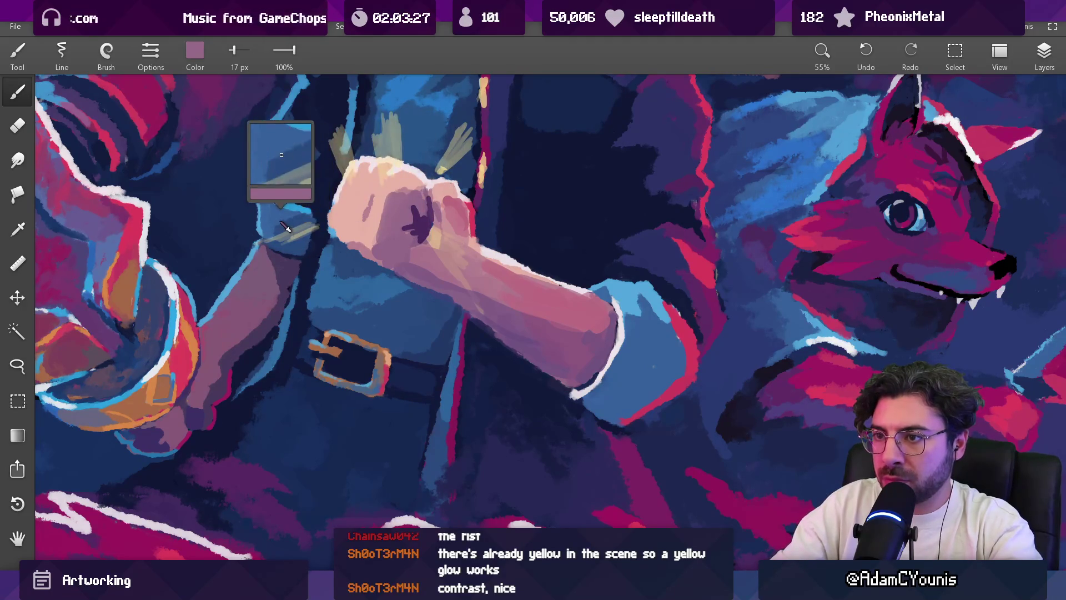
{"action": "left_click_drag", "start_coordinate": [389, 211], "coordinate": [433, 204]}
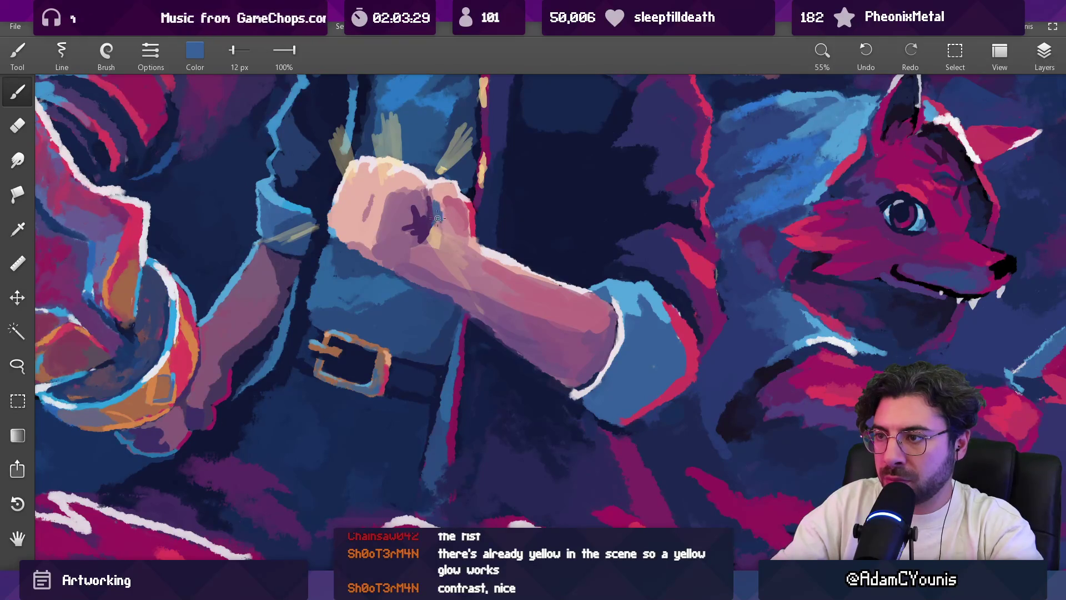
{"action": "scroll", "coordinate": [452, 215], "scroll_direction": "down", "scroll_amount": 10}
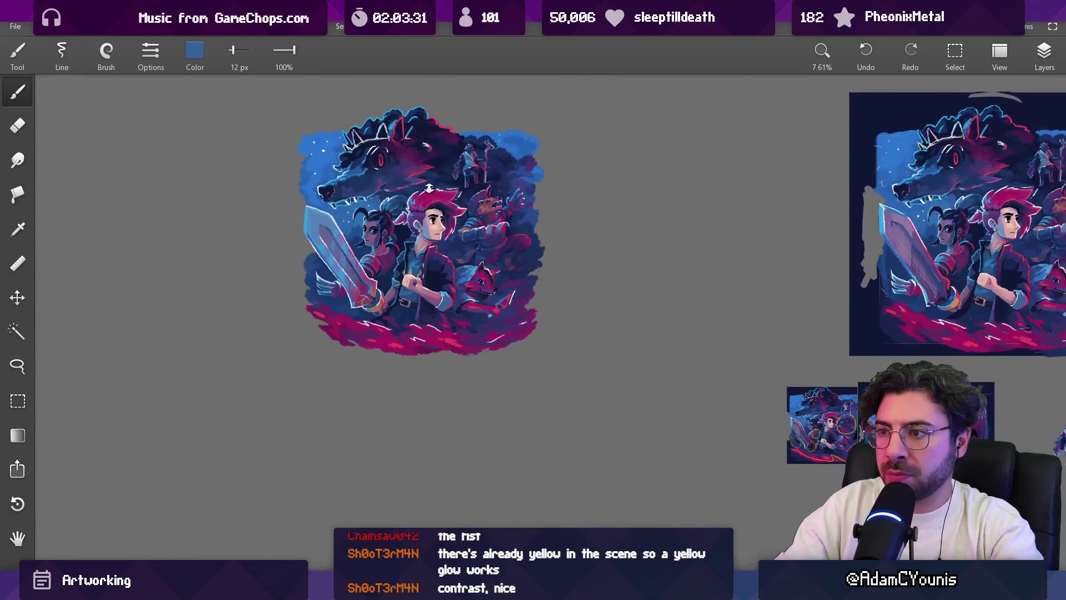
{"action": "scroll", "coordinate": [400, 272], "scroll_direction": "up", "scroll_amount": 10}
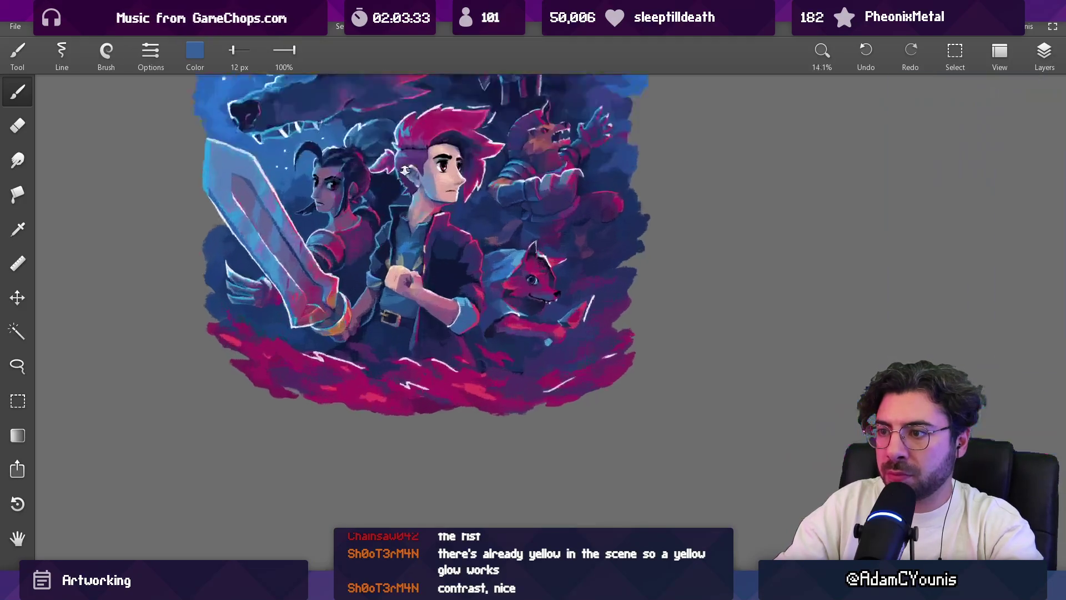
Step: Sample the fist's skin colour and enlarge the brush to 14 px
{"action": "mouse_move", "coordinate": [389, 280]}
{"action": "left_mouse_down"}
{"action": "mouse_move", "coordinate": [397, 277]}
{"action": "mouse_move", "coordinate": [383, 287]}
{"action": "left_mouse_up"}
{"action": "key", "text": "bracketright"}
{"action": "key", "text": "bracketright"}
{"action": "key", "text": "bracketright"}
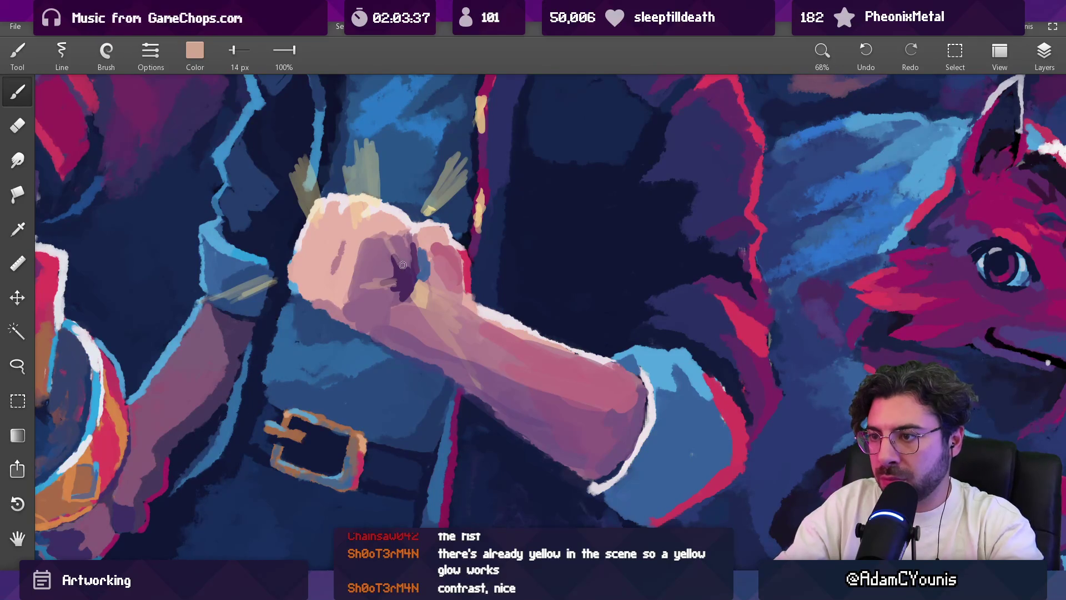
{"action": "left_click", "coordinate": [421, 284]}
{"action": "left_click", "coordinate": [426, 294]}
{"action": "scroll", "coordinate": [440, 256], "scroll_direction": "down", "scroll_amount": 10}
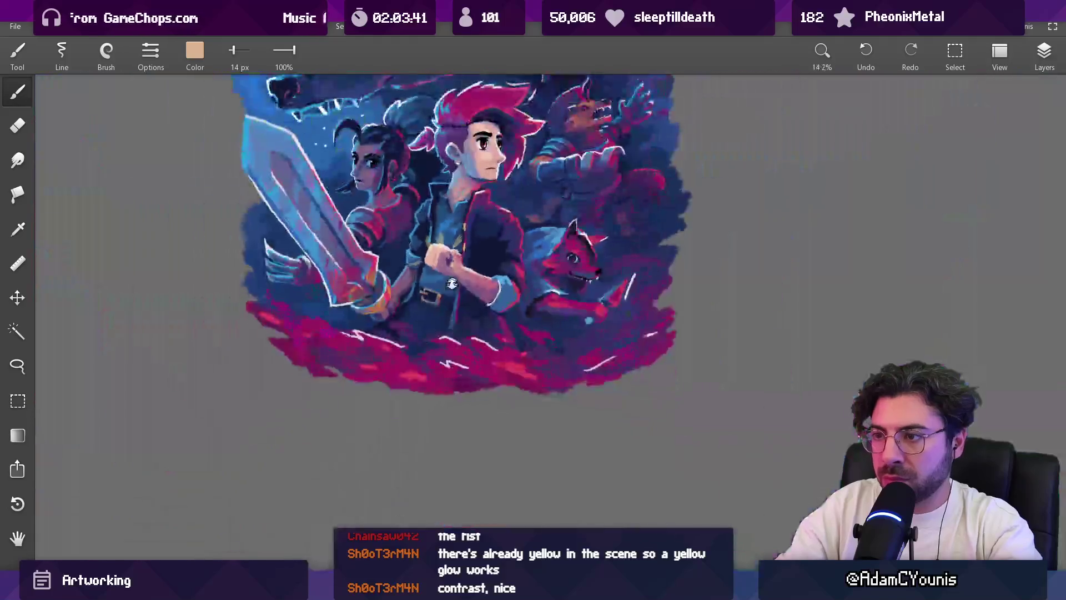
{"action": "left_click_drag", "start_coordinate": [440, 305], "coordinate": [422, 321]}
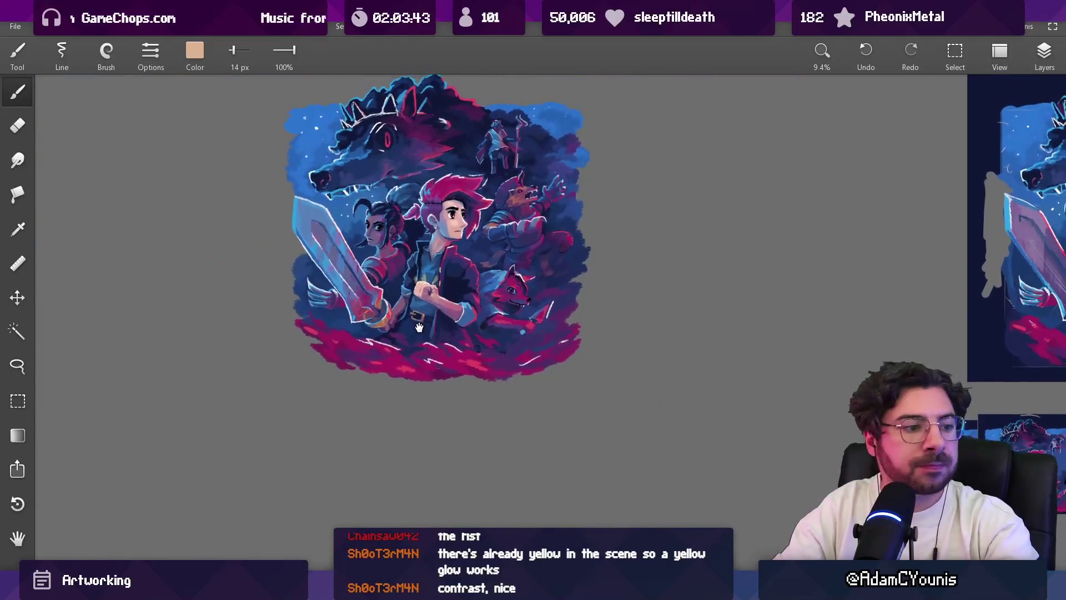
{"action": "scroll", "coordinate": [427, 239], "scroll_direction": "up", "scroll_amount": 3}
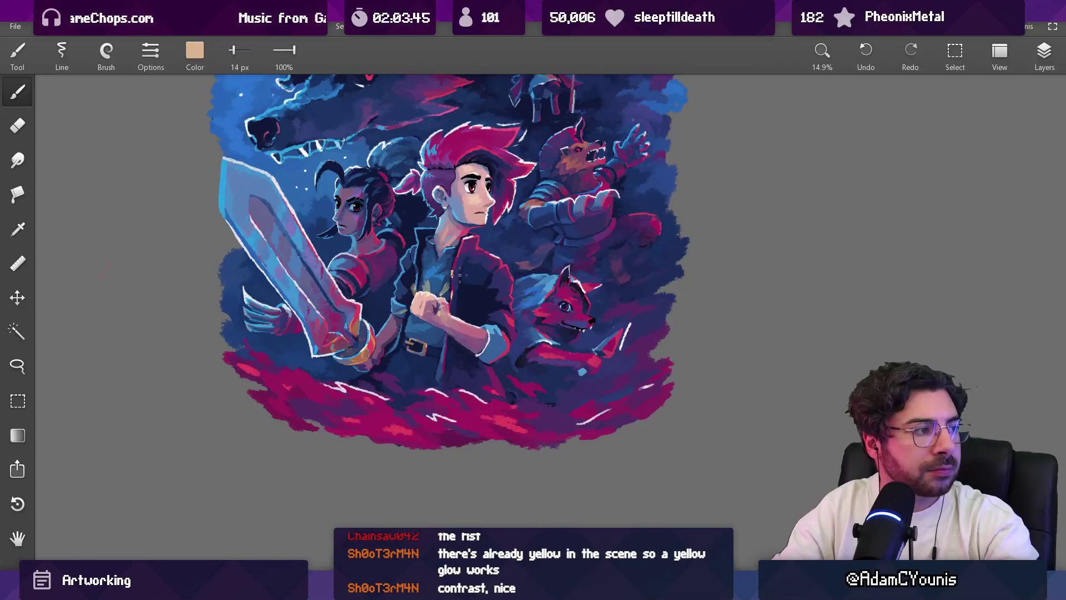
{"action": "left_click_drag", "start_coordinate": [460, 275], "coordinate": [454, 273]}
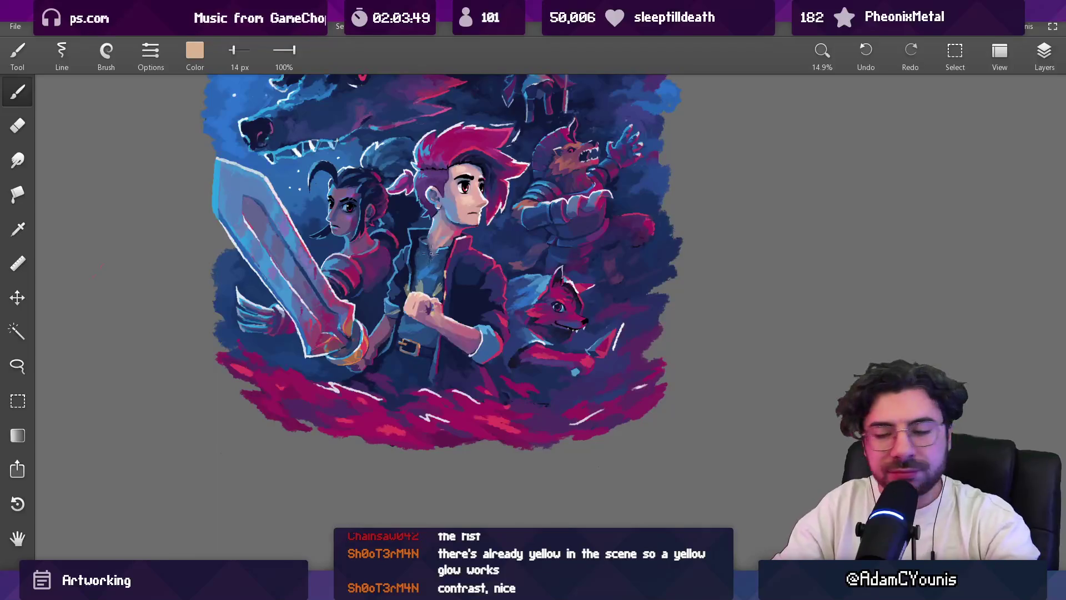
Step: Paint a lighter pink along the forearm with a 47 px brush, then sample darker mauve
{"action": "key", "text": "e"}
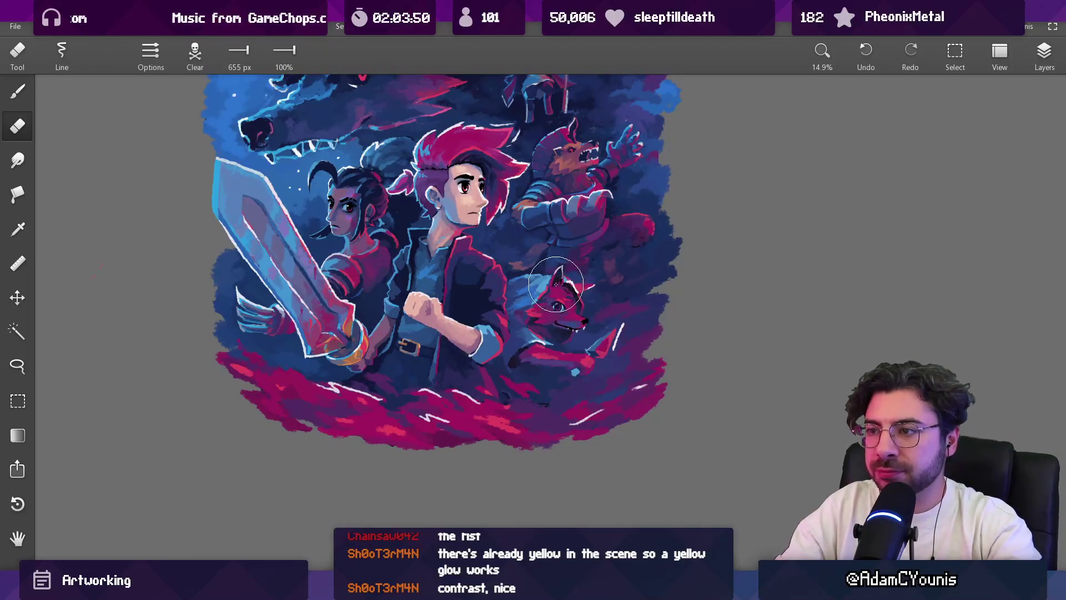
{"action": "scroll", "coordinate": [458, 325], "scroll_direction": "down", "scroll_amount": 5}
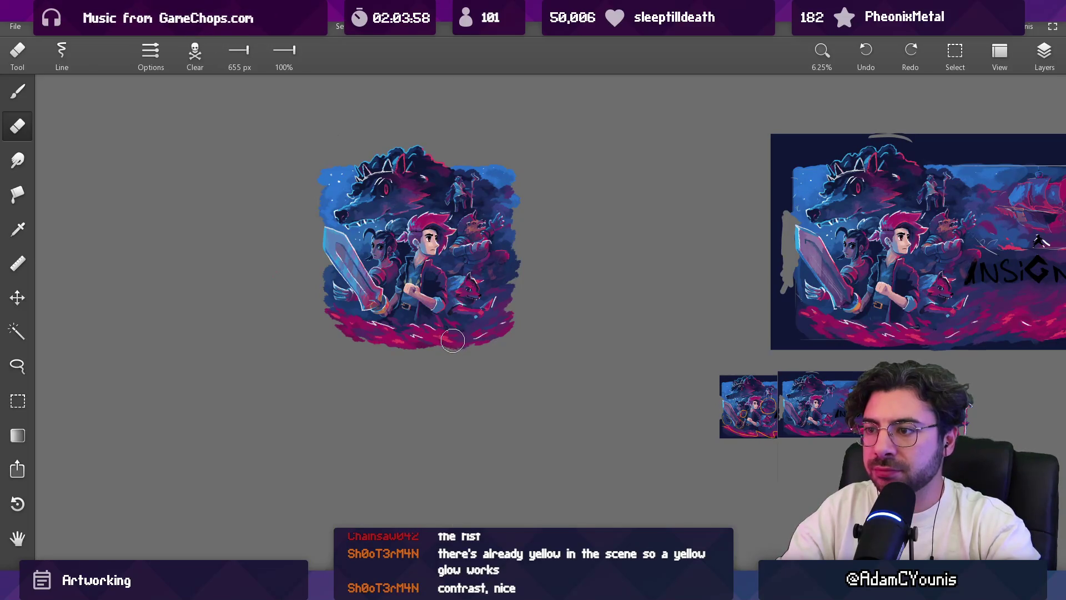
{"action": "scroll", "coordinate": [448, 322], "scroll_direction": "up", "scroll_amount": 10}
{"action": "key", "text": "b"}
{"action": "left_click", "coordinate": [421, 252], "text": "alt"}
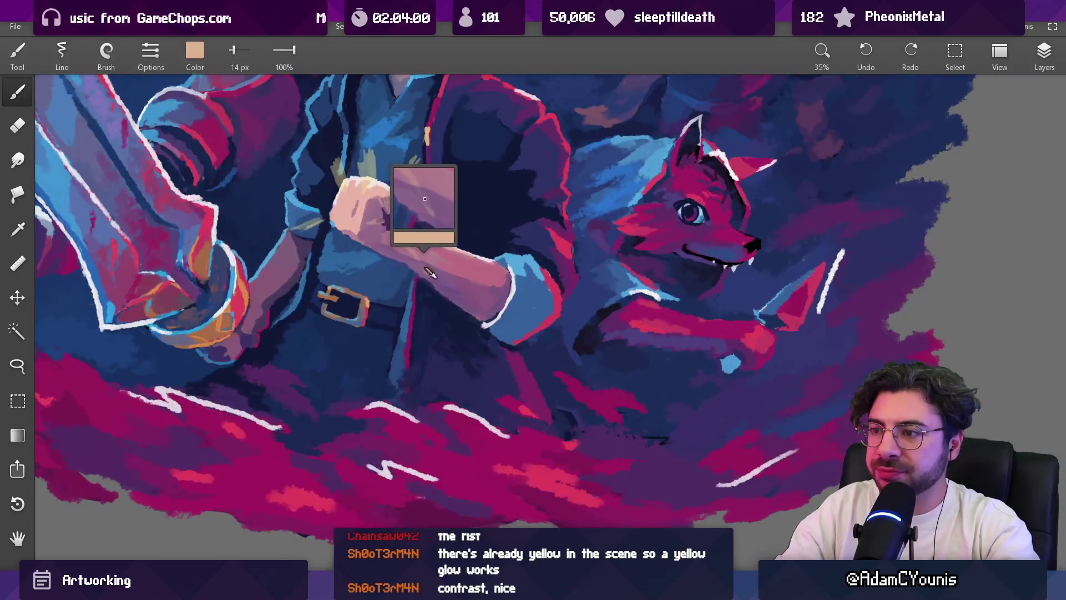
{"action": "key", "text": "bracketright"}
{"action": "key", "text": "bracketright"}
{"action": "key", "text": "bracketright"}
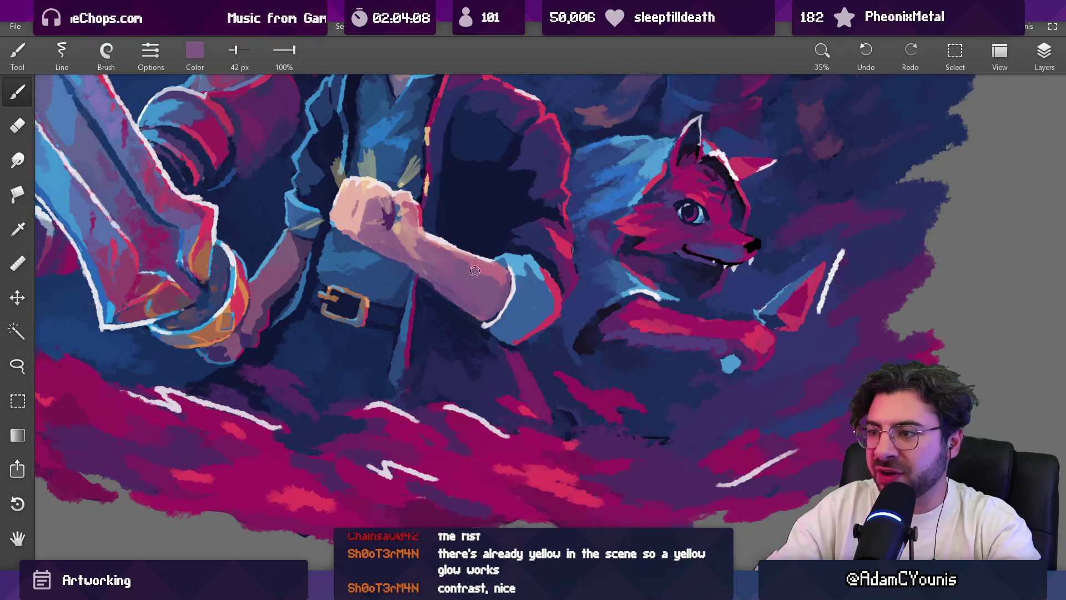
{"action": "scroll", "coordinate": [504, 248], "scroll_direction": "down", "scroll_amount": 10}
{"action": "scroll", "coordinate": [550, 294], "scroll_direction": "up", "scroll_amount": 10}
{"action": "left_click", "coordinate": [548, 294], "text": "alt"}
{"action": "key", "text": "bracketright"}
{"action": "key", "text": "bracketright"}
{"action": "key", "text": "bracketright"}
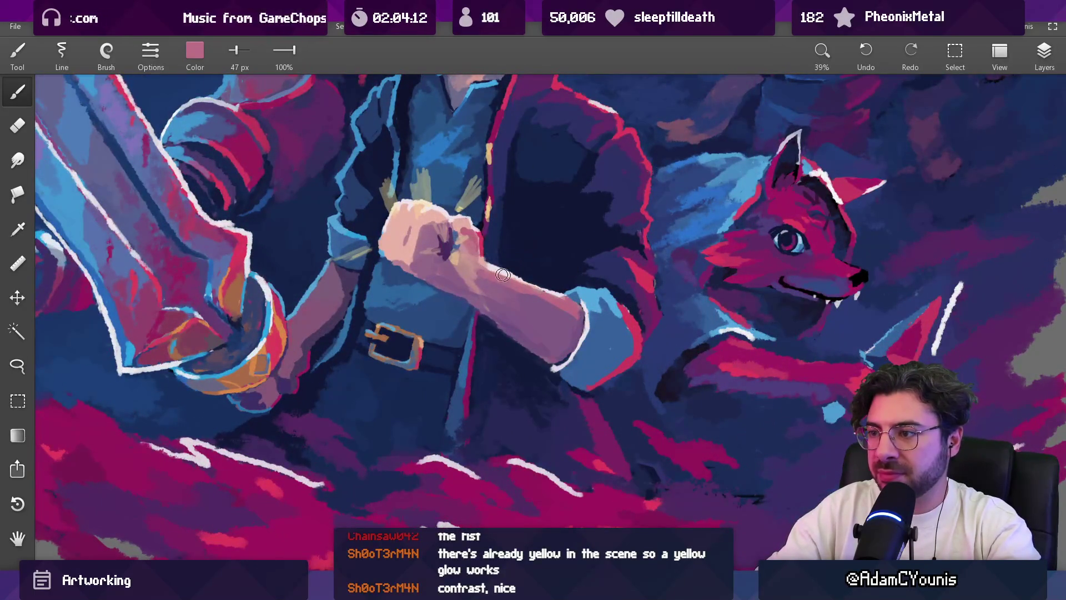
{"action": "left_click_drag", "start_coordinate": [473, 280], "coordinate": [546, 300]}
{"action": "left_click", "coordinate": [523, 315], "text": "alt"}
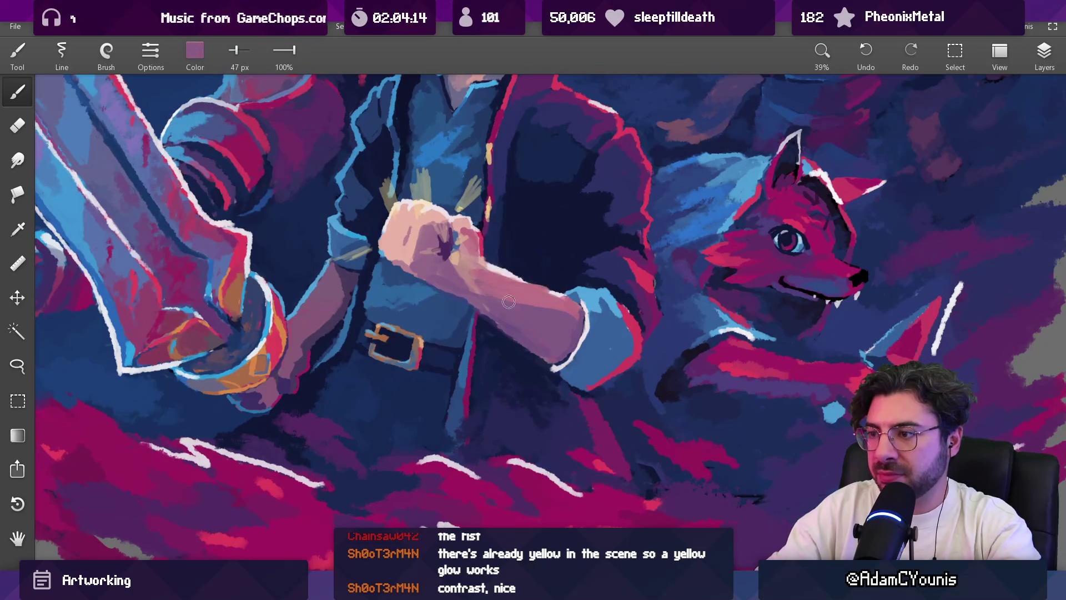
{"action": "key", "text": "bracketright"}
{"action": "key", "text": "bracketright"}
{"action": "key", "text": "bracketright"}
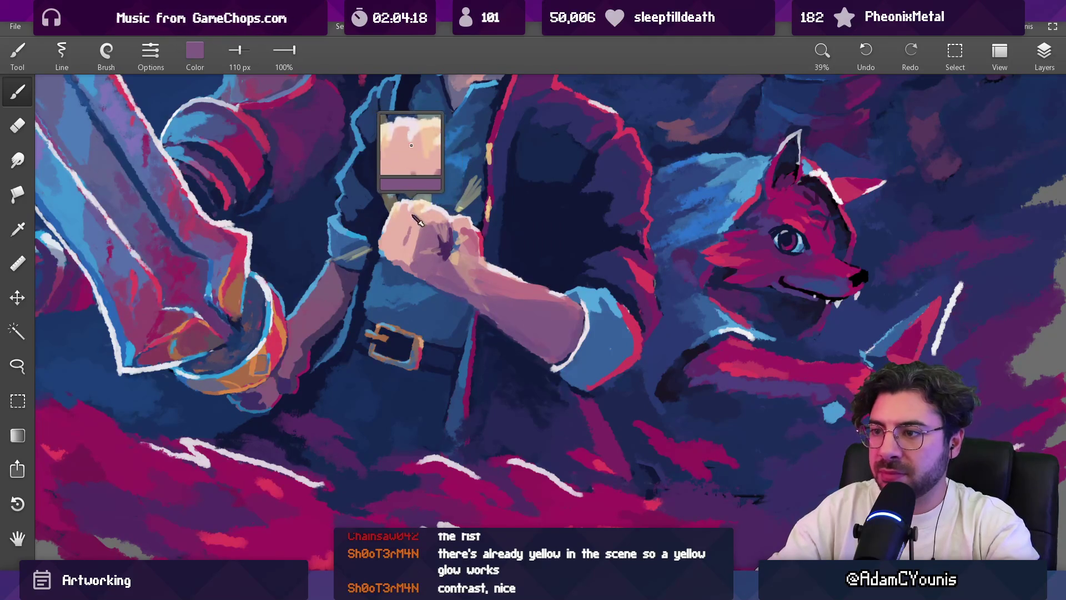
Step: Paint a light-blue rim along the fist's left edge
{"action": "left_click_drag", "start_coordinate": [329, 177], "coordinate": [375, 253]}
{"action": "left_click", "coordinate": [401, 233], "text": "alt"}
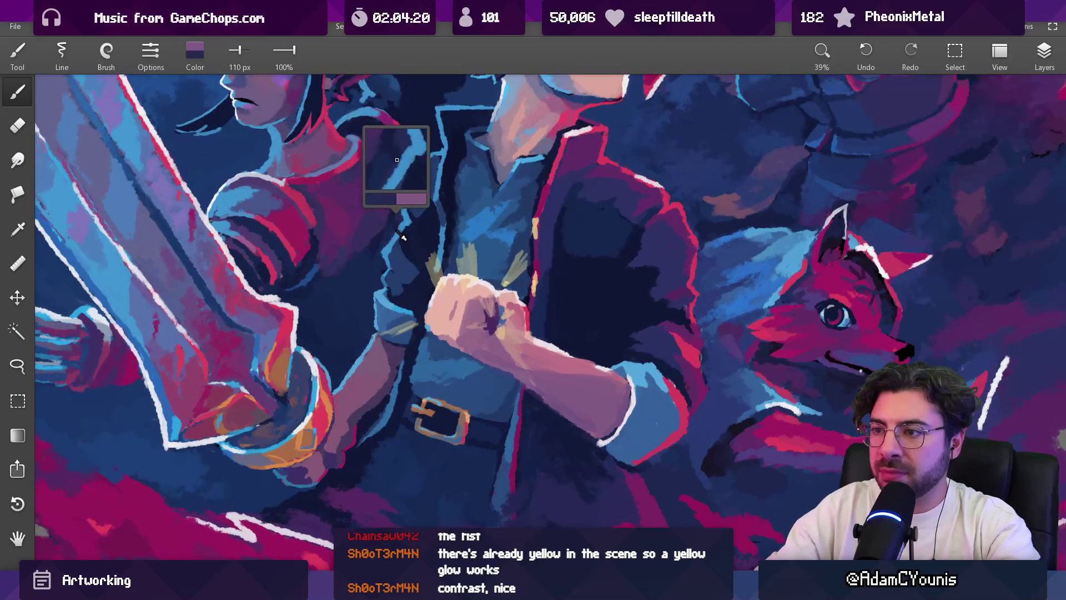
{"action": "key", "text": "bracketleft"}
{"action": "key", "text": "bracketleft"}
{"action": "key", "text": "bracketleft"}
{"action": "key", "text": "bracketleft"}
{"action": "key", "text": "bracketleft"}
{"action": "key", "text": "bracketleft"}
{"action": "mouse_move", "coordinate": [471, 288]}
{"action": "left_mouse_down"}
{"action": "mouse_move", "coordinate": [456, 330]}
{"action": "mouse_move", "coordinate": [445, 289]}
{"action": "mouse_move", "coordinate": [446, 311]}
{"action": "mouse_move", "coordinate": [462, 294]}
{"action": "mouse_move", "coordinate": [486, 293]}
{"action": "mouse_move", "coordinate": [546, 139]}
{"action": "mouse_move", "coordinate": [539, 145]}
{"action": "left_mouse_up"}
{"action": "key", "text": "bracketleft"}
{"action": "scroll", "coordinate": [497, 255], "scroll_direction": "down", "scroll_amount": 5}
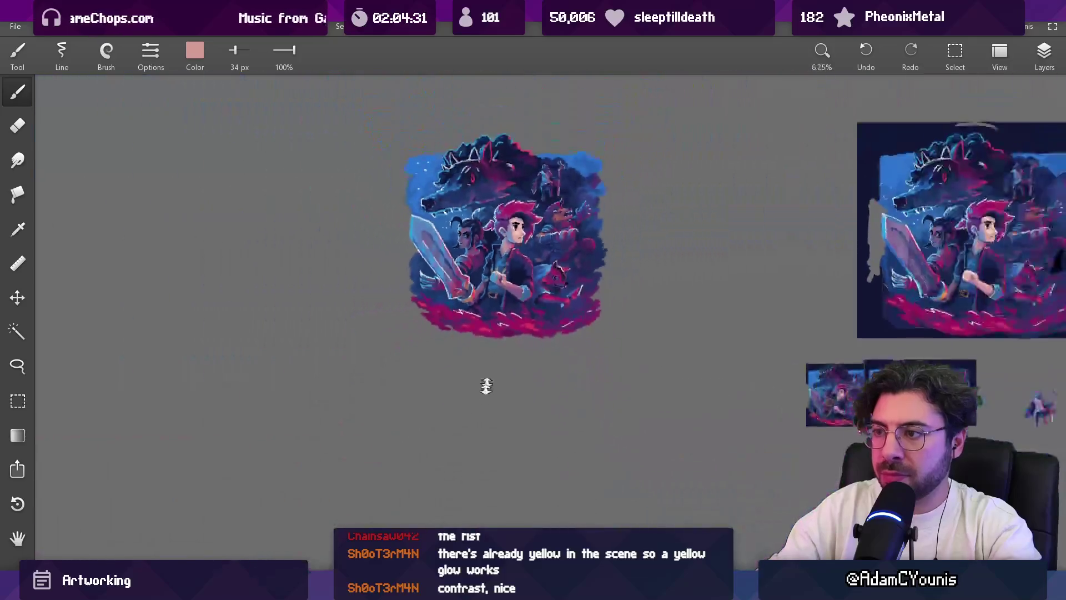
{"action": "scroll", "coordinate": [509, 269], "scroll_direction": "up", "scroll_amount": 5}
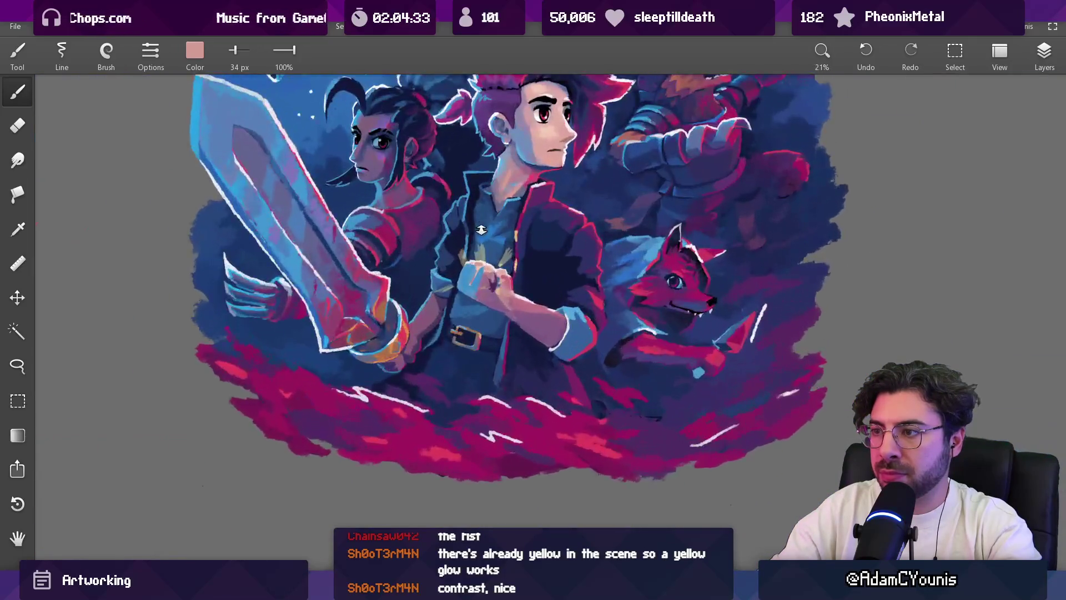
{"action": "key", "text": "bracketright"}
{"action": "key", "text": "bracketright"}
{"action": "left_click_drag", "start_coordinate": [465, 320], "coordinate": [458, 310]}
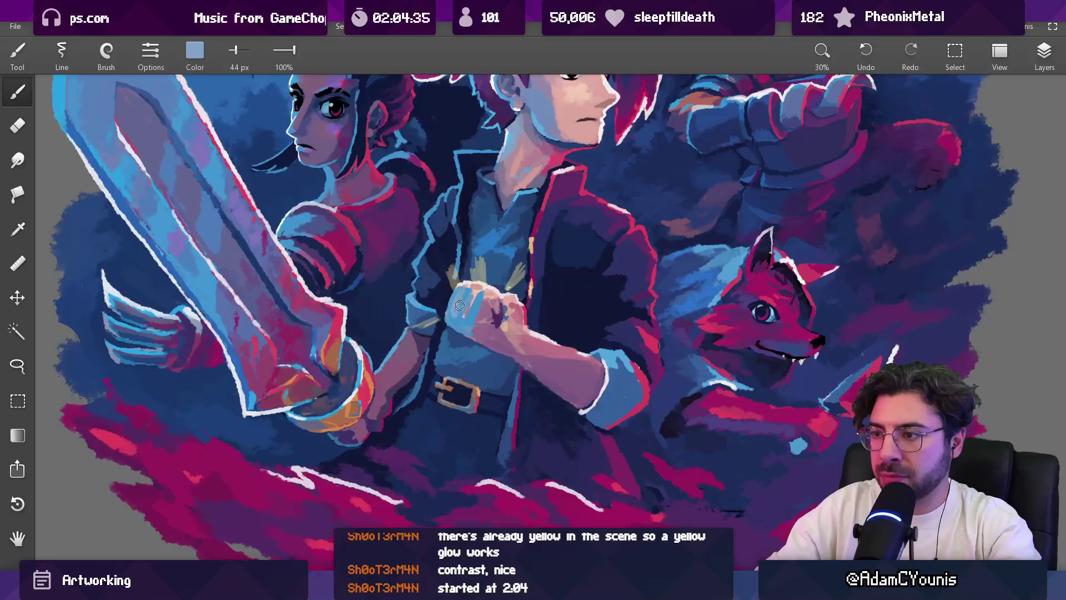
Step: Resample mauves and blues from the fist, halve the brush, and load deep purple for knuckle shading
{"action": "left_click", "coordinate": [482, 303], "text": "alt"}
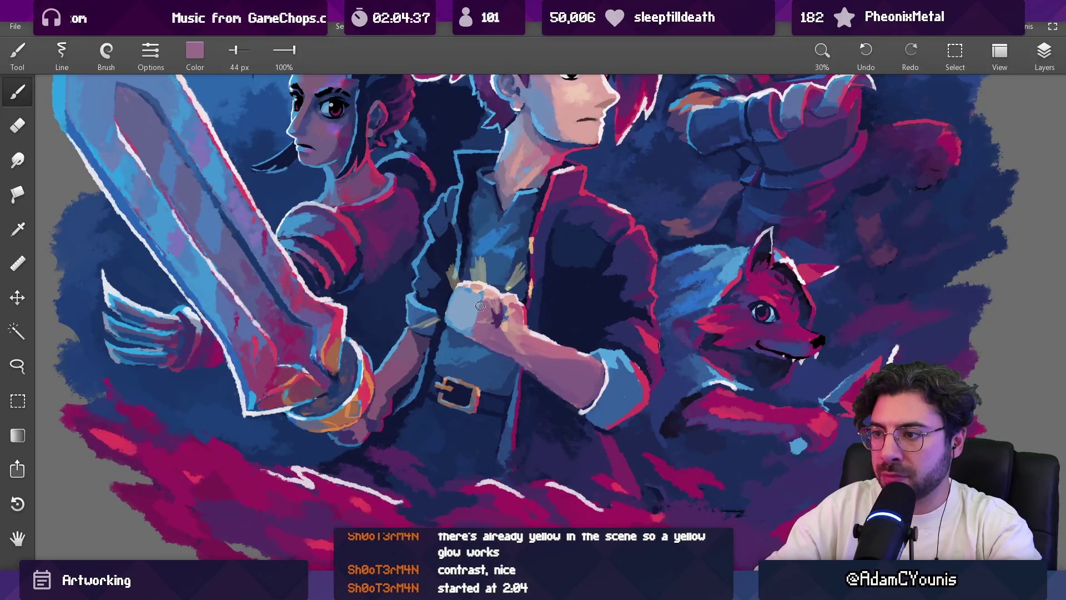
{"action": "left_click", "coordinate": [449, 307], "text": "alt"}
{"action": "left_click", "coordinate": [468, 324], "text": "alt"}
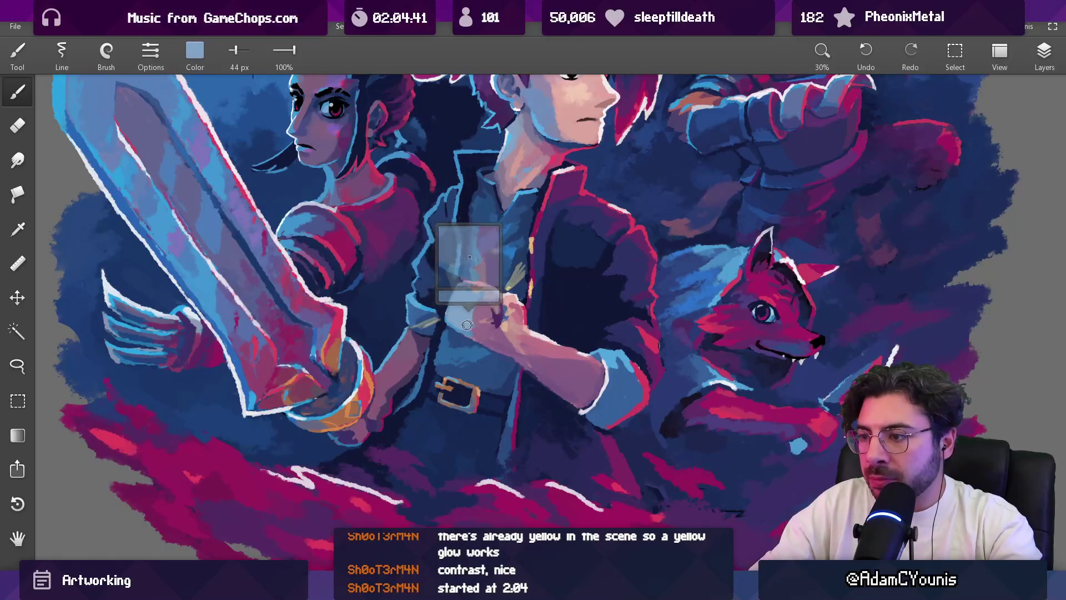
{"action": "left_click", "coordinate": [479, 329], "text": "alt"}
{"action": "key", "text": "bracketleft"}
{"action": "key", "text": "bracketleft"}
{"action": "key", "text": "bracketleft"}
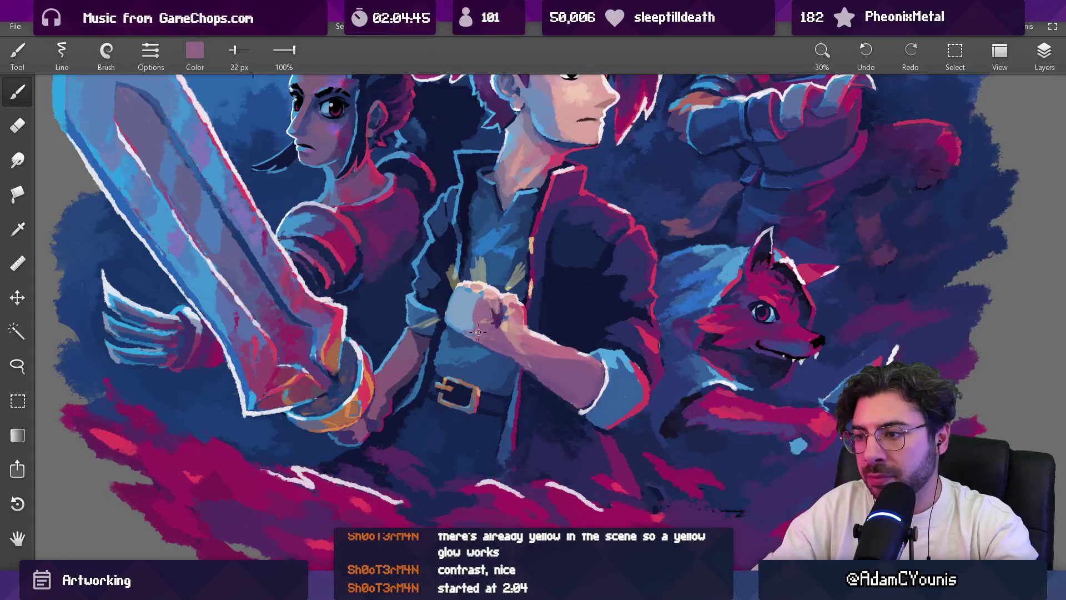
{"action": "left_click", "coordinate": [465, 338], "text": "alt"}
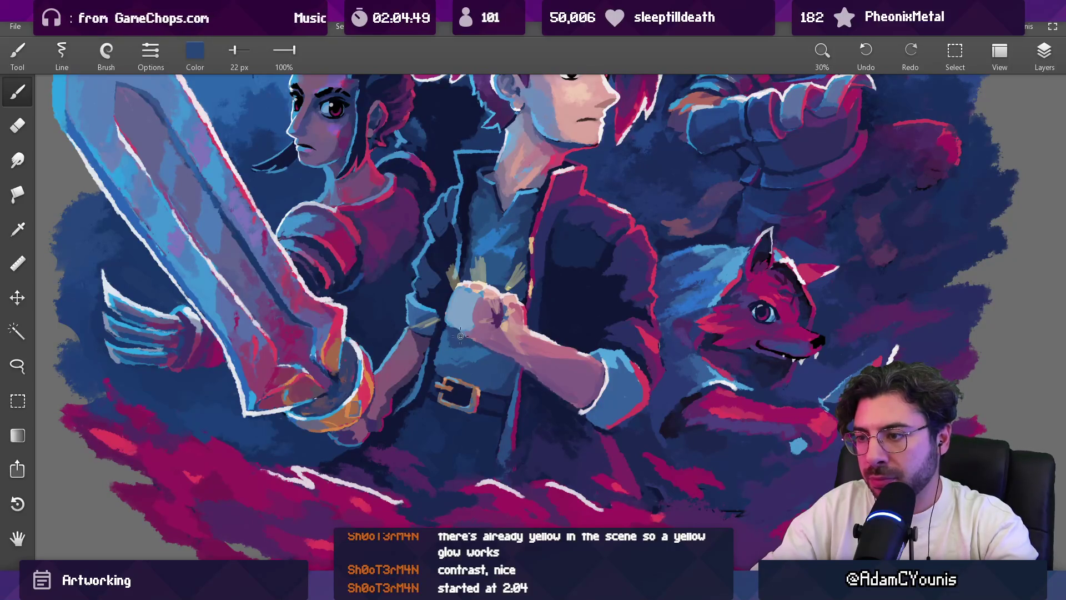
{"action": "scroll", "coordinate": [482, 295], "scroll_direction": "down", "scroll_amount": 3}
{"action": "scroll", "coordinate": [475, 296], "scroll_direction": "up", "scroll_amount": 4}
{"action": "left_click", "coordinate": [469, 295], "text": "alt"}
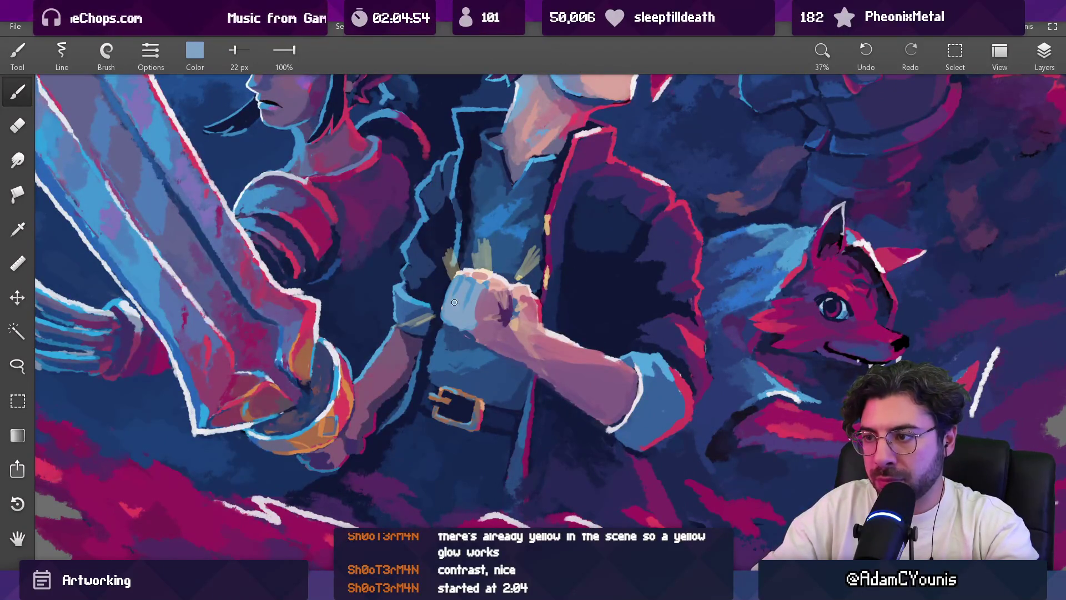
{"action": "scroll", "coordinate": [454, 302], "scroll_direction": "down", "scroll_amount": 4}
{"action": "scroll", "coordinate": [452, 292], "scroll_direction": "up", "scroll_amount": 4}
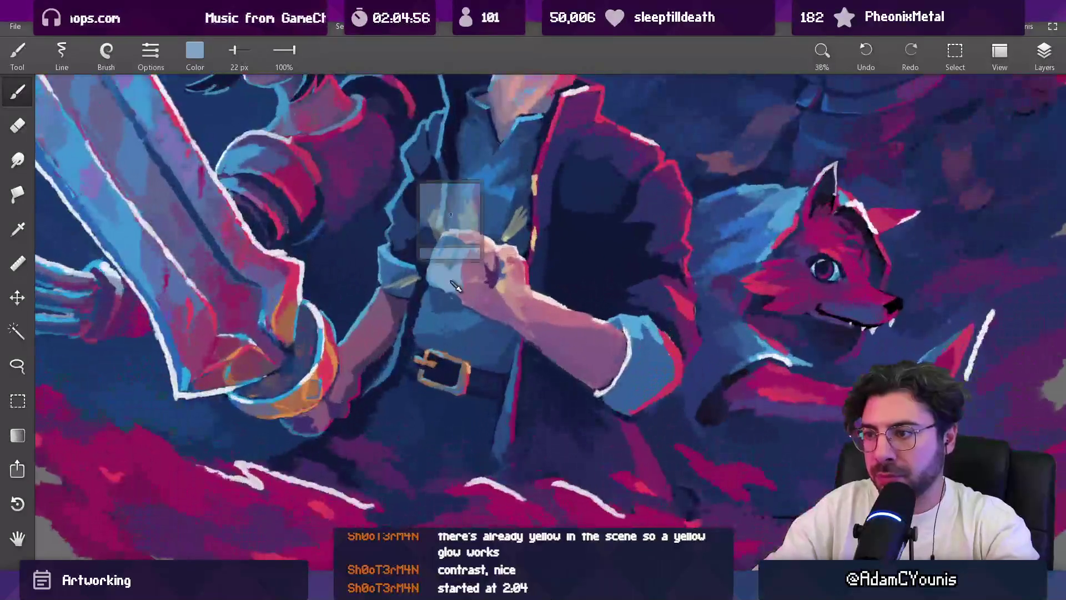
{"action": "left_click", "coordinate": [485, 270], "text": "alt"}
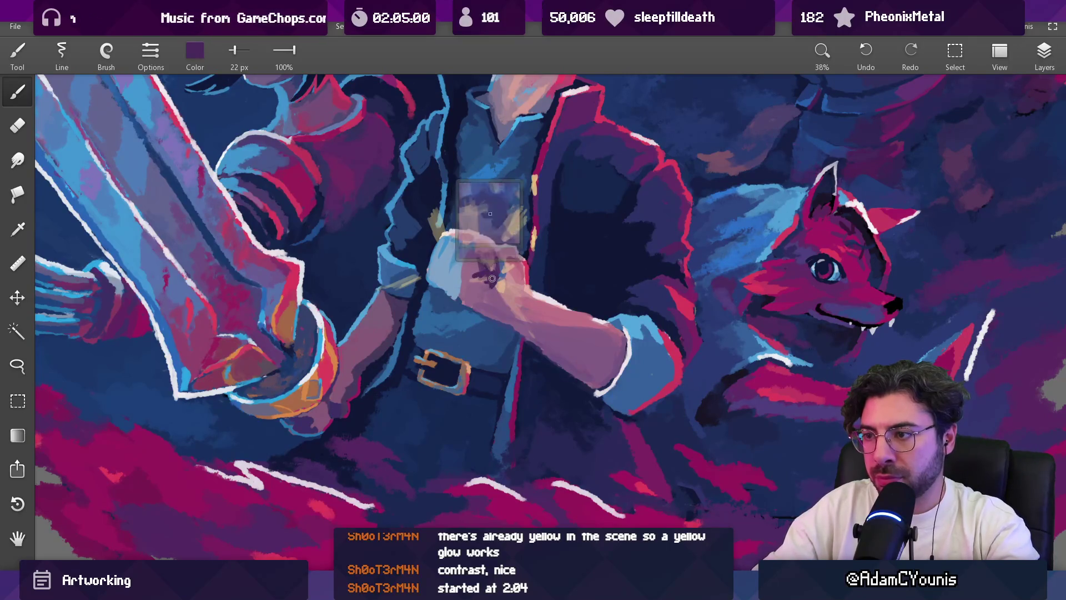
{"action": "scroll", "coordinate": [490, 281], "scroll_direction": "down", "scroll_amount": 8}
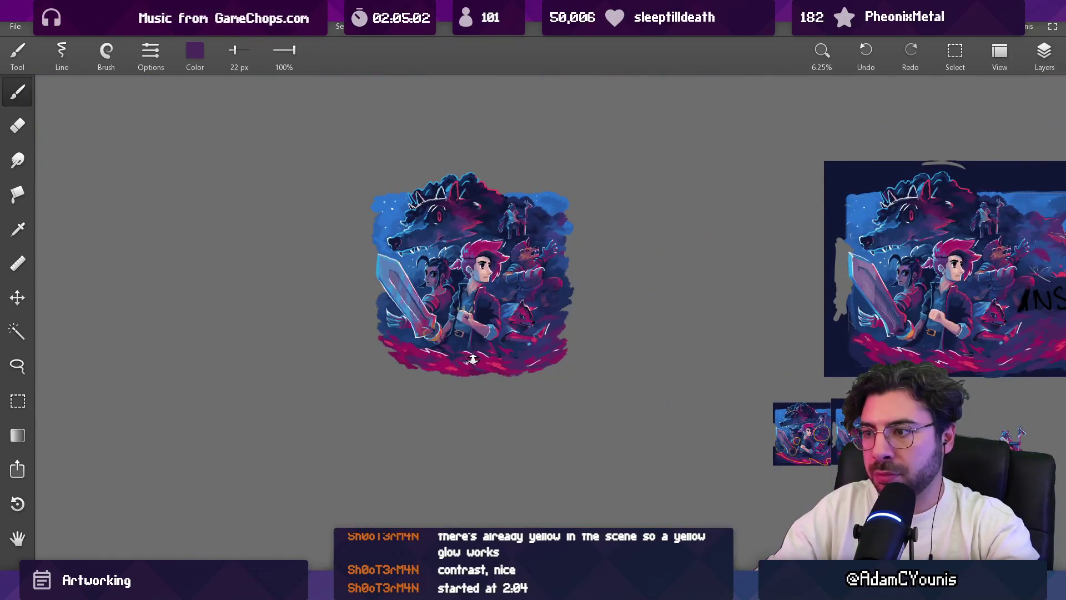
Step: Zoom into the hand and touch up the knuckles with sampled pink, dark purple and peach tones
{"action": "scroll", "coordinate": [485, 332], "scroll_direction": "up", "scroll_amount": 10}
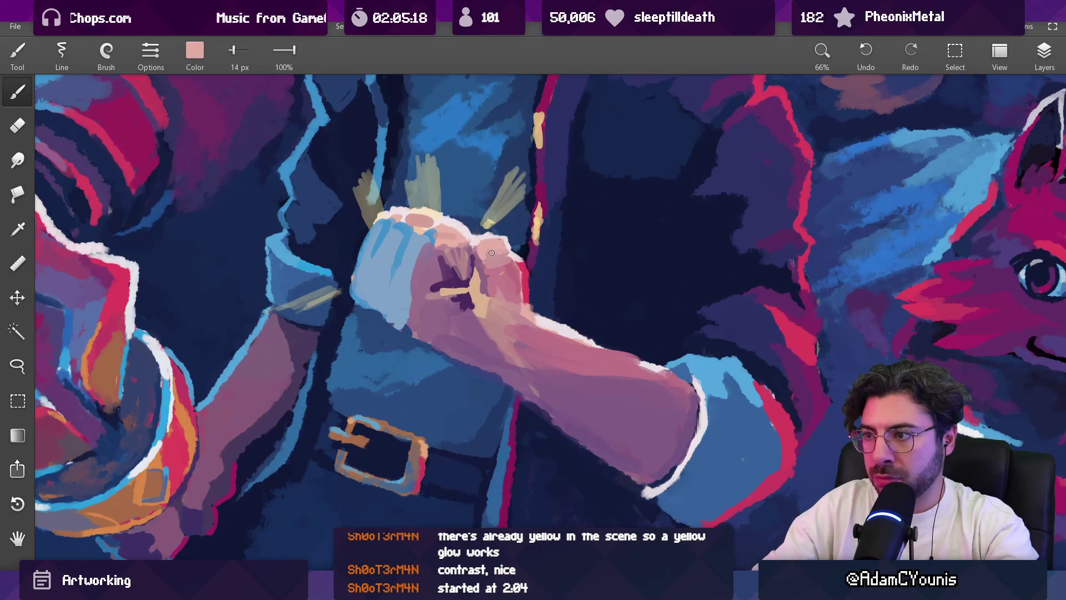
{"action": "scroll", "coordinate": [496, 254], "scroll_direction": "down", "scroll_amount": 5}
{"action": "scroll", "coordinate": [511, 250], "scroll_direction": "up", "scroll_amount": 5}
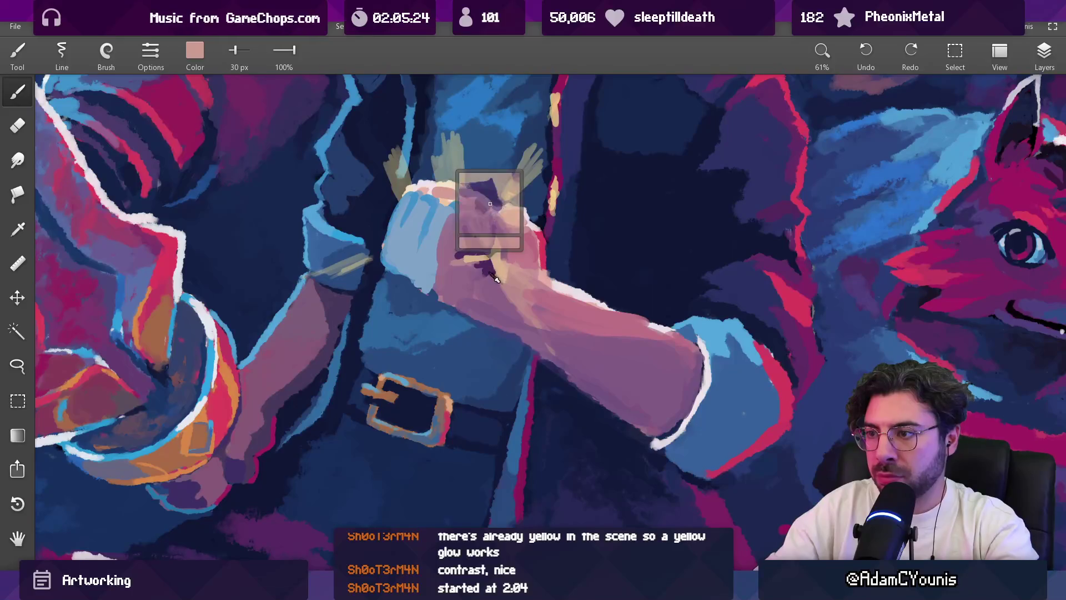
{"action": "scroll", "coordinate": [504, 247], "scroll_direction": "down", "scroll_amount": 5}
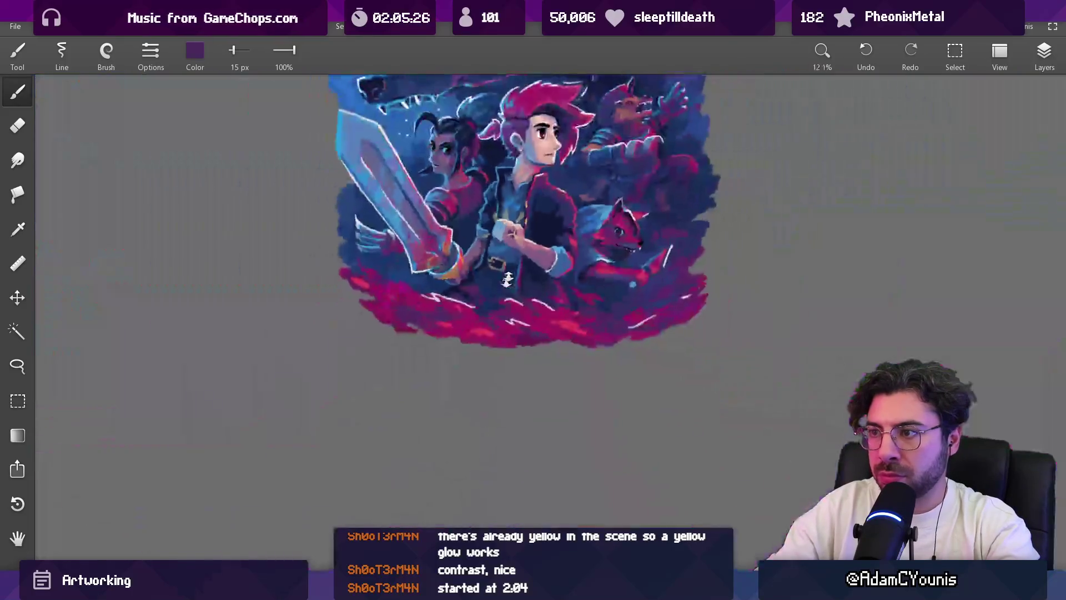
{"action": "scroll", "coordinate": [488, 166], "scroll_direction": "up", "scroll_amount": 3}
{"action": "scroll", "coordinate": [488, 166], "scroll_direction": "up", "scroll_amount": 2}
{"action": "left_click", "coordinate": [511, 235]}
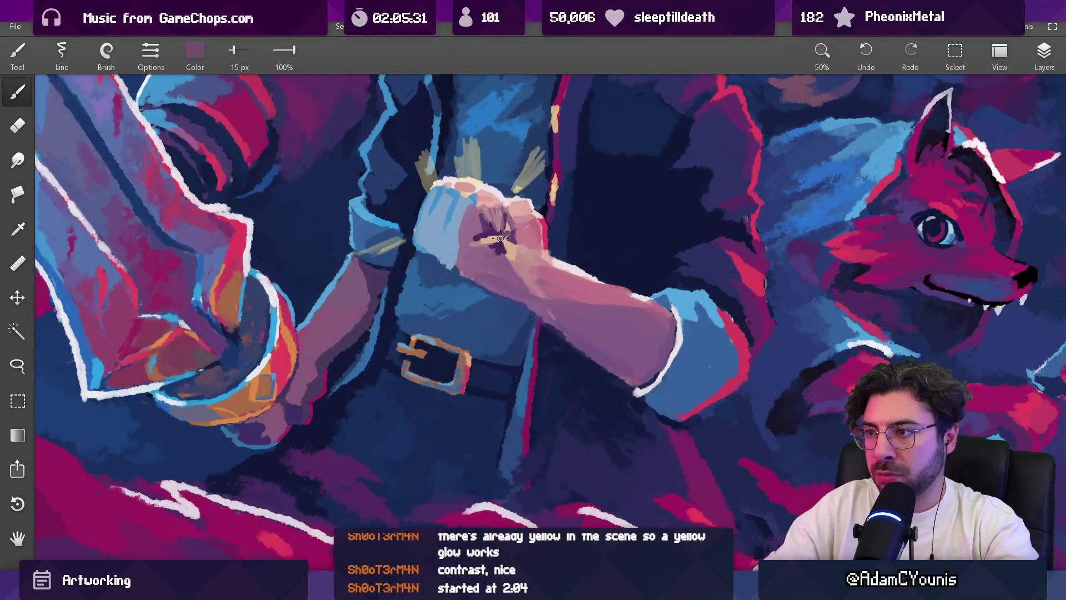
{"action": "left_click", "coordinate": [506, 245]}
{"action": "mouse_move", "coordinate": [511, 252]}
{"action": "left_mouse_down"}
{"action": "mouse_move", "coordinate": [522, 253]}
{"action": "mouse_move", "coordinate": [496, 226]}
{"action": "mouse_move", "coordinate": [506, 223]}
{"action": "left_mouse_up"}
{"action": "left_click", "coordinate": [508, 250]}
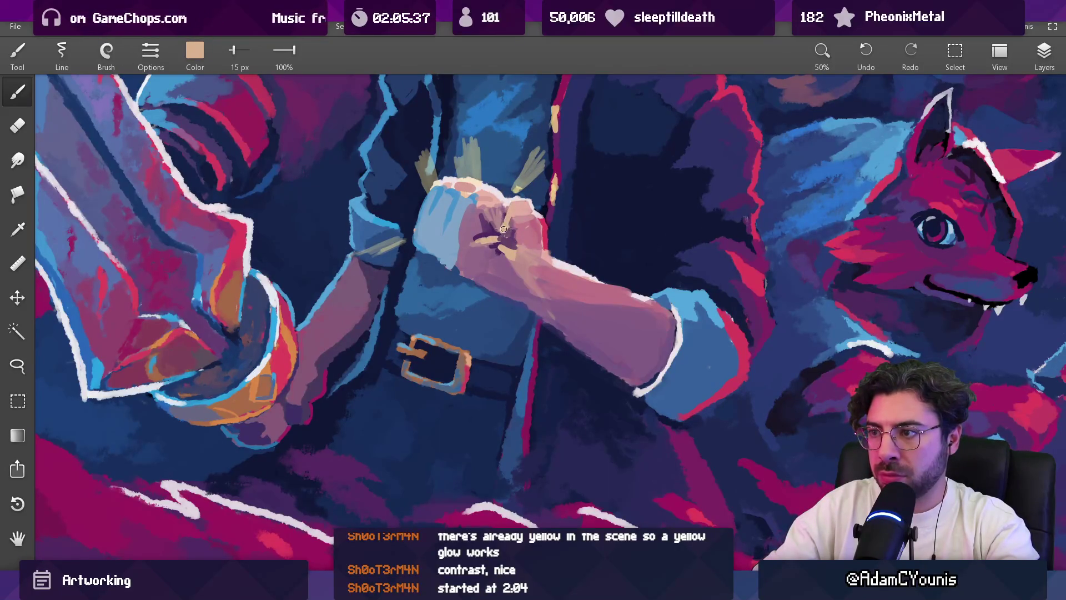
{"action": "scroll", "coordinate": [526, 215], "scroll_direction": "down", "scroll_amount": 3}
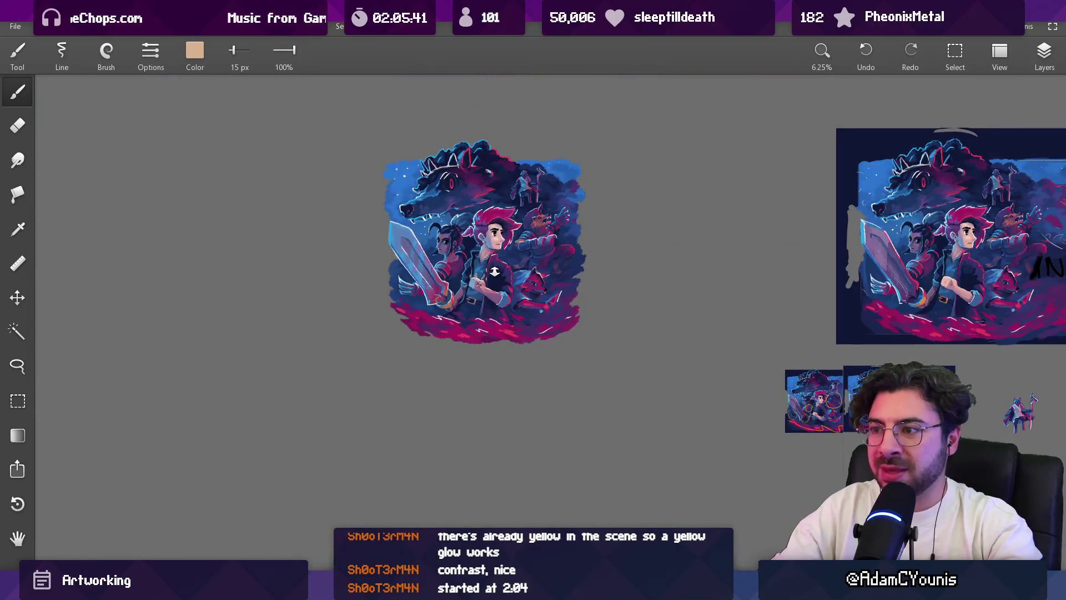
{"action": "scroll", "coordinate": [495, 280], "scroll_direction": "up", "scroll_amount": 5}
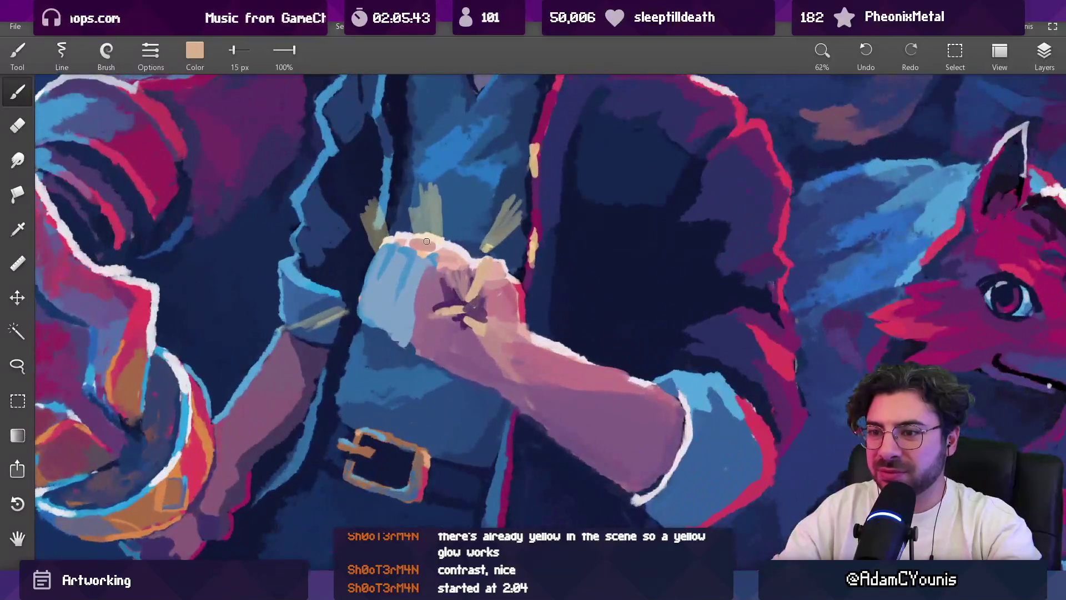
Step: Mix a bright green, #37FF90, with the Color RGB sliders
{"action": "left_click", "coordinate": [195, 51]}
{"action": "left_click_drag", "start_coordinate": [238, 128], "coordinate": [160, 128]}
{"action": "left_click_drag", "start_coordinate": [238, 159], "coordinate": [256, 160]}
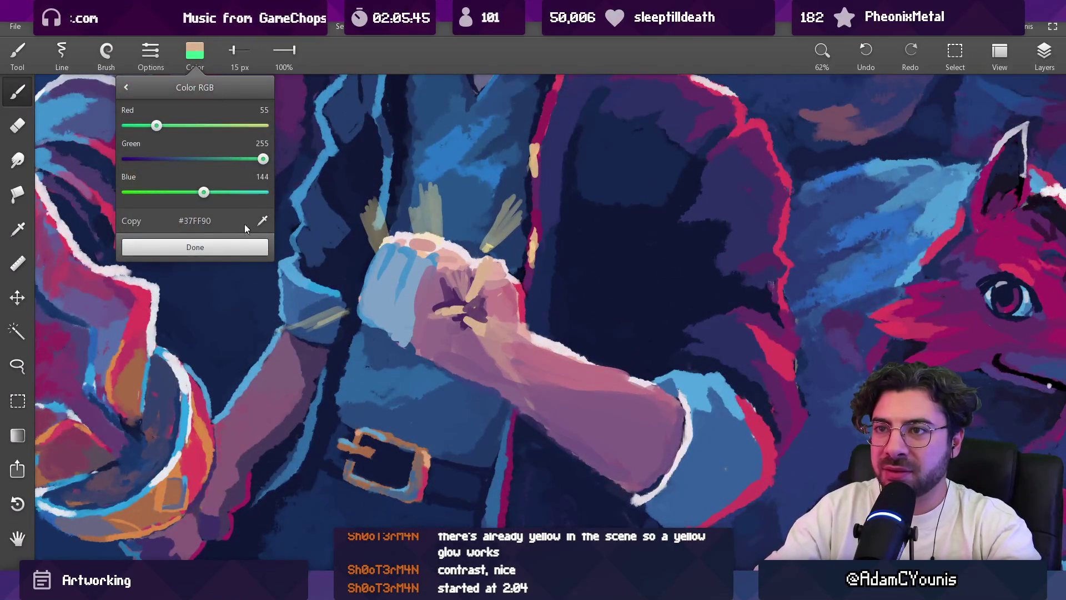
Step: Paint a bright green dab on the fist, then shrink the brush for finer dabs
{"action": "key", "text": "bracketright"}
{"action": "key", "text": "bracketright"}
{"action": "key", "text": "bracketright"}
{"action": "left_click_drag", "start_coordinate": [451, 303], "coordinate": [485, 305]}
{"action": "key", "text": "bracketleft"}
{"action": "key", "text": "bracketleft"}
{"action": "key", "text": "bracketleft"}
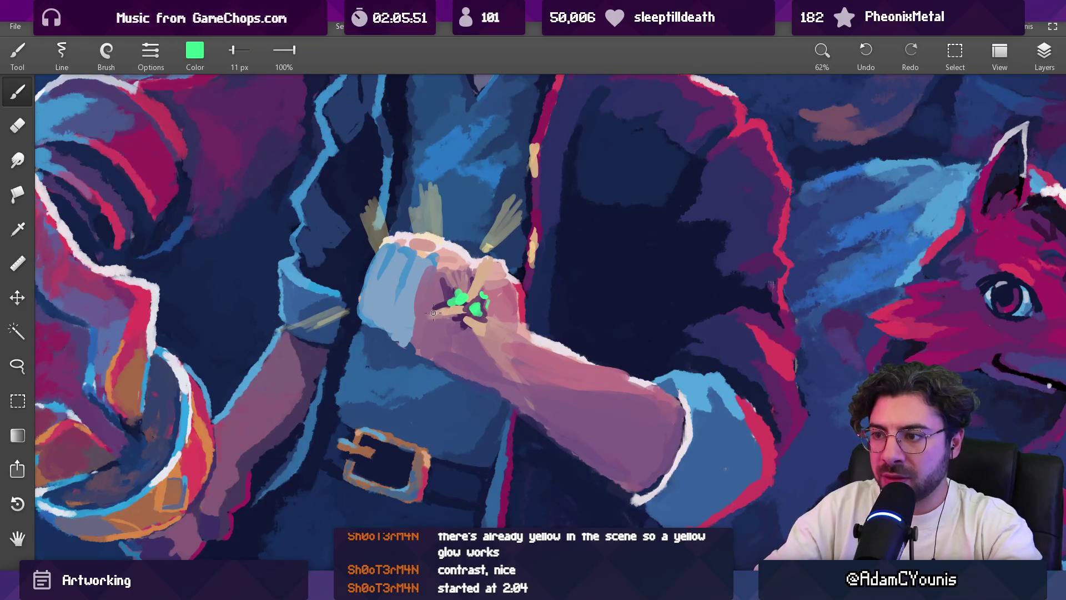
{"action": "scroll", "coordinate": [476, 243], "scroll_direction": "down", "scroll_amount": 5}
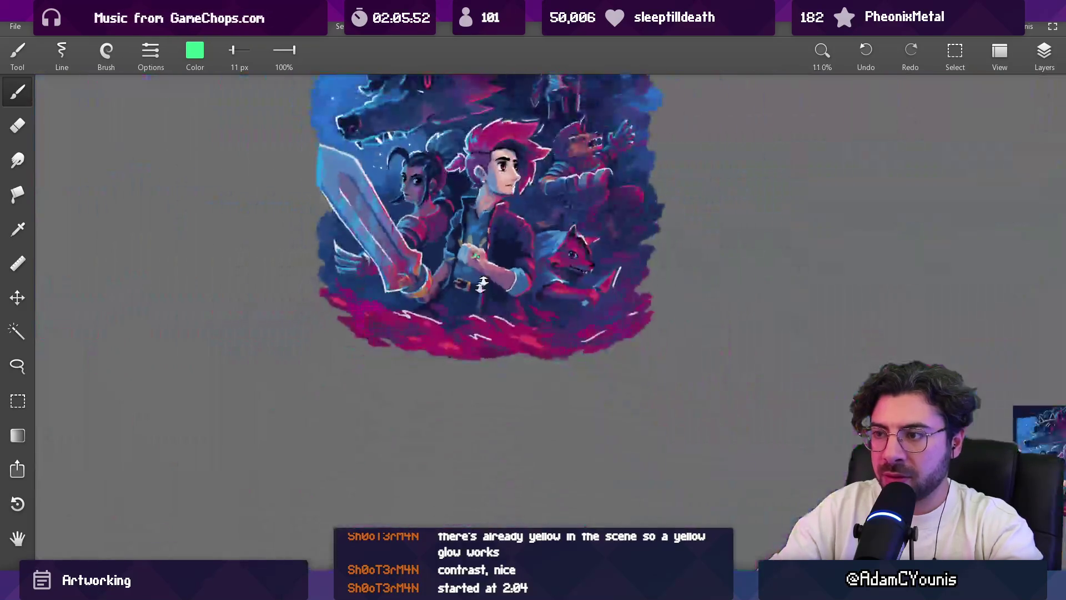
{"action": "scroll", "coordinate": [446, 210], "scroll_direction": "up", "scroll_amount": 3}
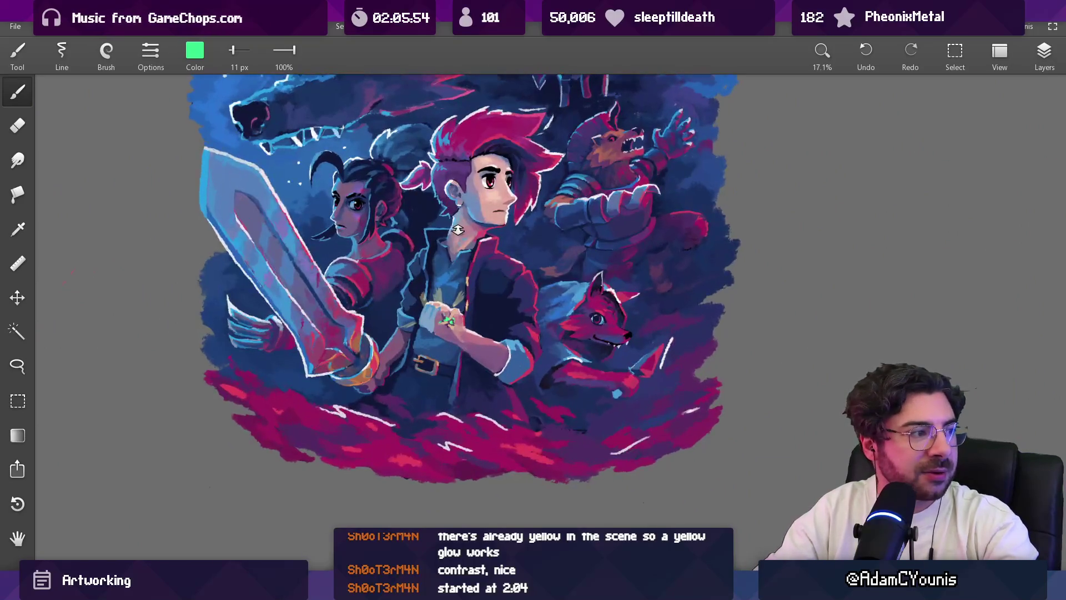
{"action": "scroll", "coordinate": [445, 210], "scroll_direction": "up", "scroll_amount": 1}
Step: Sample magenta from the hero's hair and adjust it to coral pink #E74F64 at 20 px
{"action": "left_click", "coordinate": [492, 103], "text": "alt"}
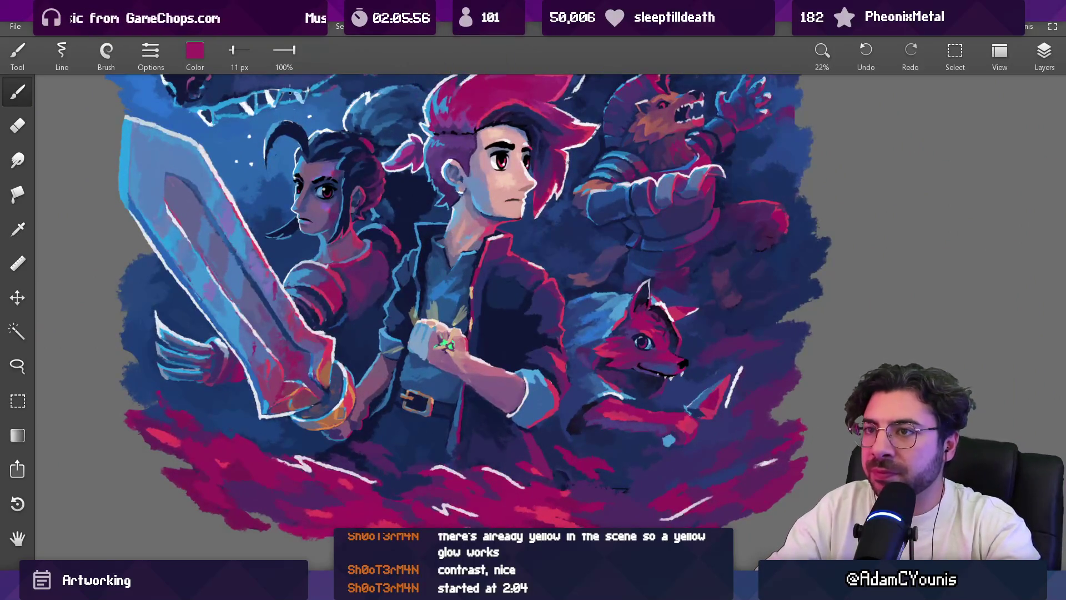
{"action": "left_click", "coordinate": [209, 52]}
{"action": "left_click", "coordinate": [210, 220]}
{"action": "left_click", "coordinate": [200, 246]}
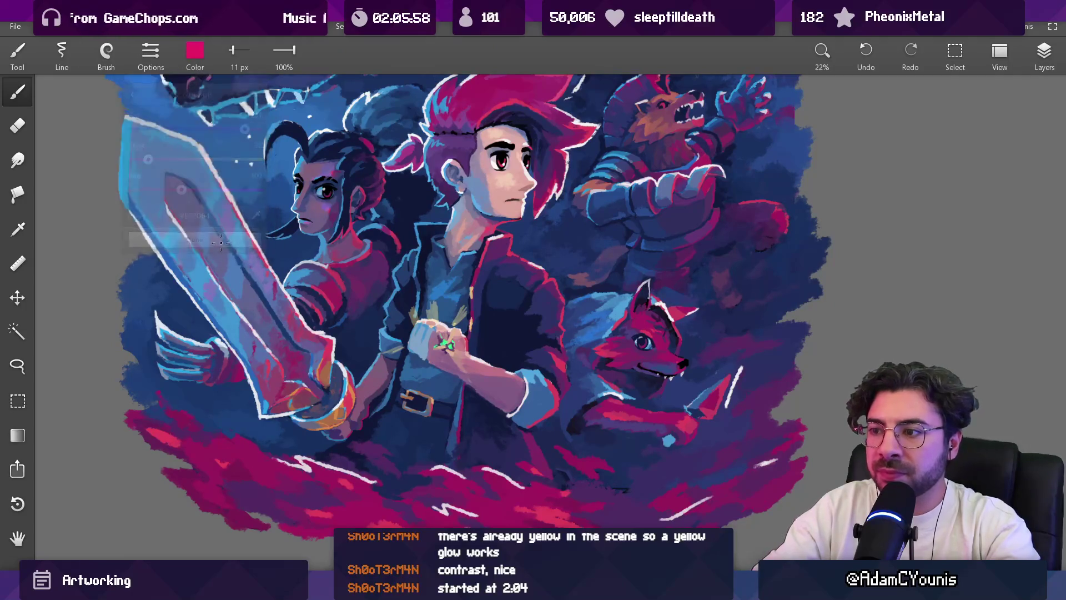
{"action": "key", "text": "bracketright"}
{"action": "key", "text": "bracketright"}
{"action": "key", "text": "bracketright"}
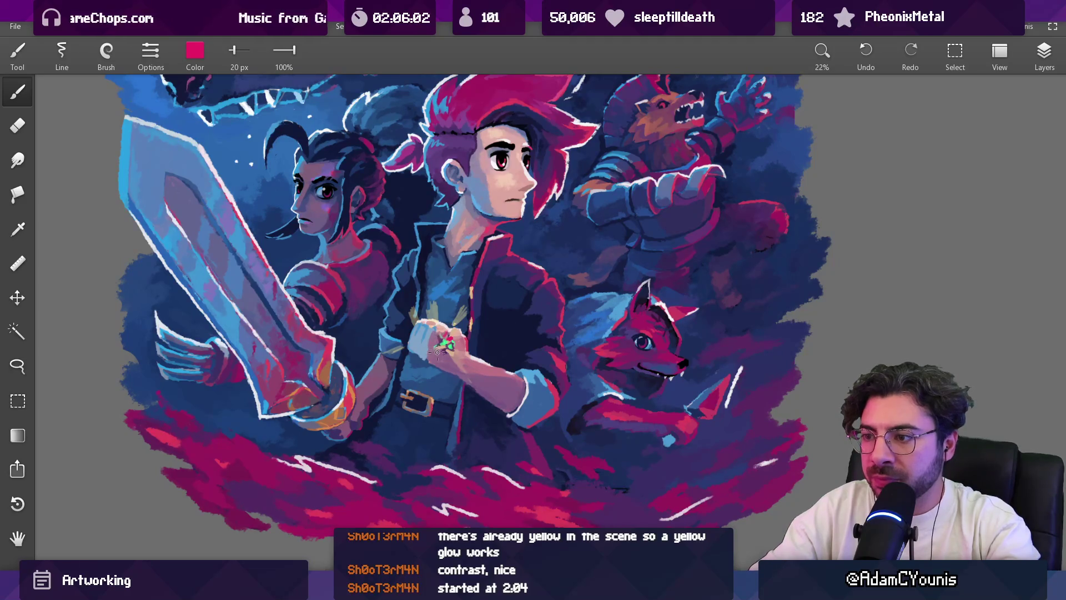
{"action": "left_click", "coordinate": [195, 50]}
{"action": "mouse_move", "coordinate": [143, 159]}
{"action": "left_mouse_down"}
{"action": "mouse_move", "coordinate": [184, 158]}
{"action": "mouse_move", "coordinate": [170, 159]}
{"action": "left_mouse_up"}
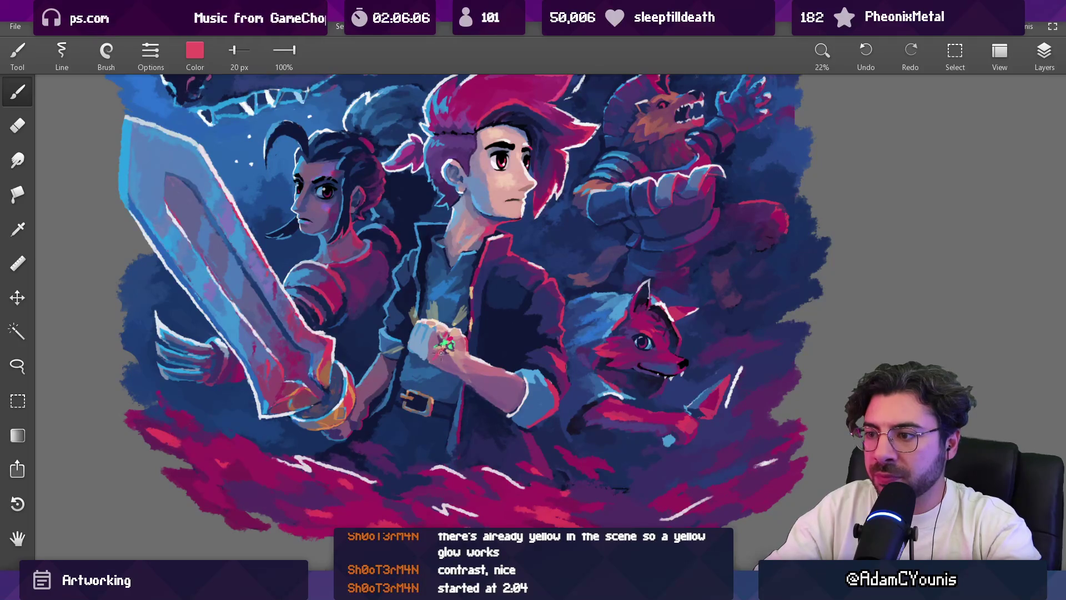
{"action": "scroll", "coordinate": [452, 362], "scroll_direction": "down", "scroll_amount": 5}
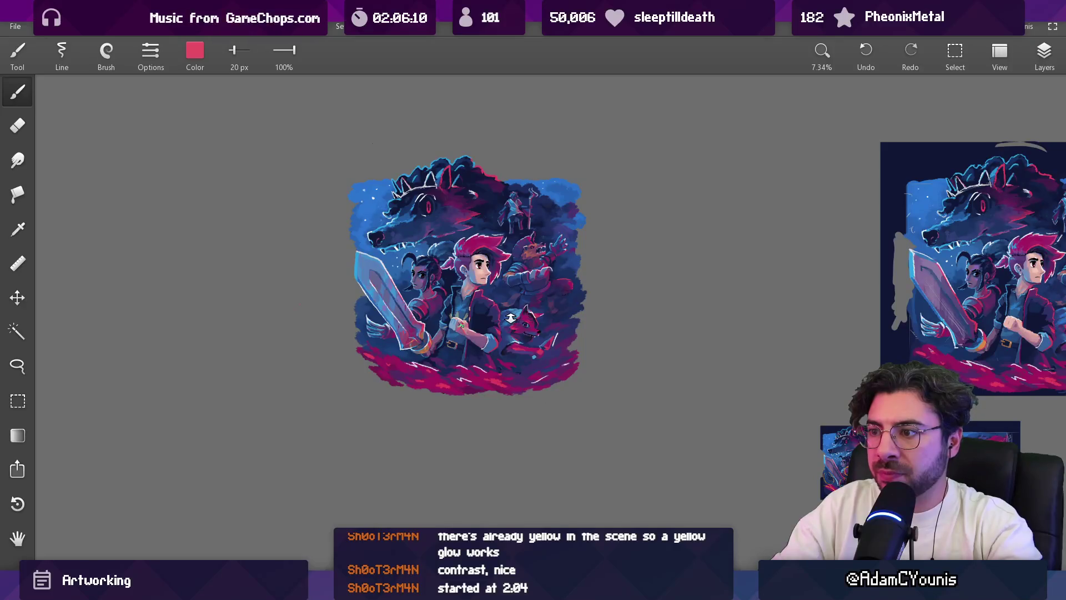
{"action": "scroll", "coordinate": [421, 283], "scroll_direction": "up", "scroll_amount": 5}
{"action": "scroll", "coordinate": [421, 283], "scroll_direction": "up", "scroll_amount": 1}
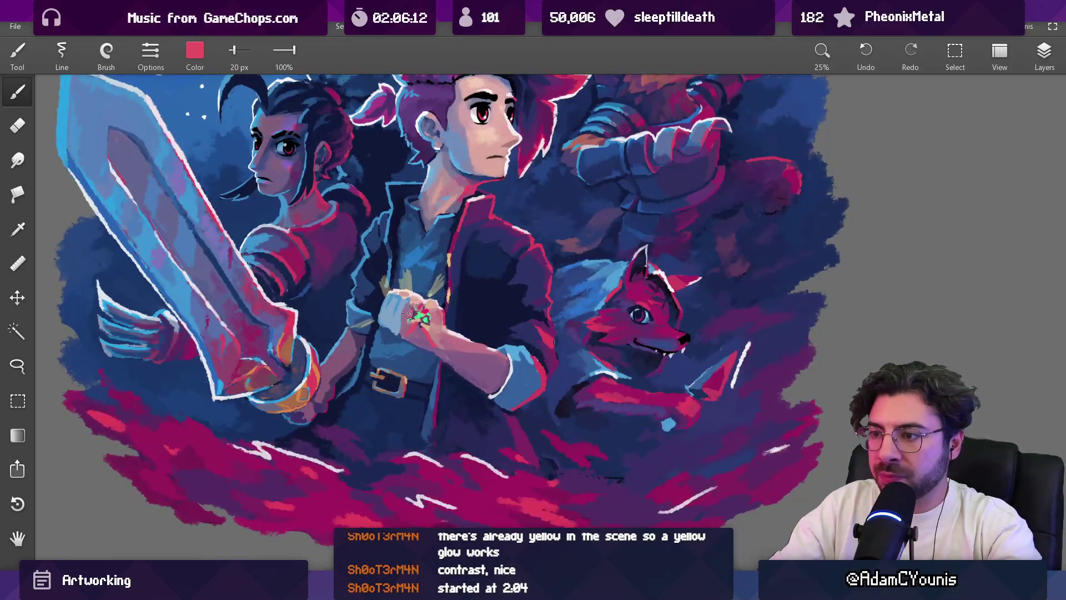
{"action": "key", "text": "bracketright"}
{"action": "key", "text": "bracketright"}
{"action": "key", "text": "bracketright"}
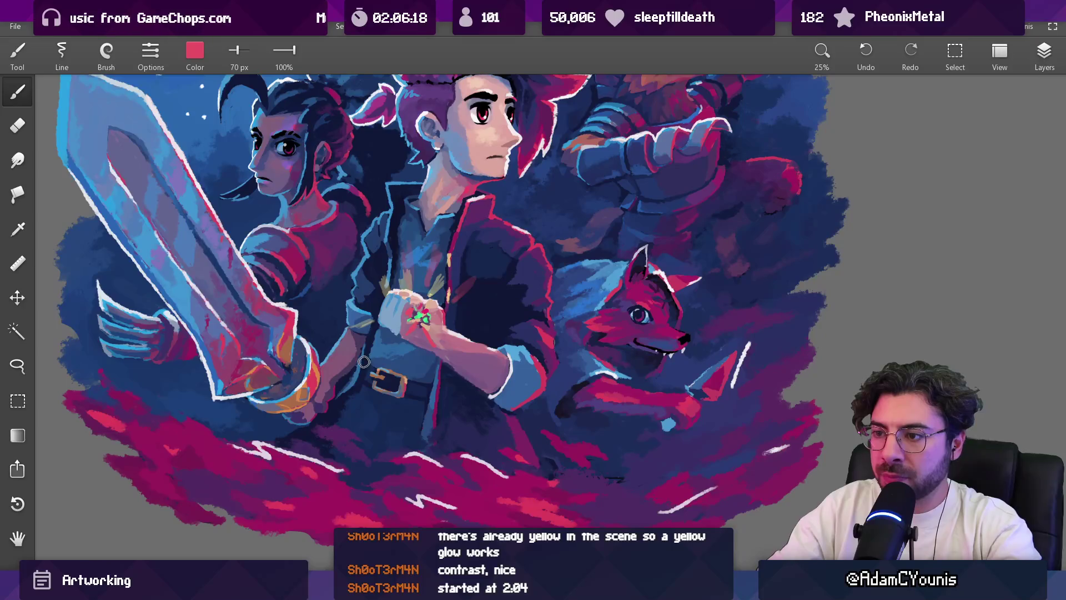
{"action": "key", "text": "e"}
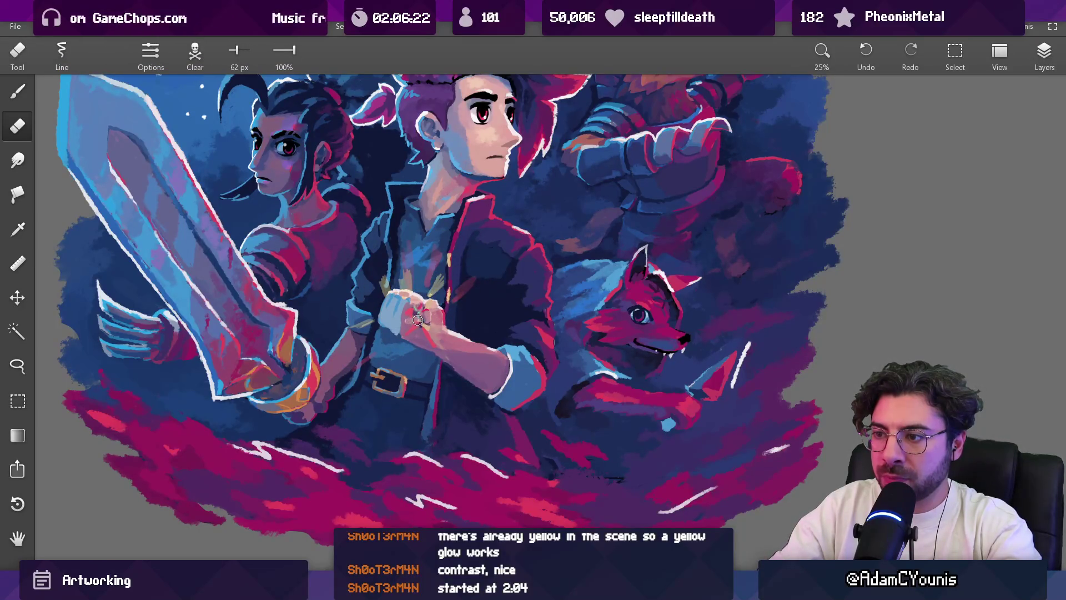
{"action": "scroll", "coordinate": [418, 320], "scroll_direction": "down", "scroll_amount": 4}
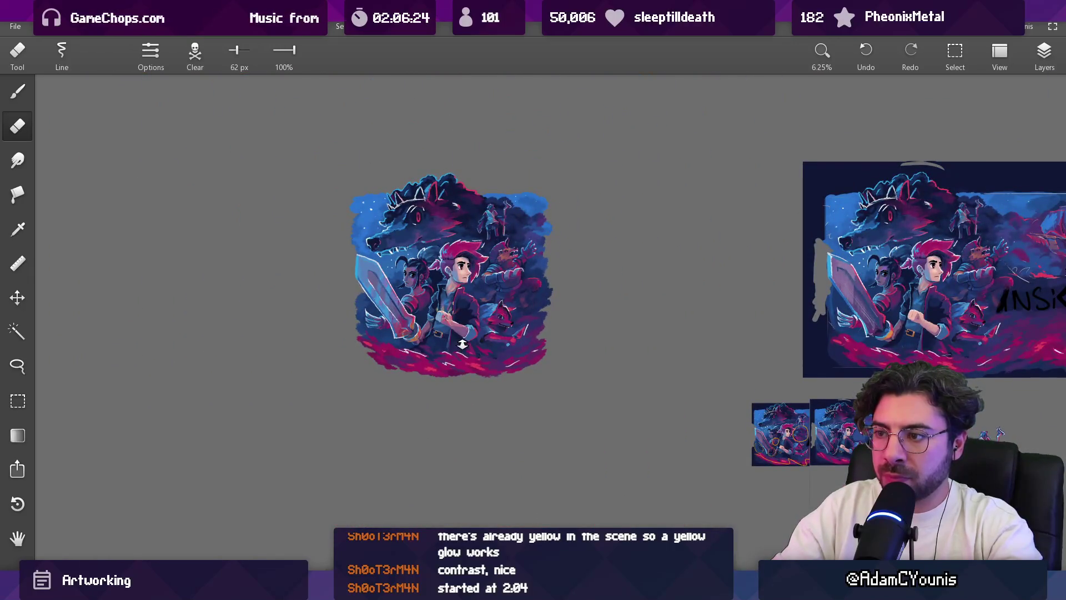
{"action": "scroll", "coordinate": [462, 345], "scroll_direction": "up", "scroll_amount": 4}
{"action": "scroll", "coordinate": [446, 249], "scroll_direction": "up", "scroll_amount": 2}
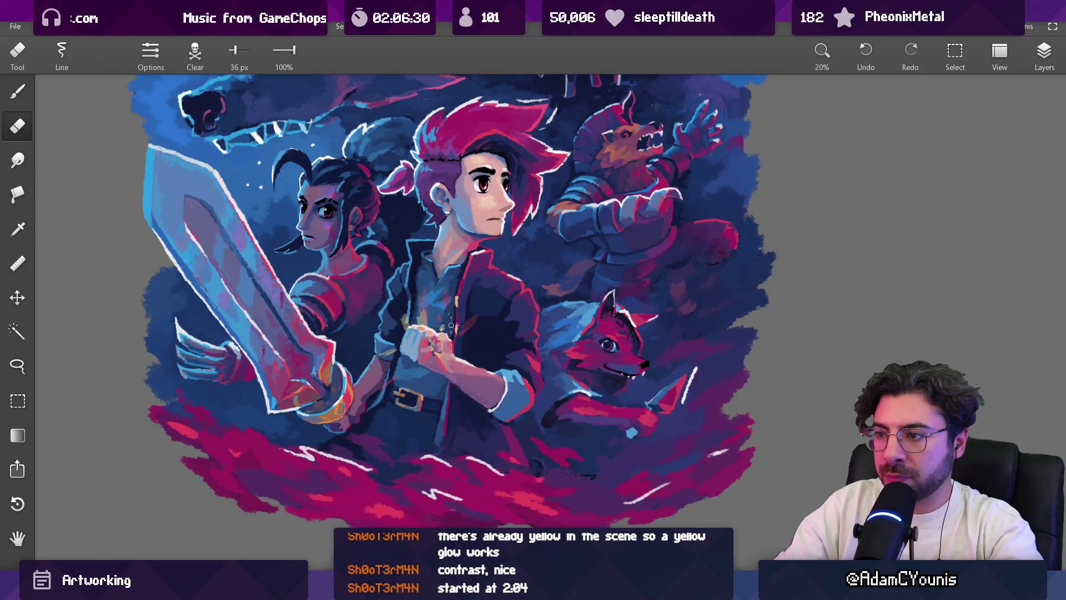
{"action": "scroll", "coordinate": [451, 325], "scroll_direction": "down", "scroll_amount": 4}
{"action": "scroll", "coordinate": [412, 290], "scroll_direction": "up", "scroll_amount": 6}
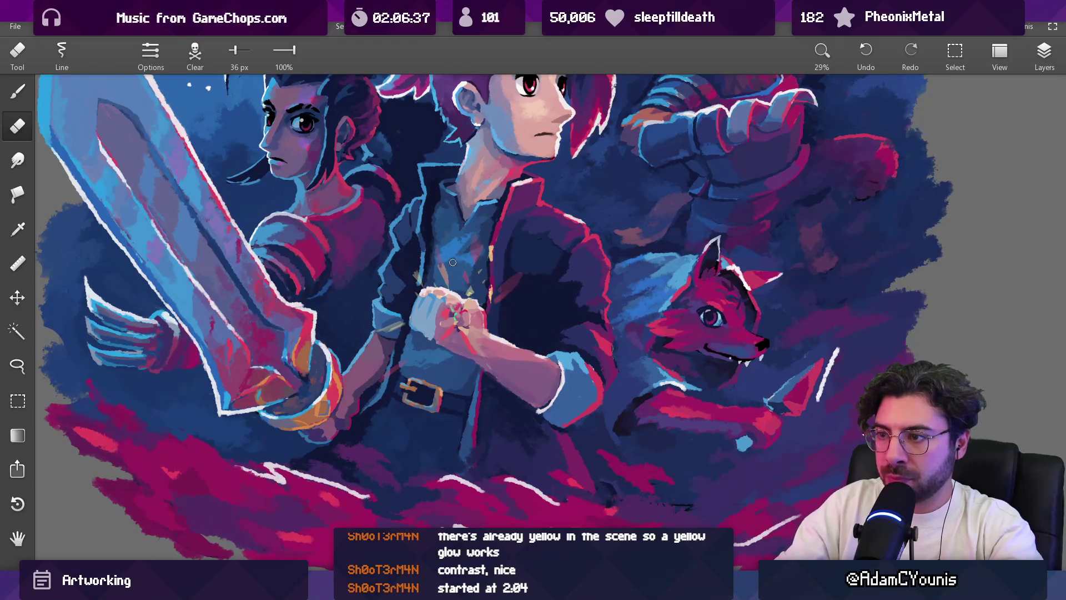
{"action": "scroll", "coordinate": [461, 397], "scroll_direction": "down", "scroll_amount": 5}
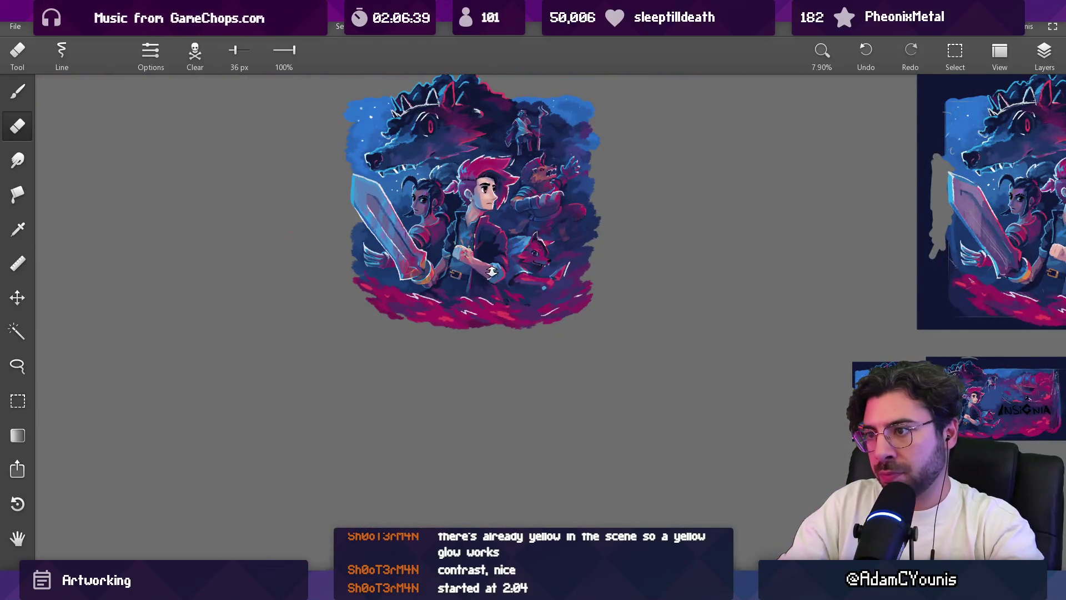
{"action": "scroll", "coordinate": [473, 256], "scroll_direction": "up", "scroll_amount": 6}
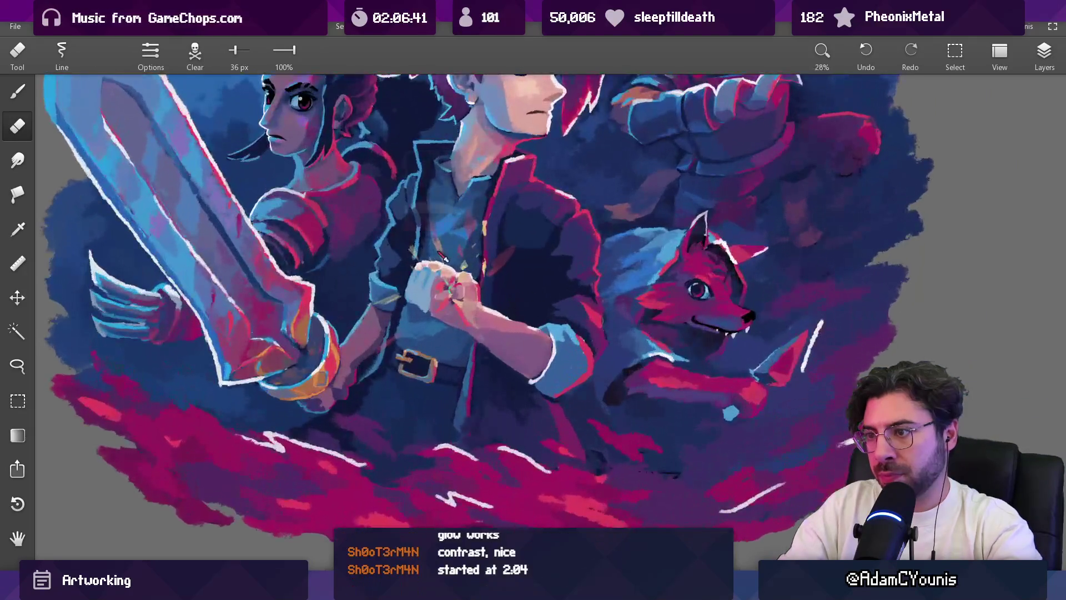
Step: Soften and partly erase the shading around the hero's jacket collar
{"action": "key", "text": "b"}
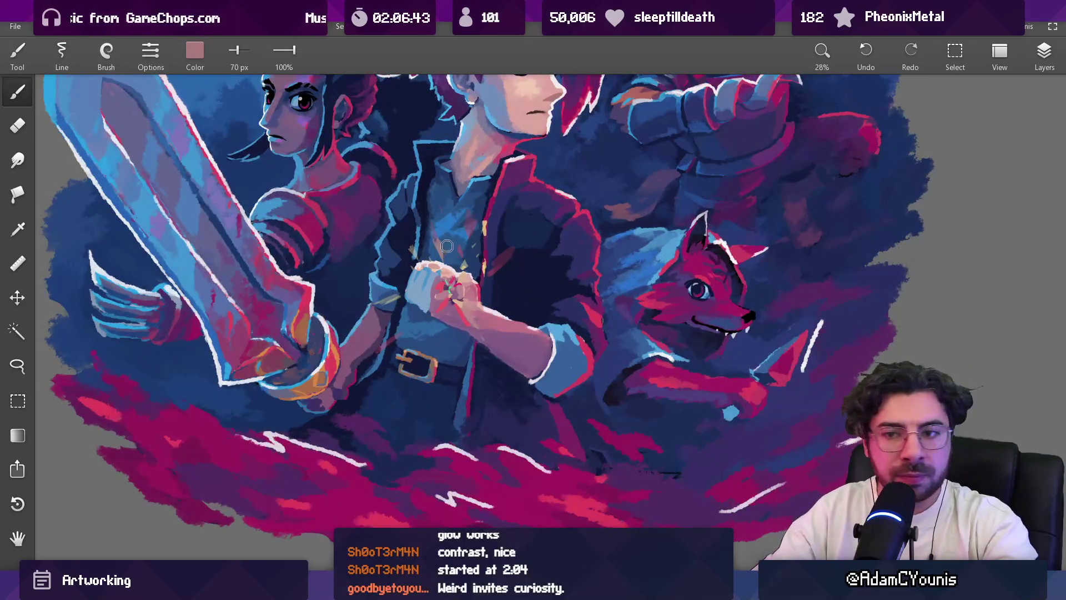
{"action": "key", "text": "bracketright"}
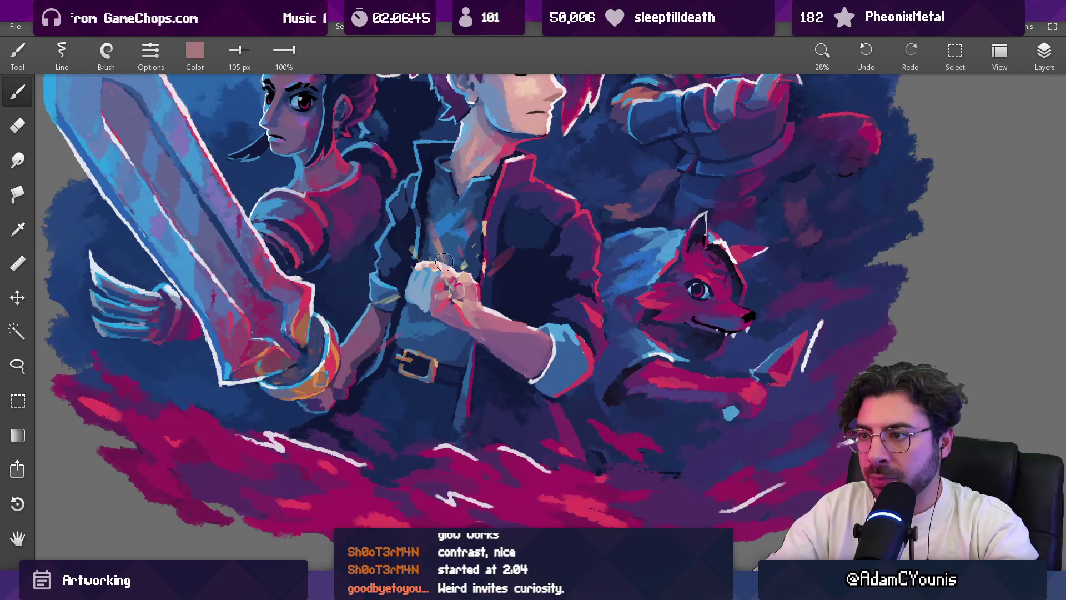
{"action": "left_click", "coordinate": [475, 222], "text": "alt"}
{"action": "key", "text": "e"}
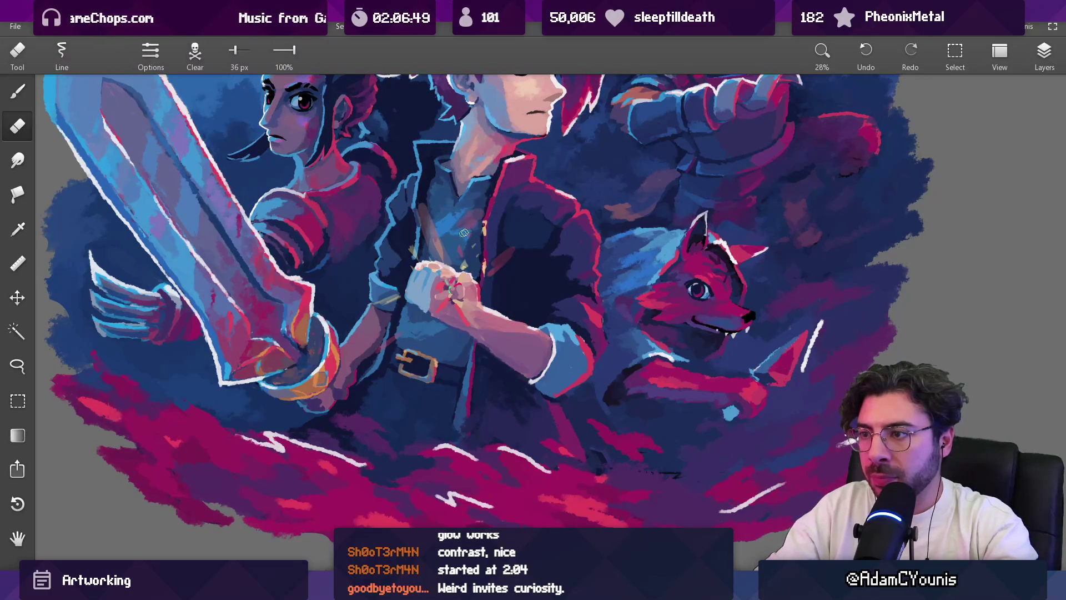
{"action": "mouse_move", "coordinate": [447, 233]}
{"action": "left_mouse_down"}
{"action": "mouse_move", "coordinate": [417, 155]}
{"action": "mouse_move", "coordinate": [423, 227]}
{"action": "left_mouse_up"}
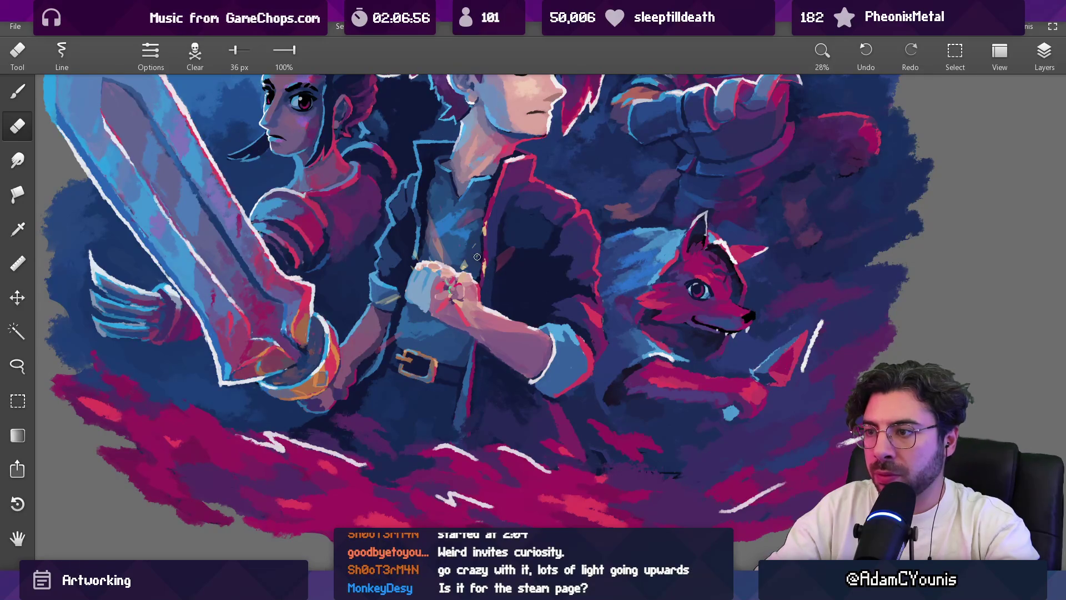
{"action": "mouse_move", "coordinate": [461, 256]}
{"action": "left_mouse_down"}
{"action": "mouse_move", "coordinate": [447, 258]}
{"action": "mouse_move", "coordinate": [466, 286]}
{"action": "mouse_move", "coordinate": [457, 289]}
{"action": "left_mouse_up"}
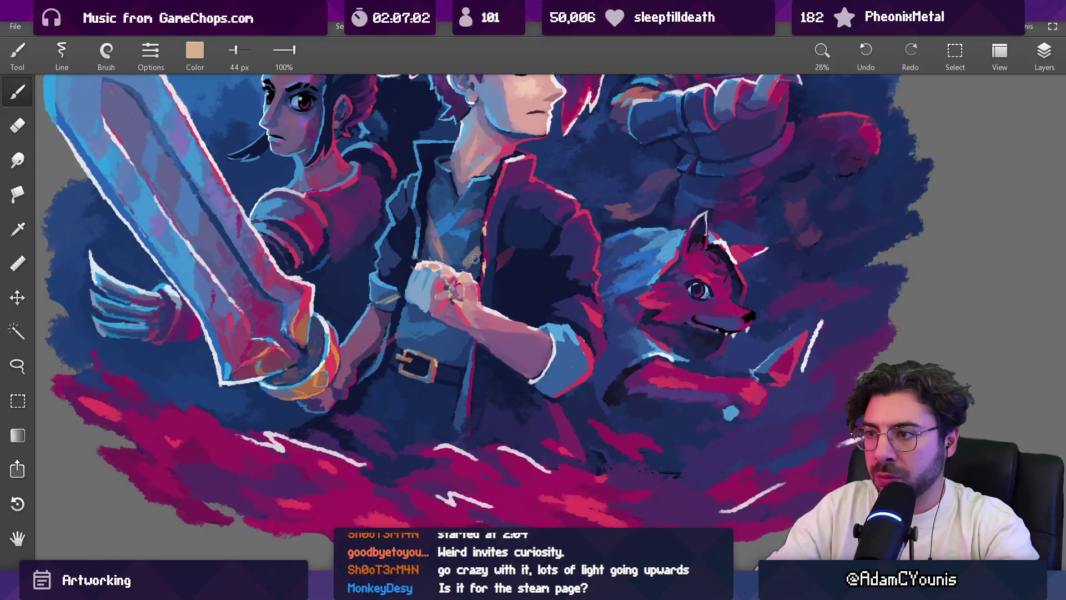
{"action": "key", "text": "e"}
{"action": "mouse_move", "coordinate": [475, 245]}
{"action": "left_mouse_down"}
{"action": "mouse_move", "coordinate": [472, 184]}
{"action": "mouse_move", "coordinate": [479, 253]}
{"action": "left_mouse_up"}
{"action": "key", "text": "b"}
{"action": "key", "text": "bracketleft"}
{"action": "key", "text": "bracketleft"}
{"action": "key", "text": "bracketleft"}
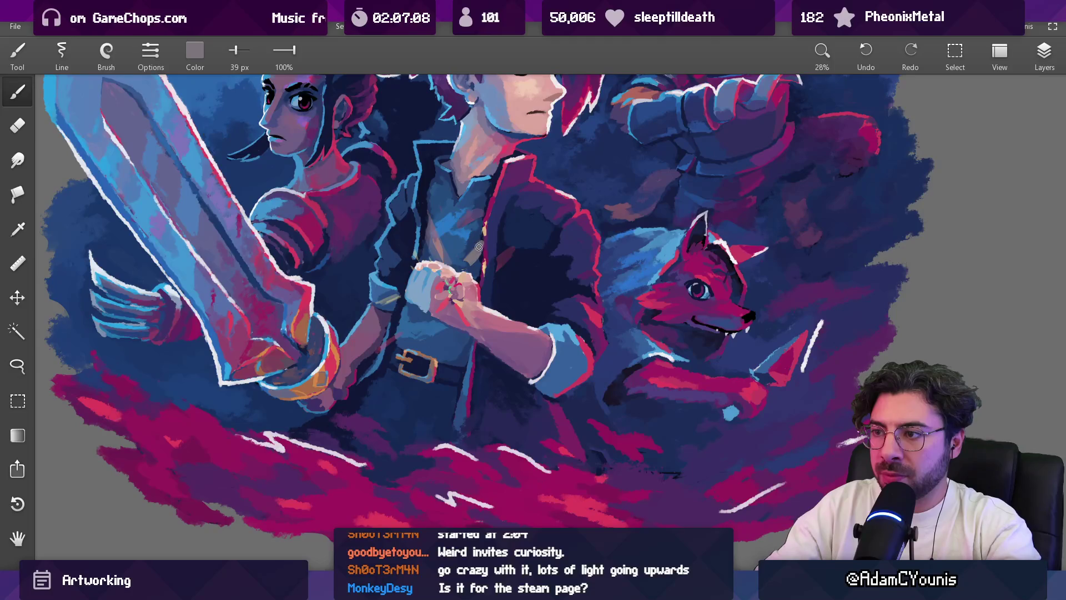
{"action": "key", "text": "e"}
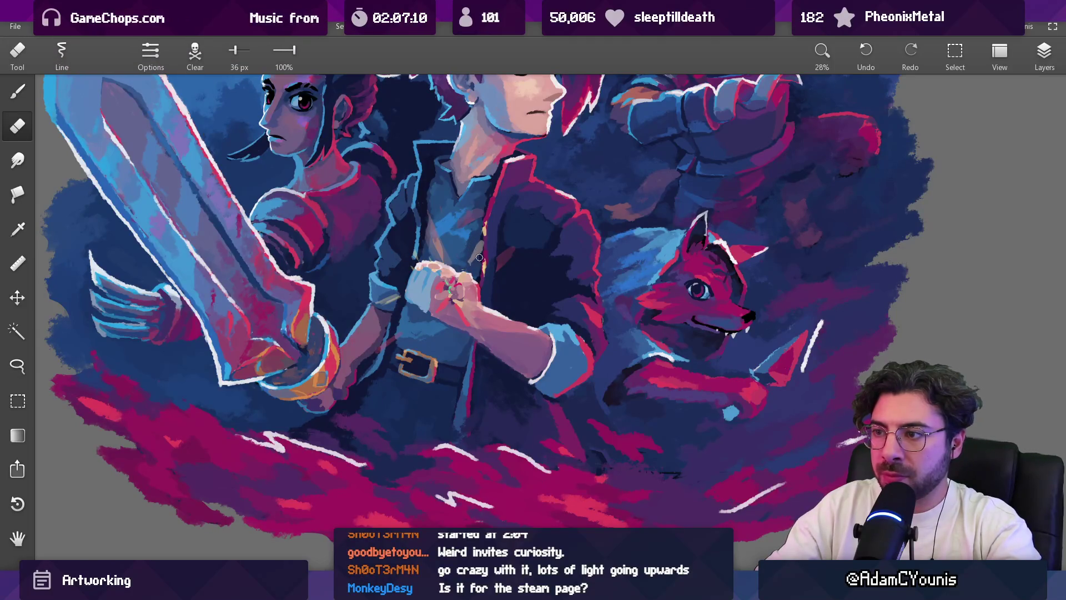
Step: Sample the sword hilt's blue, resize the brush to about 32 px, and pick a glow green
{"action": "scroll", "coordinate": [499, 231], "scroll_direction": "down", "scroll_amount": 3}
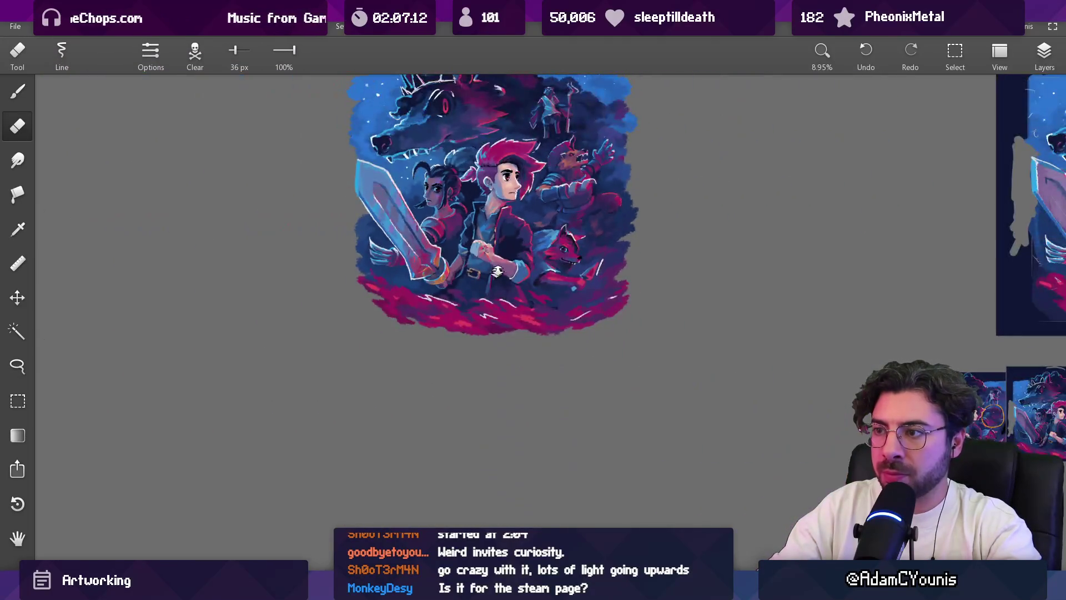
{"action": "scroll", "coordinate": [522, 237], "scroll_direction": "down", "scroll_amount": 3}
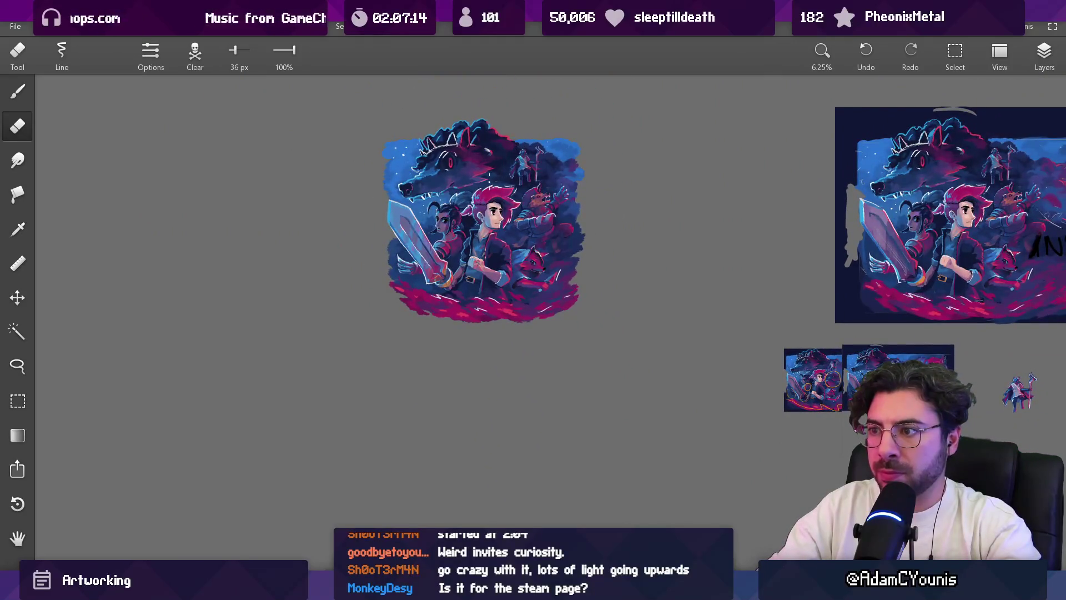
{"action": "scroll", "coordinate": [490, 266], "scroll_direction": "up", "scroll_amount": 5}
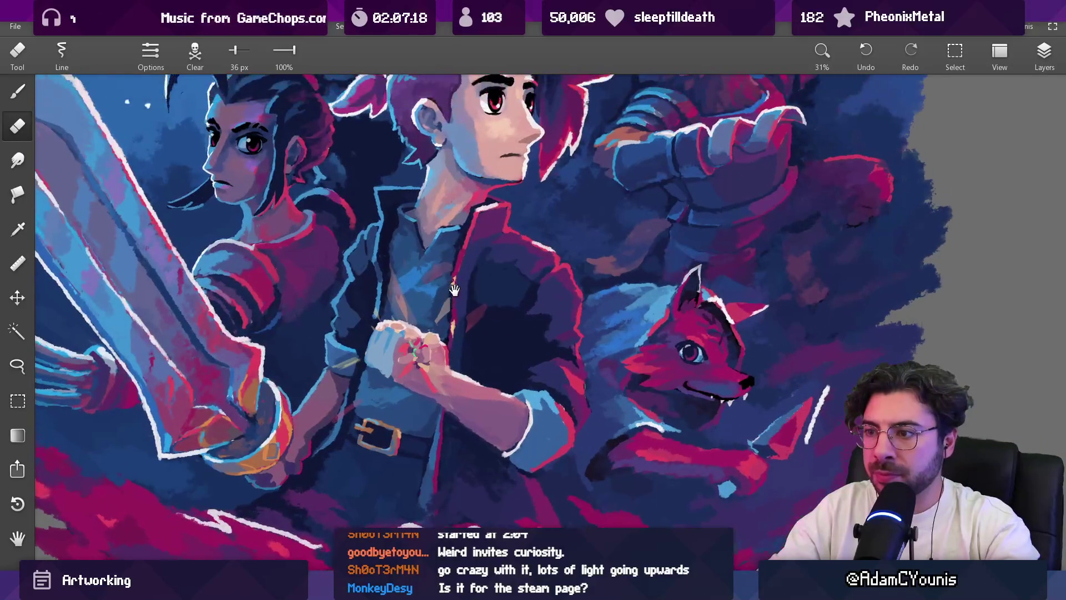
{"action": "key", "text": "b"}
{"action": "mouse_move", "coordinate": [272, 383]}
{"action": "left_mouse_down"}
{"action": "mouse_move", "coordinate": [247, 403]}
{"action": "mouse_move", "coordinate": [241, 395]}
{"action": "left_mouse_up"}
{"action": "left_click_drag", "start_coordinate": [430, 289], "coordinate": [431, 295]}
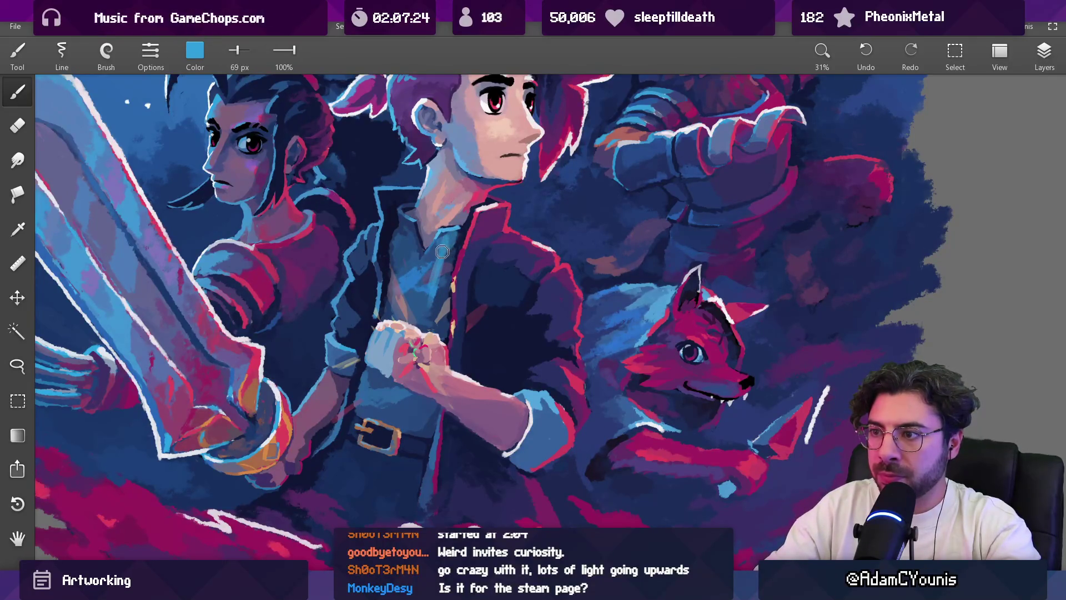
{"action": "key", "text": "e"}
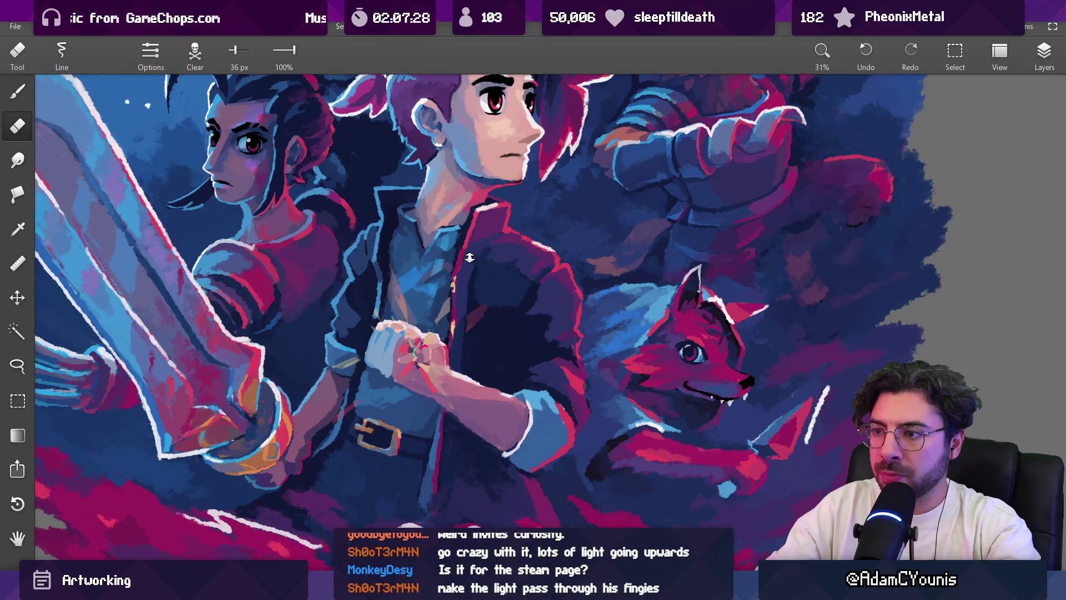
{"action": "scroll", "coordinate": [453, 319], "scroll_direction": "down", "scroll_amount": 5}
{"action": "scroll", "coordinate": [481, 257], "scroll_direction": "up", "scroll_amount": 5}
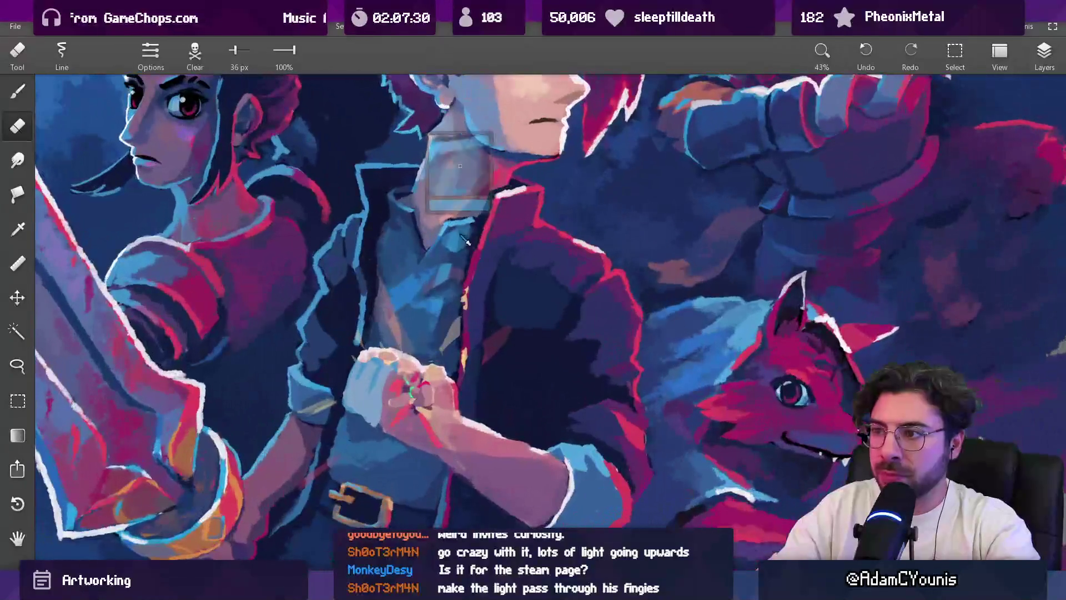
{"action": "key", "text": "b"}
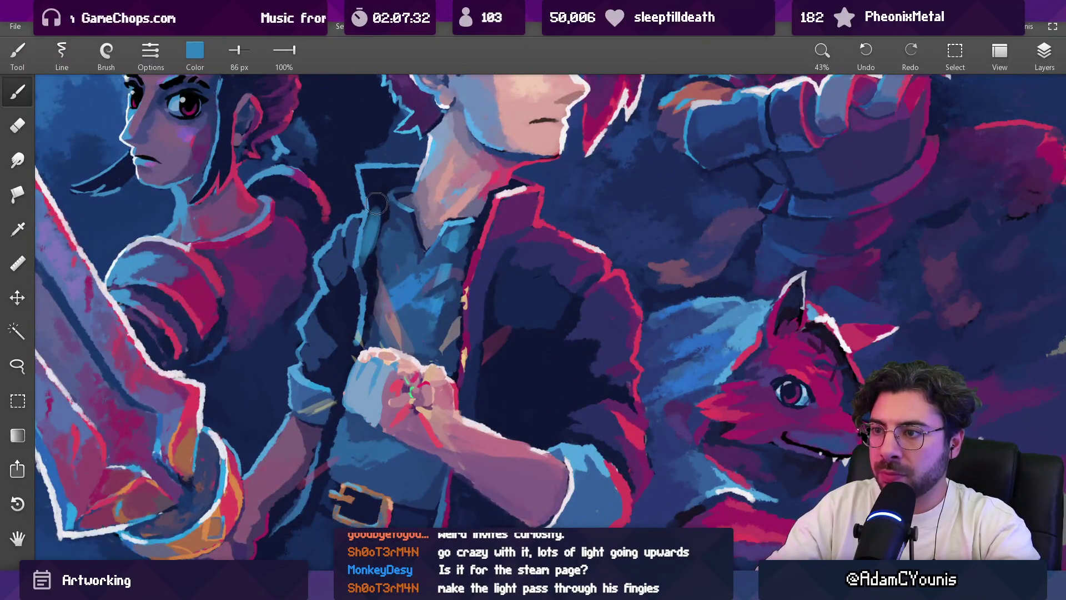
{"action": "key", "text": "e"}
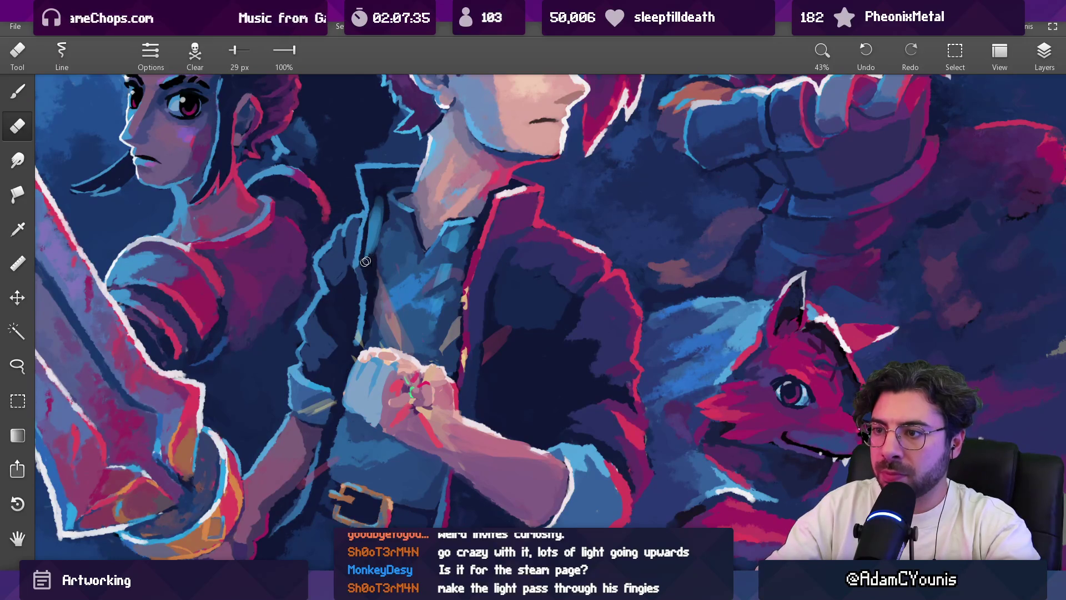
{"action": "key", "text": "alt"}
{"action": "key", "text": "b"}
{"action": "key", "text": "bracketleft"}
{"action": "key", "text": "bracketleft"}
{"action": "key", "text": "bracketleft"}
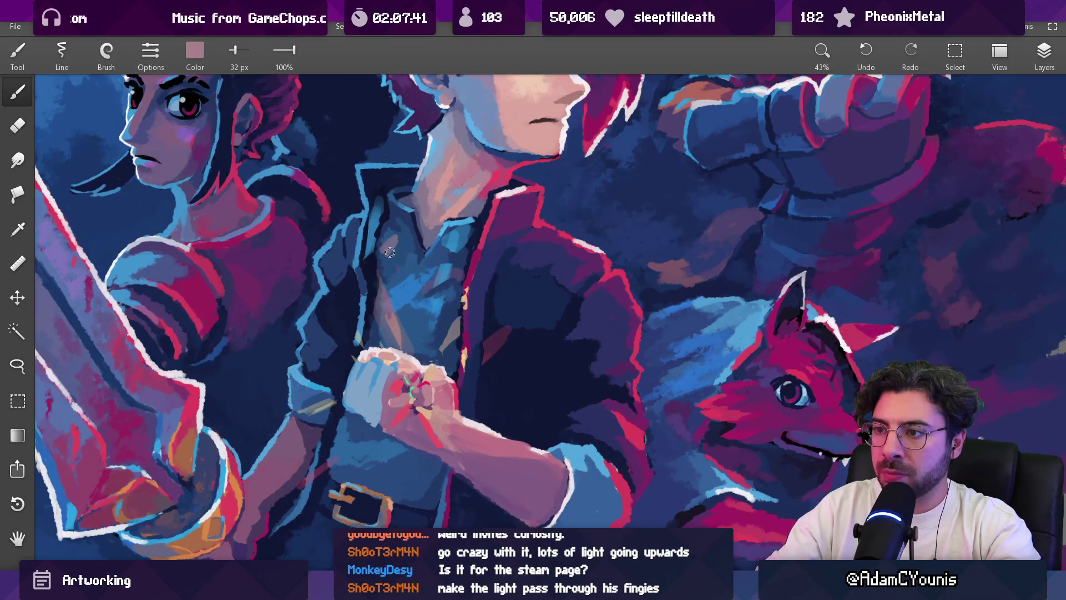
{"action": "left_click", "coordinate": [417, 391], "text": "alt"}
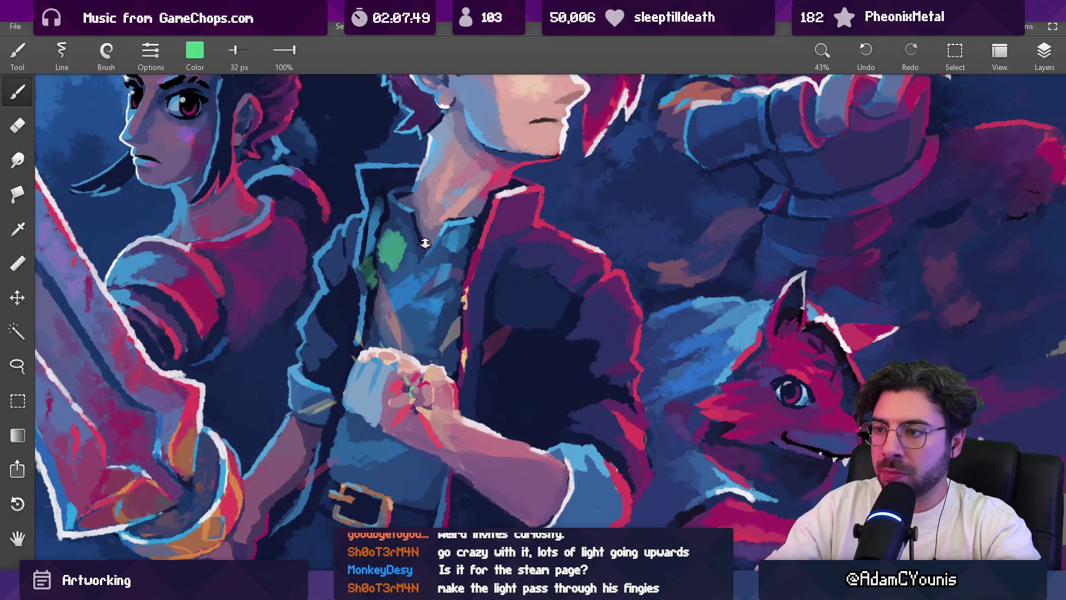
Step: Sample teal from the shirt, paint a green glow stroke on the hand, and show the Layers list
{"action": "left_click_drag", "start_coordinate": [424, 243], "coordinate": [424, 362]}
{"action": "left_click_drag", "start_coordinate": [431, 260], "coordinate": [431, 139]}
{"action": "key", "text": "e"}
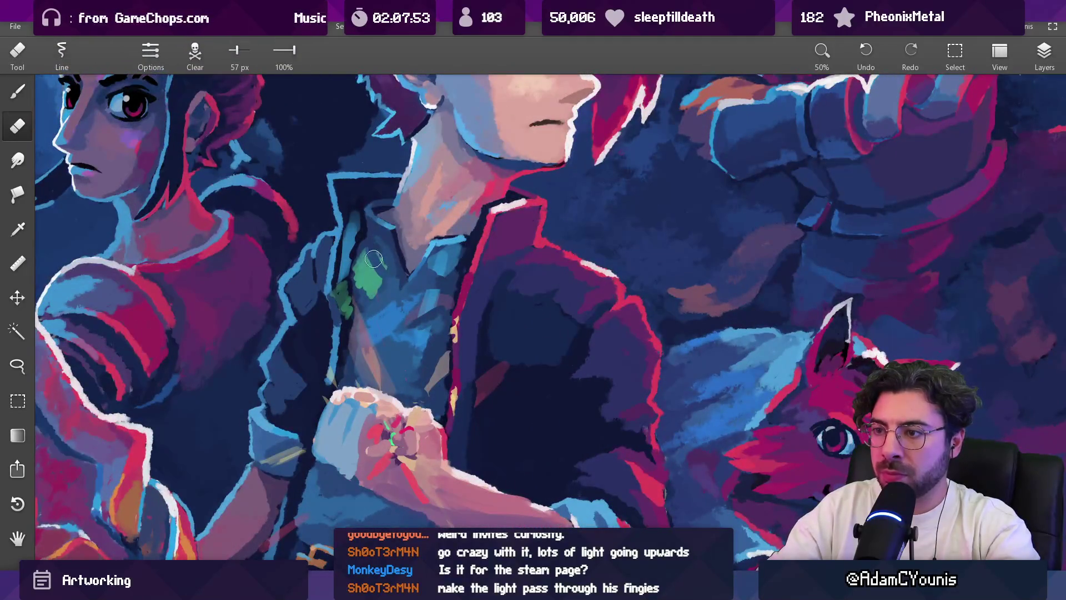
{"action": "key", "text": "b"}
{"action": "left_click", "coordinate": [367, 257], "text": "alt"}
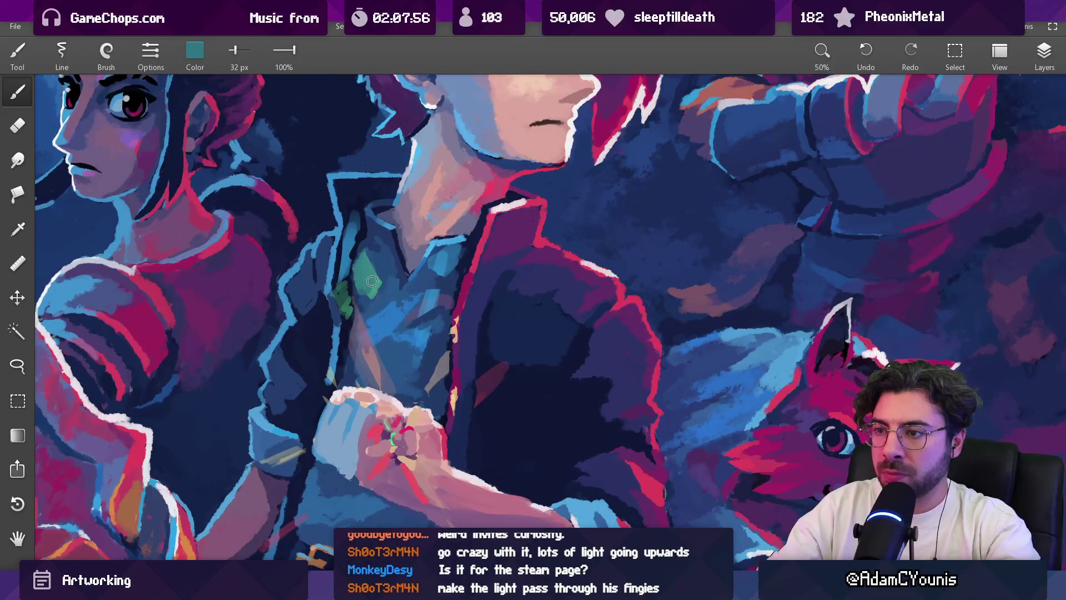
{"action": "key", "text": "e"}
{"action": "left_click_drag", "start_coordinate": [377, 276], "coordinate": [359, 280]}
{"action": "scroll", "coordinate": [361, 277], "scroll_direction": "down", "scroll_amount": 5}
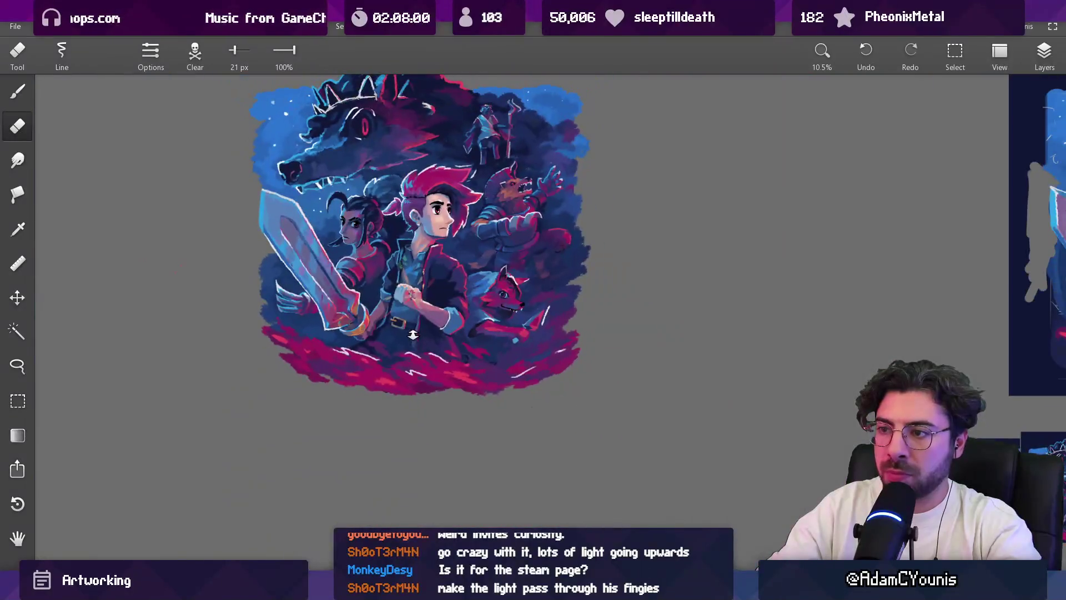
{"action": "scroll", "coordinate": [422, 316], "scroll_direction": "up", "scroll_amount": 3}
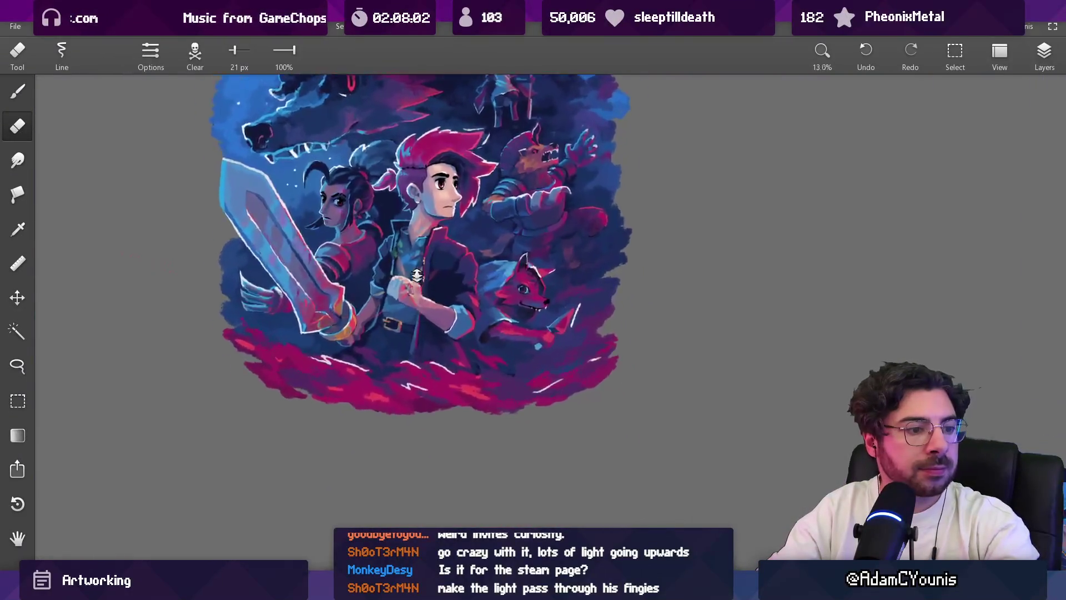
{"action": "scroll", "coordinate": [431, 323], "scroll_direction": "up", "scroll_amount": 5}
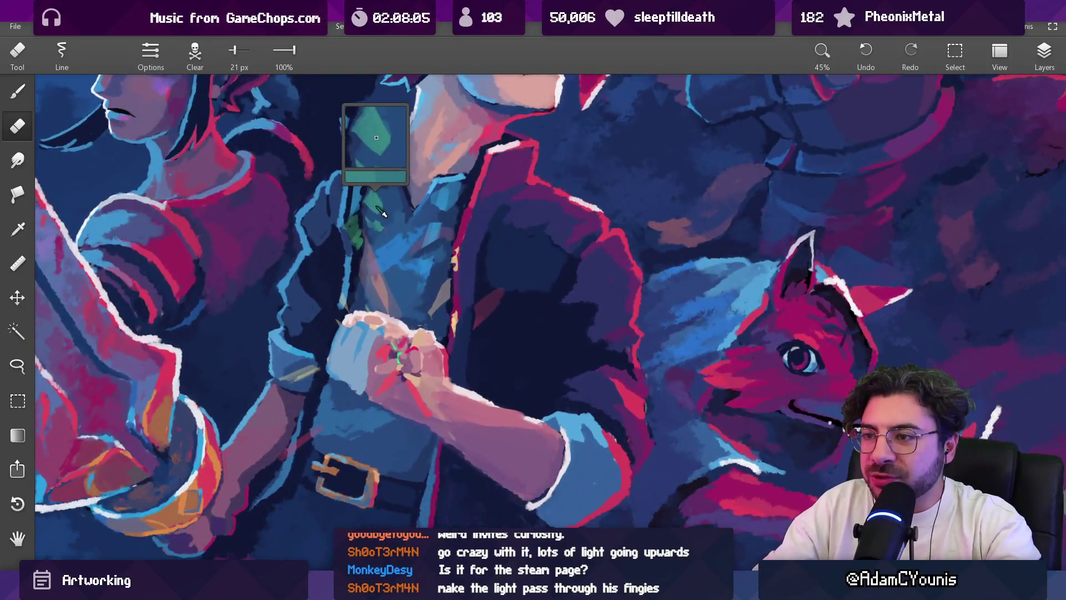
{"action": "key", "text": "b"}
{"action": "left_click_drag", "start_coordinate": [351, 356], "coordinate": [367, 331]}
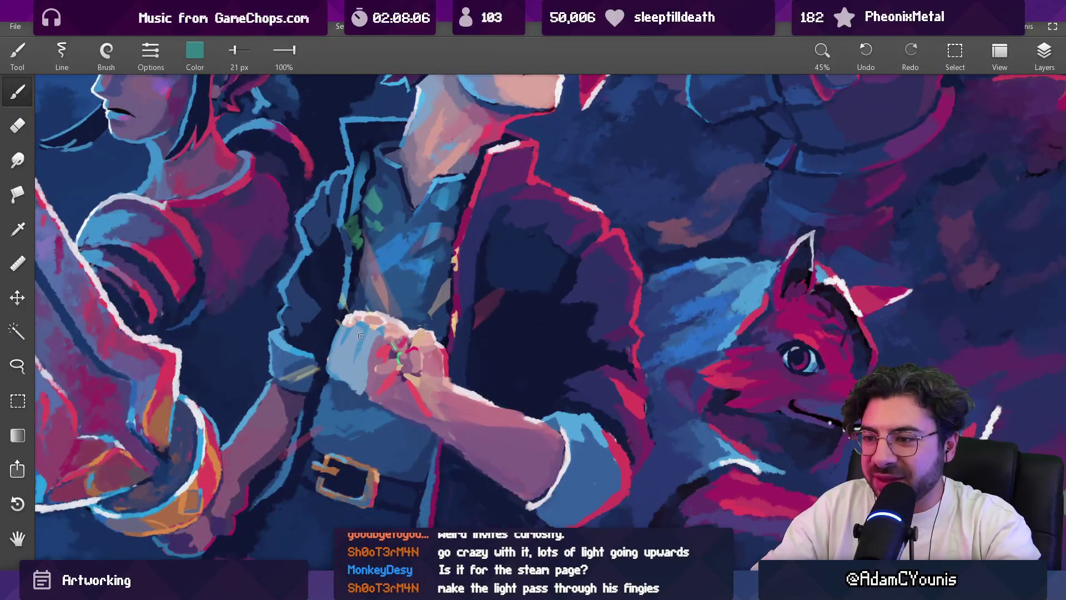
{"action": "left_click", "coordinate": [368, 332]}
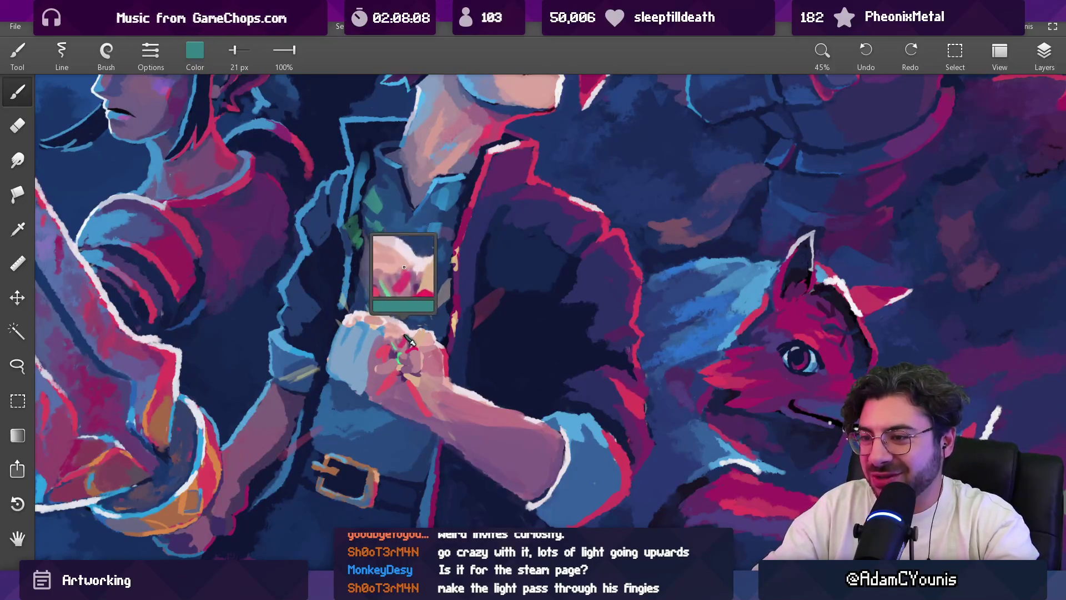
{"action": "left_click", "coordinate": [1044, 53]}
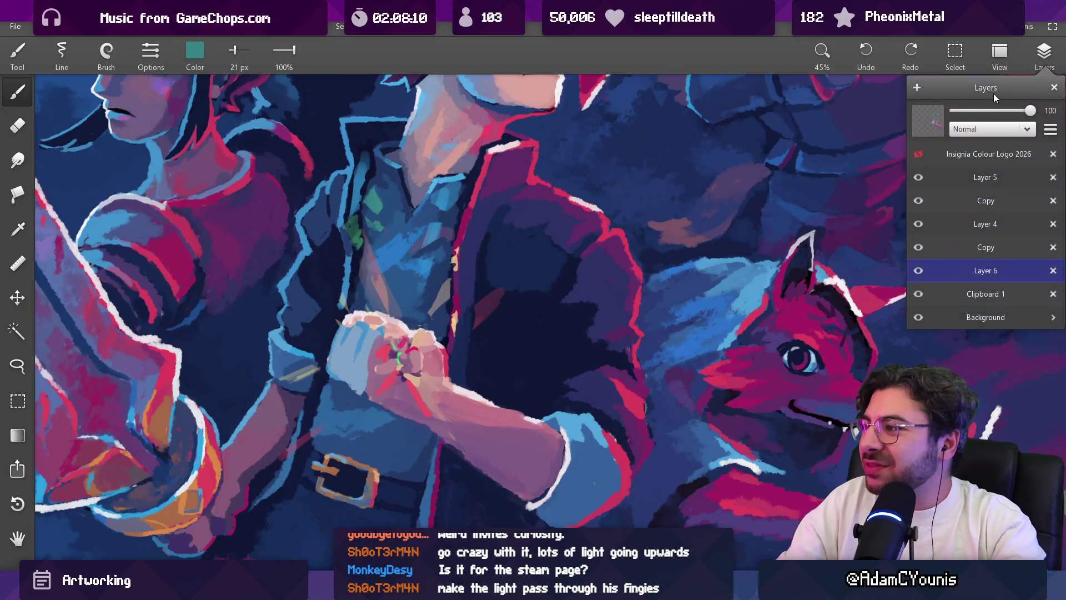
Step: Add a new layer above Layer 6 with Screen blending
{"action": "left_click", "coordinate": [916, 89]}
{"action": "left_click", "coordinate": [967, 131]}
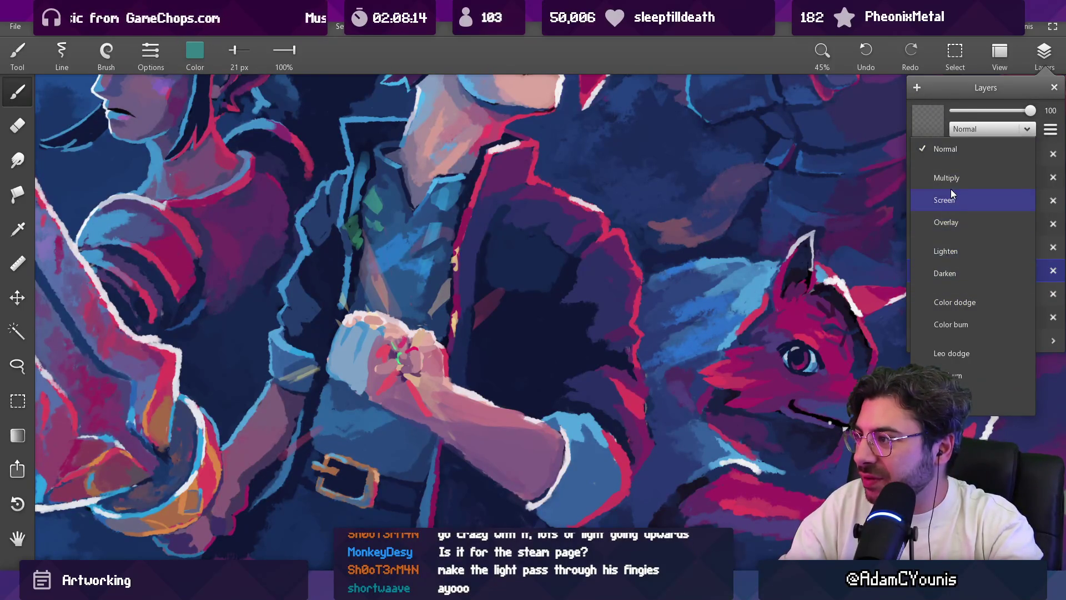
{"action": "left_click", "coordinate": [951, 208]}
{"action": "mouse_move", "coordinate": [333, 272]}
{"action": "left_mouse_down"}
{"action": "mouse_move", "coordinate": [345, 294]}
{"action": "mouse_move", "coordinate": [350, 279]}
{"action": "left_mouse_up"}
{"action": "key", "text": "ctrl+z"}
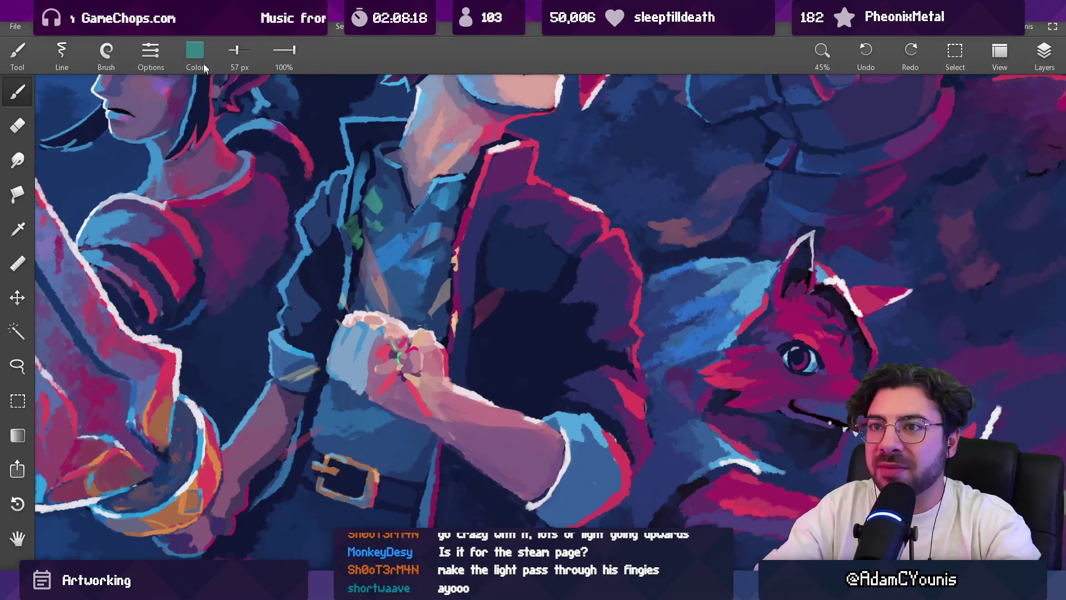
Step: Set Green to 255 and brush glowing green light onto and beside the hero's fingers
{"action": "left_click", "coordinate": [203, 64]}
{"action": "left_click_drag", "start_coordinate": [196, 159], "coordinate": [267, 160]}
{"action": "left_click", "coordinate": [210, 246]}
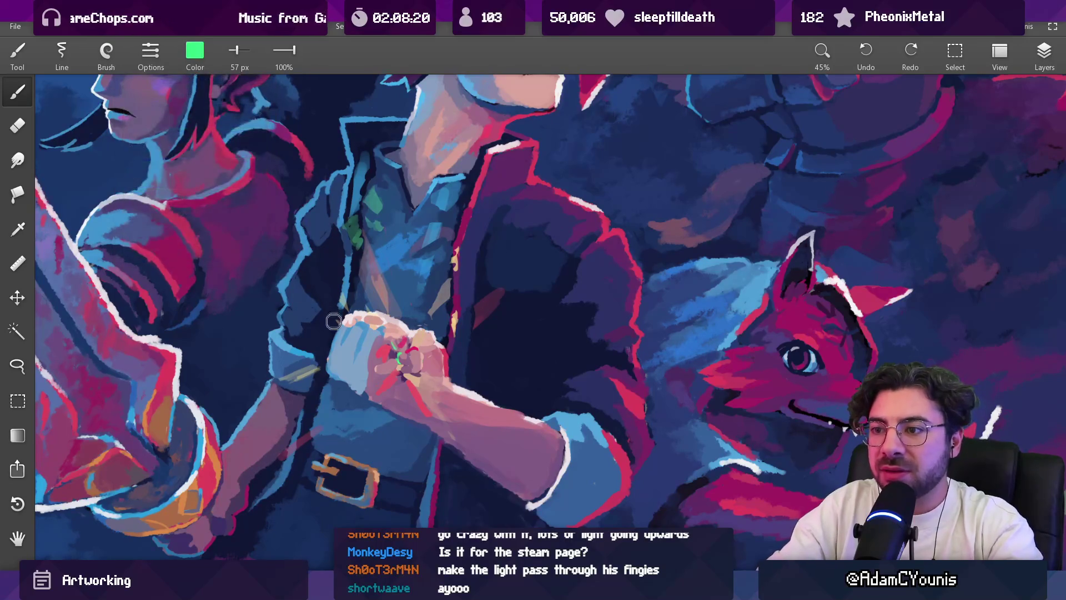
{"action": "left_click_drag", "start_coordinate": [360, 347], "coordinate": [367, 331]}
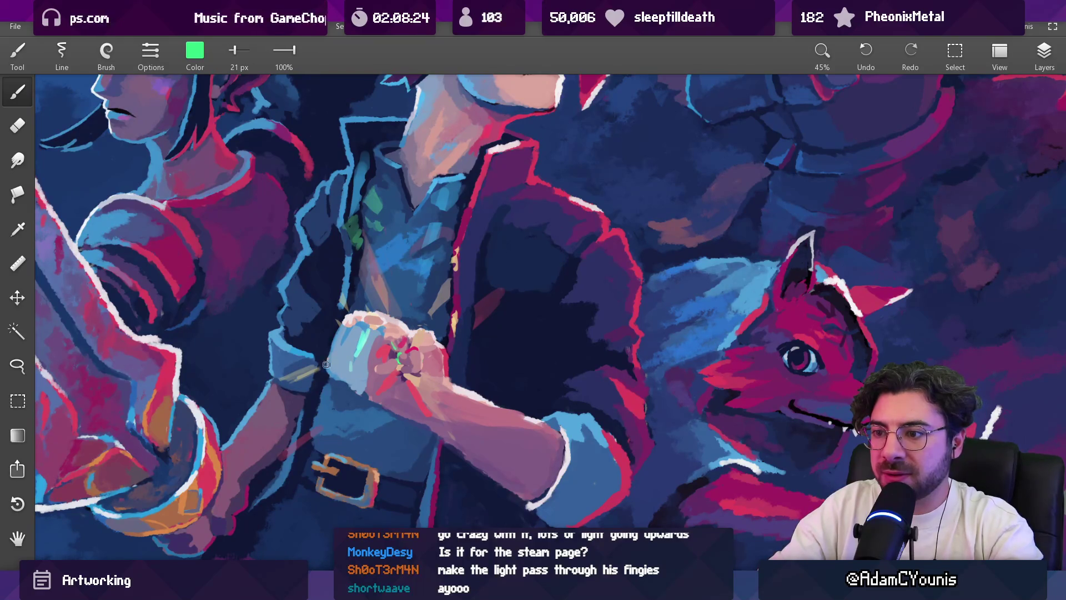
{"action": "left_click_drag", "start_coordinate": [325, 333], "coordinate": [315, 338]}
{"action": "left_click", "coordinate": [317, 336], "text": "alt"}
{"action": "key", "text": "bracketright"}
{"action": "key", "text": "bracketright"}
{"action": "key", "text": "bracketright"}
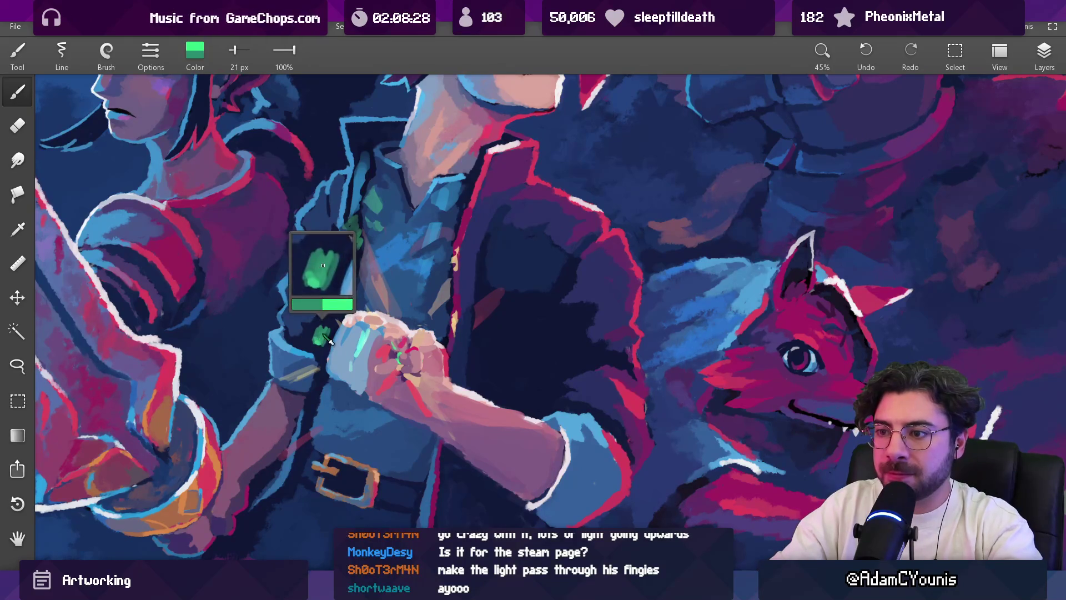
{"action": "left_click_drag", "start_coordinate": [320, 334], "coordinate": [443, 213]}
{"action": "left_click_drag", "start_coordinate": [315, 296], "coordinate": [327, 309]}
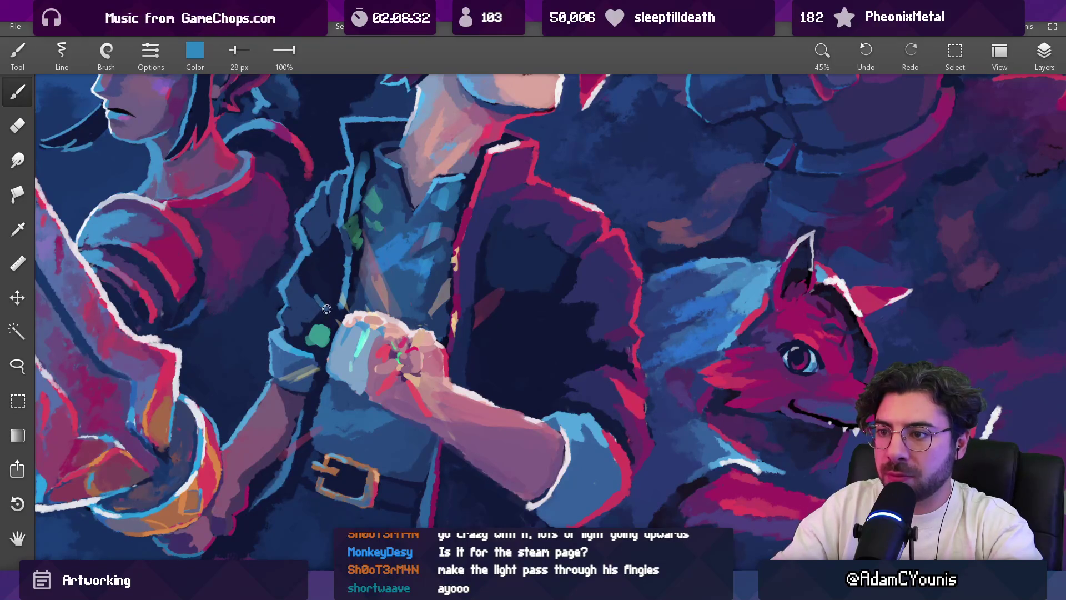
{"action": "scroll", "coordinate": [420, 266], "scroll_direction": "down", "scroll_amount": 5}
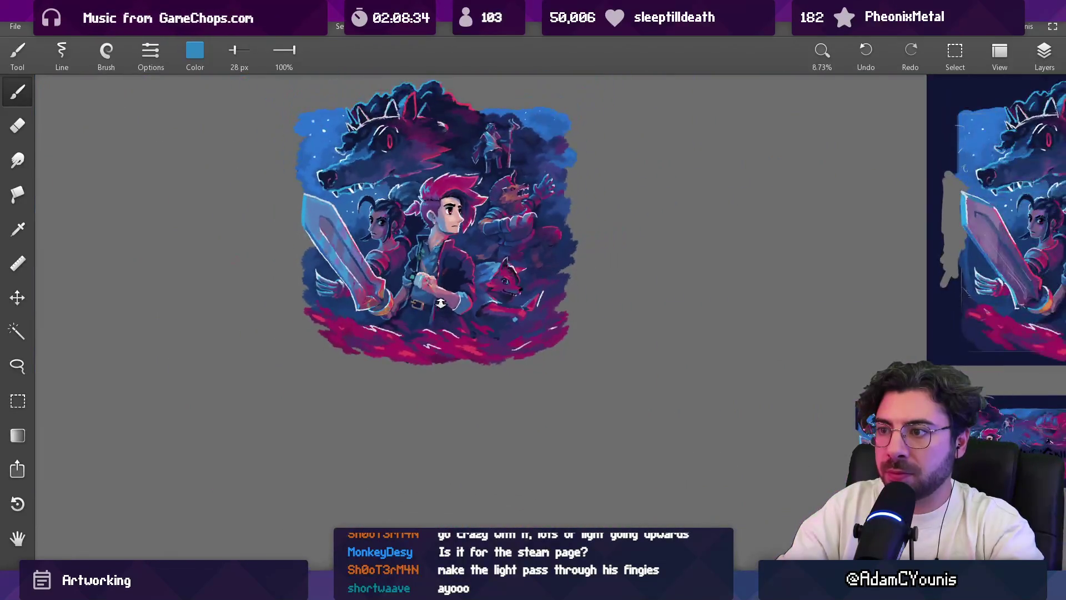
{"action": "scroll", "coordinate": [353, 266], "scroll_direction": "up", "scroll_amount": 4}
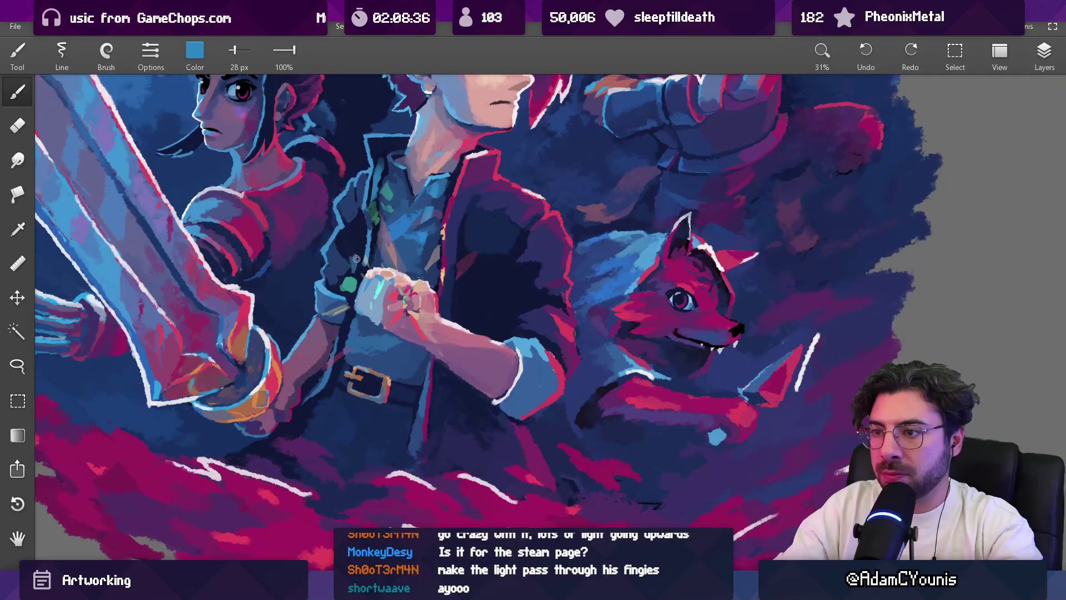
{"action": "left_click", "coordinate": [402, 276], "text": "alt"}
{"action": "key", "text": "bracketright"}
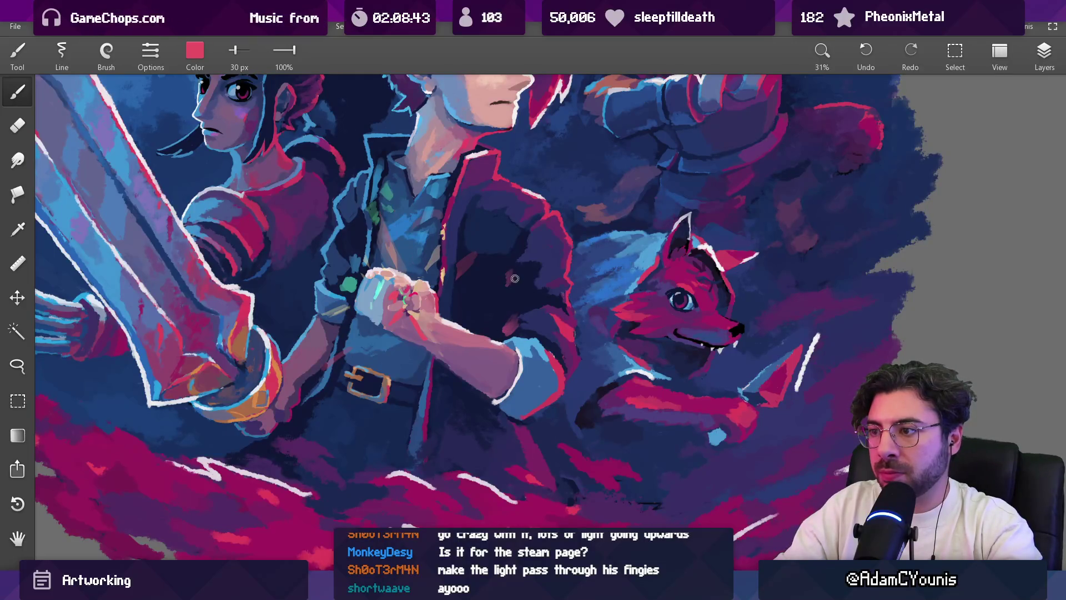
{"action": "left_click", "coordinate": [445, 270], "text": "alt"}
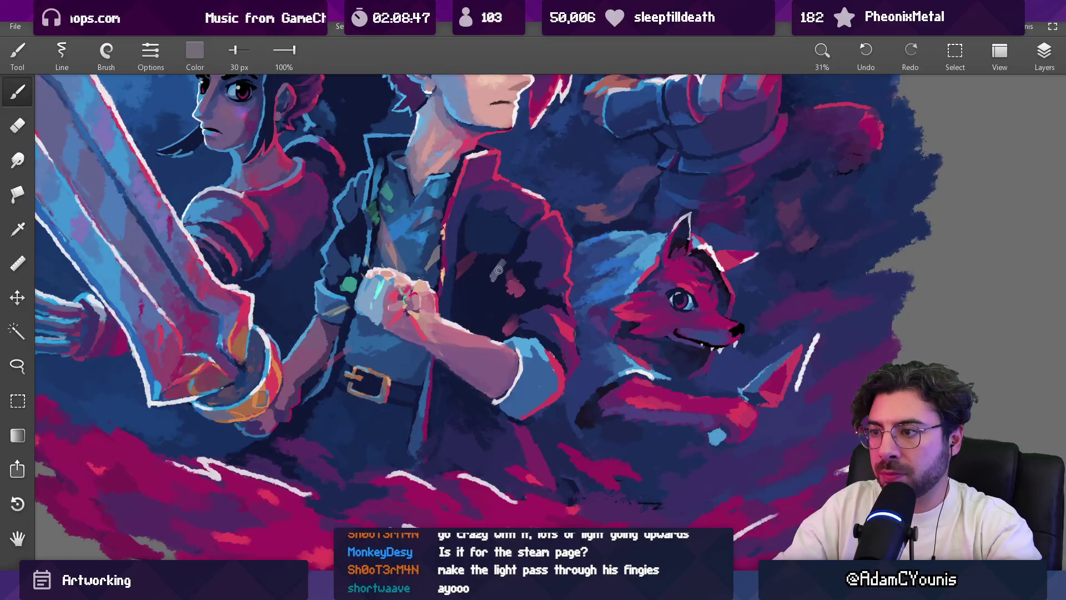
{"action": "left_click", "coordinate": [443, 272], "text": "alt"}
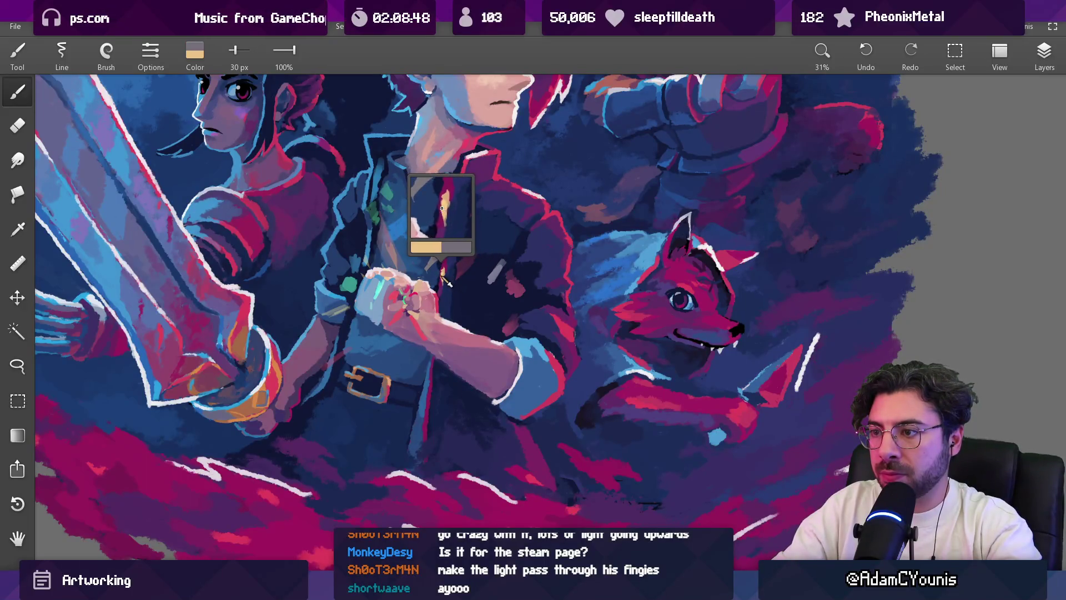
{"action": "left_click", "coordinate": [491, 272], "text": "alt"}
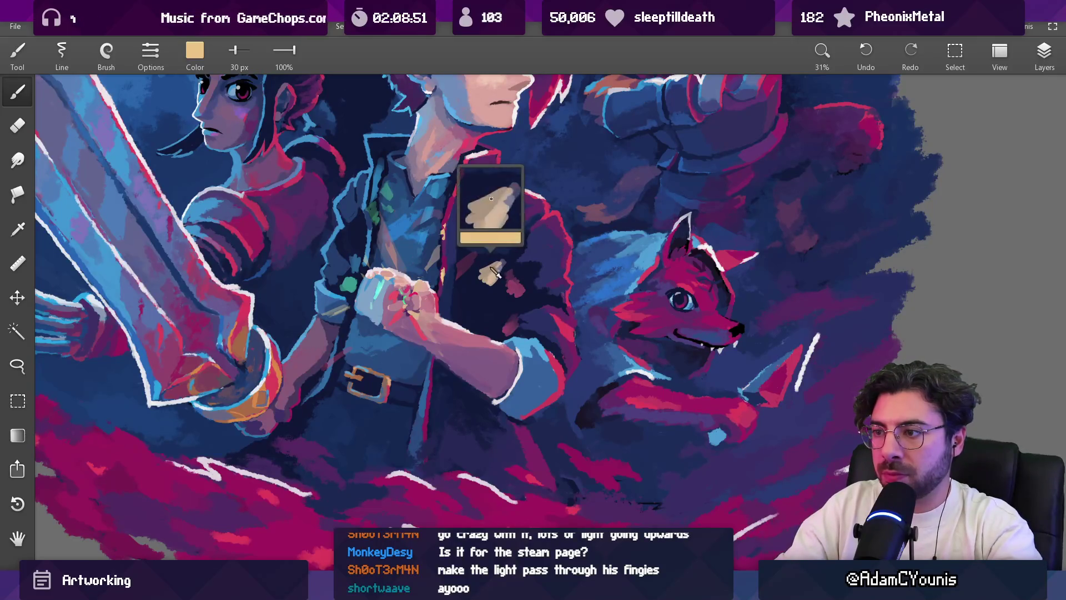
{"action": "left_click", "coordinate": [487, 275], "text": "alt"}
{"action": "left_click", "coordinate": [486, 276], "text": "alt"}
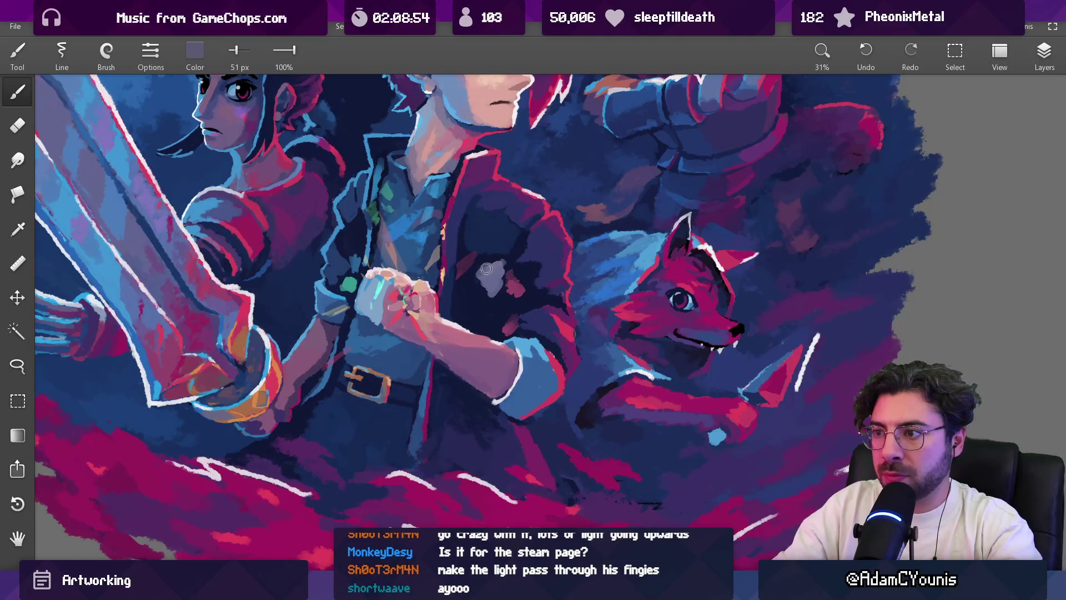
{"action": "left_click", "coordinate": [442, 272], "text": "alt"}
{"action": "key", "text": "bracketleft"}
{"action": "key", "text": "bracketleft"}
{"action": "key", "text": "bracketleft"}
{"action": "left_click_drag", "start_coordinate": [493, 286], "coordinate": [500, 271]}
{"action": "left_click", "coordinate": [494, 289], "text": "alt"}
{"action": "key", "text": "e"}
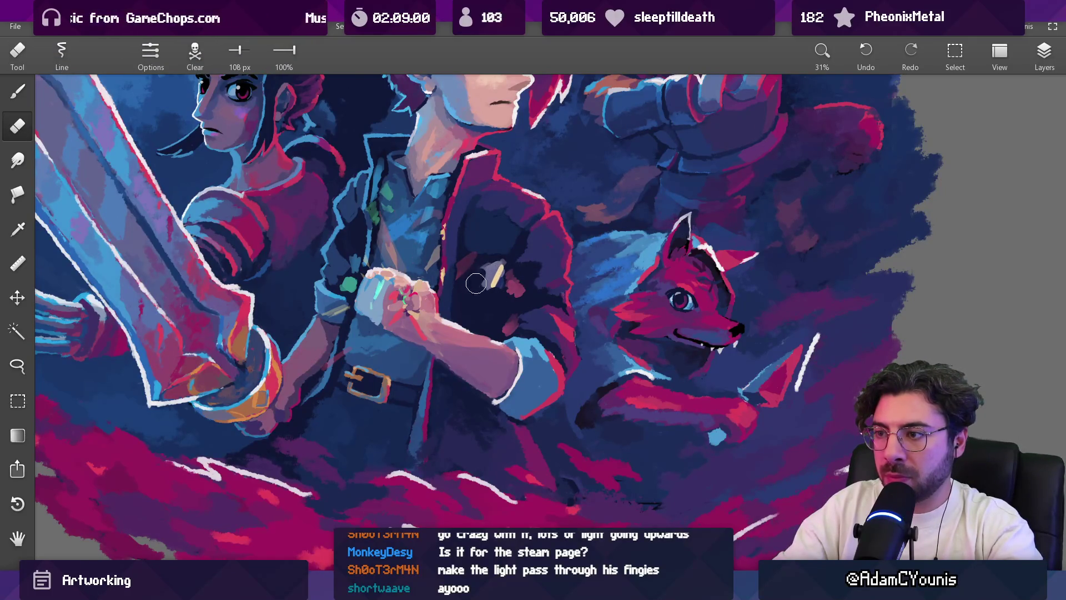
{"action": "mouse_move", "coordinate": [496, 261]}
{"action": "left_mouse_down"}
{"action": "mouse_move", "coordinate": [453, 499]}
{"action": "mouse_move", "coordinate": [469, 217]}
{"action": "mouse_move", "coordinate": [467, 273]}
{"action": "left_mouse_up"}
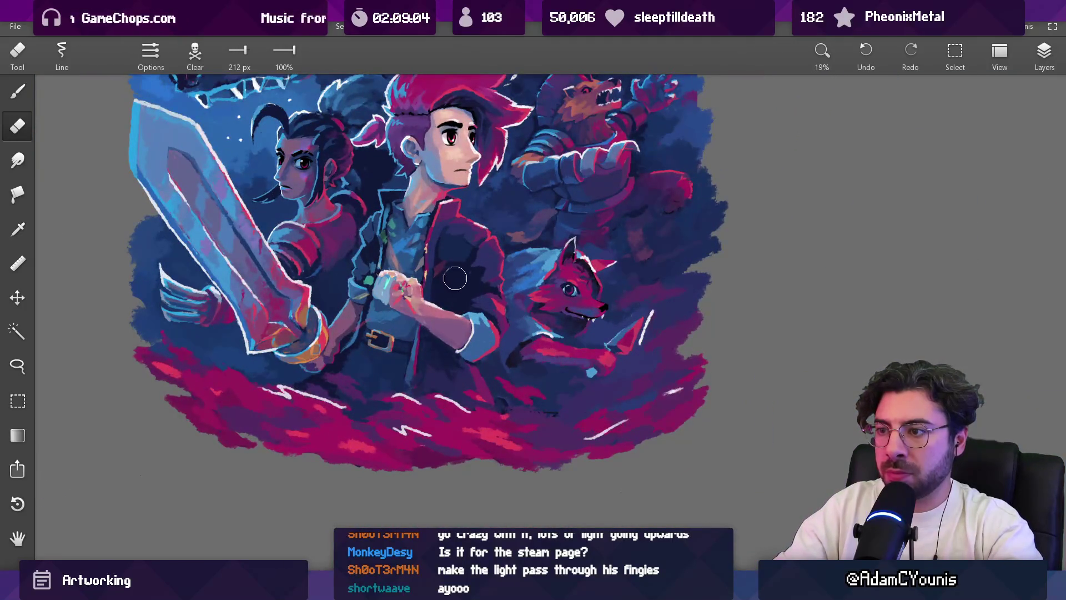
{"action": "scroll", "coordinate": [466, 274], "scroll_direction": "down", "scroll_amount": 5}
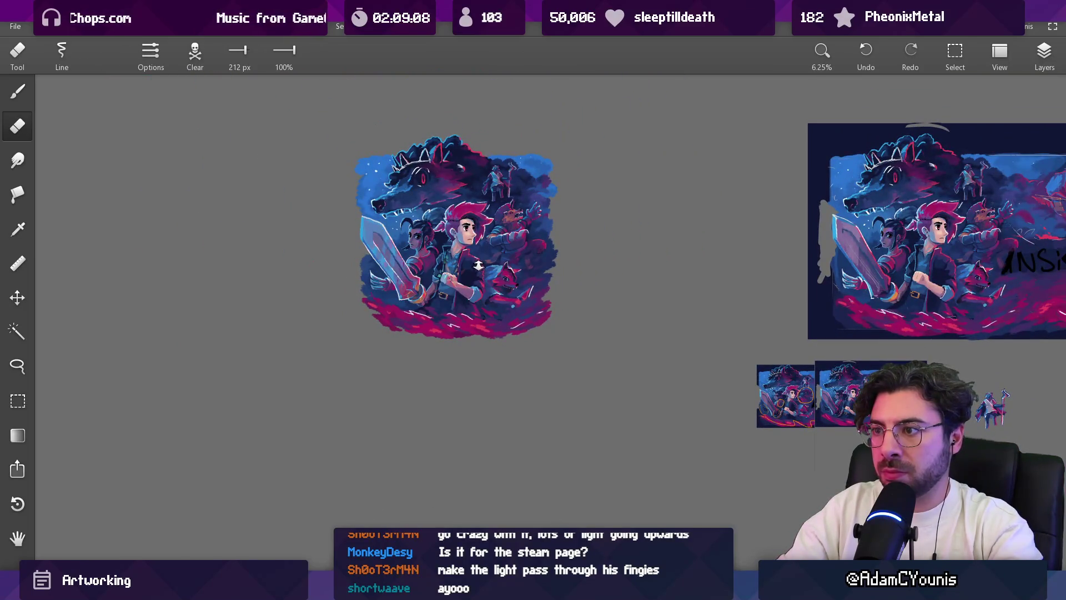
{"action": "scroll", "coordinate": [478, 268], "scroll_direction": "up", "scroll_amount": 5}
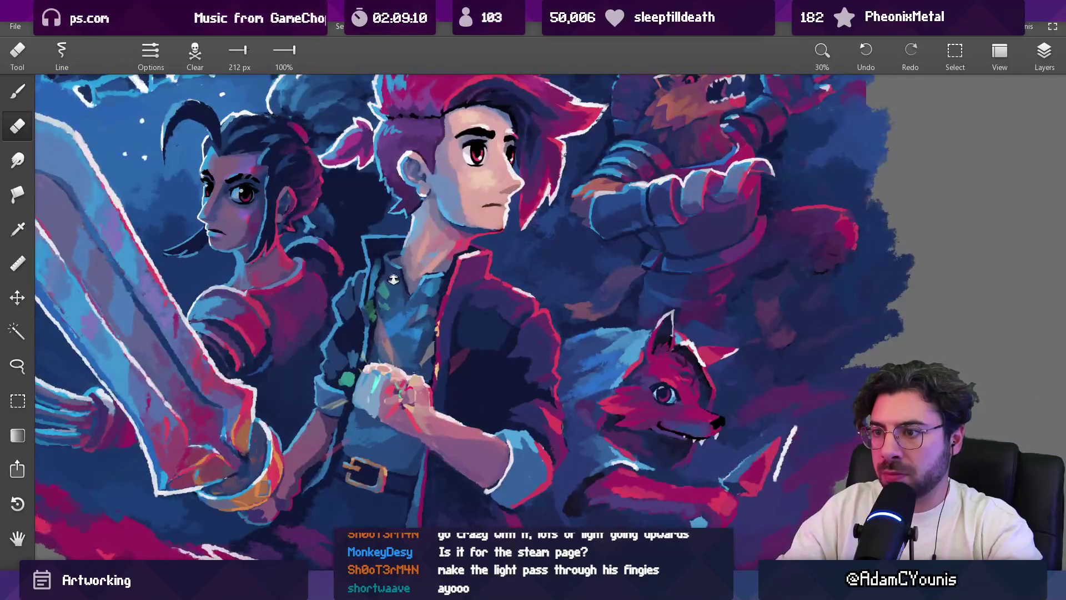
{"action": "scroll", "coordinate": [394, 276], "scroll_direction": "up", "scroll_amount": 2}
{"action": "mouse_move", "coordinate": [394, 276]}
{"action": "left_mouse_down"}
{"action": "mouse_move", "coordinate": [355, 311]}
{"action": "mouse_move", "coordinate": [359, 327]}
{"action": "left_mouse_up"}
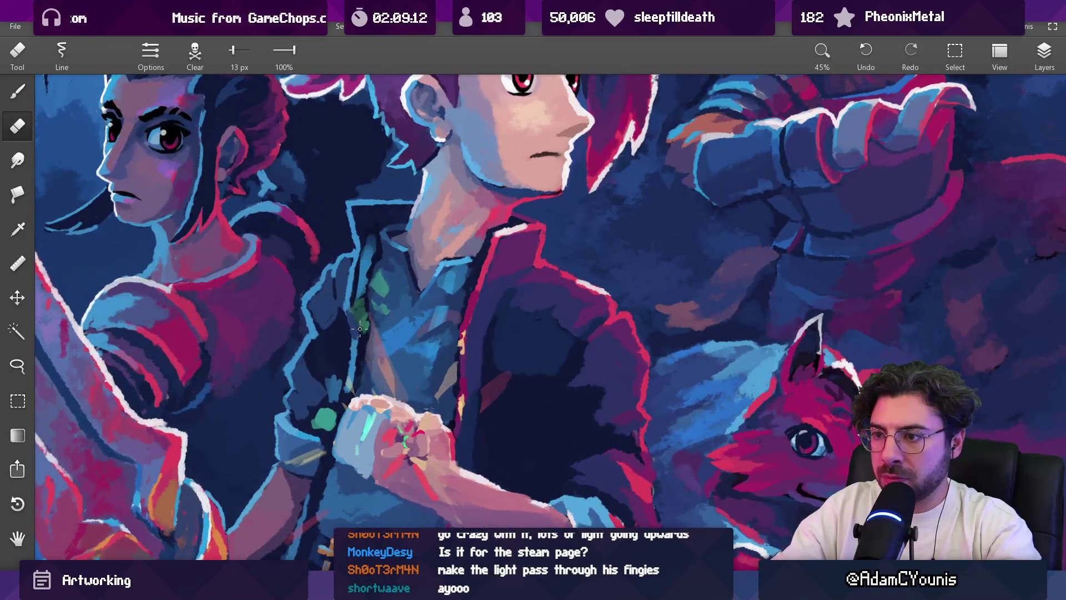
{"action": "left_click", "coordinate": [1038, 52]}
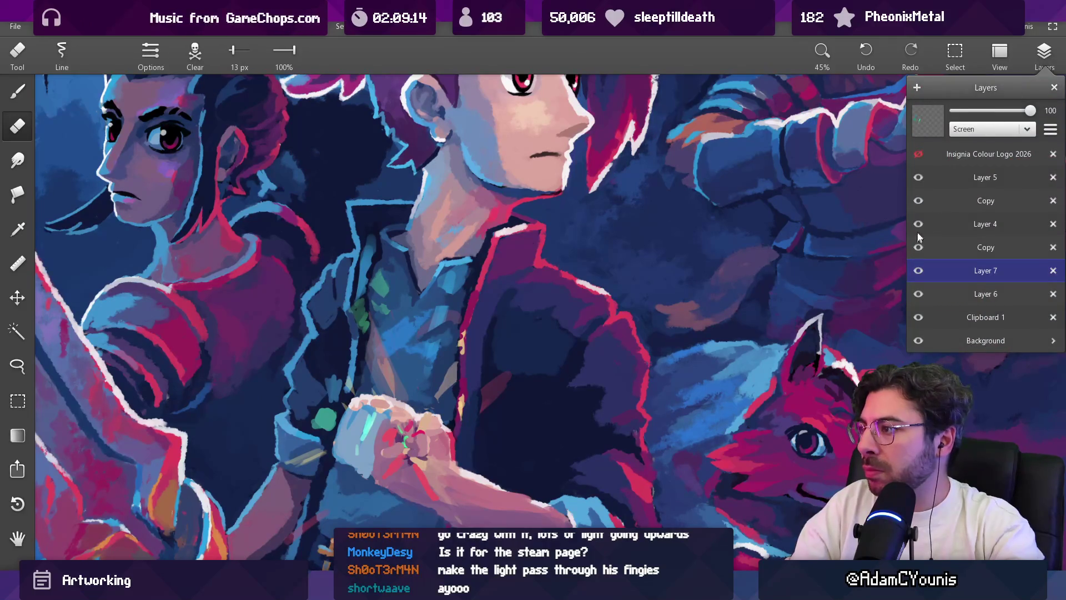
{"action": "left_click_drag", "start_coordinate": [355, 292], "coordinate": [364, 339]}
{"action": "left_click", "coordinate": [373, 312], "text": "alt"}
{"action": "left_click", "coordinate": [367, 313], "text": "alt"}
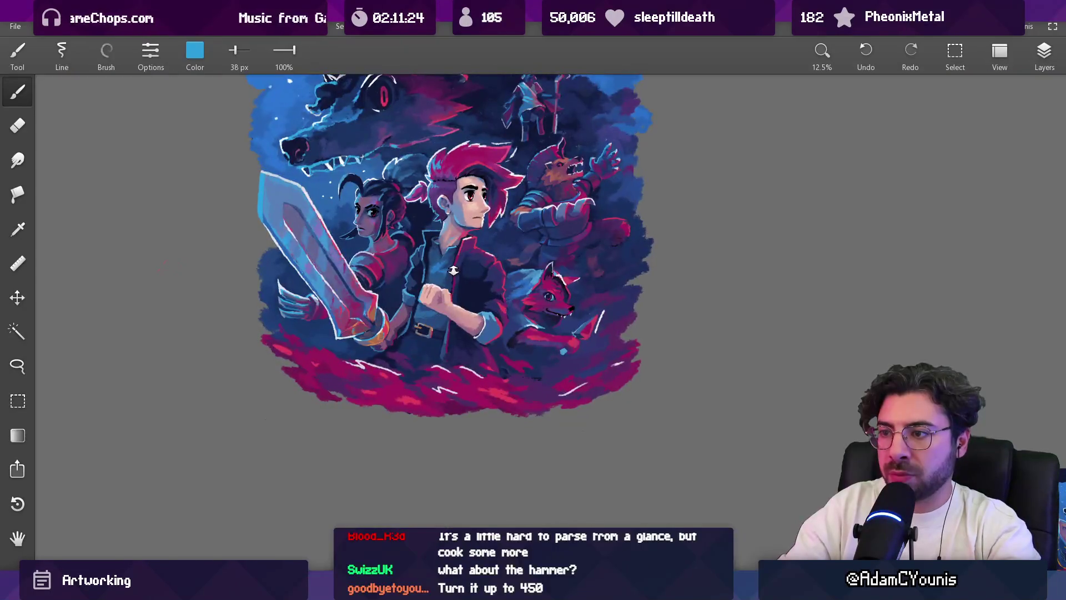
Step: Shade the fist's knuckles with a darker mauve sampled from the fist, using a smaller brush
{"action": "scroll", "coordinate": [434, 316], "scroll_direction": "up", "scroll_amount": 5}
{"action": "left_click", "coordinate": [425, 285], "text": "alt"}
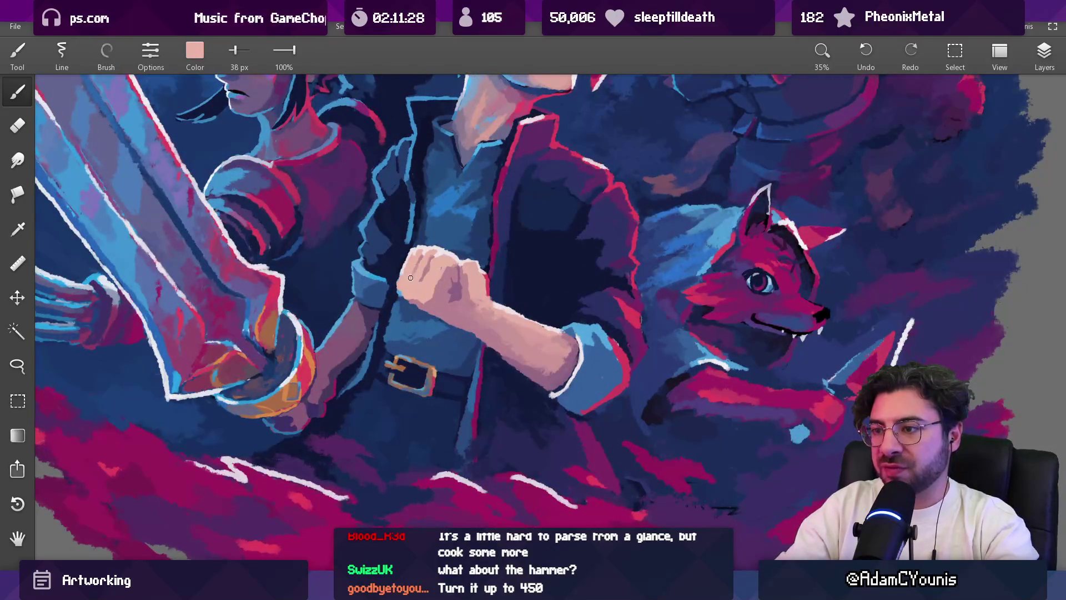
{"action": "scroll", "coordinate": [434, 236], "scroll_direction": "down", "scroll_amount": 5}
{"action": "scroll", "coordinate": [428, 233], "scroll_direction": "up", "scroll_amount": 9}
{"action": "left_click", "coordinate": [422, 229], "text": "alt"}
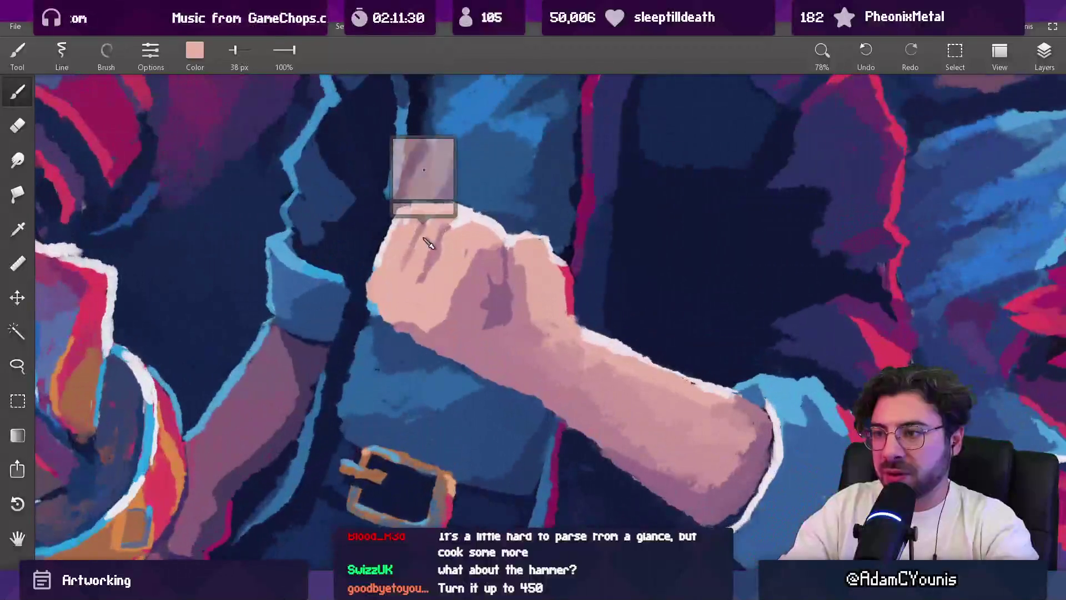
{"action": "key", "text": "bracketleft"}
{"action": "key", "text": "bracketleft"}
{"action": "left_click_drag", "start_coordinate": [423, 221], "coordinate": [399, 266]}
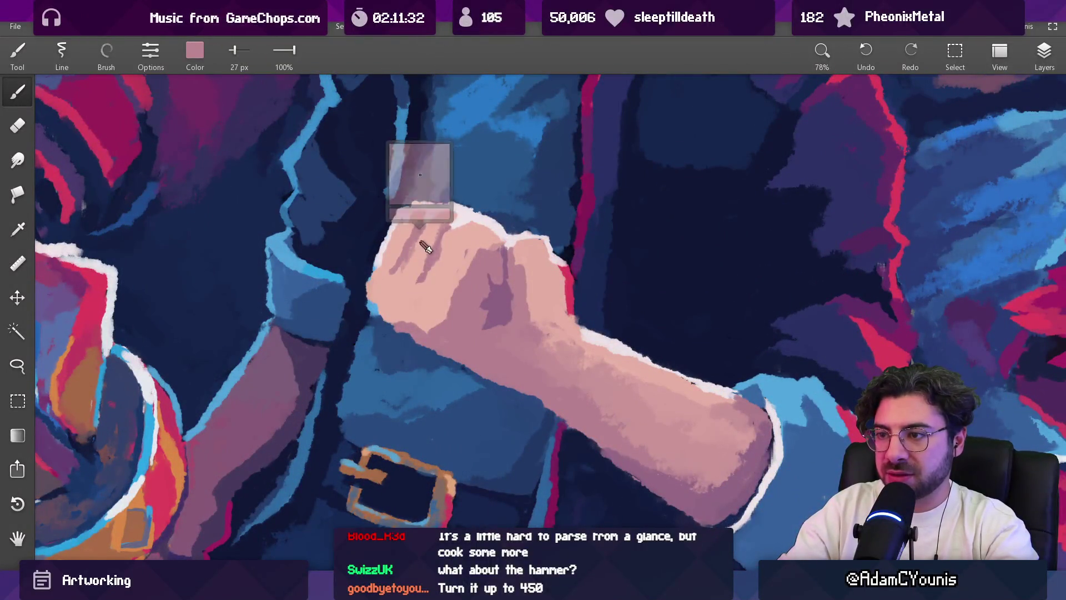
Step: Sample several lighter pink and purple-mauve shades from around the fist
{"action": "left_click", "coordinate": [412, 257], "text": "alt"}
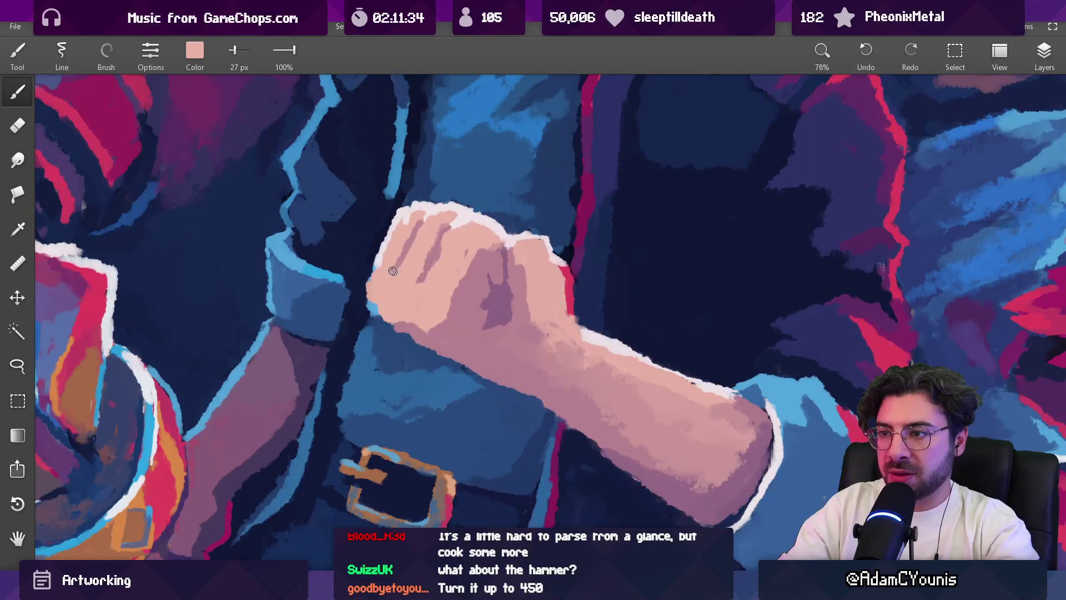
{"action": "scroll", "coordinate": [429, 239], "scroll_direction": "down", "scroll_amount": 10}
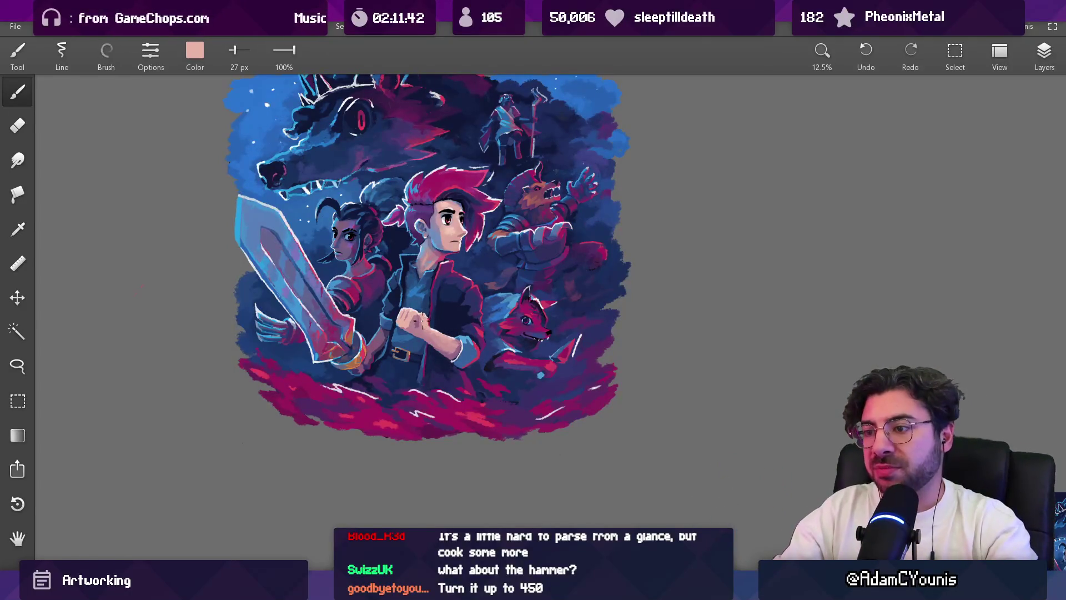
{"action": "scroll", "coordinate": [422, 320], "scroll_direction": "up", "scroll_amount": 8}
{"action": "left_click", "coordinate": [398, 323]}
{"action": "left_click", "coordinate": [399, 317]}
{"action": "left_click", "coordinate": [409, 347]}
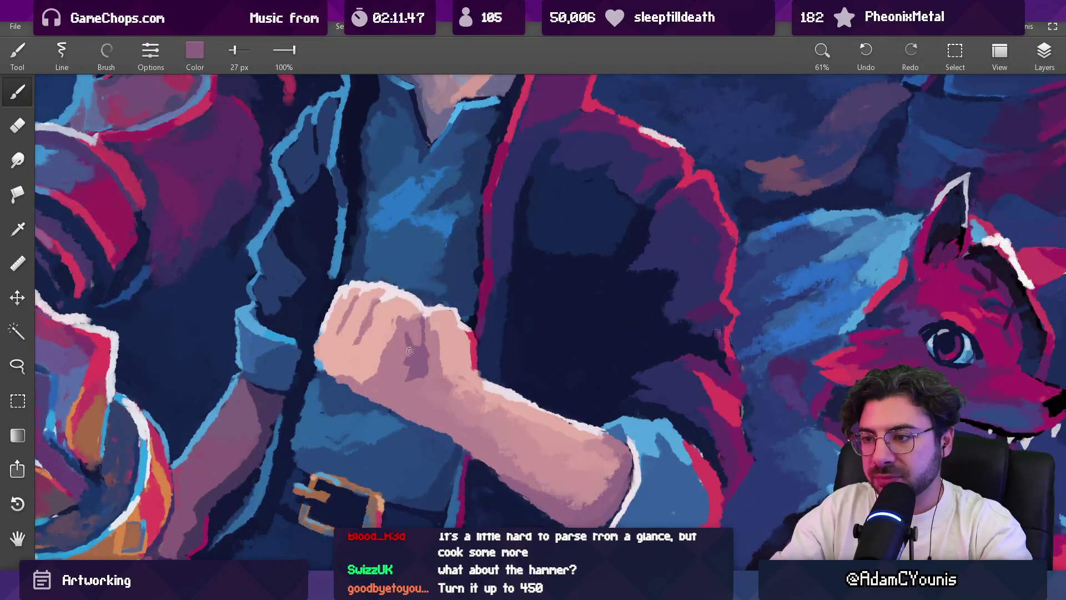
{"action": "left_click_drag", "start_coordinate": [416, 349], "coordinate": [410, 347]}
Step: Re-sample the fist's pale skin pink, shrink the brush to 31 px and check the layers list
{"action": "scroll", "coordinate": [403, 356], "scroll_direction": "down", "scroll_amount": 7}
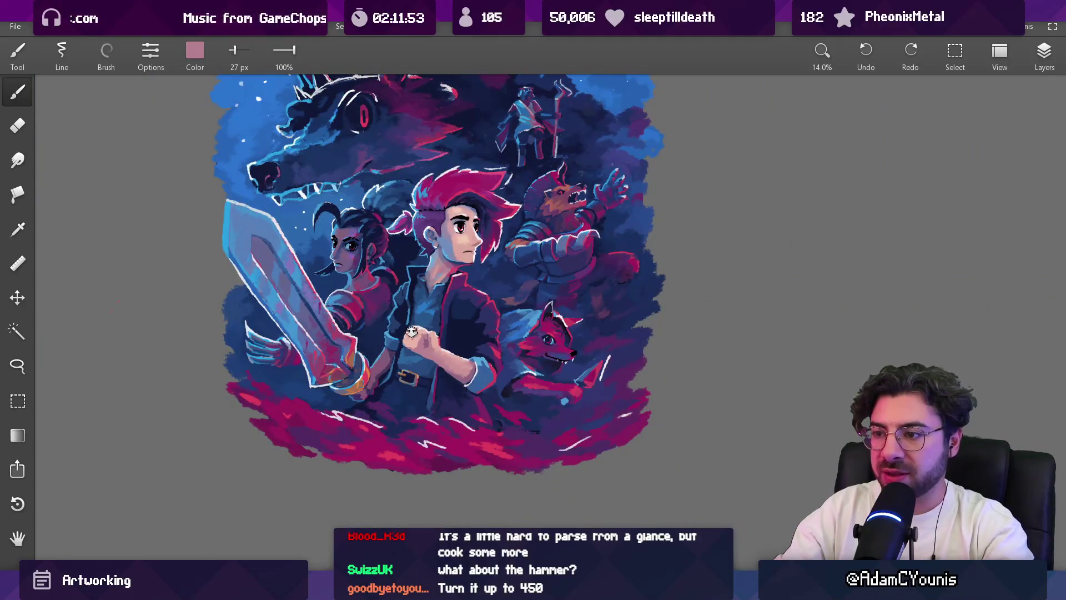
{"action": "scroll", "coordinate": [412, 329], "scroll_direction": "up", "scroll_amount": 7}
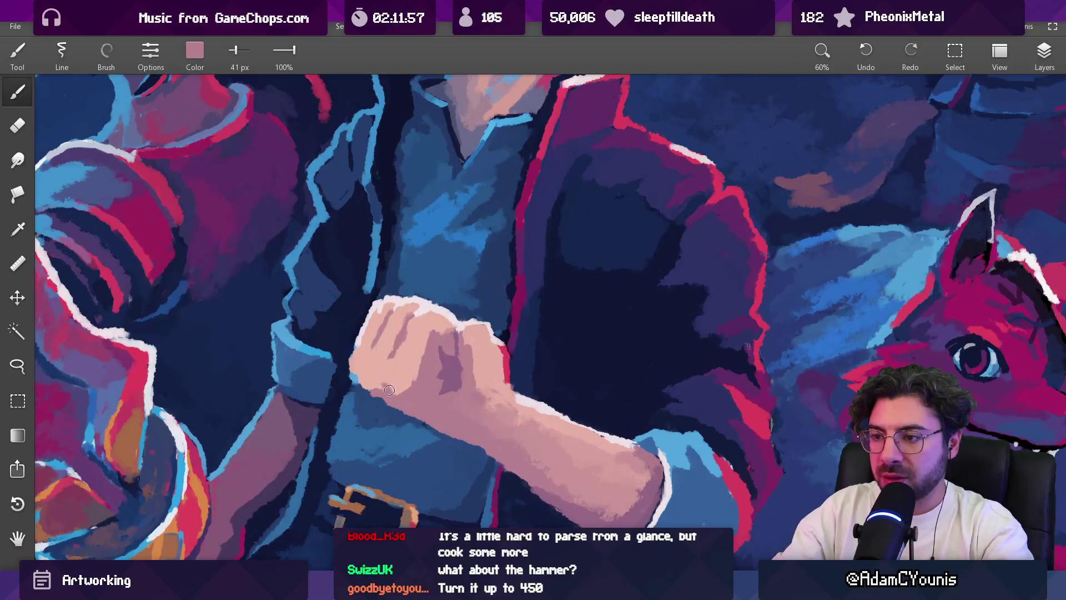
{"action": "left_click", "coordinate": [371, 385], "text": "alt"}
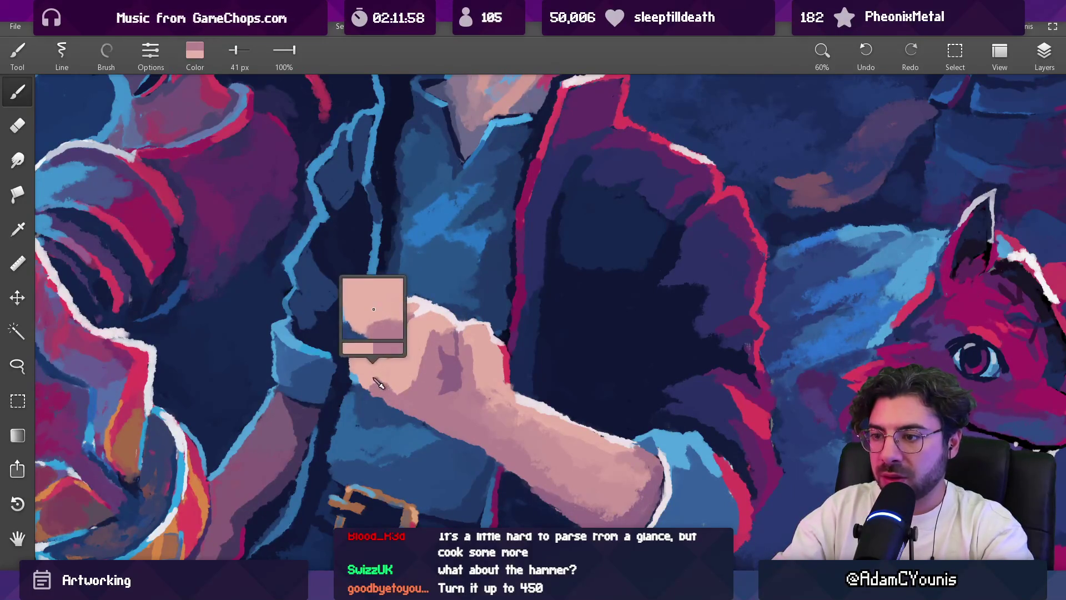
{"action": "left_click", "coordinate": [423, 348], "text": "alt"}
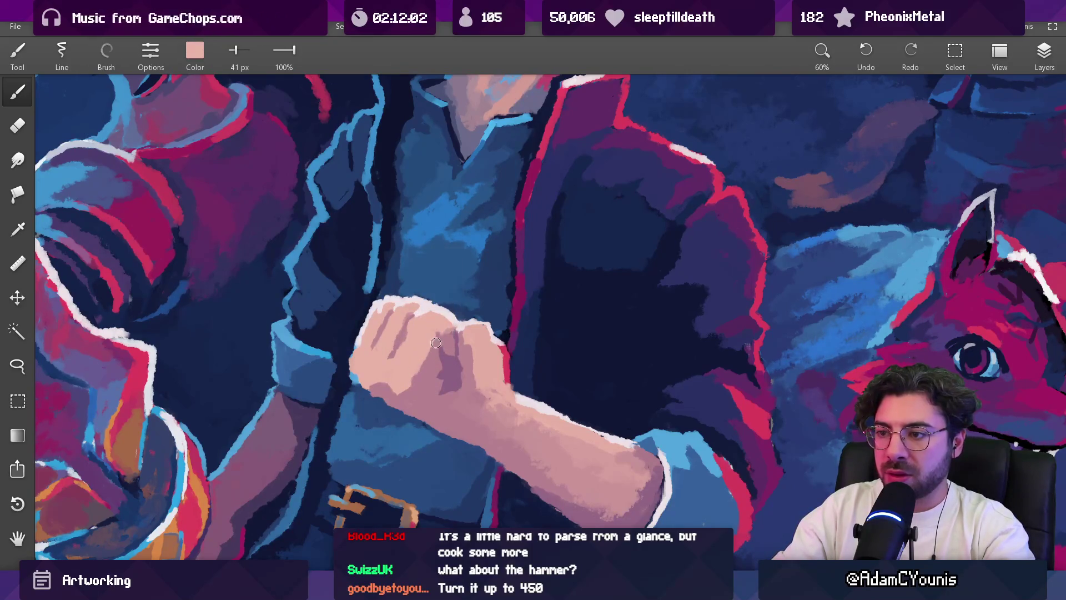
{"action": "scroll", "coordinate": [435, 343], "scroll_direction": "down", "scroll_amount": 6}
{"action": "scroll", "coordinate": [427, 347], "scroll_direction": "up", "scroll_amount": 2}
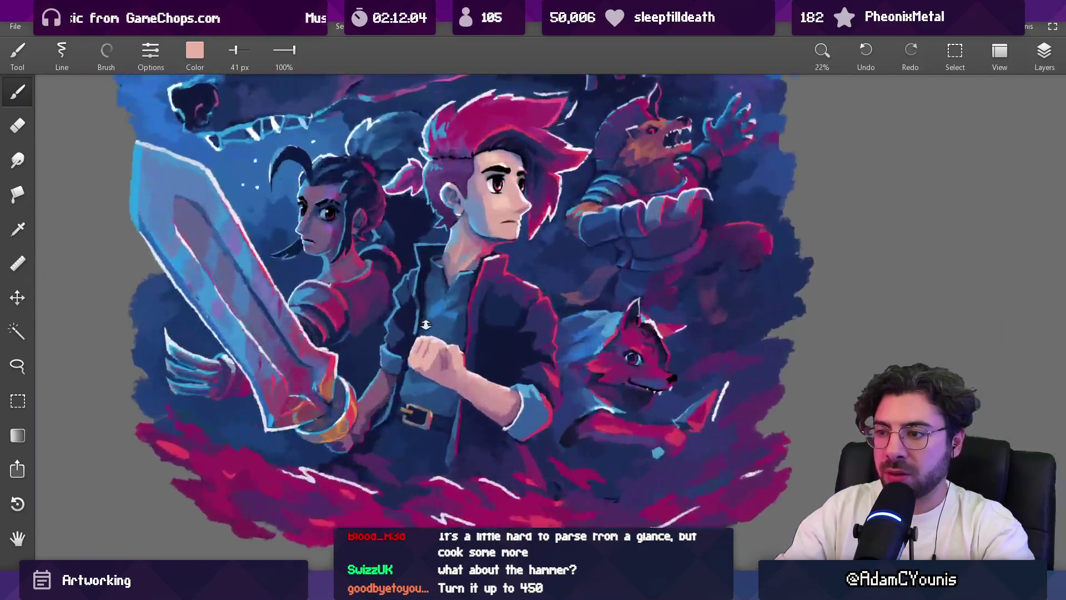
{"action": "scroll", "coordinate": [428, 347], "scroll_direction": "up", "scroll_amount": 5}
{"action": "key", "text": "bracketleft"}
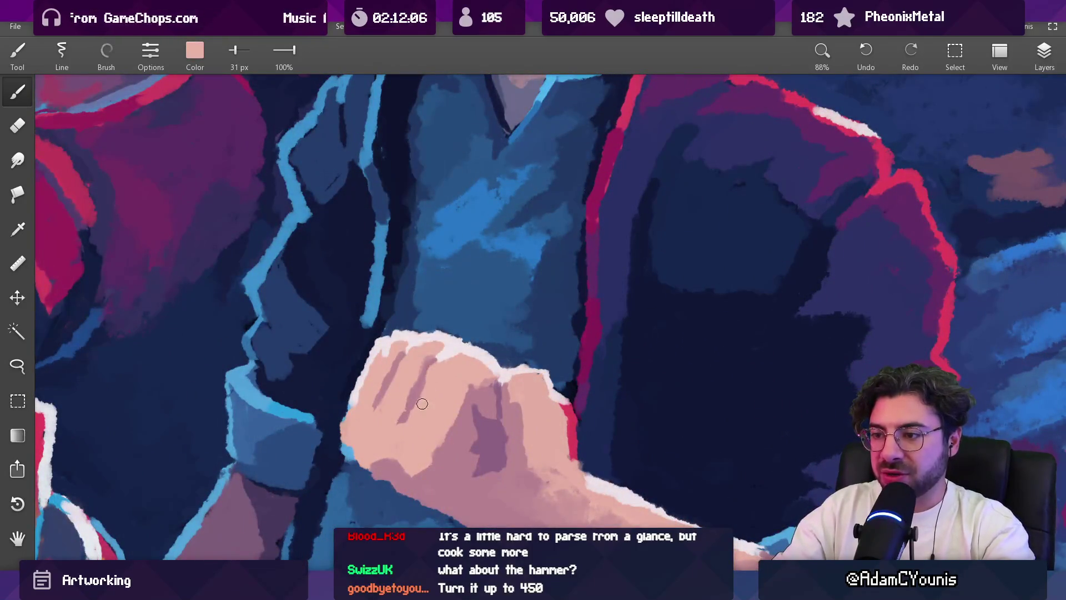
{"action": "scroll", "coordinate": [436, 379], "scroll_direction": "down", "scroll_amount": 8}
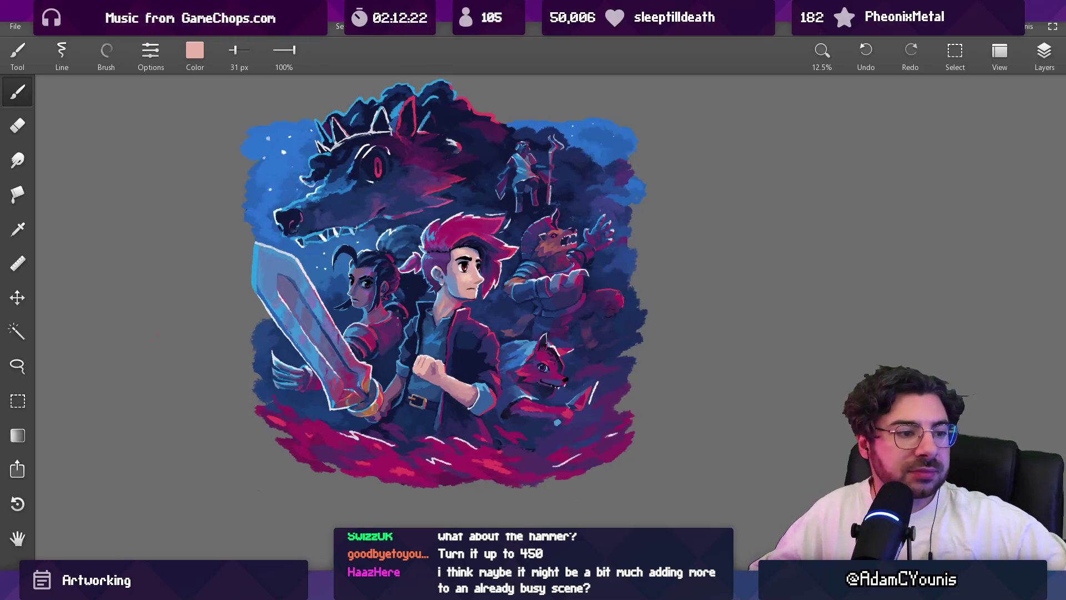
{"action": "left_click", "coordinate": [1046, 56]}
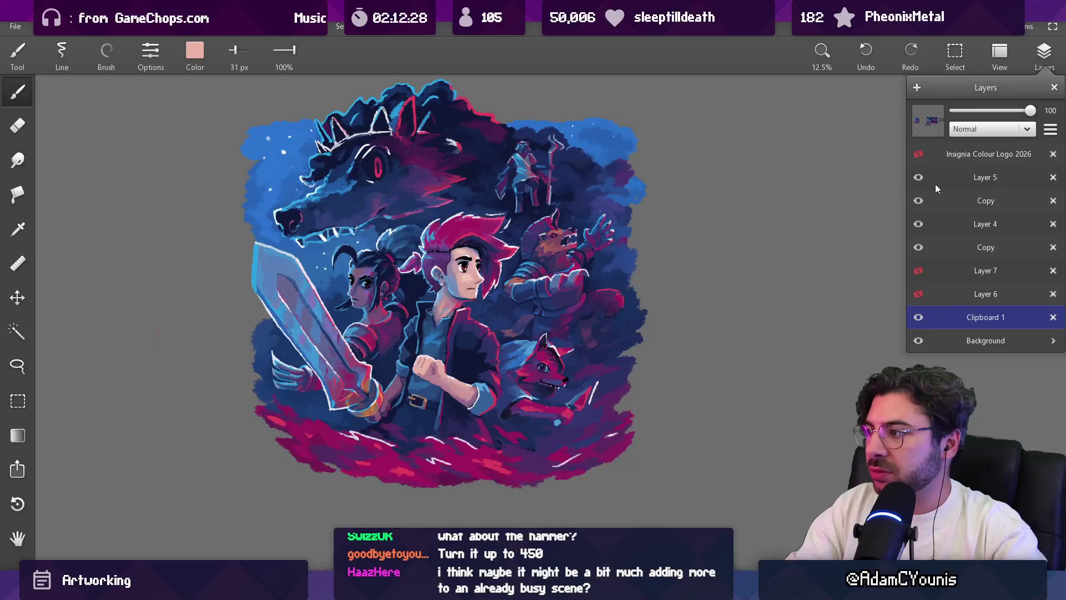
Step: Add a new layer and paint a pale pink napkin shape over the fist and wrist
{"action": "left_click", "coordinate": [917, 88]}
{"action": "scroll", "coordinate": [415, 370], "scroll_direction": "up", "scroll_amount": 4}
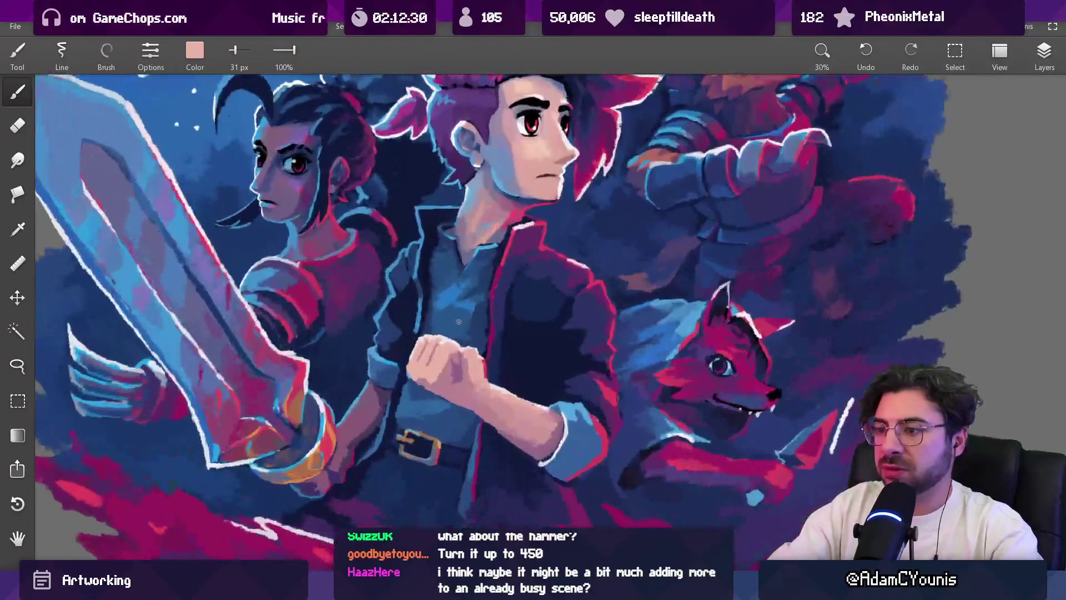
{"action": "mouse_move", "coordinate": [465, 190]}
{"action": "left_mouse_down"}
{"action": "mouse_move", "coordinate": [502, 161]}
{"action": "mouse_move", "coordinate": [530, 189]}
{"action": "mouse_move", "coordinate": [486, 220]}
{"action": "left_mouse_up"}
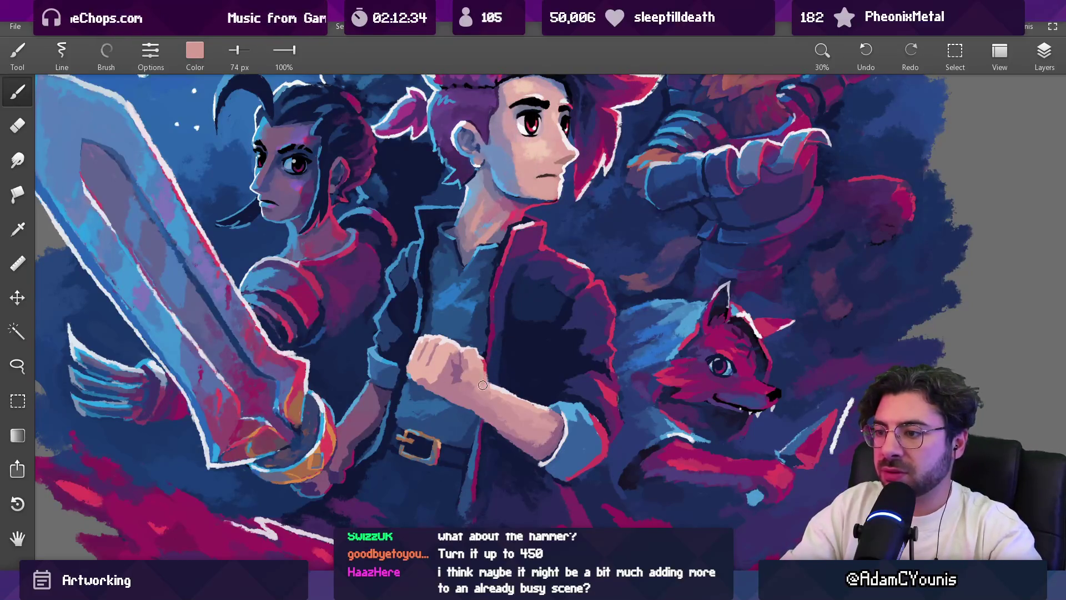
{"action": "left_click", "coordinate": [455, 376], "text": "alt"}
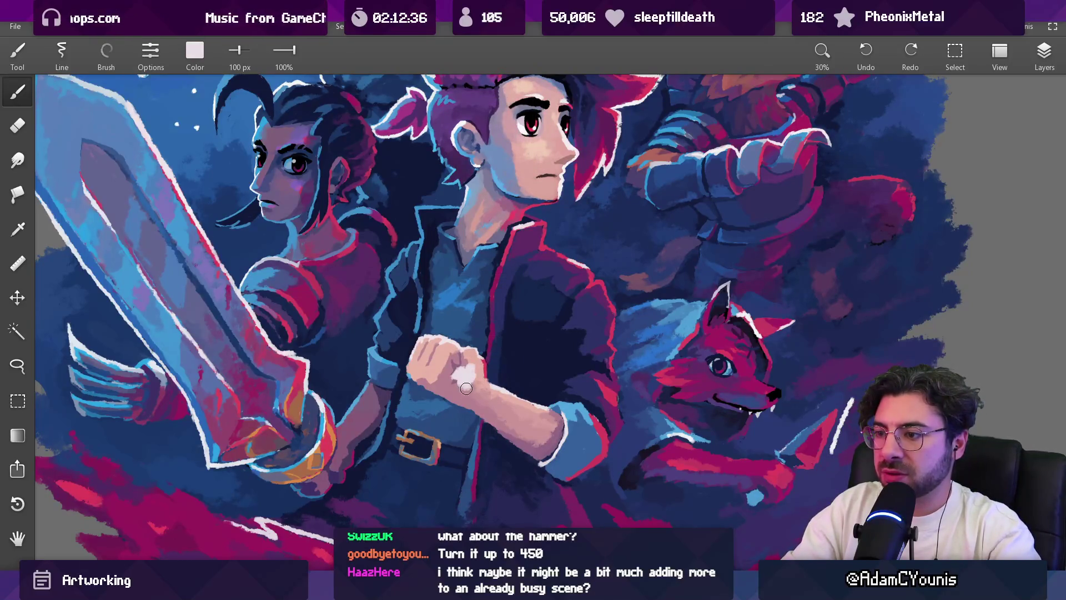
{"action": "left_click_drag", "start_coordinate": [461, 377], "coordinate": [482, 383]}
{"action": "key", "text": "e"}
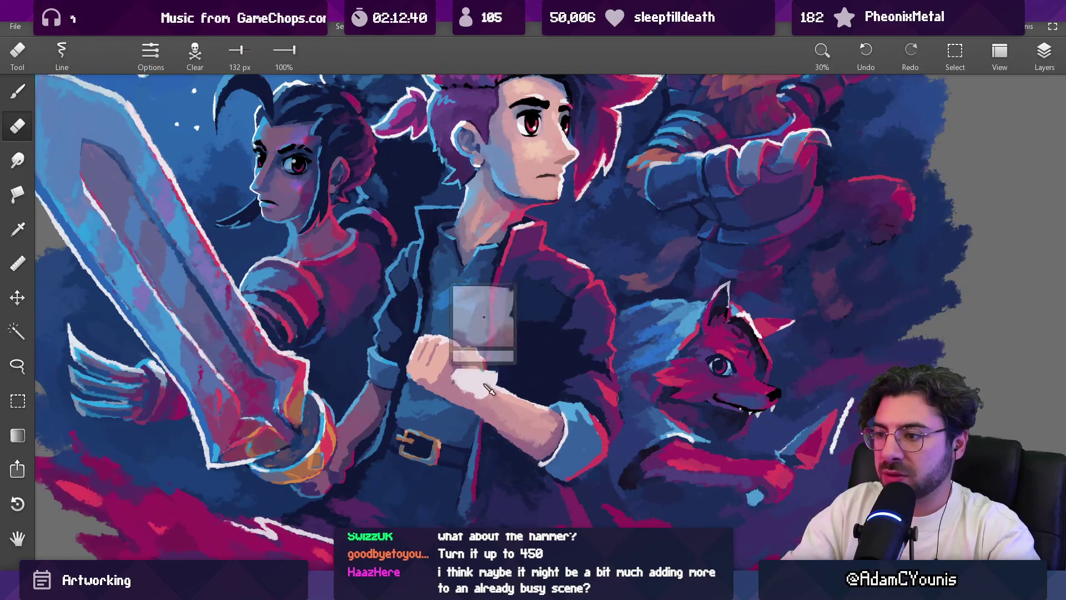
{"action": "key", "text": "b"}
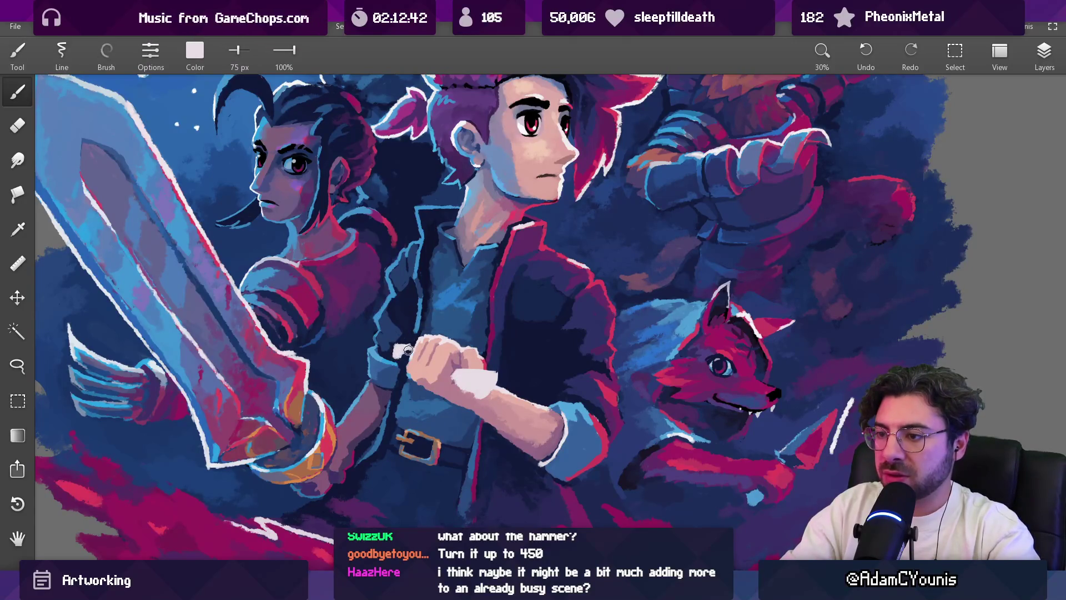
Step: Add red and light-blue accents to the napkin, undoing one blue stroke on the wrist
{"action": "scroll", "coordinate": [408, 355], "scroll_direction": "down", "scroll_amount": 5}
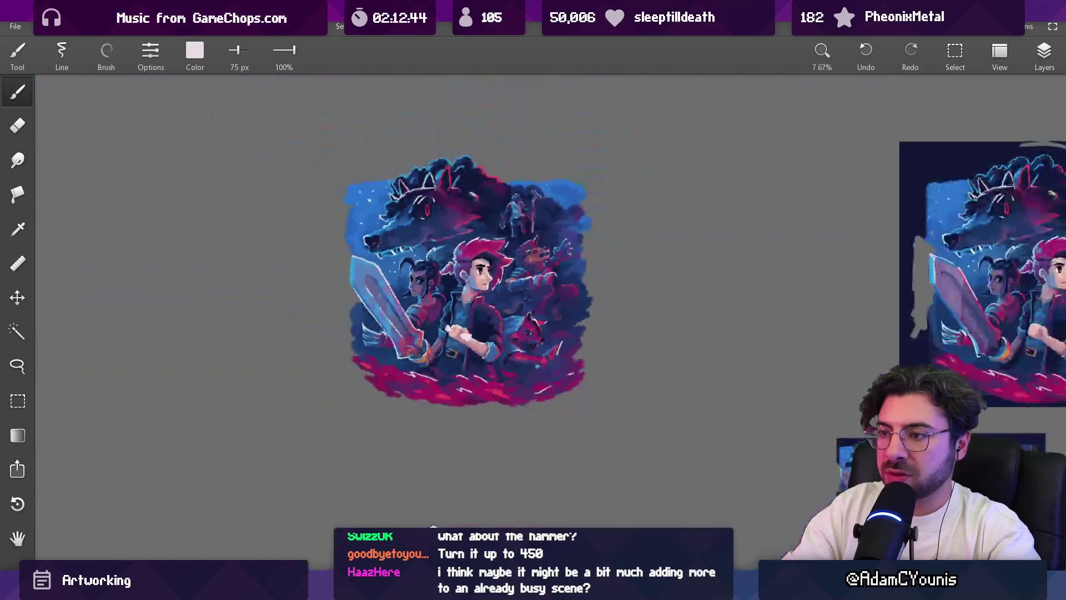
{"action": "scroll", "coordinate": [449, 299], "scroll_direction": "up", "scroll_amount": 5}
{"action": "mouse_move", "coordinate": [449, 299]}
{"action": "left_mouse_down"}
{"action": "mouse_move", "coordinate": [370, 323]}
{"action": "mouse_move", "coordinate": [258, 327]}
{"action": "mouse_move", "coordinate": [364, 325]}
{"action": "left_mouse_up"}
{"action": "key", "text": "bracketright"}
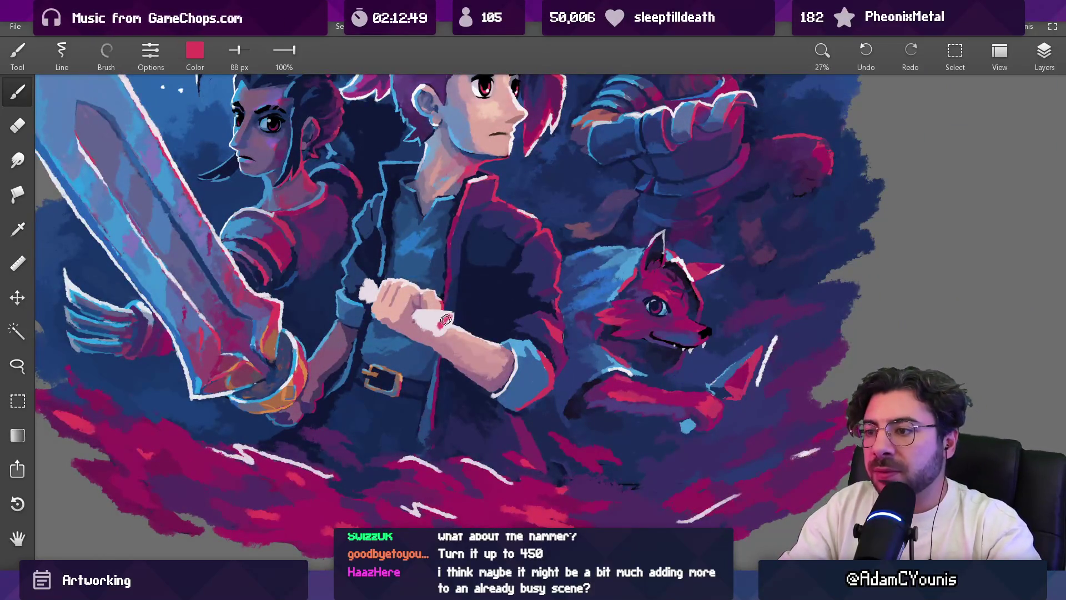
{"action": "mouse_move", "coordinate": [438, 322]}
{"action": "left_mouse_down"}
{"action": "mouse_move", "coordinate": [431, 278]}
{"action": "mouse_move", "coordinate": [412, 254]}
{"action": "mouse_move", "coordinate": [411, 284]}
{"action": "mouse_move", "coordinate": [338, 310]}
{"action": "mouse_move", "coordinate": [347, 301]}
{"action": "left_mouse_up"}
{"action": "key", "text": "bracketleft"}
{"action": "key", "text": "bracketleft"}
{"action": "key", "text": "bracketleft"}
{"action": "key", "text": "ctrl+z"}
{"action": "key", "text": "bracketright"}
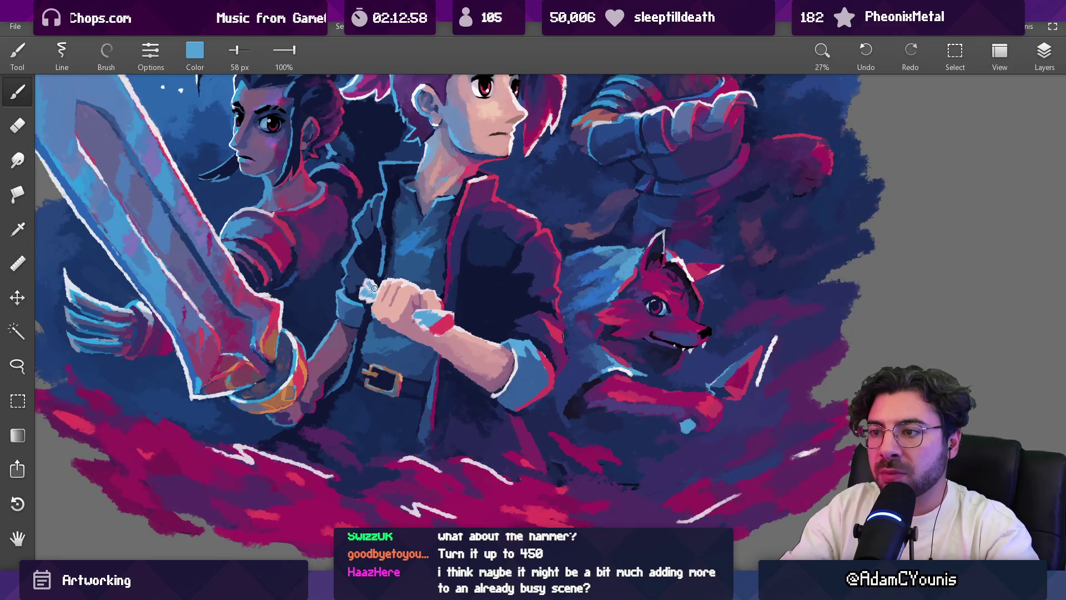
{"action": "scroll", "coordinate": [375, 288], "scroll_direction": "down", "scroll_amount": 5}
{"action": "scroll", "coordinate": [393, 217], "scroll_direction": "up", "scroll_amount": 6}
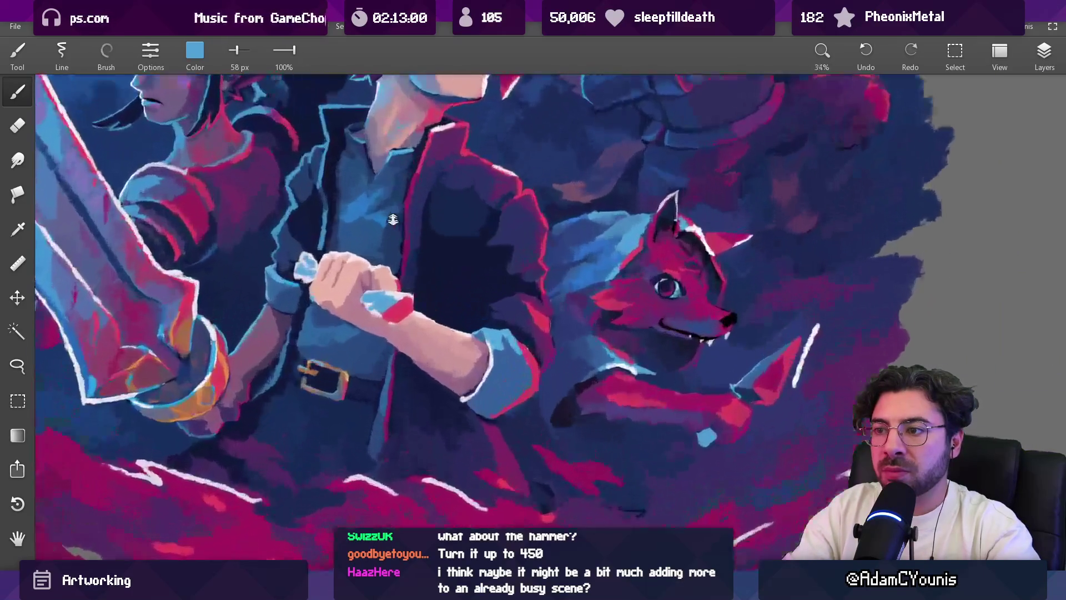
Step: Touch up the sword blade tip in light pink and erase stray white paint near the hand
{"action": "key", "text": "e"}
{"action": "left_click", "coordinate": [400, 300]}
{"action": "mouse_move", "coordinate": [414, 300]}
{"action": "left_mouse_down"}
{"action": "mouse_move", "coordinate": [376, 309]}
{"action": "mouse_move", "coordinate": [408, 281]}
{"action": "left_mouse_up"}
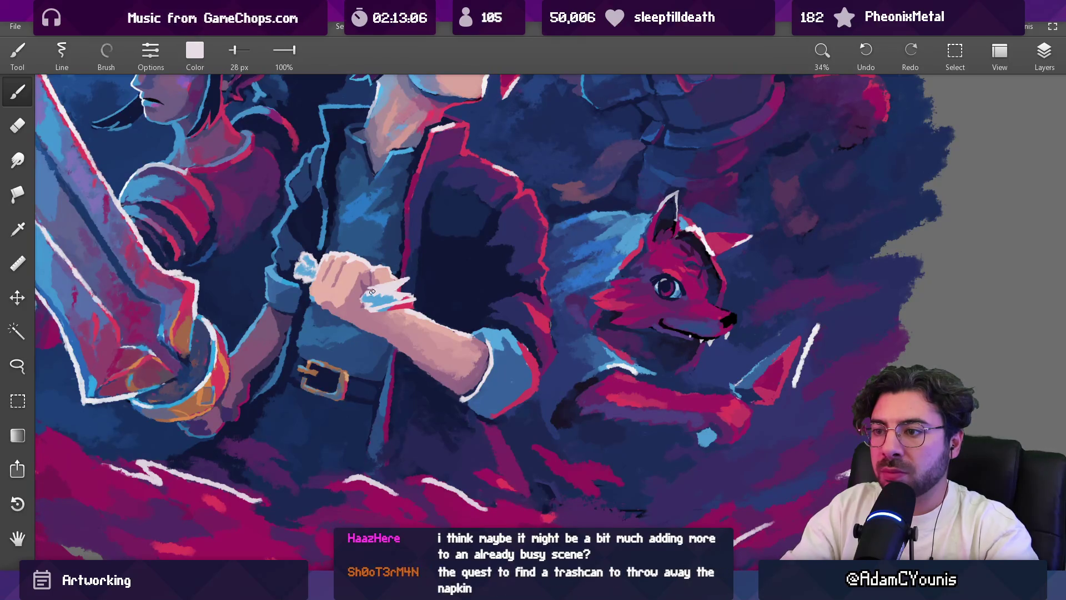
{"action": "scroll", "coordinate": [375, 292], "scroll_direction": "up", "scroll_amount": 3}
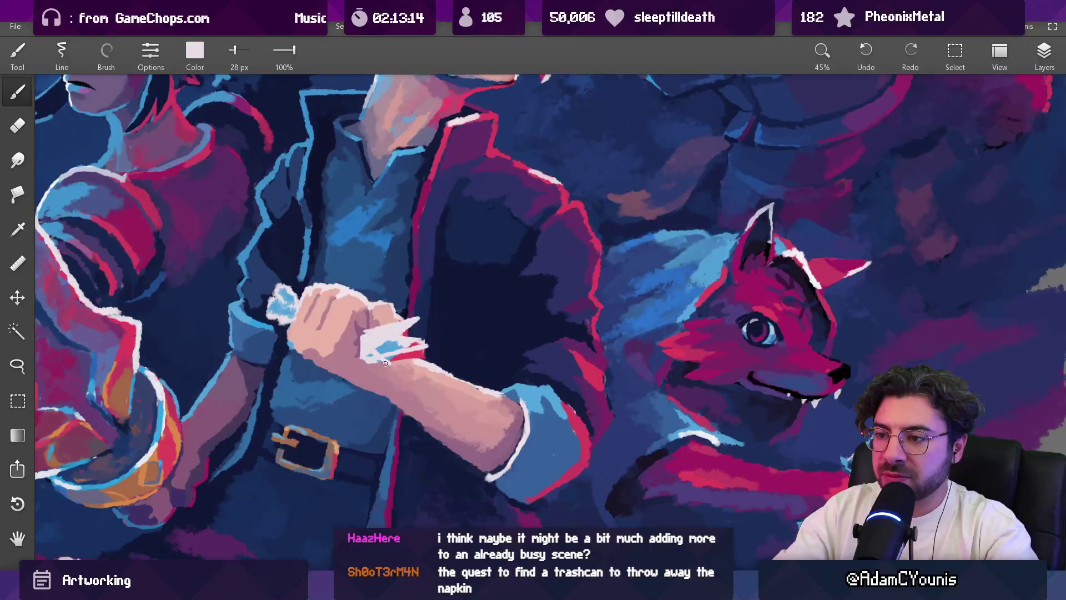
{"action": "key", "text": "e"}
{"action": "left_click_drag", "start_coordinate": [373, 359], "coordinate": [376, 364]}
{"action": "scroll", "coordinate": [437, 273], "scroll_direction": "down", "scroll_amount": 5}
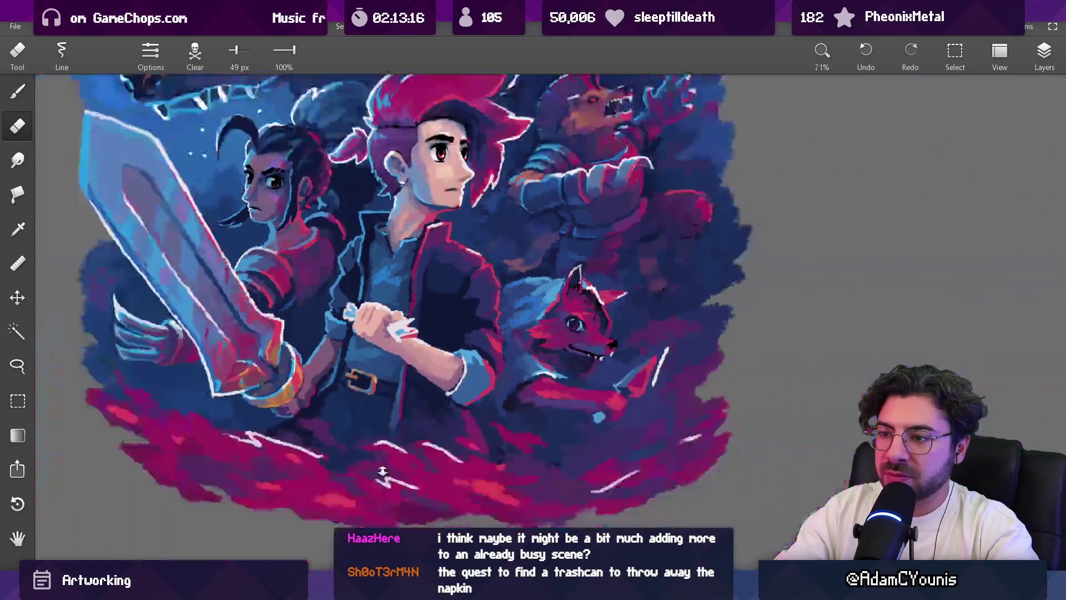
{"action": "scroll", "coordinate": [388, 303], "scroll_direction": "up", "scroll_amount": 2}
{"action": "left_click_drag", "start_coordinate": [383, 284], "coordinate": [378, 370]}
{"action": "key", "text": "b"}
Step: Paint light pink over the napkin's white edge with a 25 px brush
{"action": "left_click_drag", "start_coordinate": [608, 214], "coordinate": [587, 218]}
{"action": "scroll", "coordinate": [414, 314], "scroll_direction": "up", "scroll_amount": 3}
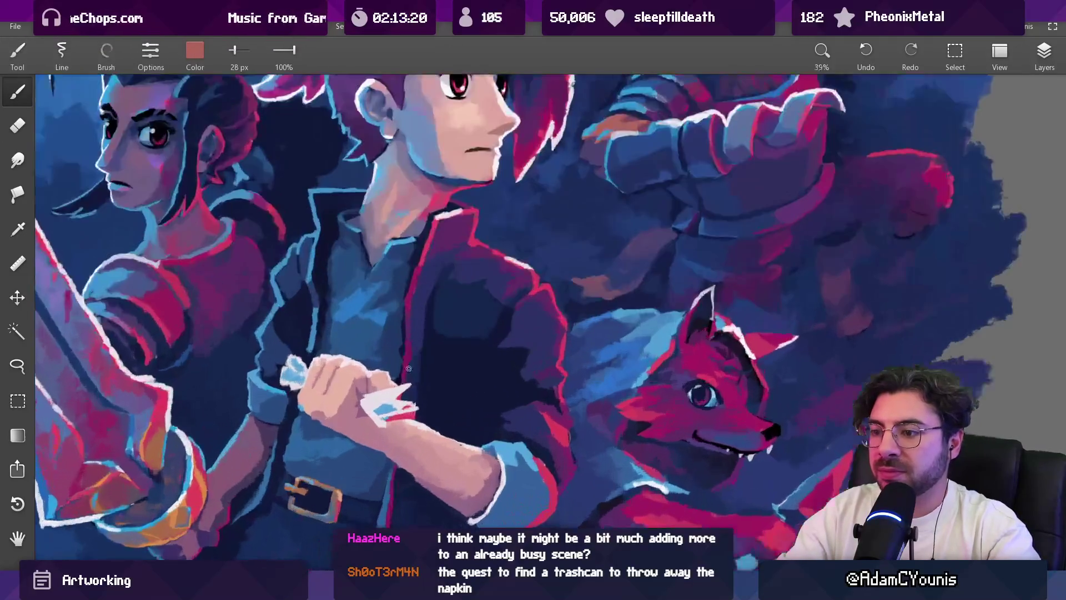
{"action": "left_click_drag", "start_coordinate": [422, 310], "coordinate": [392, 325]}
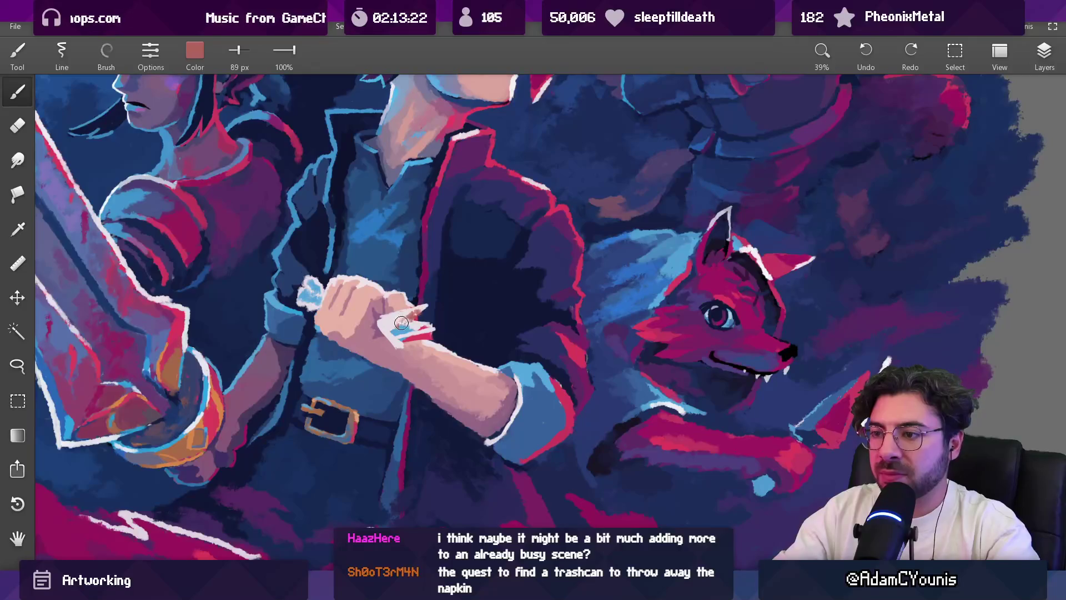
{"action": "key", "text": "bracketleft"}
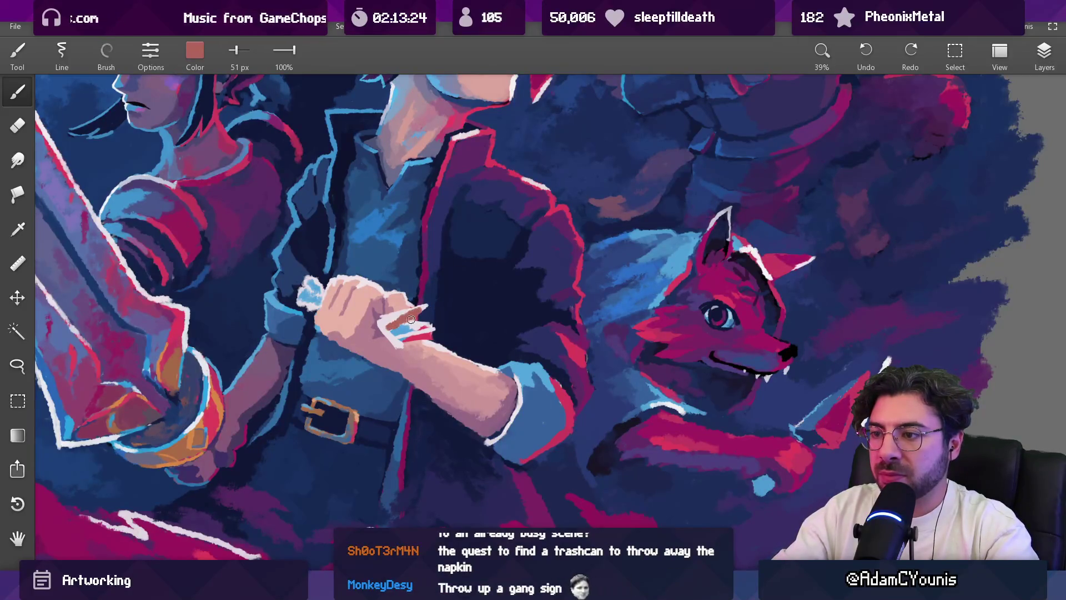
{"action": "left_click_drag", "start_coordinate": [407, 328], "coordinate": [407, 328]}
{"action": "left_click_drag", "start_coordinate": [426, 139], "coordinate": [426, 139]}
{"action": "key", "text": "bracketleft"}
{"action": "scroll", "coordinate": [395, 316], "scroll_direction": "up", "scroll_amount": 5}
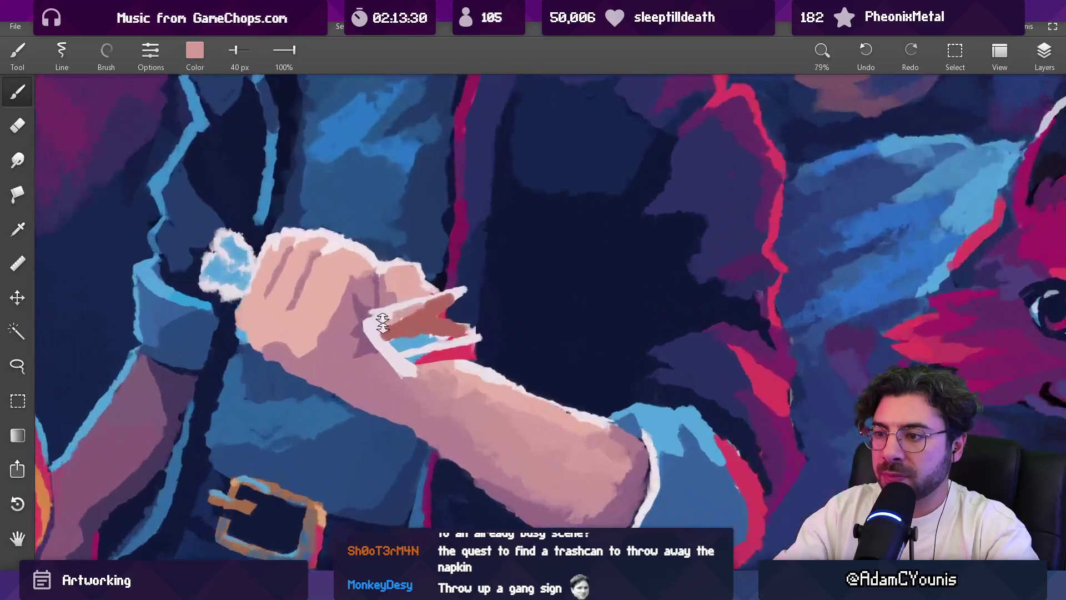
{"action": "left_click_drag", "start_coordinate": [408, 321], "coordinate": [408, 320]}
{"action": "key", "text": "bracketleft"}
{"action": "key", "text": "bracketleft"}
{"action": "left_click_drag", "start_coordinate": [489, 283], "coordinate": [391, 308]}
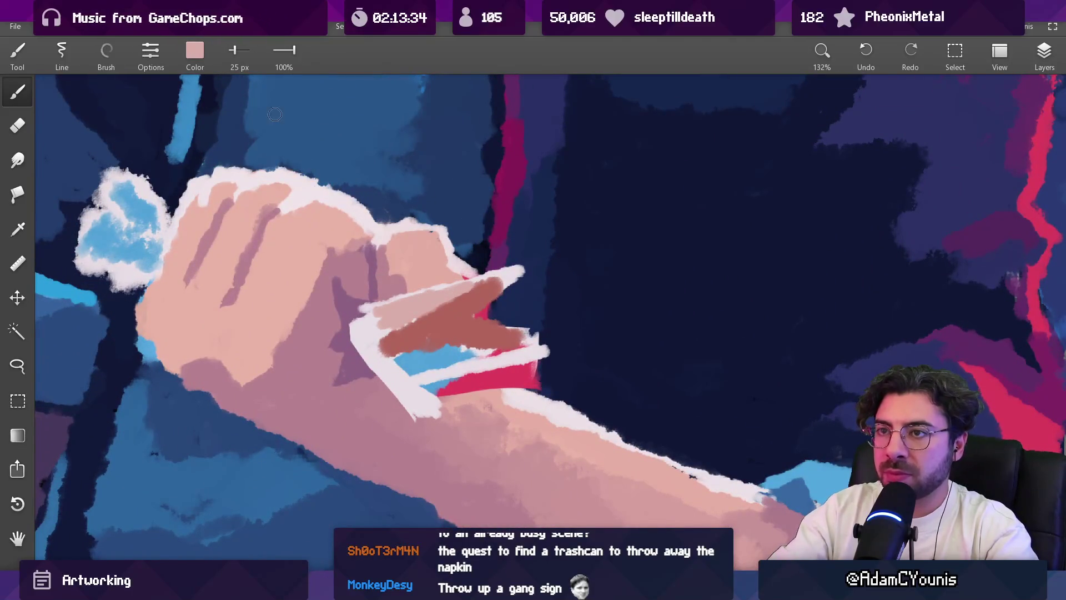
Step: Set the colour to peach #DAAE81 and stroke it across the napkin and its lower edge
{"action": "left_click", "coordinate": [195, 51]}
{"action": "left_click_drag", "start_coordinate": [220, 192], "coordinate": [196, 192]}
{"action": "left_click_drag", "start_coordinate": [244, 125], "coordinate": [246, 125]}
{"action": "left_click", "coordinate": [256, 247]}
{"action": "mouse_move", "coordinate": [390, 330]}
{"action": "left_mouse_down"}
{"action": "mouse_move", "coordinate": [514, 272]}
{"action": "mouse_move", "coordinate": [384, 333]}
{"action": "mouse_move", "coordinate": [373, 317]}
{"action": "left_mouse_up"}
{"action": "mouse_move", "coordinate": [422, 379]}
{"action": "left_mouse_down"}
{"action": "mouse_move", "coordinate": [408, 382]}
{"action": "mouse_move", "coordinate": [472, 367]}
{"action": "left_mouse_up"}
{"action": "scroll", "coordinate": [389, 373], "scroll_direction": "down", "scroll_amount": 15}
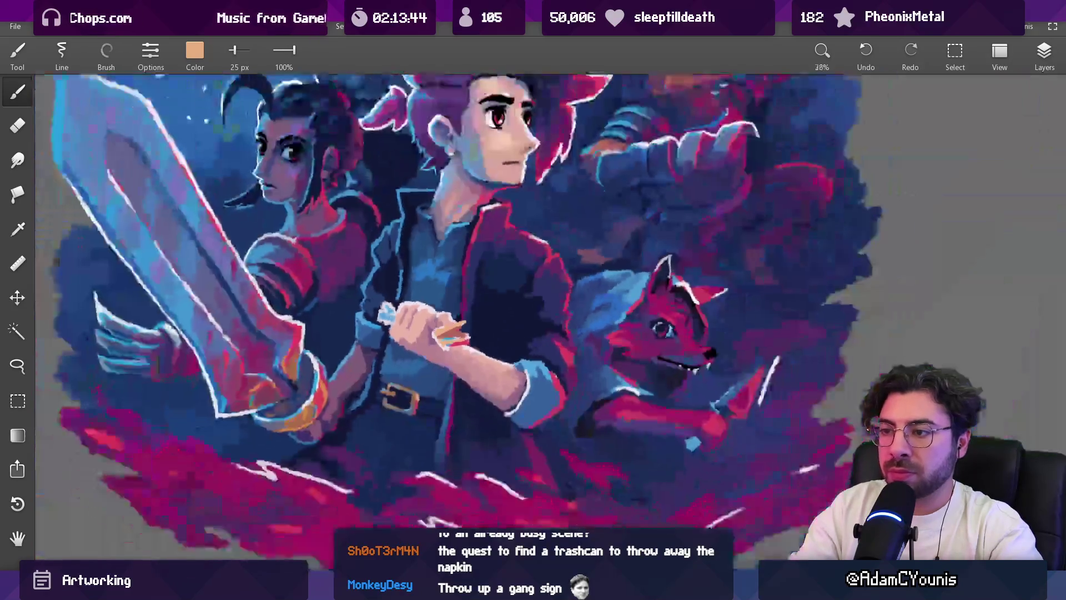
Step: Cover the blue patch on the napkin's left edge with a 46 px brush
{"action": "scroll", "coordinate": [432, 390], "scroll_direction": "up", "scroll_amount": 8}
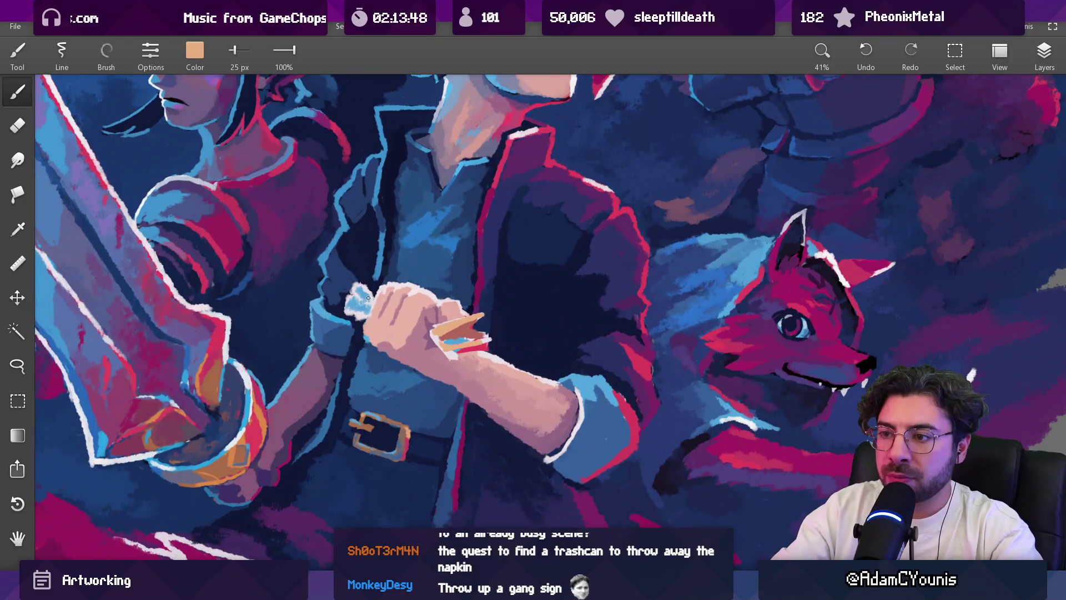
{"action": "key", "text": "bracketright"}
{"action": "mouse_move", "coordinate": [368, 299]}
{"action": "left_mouse_down"}
{"action": "mouse_move", "coordinate": [359, 296]}
{"action": "mouse_move", "coordinate": [364, 321]}
{"action": "mouse_move", "coordinate": [395, 282]}
{"action": "mouse_move", "coordinate": [380, 270]}
{"action": "mouse_move", "coordinate": [351, 288]}
{"action": "left_mouse_up"}
{"action": "left_click_drag", "start_coordinate": [469, 332], "coordinate": [487, 328]}
{"action": "key", "text": "e"}
{"action": "key", "text": "bracketleft"}
{"action": "key", "text": "bracketleft"}
{"action": "key", "text": "bracketleft"}
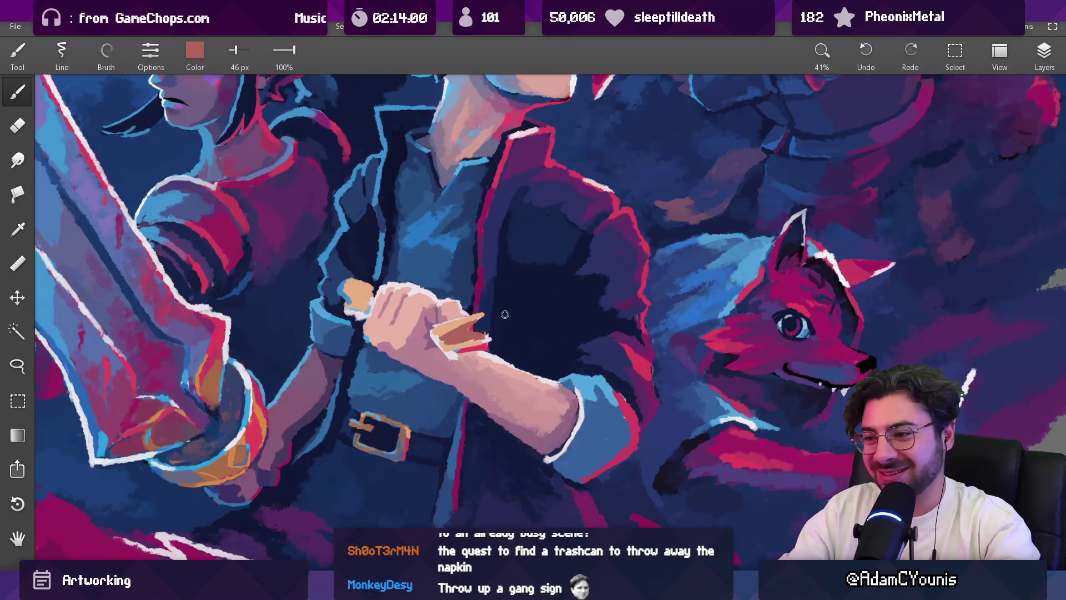
Step: Extend the reddish-brown shading under the orange finger using tones sampled from the hand
{"action": "left_click", "coordinate": [434, 332]}
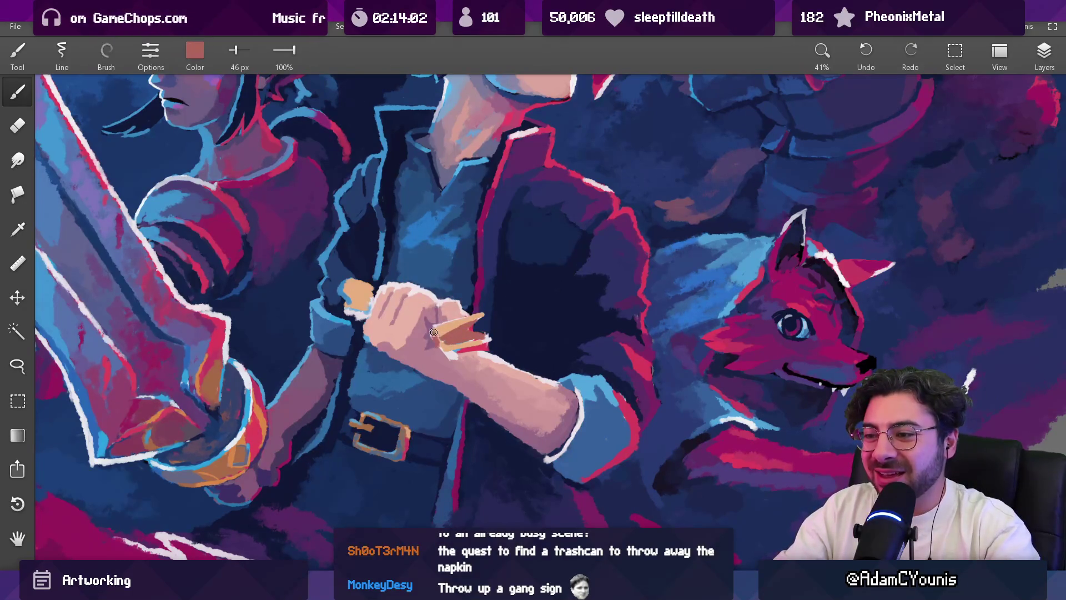
{"action": "left_click", "coordinate": [451, 335]}
{"action": "left_click", "coordinate": [464, 333]}
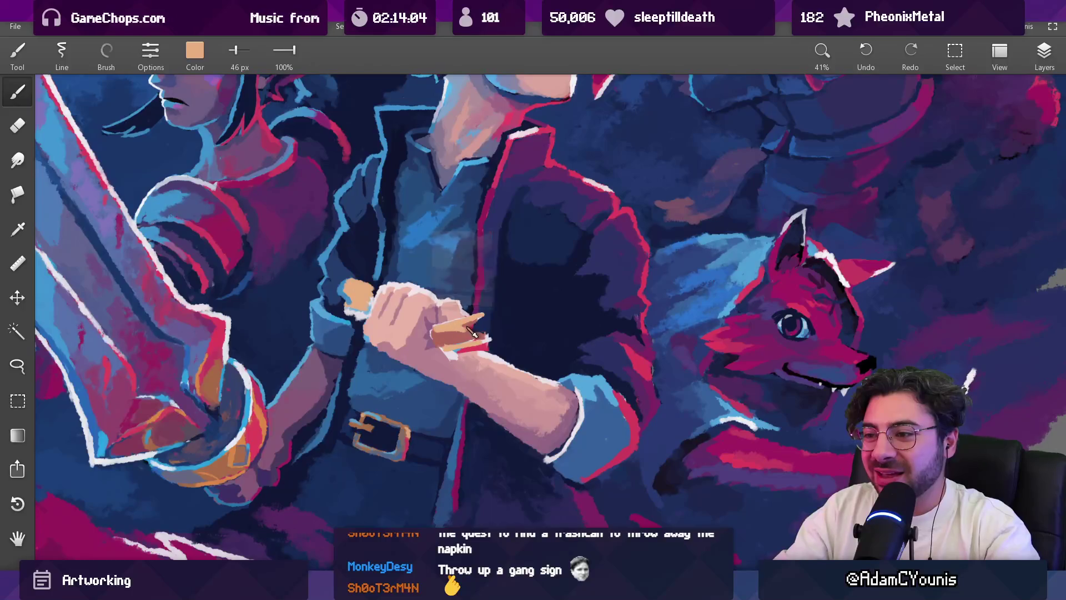
{"action": "left_click", "coordinate": [459, 339]}
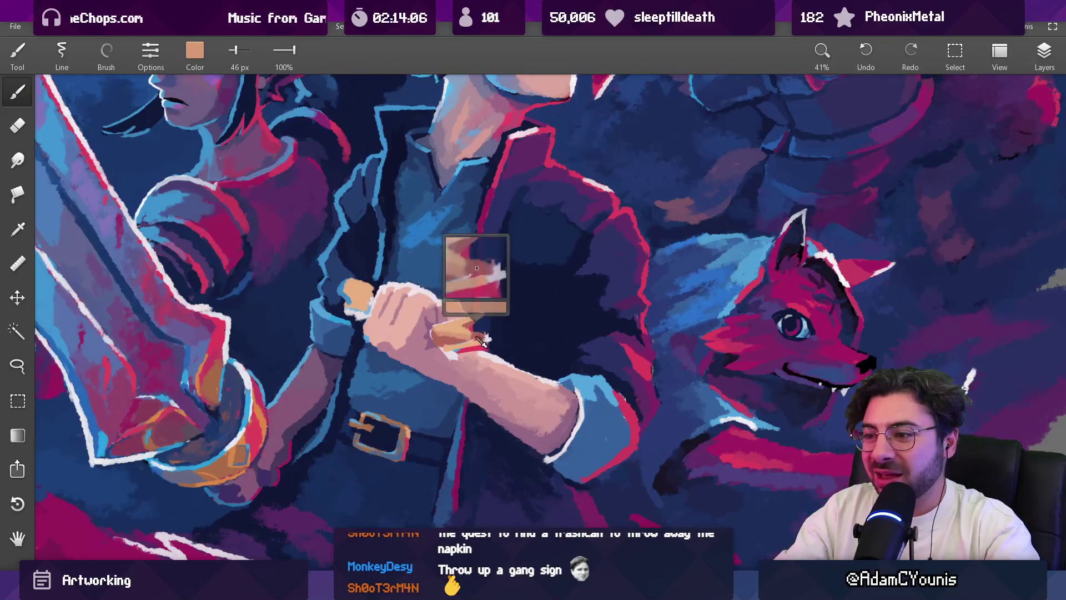
{"action": "left_click_drag", "start_coordinate": [469, 338], "coordinate": [455, 328]}
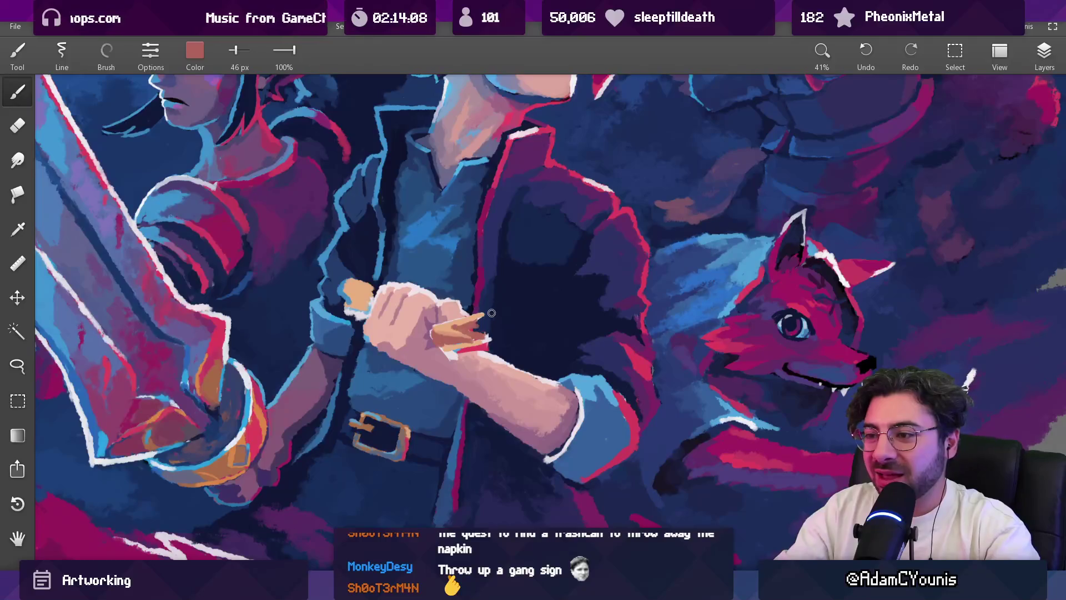
{"action": "scroll", "coordinate": [491, 313], "scroll_direction": "down", "scroll_amount": 10}
{"action": "scroll", "coordinate": [499, 344], "scroll_direction": "up", "scroll_amount": 8}
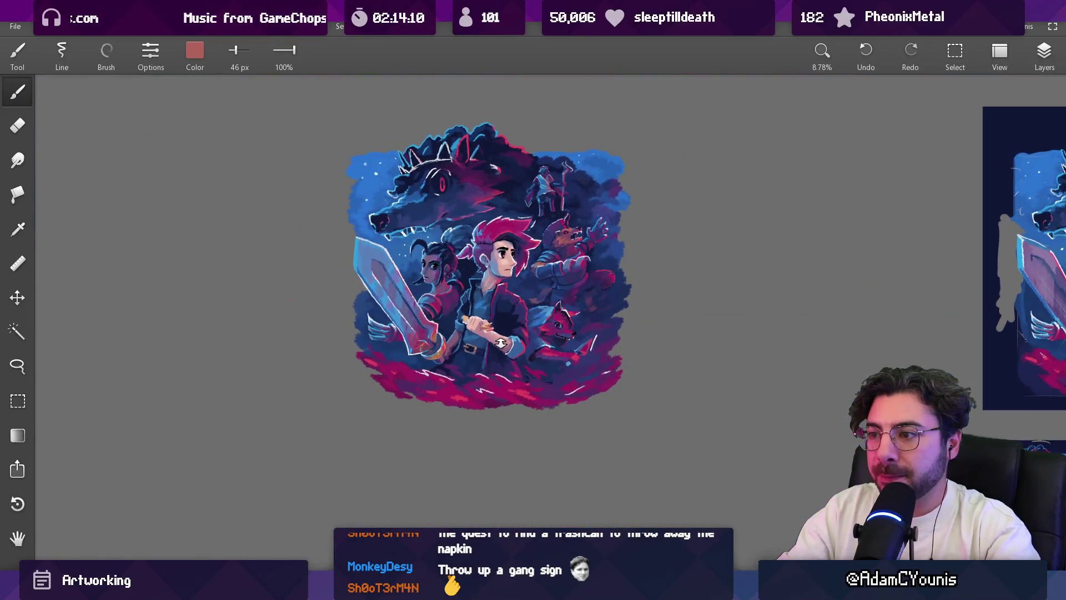
{"action": "scroll", "coordinate": [464, 275], "scroll_direction": "up", "scroll_amount": 2}
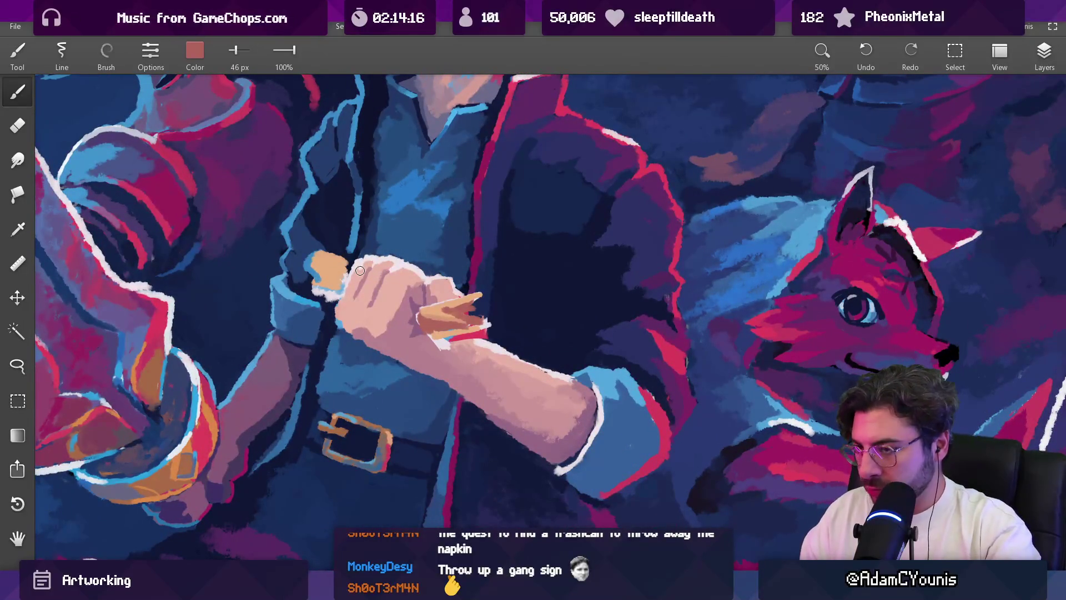
{"action": "key", "text": "ctrl+z"}
{"action": "key", "text": "ctrl+z"}
{"action": "key", "text": "ctrl+y"}
{"action": "key", "text": "ctrl+y"}
Step: Repaint the peach patch above the fist at 58 px, then shrink the brush to 35 px
{"action": "key", "text": "bracketright"}
{"action": "key", "text": "bracketright"}
{"action": "left_click", "coordinate": [318, 251], "text": "alt"}
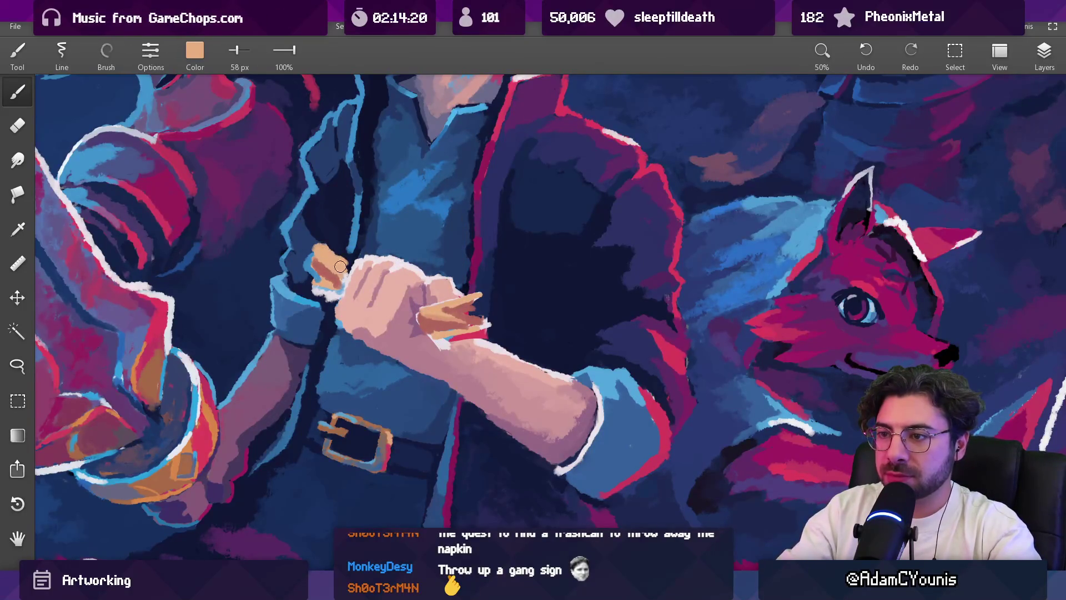
{"action": "left_click_drag", "start_coordinate": [340, 267], "coordinate": [330, 253]}
{"action": "key", "text": "bracketleft"}
{"action": "key", "text": "bracketleft"}
{"action": "key", "text": "bracketleft"}
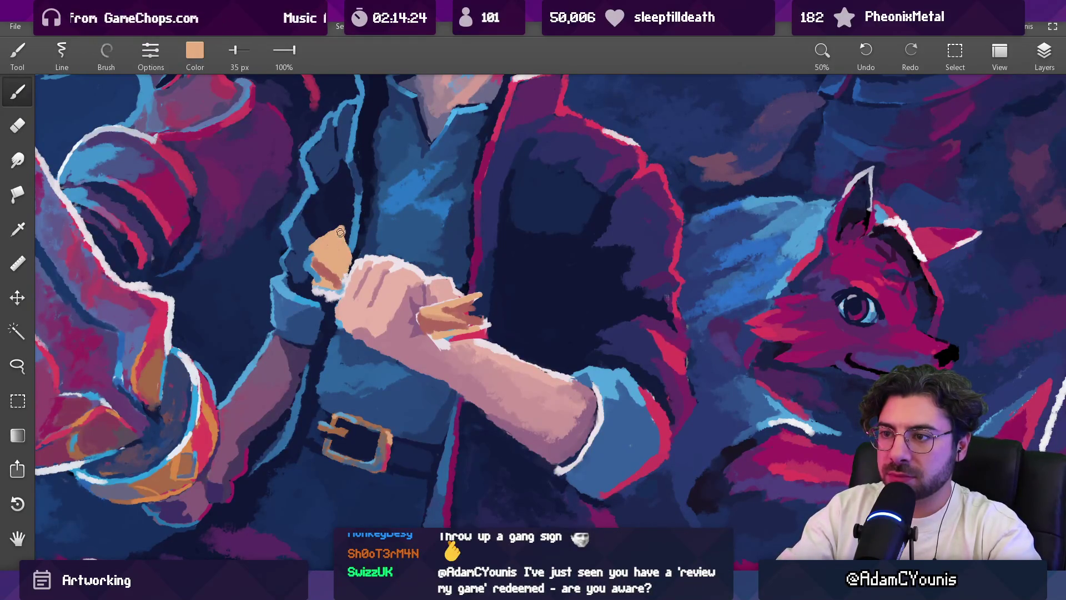
{"action": "scroll", "coordinate": [351, 241], "scroll_direction": "down", "scroll_amount": 10}
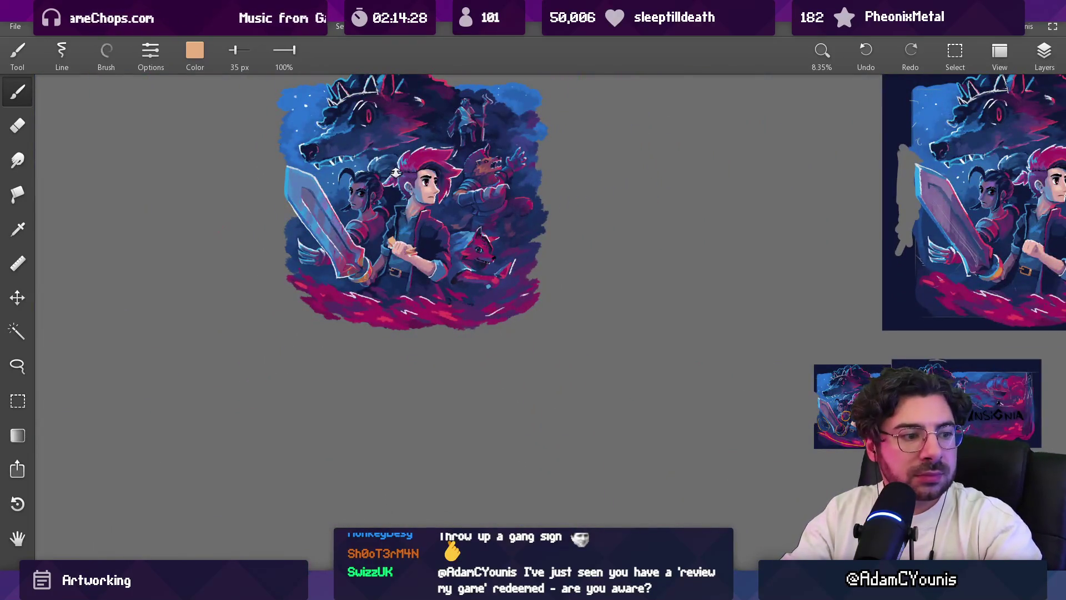
Step: Rework the fist's reddish-brown and peach tones, alternating a 28 px brush and 21 px eraser
{"action": "scroll", "coordinate": [396, 254], "scroll_direction": "up", "scroll_amount": 5}
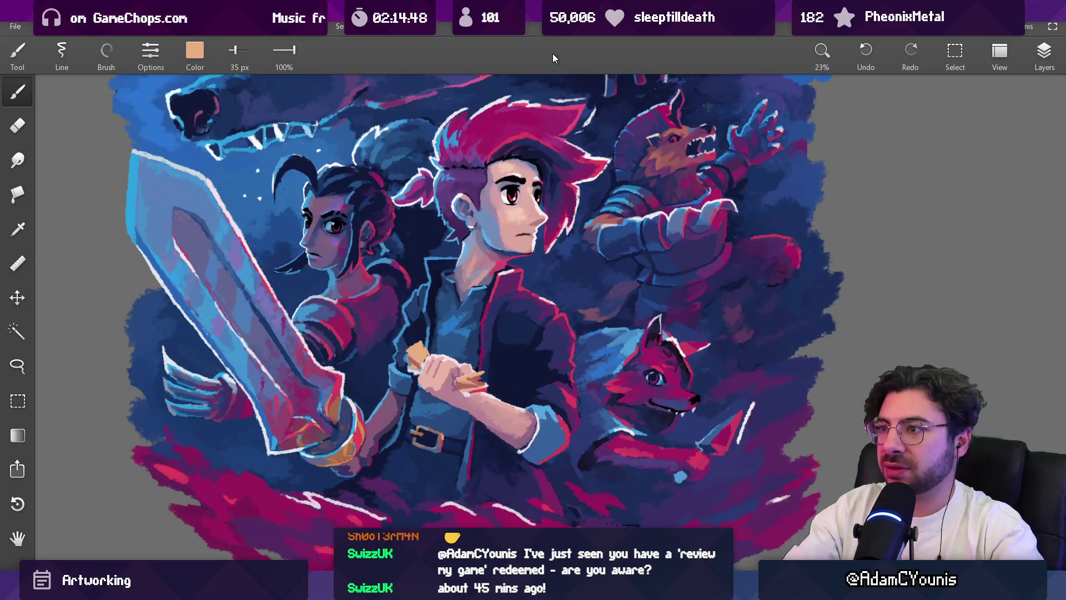
{"action": "scroll", "coordinate": [495, 81], "scroll_direction": "down", "scroll_amount": 3}
{"action": "scroll", "coordinate": [351, 275], "scroll_direction": "up", "scroll_amount": 8}
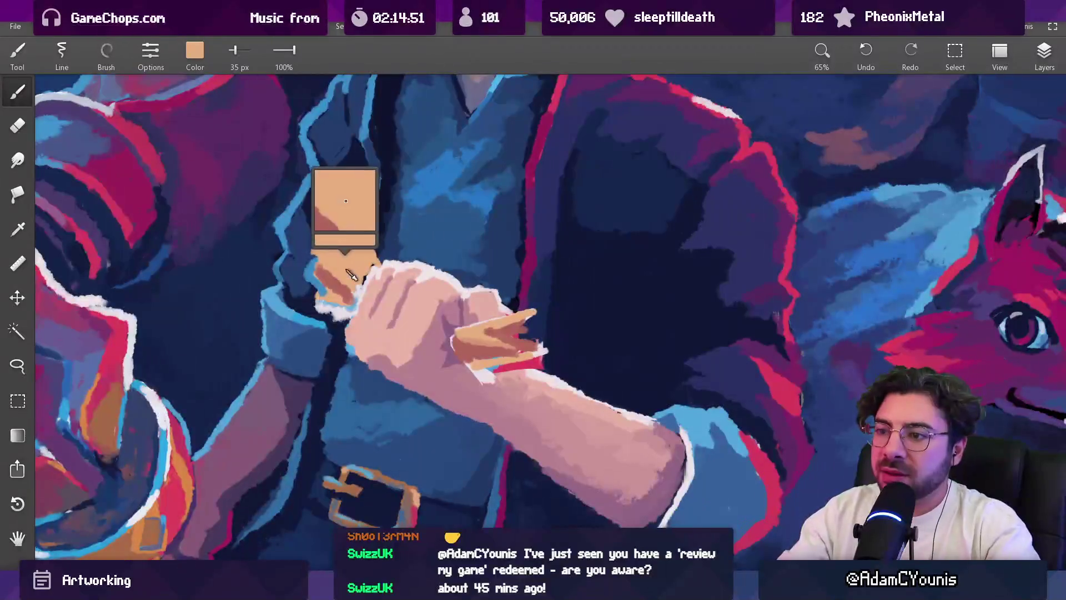
{"action": "key", "text": "bracketleft"}
{"action": "mouse_move", "coordinate": [327, 265]}
{"action": "left_mouse_down"}
{"action": "mouse_move", "coordinate": [333, 281]}
{"action": "mouse_move", "coordinate": [339, 261]}
{"action": "mouse_move", "coordinate": [348, 300]}
{"action": "mouse_move", "coordinate": [340, 266]}
{"action": "left_mouse_up"}
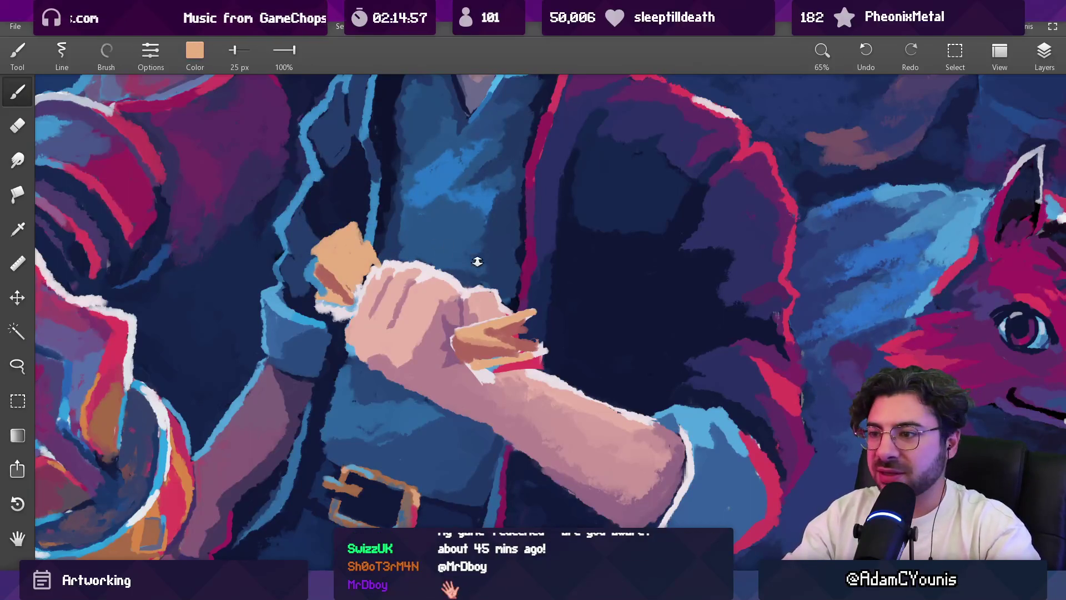
{"action": "scroll", "coordinate": [477, 261], "scroll_direction": "down", "scroll_amount": 5}
{"action": "scroll", "coordinate": [469, 278], "scroll_direction": "up", "scroll_amount": 4}
{"action": "left_click_drag", "start_coordinate": [466, 277], "coordinate": [455, 281]}
{"action": "key", "text": "e"}
{"action": "key", "text": "bracketright"}
{"action": "key", "text": "bracketright"}
{"action": "key", "text": "bracketright"}
{"action": "left_click_drag", "start_coordinate": [445, 287], "coordinate": [457, 288]}
{"action": "key", "text": "bracketleft"}
{"action": "key", "text": "bracketleft"}
{"action": "key", "text": "bracketleft"}
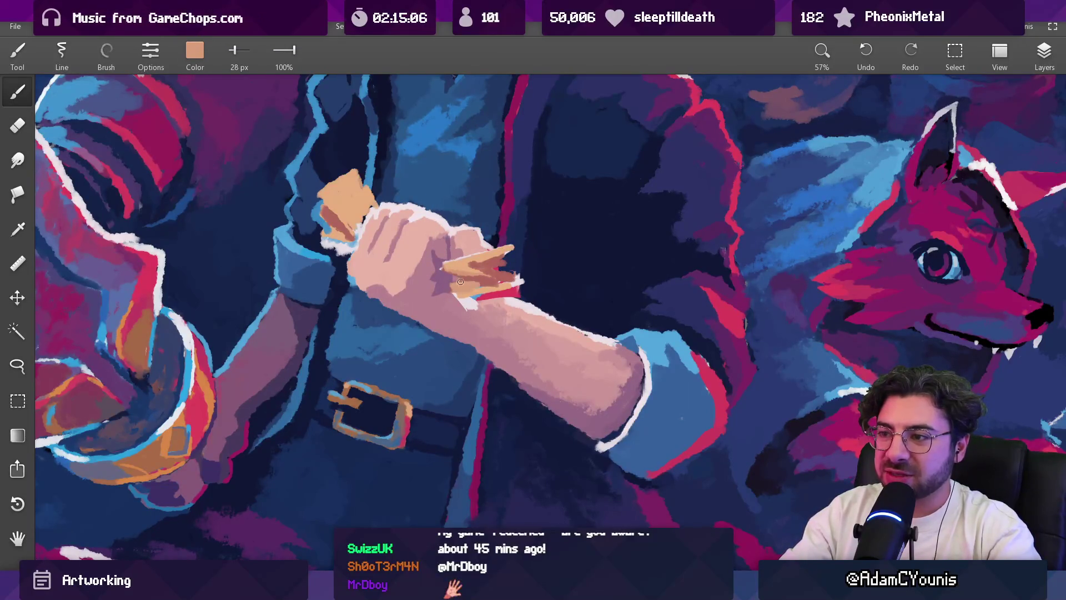
Step: Sample the hand's skin, orange-pink, dark shadow and light peach tones
{"action": "mouse_move", "coordinate": [480, 285]}
{"action": "left_mouse_down"}
{"action": "mouse_move", "coordinate": [494, 280]}
{"action": "mouse_move", "coordinate": [417, 243]}
{"action": "mouse_move", "coordinate": [507, 289]}
{"action": "left_mouse_up"}
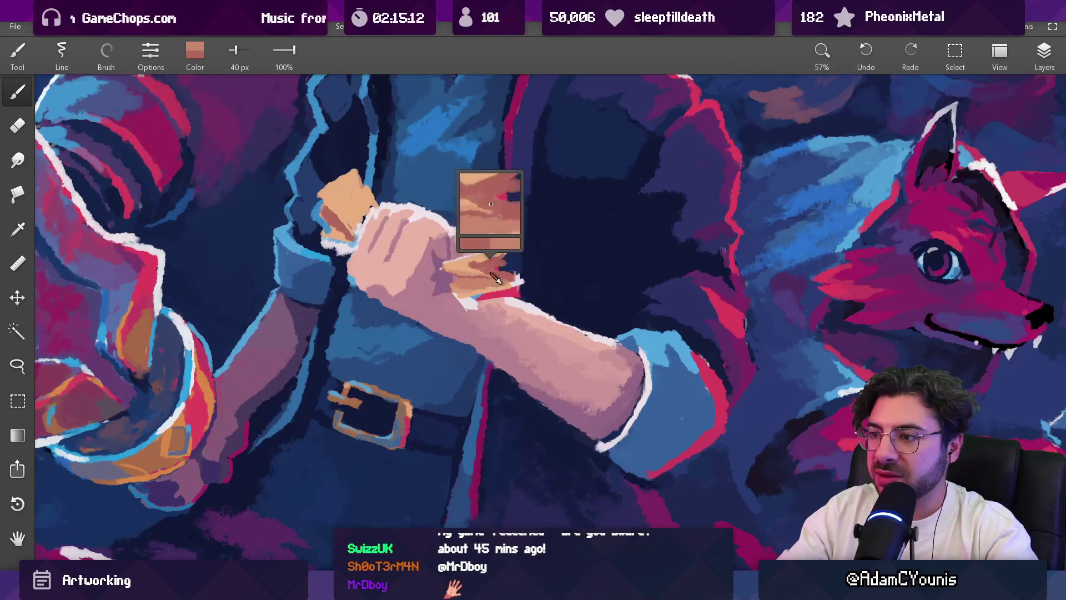
{"action": "left_click_drag", "start_coordinate": [488, 281], "coordinate": [470, 276]}
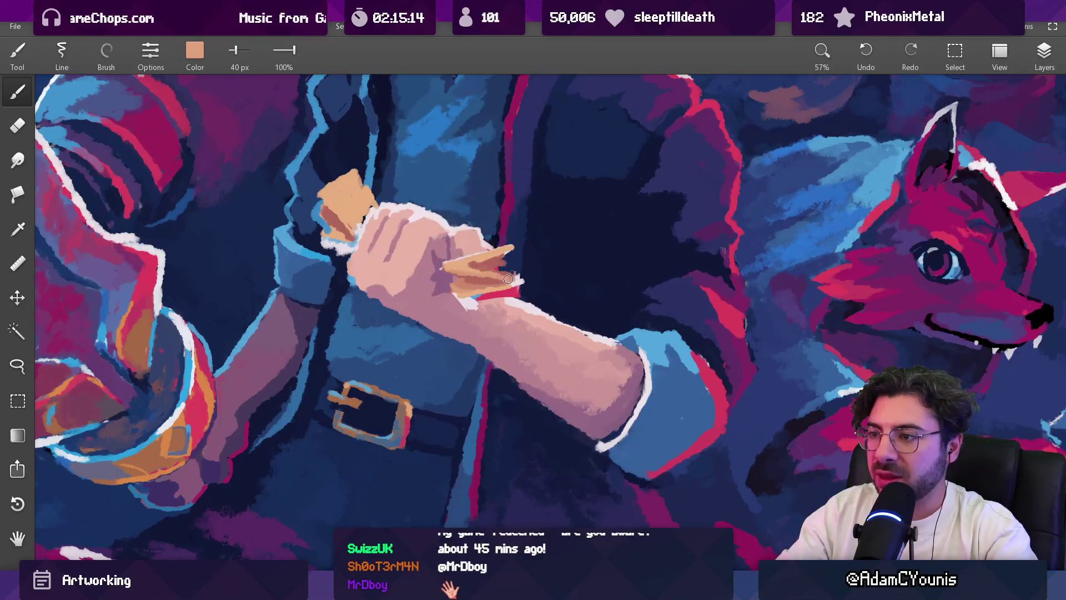
{"action": "scroll", "coordinate": [527, 273], "scroll_direction": "down", "scroll_amount": 5}
{"action": "scroll", "coordinate": [527, 273], "scroll_direction": "up", "scroll_amount": 6}
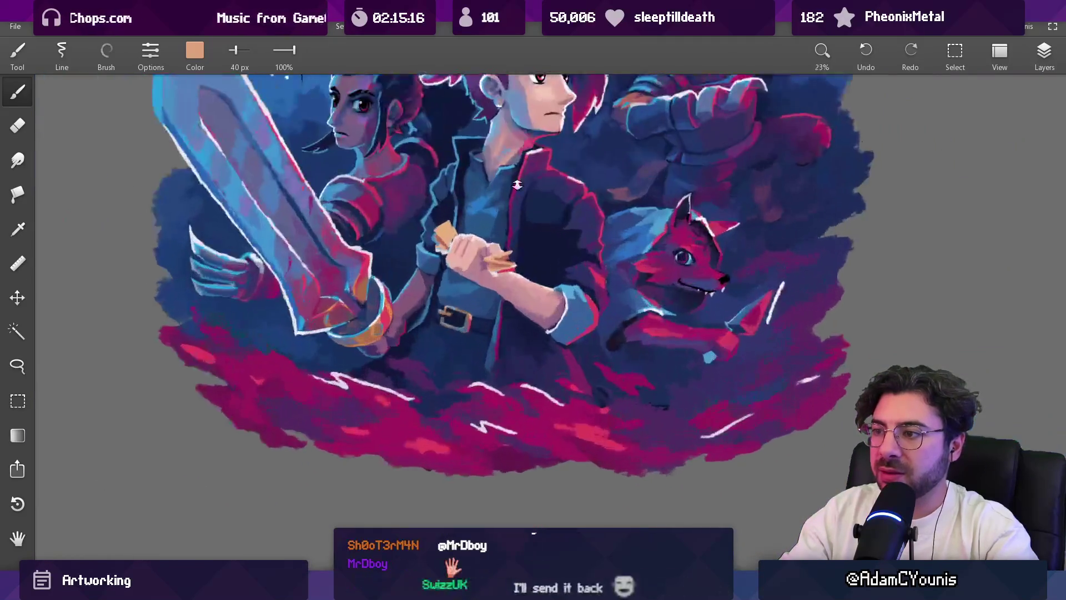
{"action": "key", "text": "e"}
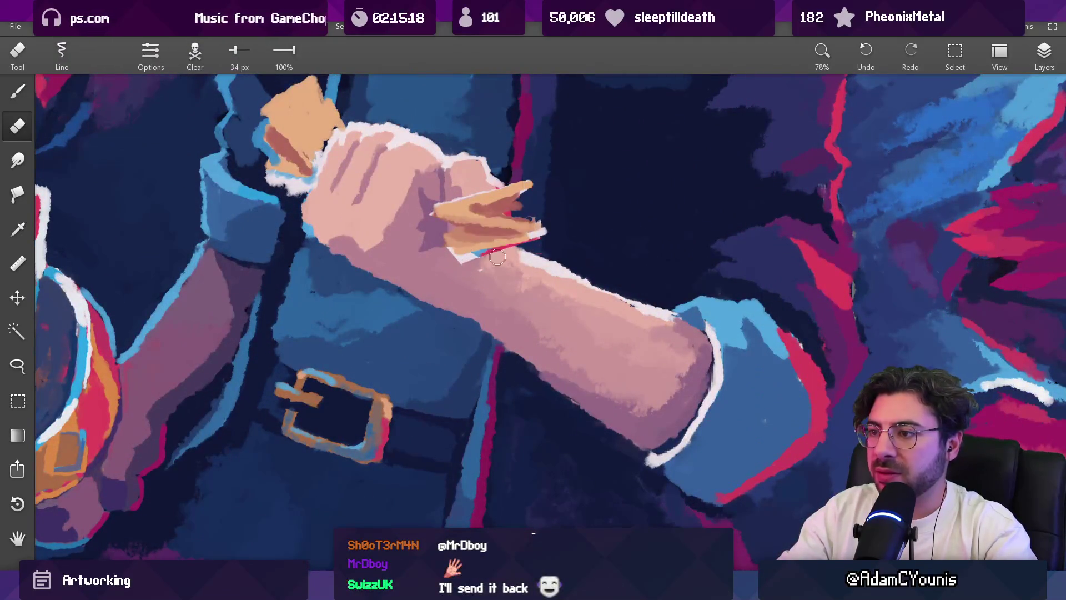
{"action": "key", "text": "b"}
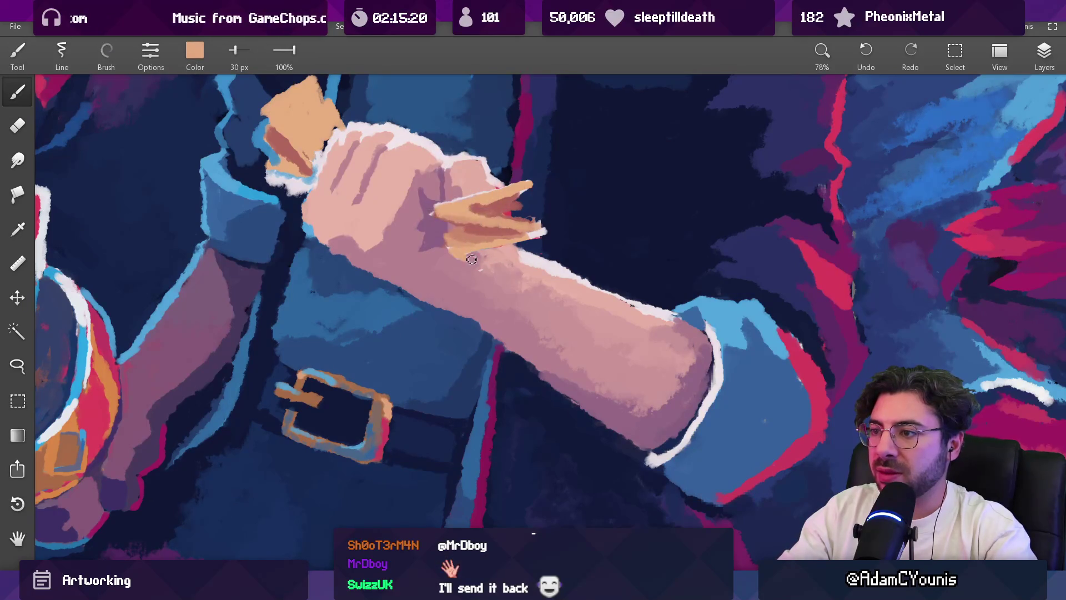
{"action": "left_click", "coordinate": [458, 242], "text": "alt"}
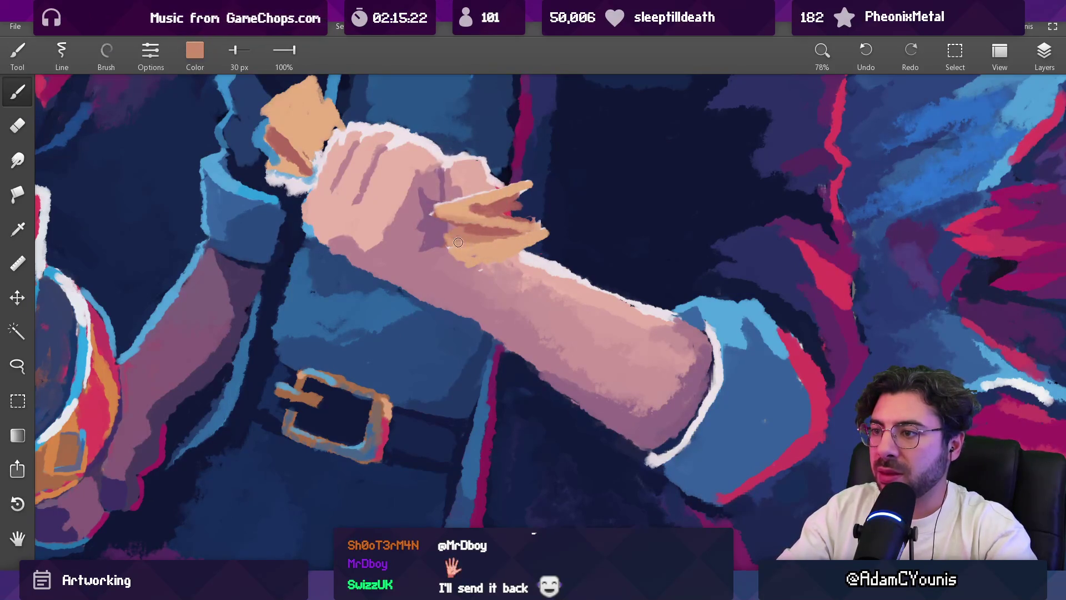
{"action": "left_click", "coordinate": [496, 228], "text": "alt"}
{"action": "left_click", "coordinate": [480, 248], "text": "alt"}
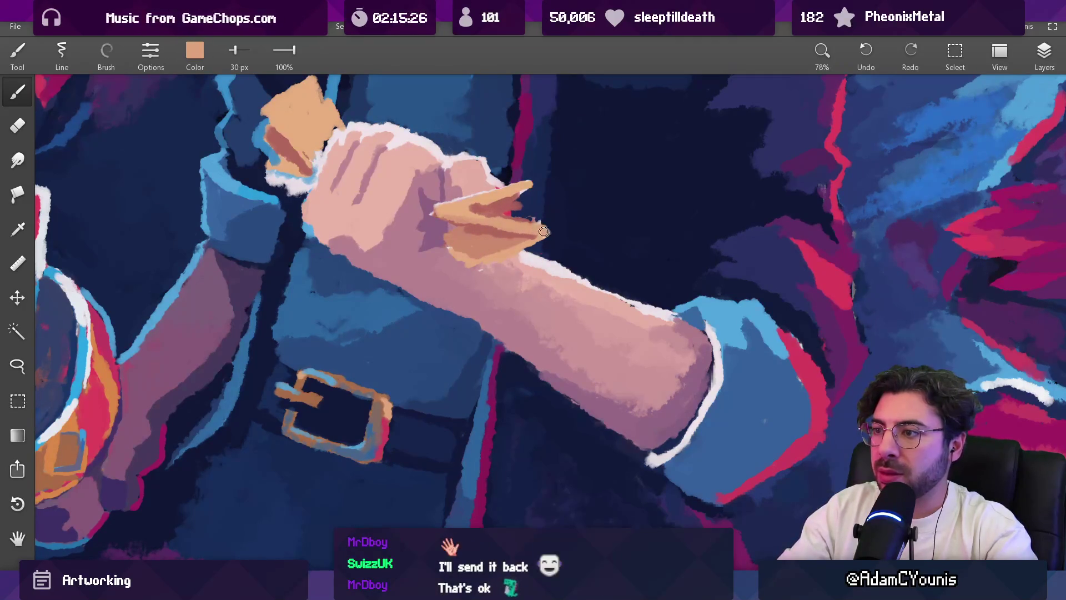
{"action": "key", "text": "ctrl+0"}
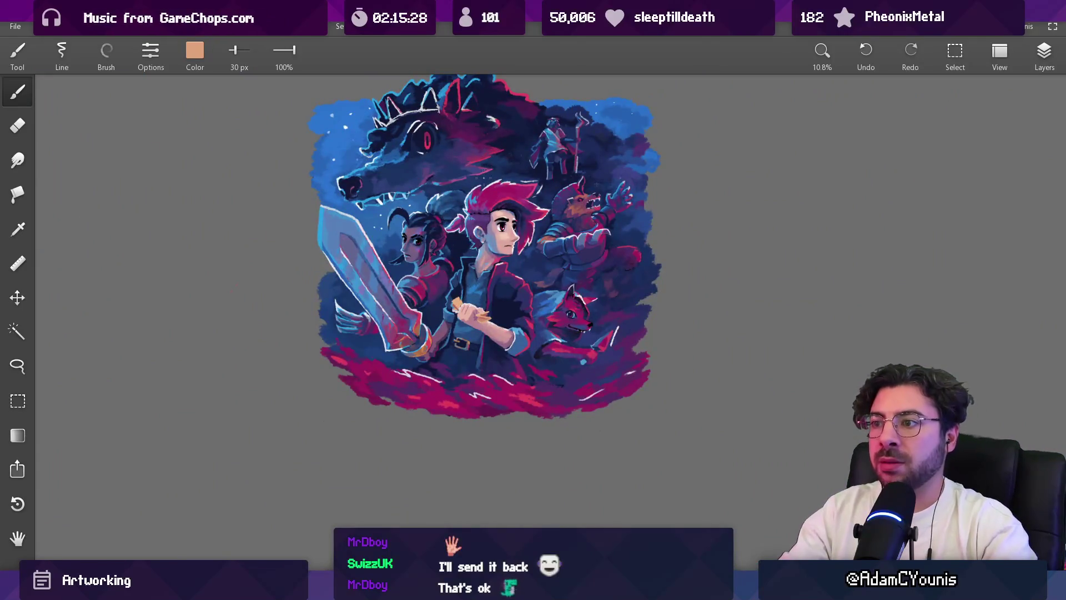
Step: Re-sample dark pink, shadow and light peach from the hand and review the whole illustration
{"action": "scroll", "coordinate": [499, 299], "scroll_direction": "up", "scroll_amount": 5}
{"action": "left_click", "coordinate": [466, 300], "text": "alt"}
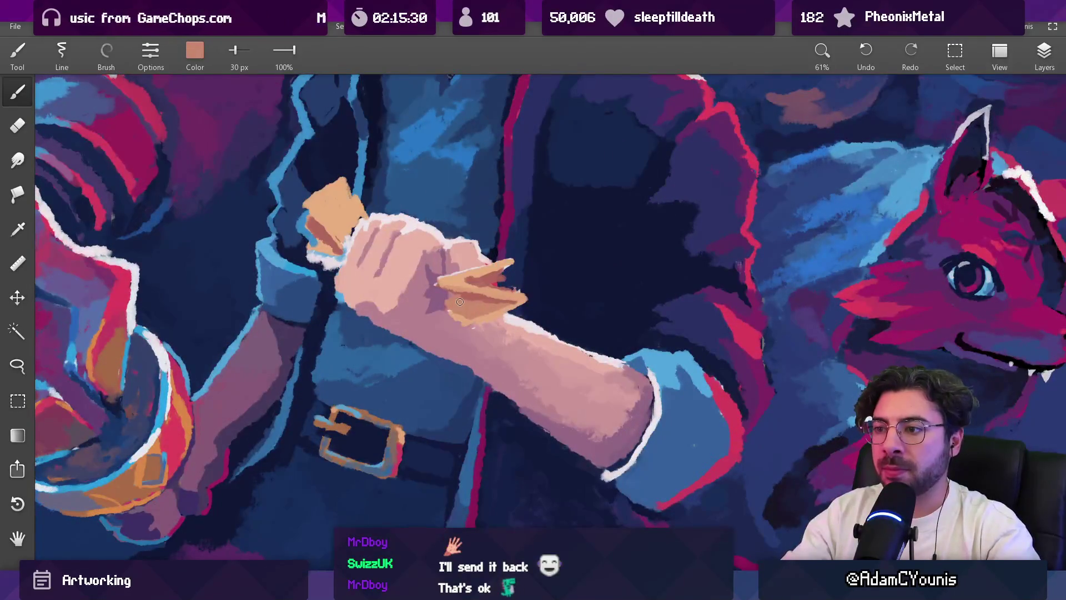
{"action": "left_click", "coordinate": [439, 291], "text": "alt"}
{"action": "left_click", "coordinate": [456, 296], "text": "alt"}
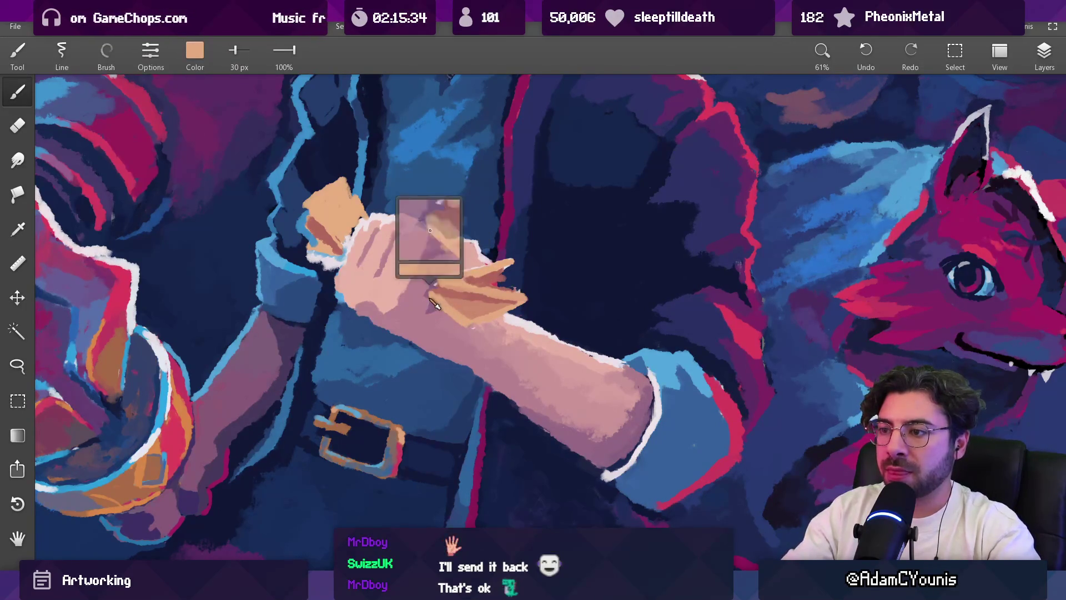
{"action": "key", "text": "e"}
{"action": "left_click_drag", "start_coordinate": [463, 306], "coordinate": [464, 359]}
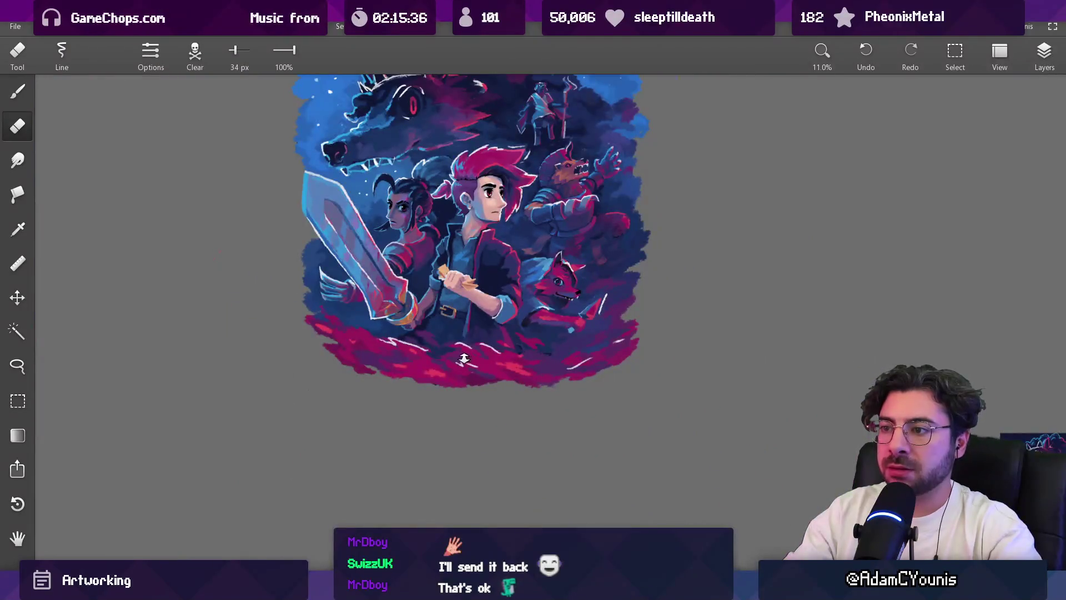
{"action": "mouse_move", "coordinate": [495, 208]}
{"action": "left_mouse_down"}
{"action": "mouse_move", "coordinate": [477, 262]}
{"action": "mouse_move", "coordinate": [462, 286]}
{"action": "mouse_move", "coordinate": [449, 286]}
{"action": "left_mouse_up"}
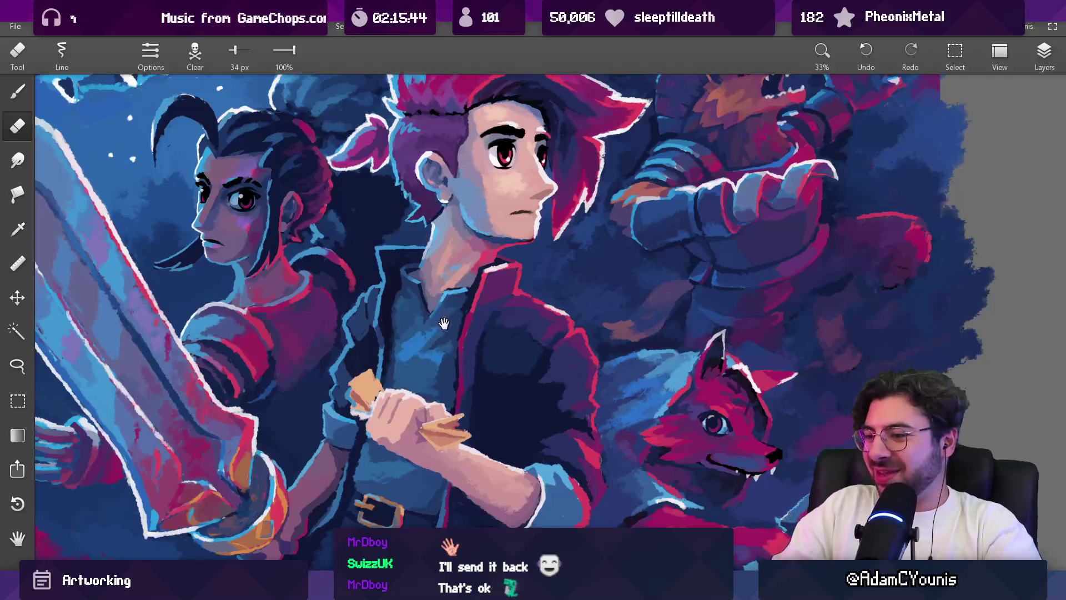
Step: Paint a raised peak onto the peach shape above the fist with a 35 px brush
{"action": "scroll", "coordinate": [384, 365], "scroll_direction": "up", "scroll_amount": 3}
{"action": "key", "text": "b"}
{"action": "key", "text": "bracketright"}
{"action": "key", "text": "bracketright"}
{"action": "key", "text": "bracketright"}
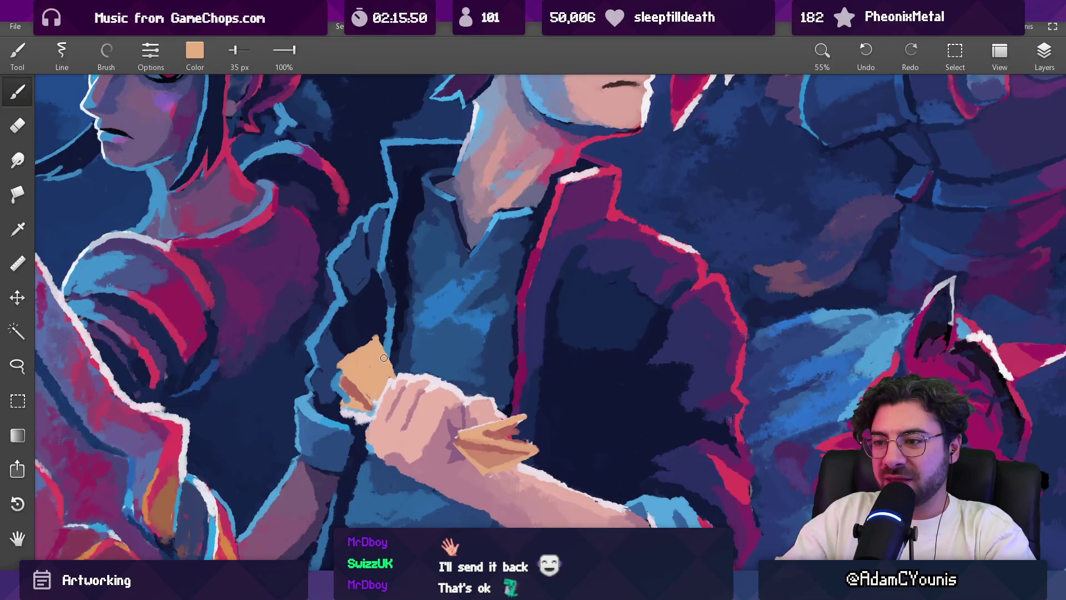
{"action": "mouse_move", "coordinate": [376, 347]}
{"action": "left_mouse_down"}
{"action": "mouse_move", "coordinate": [361, 346]}
{"action": "mouse_move", "coordinate": [355, 405]}
{"action": "mouse_move", "coordinate": [335, 404]}
{"action": "left_mouse_up"}
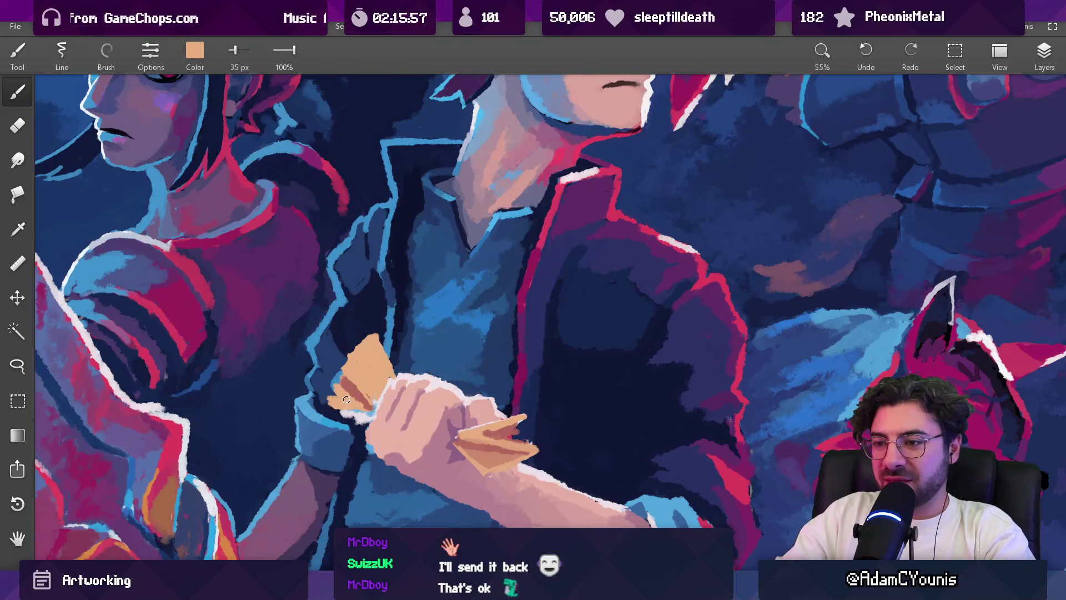
{"action": "key", "text": "e"}
{"action": "scroll", "coordinate": [366, 405], "scroll_direction": "down", "scroll_amount": 5}
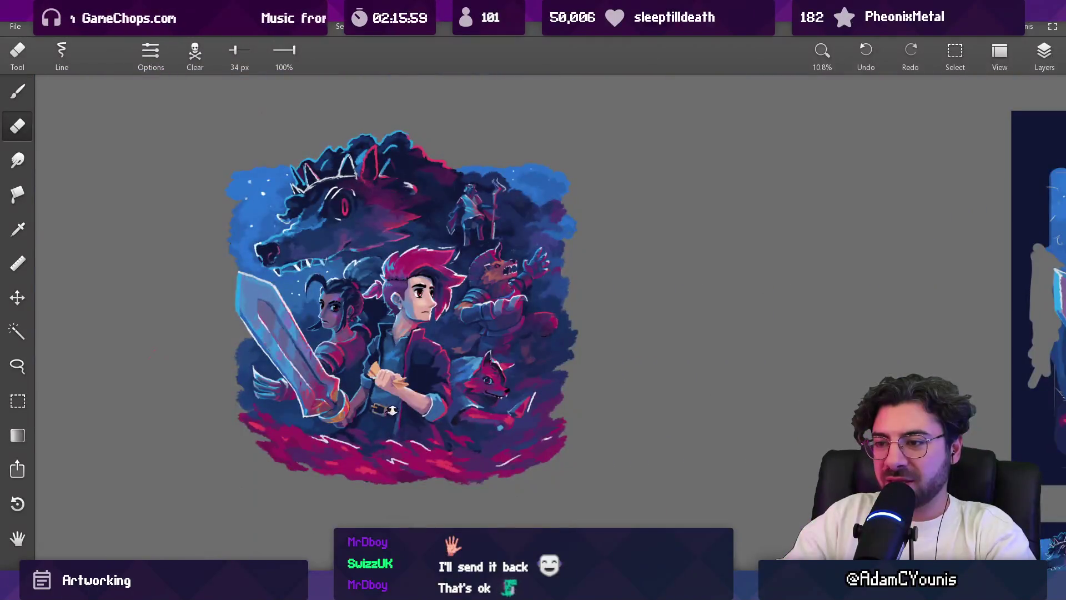
{"action": "scroll", "coordinate": [392, 411], "scroll_direction": "up", "scroll_amount": 5}
{"action": "key", "text": "b"}
{"action": "left_click", "coordinate": [372, 370], "text": "alt"}
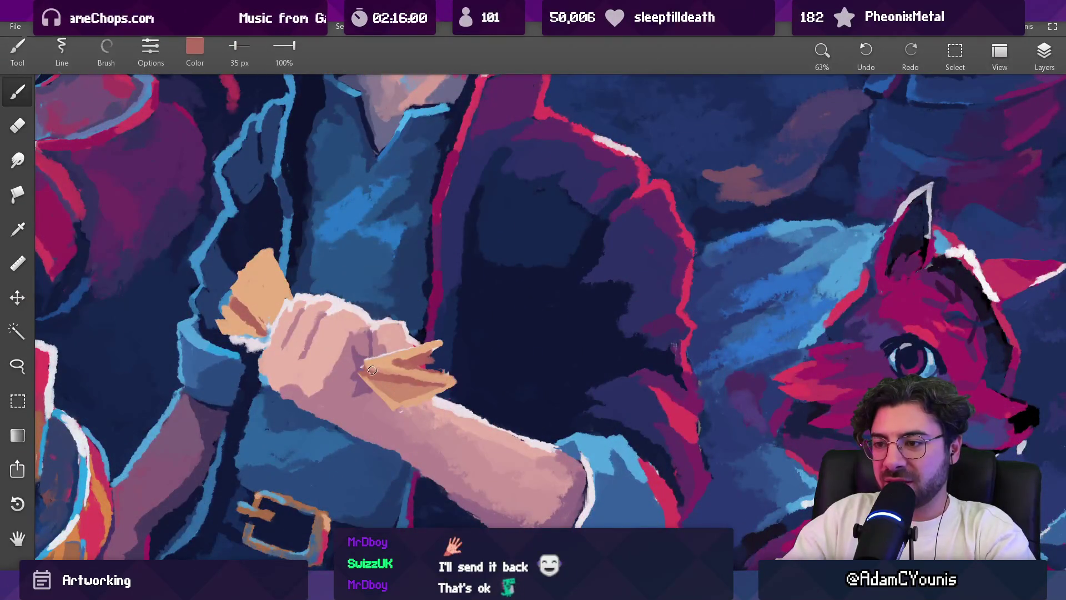
Step: Mix a deeper mauve in the RGB sliders and shrink the brush to 27 px
{"action": "left_click", "coordinate": [195, 51]}
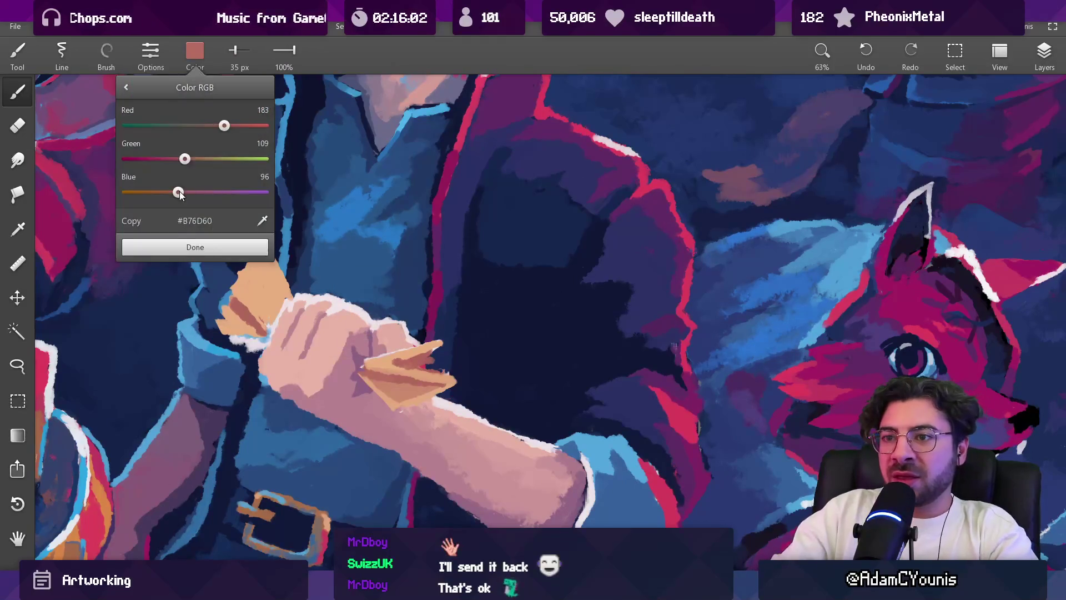
{"action": "left_click_drag", "start_coordinate": [215, 131], "coordinate": [175, 162]}
{"action": "left_click", "coordinate": [207, 248]}
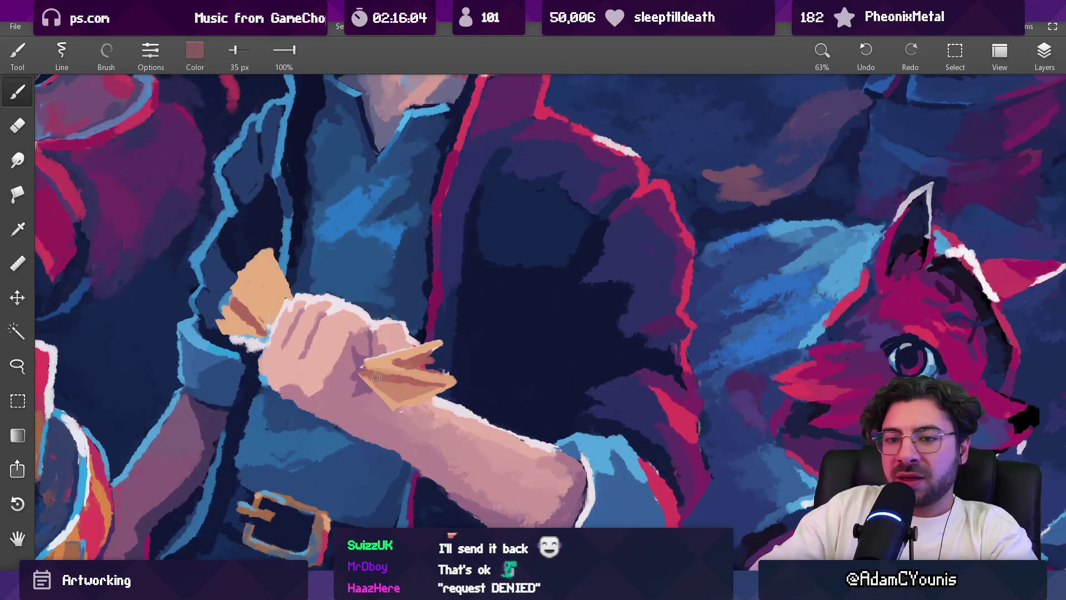
{"action": "key", "text": "bracketleft"}
{"action": "key", "text": "bracketleft"}
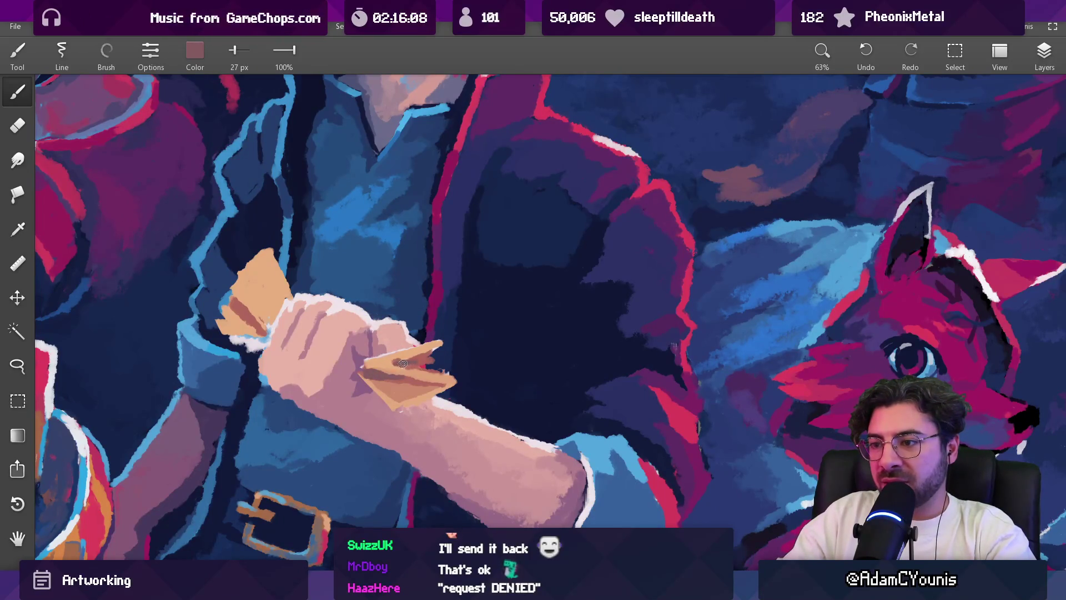
Step: Sample the red and tan tones from the hero's hand and recentre the view
{"action": "left_click", "coordinate": [402, 364], "text": "alt"}
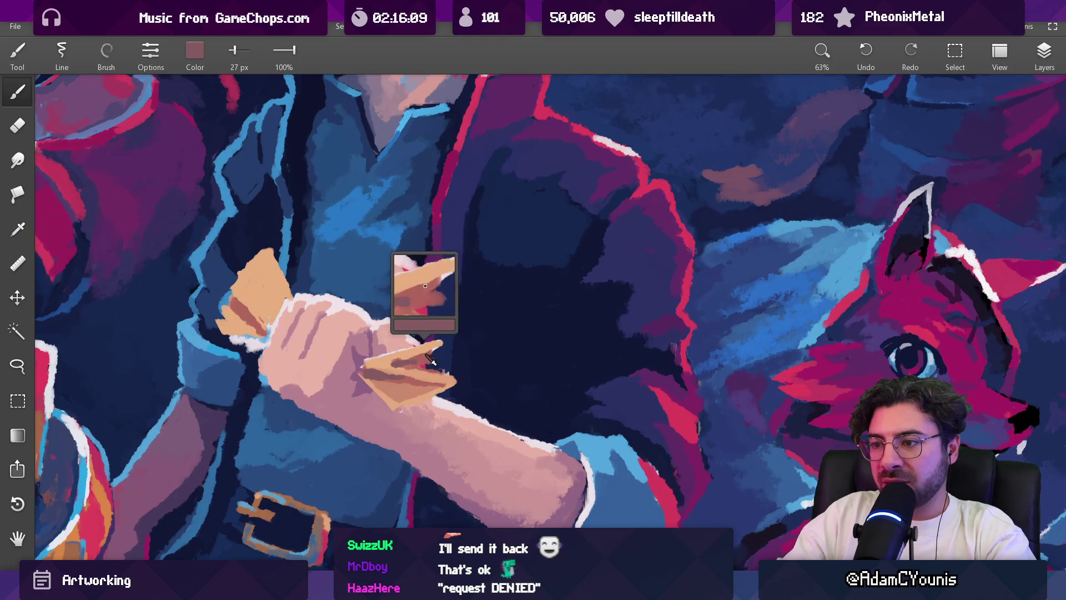
{"action": "left_click", "coordinate": [395, 365], "text": "alt"}
{"action": "left_click", "coordinate": [396, 364], "text": "alt"}
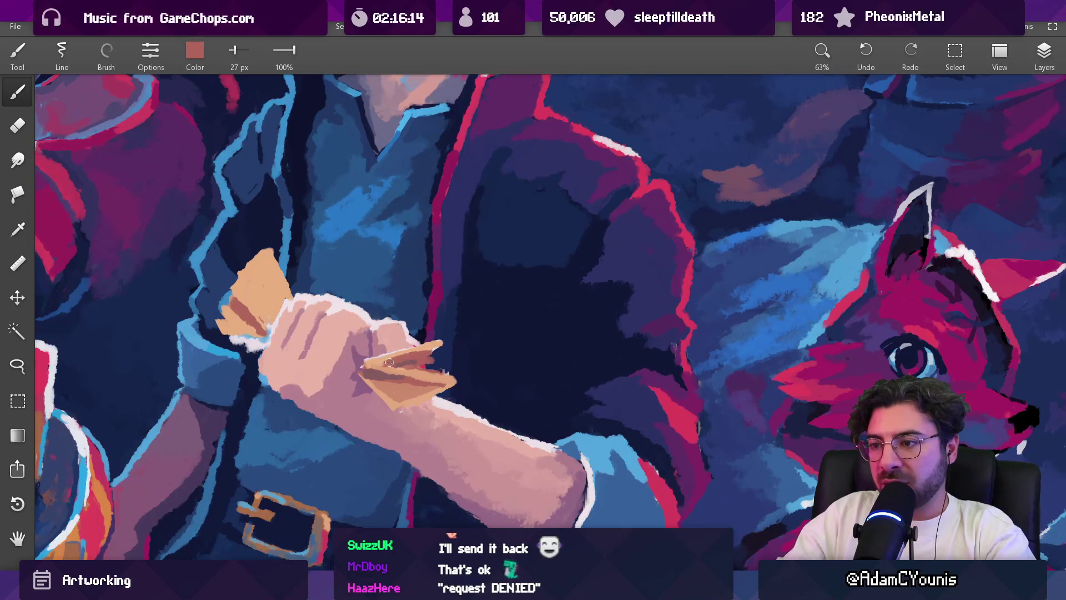
{"action": "scroll", "coordinate": [390, 362], "scroll_direction": "down", "scroll_amount": 10}
{"action": "left_click_drag", "start_coordinate": [492, 288], "coordinate": [416, 382]}
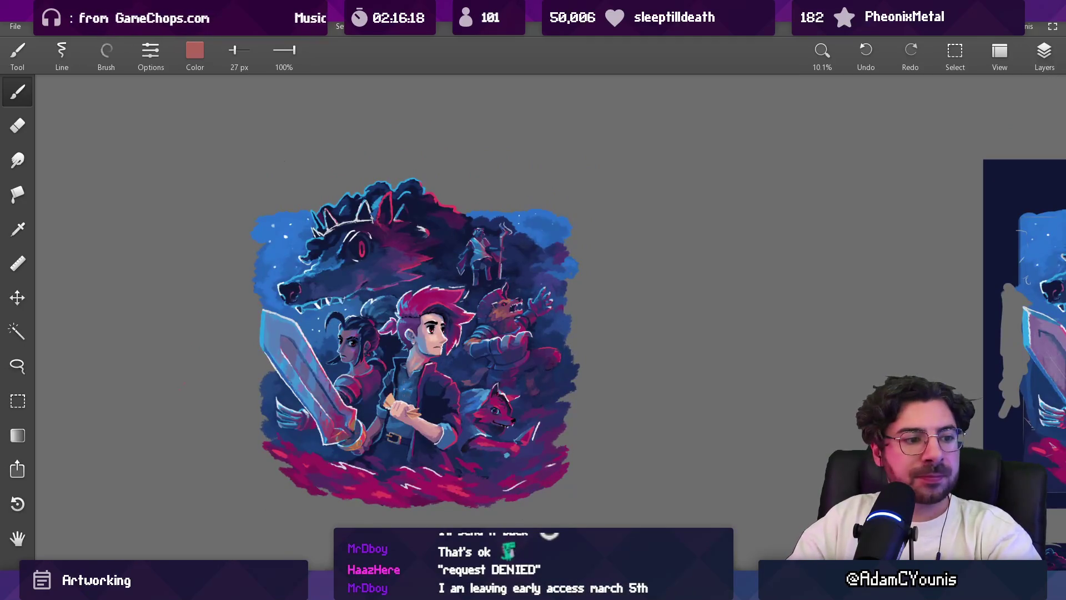
{"action": "scroll", "coordinate": [403, 389], "scroll_direction": "up", "scroll_amount": 8}
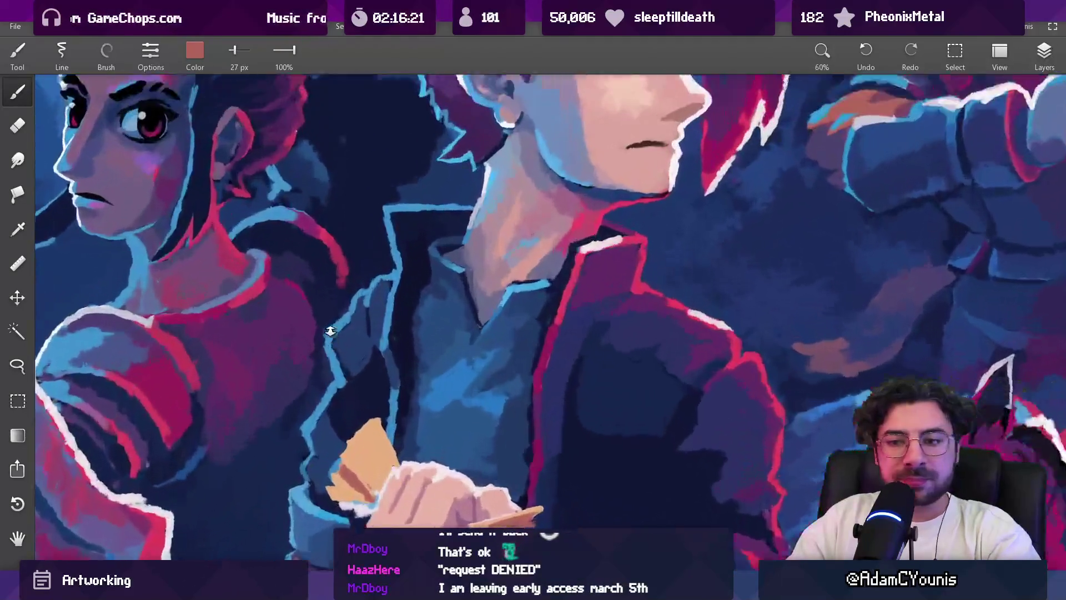
{"action": "scroll", "coordinate": [331, 331], "scroll_direction": "up", "scroll_amount": 1}
Step: Alternate between eraser and a smaller brush while working over the hand area
{"action": "key", "text": "e"}
{"action": "left_click_drag", "start_coordinate": [383, 381], "coordinate": [539, 451]}
{"action": "key", "text": "b"}
{"action": "left_click_drag", "start_coordinate": [389, 417], "coordinate": [389, 412]}
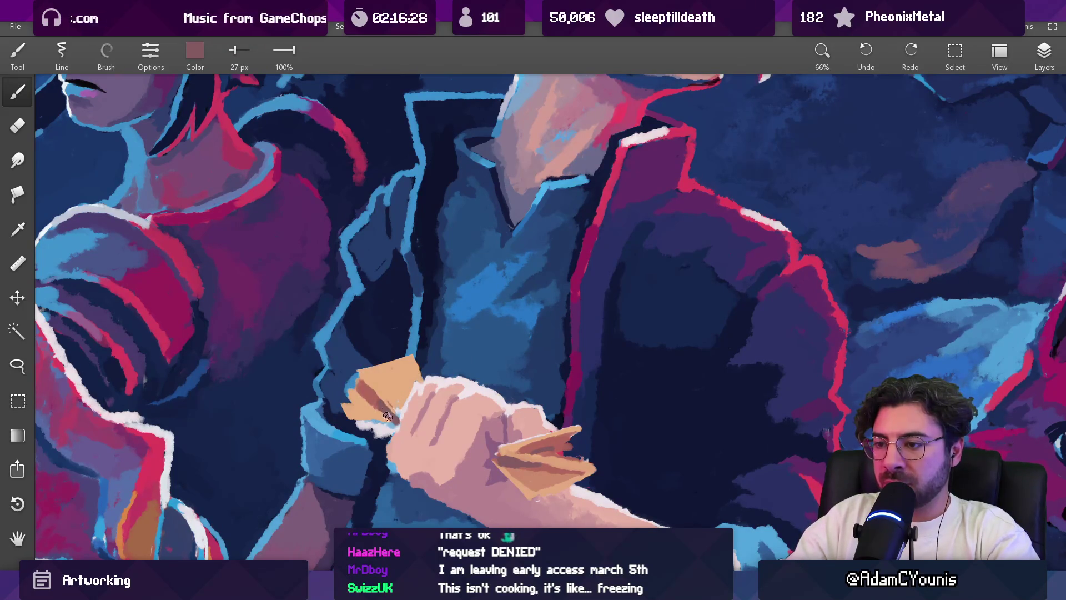
{"action": "key", "text": "e"}
{"action": "key", "text": "b"}
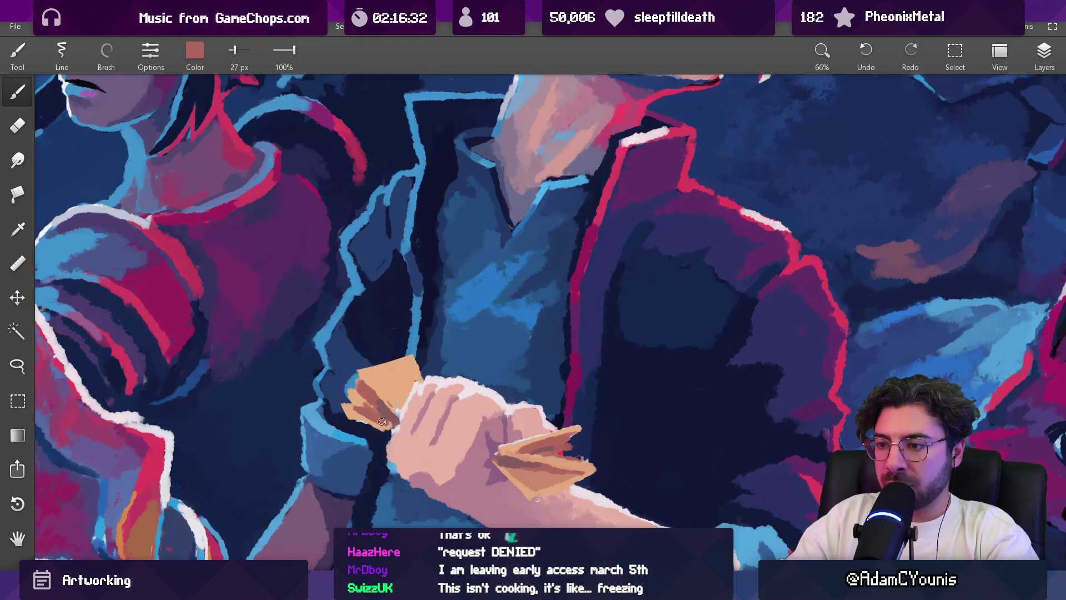
{"action": "scroll", "coordinate": [369, 409], "scroll_direction": "down", "scroll_amount": 5}
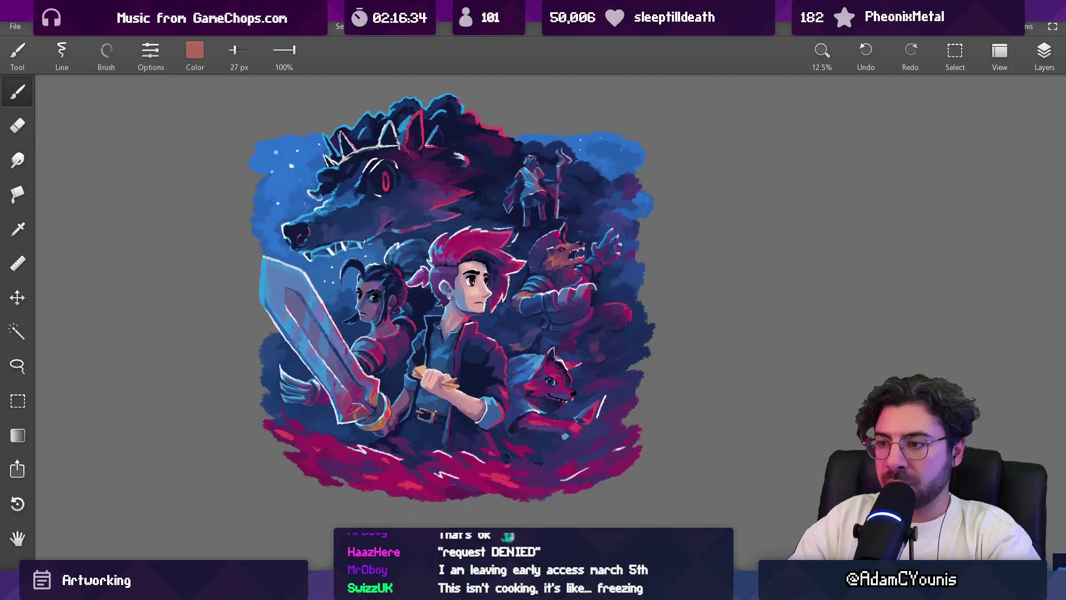
{"action": "scroll", "coordinate": [414, 381], "scroll_direction": "up", "scroll_amount": 3}
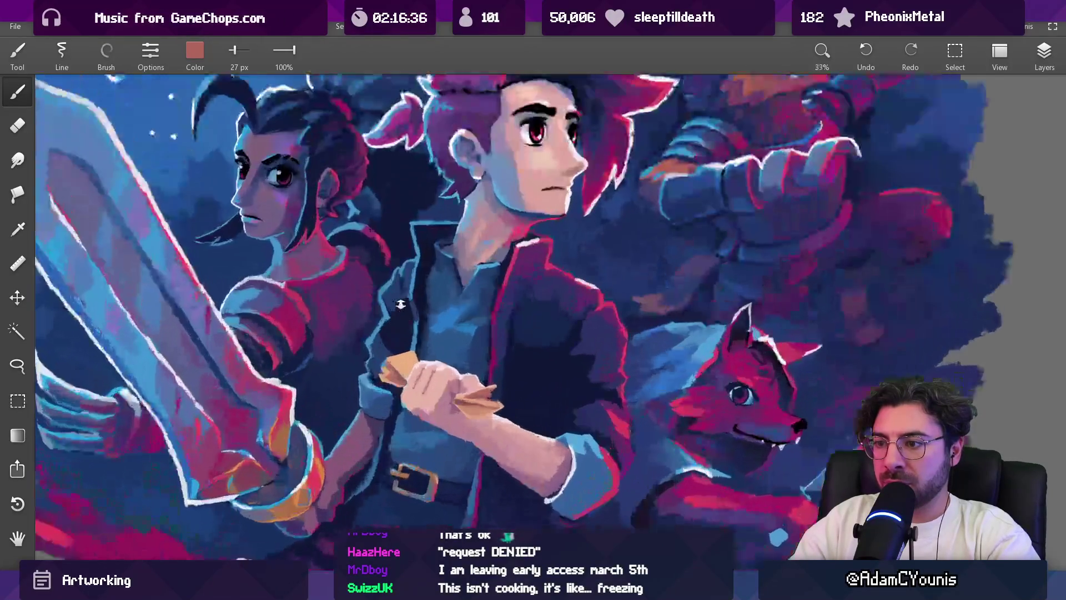
{"action": "key", "text": "e"}
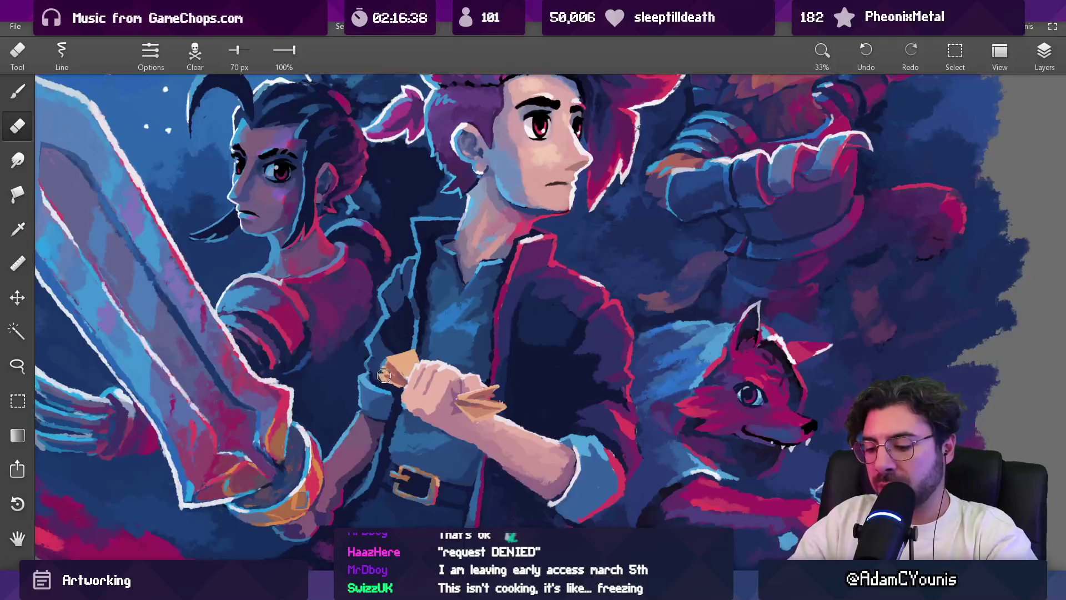
Step: Lasso the hero's hand and transform it narrower from the left side
{"action": "key", "text": "l"}
{"action": "mouse_move", "coordinate": [384, 376]}
{"action": "left_mouse_down"}
{"action": "mouse_move", "coordinate": [366, 350]}
{"action": "mouse_move", "coordinate": [377, 368]}
{"action": "left_mouse_up"}
{"action": "key", "text": "ctrl+t"}
{"action": "key", "text": "Return"}
Step: Erase the orange item from the fist with a large eraser
{"action": "scroll", "coordinate": [465, 333], "scroll_direction": "down", "scroll_amount": 3}
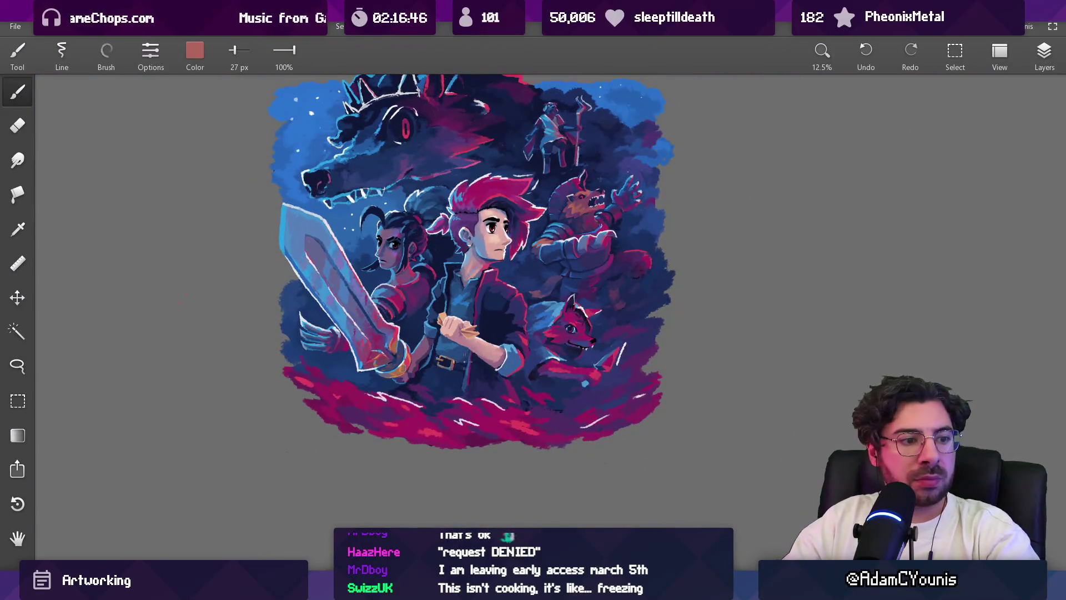
{"action": "scroll", "coordinate": [464, 361], "scroll_direction": "up", "scroll_amount": 2}
{"action": "key", "text": "e"}
{"action": "mouse_move", "coordinate": [456, 261]}
{"action": "left_mouse_down"}
{"action": "mouse_move", "coordinate": [444, 295]}
{"action": "mouse_move", "coordinate": [487, 335]}
{"action": "left_mouse_up"}
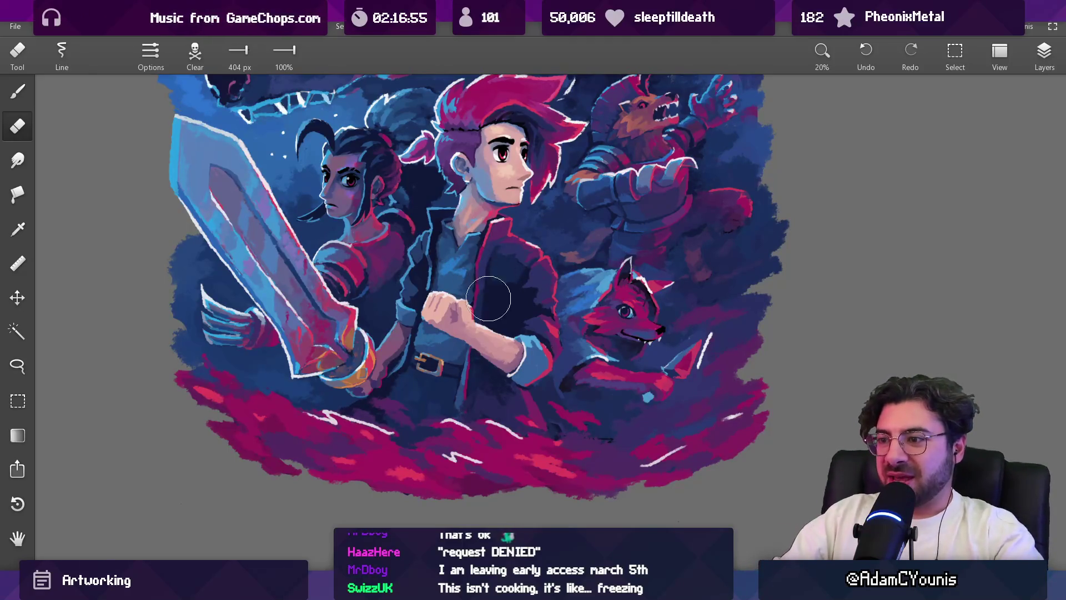
Step: Sample the skin colour from the hand and go back to the brush
{"action": "scroll", "coordinate": [482, 300], "scroll_direction": "up", "scroll_amount": 2}
{"action": "scroll", "coordinate": [455, 223], "scroll_direction": "up", "scroll_amount": 4}
{"action": "left_click", "coordinate": [452, 294], "text": "alt"}
{"action": "key", "text": "b"}
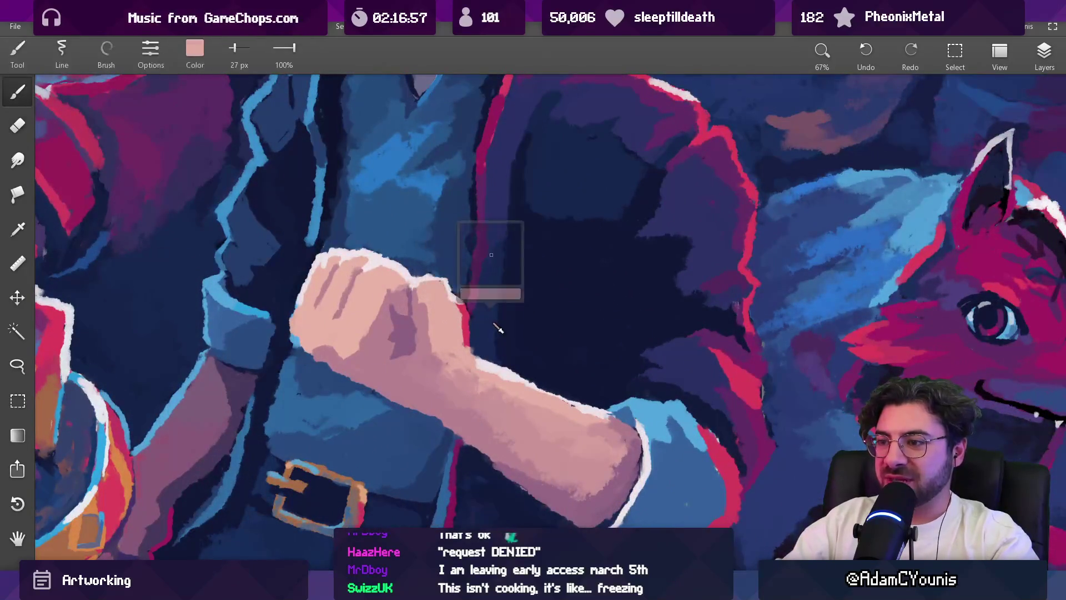
Step: Check the Clipboard 1 layer by hiding and reshowing it, then sample the red beside the wrist
{"action": "left_click", "coordinate": [1042, 56]}
{"action": "left_click", "coordinate": [920, 340]}
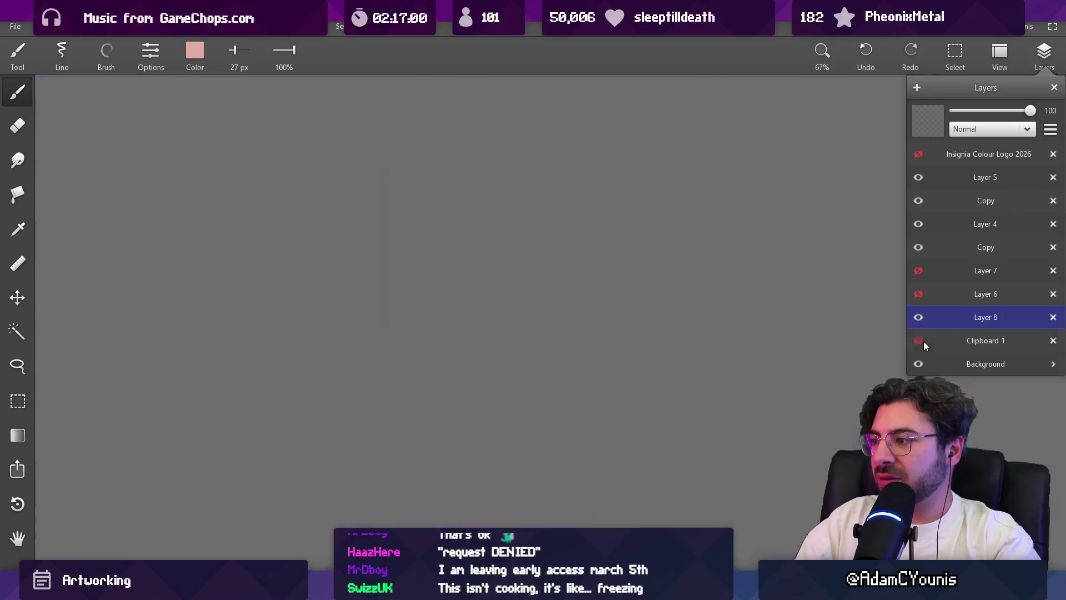
{"action": "left_click", "coordinate": [919, 341]}
{"action": "left_click", "coordinate": [985, 341]}
{"action": "mouse_move", "coordinate": [453, 347]}
{"action": "left_mouse_down"}
{"action": "mouse_move", "coordinate": [473, 355]}
{"action": "mouse_move", "coordinate": [435, 352]}
{"action": "mouse_move", "coordinate": [428, 328]}
{"action": "mouse_move", "coordinate": [408, 334]}
{"action": "mouse_move", "coordinate": [418, 307]}
{"action": "mouse_move", "coordinate": [419, 319]}
{"action": "left_mouse_up"}
{"action": "scroll", "coordinate": [424, 340], "scroll_direction": "down", "scroll_amount": 5}
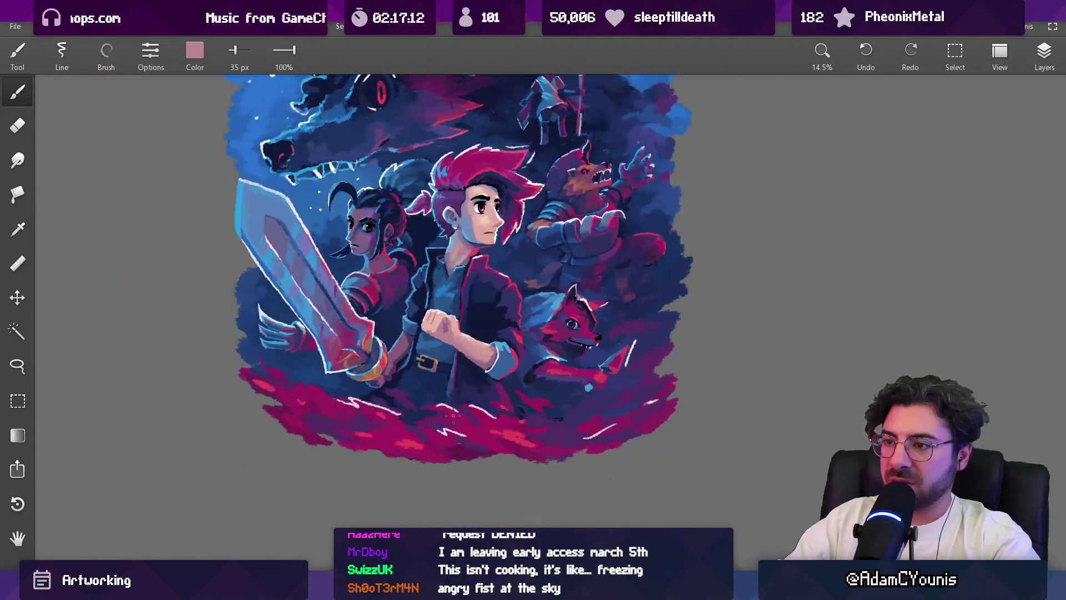
Step: Pick up colours from over the fist while adjusting the view of the artwork
{"action": "scroll", "coordinate": [454, 350], "scroll_direction": "up", "scroll_amount": 4}
{"action": "left_click_drag", "start_coordinate": [459, 342], "coordinate": [448, 353]}
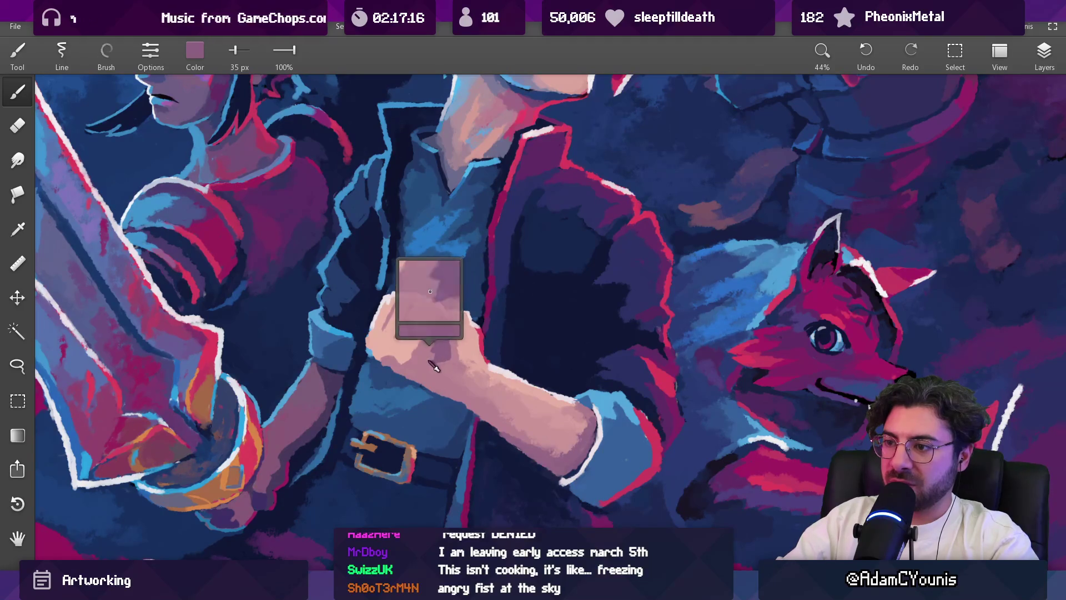
{"action": "mouse_move", "coordinate": [448, 347]}
{"action": "left_mouse_down"}
{"action": "mouse_move", "coordinate": [436, 366]}
{"action": "mouse_move", "coordinate": [442, 353]}
{"action": "mouse_move", "coordinate": [447, 360]}
{"action": "mouse_move", "coordinate": [423, 363]}
{"action": "left_mouse_up"}
{"action": "scroll", "coordinate": [423, 364], "scroll_direction": "down", "scroll_amount": 5}
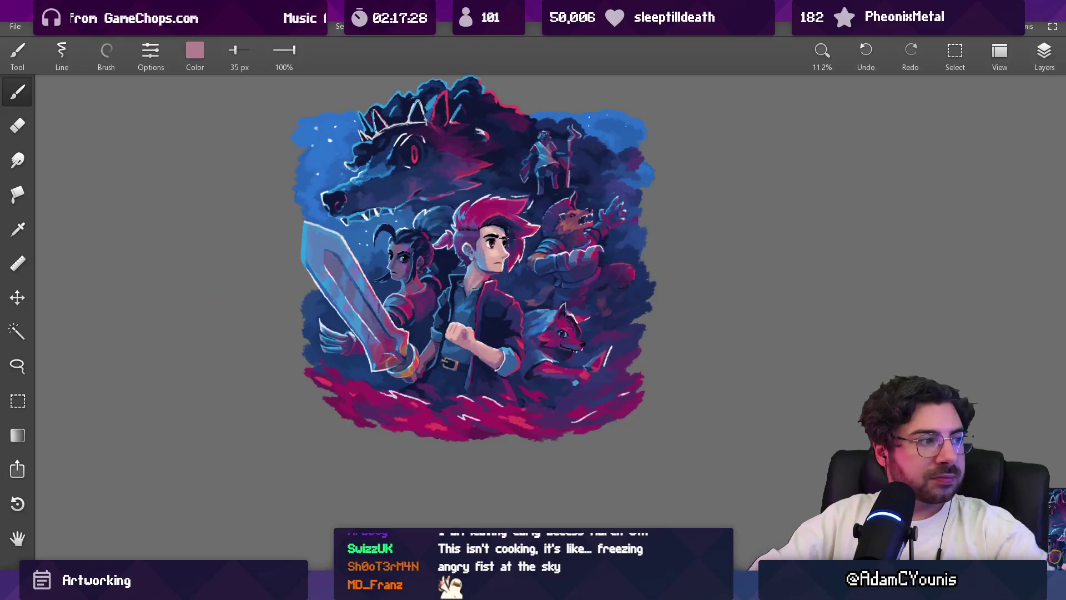
{"action": "scroll", "coordinate": [496, 275], "scroll_direction": "up", "scroll_amount": 3}
{"action": "left_click_drag", "start_coordinate": [464, 291], "coordinate": [459, 293]}
{"action": "scroll", "coordinate": [468, 319], "scroll_direction": "up", "scroll_amount": 5}
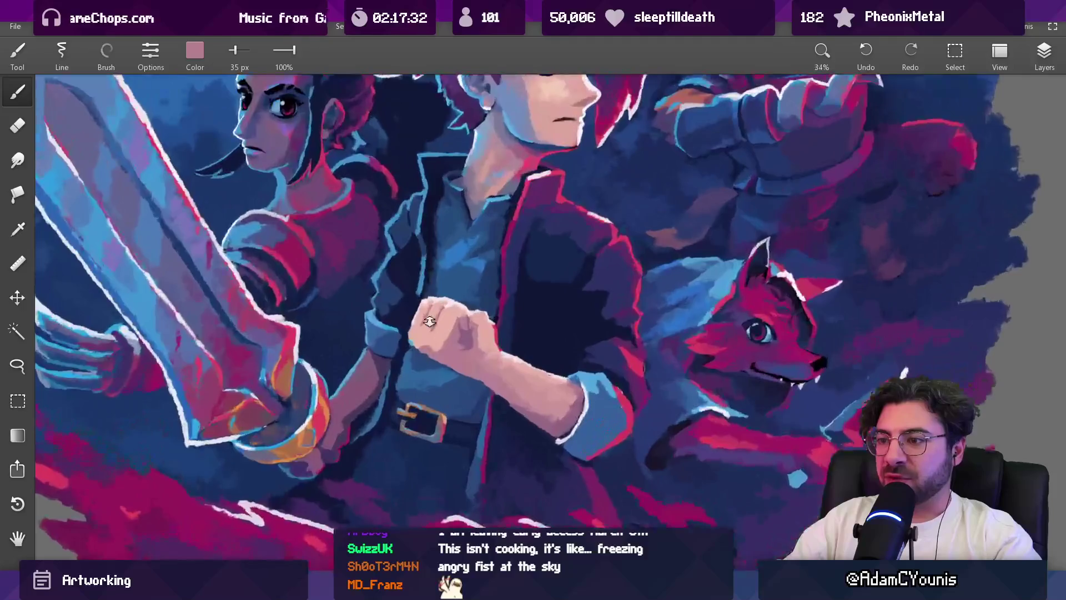
Step: Sample the fist's light skin pinks and darker mauve shadow tones
{"action": "left_click", "coordinate": [412, 331]}
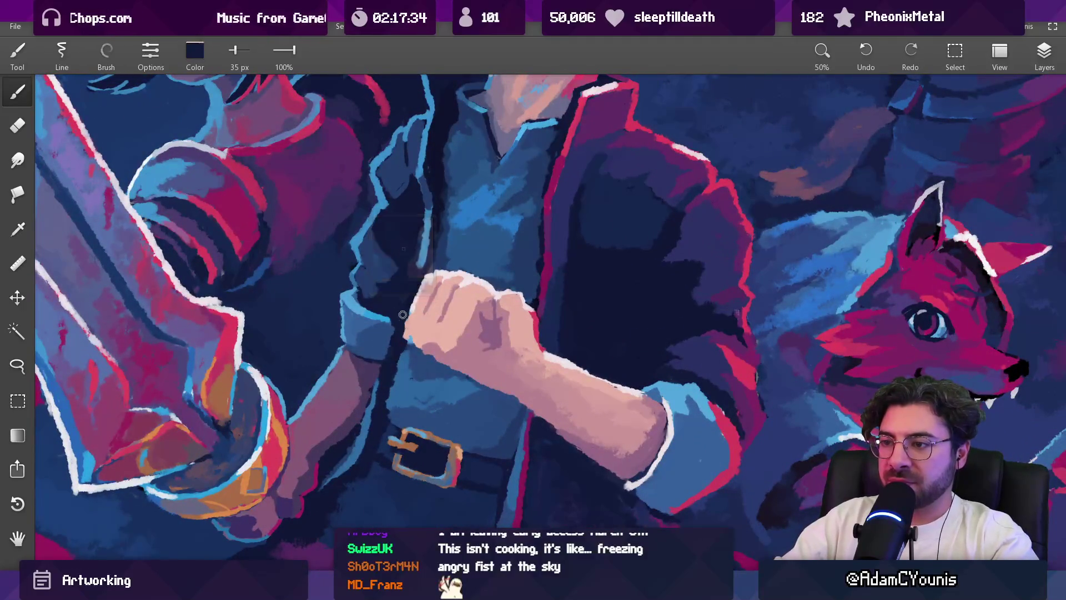
{"action": "left_click", "coordinate": [411, 334]}
{"action": "left_click", "coordinate": [423, 350]}
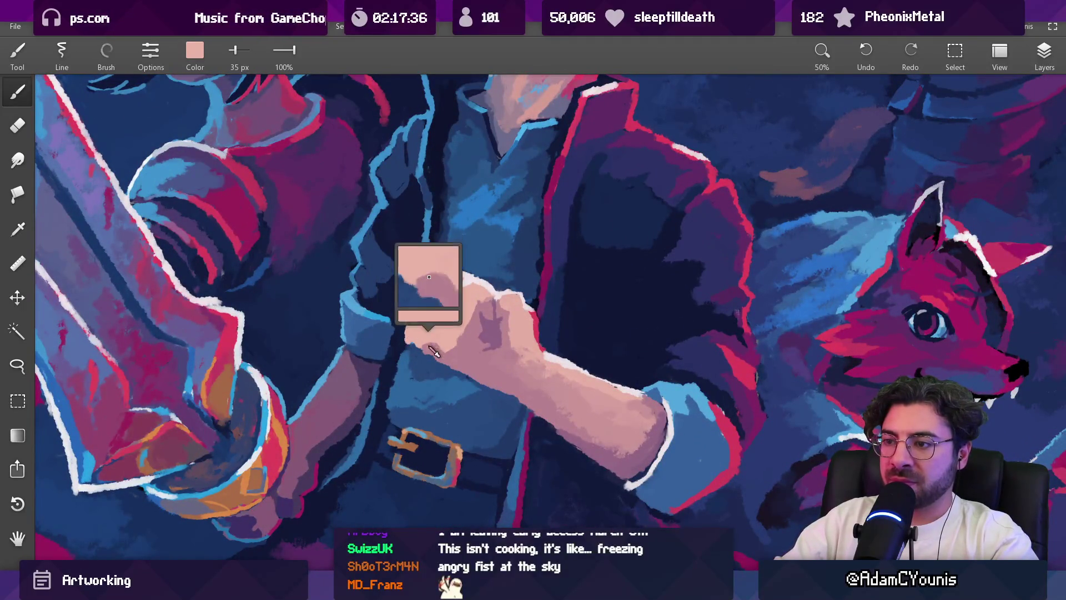
{"action": "left_click", "coordinate": [423, 349]}
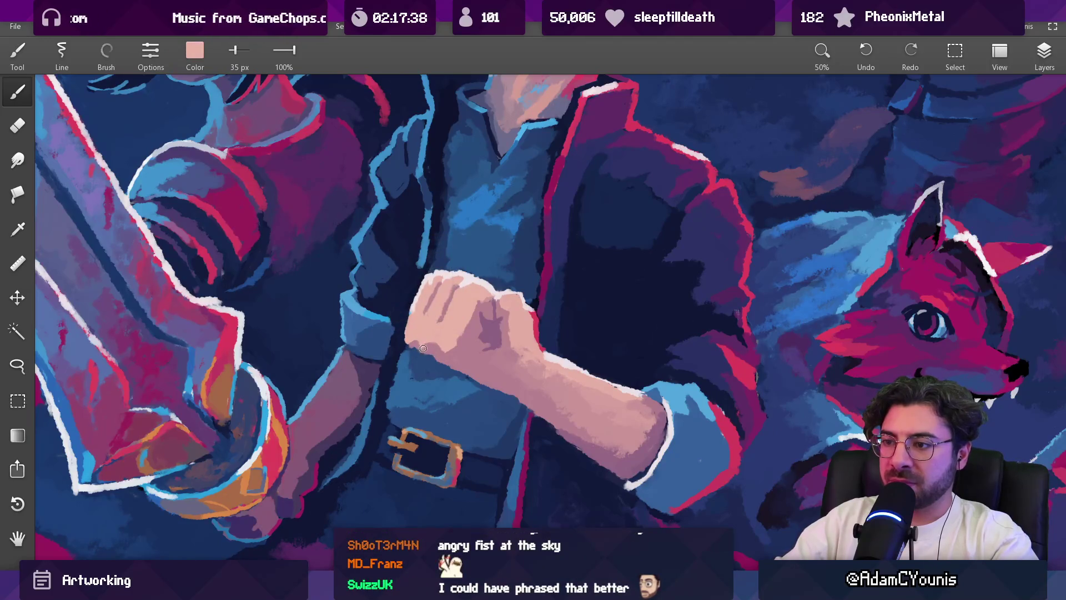
{"action": "scroll", "coordinate": [454, 324], "scroll_direction": "down", "scroll_amount": 2}
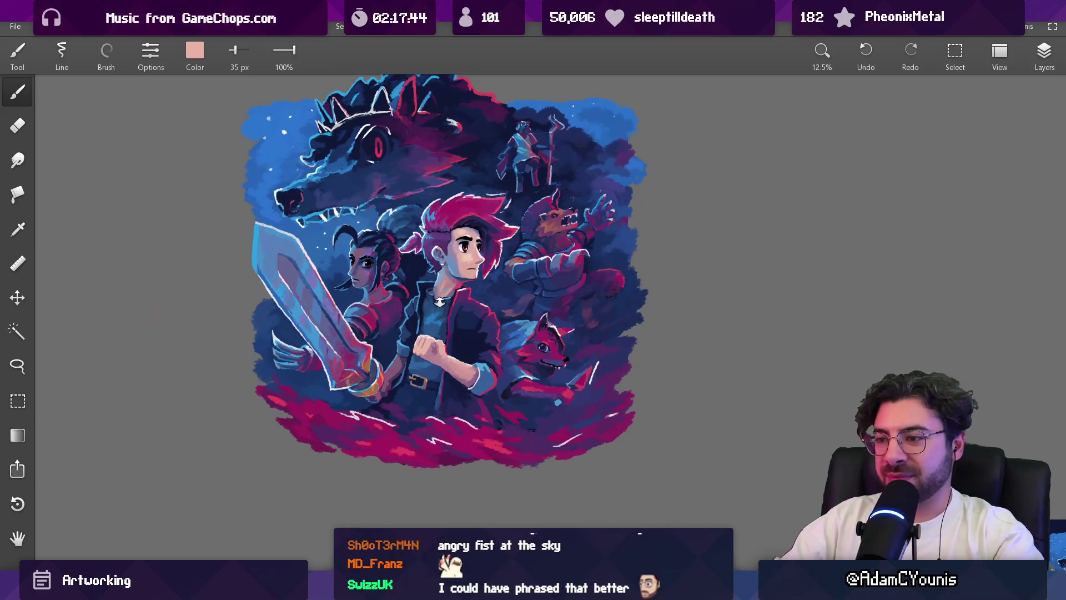
{"action": "scroll", "coordinate": [439, 302], "scroll_direction": "up", "scroll_amount": 3}
{"action": "left_click", "coordinate": [421, 336]}
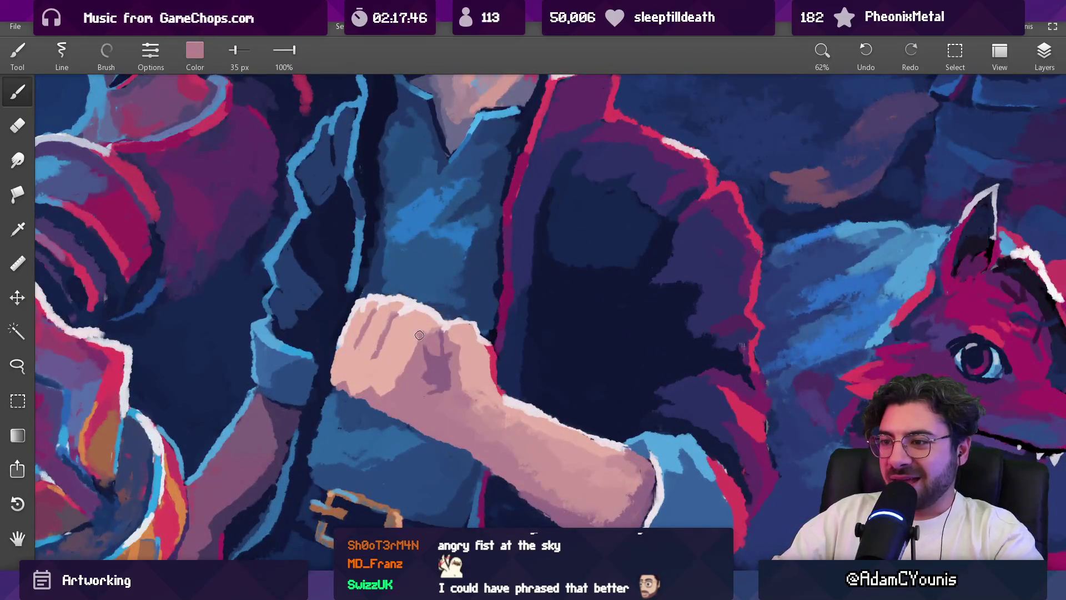
{"action": "left_click", "coordinate": [417, 340]}
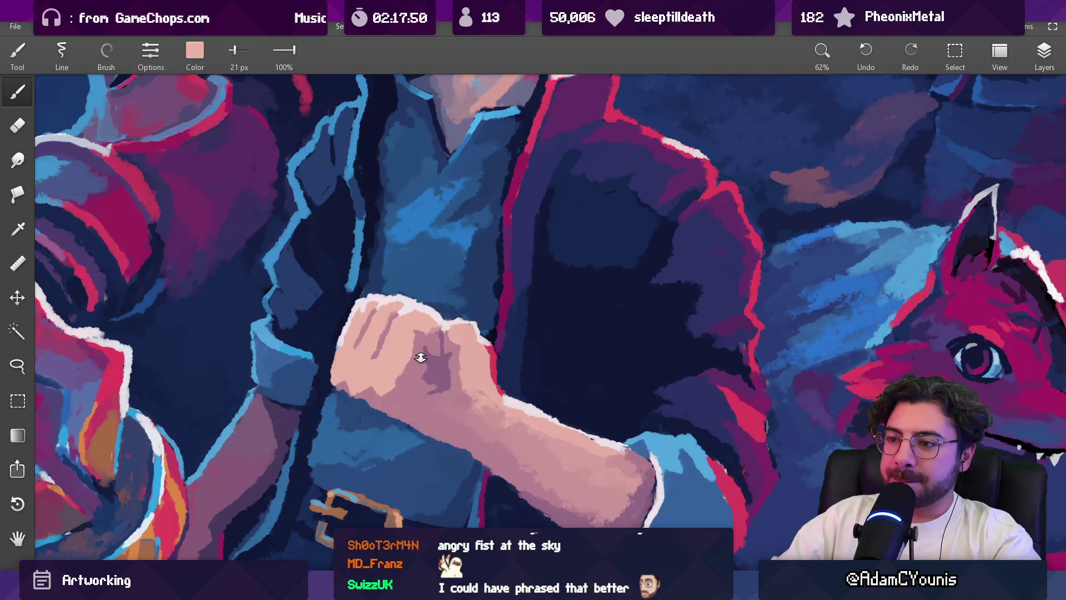
{"action": "scroll", "coordinate": [421, 357], "scroll_direction": "down", "scroll_amount": 4}
{"action": "scroll", "coordinate": [398, 330], "scroll_direction": "up", "scroll_amount": 3}
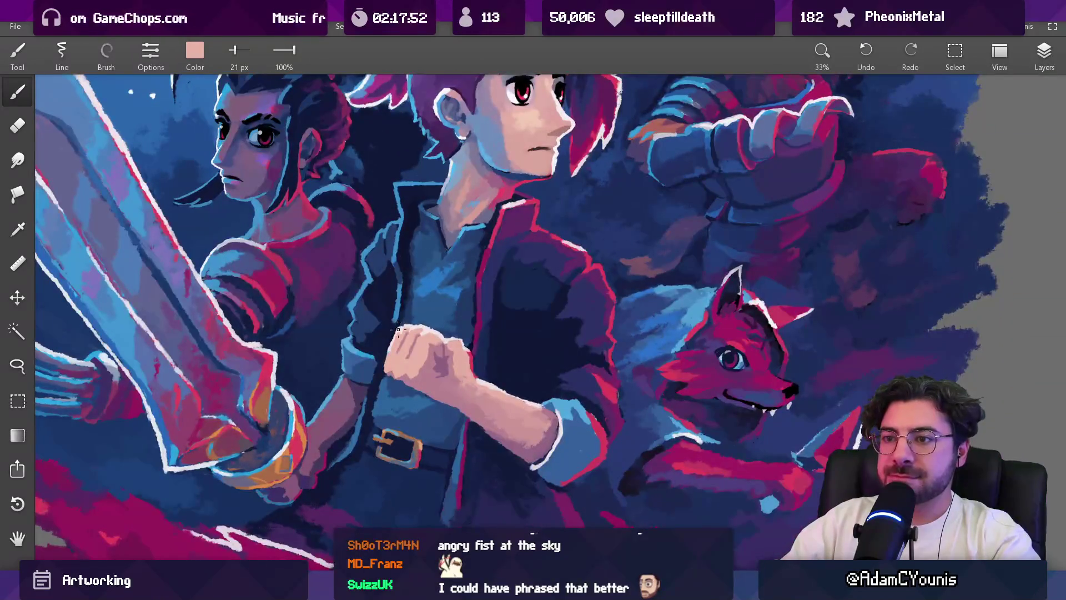
Step: Paint grey-lilac over the blue knuckle mark and shrink the brush to 41 px
{"action": "left_click_drag", "start_coordinate": [352, 276], "coordinate": [450, 393]}
{"action": "left_click", "coordinate": [559, 302]}
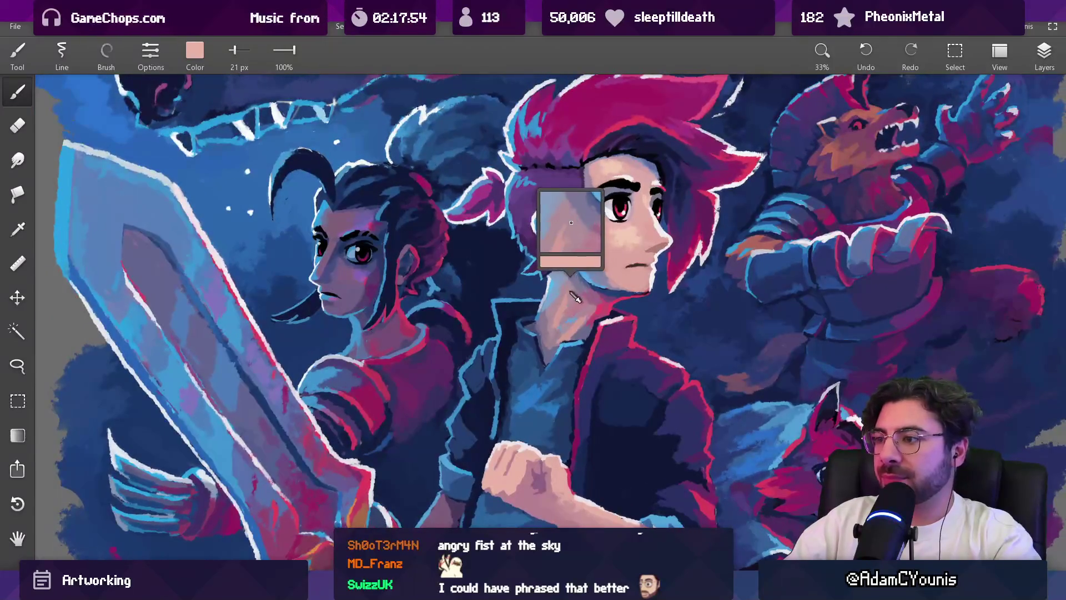
{"action": "scroll", "coordinate": [511, 350], "scroll_direction": "up", "scroll_amount": 4}
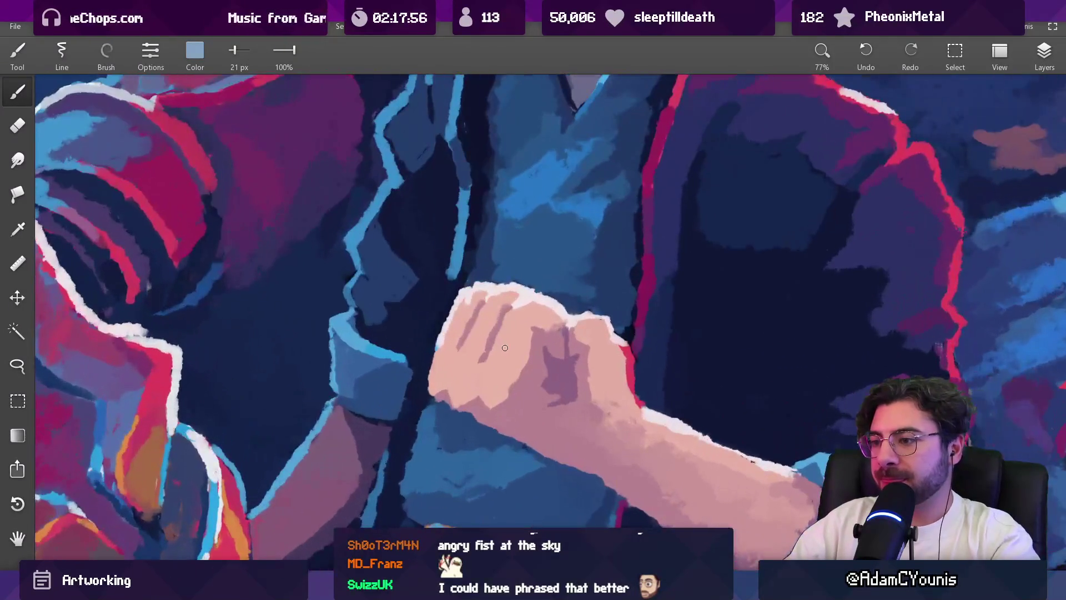
{"action": "left_click", "coordinate": [513, 345]}
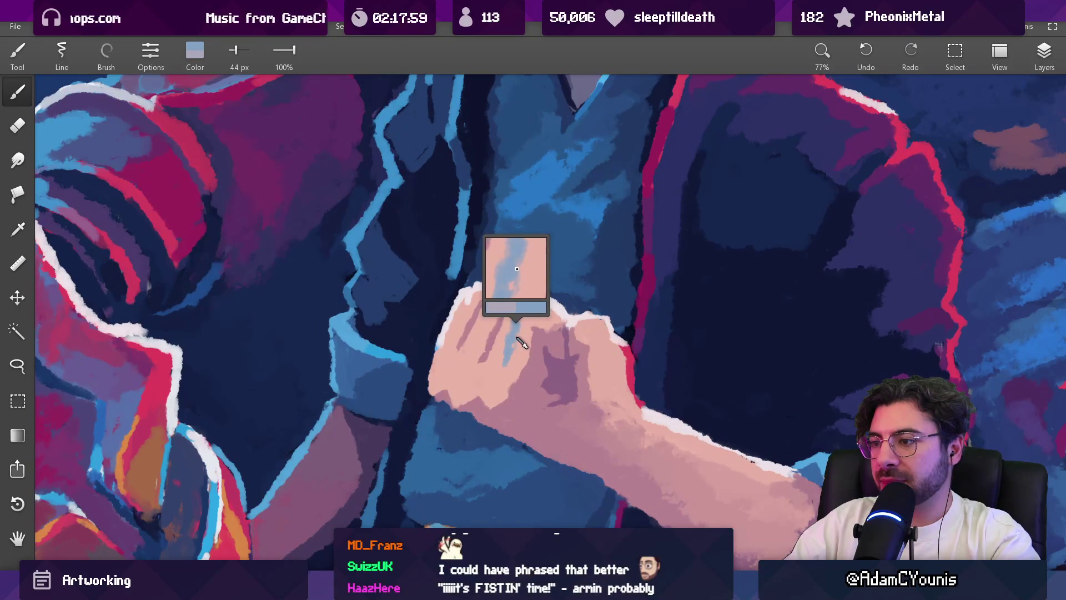
{"action": "left_click_drag", "start_coordinate": [505, 364], "coordinate": [516, 328]}
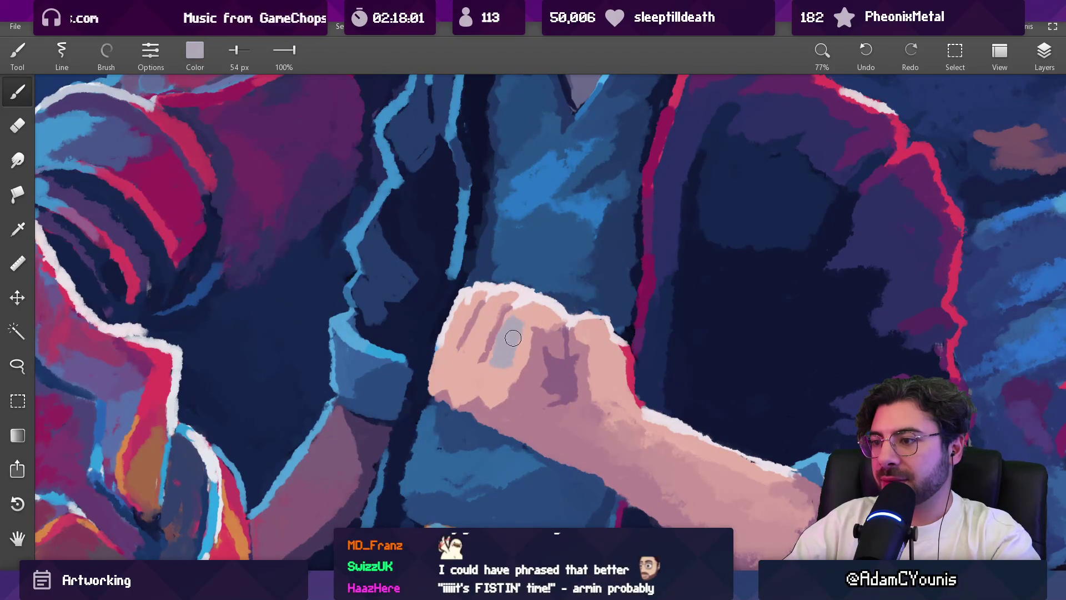
{"action": "key", "text": "bracketleft"}
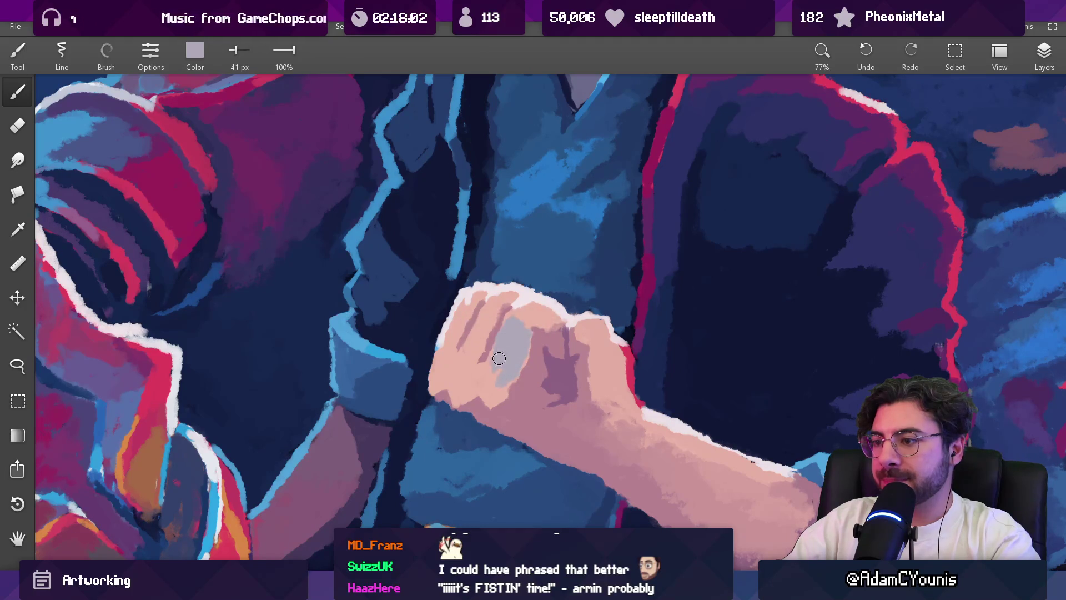
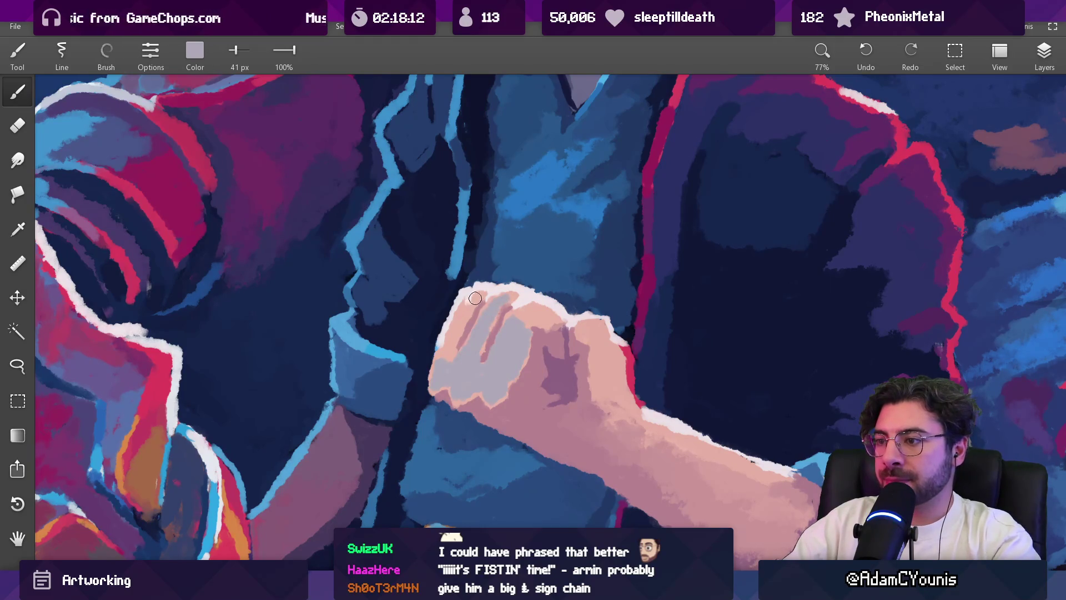
Step: Try light-blue reflected-light strokes across the fist and knuckles, then undo them
{"action": "left_click_drag", "start_coordinate": [453, 360], "coordinate": [371, 353]}
{"action": "key", "text": "bracketleft"}
{"action": "key", "text": "bracketleft"}
{"action": "key", "text": "bracketleft"}
{"action": "left_click_drag", "start_coordinate": [465, 334], "coordinate": [476, 308]}
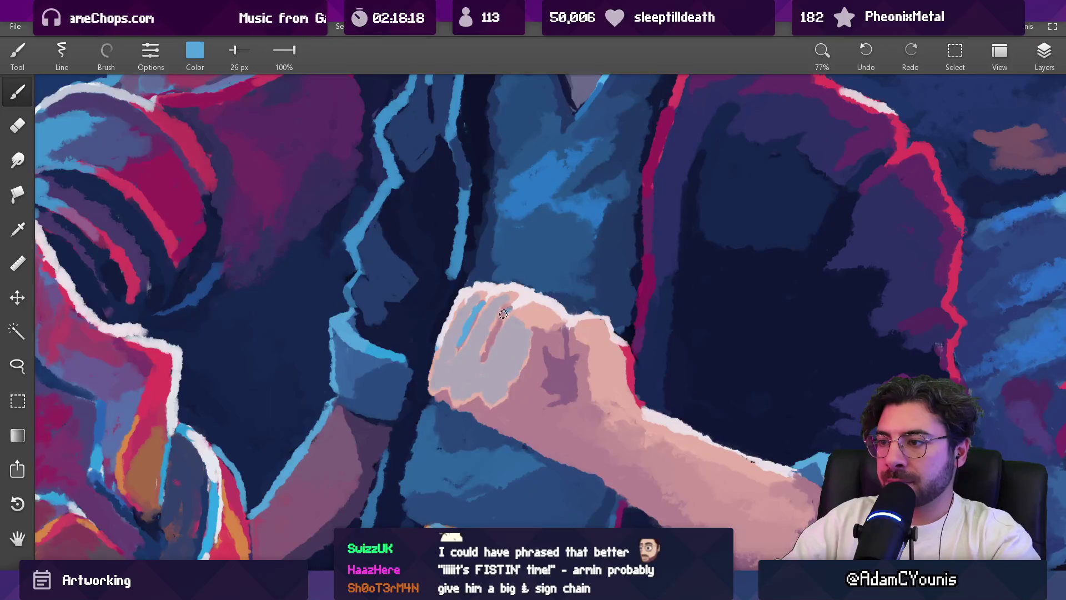
{"action": "scroll", "coordinate": [488, 350], "scroll_direction": "down", "scroll_amount": 5}
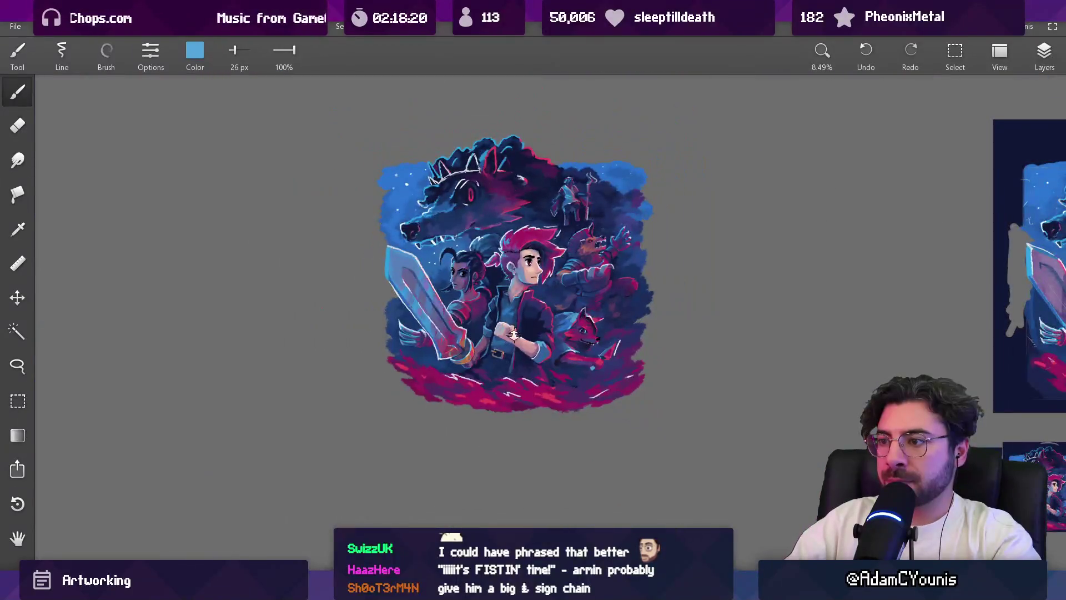
{"action": "scroll", "coordinate": [489, 349], "scroll_direction": "up", "scroll_amount": 5}
{"action": "key", "text": "ctrl+z"}
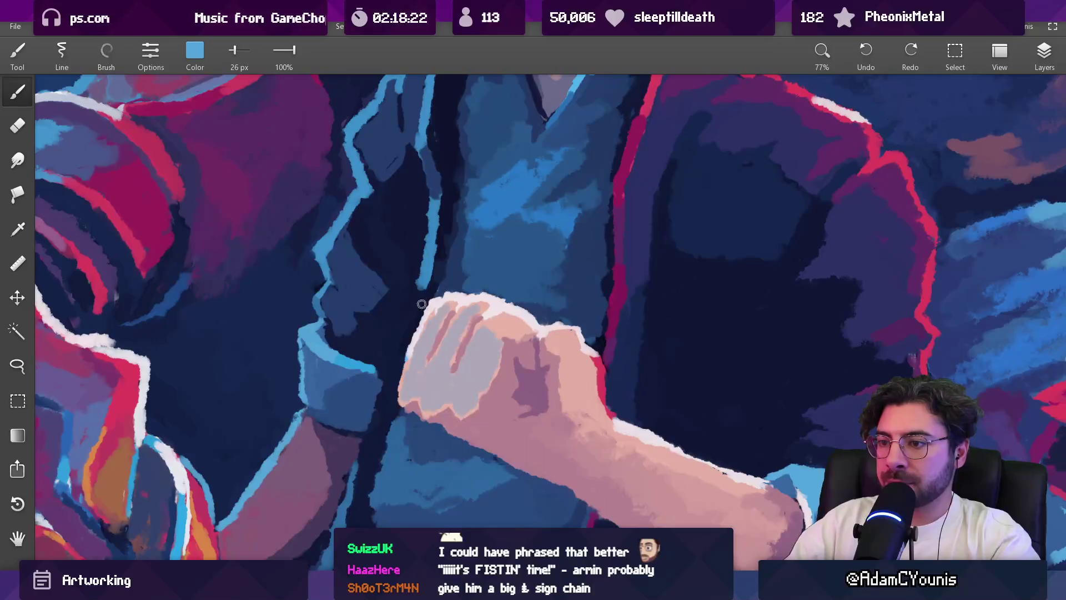
Step: With a larger brush, cover the blue spot on the finger in lavender-grey sampled from the fist
{"action": "key", "text": "bracketright"}
{"action": "key", "text": "bracketright"}
{"action": "scroll", "coordinate": [389, 350], "scroll_direction": "up", "scroll_amount": 2}
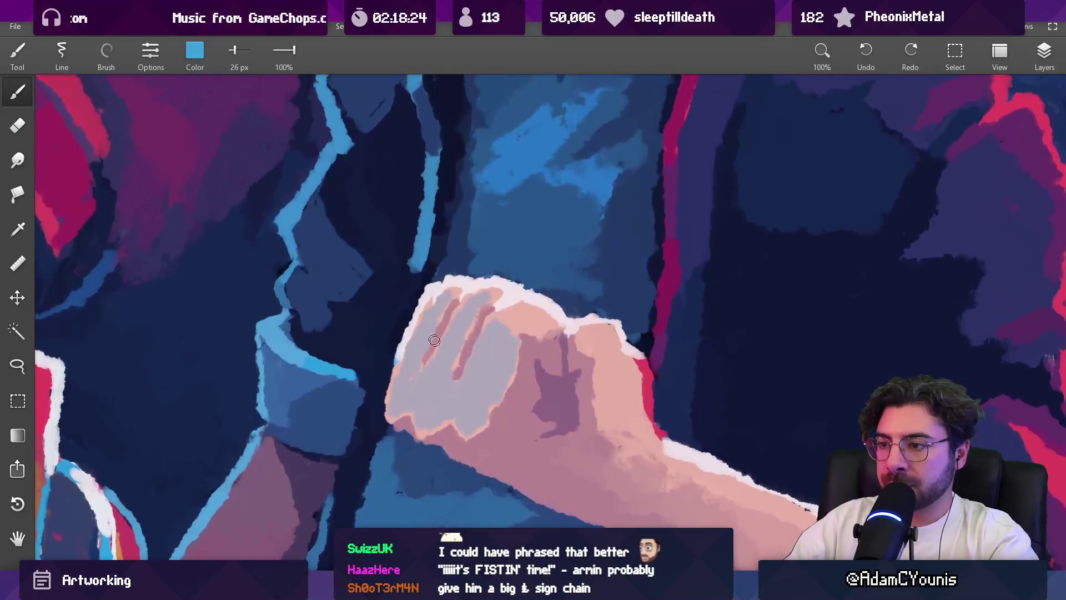
{"action": "scroll", "coordinate": [436, 336], "scroll_direction": "up", "scroll_amount": 2}
{"action": "left_click", "coordinate": [436, 321], "text": "alt"}
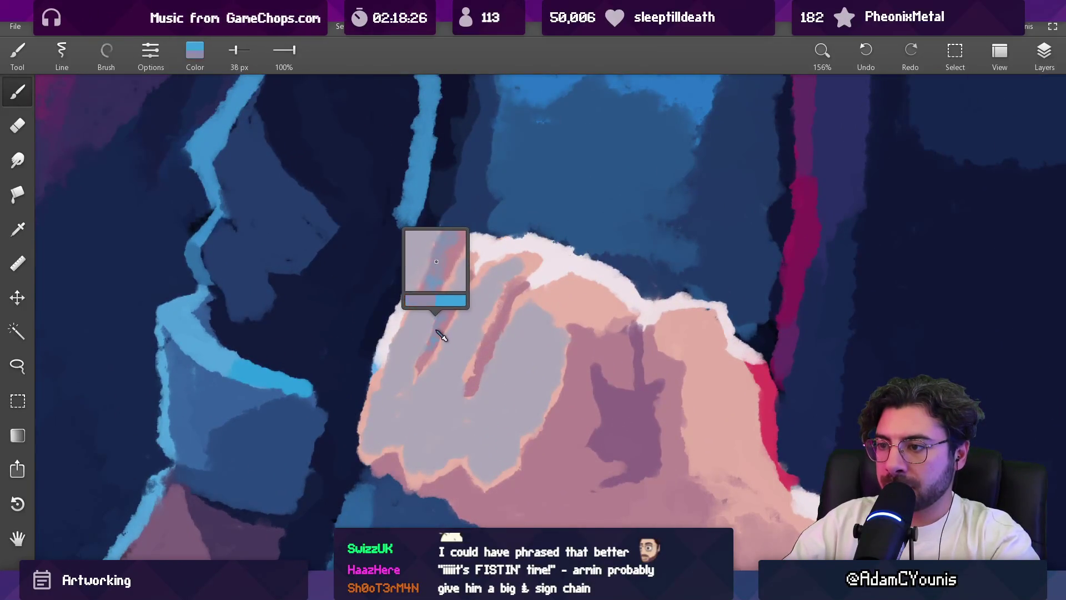
{"action": "left_click_drag", "start_coordinate": [466, 276], "coordinate": [424, 355]}
Step: Shrink the brush for detail and paint over the reddish tip of the finger stroke
{"action": "key", "text": "bracketleft"}
{"action": "key", "text": "bracketleft"}
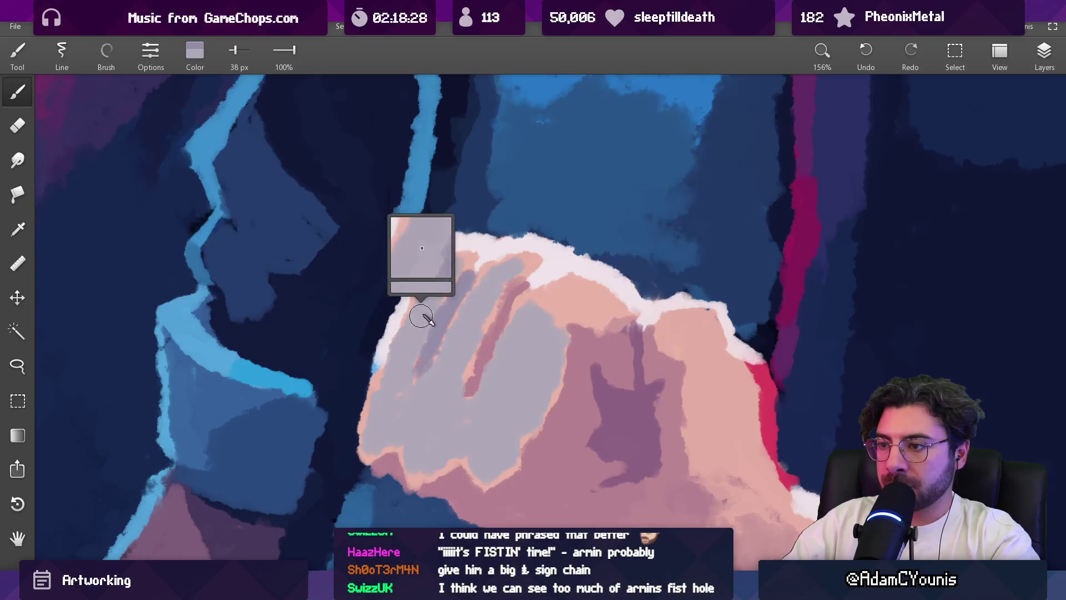
{"action": "key", "text": "bracketleft"}
{"action": "key", "text": "bracketleft"}
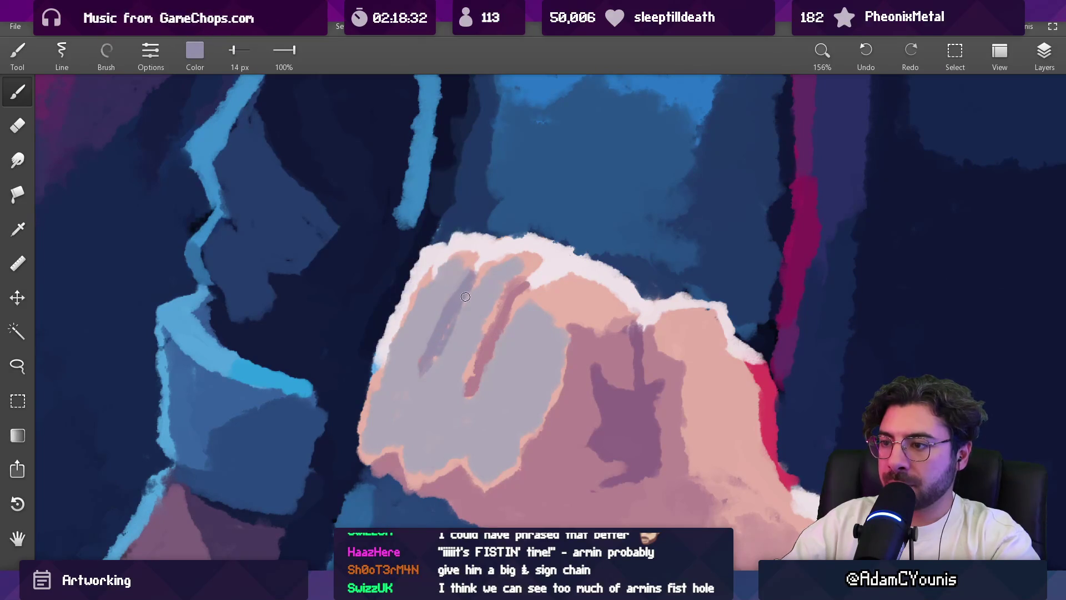
{"action": "key", "text": "bracketleft"}
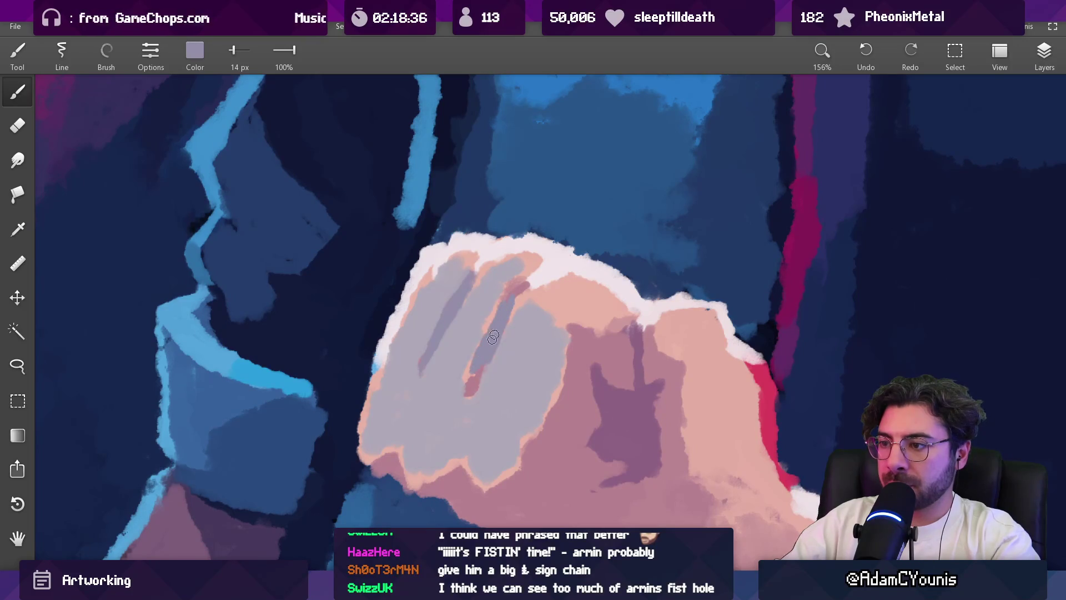
{"action": "left_click_drag", "start_coordinate": [471, 391], "coordinate": [474, 380]}
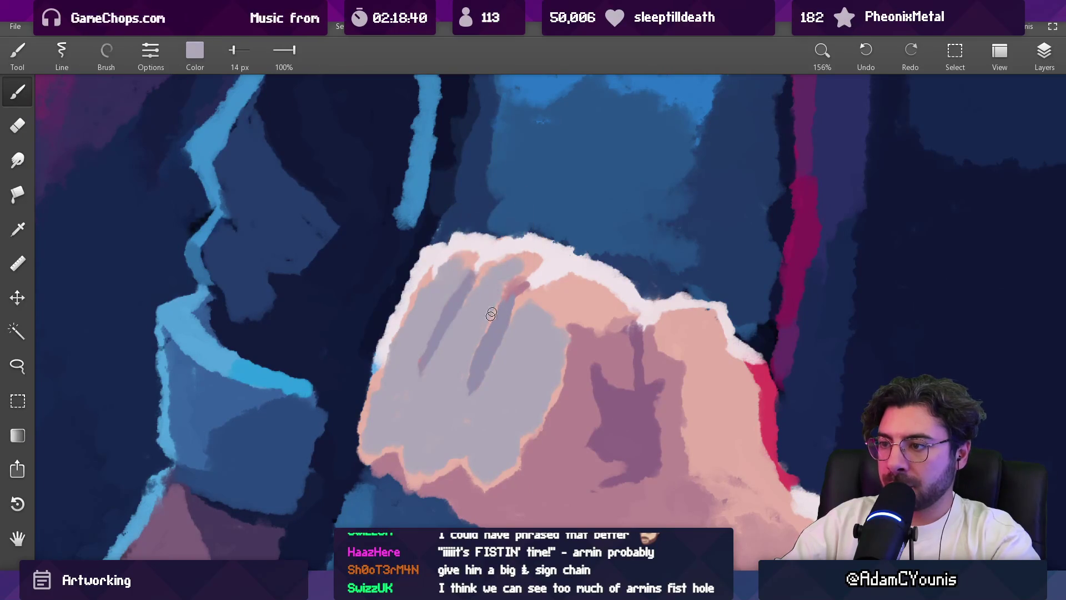
Step: Cover the dark stroke tip with pale pink-white, then reload the fist's lavender and pale edge tones
{"action": "left_click", "coordinate": [536, 267], "text": "alt"}
{"action": "left_click_drag", "start_coordinate": [530, 285], "coordinate": [548, 268]}
{"action": "left_click", "coordinate": [536, 265], "text": "alt"}
{"action": "key", "text": "bracketright"}
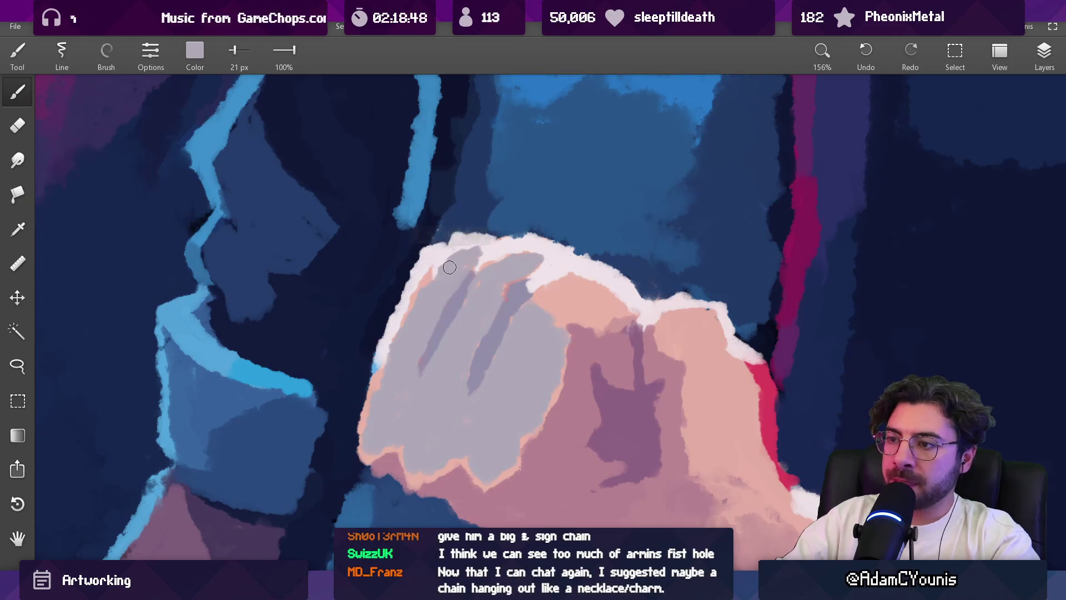
{"action": "left_click", "coordinate": [498, 253], "text": "alt"}
Step: Sample the fist's lavender-grey, enlarge the brush, and try the cuff's mid blue and a mauve
{"action": "scroll", "coordinate": [544, 251], "scroll_direction": "down", "scroll_amount": 5}
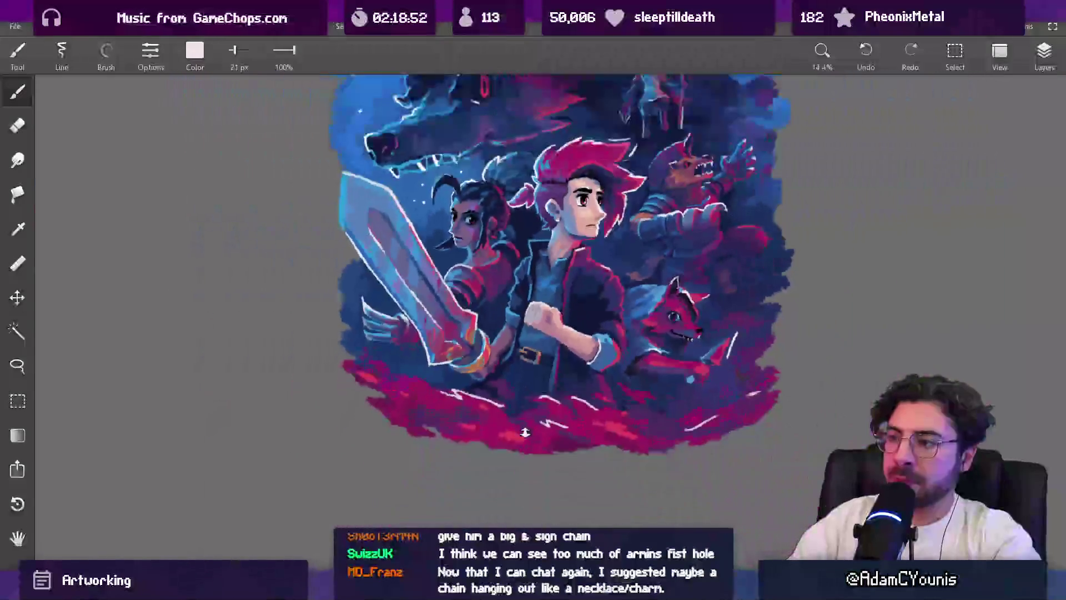
{"action": "scroll", "coordinate": [513, 272], "scroll_direction": "up", "scroll_amount": 3}
{"action": "scroll", "coordinate": [514, 272], "scroll_direction": "up", "scroll_amount": 2}
{"action": "left_click", "coordinate": [489, 328], "text": "alt"}
{"action": "key", "text": "bracketright"}
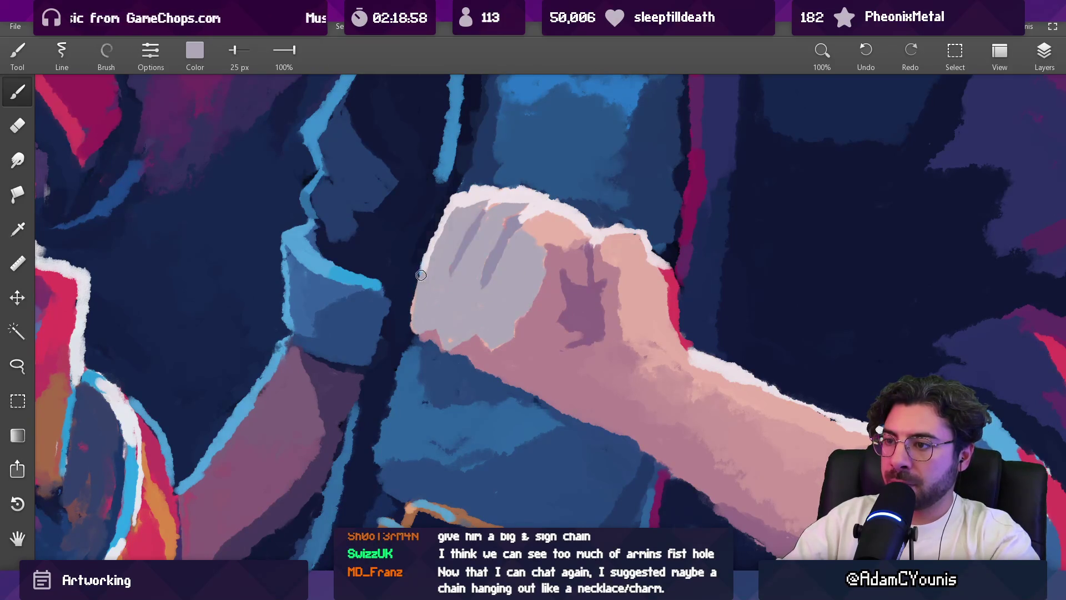
{"action": "left_click", "coordinate": [331, 292], "text": "alt"}
{"action": "left_click", "coordinate": [300, 388], "text": "alt"}
Step: Dab shirt-blue reflected light onto the fist, then pick a lighter shirt blue
{"action": "scroll", "coordinate": [461, 355], "scroll_direction": "down", "scroll_amount": 7}
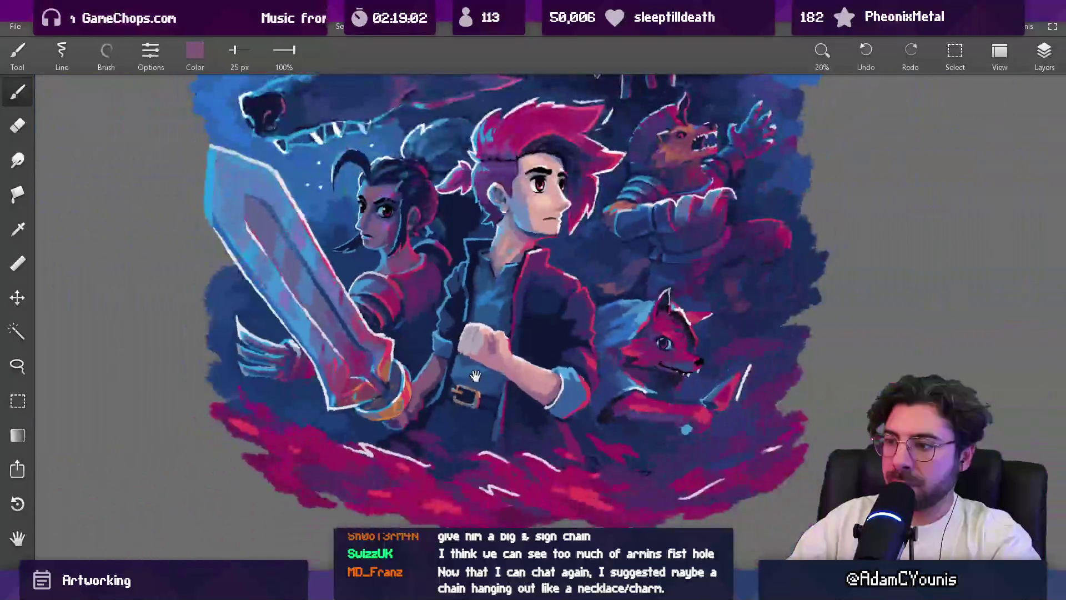
{"action": "scroll", "coordinate": [475, 376], "scroll_direction": "up", "scroll_amount": 5}
{"action": "scroll", "coordinate": [445, 328], "scroll_direction": "up", "scroll_amount": 6}
{"action": "left_click", "coordinate": [448, 349], "text": "alt"}
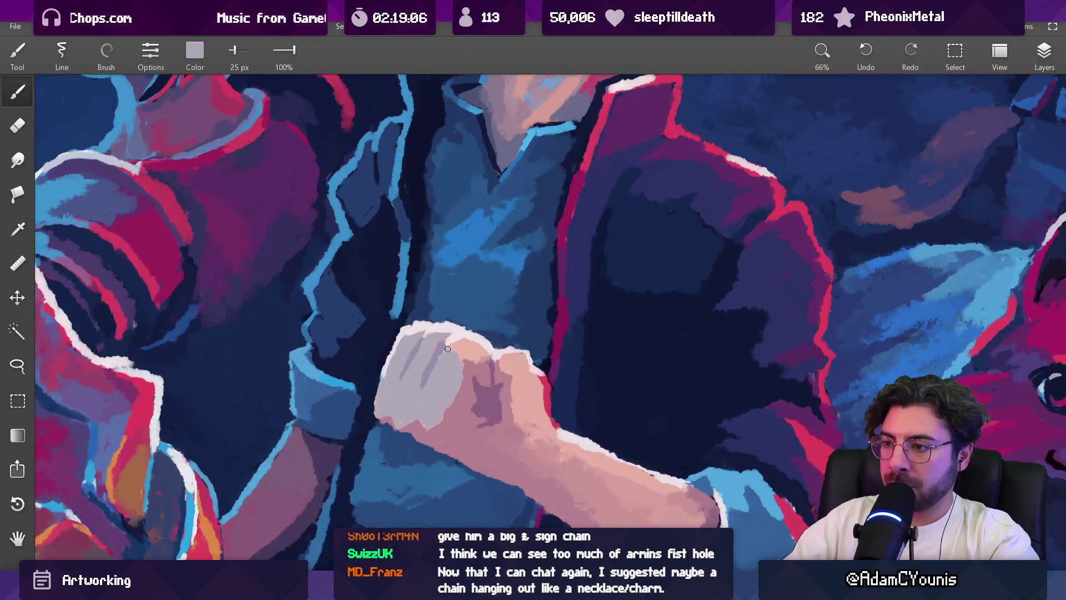
{"action": "left_click", "coordinate": [403, 233], "text": "alt"}
{"action": "left_click", "coordinate": [461, 347]}
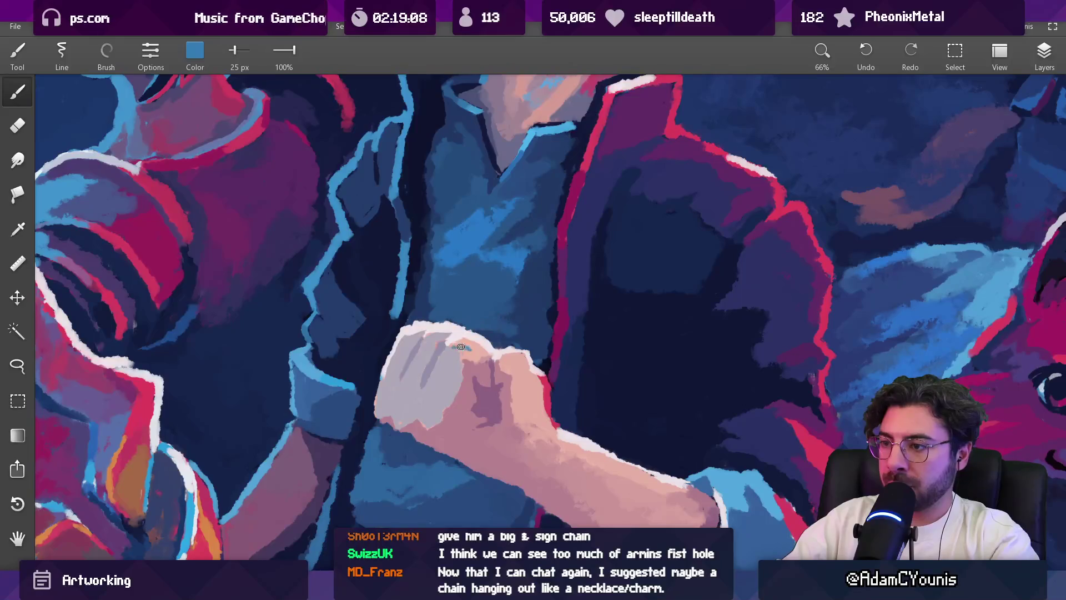
{"action": "left_click", "coordinate": [506, 249], "text": "alt"}
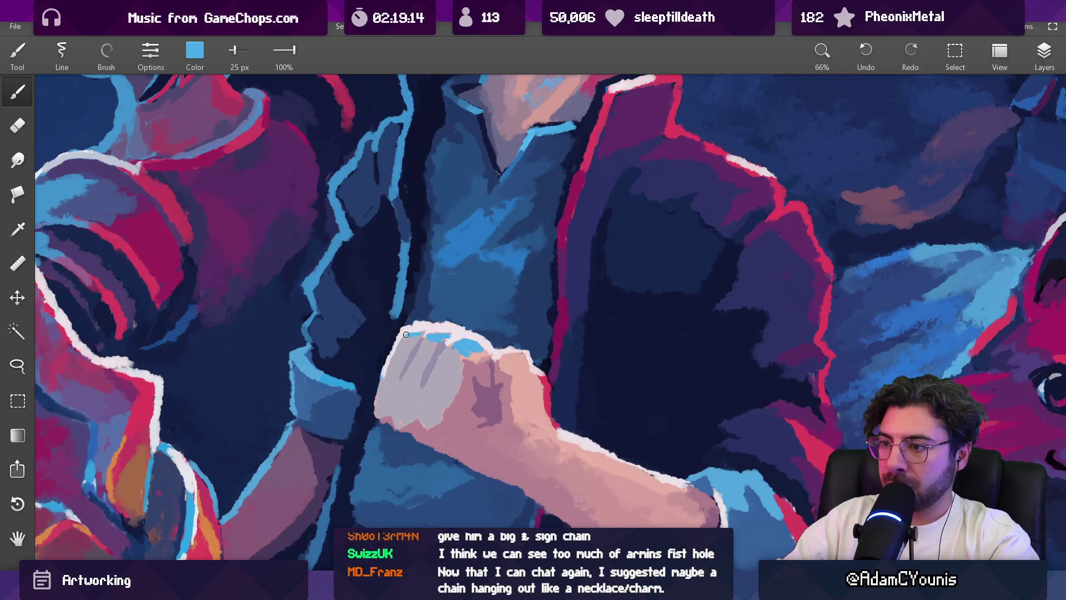
Step: Resample the fist's light grey and lavender tones
{"action": "scroll", "coordinate": [406, 335], "scroll_direction": "down", "scroll_amount": 6}
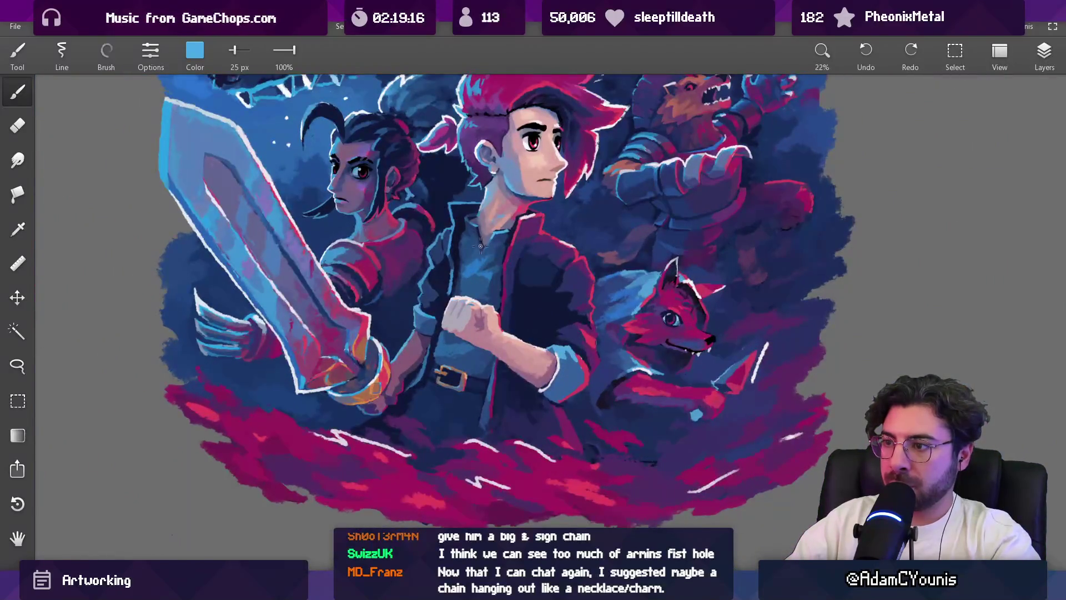
{"action": "scroll", "coordinate": [485, 305], "scroll_direction": "up", "scroll_amount": 6}
{"action": "left_click", "coordinate": [473, 289], "text": "alt"}
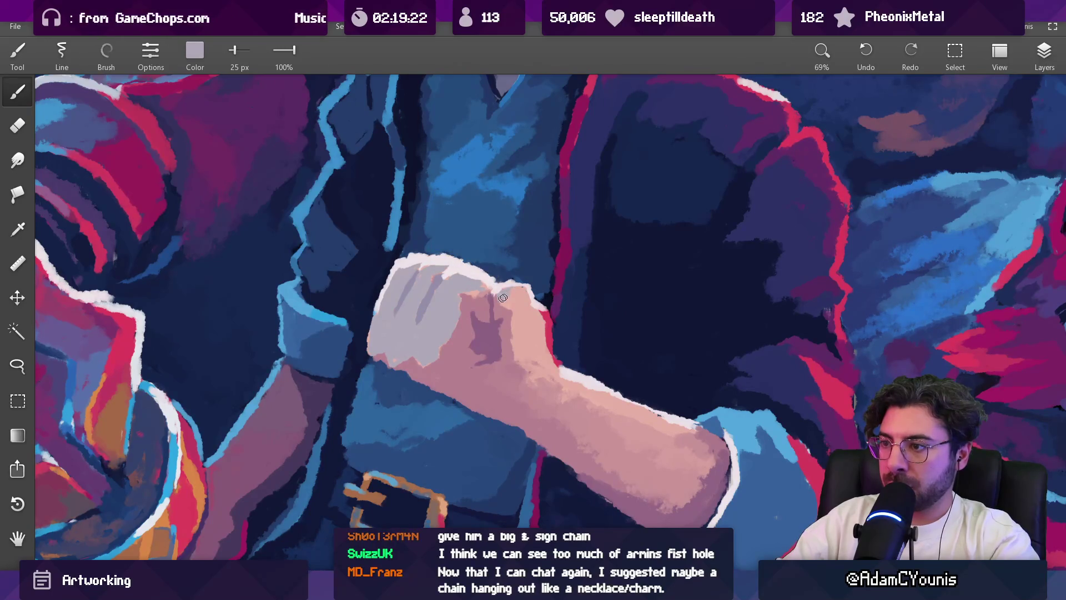
{"action": "scroll", "coordinate": [493, 297], "scroll_direction": "down", "scroll_amount": 3}
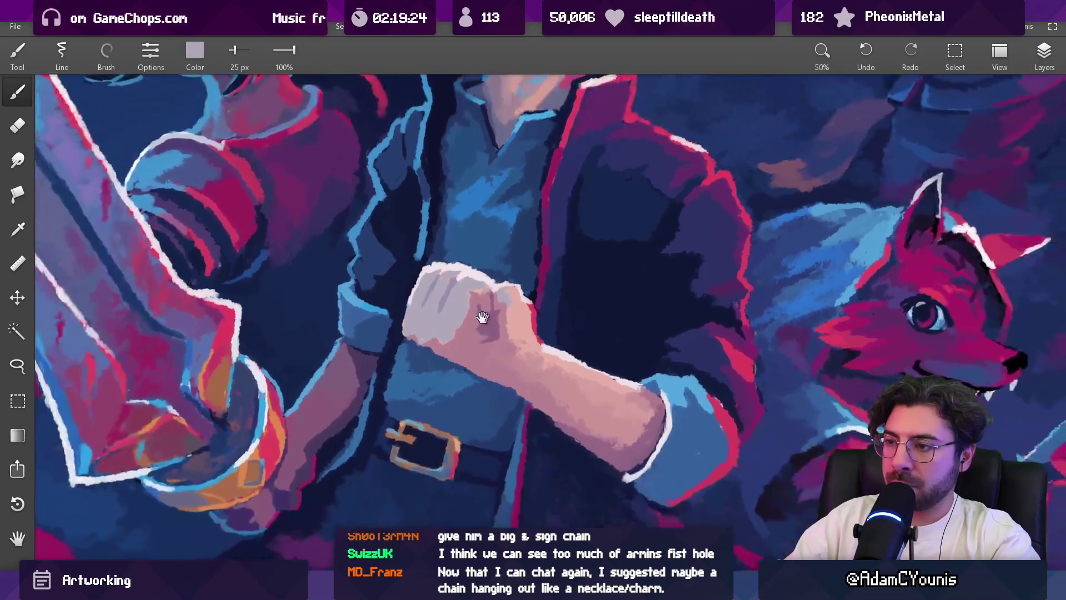
{"action": "scroll", "coordinate": [445, 376], "scroll_direction": "up", "scroll_amount": 2}
{"action": "left_click", "coordinate": [308, 389], "text": "alt"}
{"action": "left_click_drag", "start_coordinate": [309, 389], "coordinate": [479, 347]}
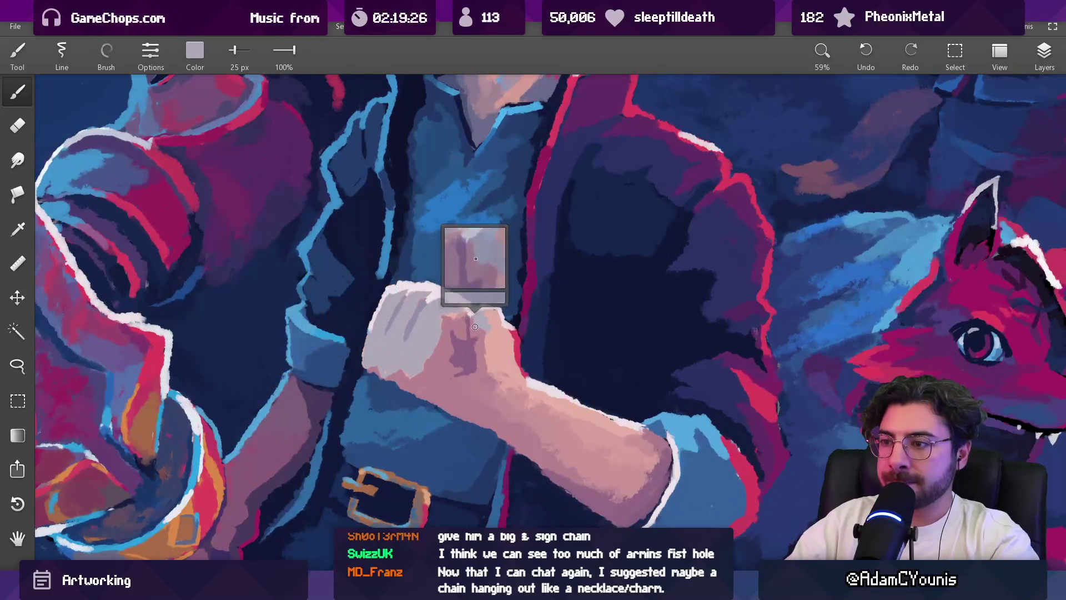
{"action": "scroll", "coordinate": [479, 347], "scroll_direction": "up", "scroll_amount": 3}
{"action": "left_click", "coordinate": [400, 308], "text": "alt"}
Step: Dab dark shirt-blue shading onto the lower fist, then reload lavender with a larger brush
{"action": "left_click", "coordinate": [489, 158], "text": "alt"}
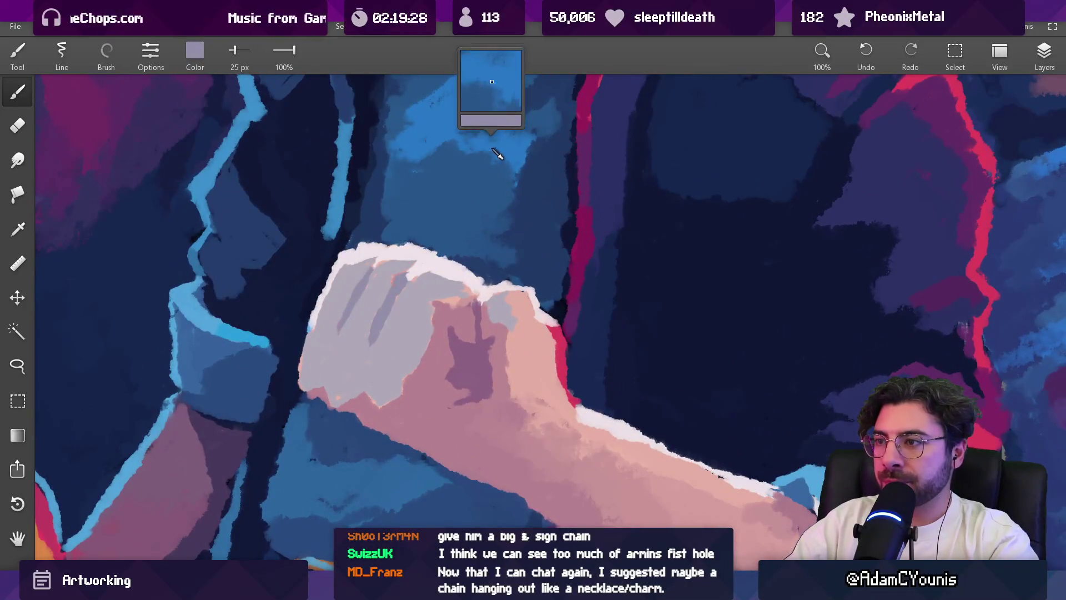
{"action": "key", "text": "bracketright"}
{"action": "key", "text": "bracketright"}
{"action": "left_click_drag", "start_coordinate": [425, 405], "coordinate": [430, 422]}
{"action": "key", "text": "bracketright"}
{"action": "key", "text": "bracketright"}
{"action": "key", "text": "bracketright"}
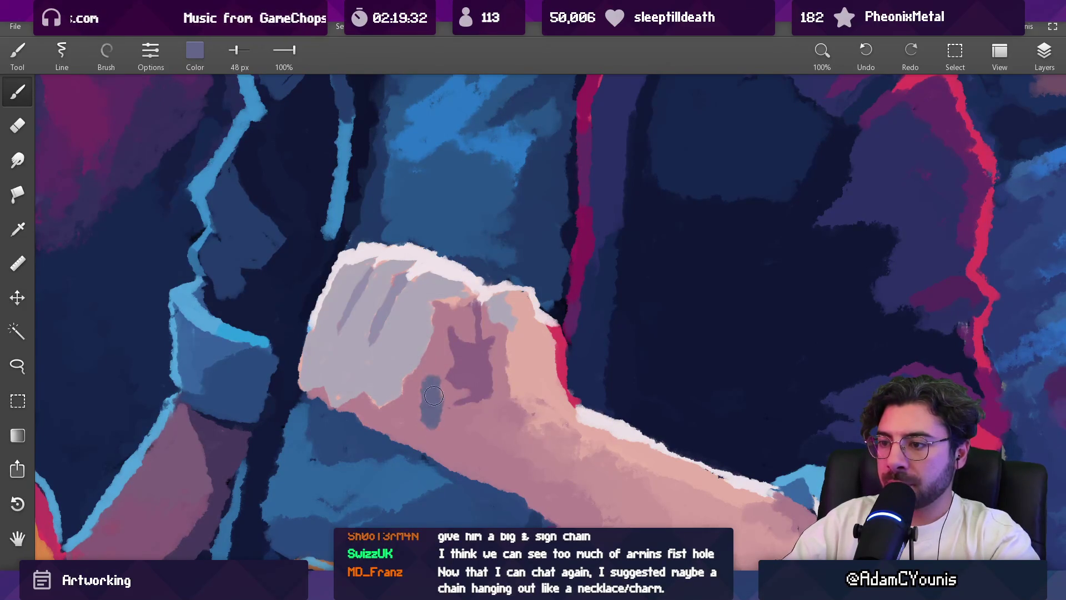
{"action": "left_click", "coordinate": [433, 388], "text": "alt"}
{"action": "key", "text": "bracketright"}
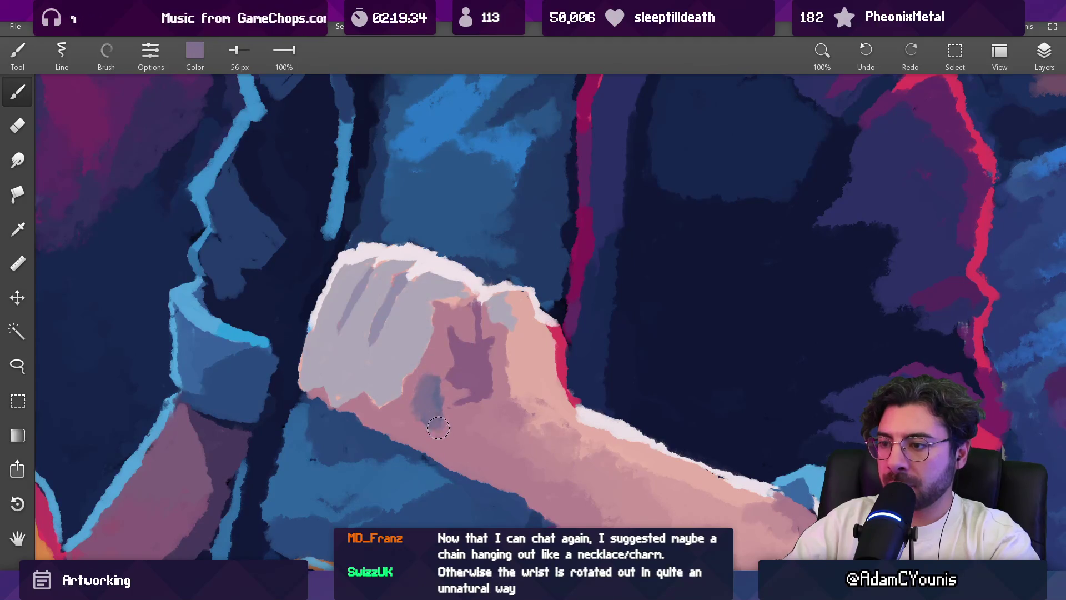
Step: Fill a small patch on the fist with purple using the fill tool, then sample dark magenta from the fox
{"action": "key", "text": "g"}
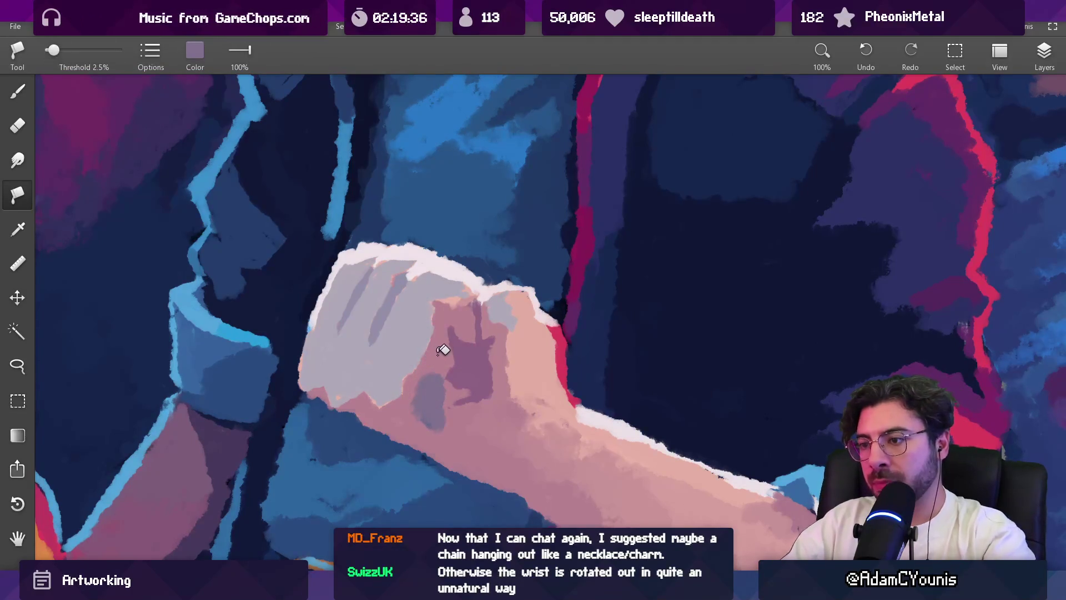
{"action": "scroll", "coordinate": [450, 352], "scroll_direction": "down", "scroll_amount": 10}
{"action": "scroll", "coordinate": [461, 404], "scroll_direction": "down", "scroll_amount": 3}
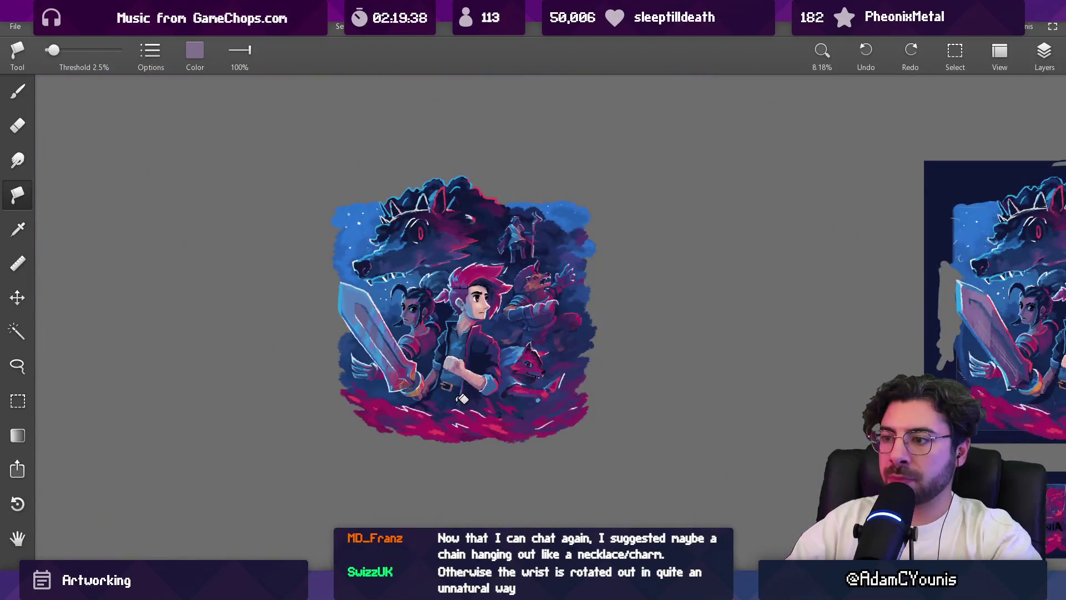
{"action": "scroll", "coordinate": [469, 375], "scroll_direction": "up", "scroll_amount": 10}
{"action": "left_click", "coordinate": [447, 303]}
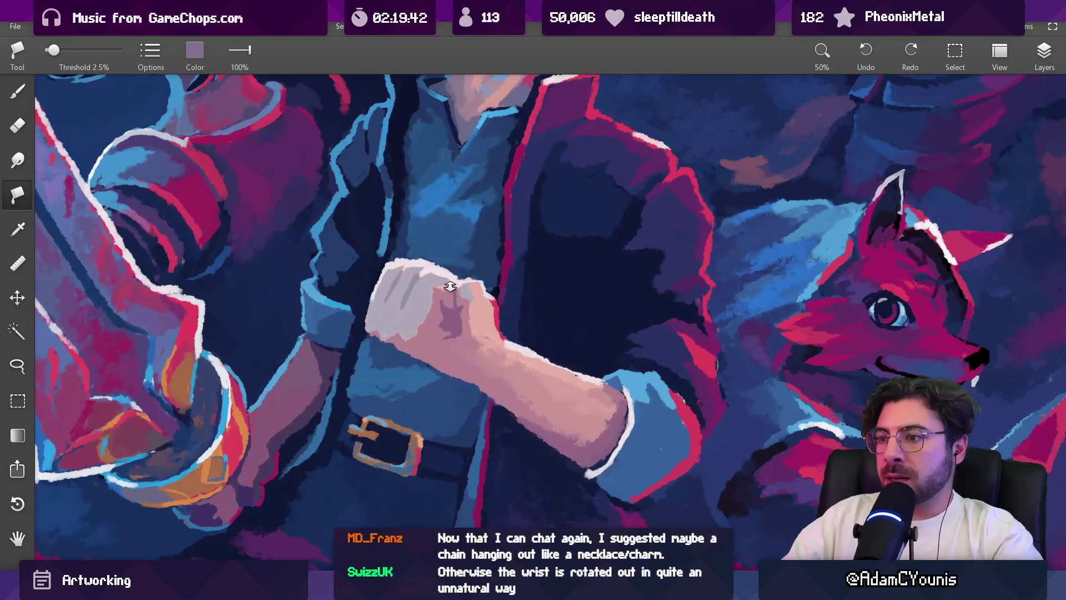
{"action": "scroll", "coordinate": [436, 448], "scroll_direction": "down", "scroll_amount": 10}
{"action": "scroll", "coordinate": [489, 333], "scroll_direction": "up", "scroll_amount": 10}
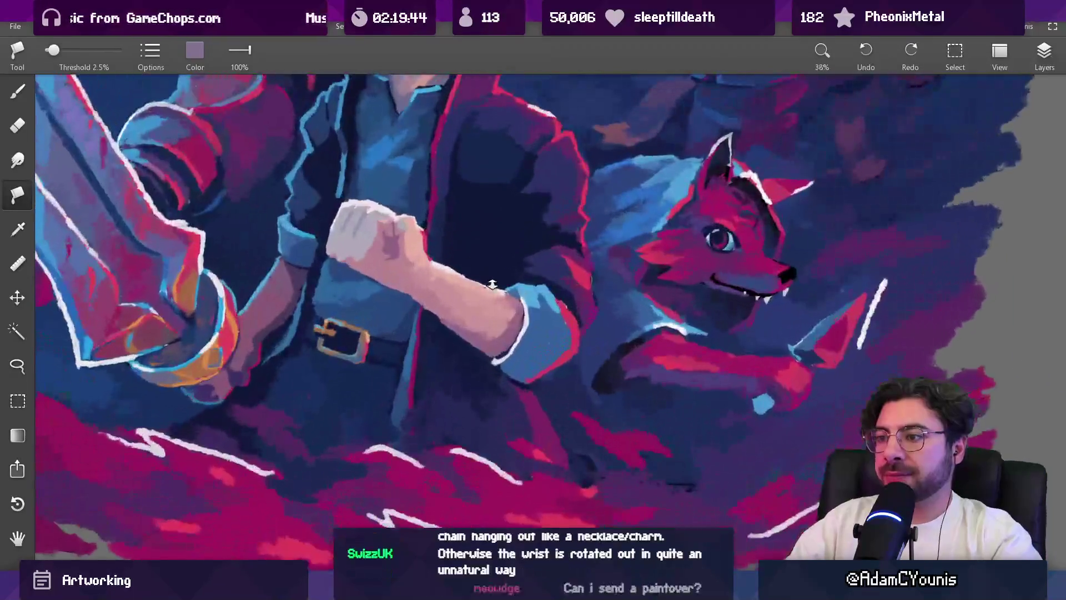
{"action": "mouse_move", "coordinate": [514, 335]}
{"action": "left_mouse_down"}
{"action": "mouse_move", "coordinate": [617, 330]}
{"action": "mouse_move", "coordinate": [595, 327]}
{"action": "left_mouse_up"}
Step: Shade the fist and forearm in dark magenta with the Ink brush at about 186 px
{"action": "key", "text": "b"}
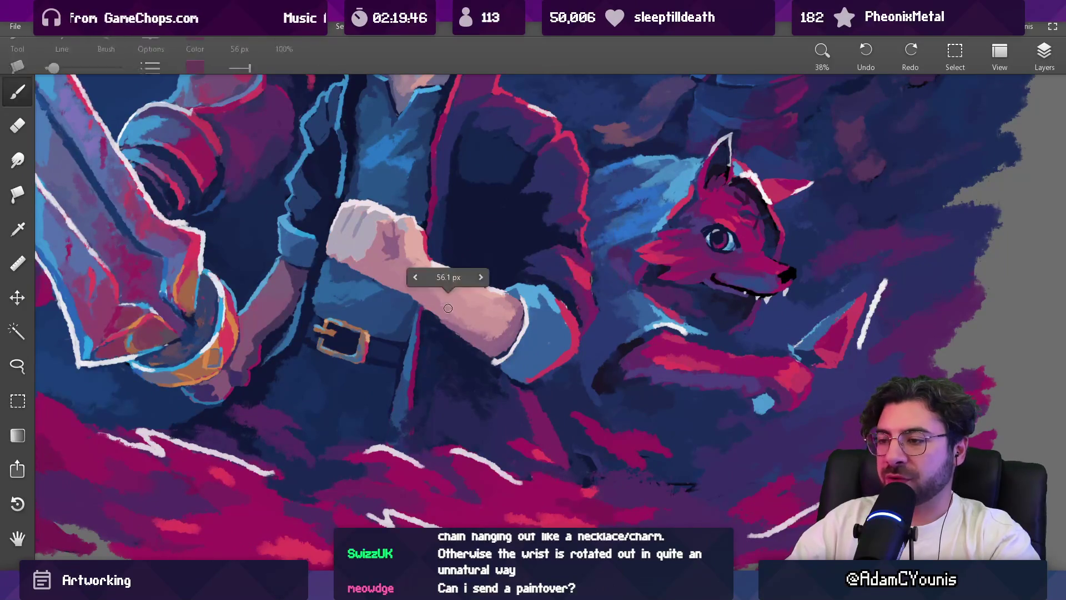
{"action": "left_click", "coordinate": [100, 50]}
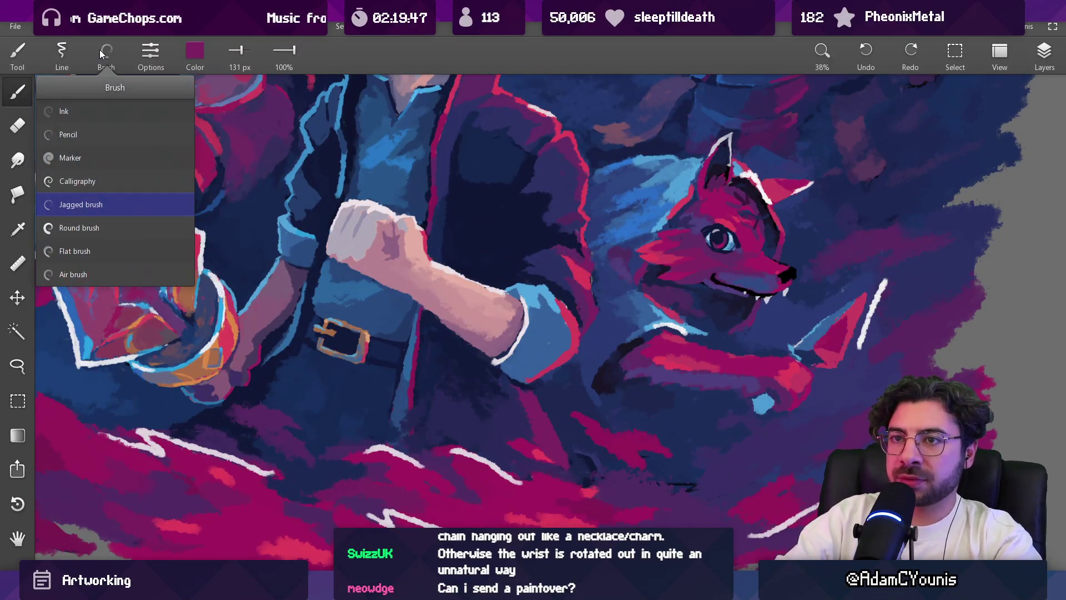
{"action": "left_click", "coordinate": [100, 112]}
{"action": "key", "text": "bracketright"}
{"action": "key", "text": "bracketright"}
{"action": "left_click_drag", "start_coordinate": [484, 325], "coordinate": [443, 301]}
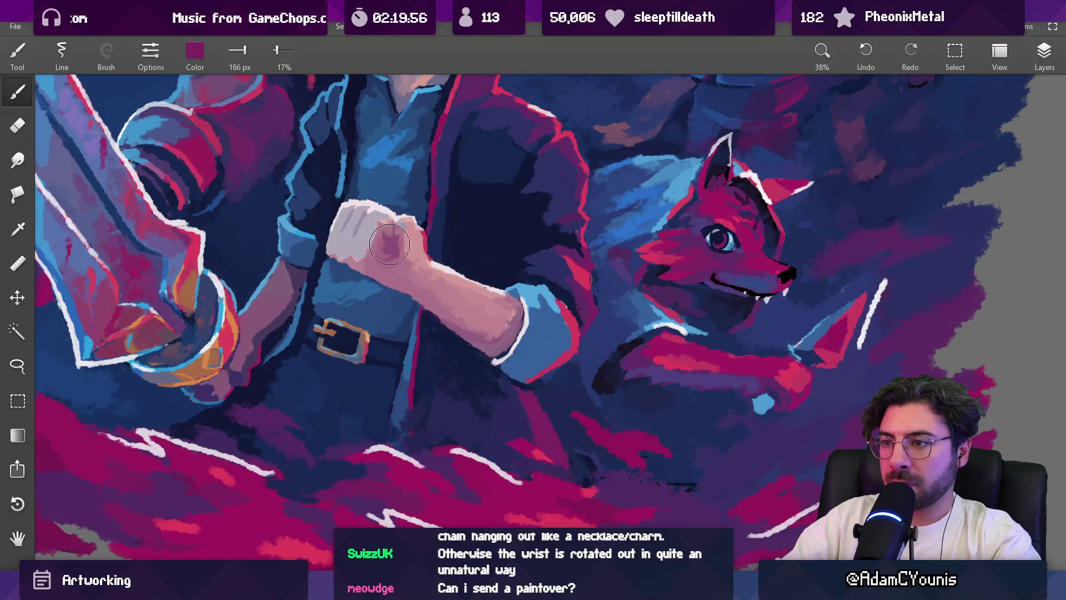
{"action": "mouse_move", "coordinate": [405, 235]}
{"action": "left_mouse_down"}
{"action": "mouse_move", "coordinate": [417, 273]}
{"action": "mouse_move", "coordinate": [489, 321]}
{"action": "mouse_move", "coordinate": [494, 311]}
{"action": "mouse_move", "coordinate": [437, 282]}
{"action": "left_mouse_up"}
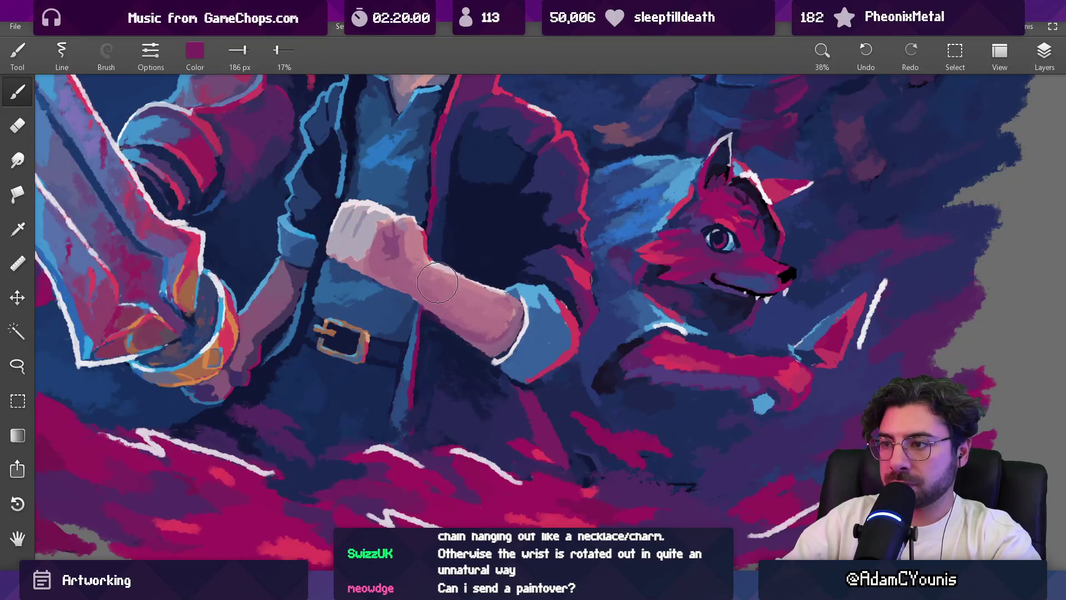
Step: Bring the fist and face back into view and sample the light pink skin tone from the fist
{"action": "scroll", "coordinate": [392, 259], "scroll_direction": "down", "scroll_amount": 5}
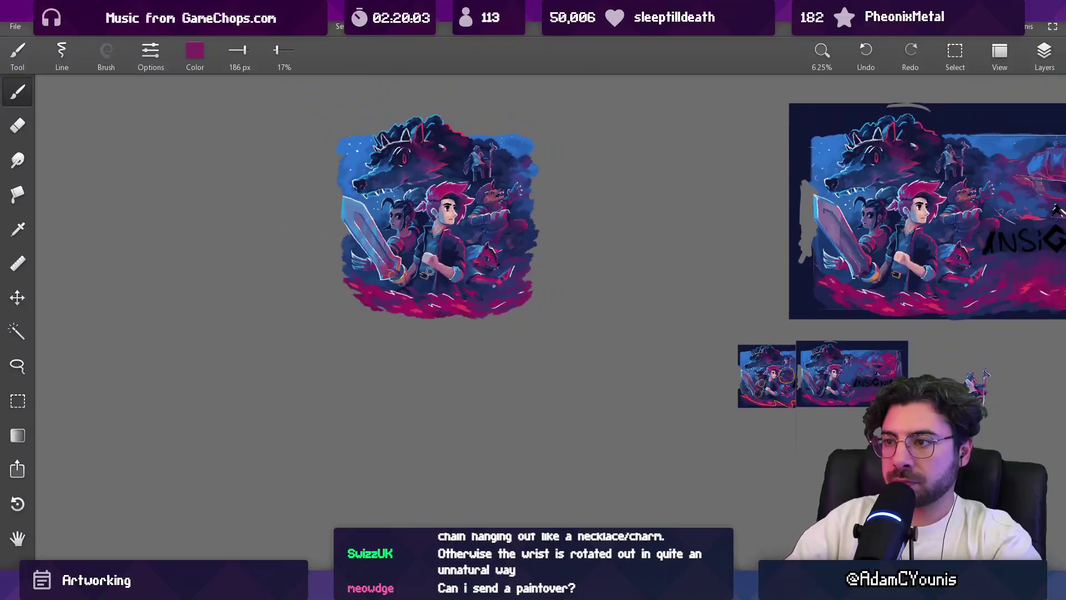
{"action": "scroll", "coordinate": [441, 140], "scroll_direction": "up", "scroll_amount": 2}
{"action": "scroll", "coordinate": [442, 140], "scroll_direction": "up", "scroll_amount": 5}
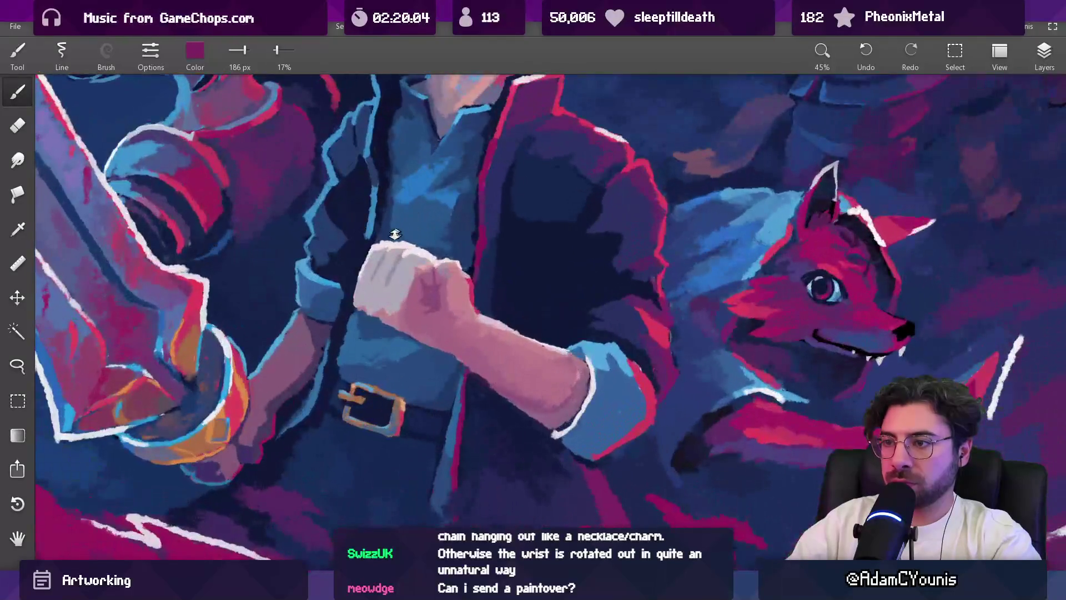
{"action": "scroll", "coordinate": [422, 250], "scroll_direction": "down", "scroll_amount": 2}
{"action": "left_click_drag", "start_coordinate": [411, 266], "coordinate": [418, 397]}
{"action": "left_click", "coordinate": [416, 389], "text": "alt"}
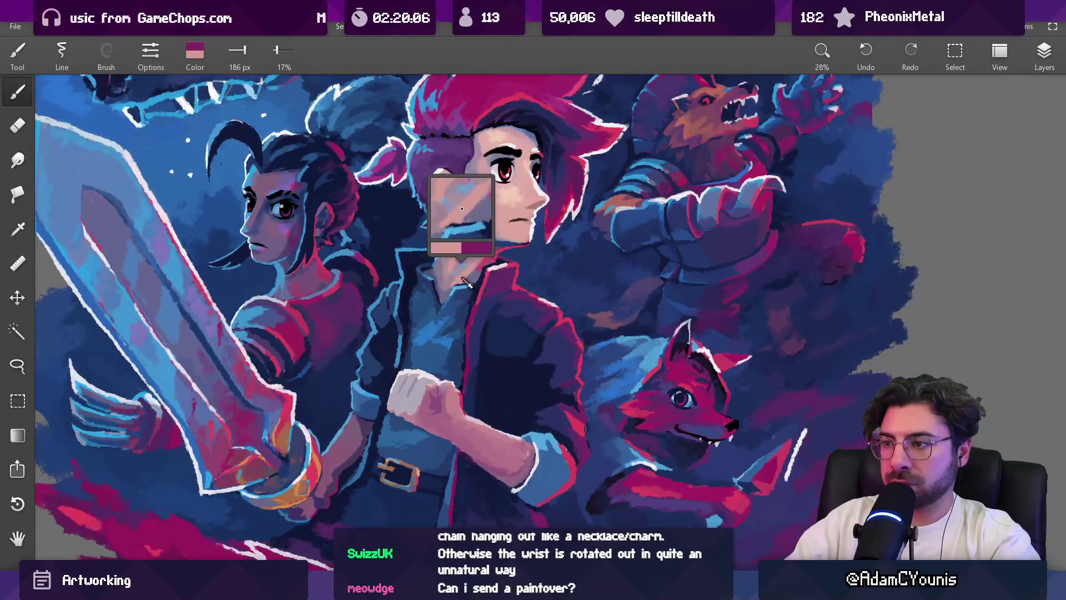
{"action": "scroll", "coordinate": [418, 367], "scroll_direction": "up", "scroll_amount": 4}
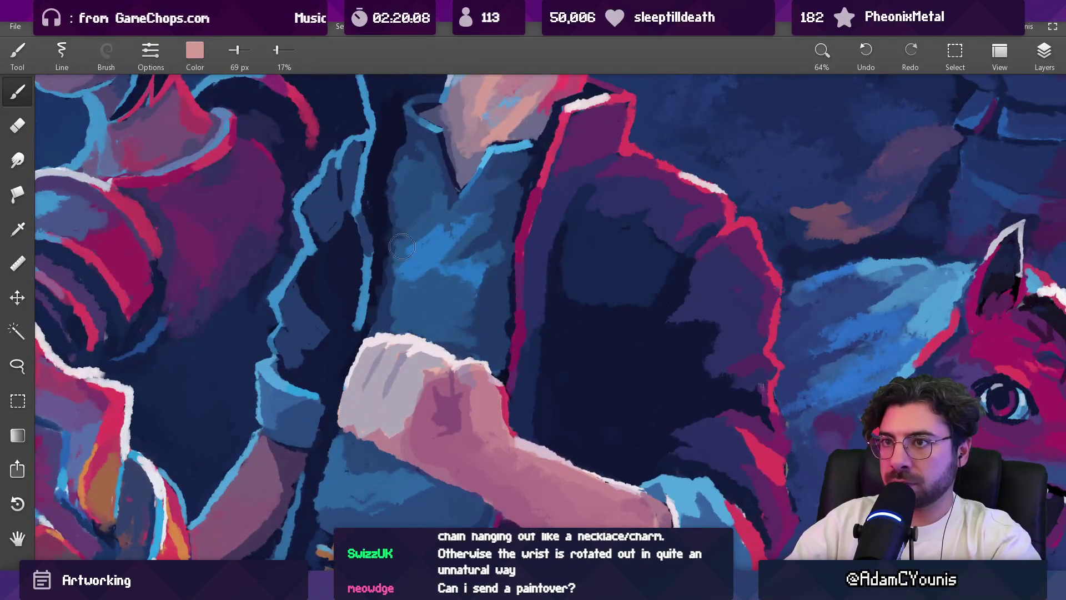
{"action": "left_click", "coordinate": [106, 52]}
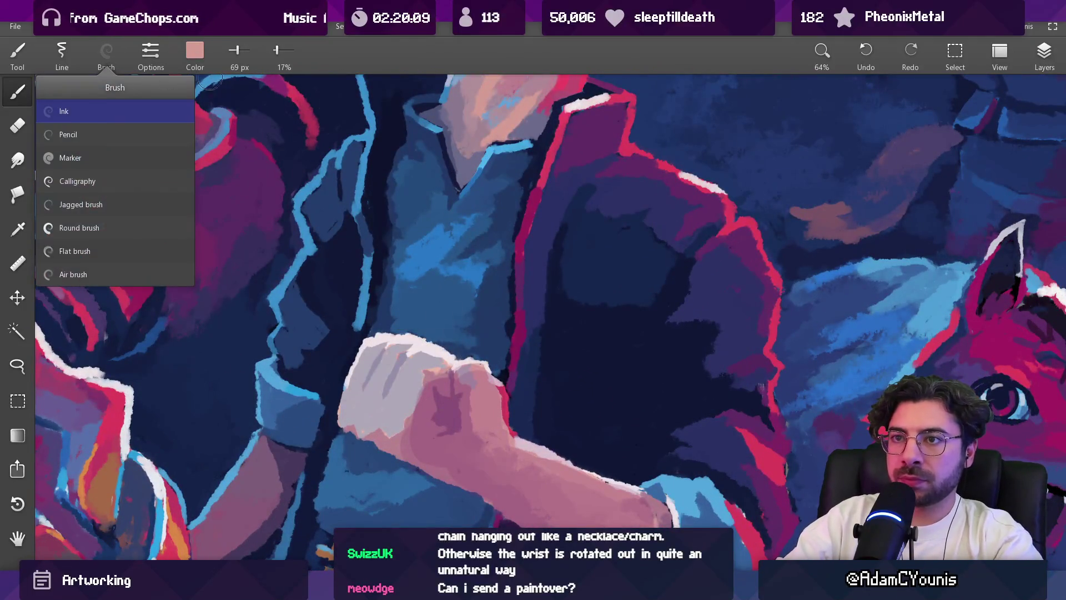
Step: Toggle the Clipboard 1 layer to compare the fist before and after
{"action": "left_click", "coordinate": [1044, 53]}
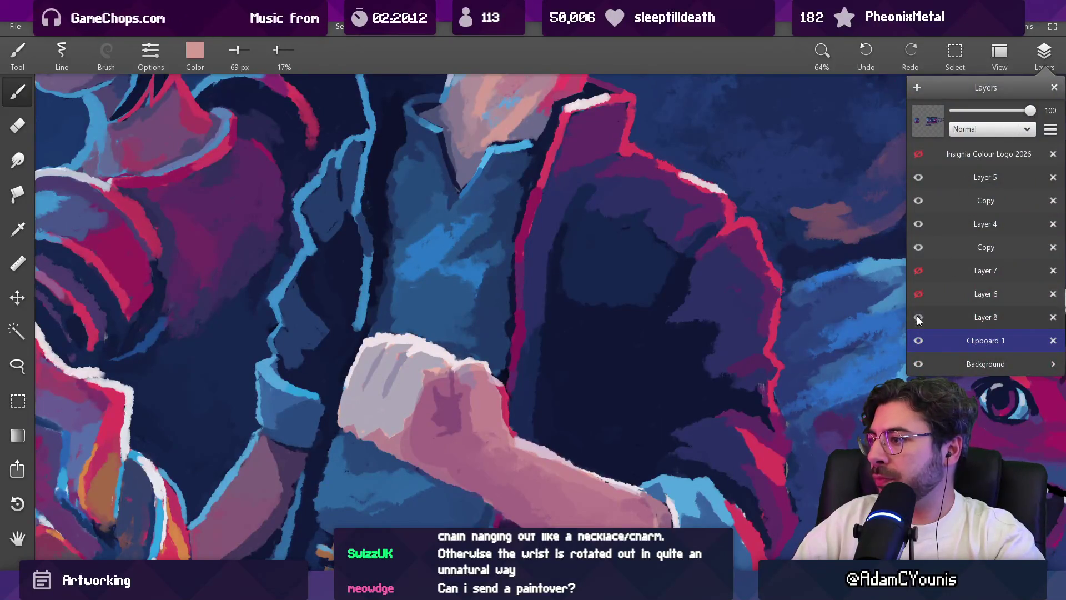
{"action": "left_click", "coordinate": [918, 338]}
{"action": "left_click", "coordinate": [918, 339]}
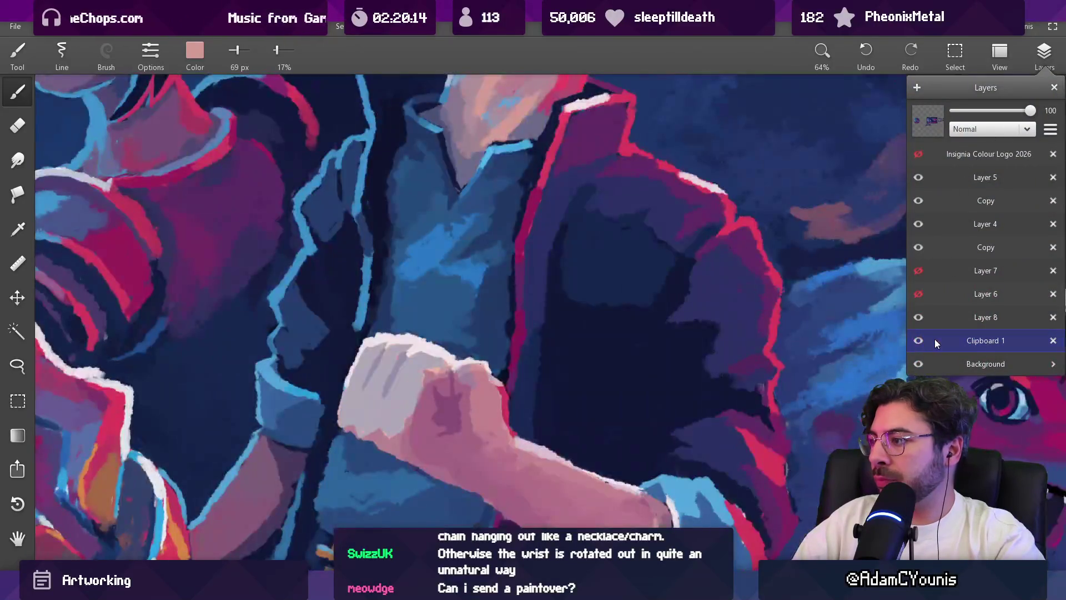
{"action": "left_click", "coordinate": [919, 342]}
{"action": "left_click", "coordinate": [918, 342]}
Step: Set up a 26 px Round brush at 100% opacity
{"action": "scroll", "coordinate": [418, 291], "scroll_direction": "up", "scroll_amount": 3}
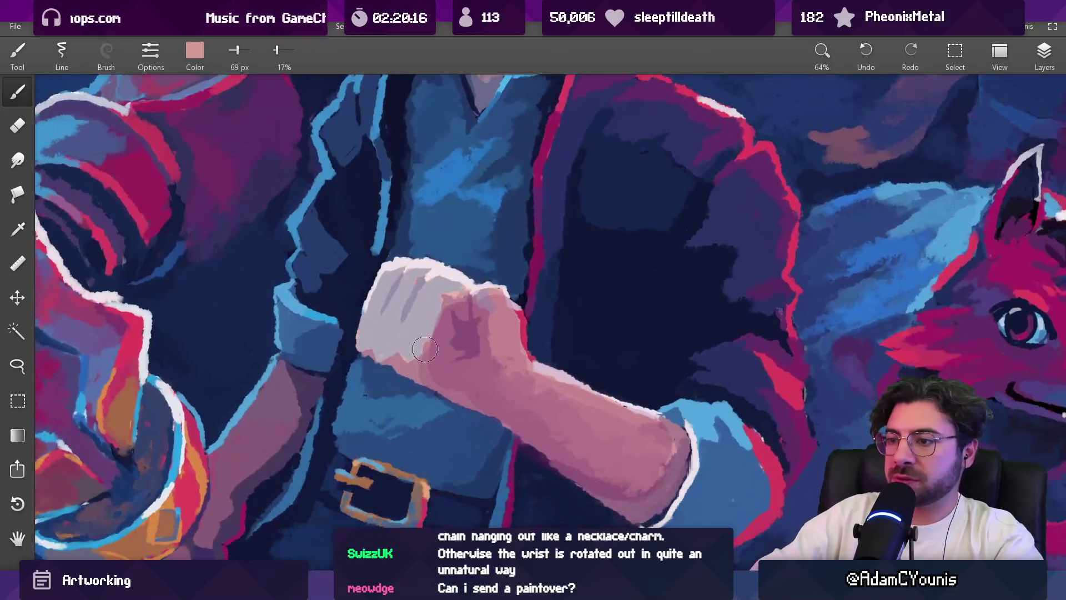
{"action": "key", "text": "bracketleft"}
{"action": "key", "text": "bracketleft"}
{"action": "key", "text": "bracketleft"}
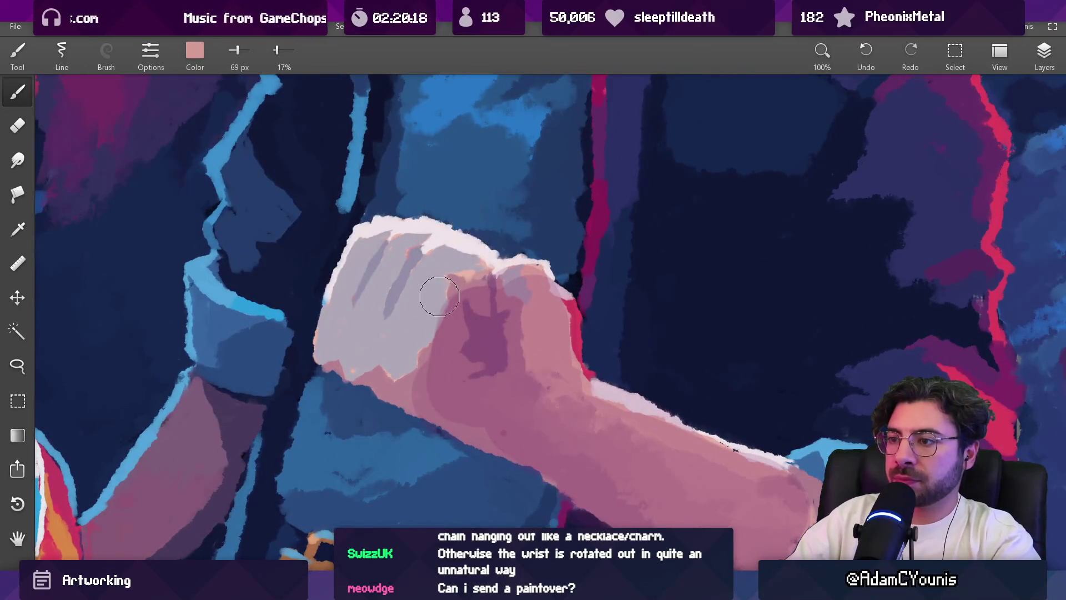
{"action": "key", "text": "bracketleft"}
{"action": "key", "text": "bracketleft"}
{"action": "key", "text": "bracketleft"}
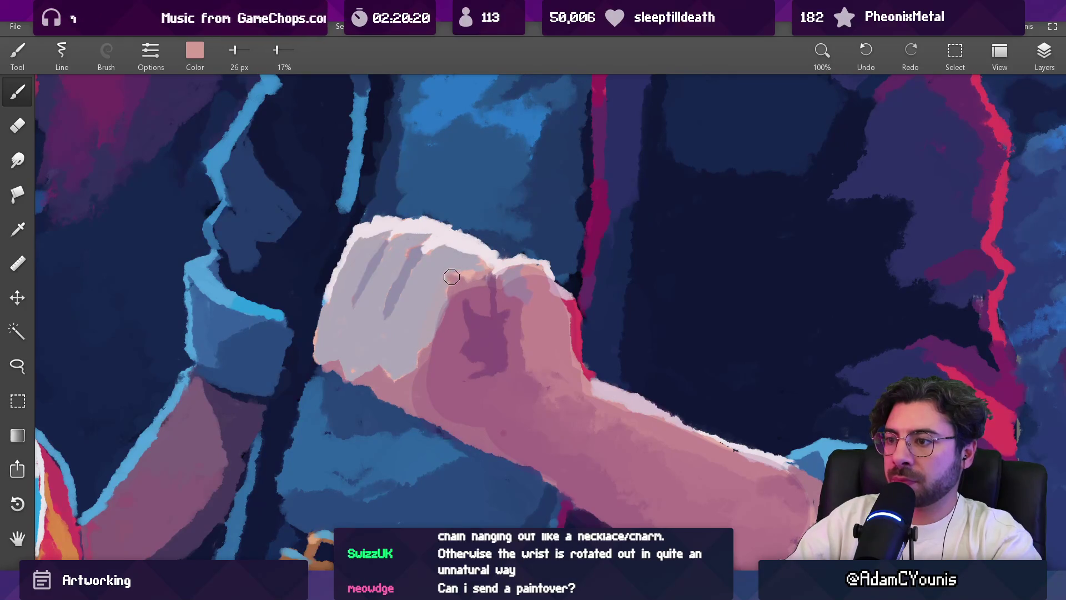
{"action": "key", "text": "0"}
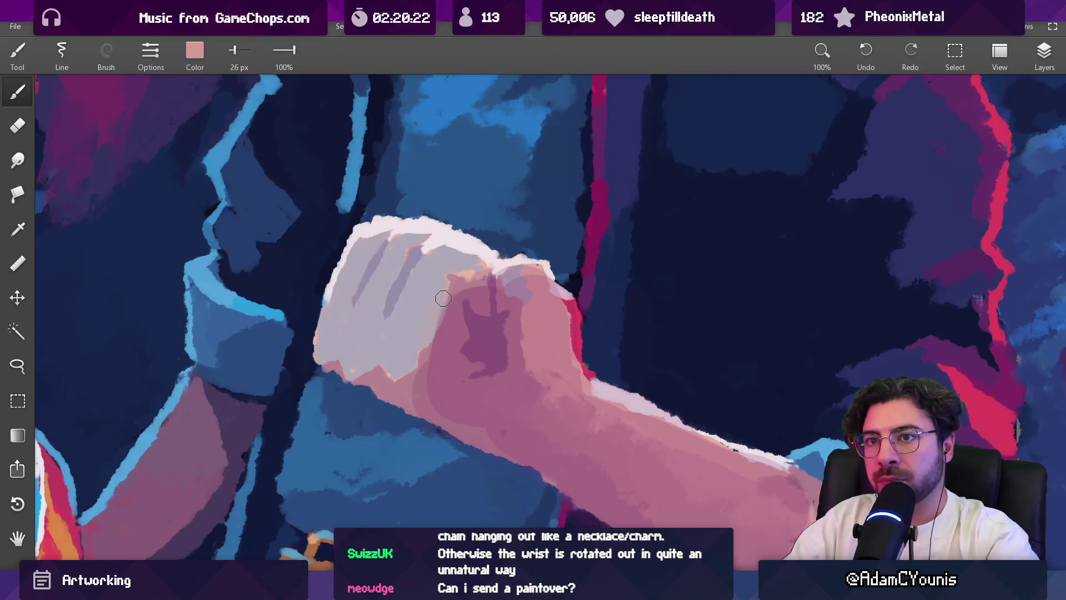
{"action": "left_click", "coordinate": [81, 61]}
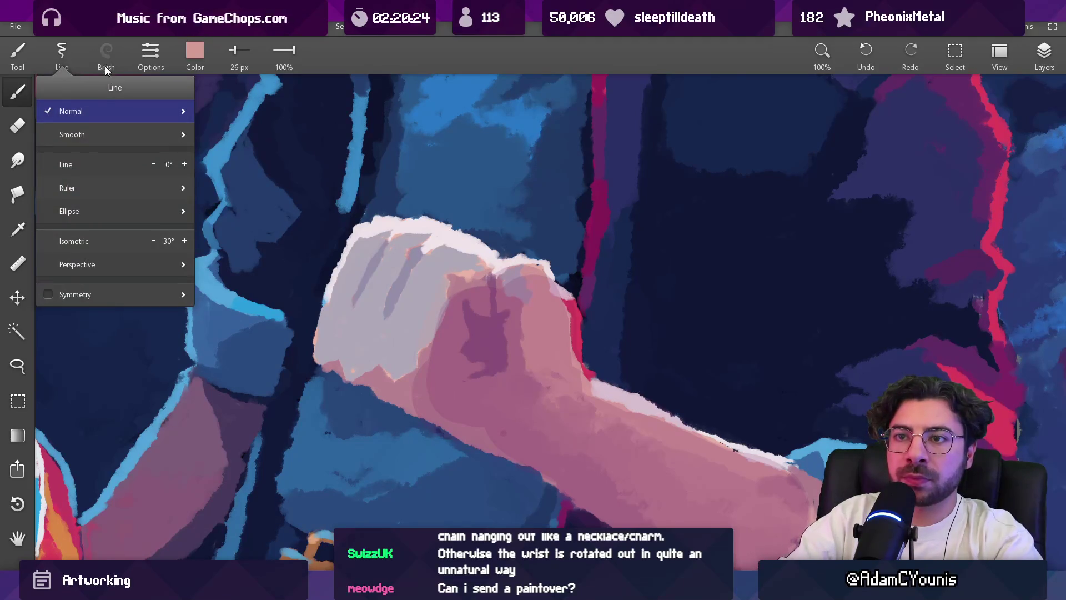
{"action": "left_click", "coordinate": [106, 61]}
{"action": "left_click", "coordinate": [107, 58]}
{"action": "left_click", "coordinate": [109, 54]}
{"action": "left_click", "coordinate": [108, 55]}
{"action": "left_click", "coordinate": [105, 46]}
{"action": "left_click", "coordinate": [115, 233]}
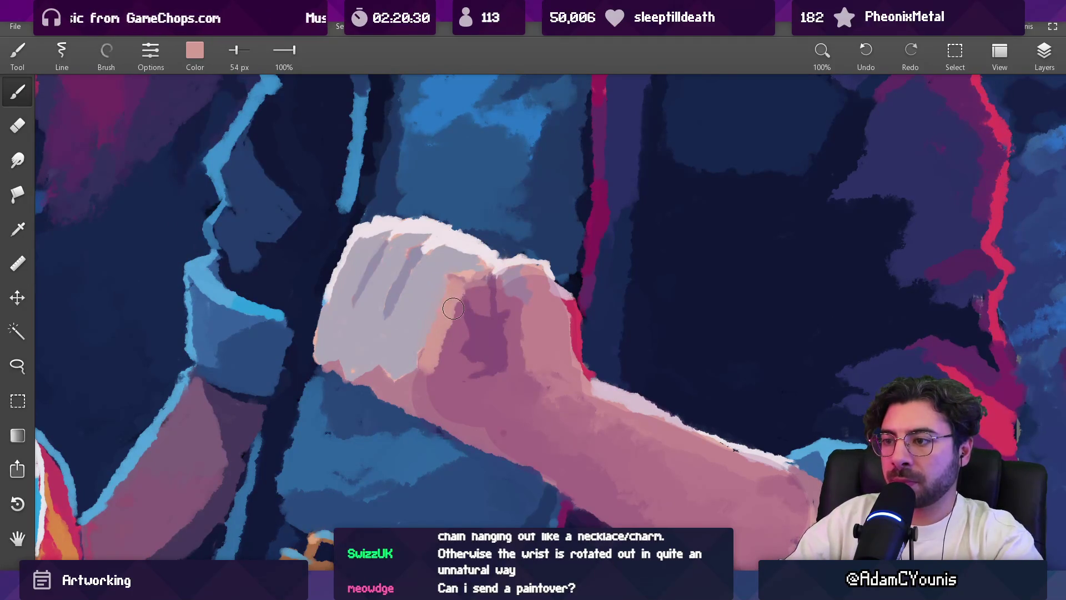
Step: Paint peach over the fist's grey-pink edge, then sample grey-lavender and a purple at about 39 px
{"action": "mouse_move", "coordinate": [438, 366]}
{"action": "left_mouse_down"}
{"action": "mouse_move", "coordinate": [425, 281]}
{"action": "mouse_move", "coordinate": [406, 243]}
{"action": "left_mouse_up"}
{"action": "key", "text": "bracketleft"}
{"action": "scroll", "coordinate": [404, 241], "scroll_direction": "down", "scroll_amount": 5}
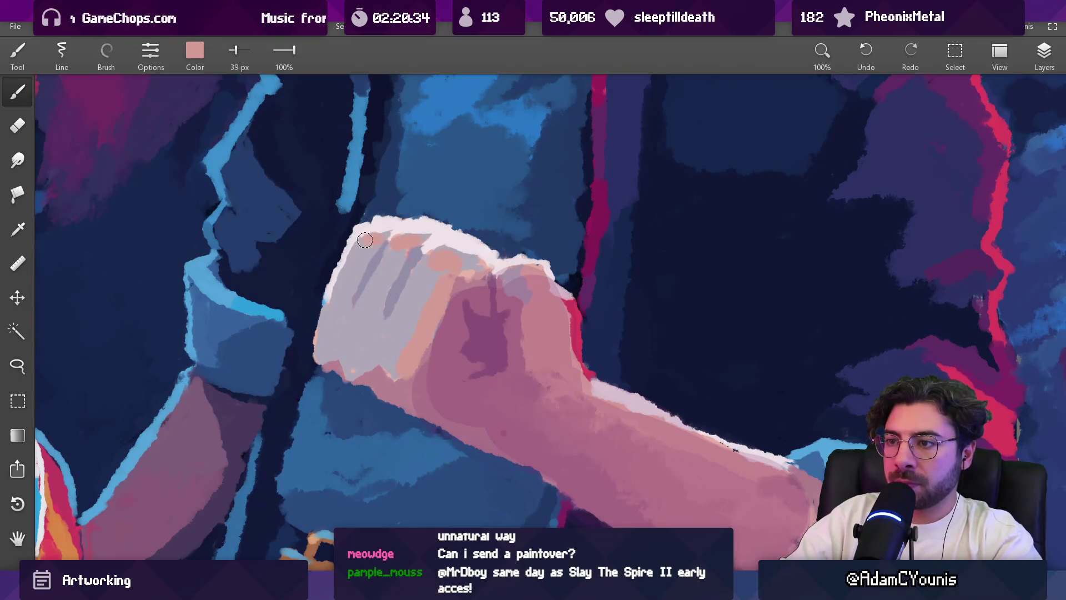
{"action": "scroll", "coordinate": [443, 248], "scroll_direction": "up", "scroll_amount": 3}
{"action": "left_click", "coordinate": [413, 236], "text": "alt"}
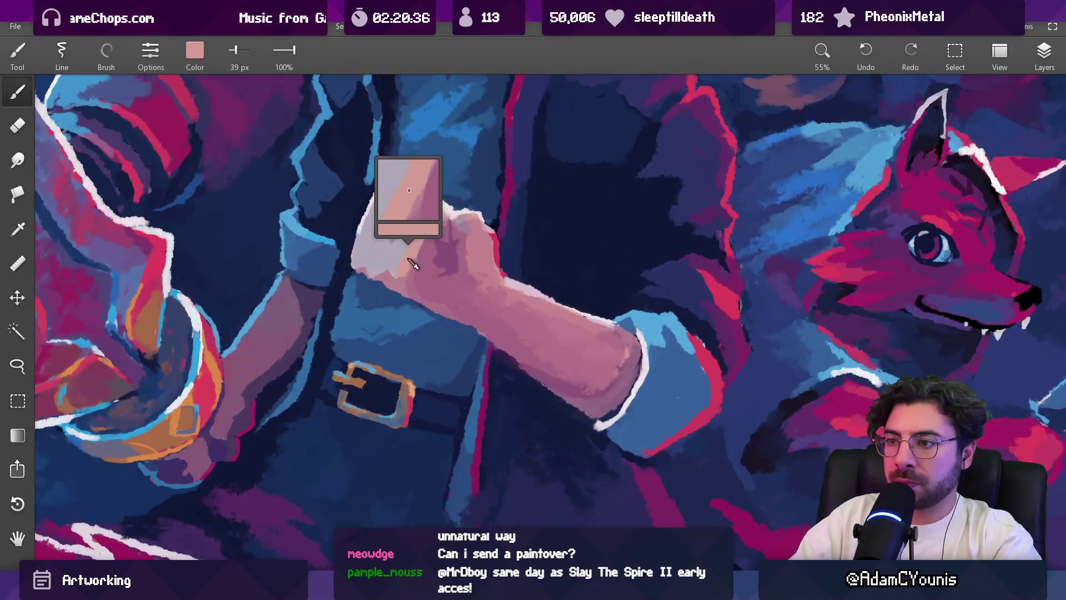
{"action": "left_click_drag", "start_coordinate": [511, 230], "coordinate": [508, 229]}
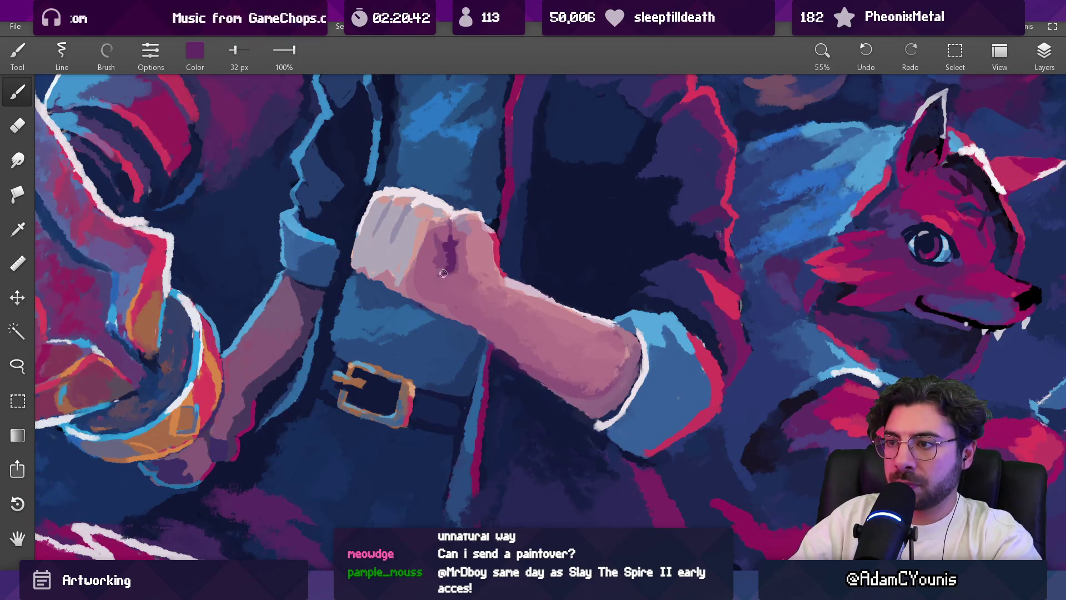
Step: Sample the fist's pink skin tone and a dark blue near it
{"action": "scroll", "coordinate": [448, 261], "scroll_direction": "down", "scroll_amount": 5}
{"action": "scroll", "coordinate": [441, 324], "scroll_direction": "up", "scroll_amount": 5}
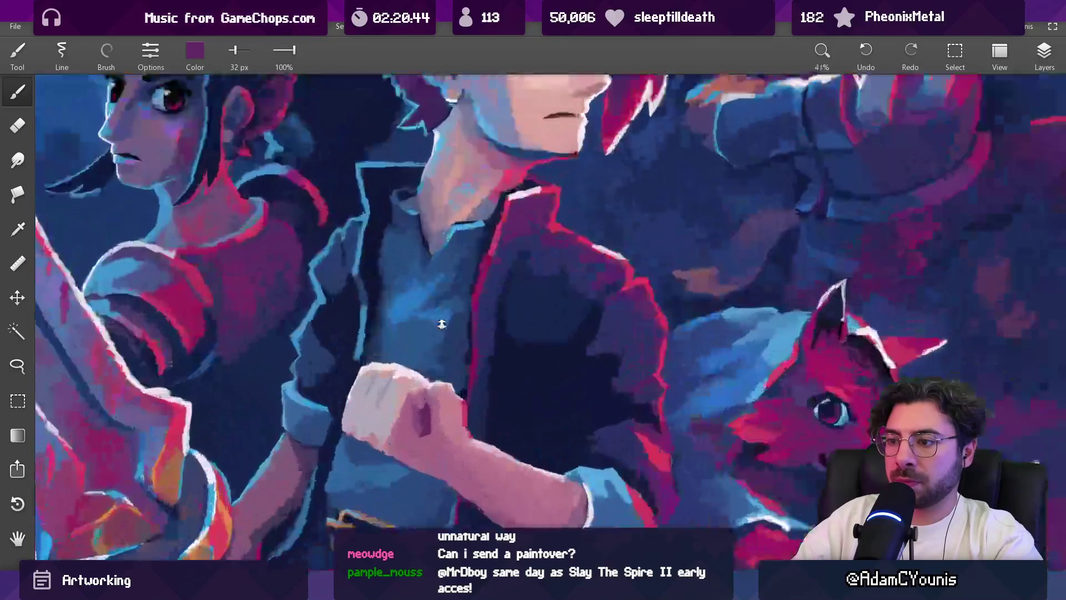
{"action": "left_click_drag", "start_coordinate": [409, 435], "coordinate": [409, 435]}
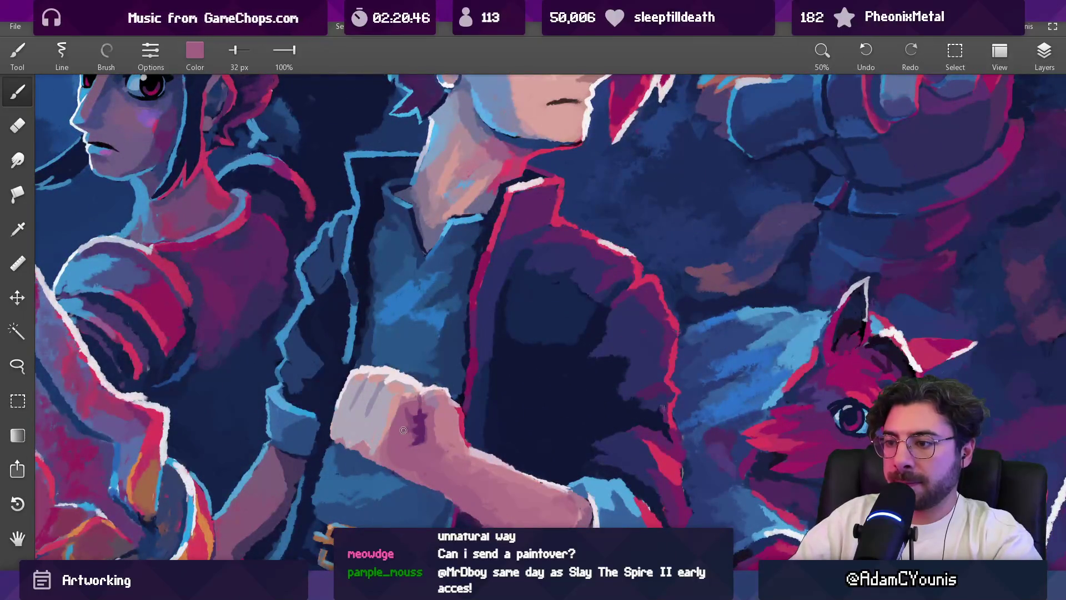
{"action": "scroll", "coordinate": [411, 406], "scroll_direction": "down", "scroll_amount": 4}
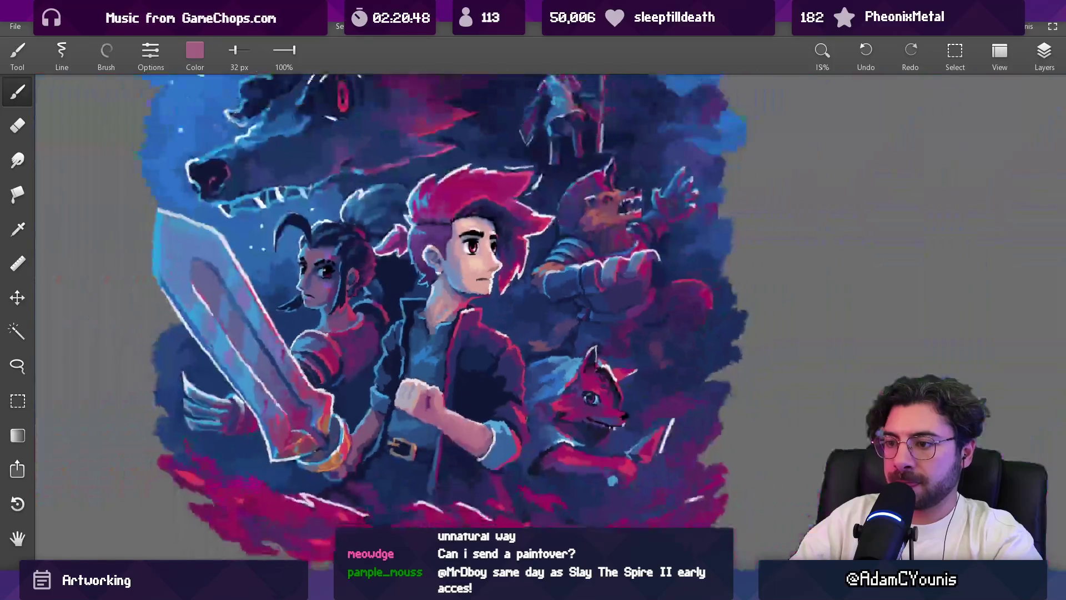
{"action": "scroll", "coordinate": [414, 391], "scroll_direction": "up", "scroll_amount": 2}
{"action": "scroll", "coordinate": [413, 391], "scroll_direction": "up", "scroll_amount": 3}
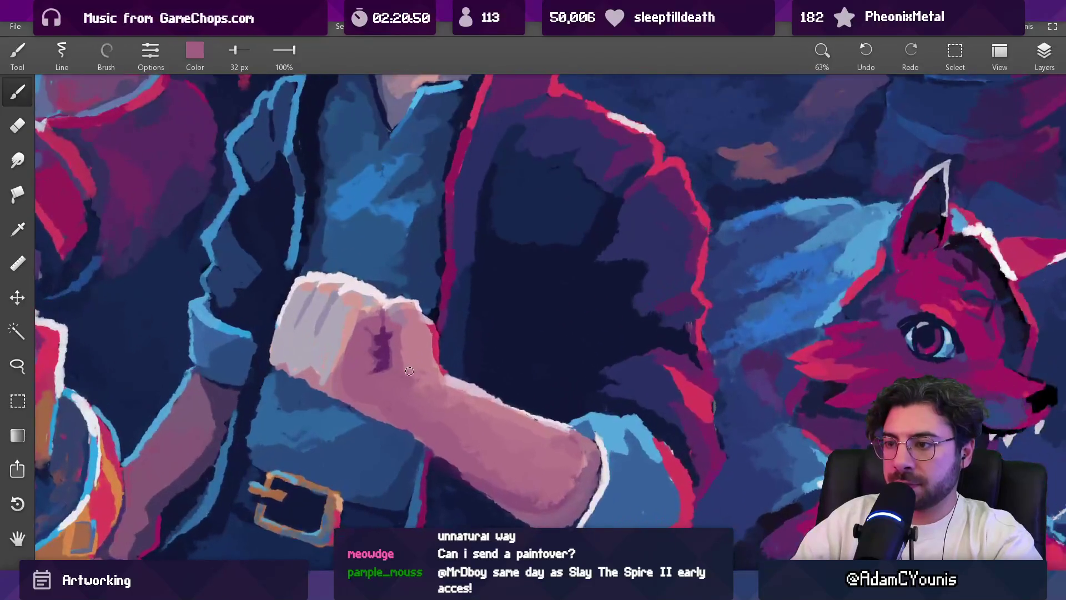
{"action": "mouse_move", "coordinate": [412, 341]}
{"action": "left_mouse_down"}
{"action": "mouse_move", "coordinate": [389, 352]}
{"action": "mouse_move", "coordinate": [405, 369]}
{"action": "mouse_move", "coordinate": [390, 339]}
{"action": "left_mouse_up"}
Step: Pick the dark purple from the fist's shadow and a lighter magenta-purple beside it
{"action": "scroll", "coordinate": [399, 337], "scroll_direction": "up", "scroll_amount": 5}
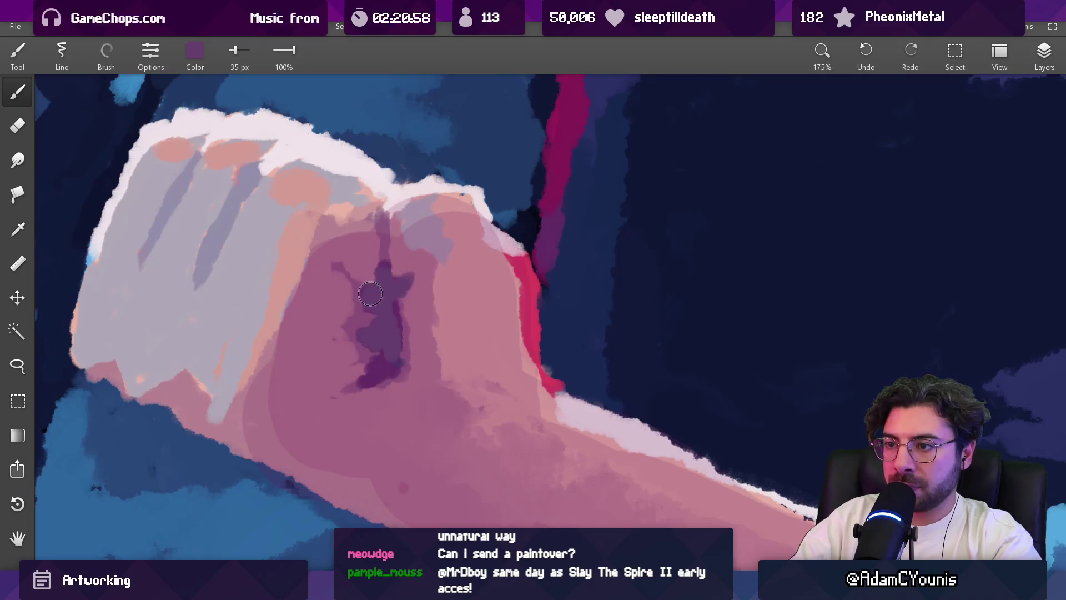
{"action": "scroll", "coordinate": [405, 366], "scroll_direction": "down", "scroll_amount": 5}
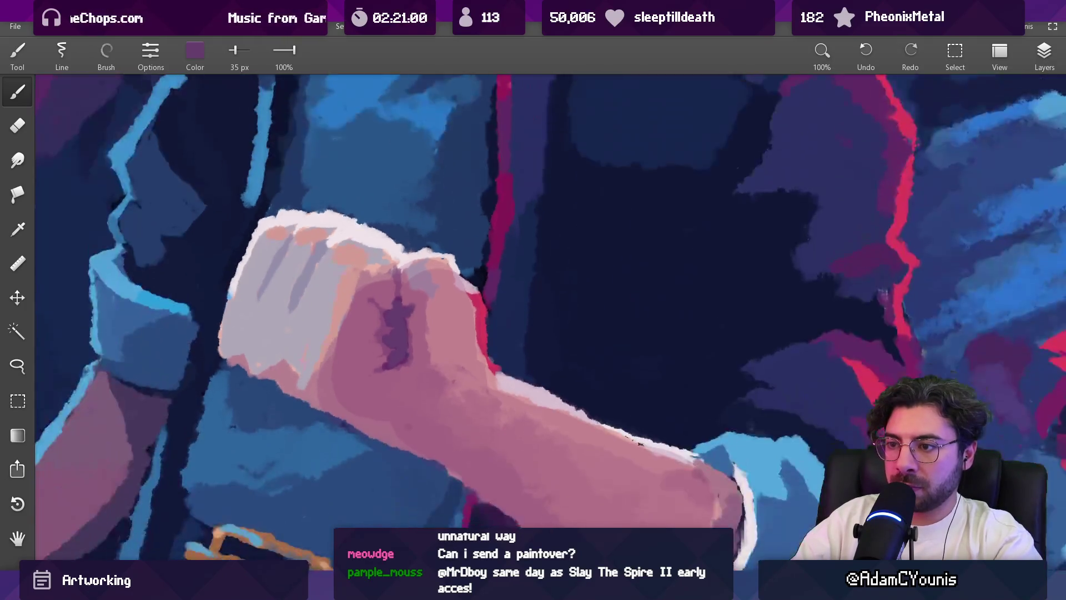
{"action": "scroll", "coordinate": [405, 366], "scroll_direction": "up", "scroll_amount": 3}
{"action": "left_click_drag", "start_coordinate": [405, 366], "coordinate": [406, 366]}
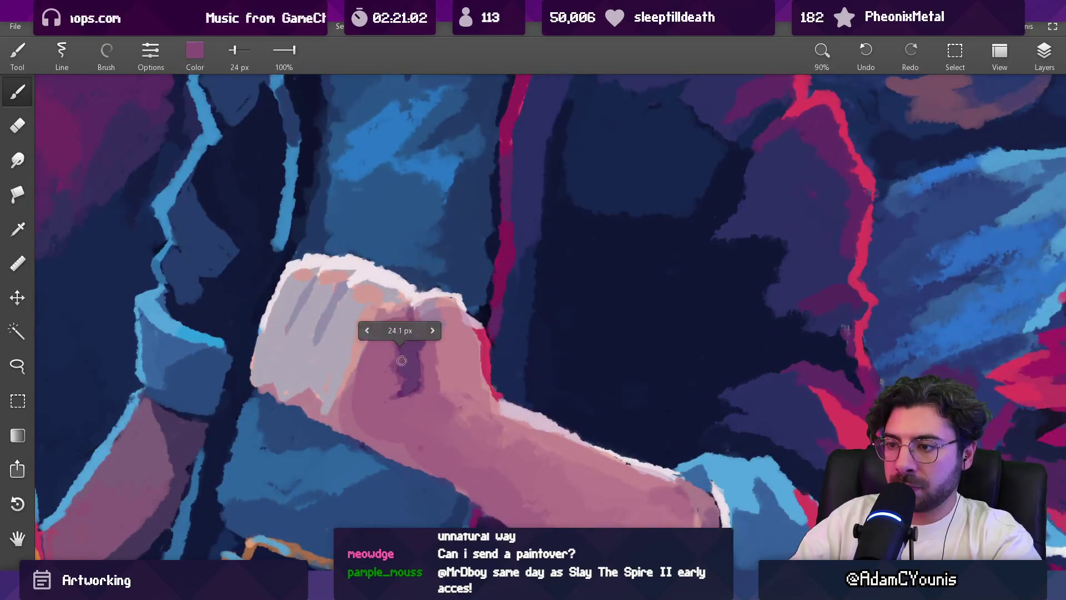
{"action": "left_click", "coordinate": [400, 362]}
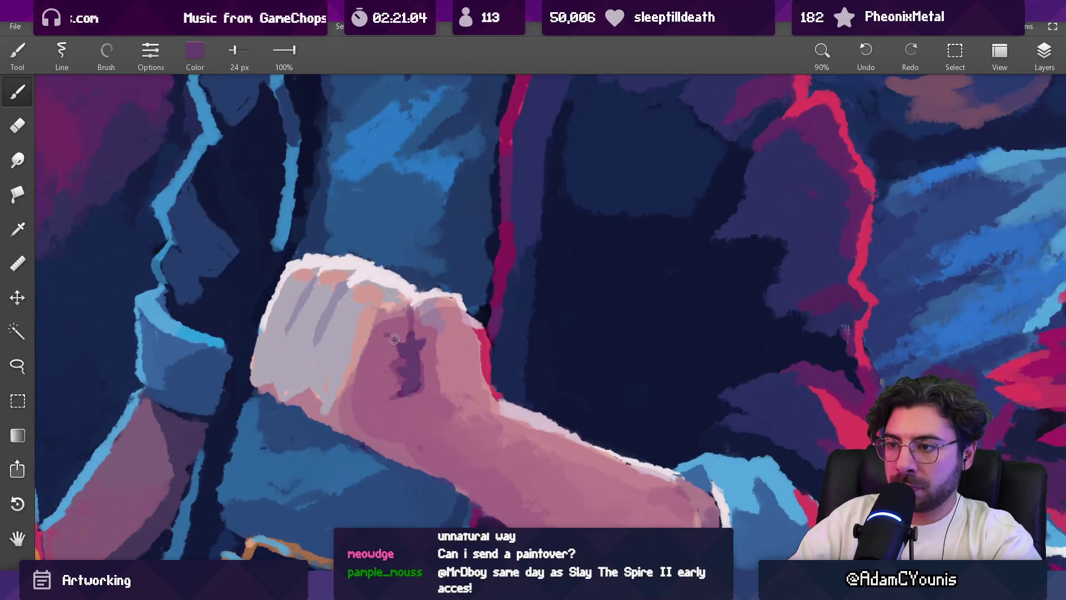
{"action": "left_click_drag", "start_coordinate": [407, 339], "coordinate": [392, 297]}
Step: Sample purple from the fist and enlarge the brush
{"action": "scroll", "coordinate": [391, 293], "scroll_direction": "down", "scroll_amount": 5}
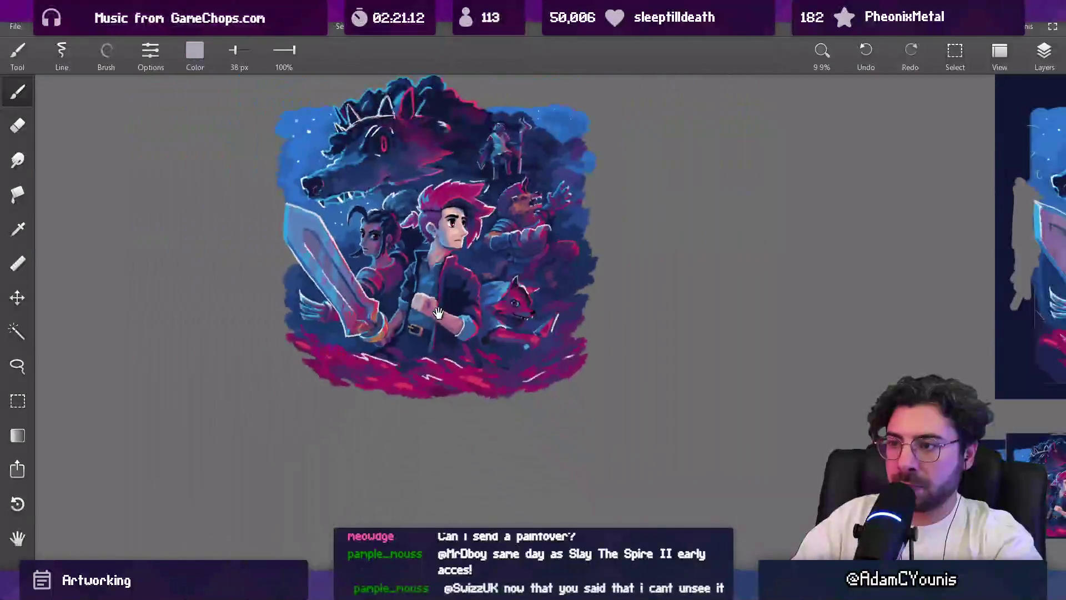
{"action": "scroll", "coordinate": [428, 299], "scroll_direction": "up", "scroll_amount": 3}
{"action": "scroll", "coordinate": [427, 298], "scroll_direction": "up", "scroll_amount": 3}
{"action": "left_click", "coordinate": [370, 376]}
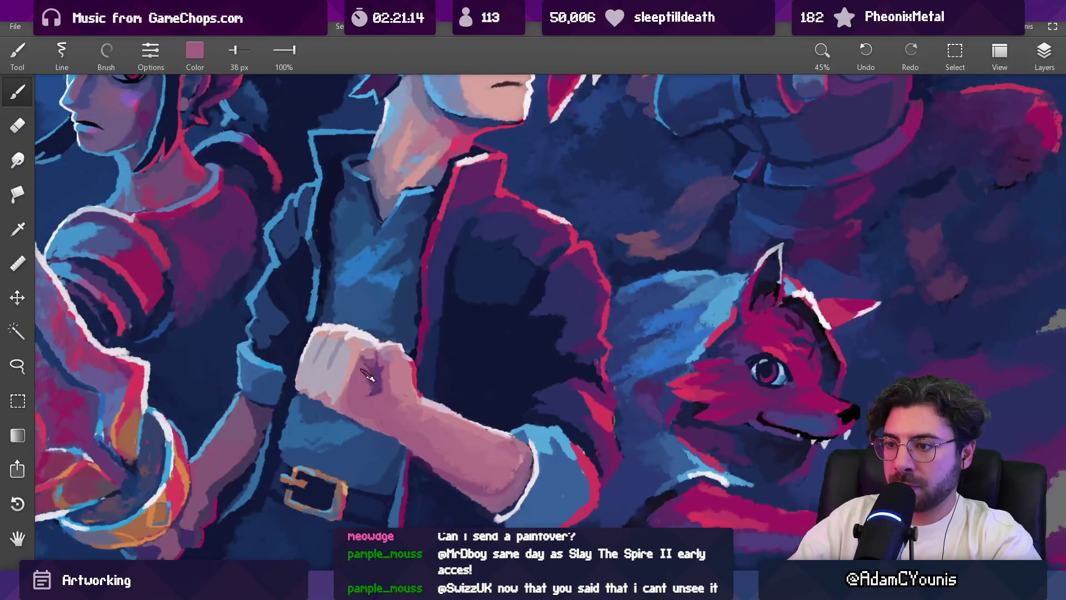
{"action": "left_click_drag", "start_coordinate": [370, 377], "coordinate": [367, 375]}
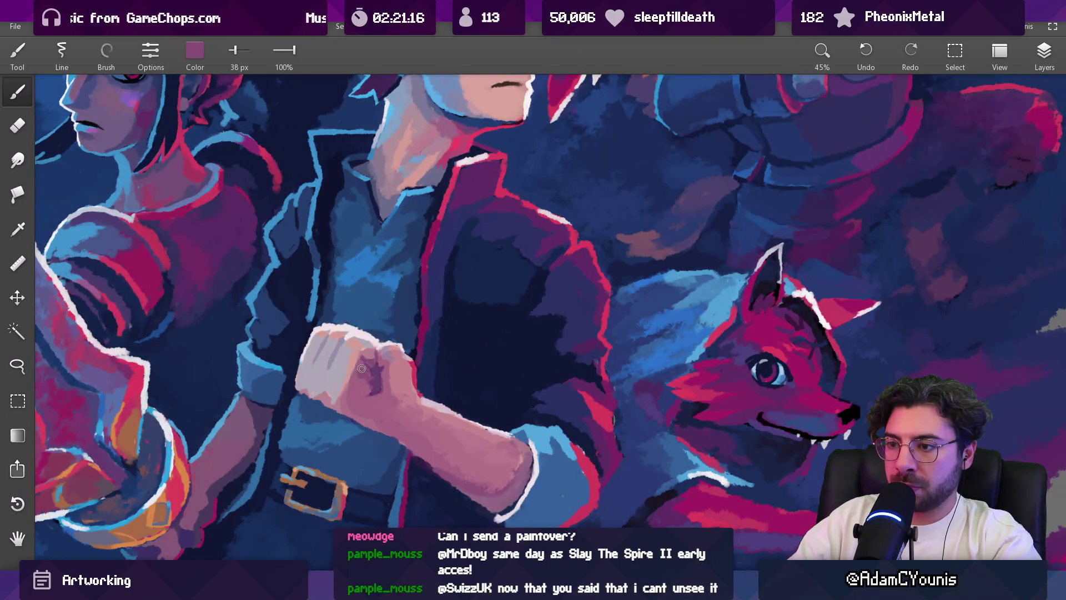
{"action": "key", "text": "bracketright"}
{"action": "key", "text": "bracketright"}
{"action": "key", "text": "bracketright"}
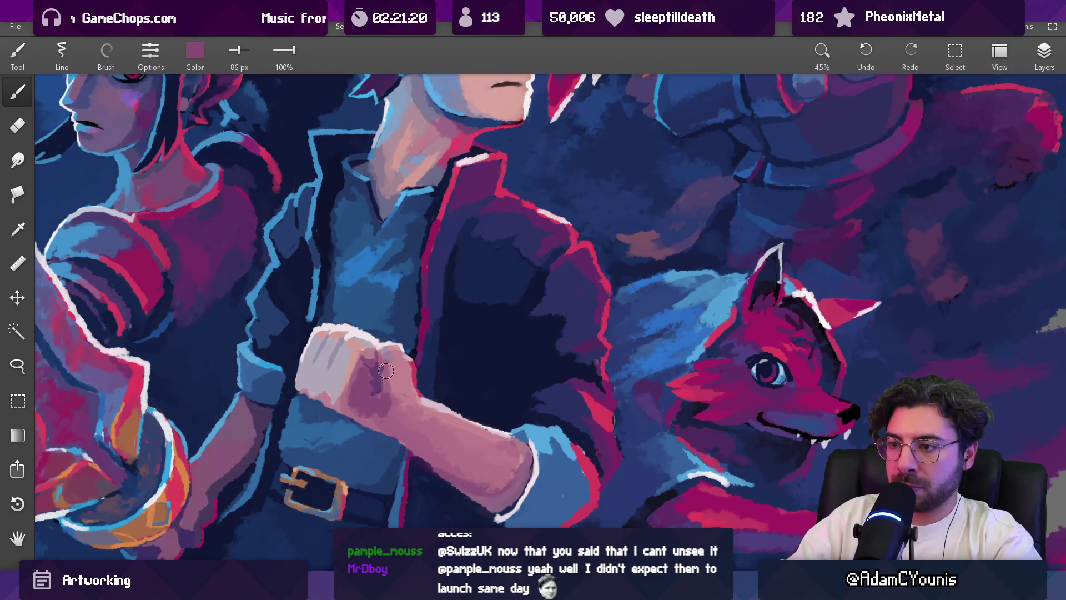
Step: Sample reds from the jacket edge while fine-tuning the brush size
{"action": "scroll", "coordinate": [381, 358], "scroll_direction": "down", "scroll_amount": 5}
{"action": "scroll", "coordinate": [399, 357], "scroll_direction": "up", "scroll_amount": 3}
{"action": "scroll", "coordinate": [400, 357], "scroll_direction": "up", "scroll_amount": 2}
{"action": "left_click_drag", "start_coordinate": [408, 372], "coordinate": [486, 443]}
{"action": "key", "text": "bracketright"}
{"action": "key", "text": "bracketright"}
{"action": "key", "text": "bracketright"}
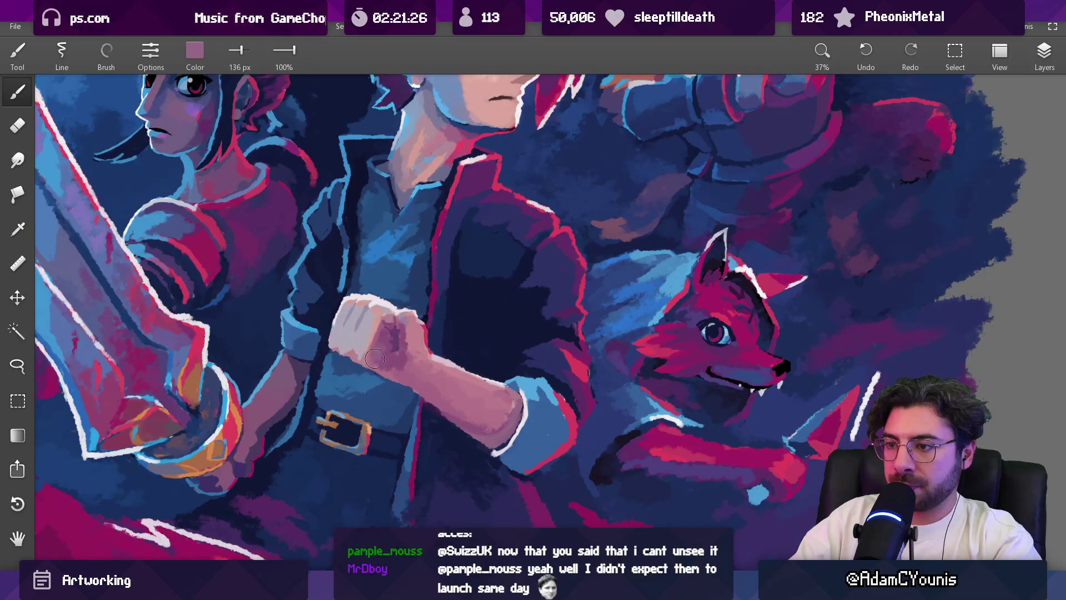
{"action": "mouse_move", "coordinate": [392, 361]}
{"action": "left_mouse_down"}
{"action": "mouse_move", "coordinate": [418, 362]}
{"action": "mouse_move", "coordinate": [406, 364]}
{"action": "left_mouse_up"}
{"action": "left_click_drag", "start_coordinate": [506, 408], "coordinate": [576, 416]}
{"action": "key", "text": "bracketleft"}
{"action": "key", "text": "bracketleft"}
{"action": "key", "text": "bracketleft"}
{"action": "key", "text": "bracketright"}
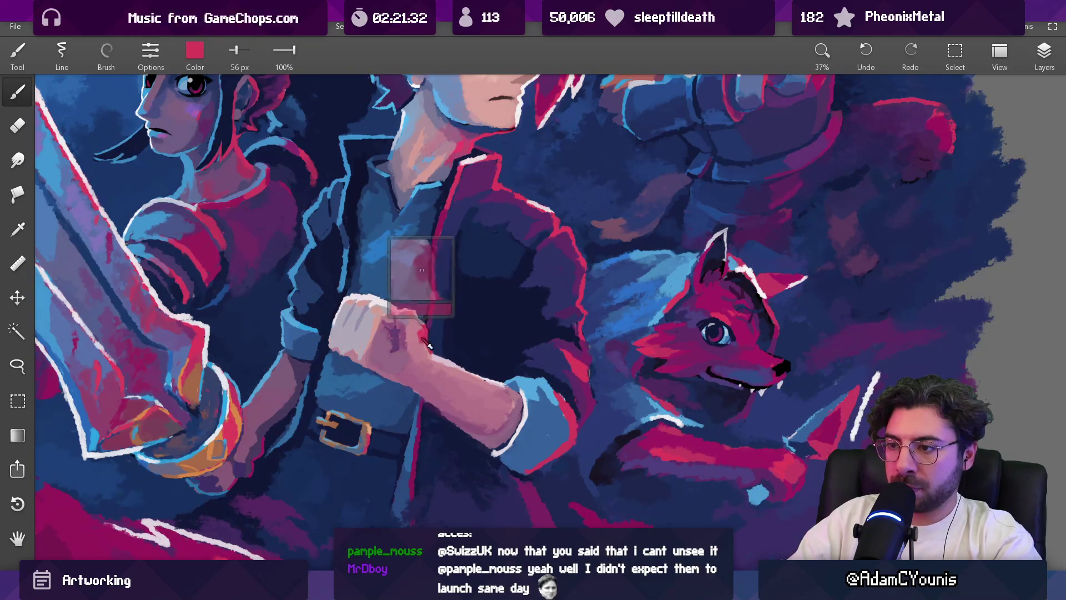
Step: Sample blue from the girl's face, recentre on the fist, and load its lighter blue with a smaller brush
{"action": "scroll", "coordinate": [420, 346], "scroll_direction": "up", "scroll_amount": 3}
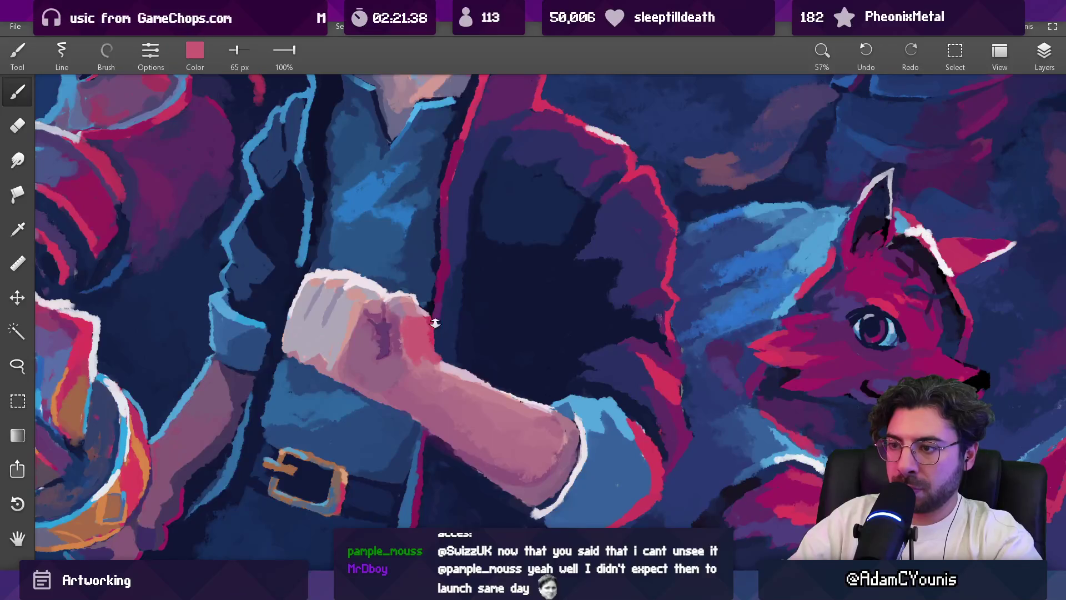
{"action": "scroll", "coordinate": [435, 322], "scroll_direction": "down", "scroll_amount": 5}
{"action": "scroll", "coordinate": [408, 278], "scroll_direction": "up", "scroll_amount": 4}
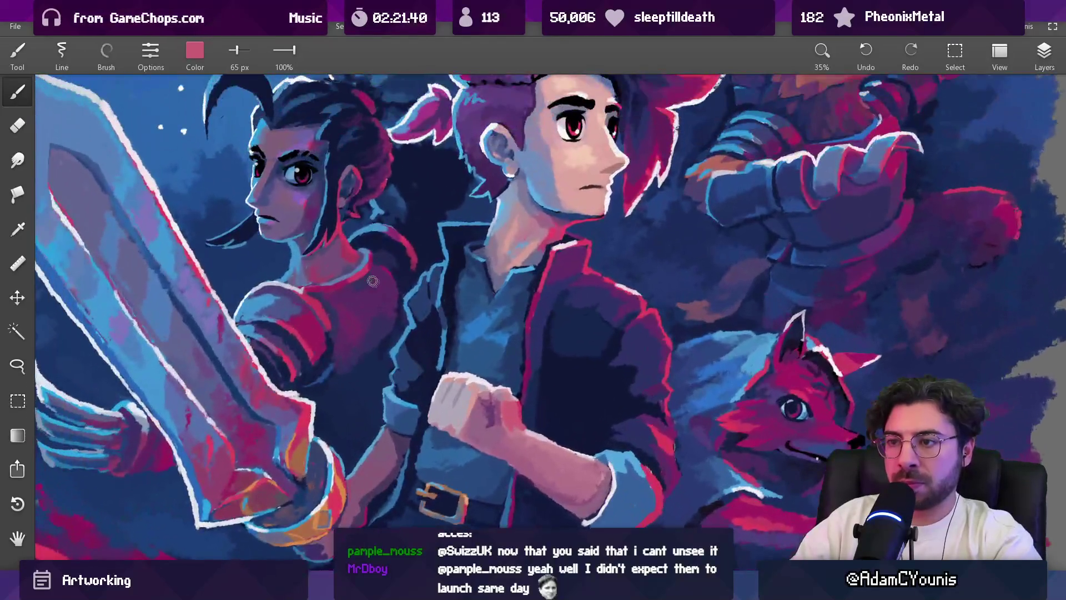
{"action": "mouse_move", "coordinate": [297, 282]}
{"action": "left_mouse_down"}
{"action": "mouse_move", "coordinate": [355, 247]}
{"action": "mouse_move", "coordinate": [303, 217]}
{"action": "mouse_move", "coordinate": [338, 272]}
{"action": "left_mouse_up"}
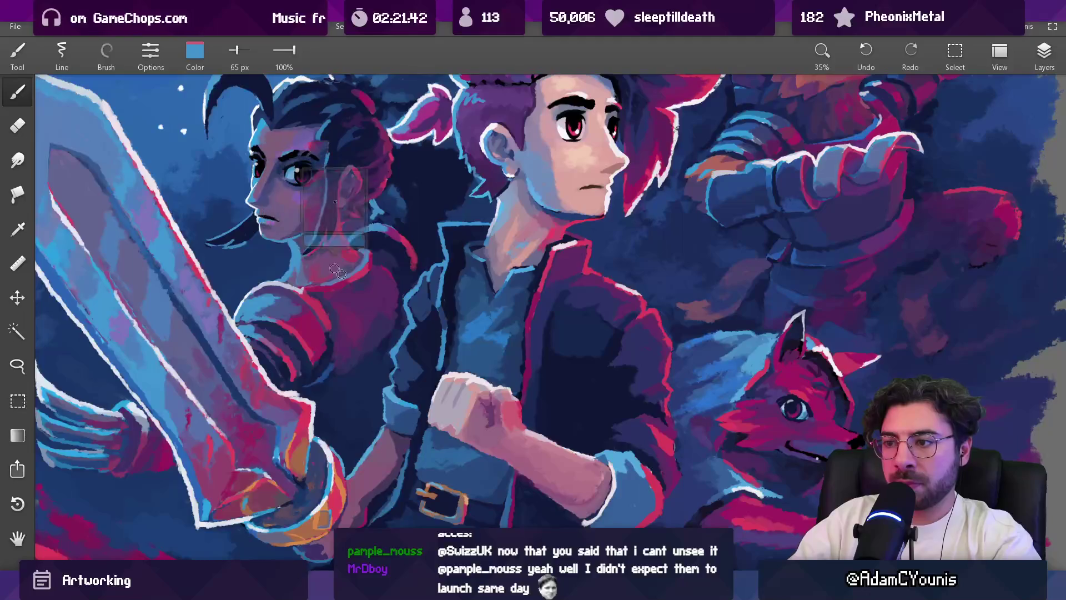
{"action": "scroll", "coordinate": [452, 409], "scroll_direction": "up", "scroll_amount": 2}
{"action": "left_click_drag", "start_coordinate": [452, 409], "coordinate": [450, 306]}
{"action": "key", "text": "bracketleft"}
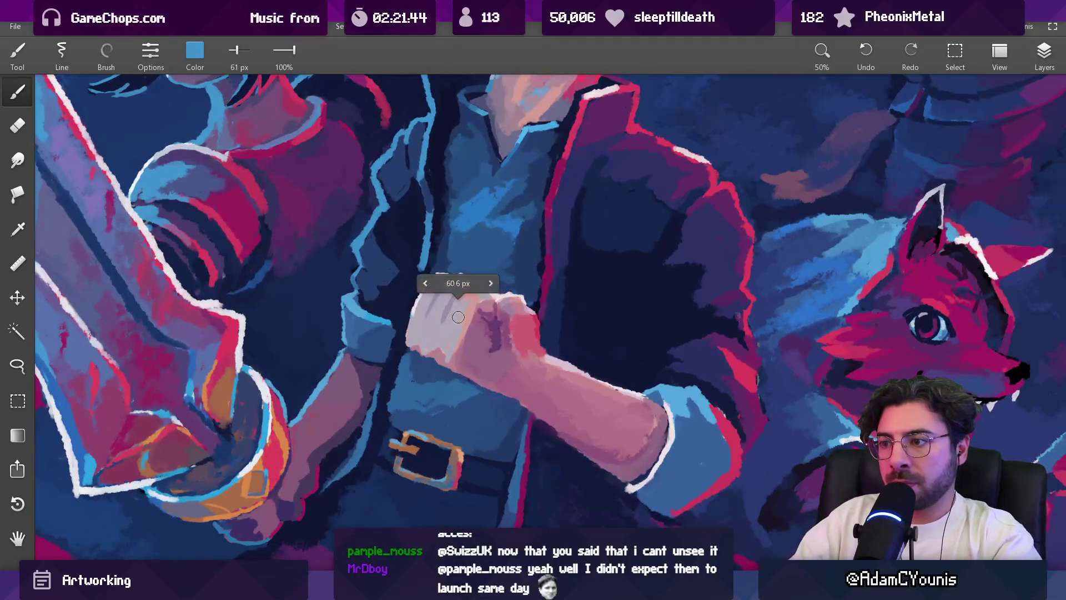
{"action": "scroll", "coordinate": [438, 343], "scroll_direction": "up", "scroll_amount": 5}
{"action": "left_click", "coordinate": [432, 345]}
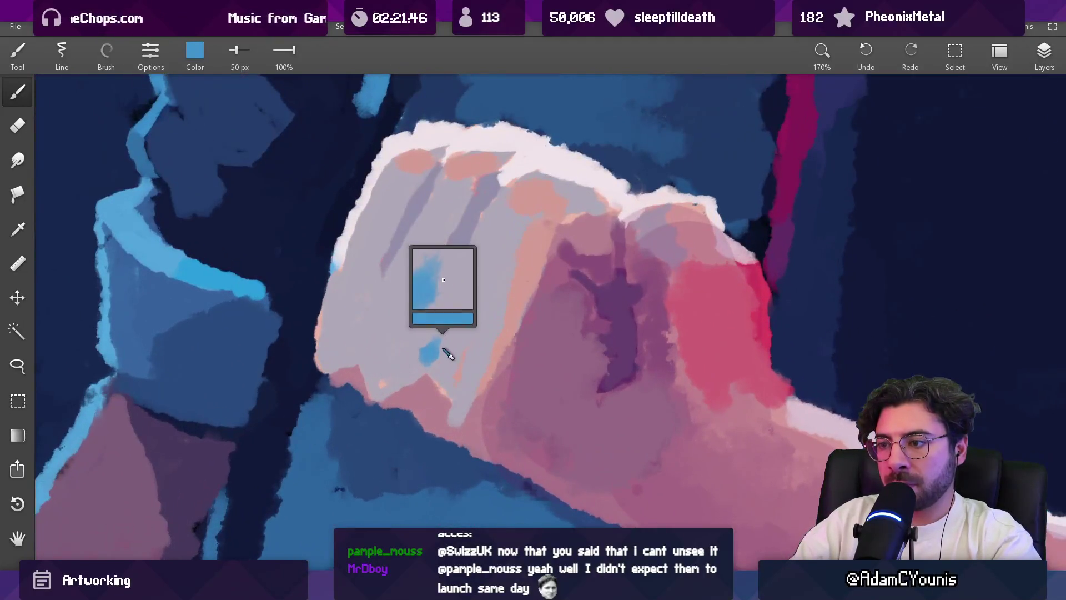
Step: Paint a 25 px blue reflected-light stroke along the fist's left edge and cover its top with lavender grey
{"action": "key", "text": "bracketleft"}
{"action": "key", "text": "bracketleft"}
{"action": "left_click_drag", "start_coordinate": [336, 260], "coordinate": [316, 356]}
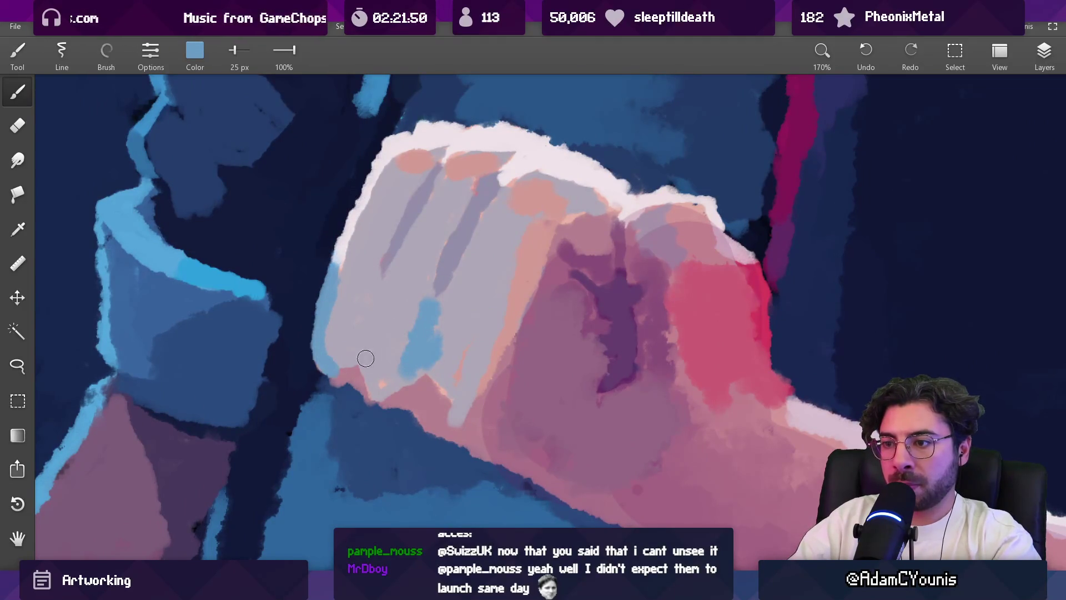
{"action": "left_click", "coordinate": [464, 333]}
{"action": "left_click", "coordinate": [422, 299]}
{"action": "left_click", "coordinate": [450, 316]}
{"action": "left_click_drag", "start_coordinate": [439, 313], "coordinate": [427, 304]}
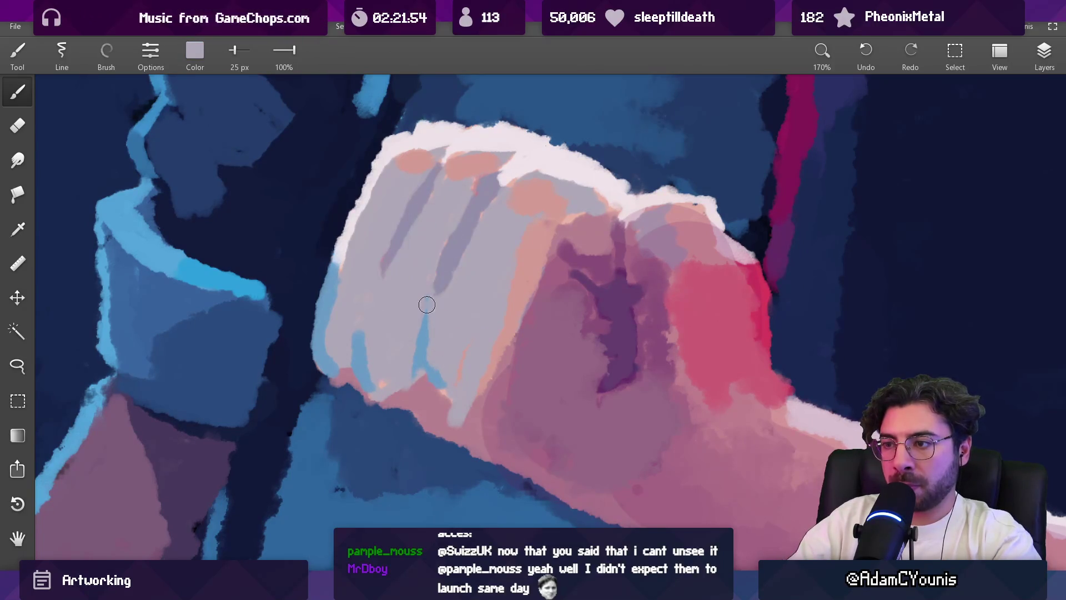
Step: Touch up the lower fingers with sampled grey, then pick blue and pale grey-blue tones from the fist
{"action": "left_click", "coordinate": [362, 350]}
{"action": "left_click_drag", "start_coordinate": [360, 319], "coordinate": [358, 356]}
{"action": "left_click", "coordinate": [375, 302]}
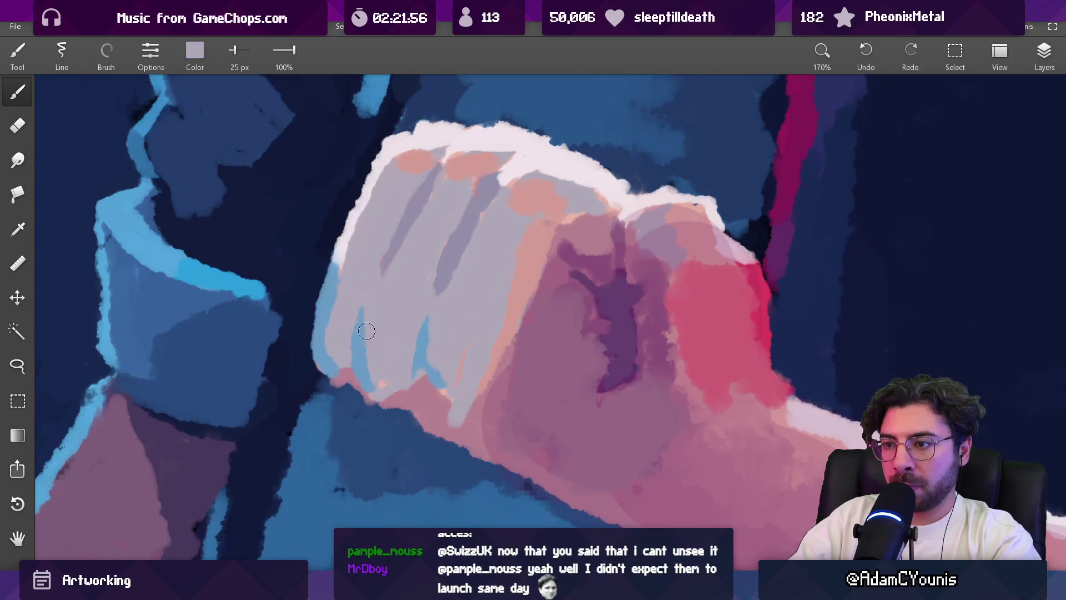
{"action": "left_click_drag", "start_coordinate": [373, 305], "coordinate": [367, 372]}
{"action": "scroll", "coordinate": [405, 311], "scroll_direction": "down", "scroll_amount": 3}
{"action": "scroll", "coordinate": [403, 521], "scroll_direction": "down", "scroll_amount": 5}
{"action": "scroll", "coordinate": [427, 226], "scroll_direction": "up", "scroll_amount": 5}
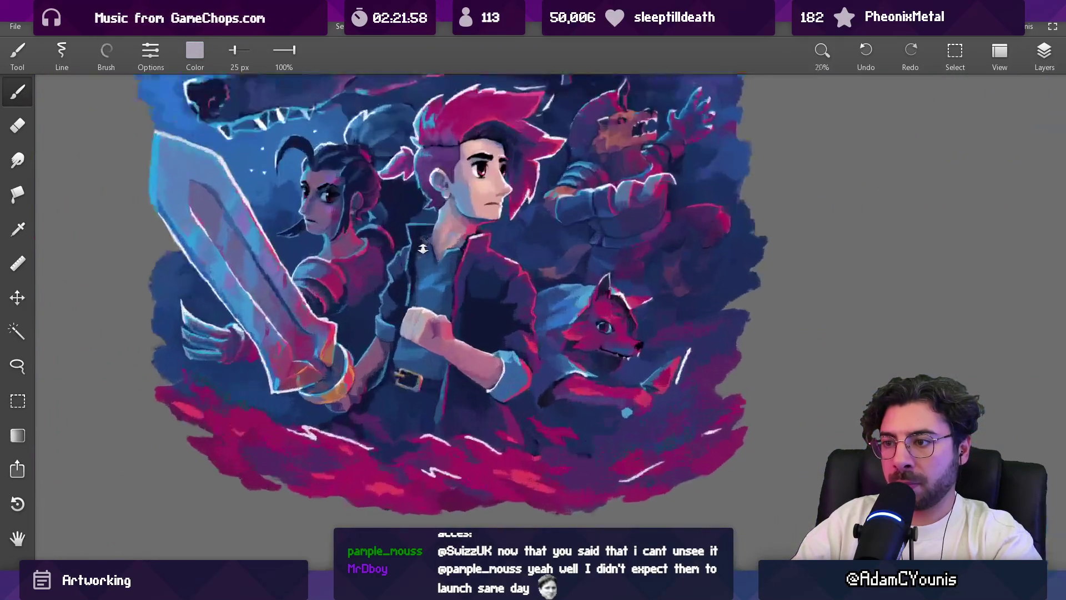
{"action": "left_click", "coordinate": [420, 245]}
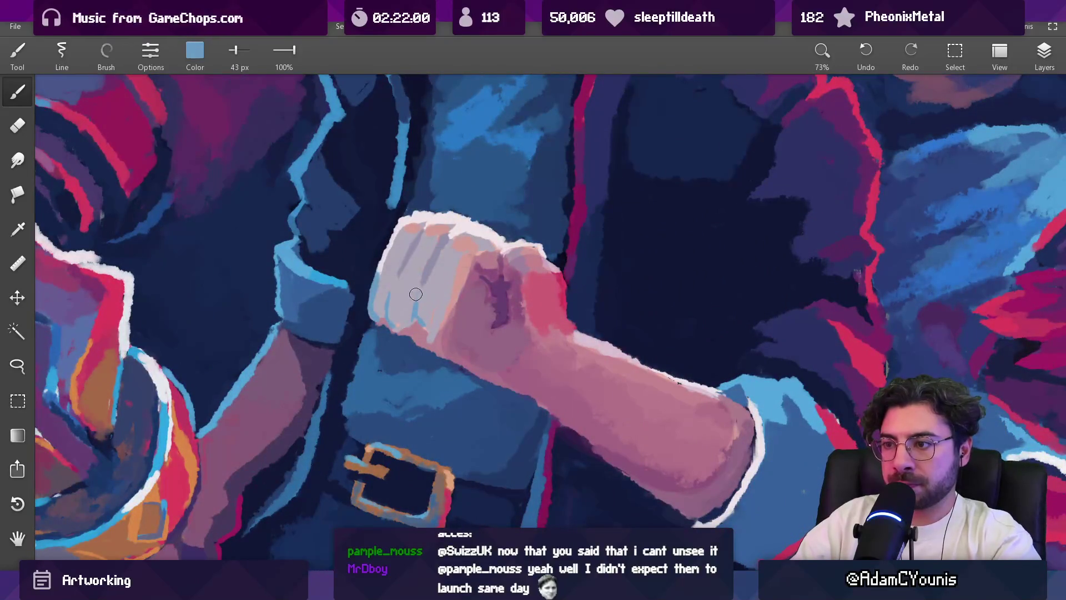
{"action": "left_click", "coordinate": [420, 294], "text": "alt"}
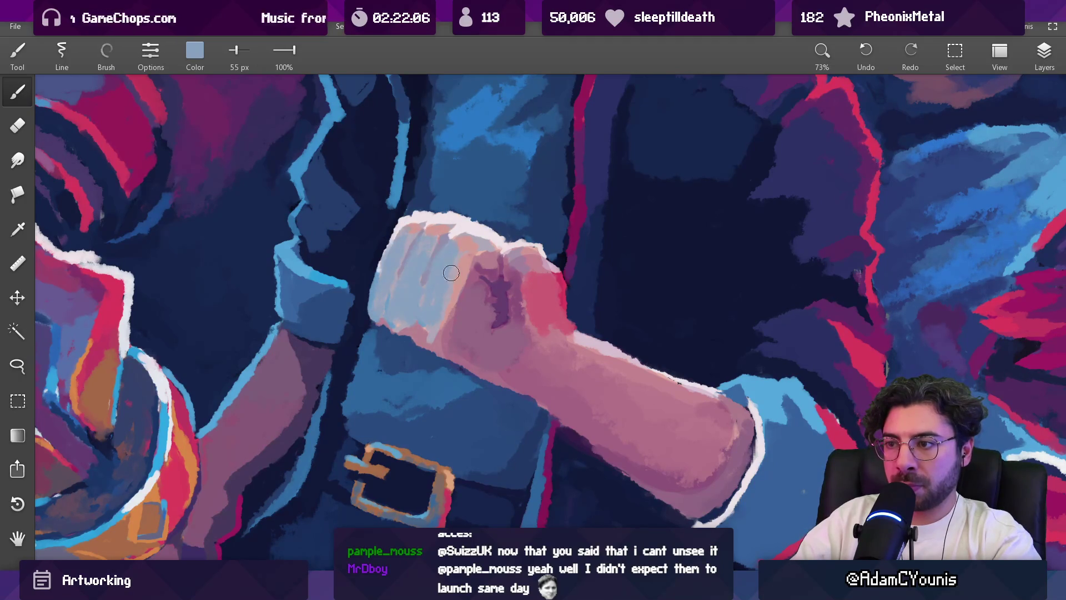
{"action": "scroll", "coordinate": [451, 273], "scroll_direction": "down", "scroll_amount": 10}
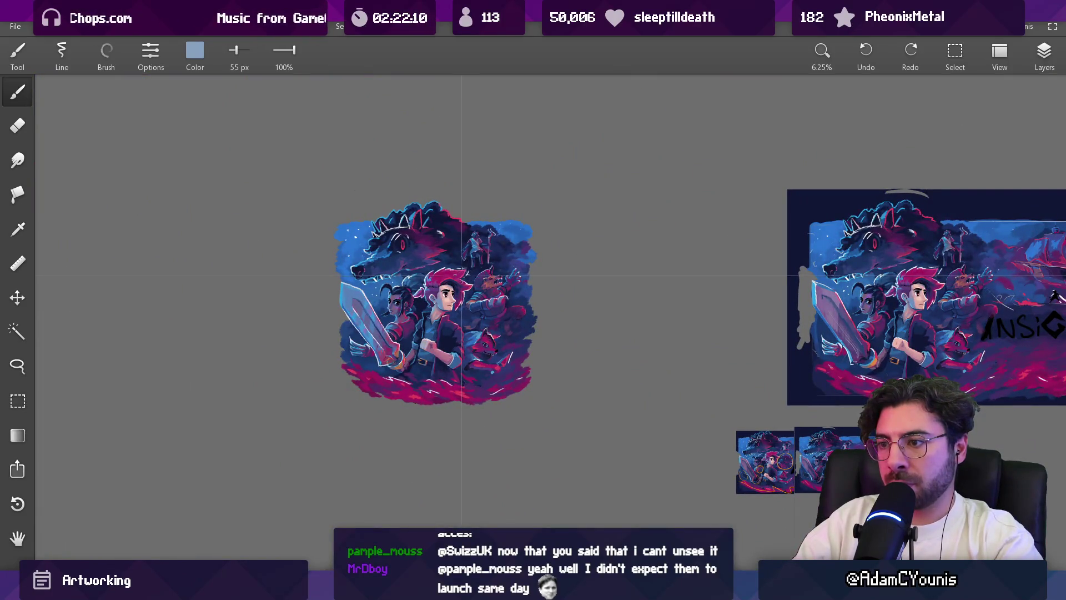
Step: Sample dark blue from the artwork and adjust the brush size
{"action": "scroll", "coordinate": [461, 274], "scroll_direction": "up", "scroll_amount": 6}
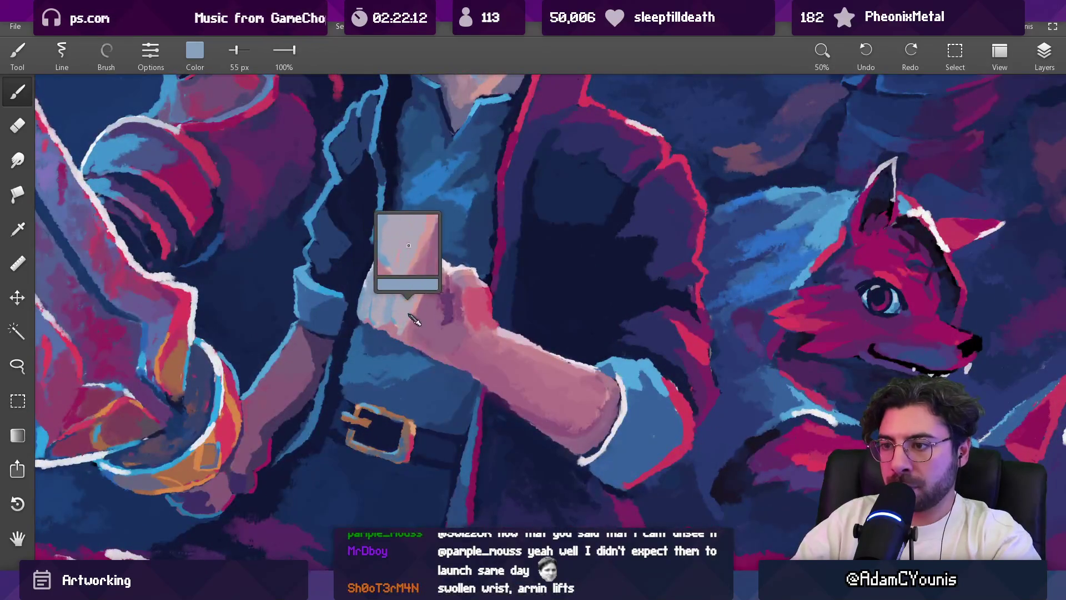
{"action": "mouse_move", "coordinate": [431, 353]}
{"action": "left_mouse_down"}
{"action": "mouse_move", "coordinate": [450, 366]}
{"action": "mouse_move", "coordinate": [394, 323]}
{"action": "mouse_move", "coordinate": [300, 363]}
{"action": "left_mouse_up"}
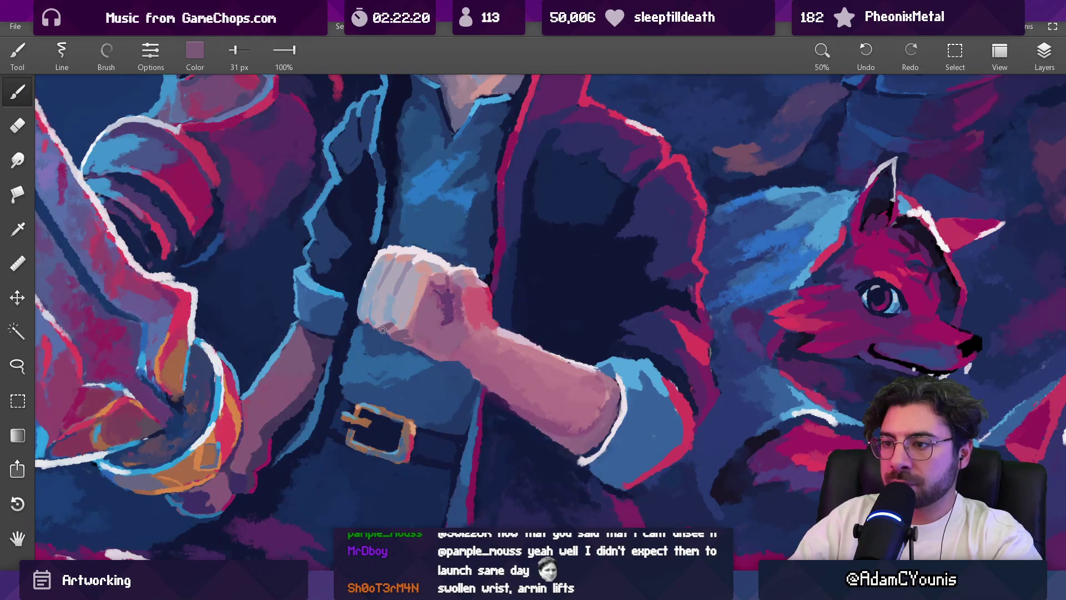
{"action": "scroll", "coordinate": [364, 320], "scroll_direction": "down", "scroll_amount": 8}
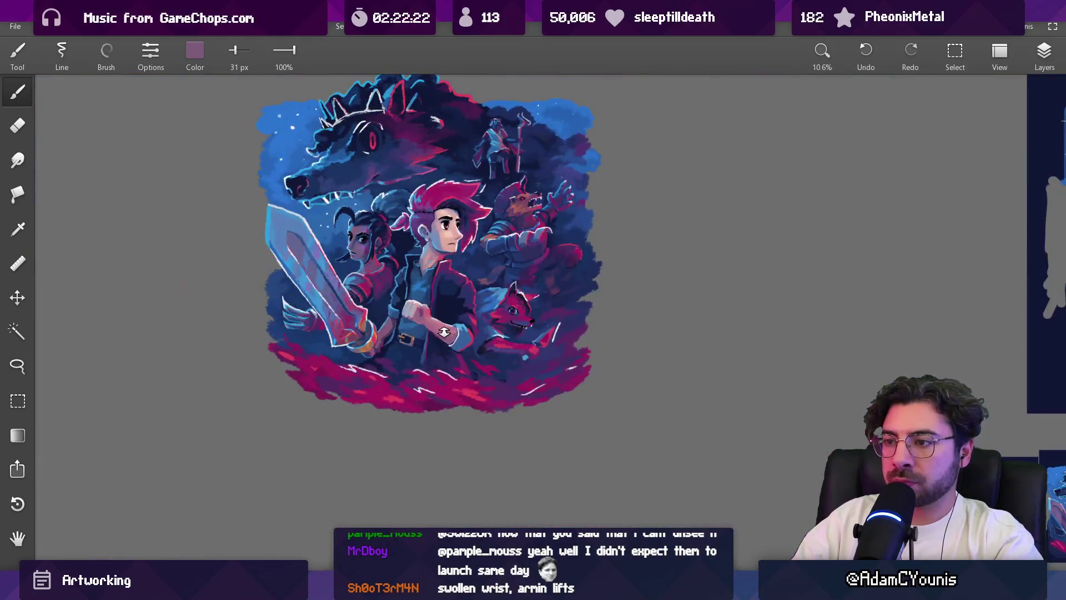
{"action": "scroll", "coordinate": [445, 331], "scroll_direction": "up", "scroll_amount": 8}
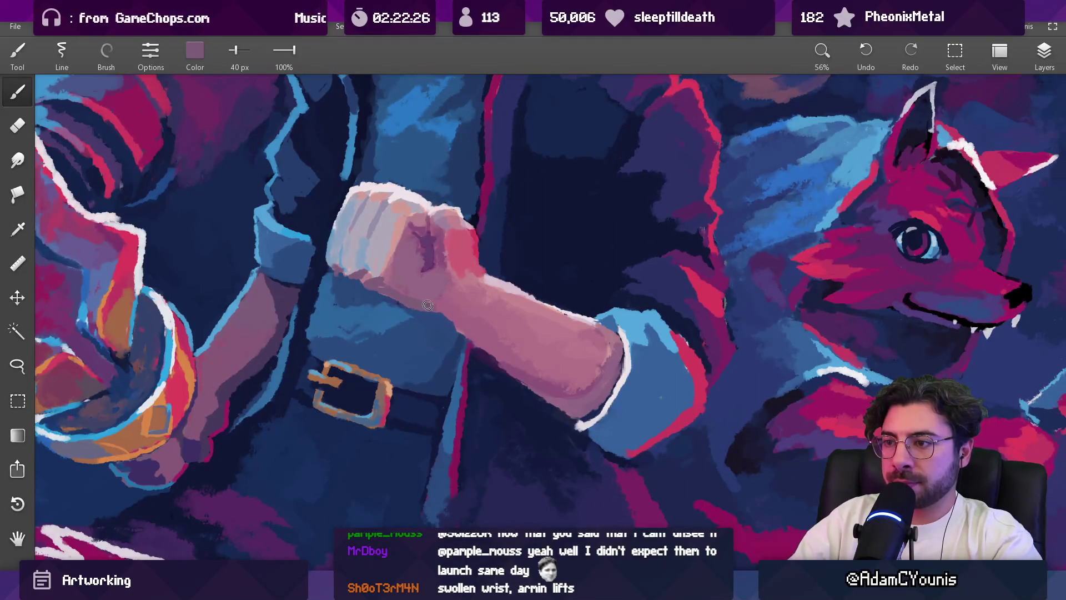
{"action": "mouse_move", "coordinate": [427, 304]}
{"action": "left_mouse_down"}
{"action": "mouse_move", "coordinate": [394, 286]}
{"action": "mouse_move", "coordinate": [414, 299]}
{"action": "left_mouse_up"}
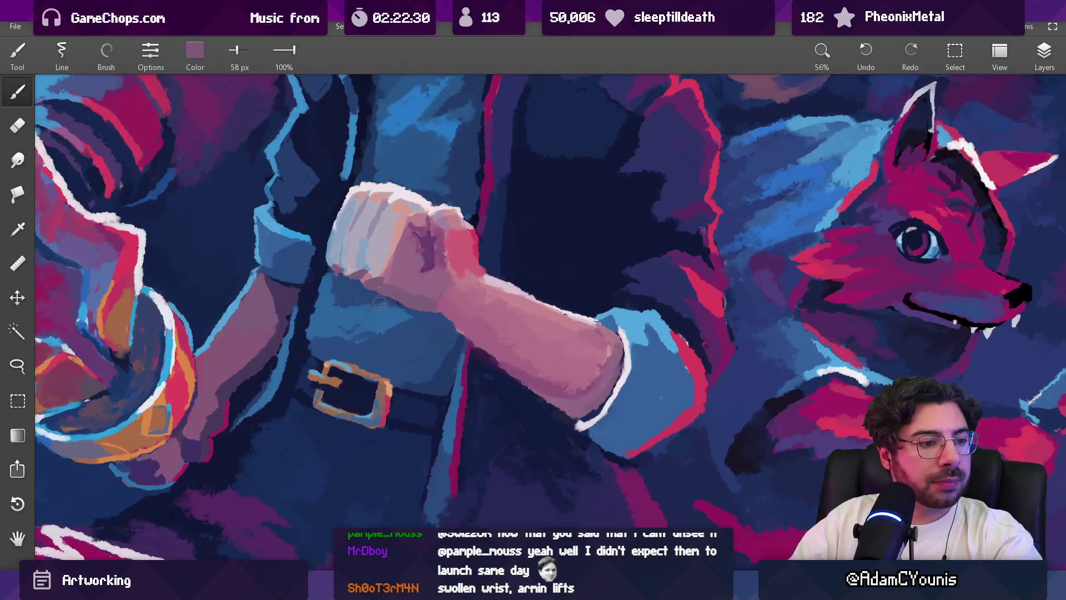
Step: Try pink and navy samples, enlarge the brush to 43 px, and settle on the fist's mauve skin tone
{"action": "scroll", "coordinate": [403, 282], "scroll_direction": "down", "scroll_amount": 5}
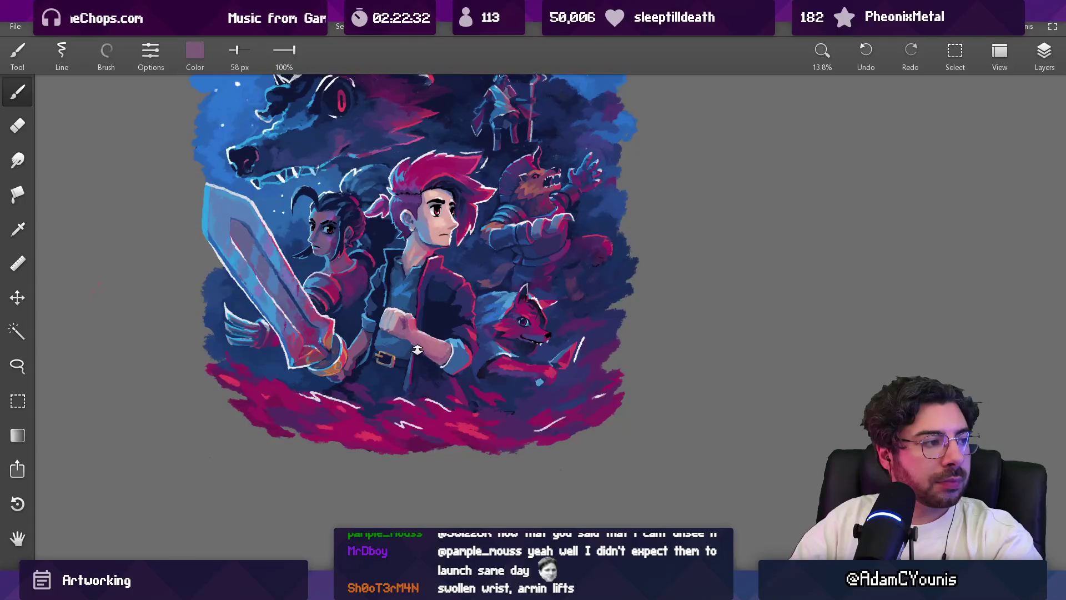
{"action": "scroll", "coordinate": [427, 267], "scroll_direction": "up", "scroll_amount": 5}
{"action": "left_click_drag", "start_coordinate": [418, 156], "coordinate": [418, 156]}
{"action": "left_click_drag", "start_coordinate": [389, 327], "coordinate": [419, 333]}
{"action": "mouse_move", "coordinate": [400, 384]}
{"action": "left_mouse_down"}
{"action": "mouse_move", "coordinate": [396, 372]}
{"action": "mouse_move", "coordinate": [411, 397]}
{"action": "left_mouse_up"}
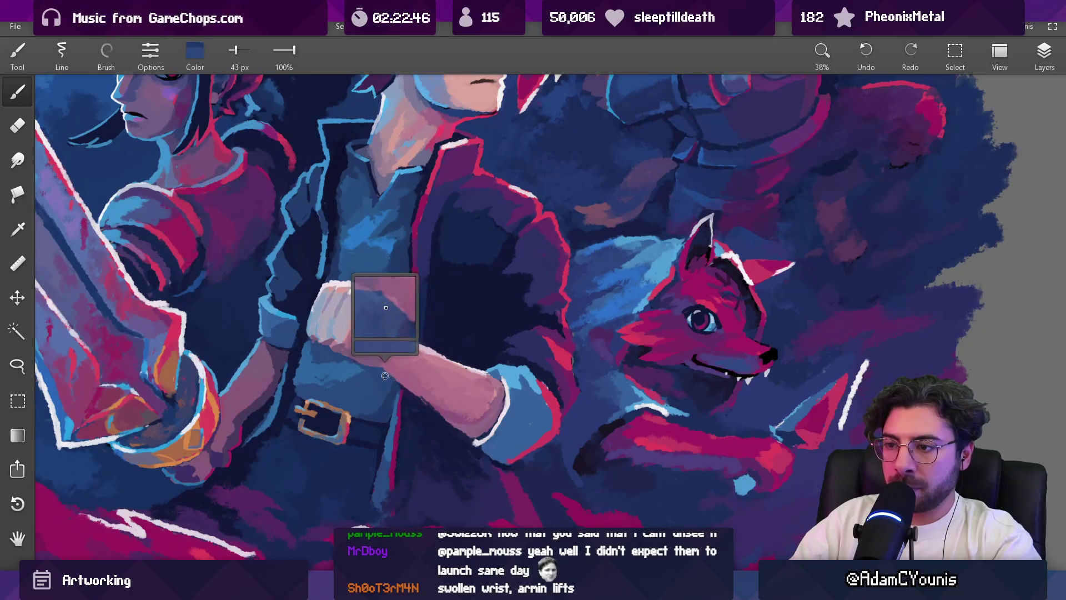
{"action": "scroll", "coordinate": [395, 376], "scroll_direction": "down", "scroll_amount": 4}
{"action": "scroll", "coordinate": [400, 356], "scroll_direction": "up", "scroll_amount": 8}
{"action": "left_click_drag", "start_coordinate": [407, 331], "coordinate": [418, 355]}
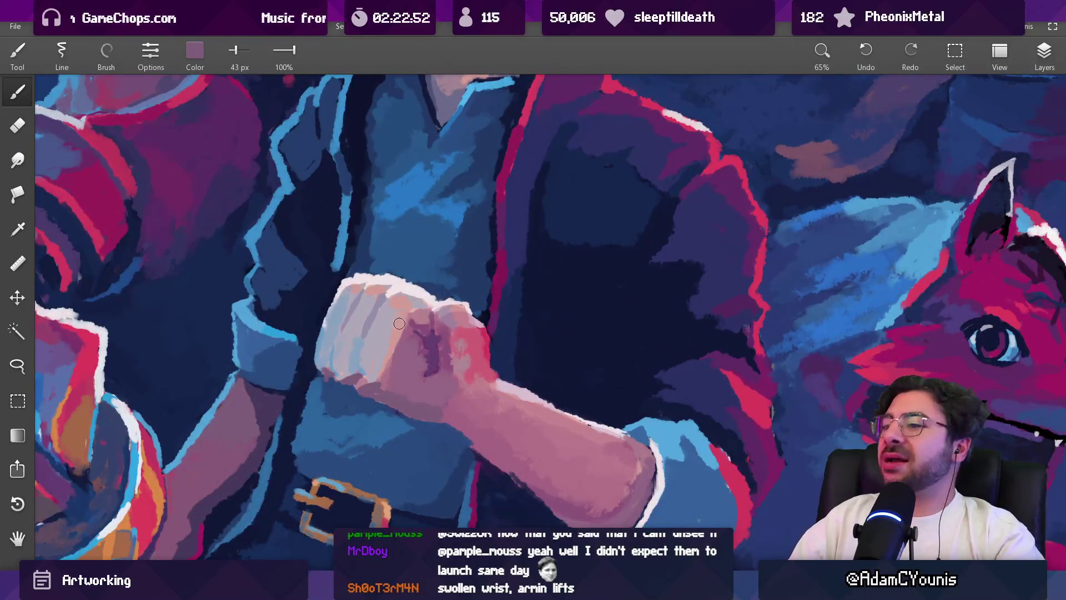
{"action": "mouse_move", "coordinate": [388, 313]}
{"action": "left_mouse_down"}
{"action": "mouse_move", "coordinate": [411, 303]}
{"action": "mouse_move", "coordinate": [417, 363]}
{"action": "mouse_move", "coordinate": [416, 333]}
{"action": "left_mouse_up"}
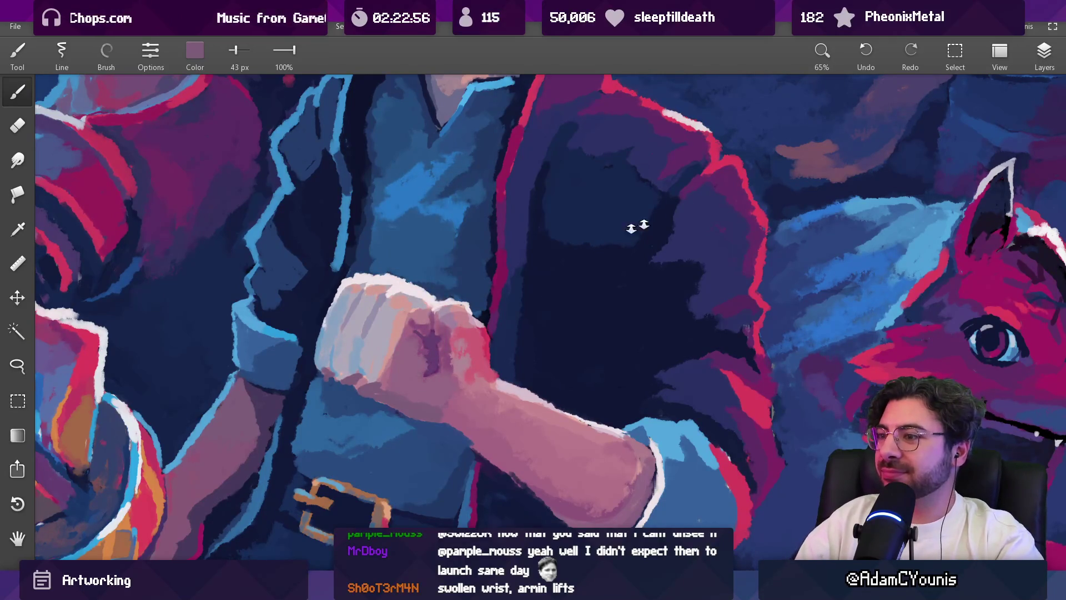
{"action": "scroll", "coordinate": [637, 226], "scroll_direction": "down", "scroll_amount": 6}
{"action": "scroll", "coordinate": [452, 285], "scroll_direction": "up", "scroll_amount": 4}
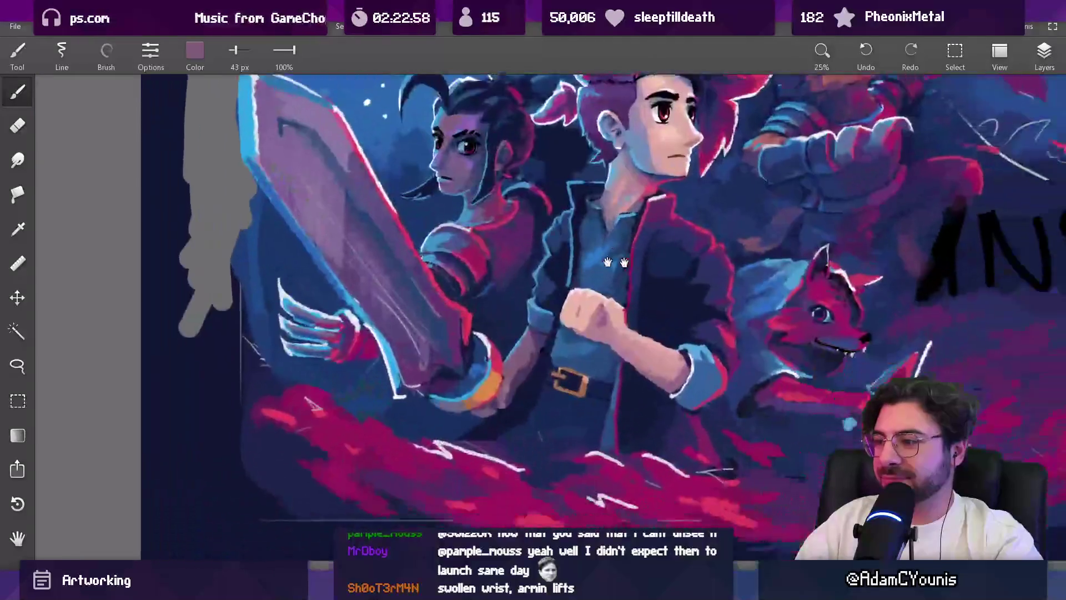
Step: Review the reference thumbnails and sample skin tones from the fist and forearm
{"action": "scroll", "coordinate": [616, 262], "scroll_direction": "up", "scroll_amount": 2}
{"action": "scroll", "coordinate": [419, 348], "scroll_direction": "down", "scroll_amount": 5}
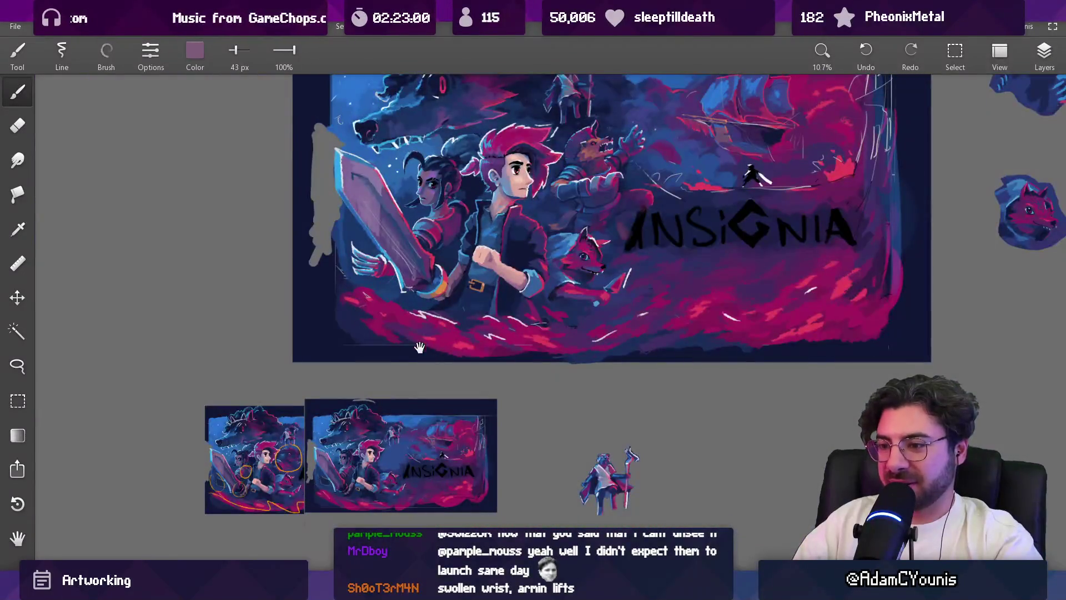
{"action": "left_click_drag", "start_coordinate": [419, 347], "coordinate": [572, 197]}
{"action": "scroll", "coordinate": [447, 337], "scroll_direction": "up", "scroll_amount": 5}
{"action": "scroll", "coordinate": [408, 250], "scroll_direction": "down", "scroll_amount": 6}
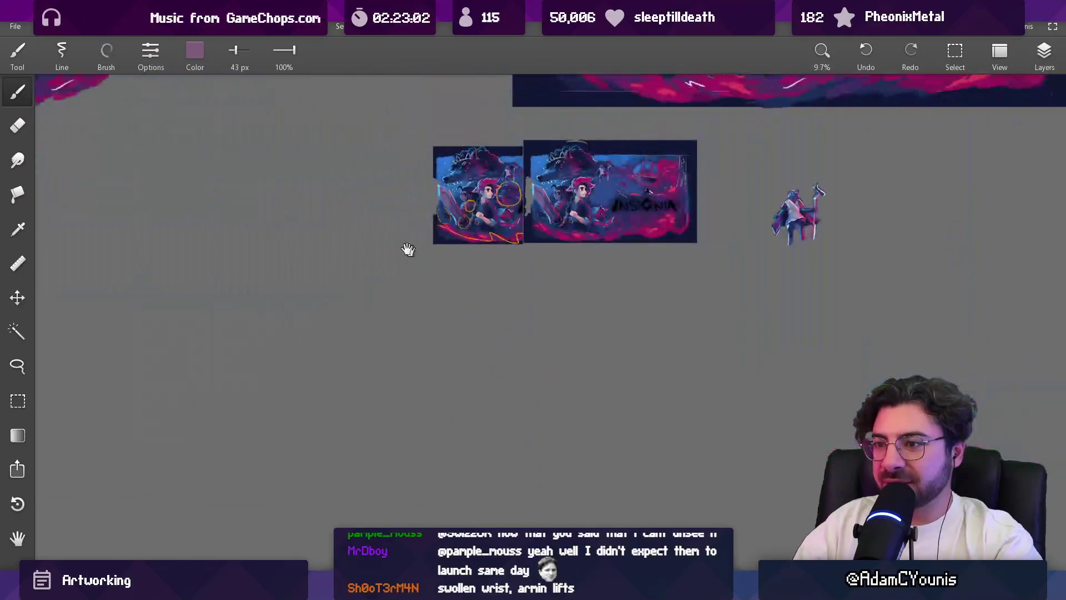
{"action": "scroll", "coordinate": [408, 249], "scroll_direction": "up", "scroll_amount": 10}
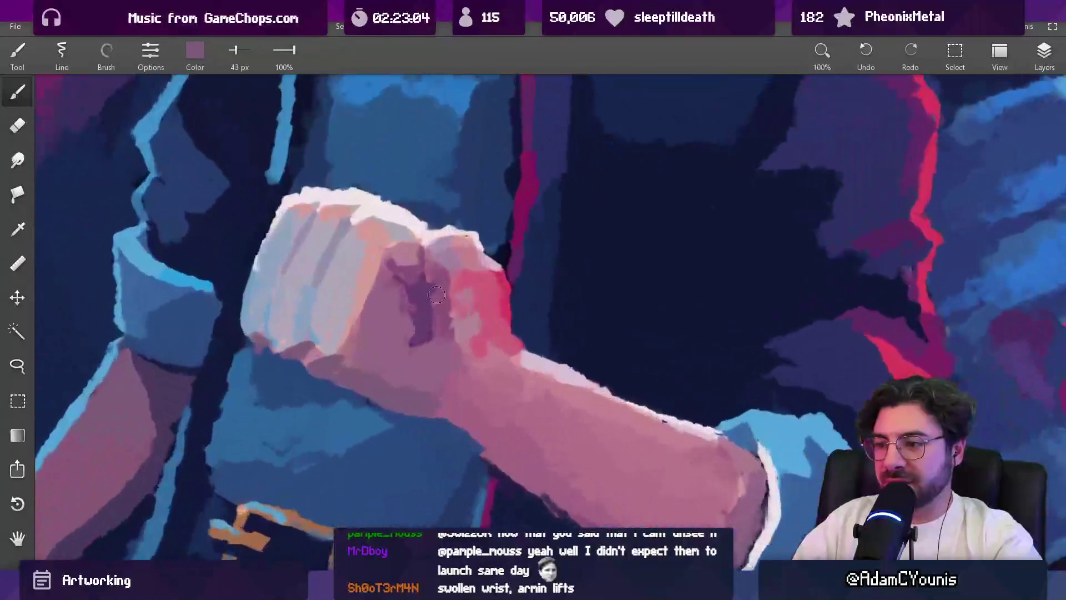
{"action": "mouse_move", "coordinate": [436, 295]}
{"action": "left_mouse_down"}
{"action": "mouse_move", "coordinate": [386, 400]}
{"action": "mouse_move", "coordinate": [409, 361]}
{"action": "mouse_move", "coordinate": [416, 404]}
{"action": "mouse_move", "coordinate": [592, 504]}
{"action": "mouse_move", "coordinate": [595, 452]}
{"action": "left_mouse_up"}
{"action": "left_click", "coordinate": [393, 352]}
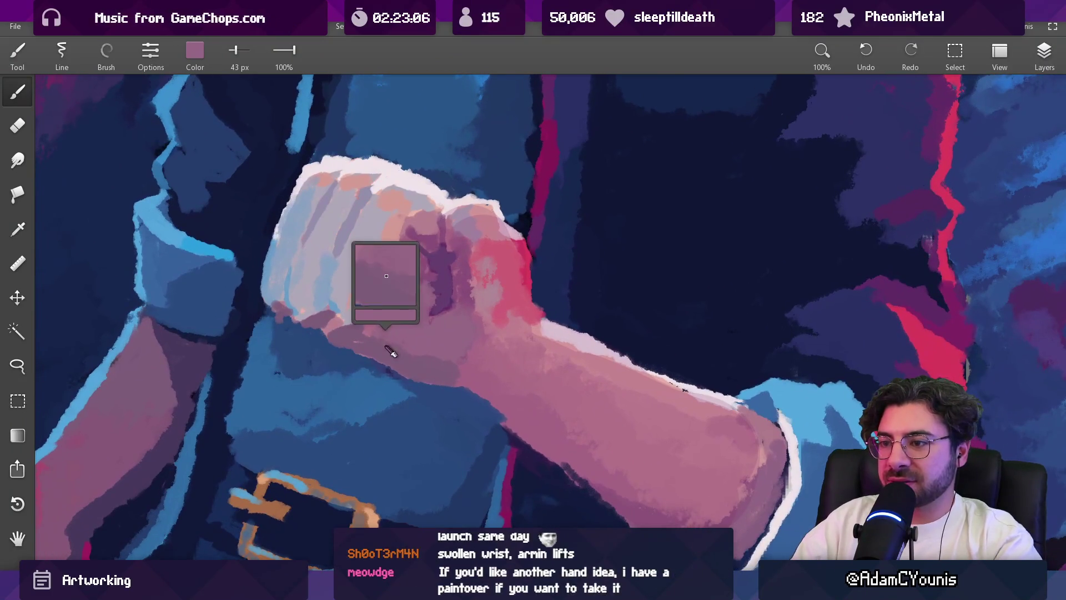
{"action": "left_click", "coordinate": [193, 62]}
{"action": "left_click", "coordinate": [206, 244]}
Step: Paint a dusky mauve shadow along the forearm's underside with a 29 px brush
{"action": "key", "text": "bracketleft"}
{"action": "key", "text": "bracketleft"}
{"action": "key", "text": "bracketleft"}
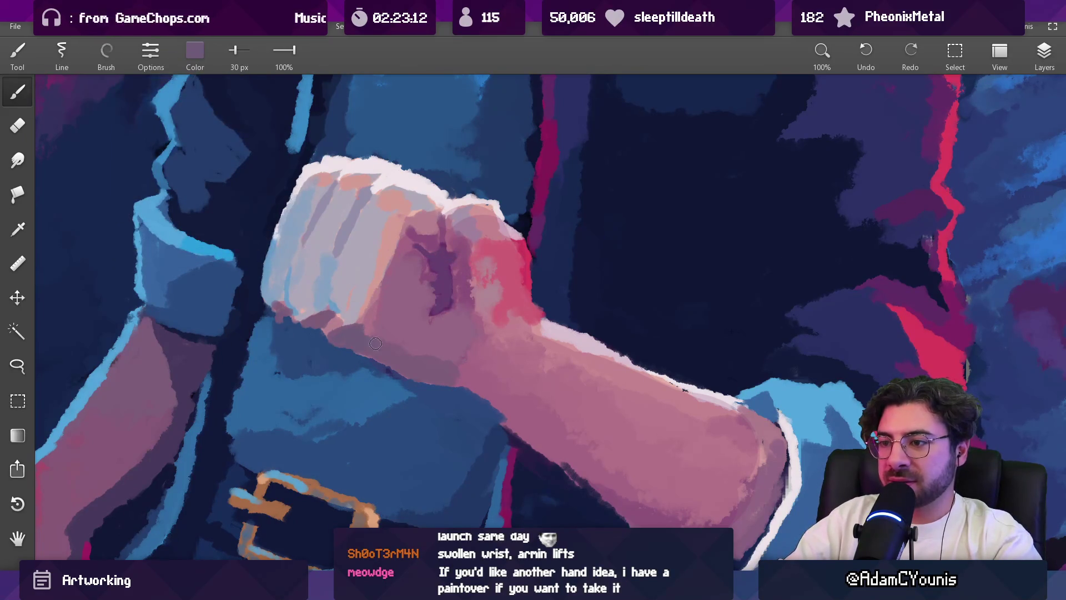
{"action": "key", "text": "bracketright"}
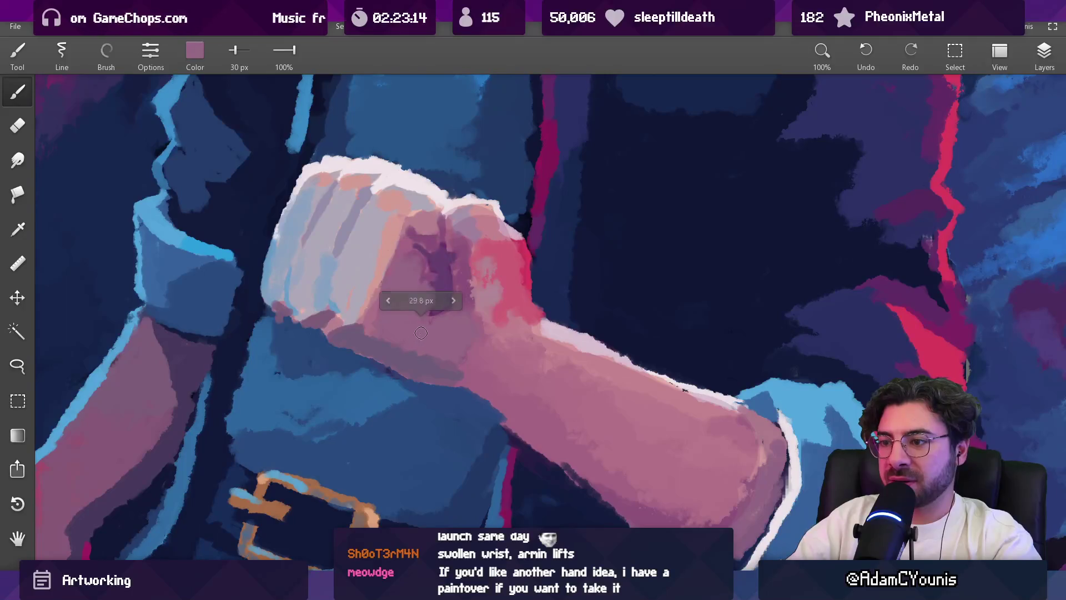
{"action": "left_click", "coordinate": [429, 366], "text": "alt"}
{"action": "left_click", "coordinate": [432, 371], "text": "alt"}
{"action": "key", "text": "bracketleft"}
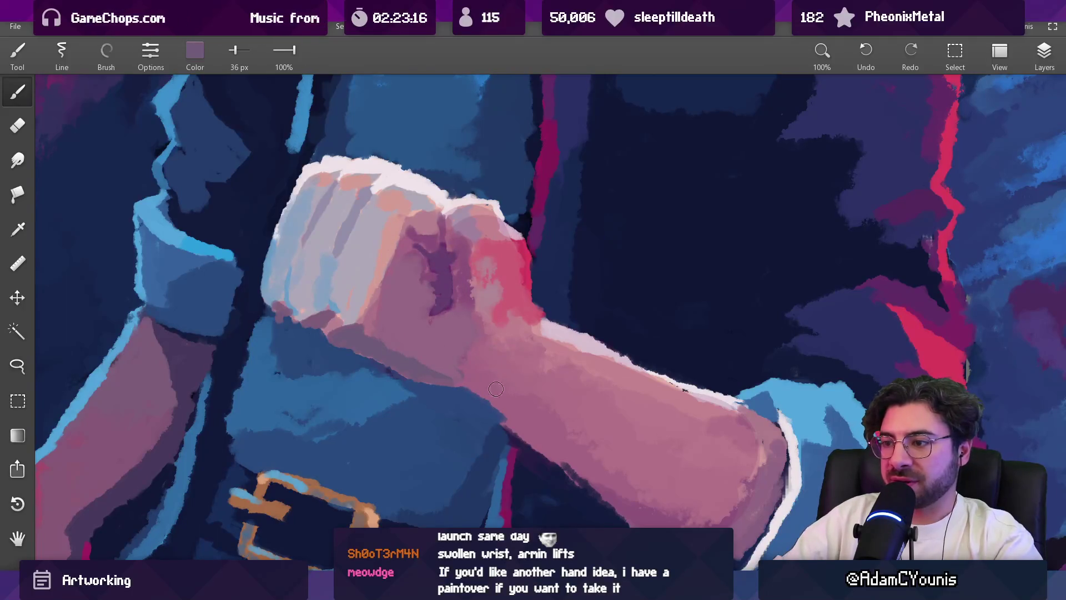
{"action": "mouse_move", "coordinate": [483, 396]}
{"action": "left_mouse_down"}
{"action": "mouse_move", "coordinate": [552, 456]}
{"action": "mouse_move", "coordinate": [495, 404]}
{"action": "left_mouse_up"}
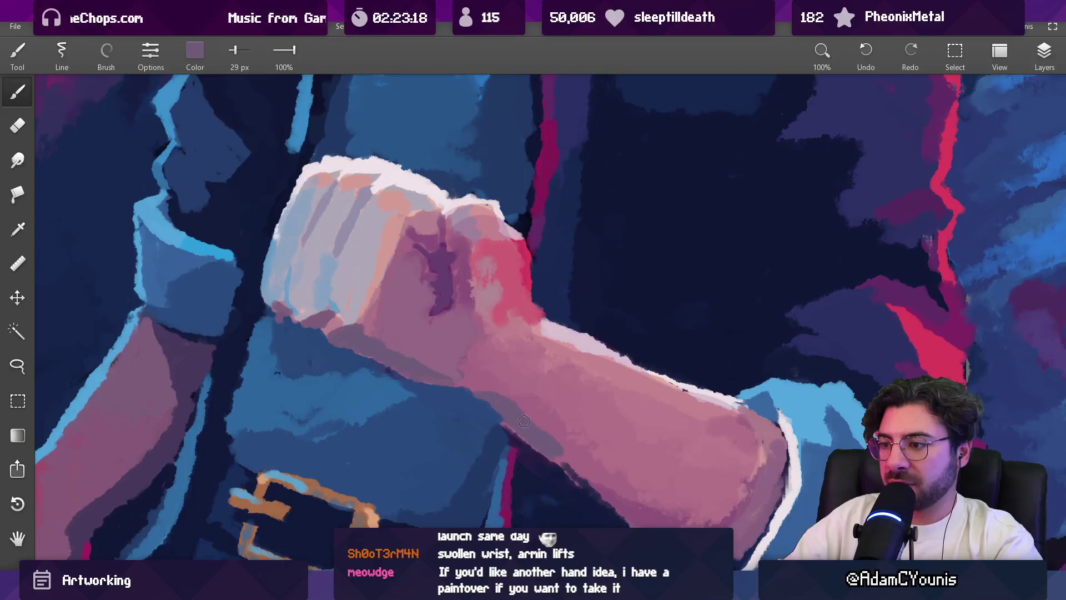
{"action": "left_click", "coordinate": [196, 56]}
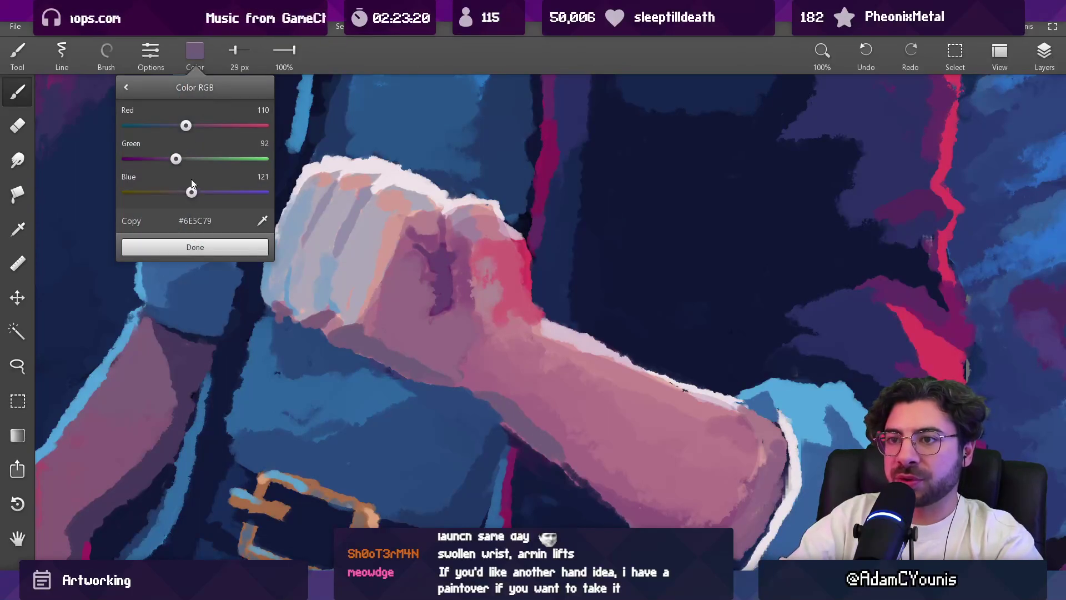
{"action": "left_click", "coordinate": [234, 250]}
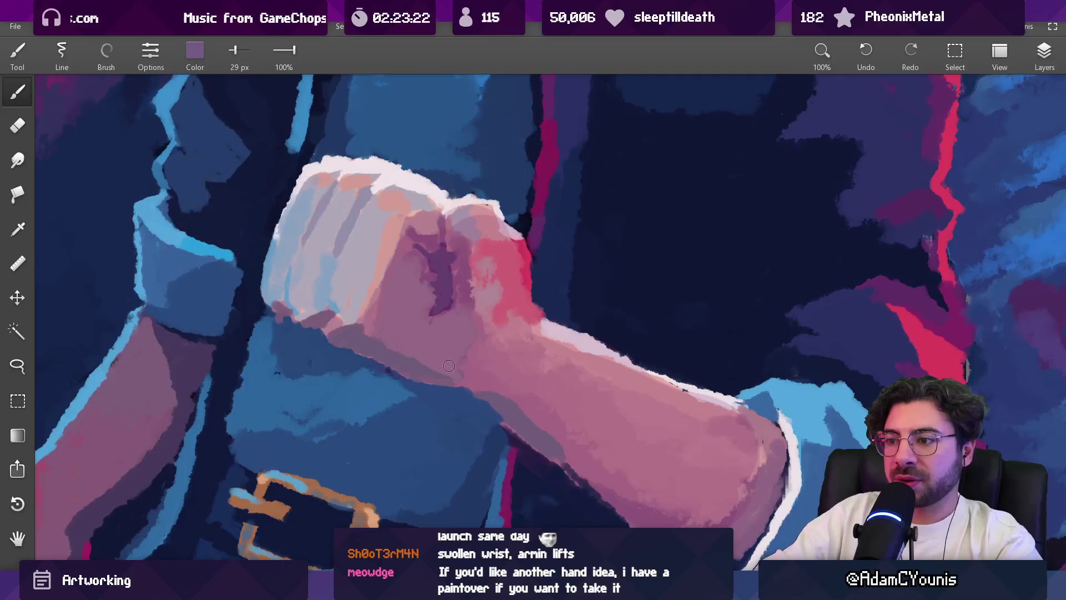
Step: Paint a lighter purple through the knuckle crease, then resample mauves with a 32 px brush
{"action": "key", "text": "g"}
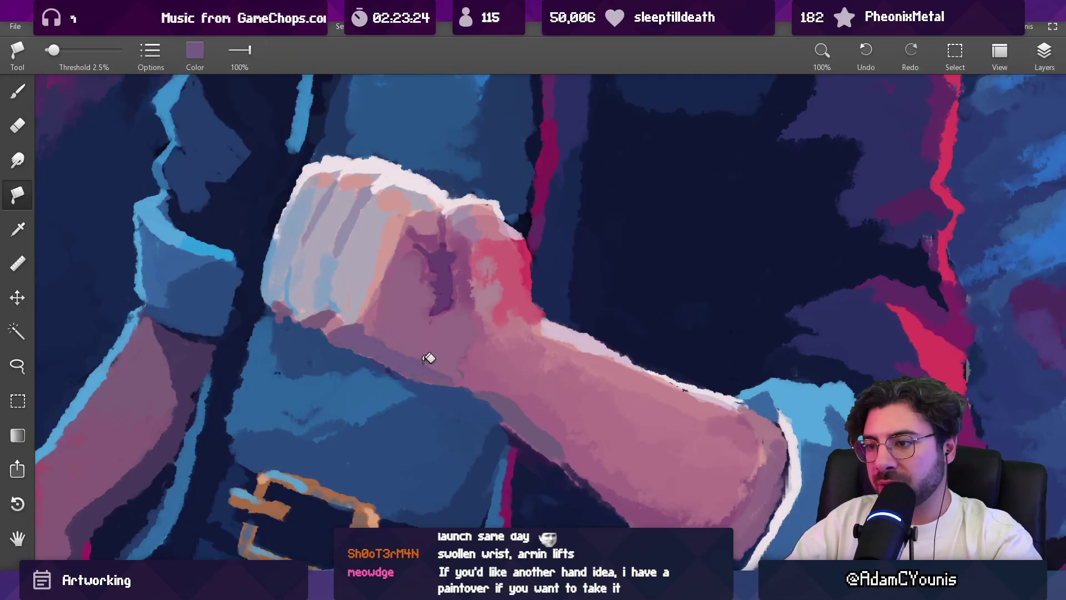
{"action": "key", "text": "b"}
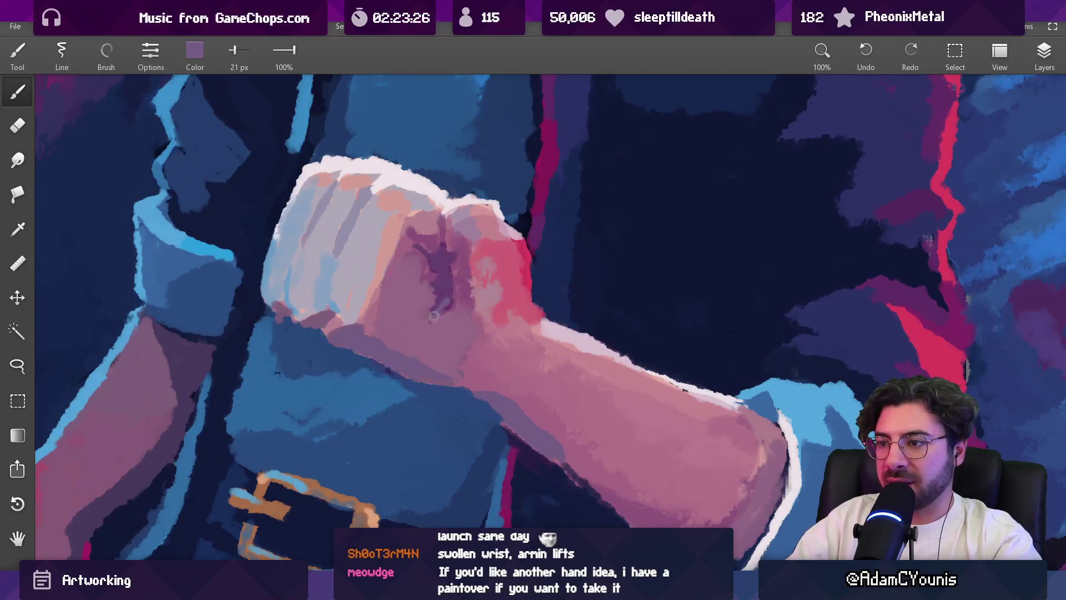
{"action": "left_click_drag", "start_coordinate": [436, 295], "coordinate": [442, 254]}
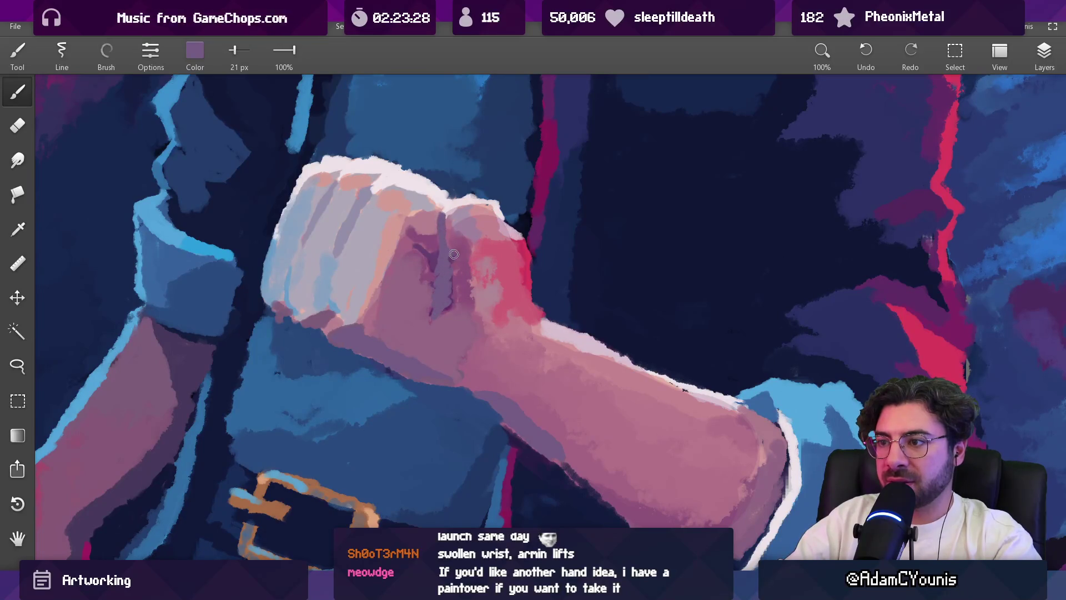
{"action": "left_click", "coordinate": [420, 278]}
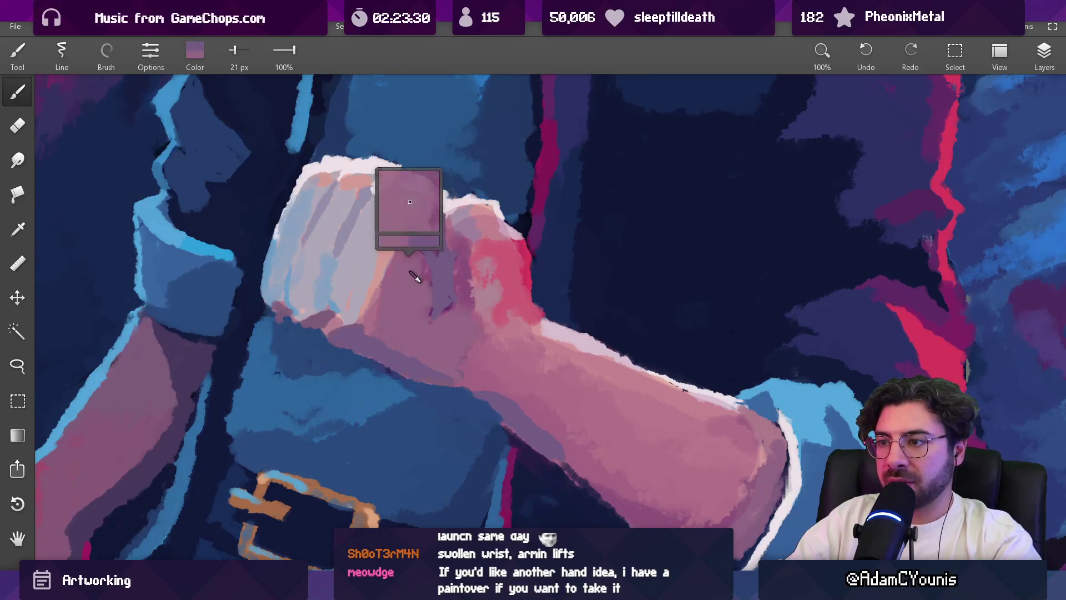
{"action": "key", "text": "bracketright"}
{"action": "key", "text": "bracketright"}
{"action": "left_click", "coordinate": [405, 247]}
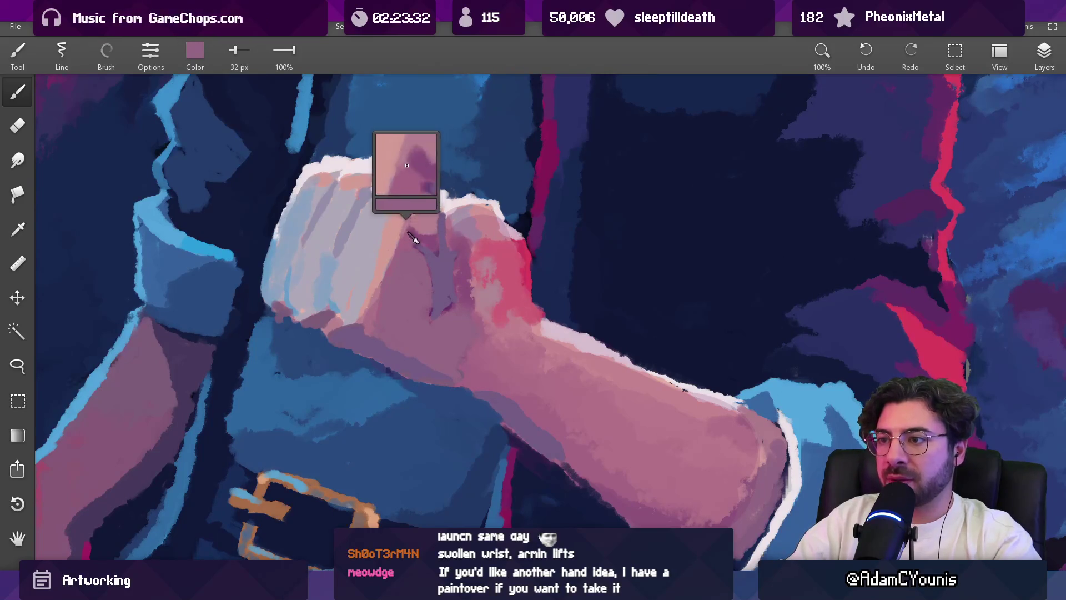
{"action": "left_click", "coordinate": [435, 252]}
{"action": "mouse_move", "coordinate": [435, 252]}
{"action": "left_mouse_down"}
{"action": "mouse_move", "coordinate": [408, 251]}
{"action": "mouse_move", "coordinate": [422, 229]}
{"action": "mouse_move", "coordinate": [433, 258]}
{"action": "left_mouse_up"}
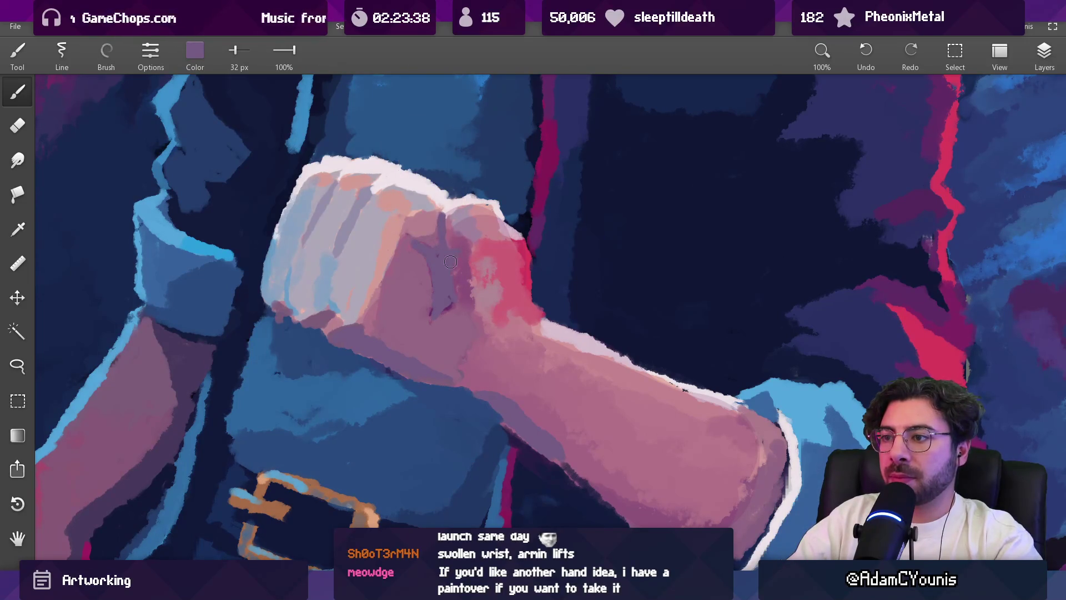
{"action": "left_click_drag", "start_coordinate": [444, 311], "coordinate": [439, 313]}
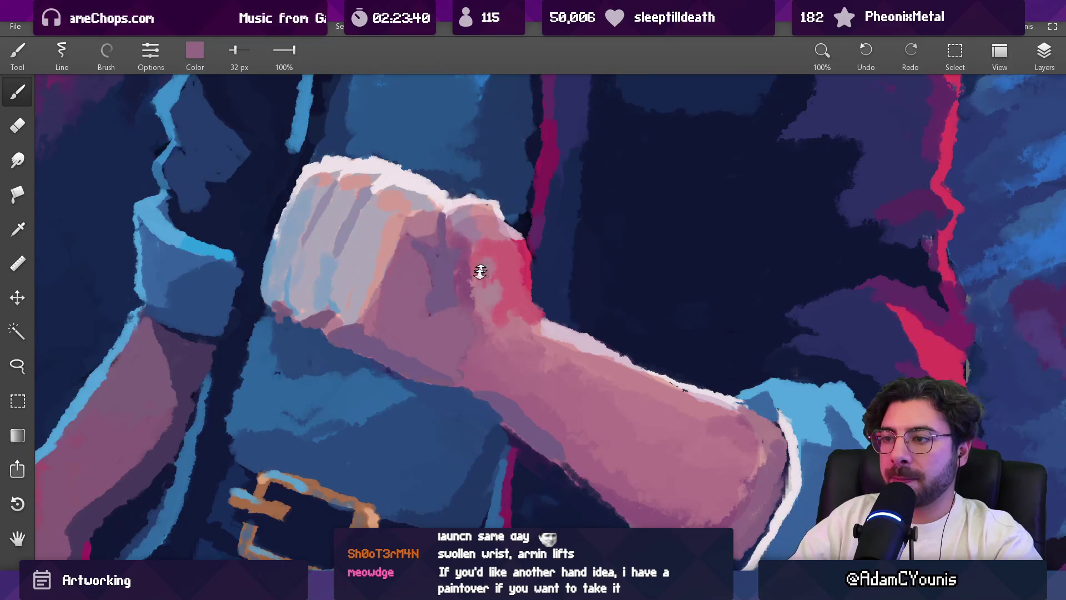
Step: Paint light blue highlights over the fingers
{"action": "scroll", "coordinate": [466, 243], "scroll_direction": "down", "scroll_amount": 2}
{"action": "left_click_drag", "start_coordinate": [383, 241], "coordinate": [383, 241]}
{"action": "left_click_drag", "start_coordinate": [356, 167], "coordinate": [470, 241]}
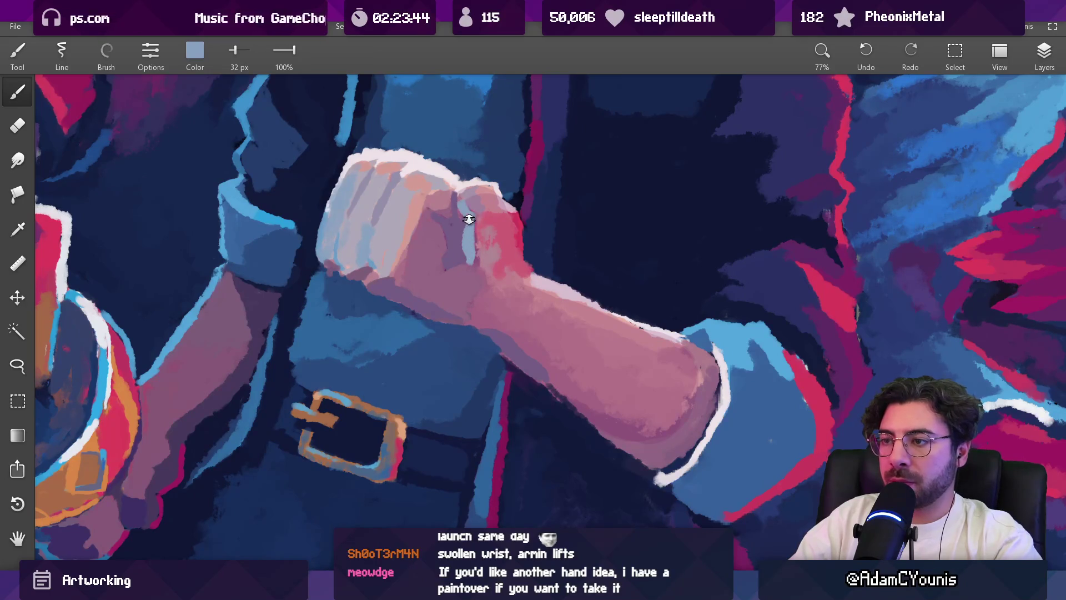
{"action": "scroll", "coordinate": [470, 219], "scroll_direction": "down", "scroll_amount": 5}
{"action": "scroll", "coordinate": [439, 253], "scroll_direction": "up", "scroll_amount": 8}
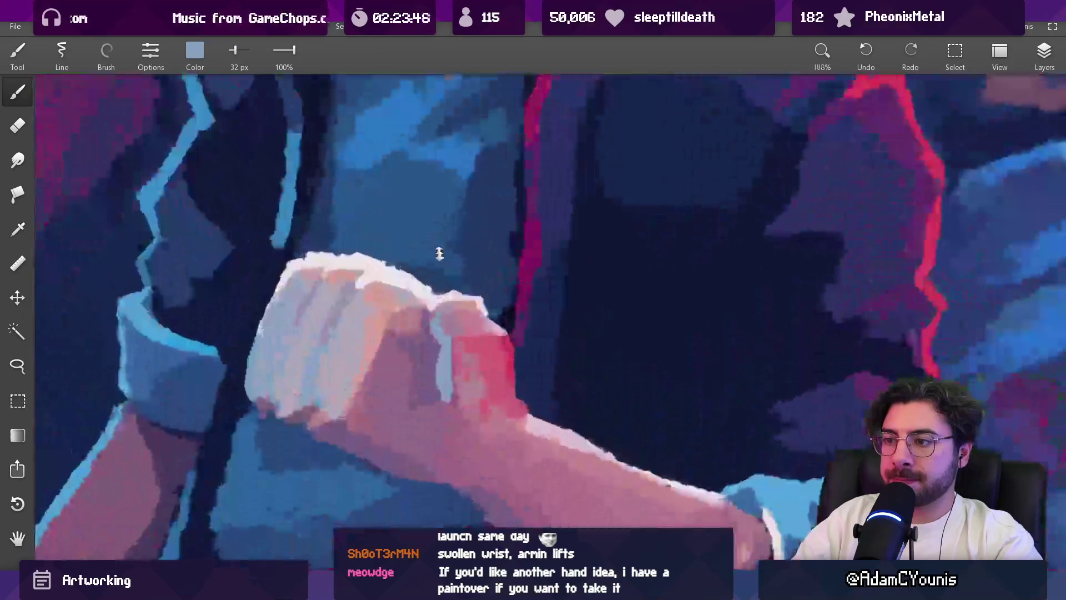
Step: Touch up the end of the light streak and add a darker purple patch on the fist
{"action": "mouse_move", "coordinate": [442, 321]}
{"action": "left_mouse_down"}
{"action": "mouse_move", "coordinate": [453, 397]}
{"action": "mouse_move", "coordinate": [444, 362]}
{"action": "left_mouse_up"}
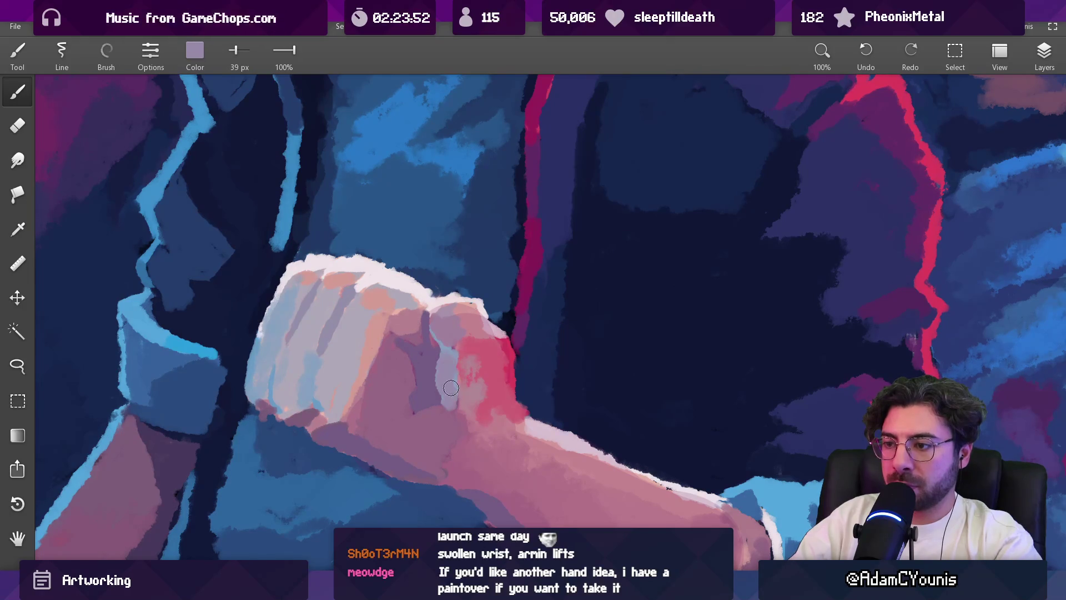
{"action": "mouse_move", "coordinate": [398, 423]}
{"action": "left_mouse_down"}
{"action": "mouse_move", "coordinate": [409, 431]}
{"action": "mouse_move", "coordinate": [389, 420]}
{"action": "left_mouse_up"}
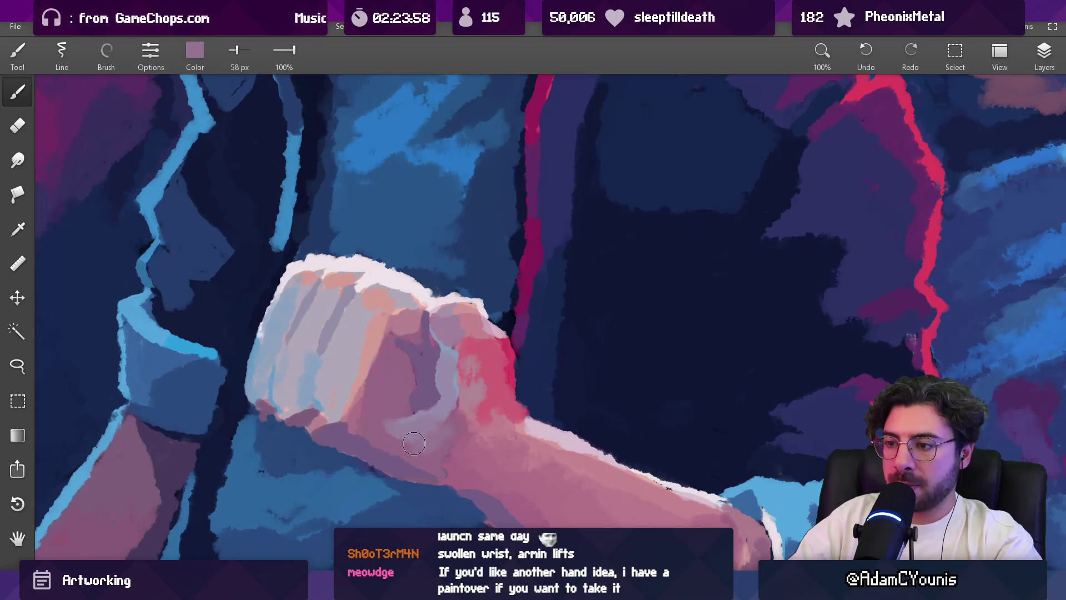
{"action": "left_click_drag", "start_coordinate": [393, 414], "coordinate": [391, 428]}
{"action": "scroll", "coordinate": [391, 428], "scroll_direction": "down", "scroll_amount": 5}
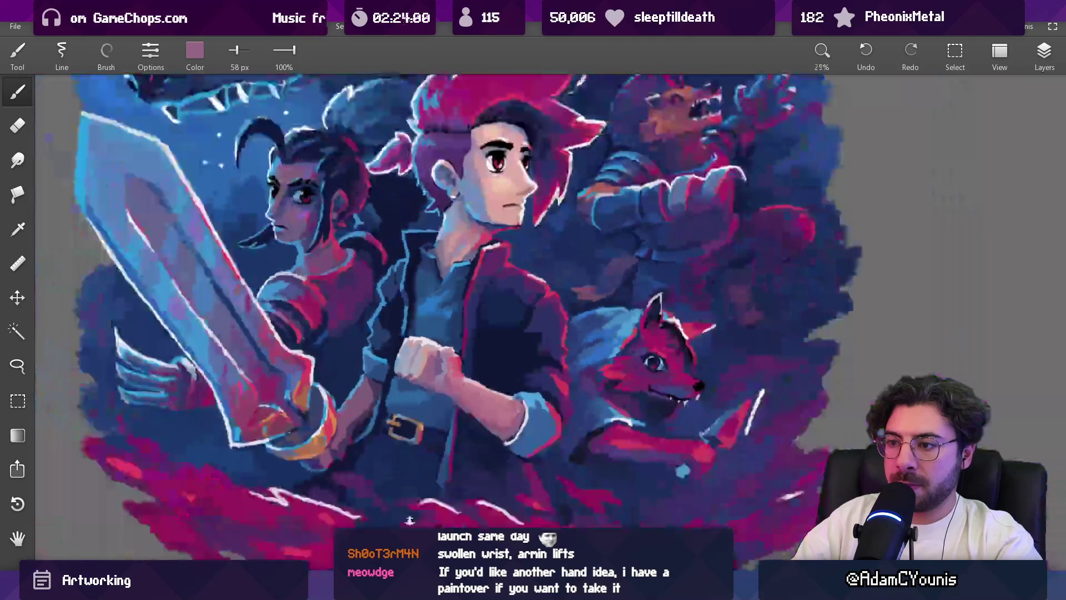
Step: Sample the dark navy background colour and shrink the brush to 49 px
{"action": "scroll", "coordinate": [430, 267], "scroll_direction": "up", "scroll_amount": 4}
{"action": "scroll", "coordinate": [430, 266], "scroll_direction": "up", "scroll_amount": 2}
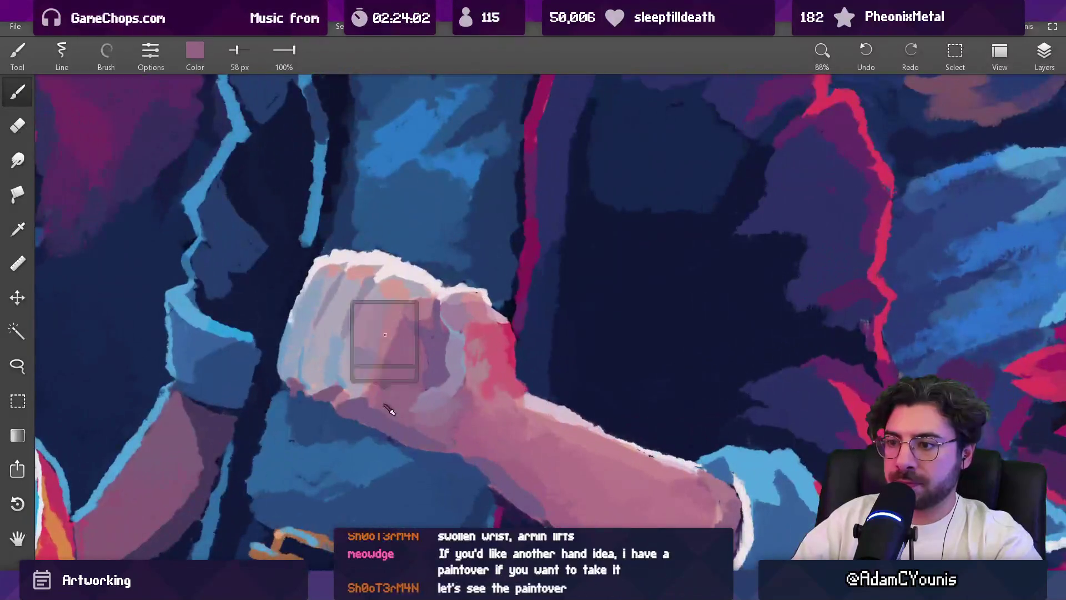
{"action": "scroll", "coordinate": [513, 333], "scroll_direction": "down", "scroll_amount": 4}
{"action": "left_click", "coordinate": [536, 361], "text": "alt"}
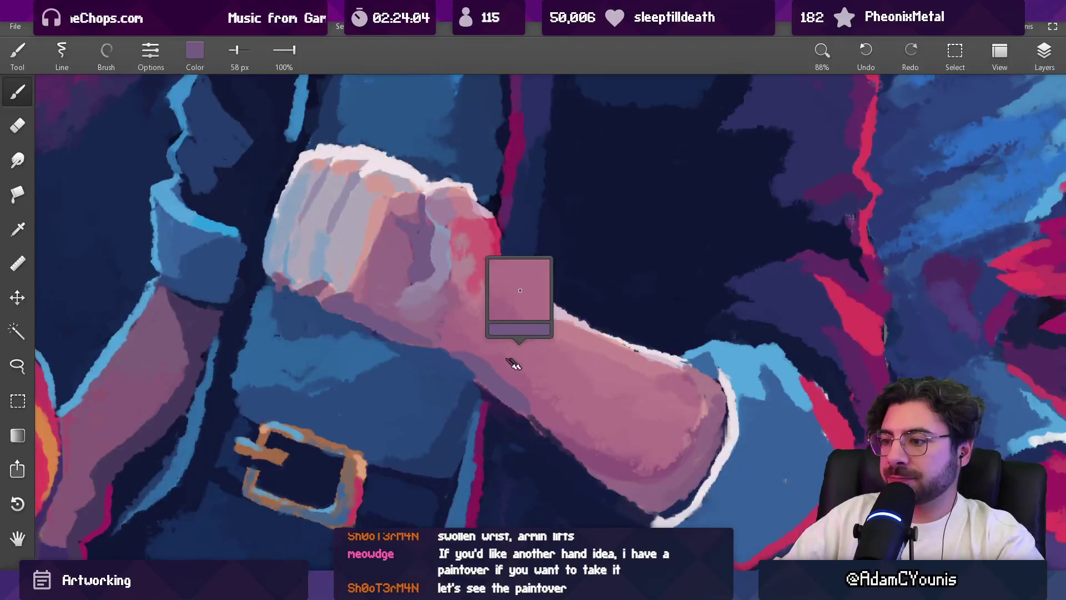
{"action": "left_click", "coordinate": [566, 275], "text": "alt"}
{"action": "left_click", "coordinate": [572, 272], "text": "alt"}
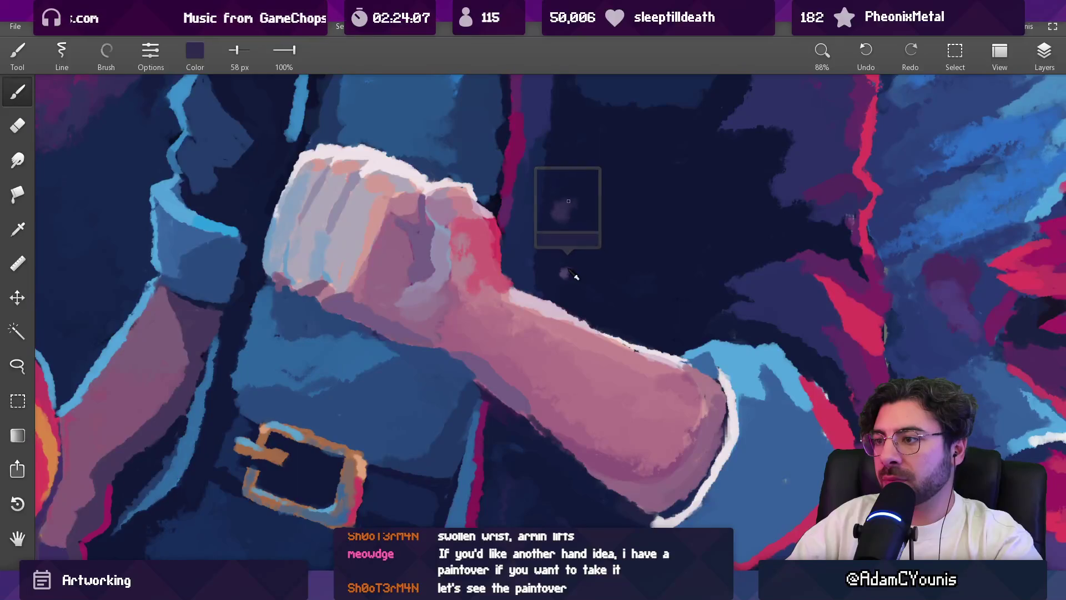
{"action": "key", "text": "bracketleft"}
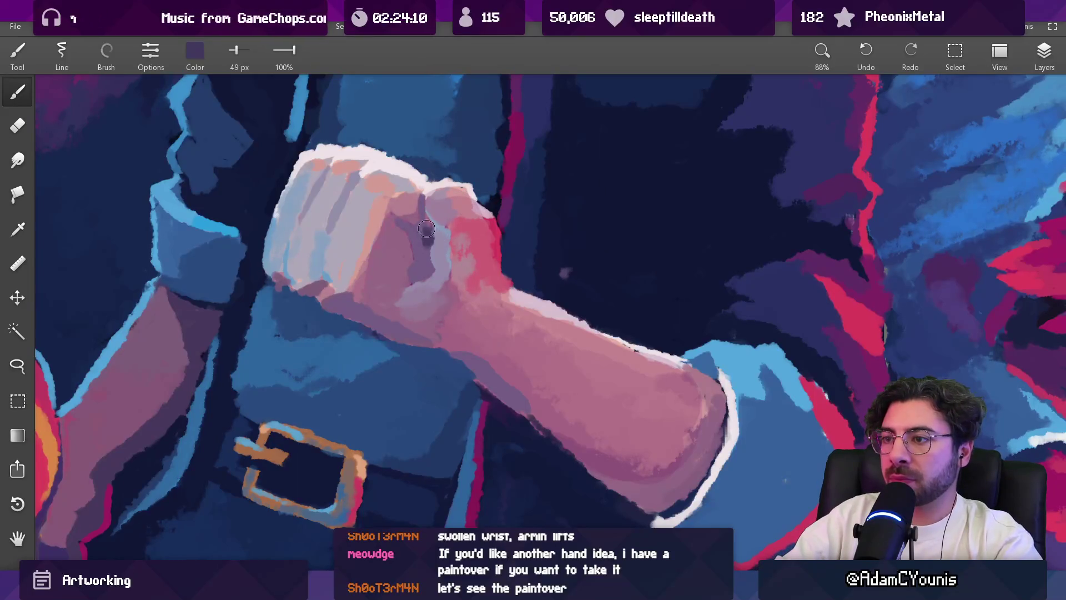
Step: Pick purple shadow tones from the fist and shrink the brush to 29 px
{"action": "left_click", "coordinate": [425, 240], "text": "alt"}
{"action": "left_click", "coordinate": [561, 253], "text": "alt"}
{"action": "left_click", "coordinate": [431, 245], "text": "alt"}
{"action": "key", "text": "bracketleft"}
{"action": "key", "text": "bracketleft"}
{"action": "key", "text": "bracketleft"}
{"action": "key", "text": "bracketleft"}
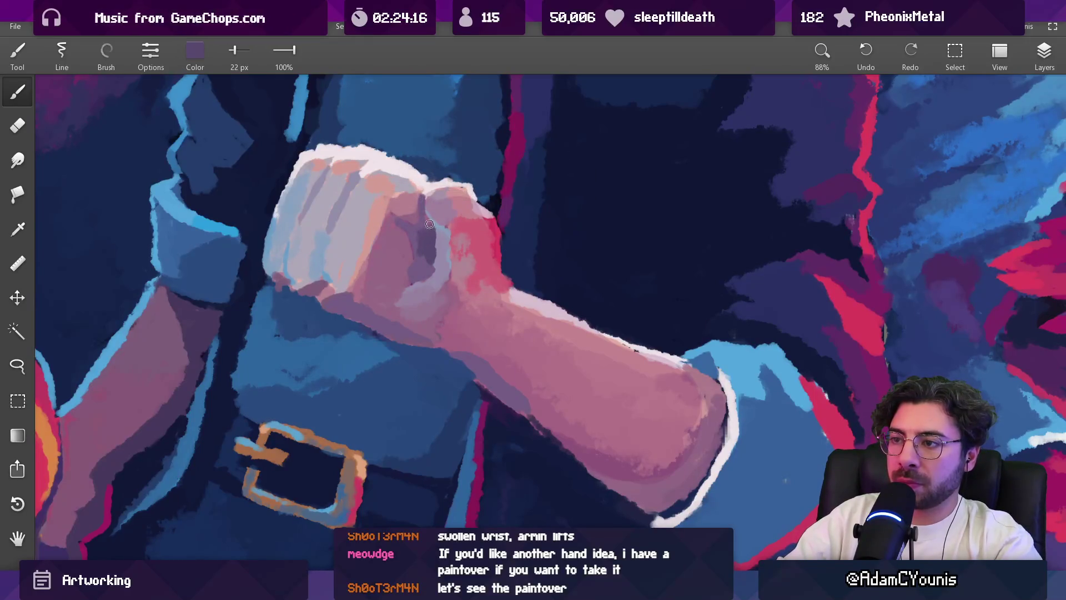
{"action": "scroll", "coordinate": [423, 276], "scroll_direction": "down", "scroll_amount": 5}
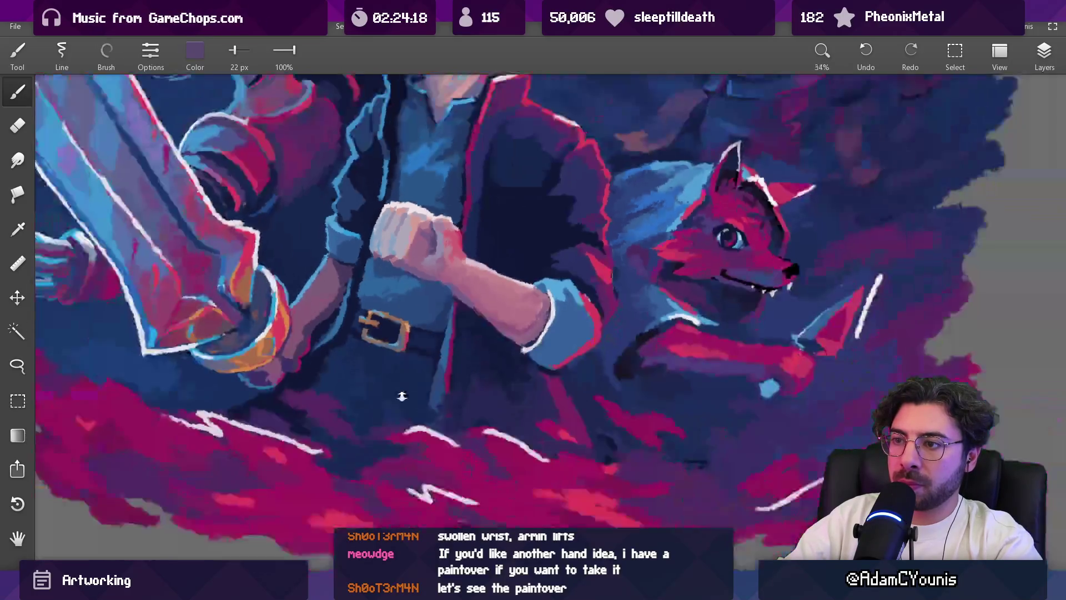
{"action": "scroll", "coordinate": [427, 283], "scroll_direction": "up", "scroll_amount": 5}
{"action": "left_click", "coordinate": [431, 297], "text": "alt"}
{"action": "left_click", "coordinate": [445, 268], "text": "alt"}
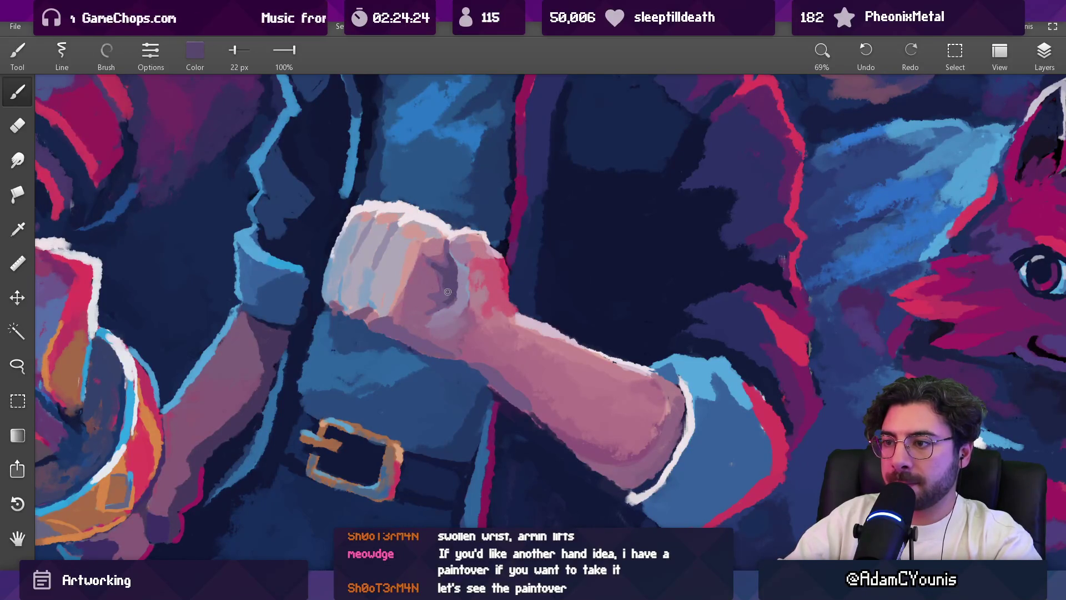
Step: Sample lighter purple and light blue from the fist, then the forearm's dusty pink
{"action": "scroll", "coordinate": [449, 288], "scroll_direction": "down", "scroll_amount": 5}
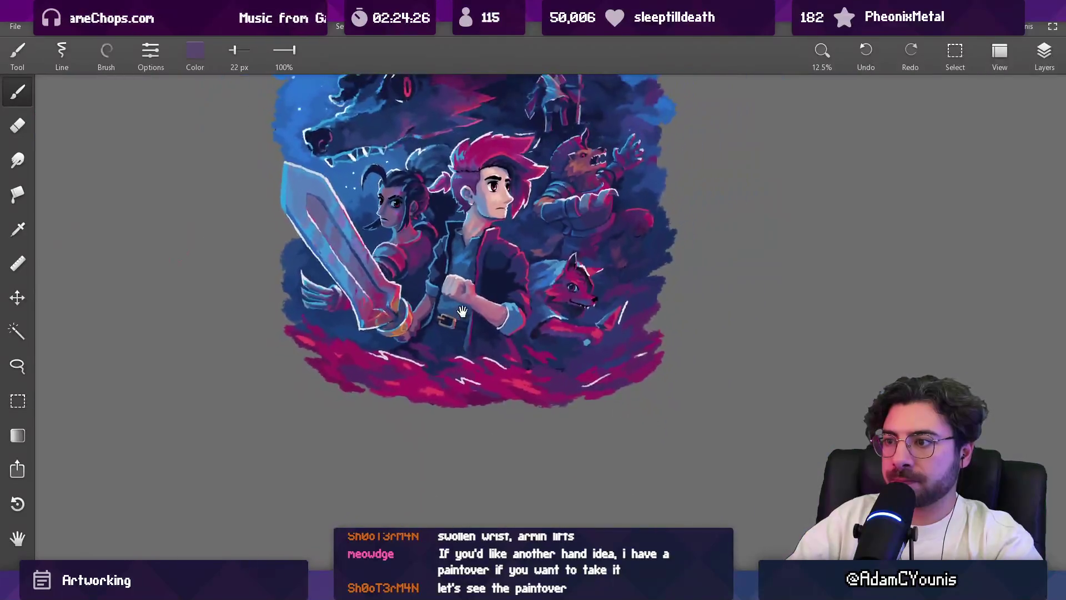
{"action": "scroll", "coordinate": [447, 298], "scroll_direction": "up", "scroll_amount": 4}
{"action": "scroll", "coordinate": [446, 301], "scroll_direction": "up", "scroll_amount": 3}
{"action": "left_click", "coordinate": [446, 346], "text": "alt"}
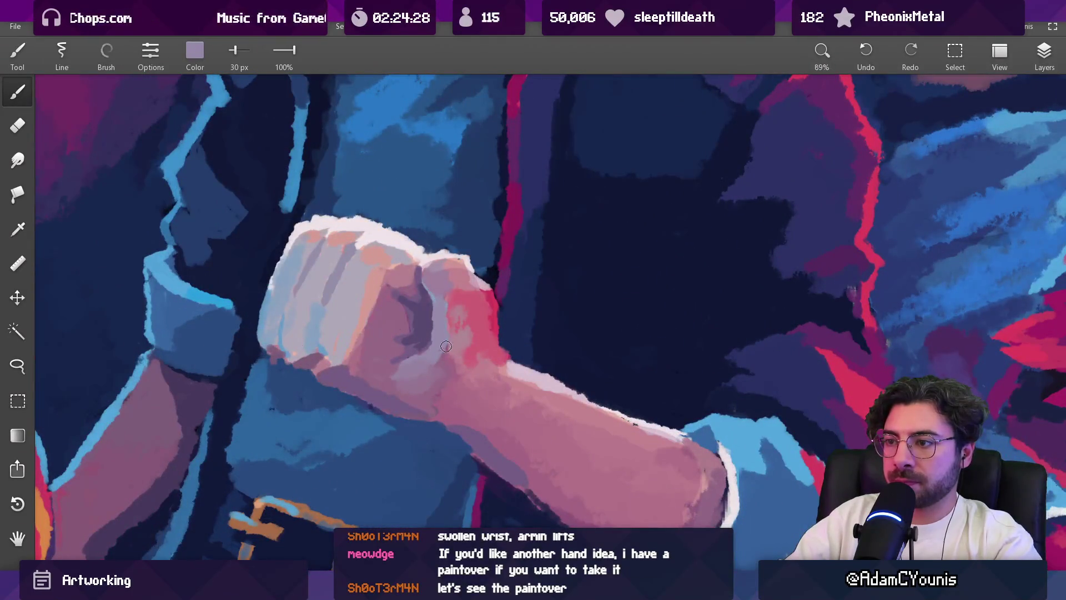
{"action": "left_click", "coordinate": [432, 302], "text": "alt"}
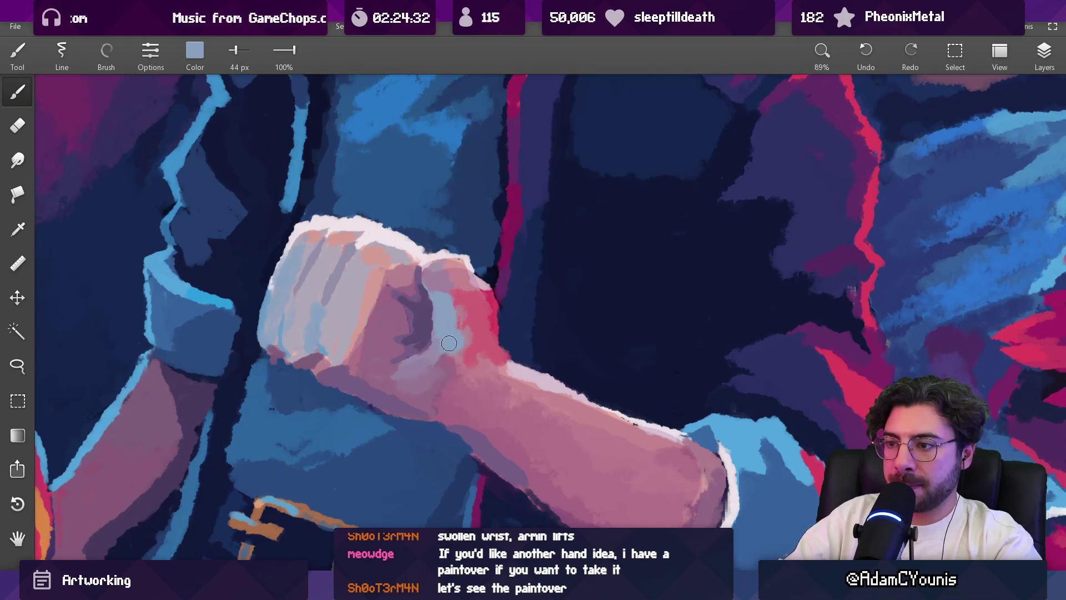
{"action": "mouse_move", "coordinate": [446, 335]}
{"action": "left_mouse_down"}
{"action": "mouse_move", "coordinate": [439, 364]}
{"action": "mouse_move", "coordinate": [456, 364]}
{"action": "mouse_move", "coordinate": [441, 374]}
{"action": "mouse_move", "coordinate": [450, 382]}
{"action": "left_mouse_up"}
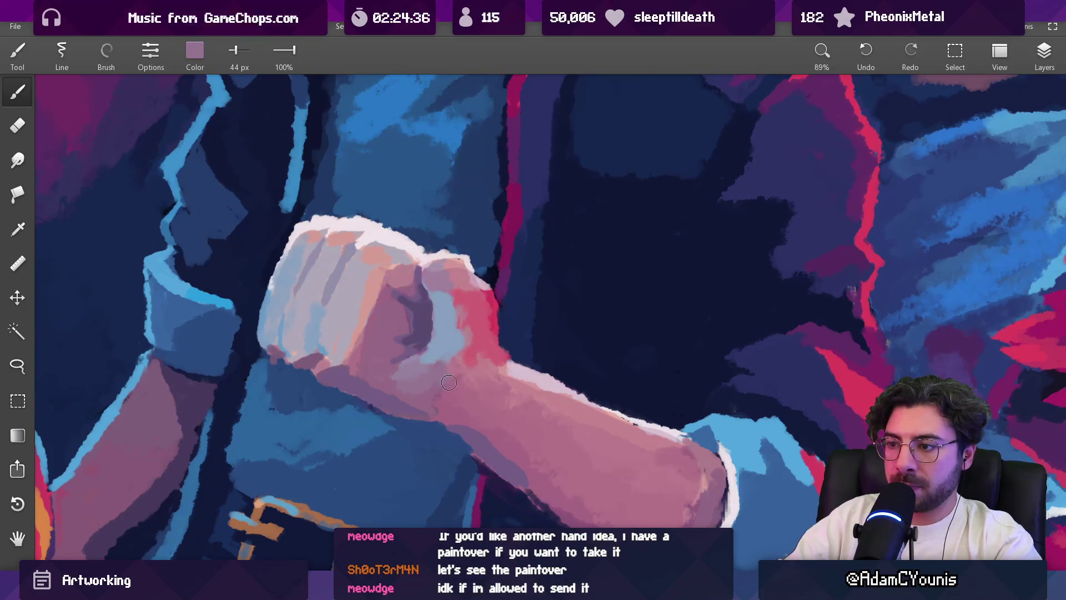
{"action": "scroll", "coordinate": [441, 397], "scroll_direction": "down", "scroll_amount": 5}
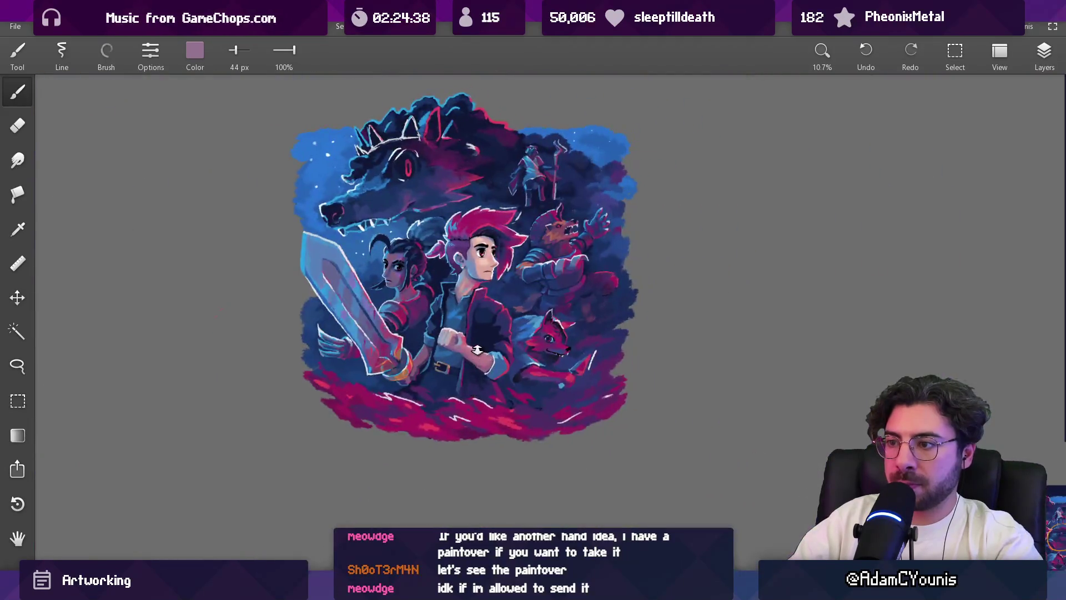
Step: Paint the fist's pink skin tone onto the forearm
{"action": "scroll", "coordinate": [438, 250], "scroll_direction": "up", "scroll_amount": 5}
{"action": "mouse_move", "coordinate": [438, 250]}
{"action": "left_mouse_down"}
{"action": "mouse_move", "coordinate": [417, 286]}
{"action": "mouse_move", "coordinate": [427, 302]}
{"action": "left_mouse_up"}
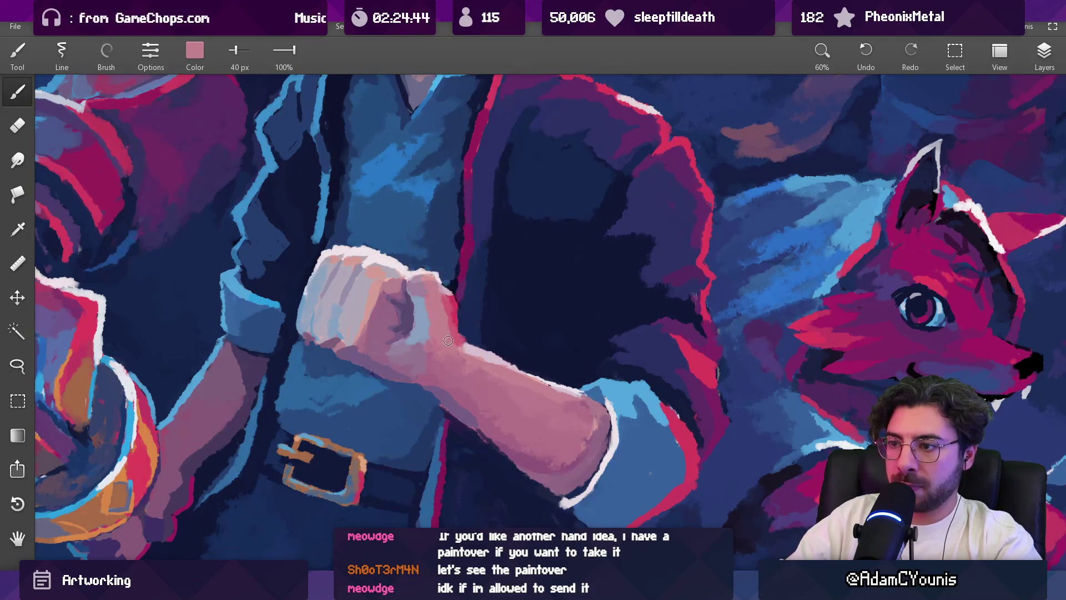
{"action": "left_click_drag", "start_coordinate": [450, 352], "coordinate": [556, 414]}
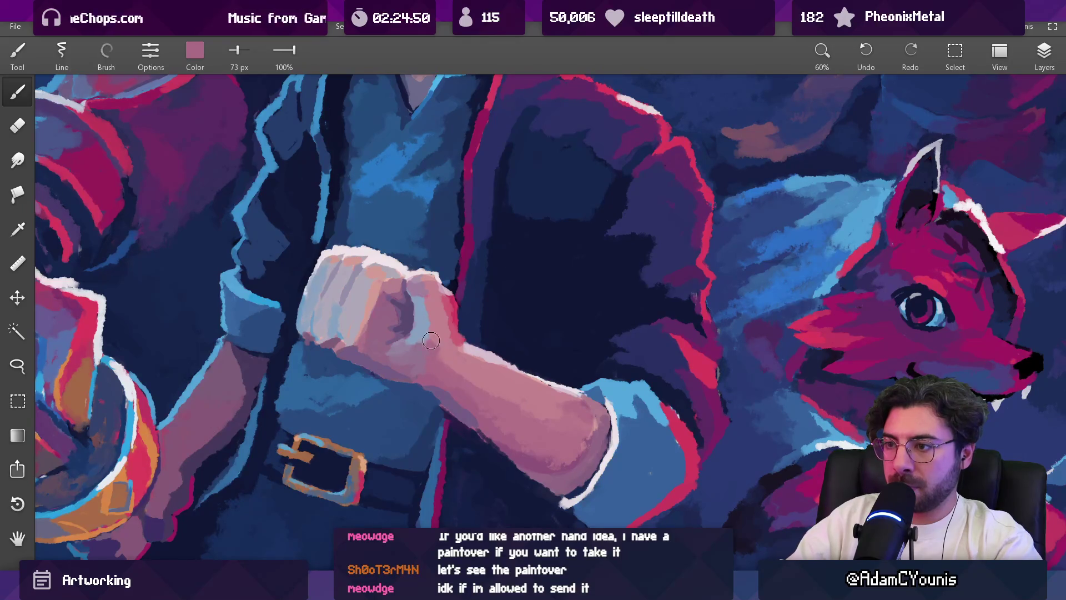
{"action": "scroll", "coordinate": [464, 296], "scroll_direction": "down", "scroll_amount": 10}
{"action": "scroll", "coordinate": [464, 296], "scroll_direction": "up", "scroll_amount": 10}
Step: Sample a lighter pink from the fist and resize the brush for finer strokes
{"action": "key", "text": "alt"}
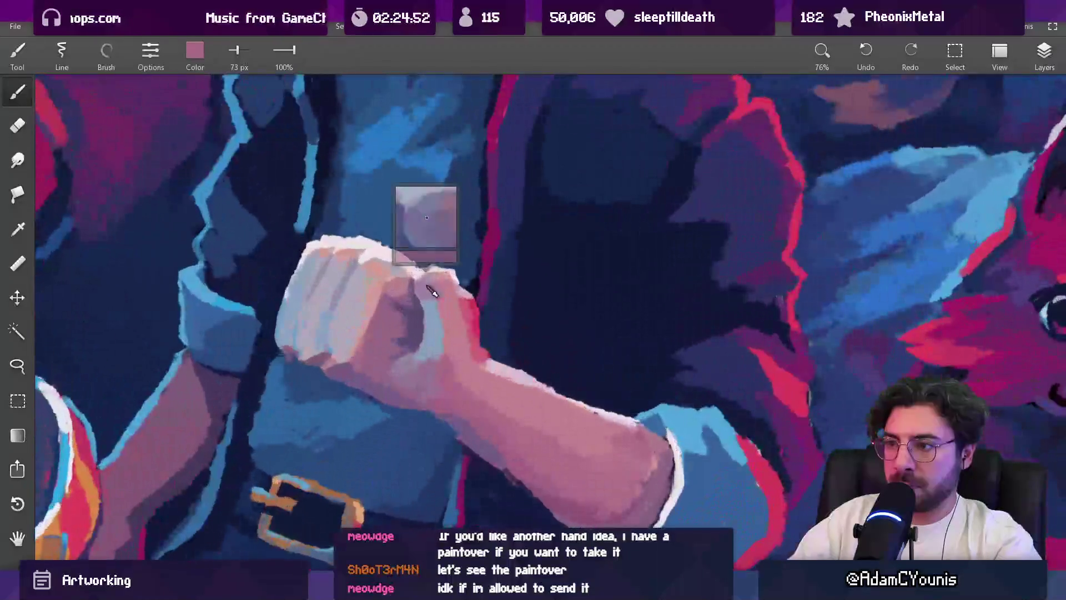
{"action": "left_click", "coordinate": [442, 287], "text": "alt"}
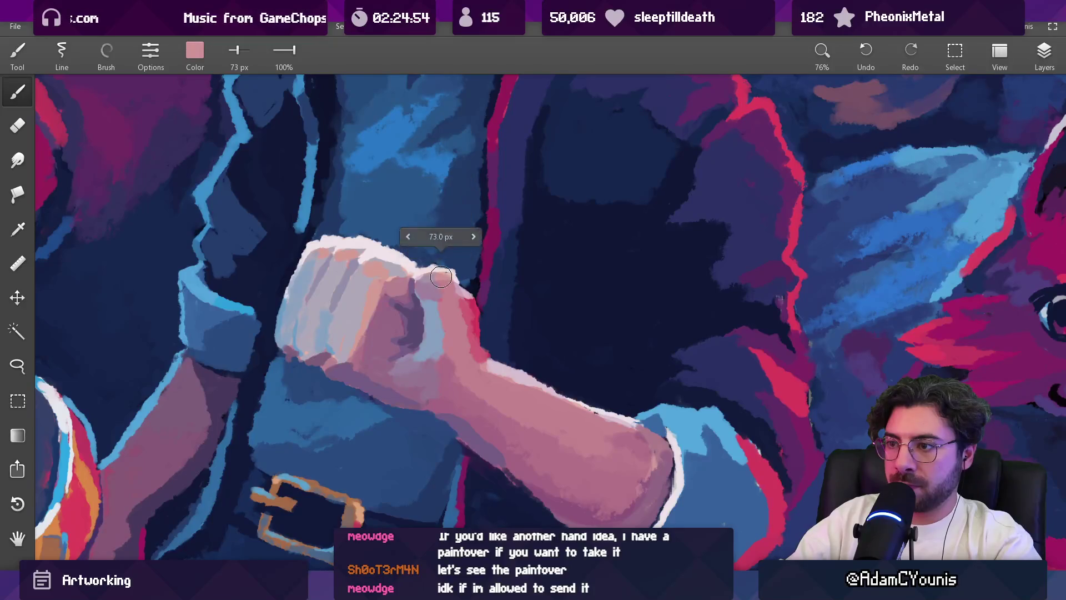
{"action": "key", "text": "bracketleft"}
{"action": "key", "text": "bracketleft"}
{"action": "key", "text": "bracketleft"}
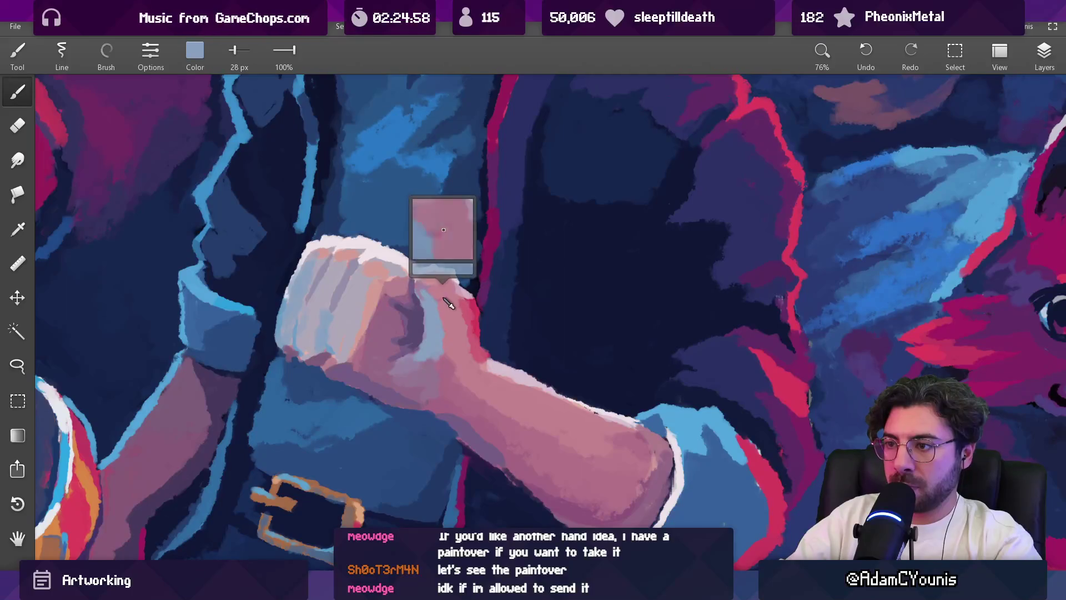
{"action": "left_click", "coordinate": [441, 290], "text": "alt"}
{"action": "key", "text": "bracketright"}
{"action": "scroll", "coordinate": [468, 273], "scroll_direction": "down", "scroll_amount": 5}
{"action": "scroll", "coordinate": [437, 300], "scroll_direction": "up", "scroll_amount": 5}
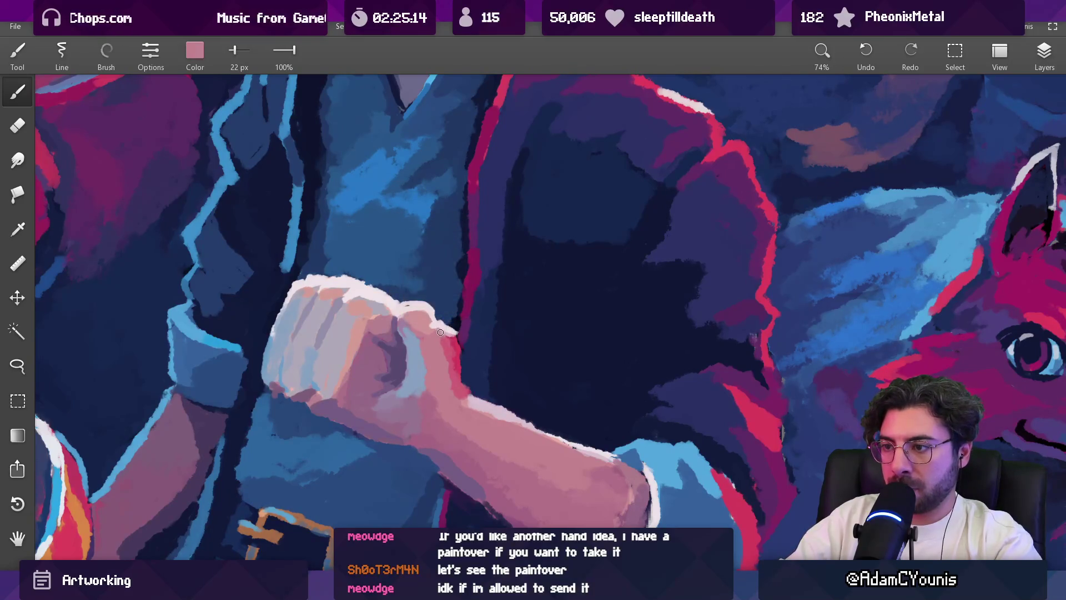
{"action": "scroll", "coordinate": [440, 358], "scroll_direction": "down", "scroll_amount": 5}
{"action": "scroll", "coordinate": [439, 318], "scroll_direction": "up", "scroll_amount": 4}
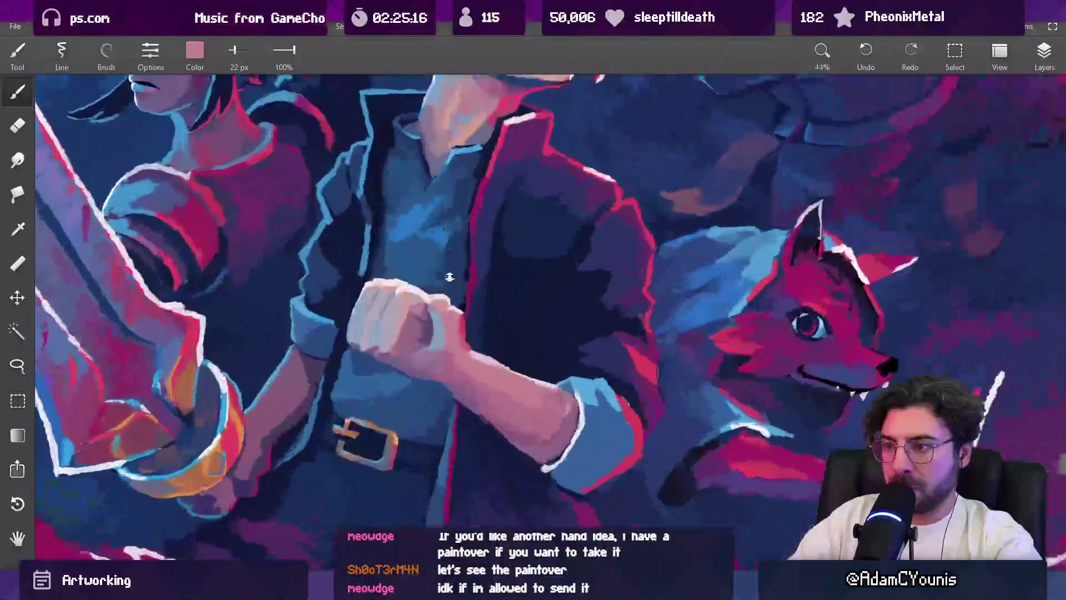
Step: Sample dark purple shadow and light blue-grey highlight tones from the fist
{"action": "left_click", "coordinate": [439, 318]}
{"action": "left_click", "coordinate": [449, 314]}
{"action": "left_click", "coordinate": [453, 315]}
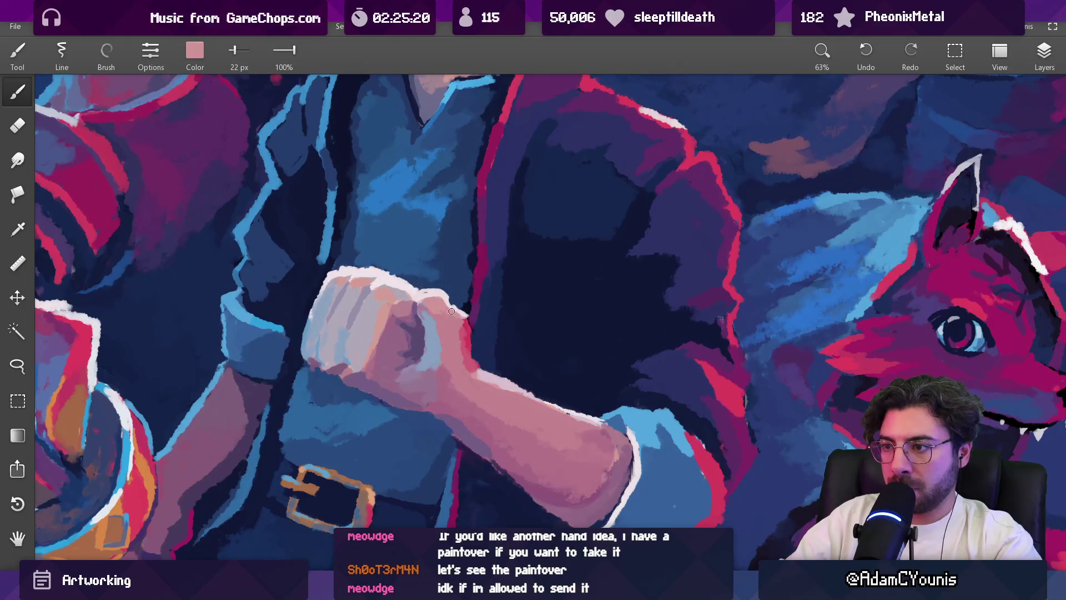
{"action": "left_click", "coordinate": [427, 328]}
{"action": "left_click", "coordinate": [429, 327]}
{"action": "left_click_drag", "start_coordinate": [427, 325], "coordinate": [420, 317]}
{"action": "scroll", "coordinate": [422, 320], "scroll_direction": "down", "scroll_amount": 8}
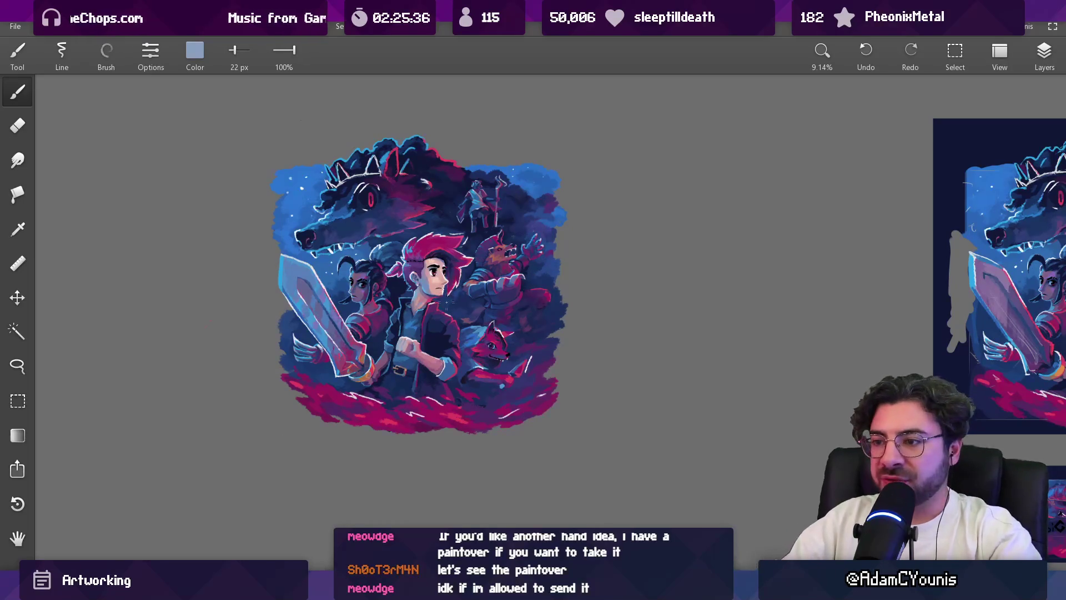
{"action": "scroll", "coordinate": [409, 347], "scroll_direction": "up", "scroll_amount": 10}
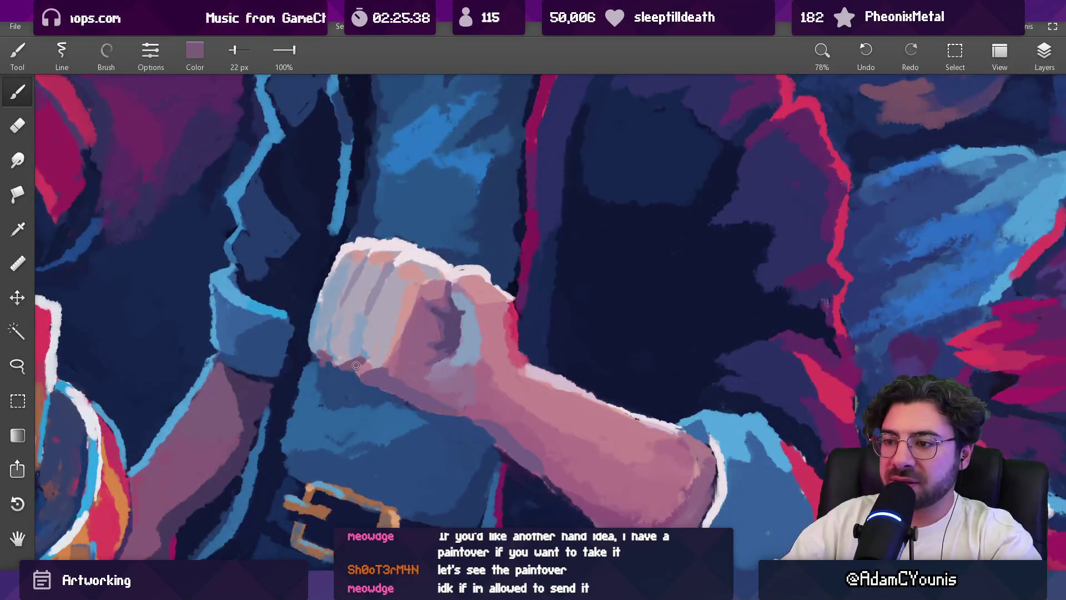
Step: Sample dark blue beside the fist, then a pinker mauve from the fist
{"action": "left_click", "coordinate": [360, 372]}
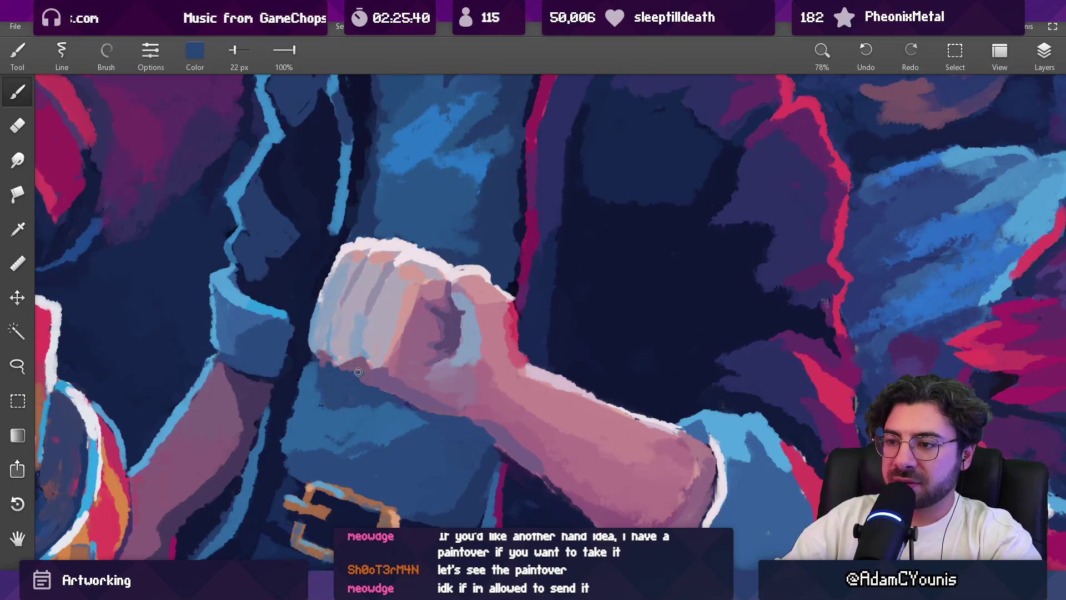
{"action": "mouse_move", "coordinate": [370, 356]}
{"action": "left_mouse_down"}
{"action": "mouse_move", "coordinate": [399, 328]}
{"action": "mouse_move", "coordinate": [391, 375]}
{"action": "left_mouse_up"}
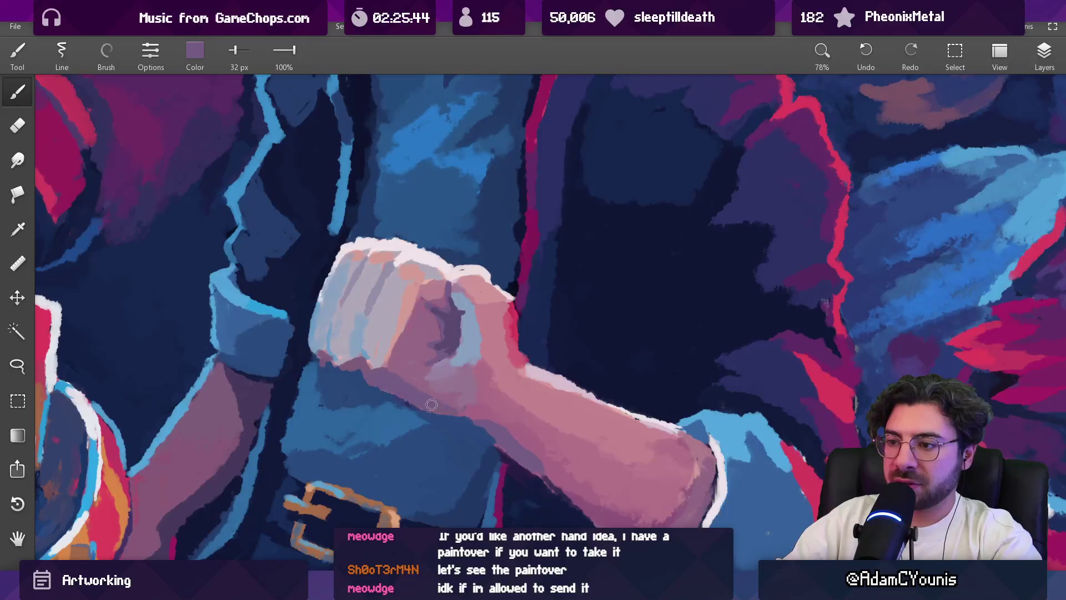
{"action": "left_click", "coordinate": [394, 367]}
{"action": "scroll", "coordinate": [436, 367], "scroll_direction": "down", "scroll_amount": 5}
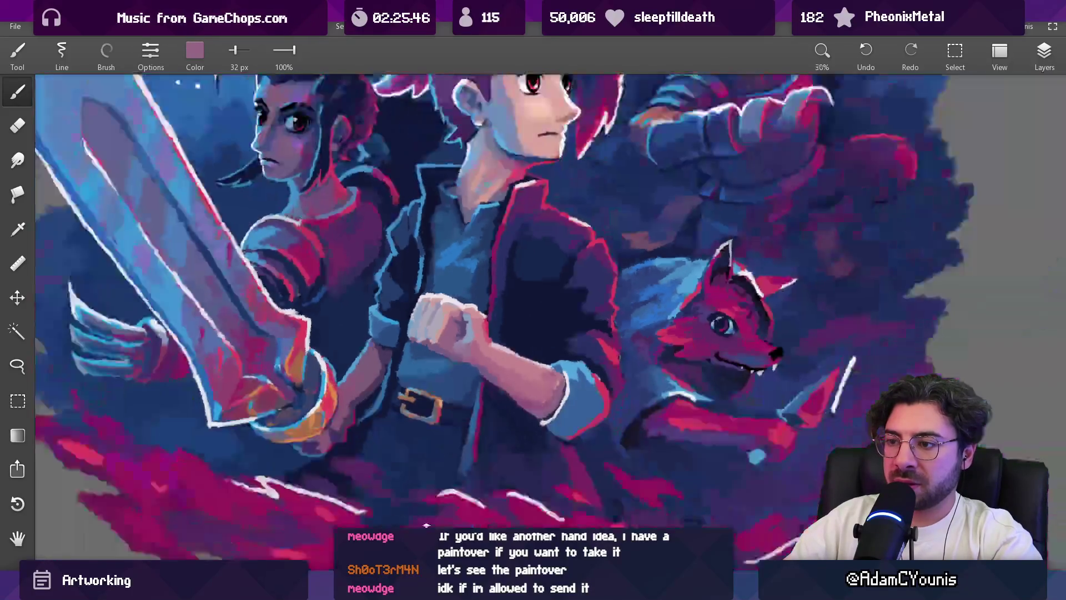
{"action": "scroll", "coordinate": [452, 237], "scroll_direction": "up", "scroll_amount": 2}
{"action": "scroll", "coordinate": [452, 236], "scroll_direction": "up", "scroll_amount": 3}
Step: Sample darker mauve and lighter pink from the fist, then zoom out to view the whole illustration
{"action": "left_click", "coordinate": [476, 322]}
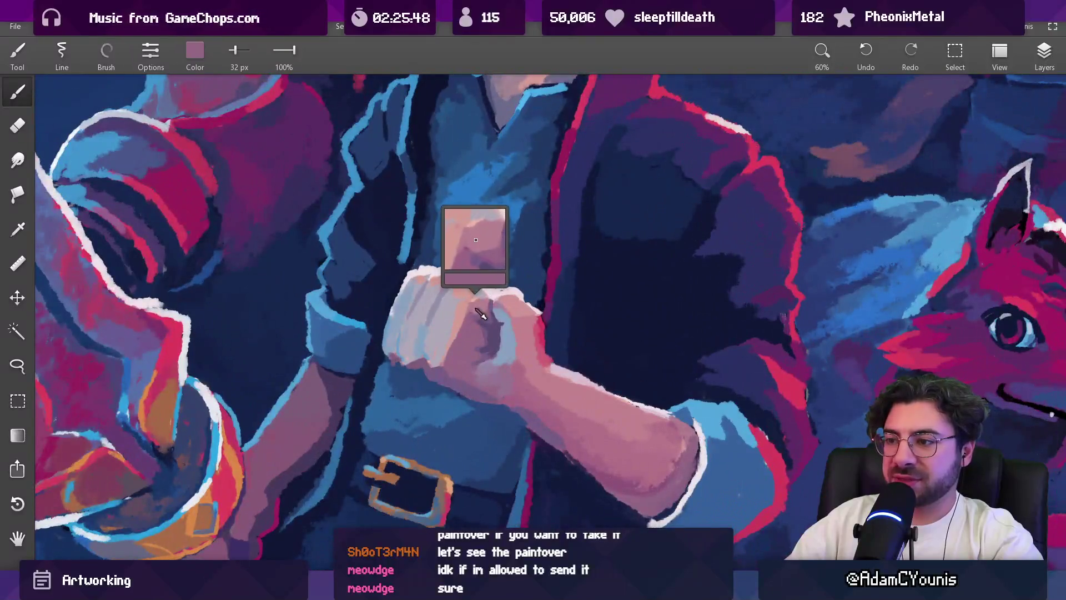
{"action": "left_click", "coordinate": [463, 353]}
{"action": "left_click", "coordinate": [454, 373]}
{"action": "left_click", "coordinate": [455, 374]}
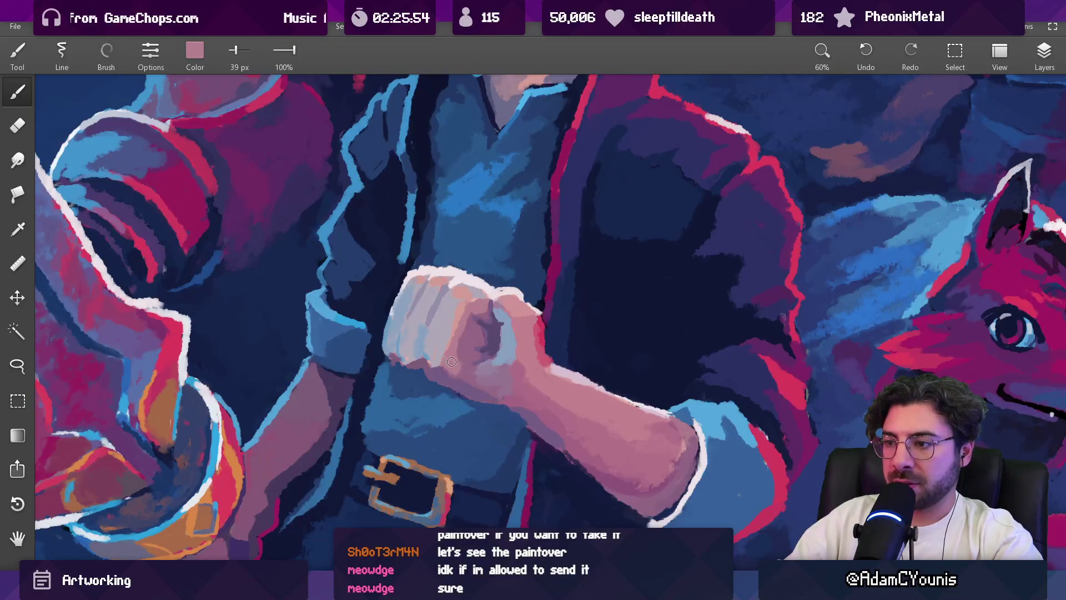
{"action": "scroll", "coordinate": [457, 460], "scroll_direction": "down", "scroll_amount": 2}
{"action": "scroll", "coordinate": [456, 460], "scroll_direction": "down", "scroll_amount": 3}
{"action": "scroll", "coordinate": [491, 355], "scroll_direction": "down", "scroll_amount": 1}
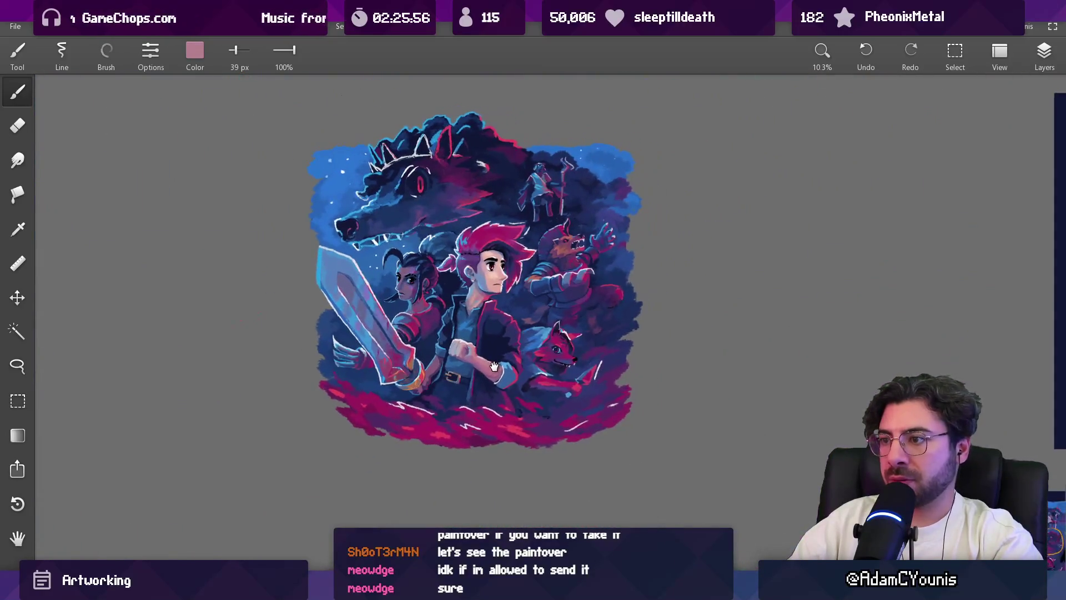